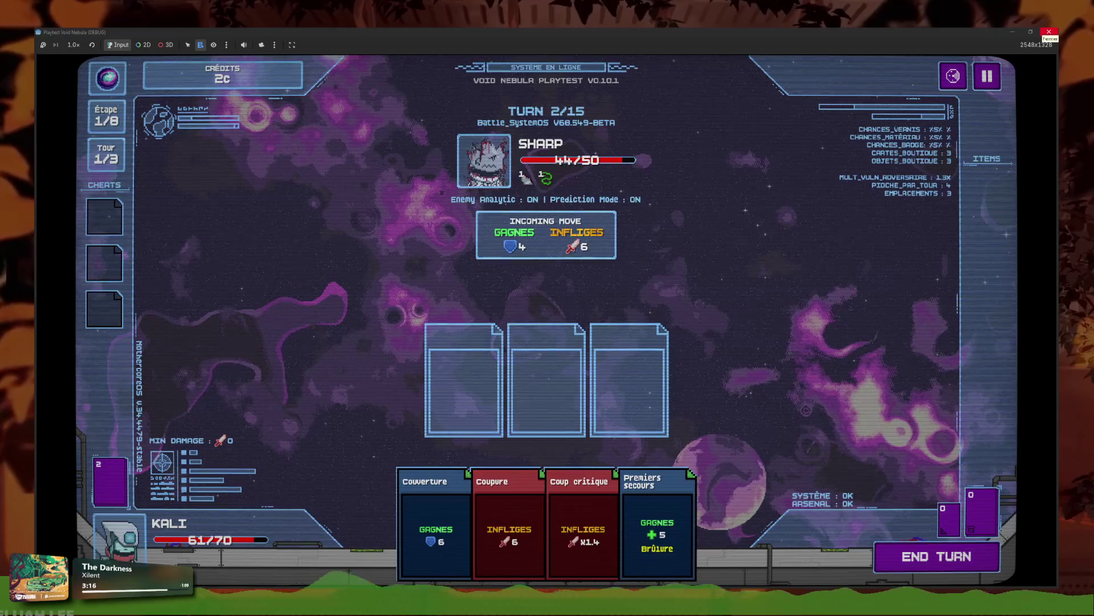
# Step: Stop the playtest and read the hurt-portrait code in player_gui.gd
pyautogui.press('F8')
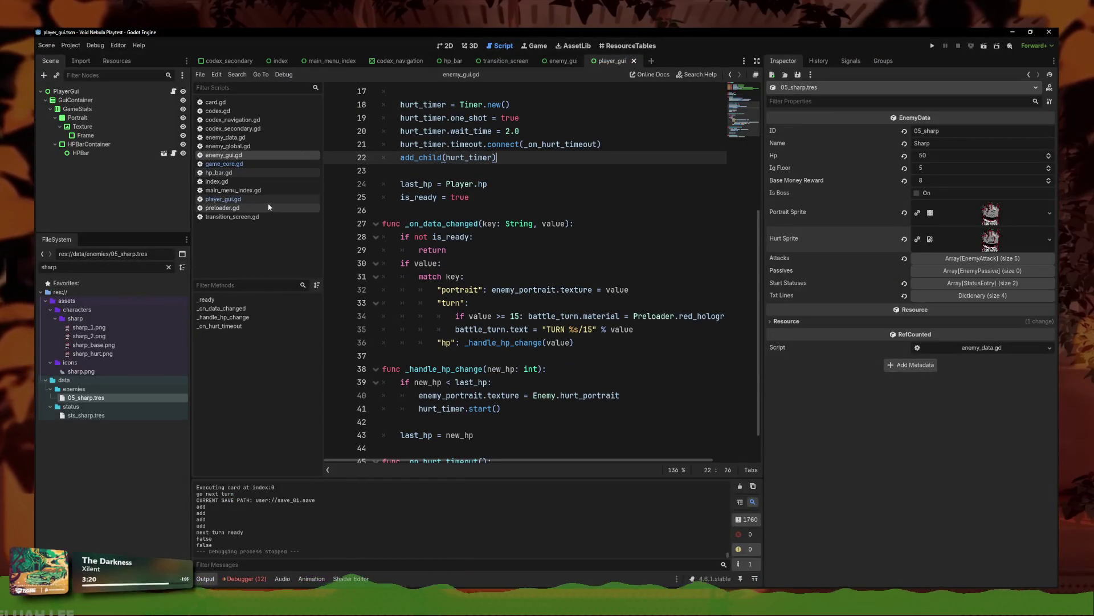
pyautogui.click(223, 199)
pyautogui.scroll(-2, 473, 390)
pyautogui.scroll(-1, 471, 336)
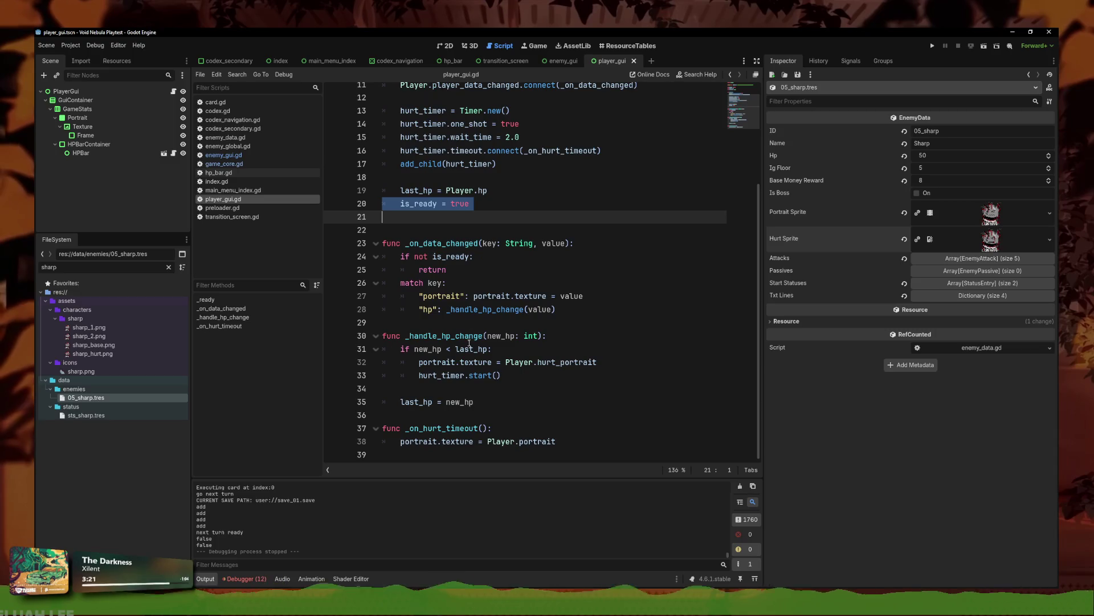
pyautogui.click(530, 362)
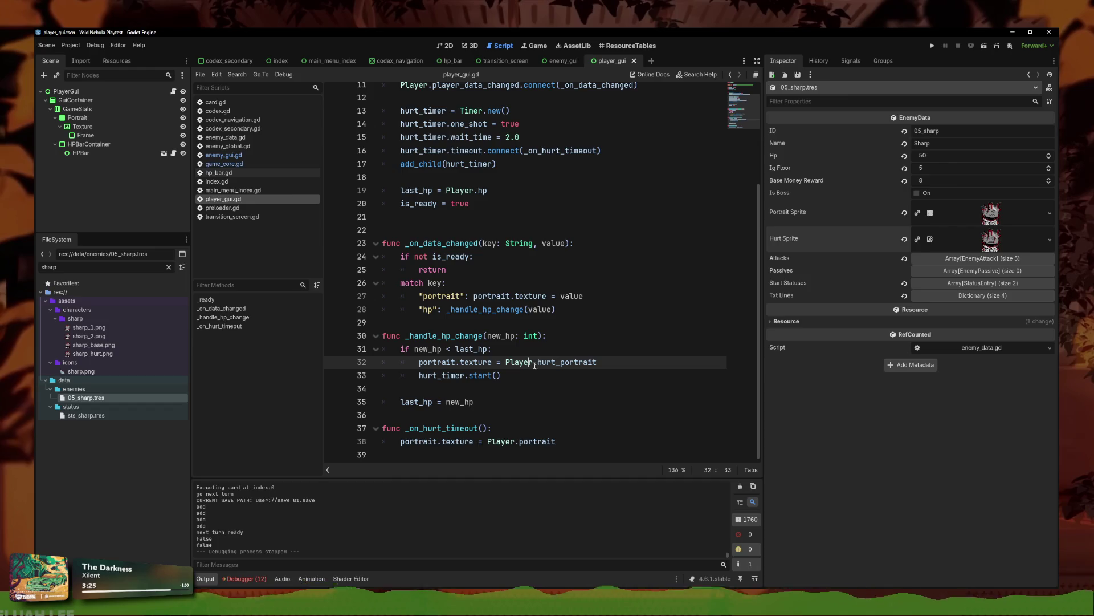
pyautogui.click(577, 411)
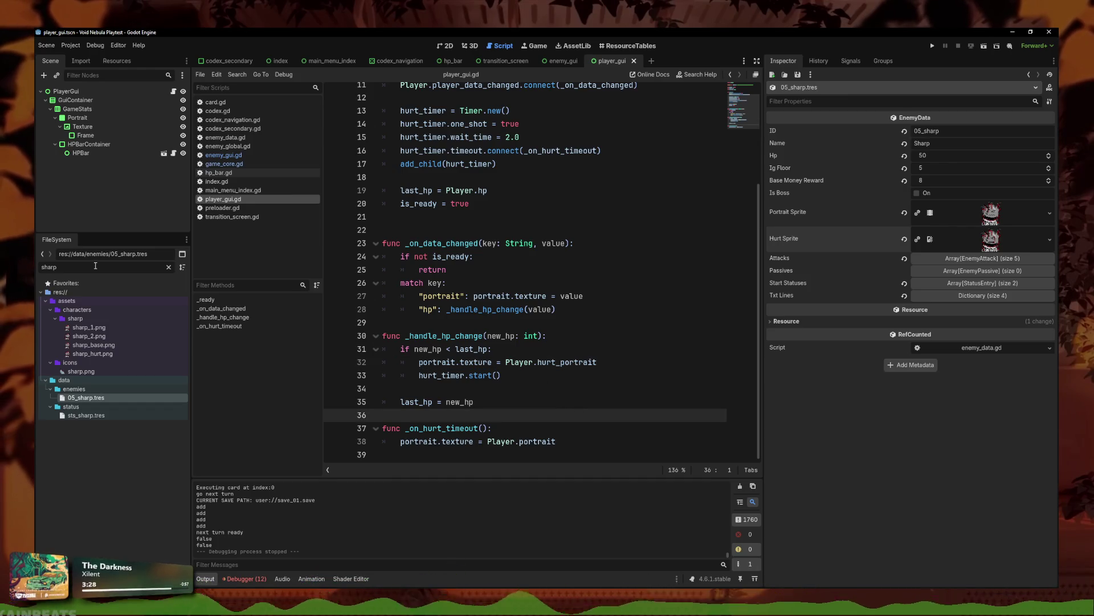
# Step: Filter FileSystem for 'kali' and open kali.tres in the Inspector
pyautogui.write('kali')
pyautogui.click(82, 388)
pyautogui.doubleClick(81, 389)
pyautogui.scroll(-3, 1005, 469)
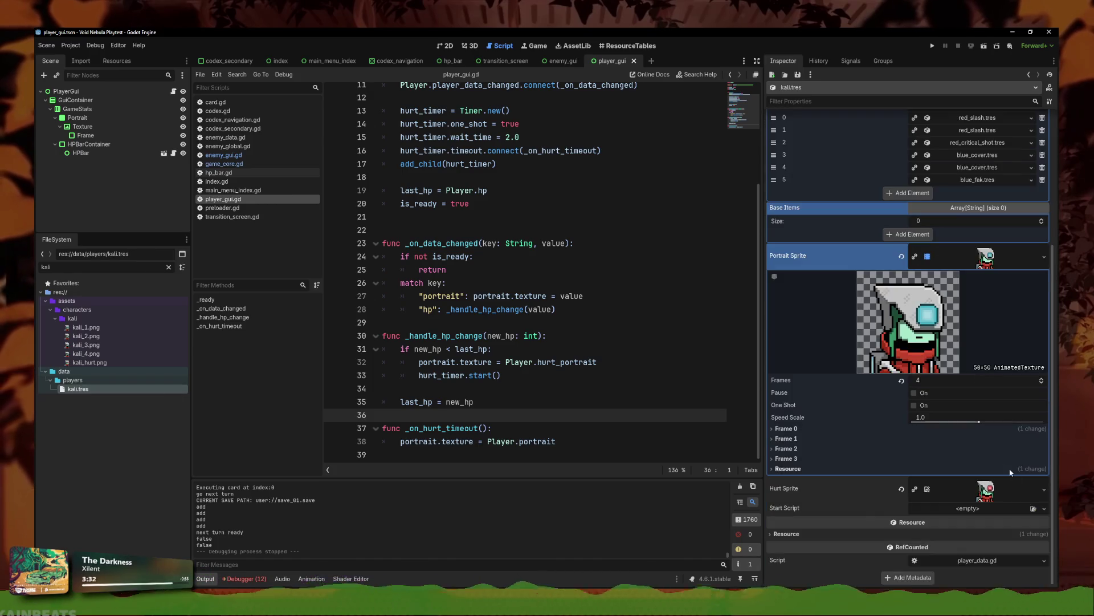
# Step: Review player_gui.gd's HP handler and its 2.0-second hurt timer start
pyautogui.click(543, 308)
pyautogui.scroll(3, 569, 357)
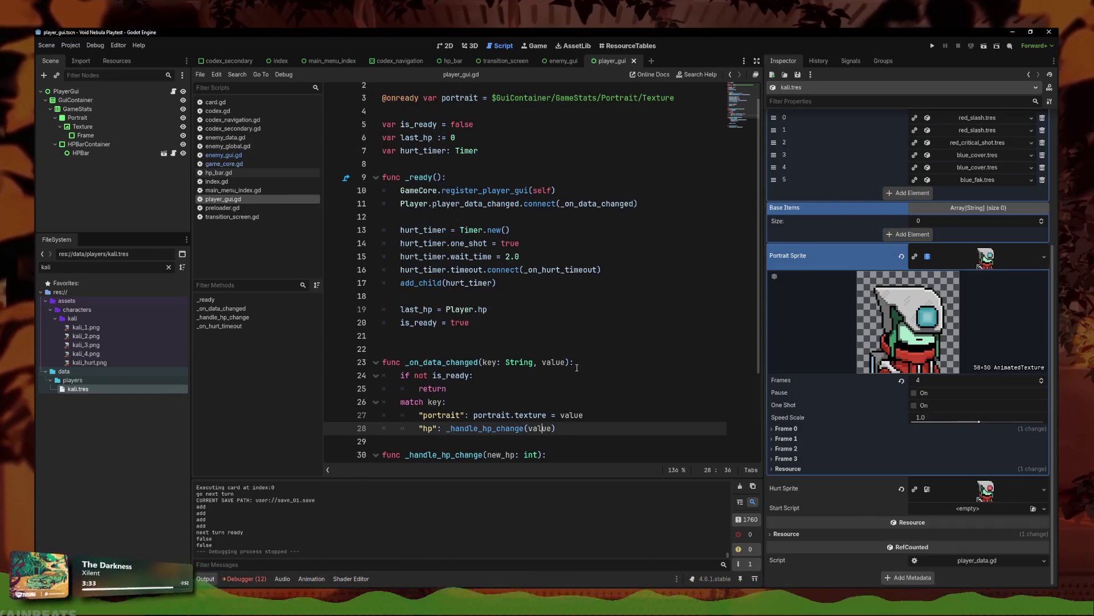
pyautogui.scroll(1, 563, 331)
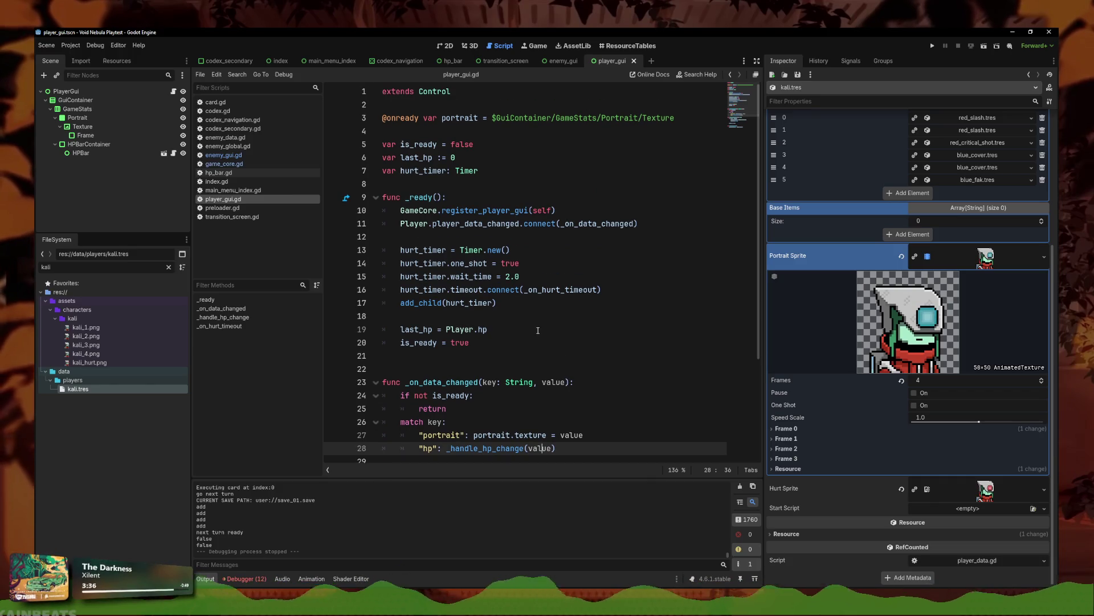
pyautogui.scroll(-1, 538, 330)
pyautogui.scroll(-2, 529, 331)
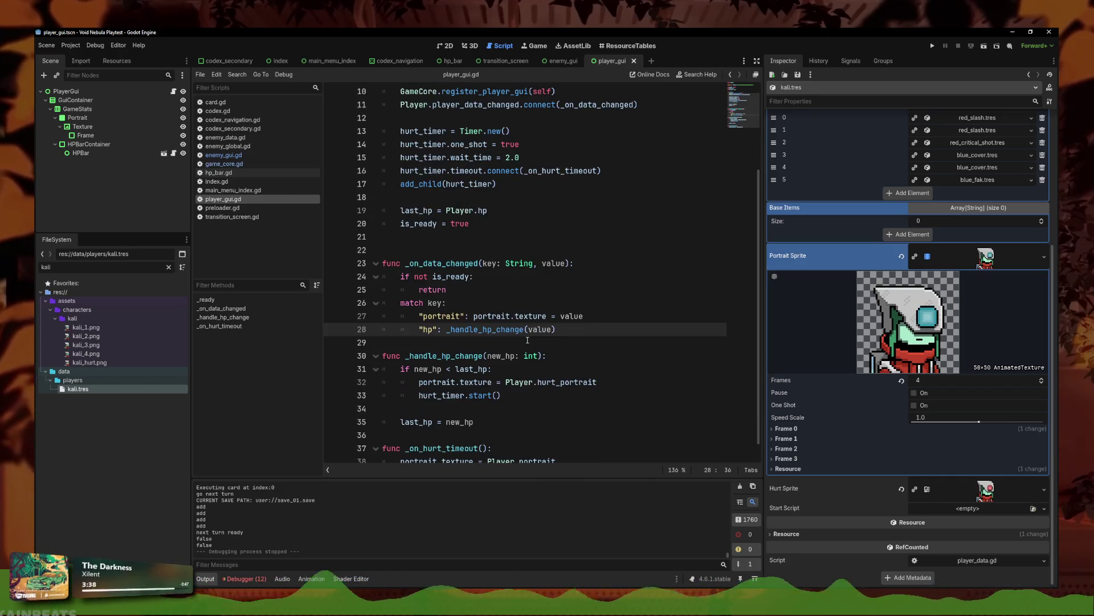
pyautogui.click(564, 342)
pyautogui.scroll(-1, 565, 359)
pyautogui.click(620, 377)
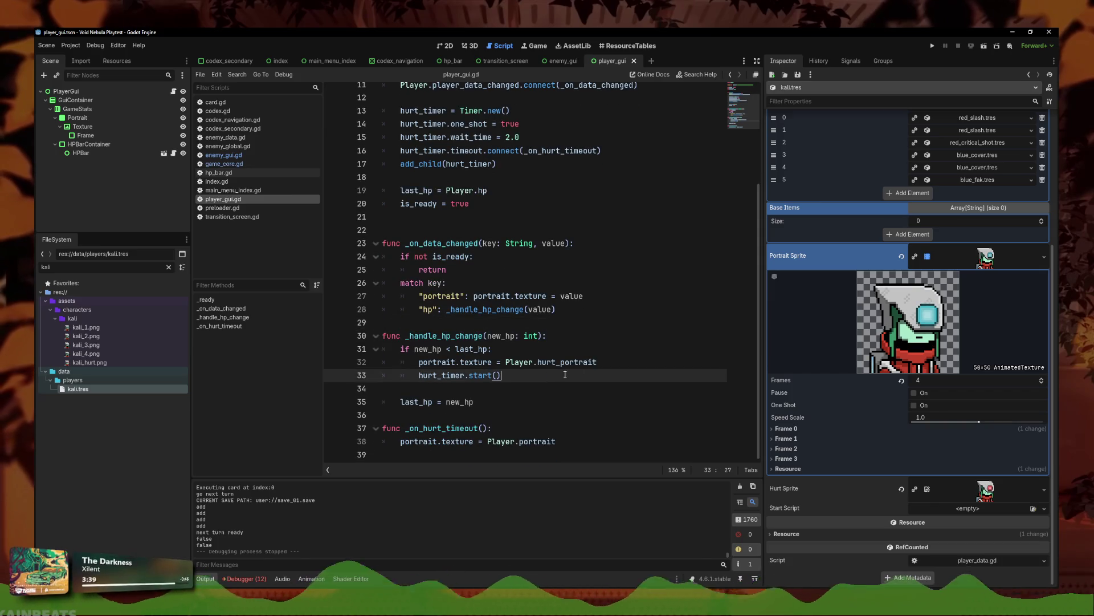
# Step: Compare with the hurt-portrait code in game_core.gd and enemy_gui.gd
pyautogui.click(224, 163)
pyautogui.click(237, 200)
pyautogui.click(223, 155)
pyautogui.scroll(-1, 546, 347)
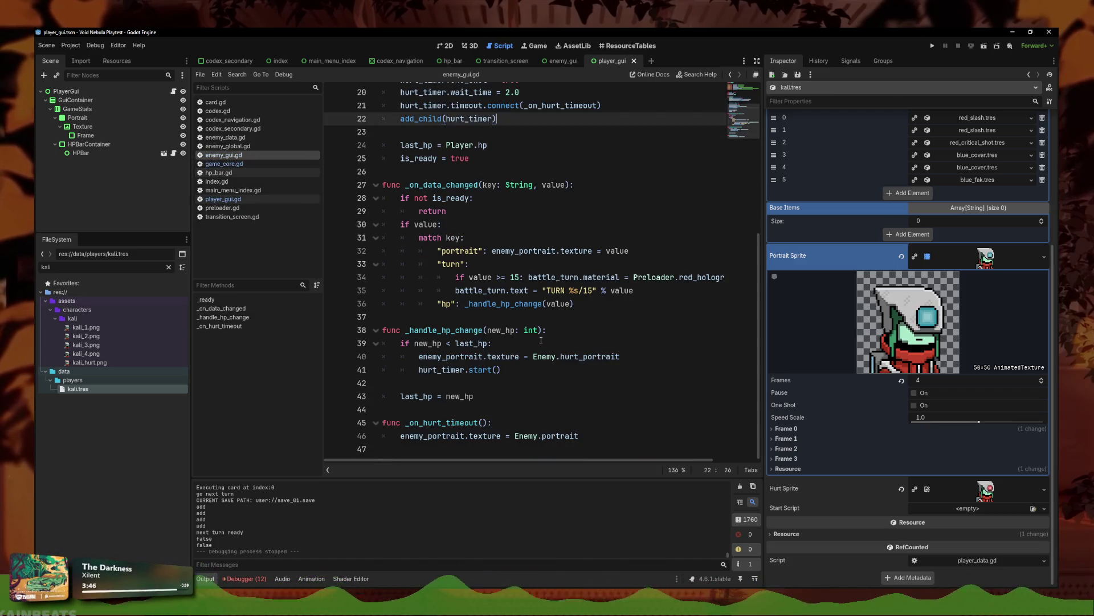
pyautogui.moveTo(538, 332)
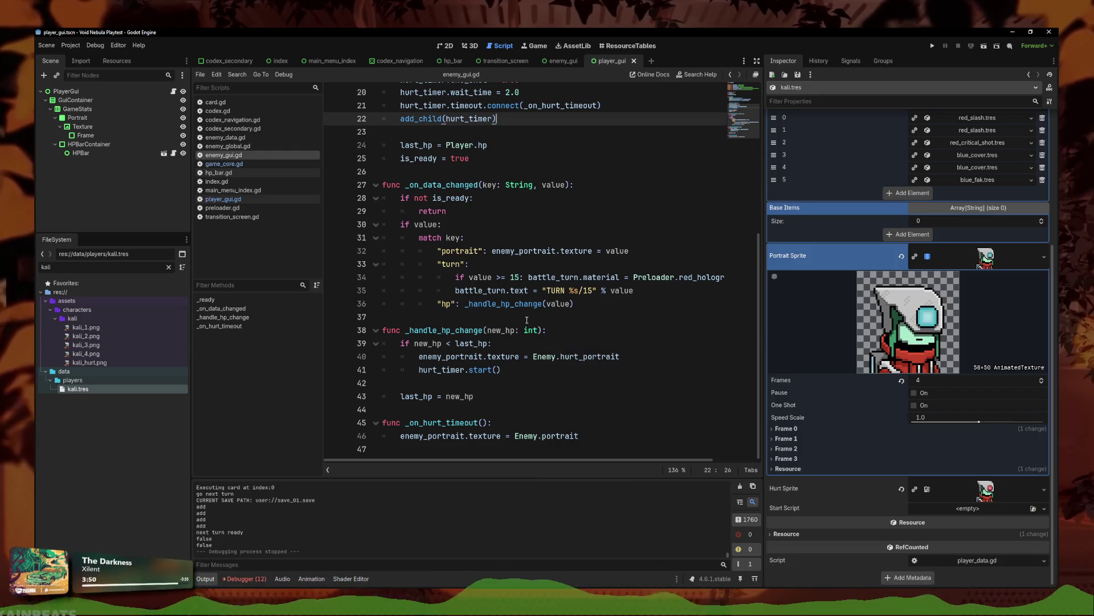
pyautogui.scroll(6, 530, 323)
pyautogui.scroll(-6, 521, 316)
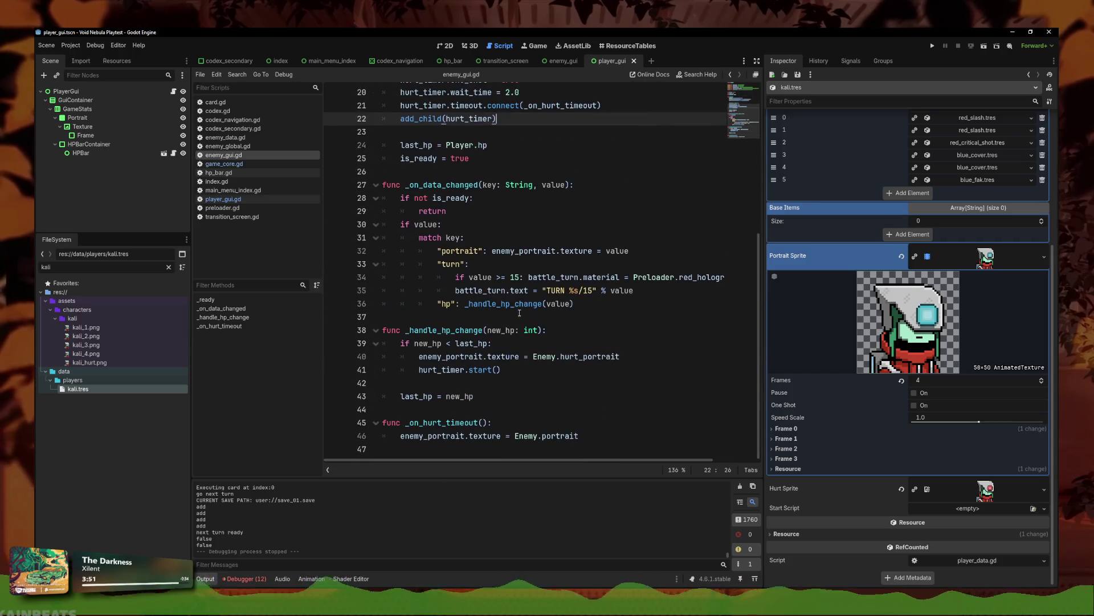
# Step: Go back to player_gui.gd and examine lines 31–32
pyautogui.click(223, 199)
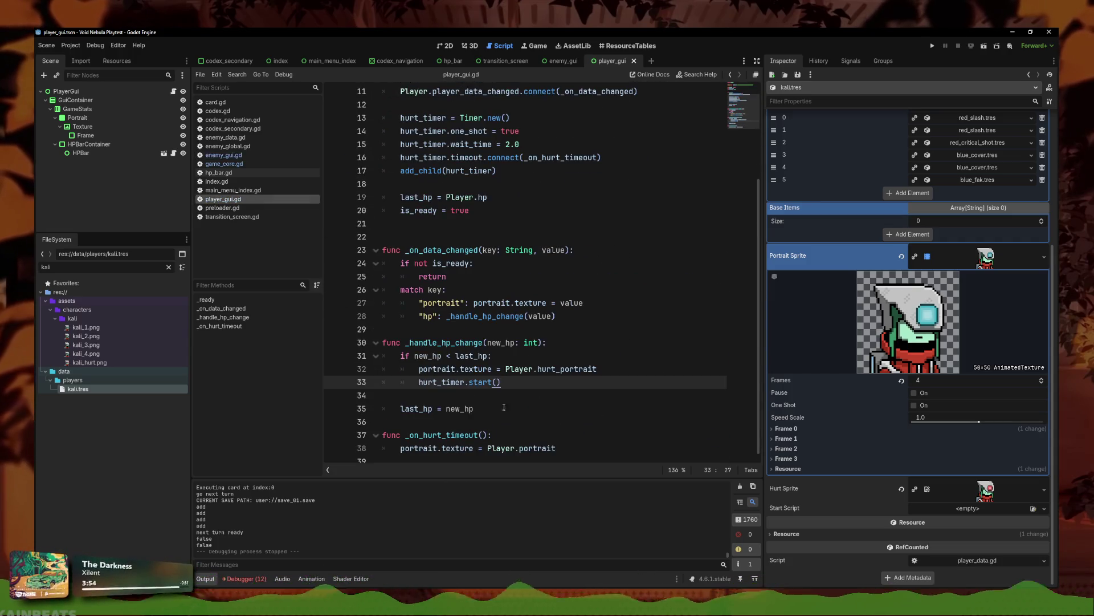
pyautogui.click(619, 365)
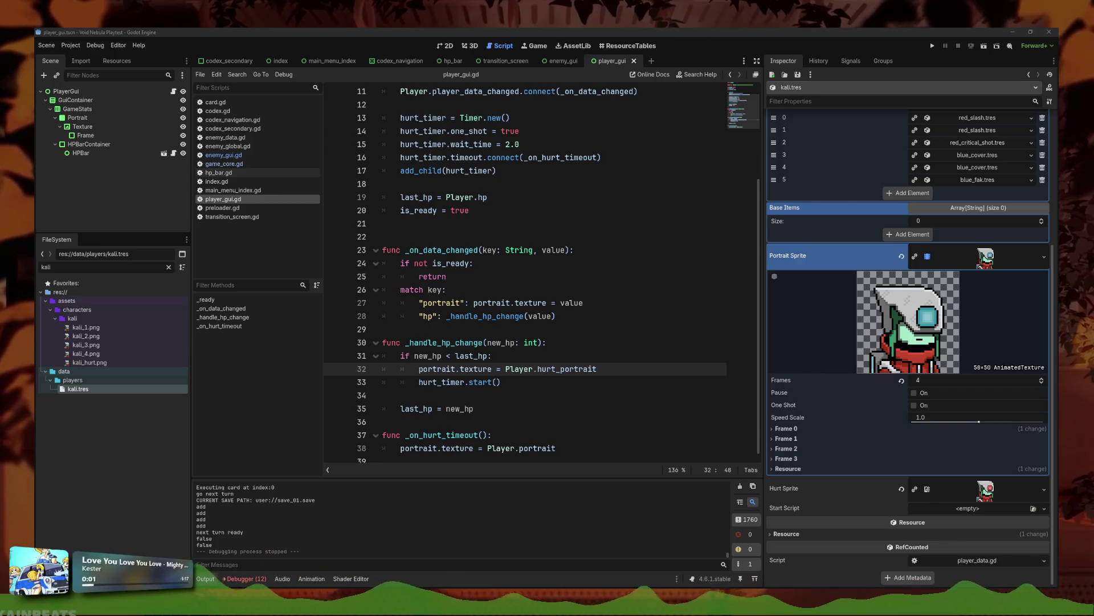
pyautogui.hotkey('alt', 'Tab')
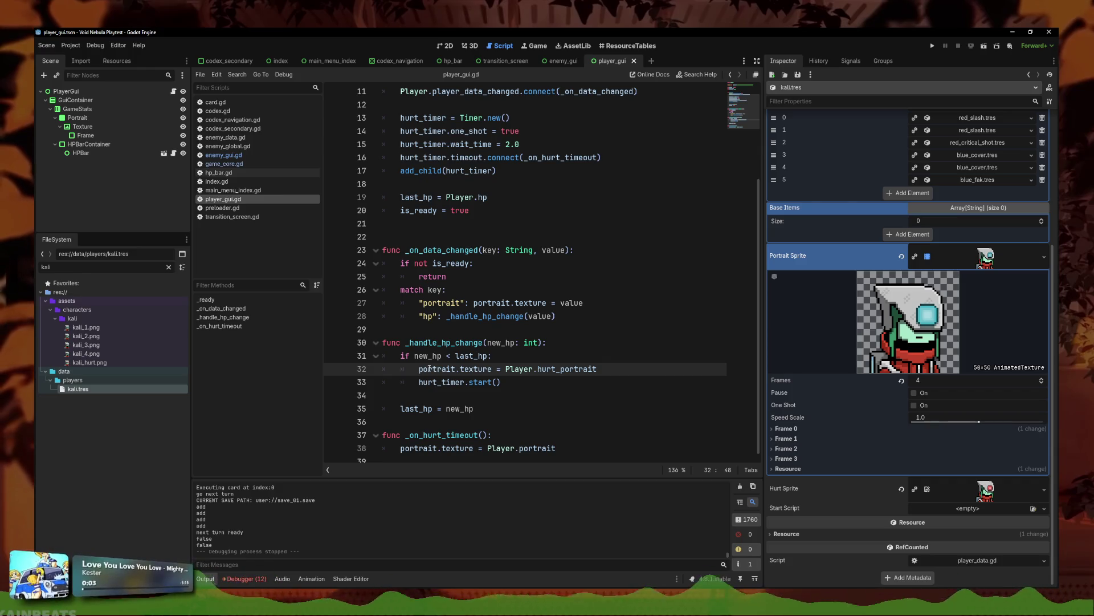
pyautogui.click(584, 357)
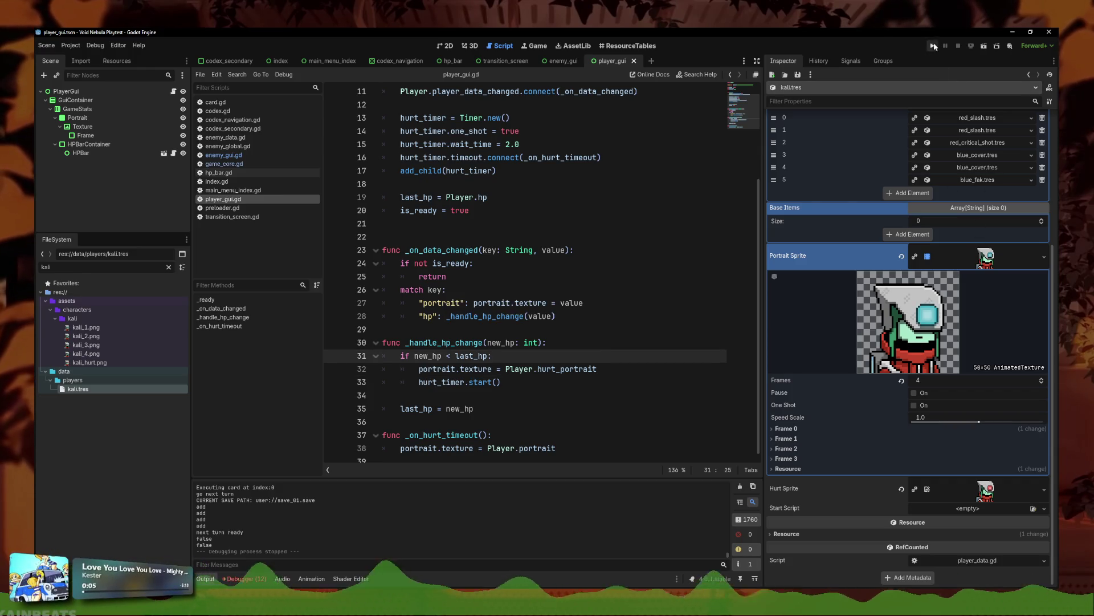
# Step: Launch the playtest, start a new Kali game, and show the Newbie, Alloy, Vicious roster
pyautogui.click(934, 46)
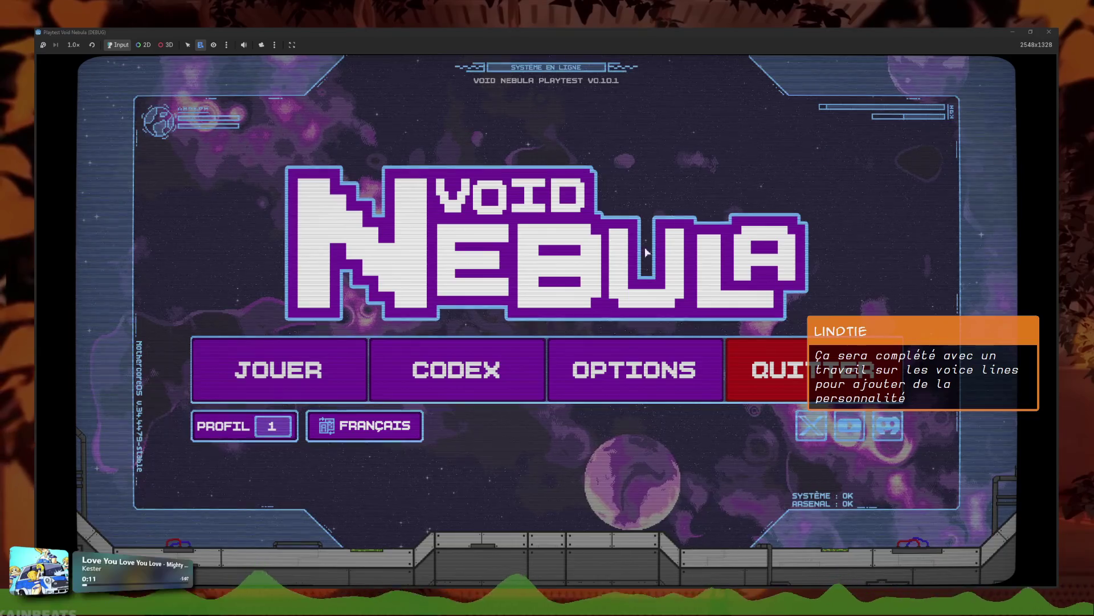
pyautogui.click(279, 379)
pyautogui.click(442, 146)
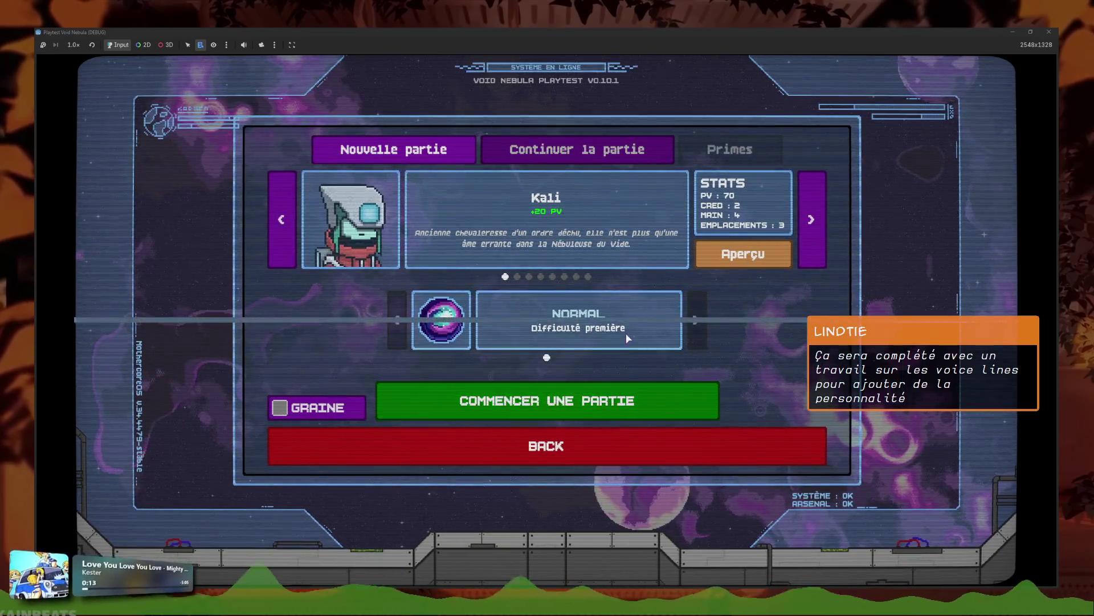
pyautogui.click(621, 399)
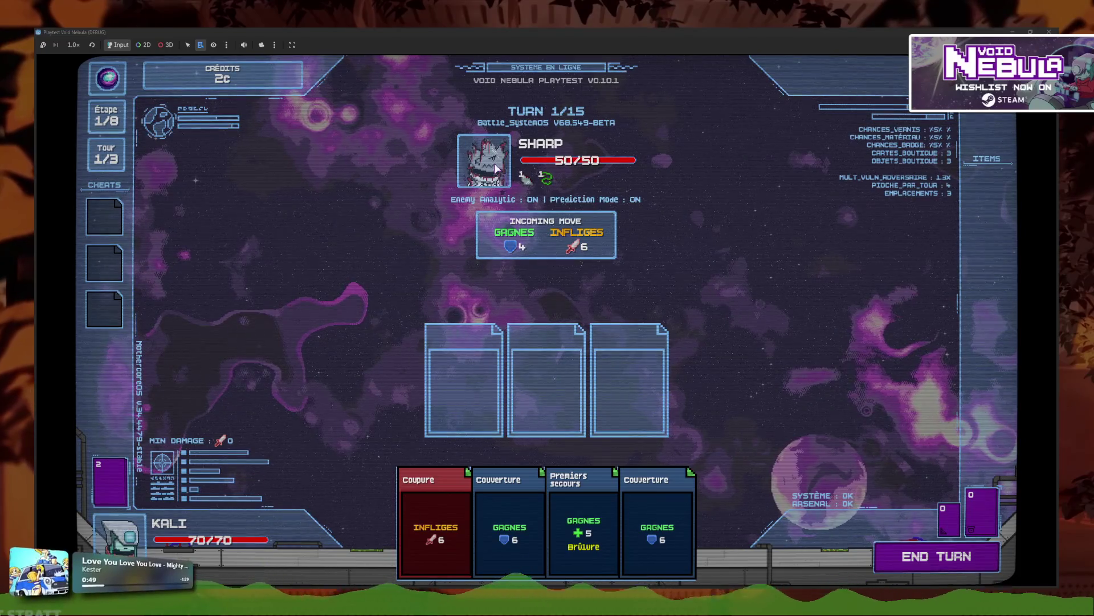
pyautogui.click(484, 163)
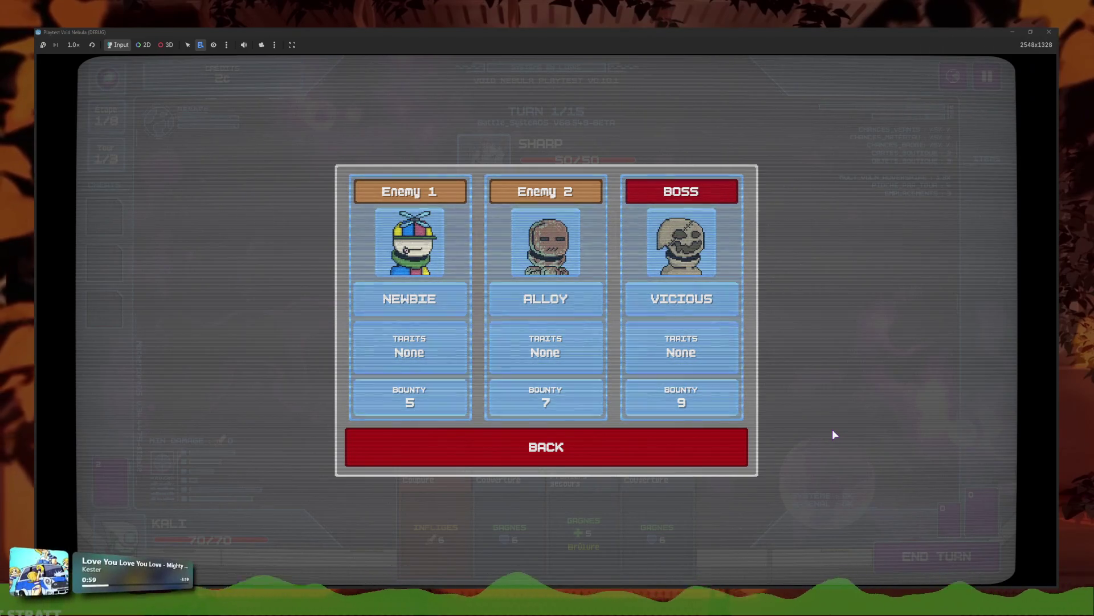
# Step: Play Coupure and end turn, then Coupure plus Coup critique and end turn again
pyautogui.click(674, 444)
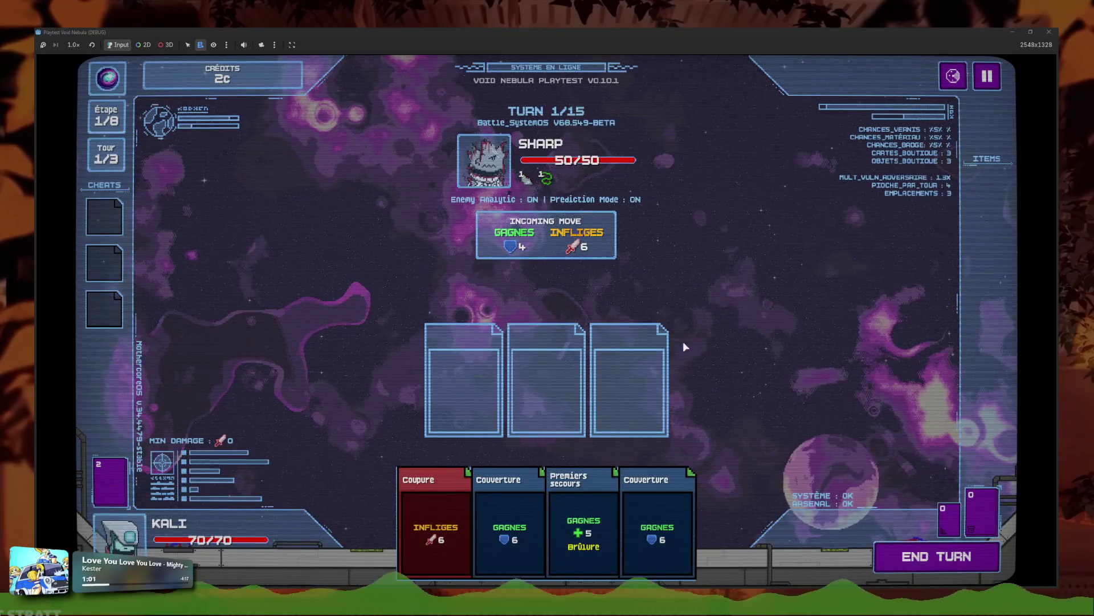
pyautogui.click(437, 530)
pyautogui.click(902, 555)
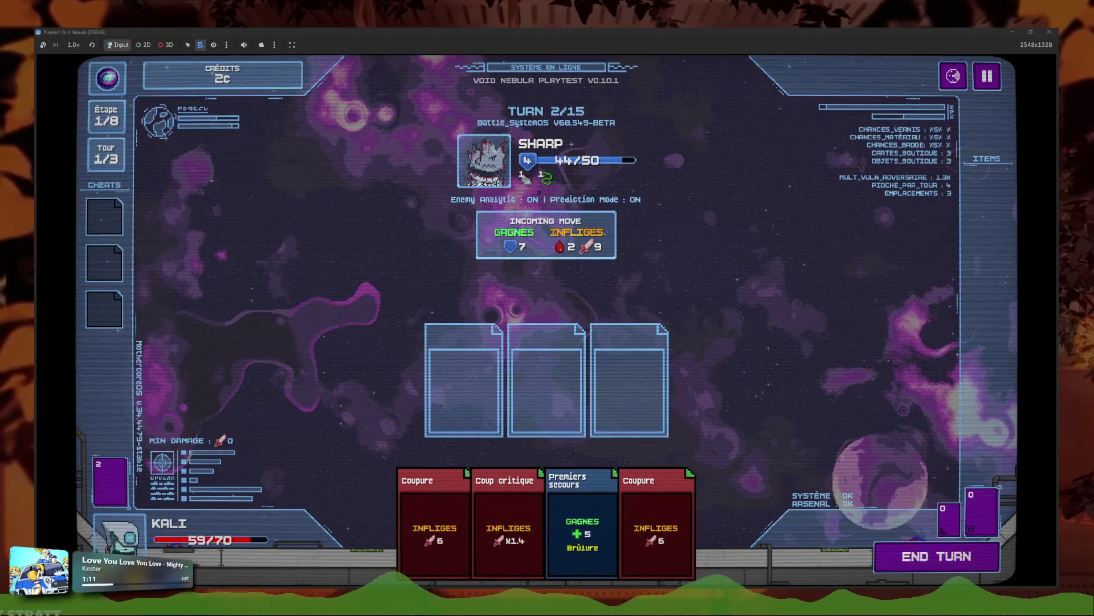
pyautogui.click(457, 504)
pyautogui.click(458, 504)
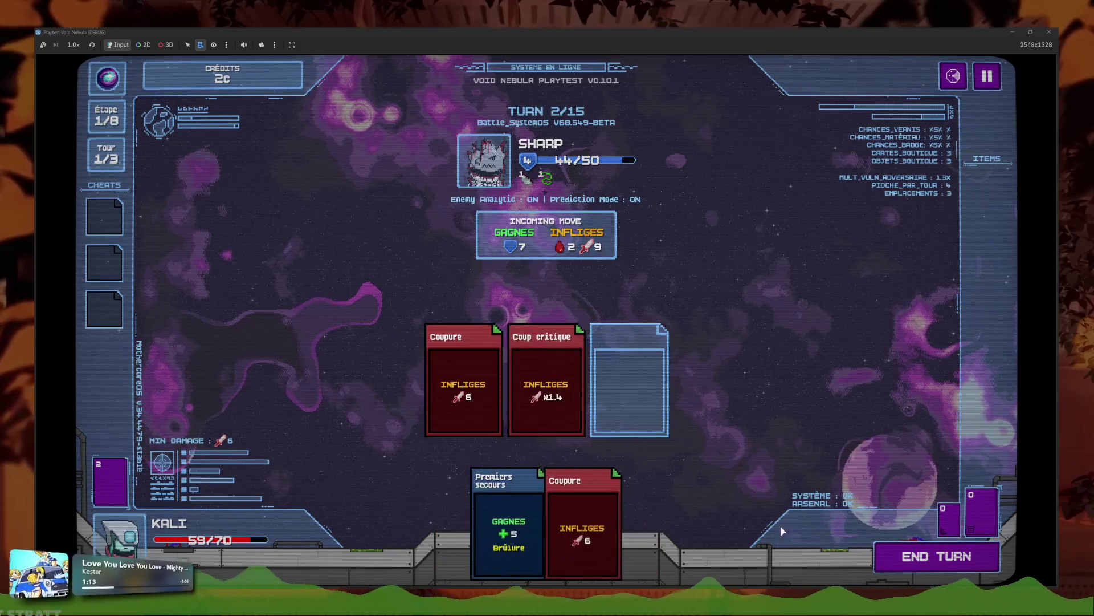
pyautogui.click(895, 548)
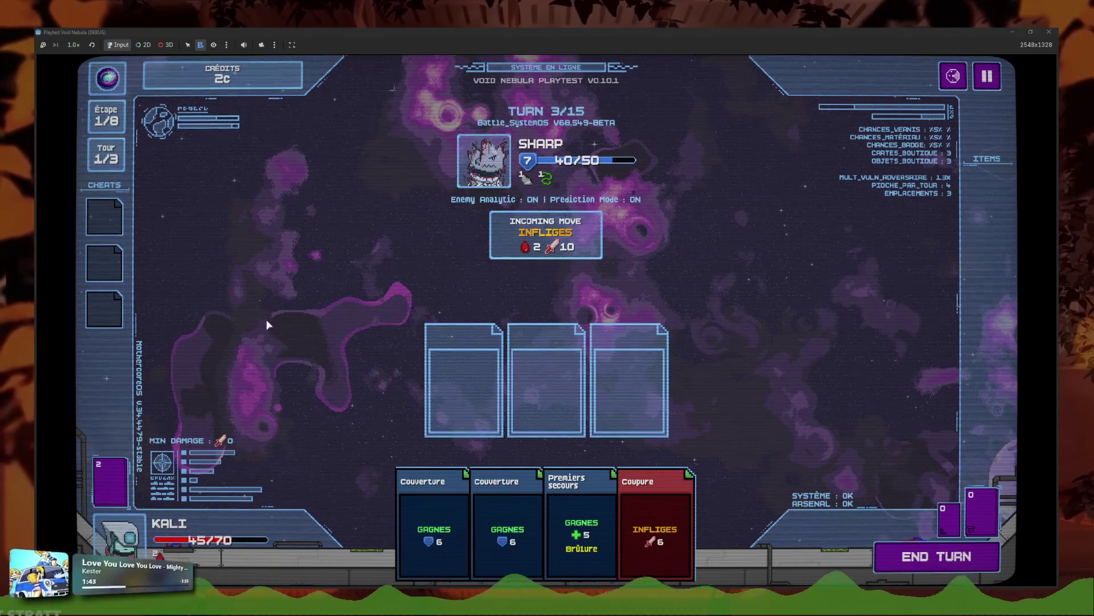
# Step: Stop the playtest and open enemy_sheet.tscn by filtering FileSystem for 'enemy_shee'
pyautogui.press('F8')
pyautogui.click(545, 276)
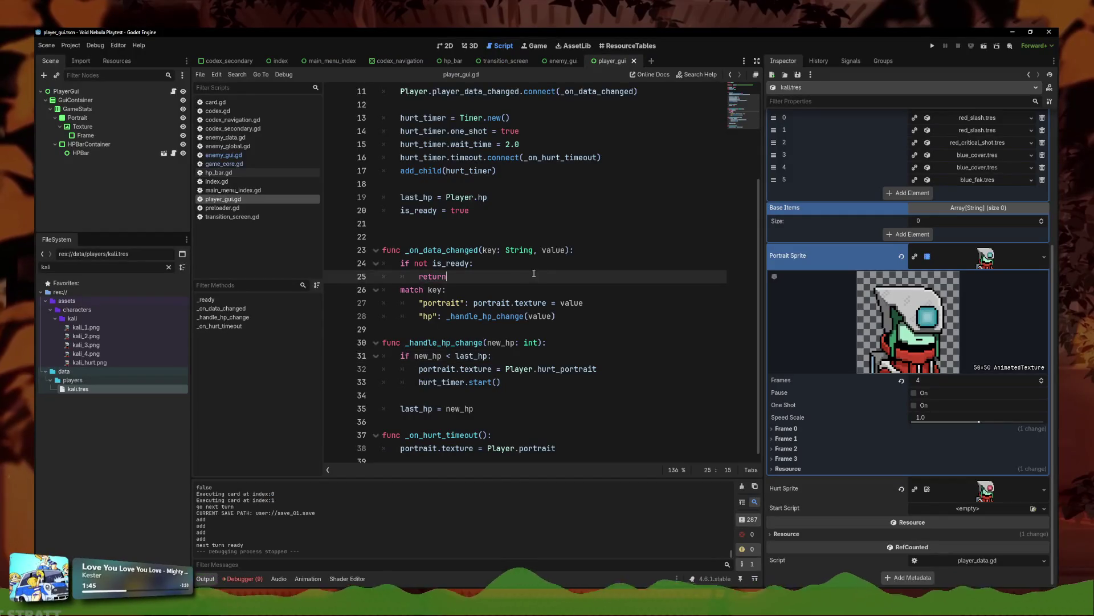
pyautogui.doubleClick(46, 266)
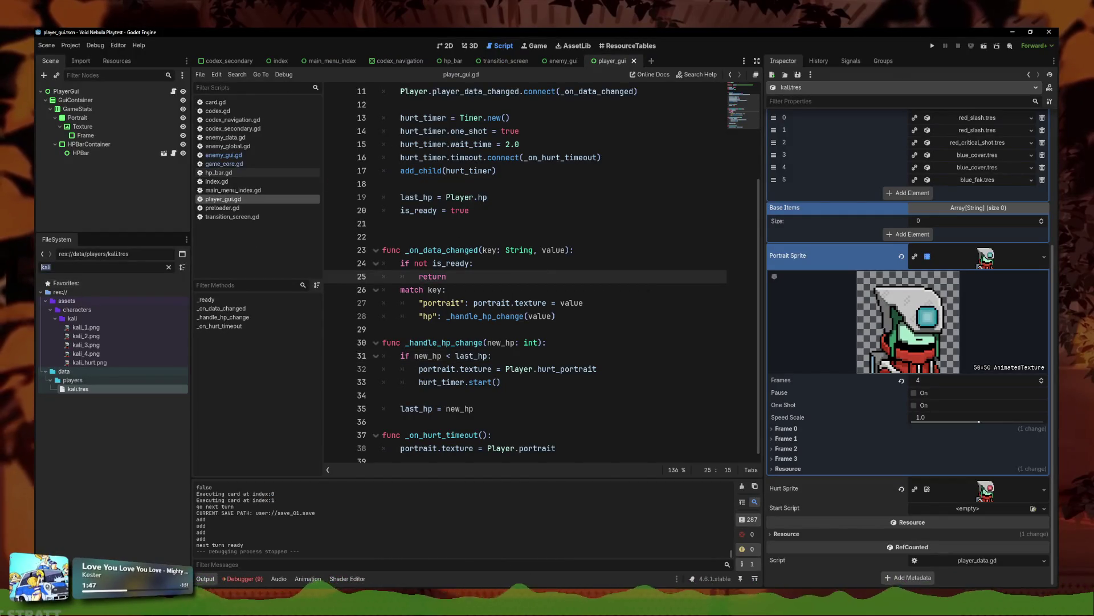
pyautogui.write('enemy_shee')
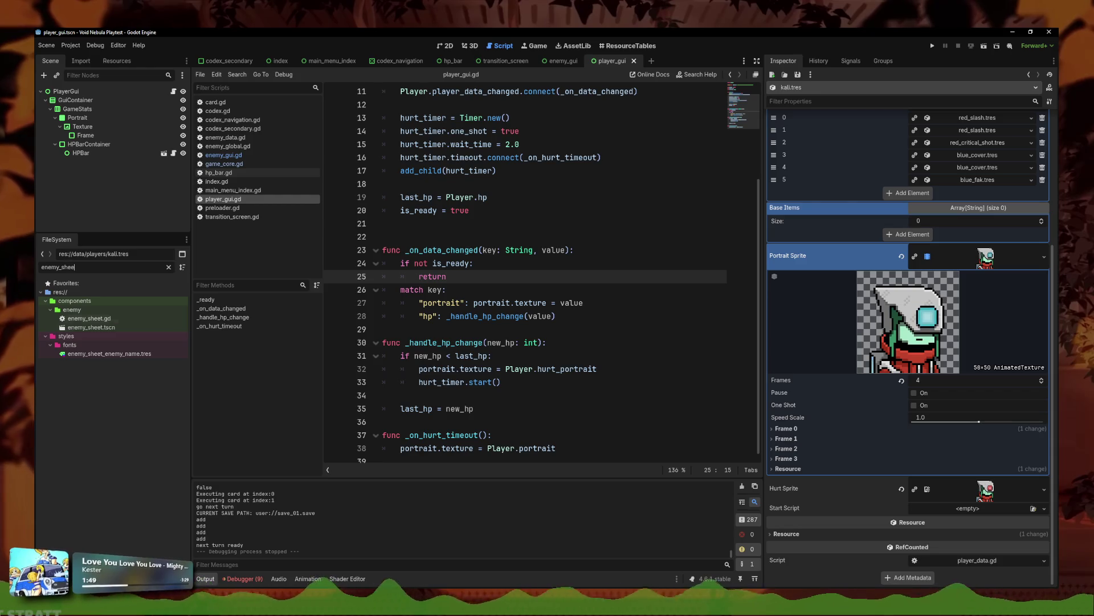
pyautogui.doubleClick(91, 327)
# Step: Locate the reward label line in enemy_sheet.gd's setup function
pyautogui.click(569, 313)
pyautogui.scroll(-6, 570, 313)
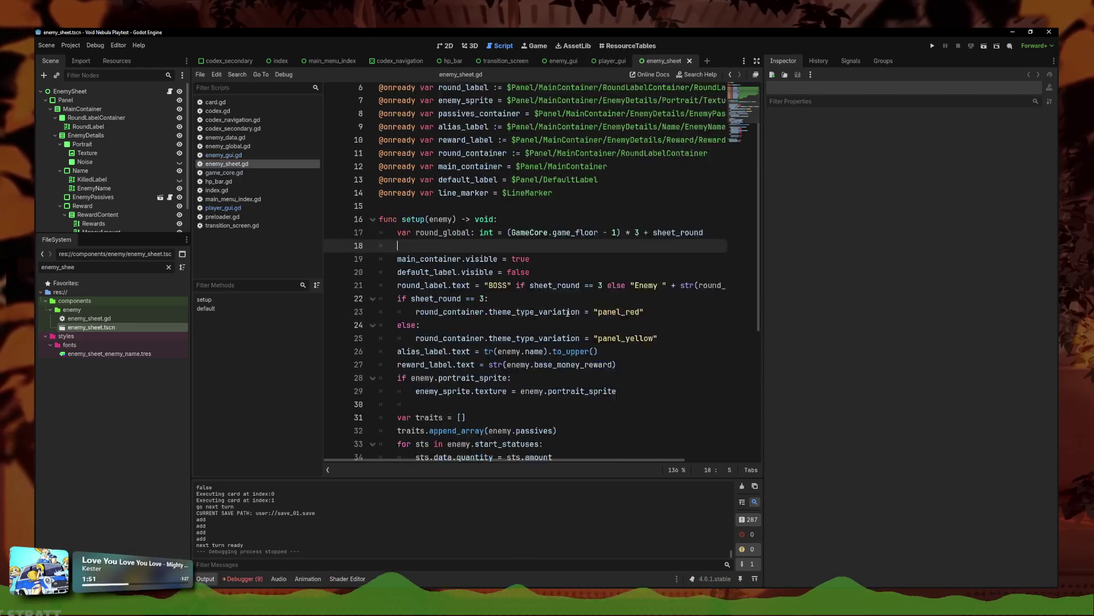
pyautogui.scroll(-2, 539, 291)
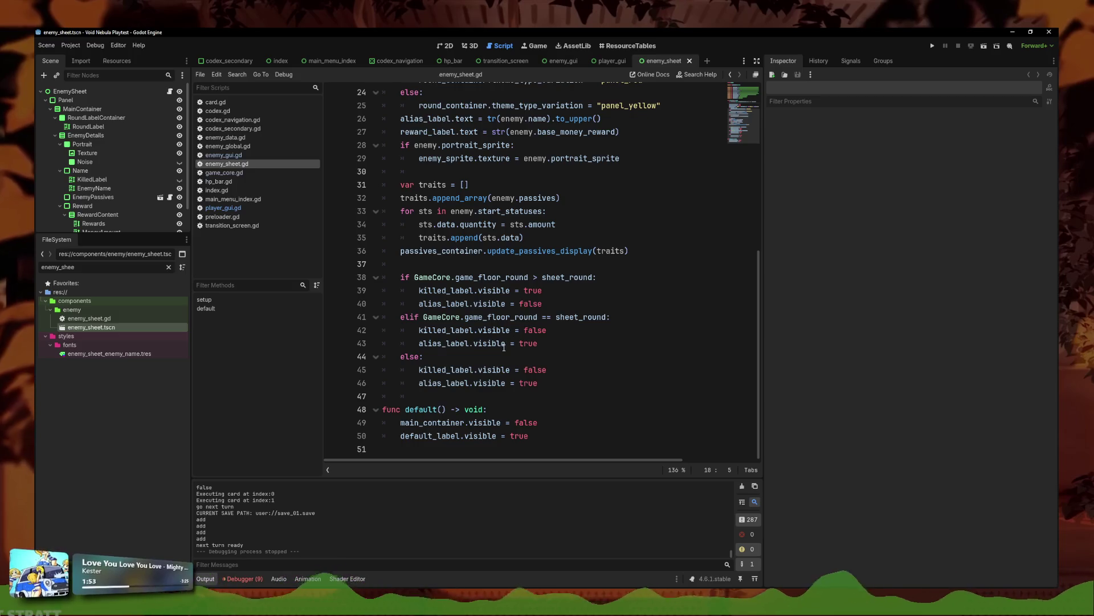
pyautogui.moveTo(503, 347)
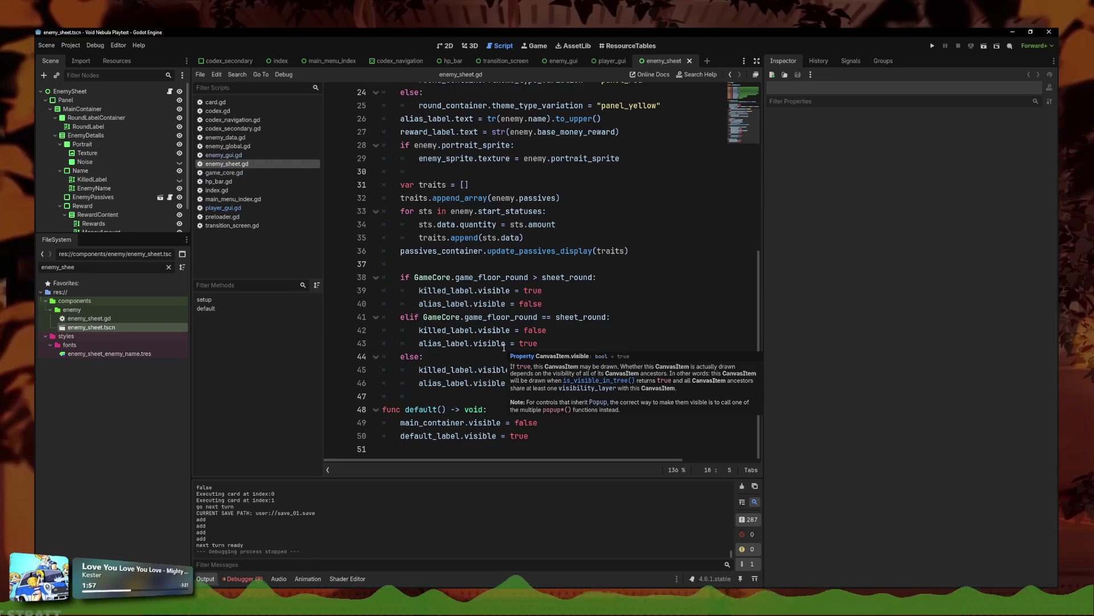
pyautogui.scroll(2, 537, 367)
pyautogui.scroll(-2, 523, 335)
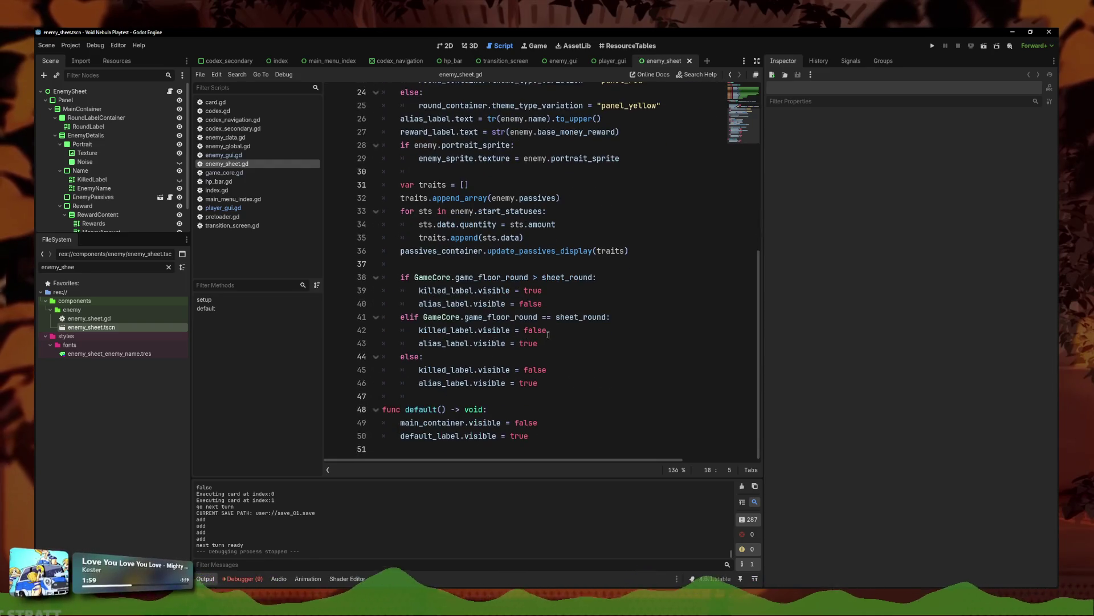
pyautogui.scroll(3, 622, 273)
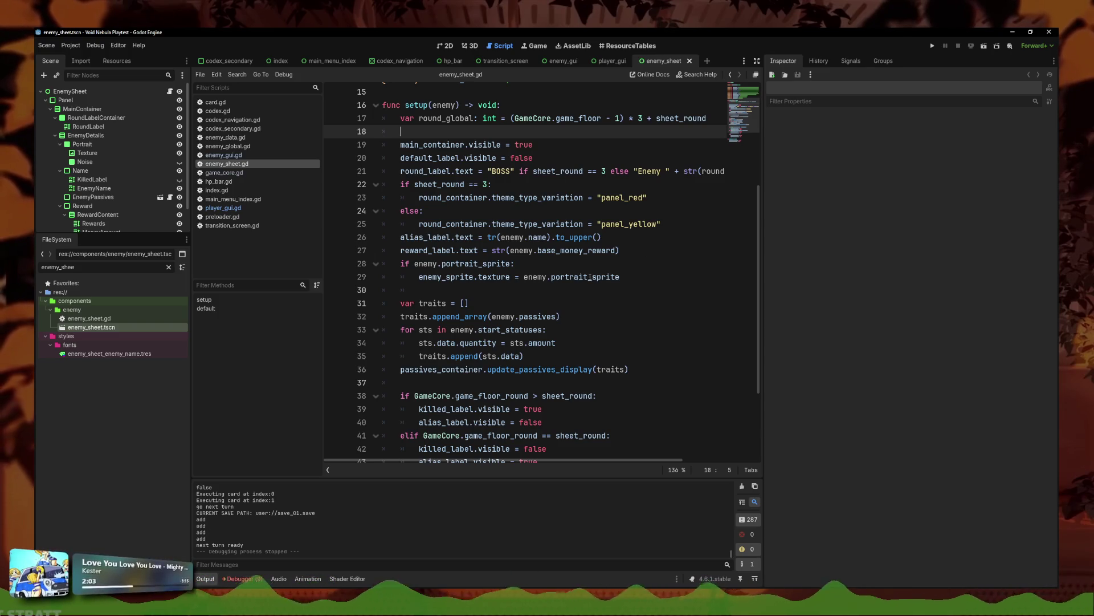
# Step: Change line 27 to "%dC" % enemy.base_money_reward, save, and run the project
pyautogui.click(617, 249)
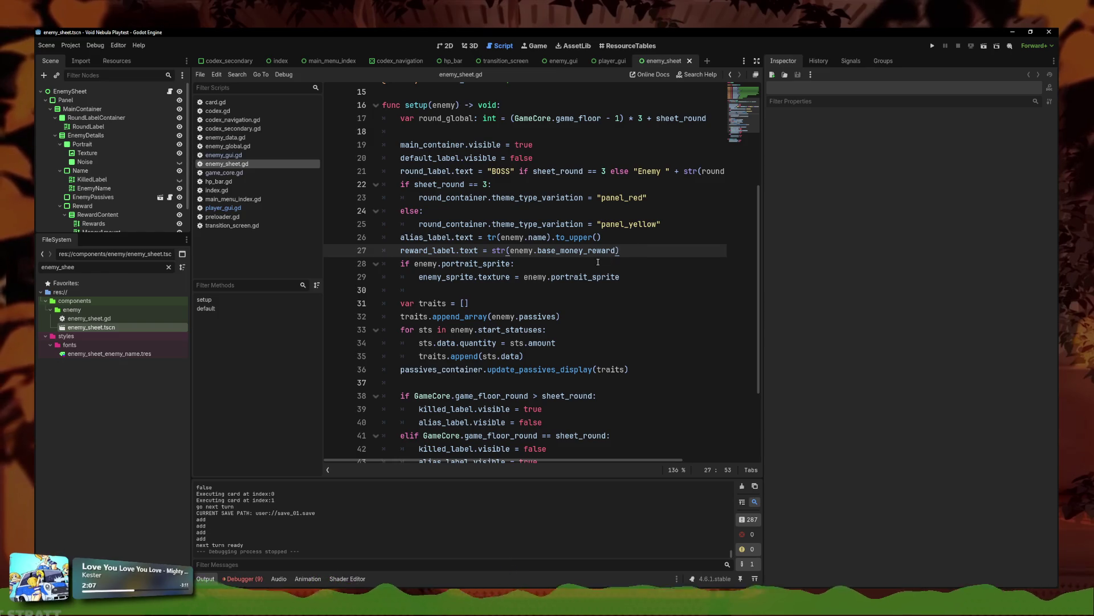
pyautogui.write('""')
pyautogui.hotkey('ctrl', 'z')
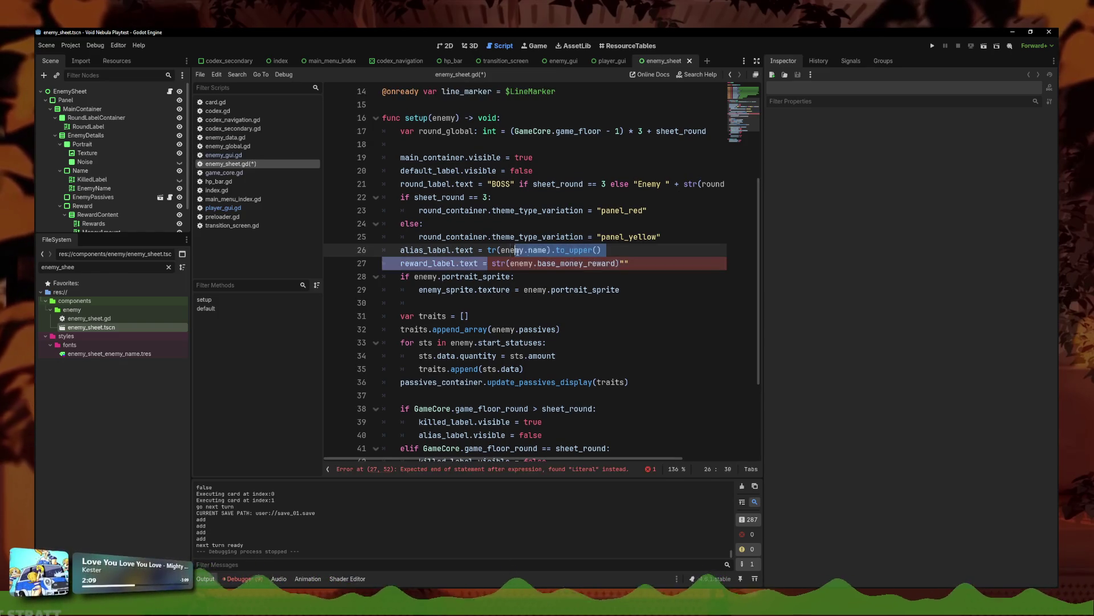
pyautogui.click(492, 264)
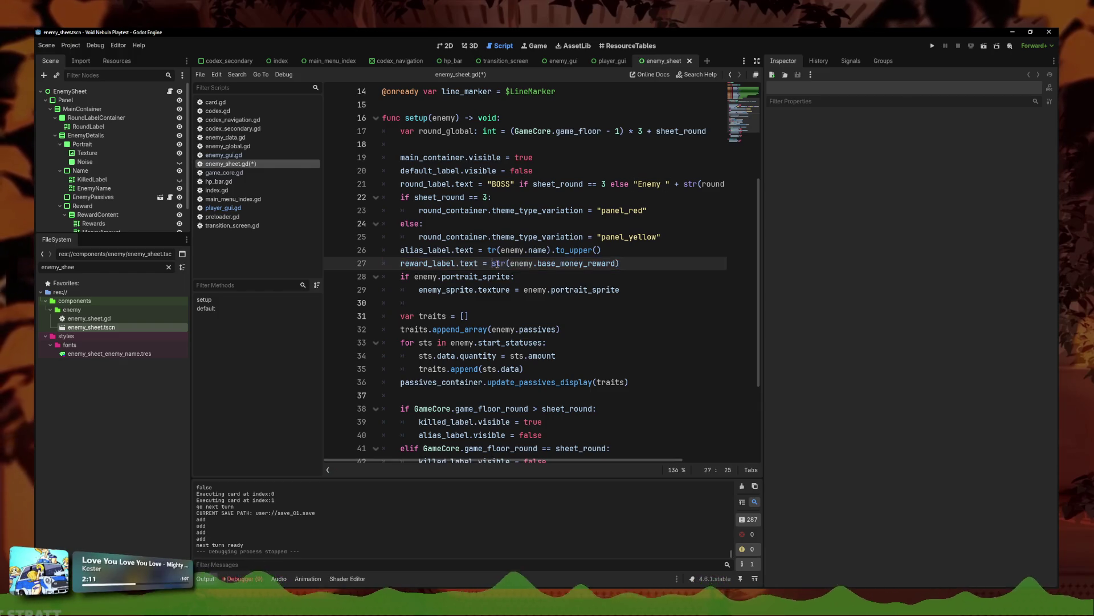
pyautogui.write('"%dC" %')
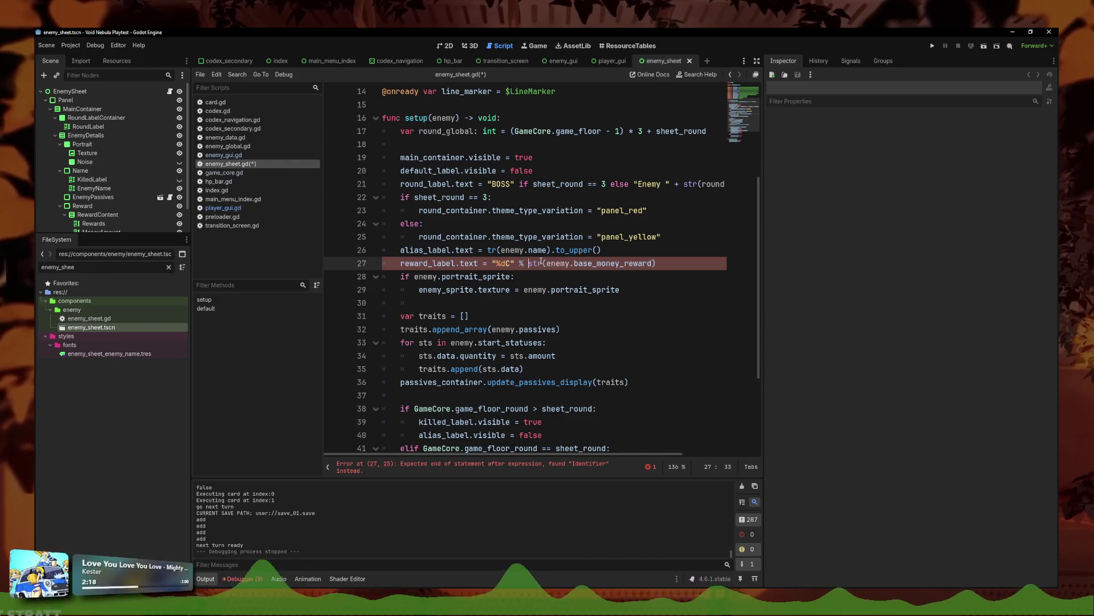
pyautogui.click(555, 263)
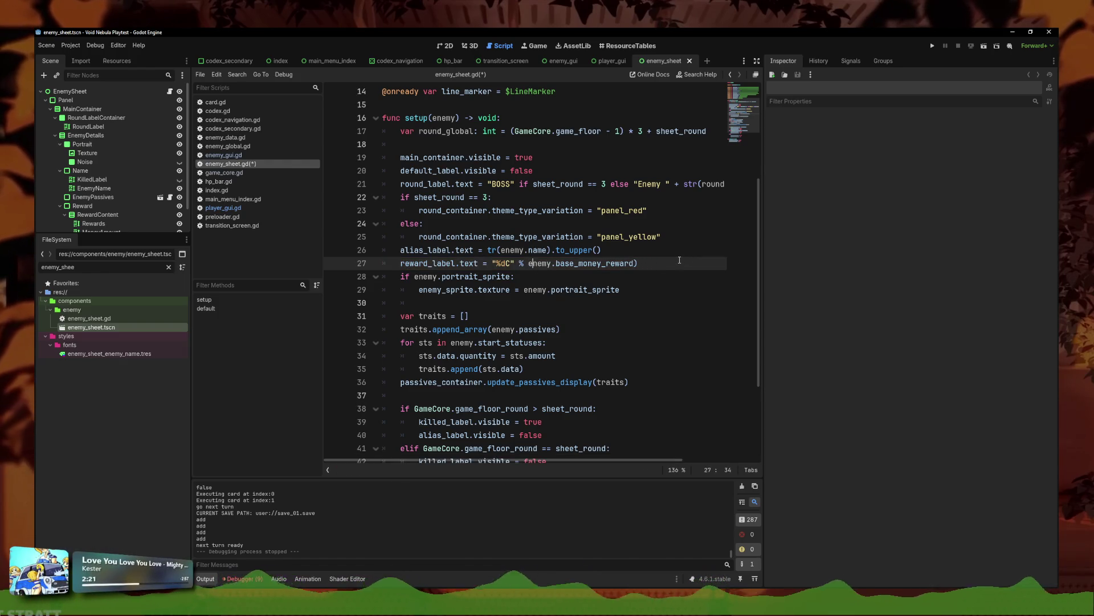
pyautogui.hotkey('ctrl', 's')
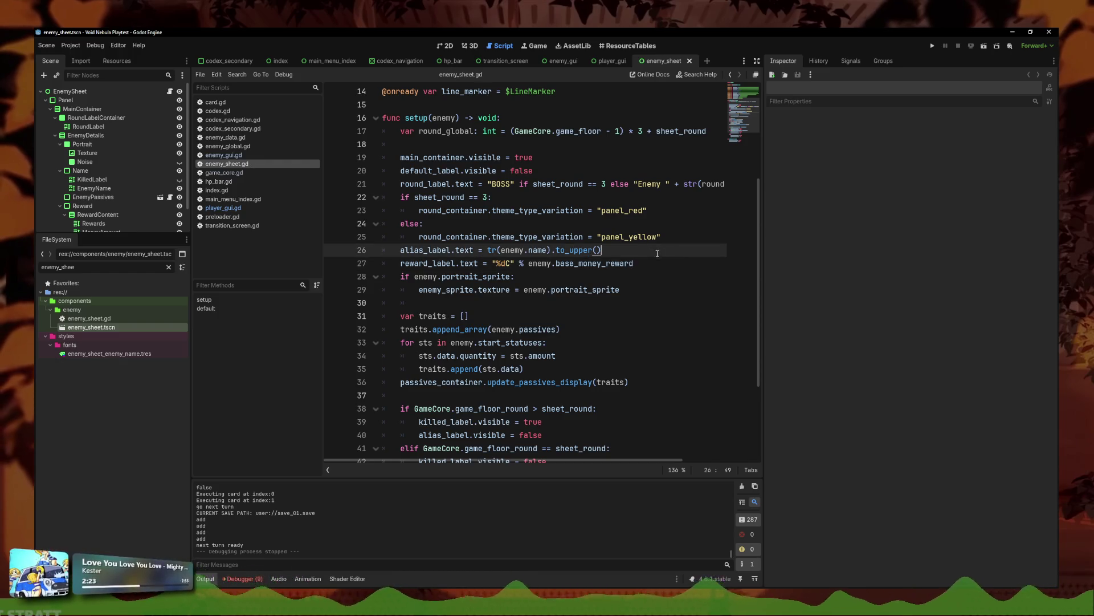
pyautogui.click(929, 45)
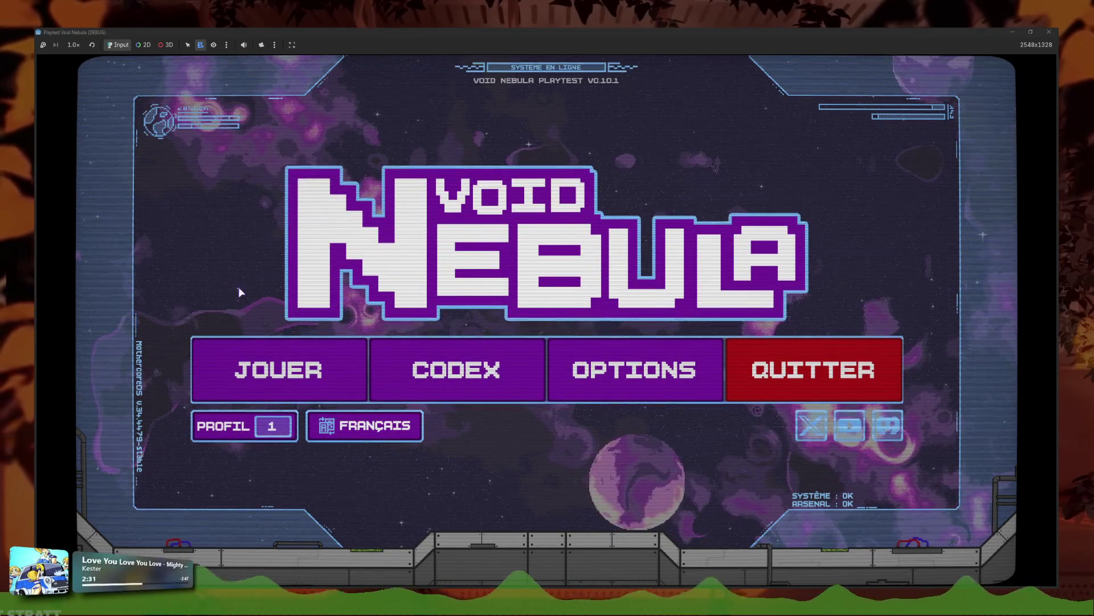
# Step: Playtest a new Kali run into battle, check Alloy's bounty reads 7C, then stop
pyautogui.click(306, 384)
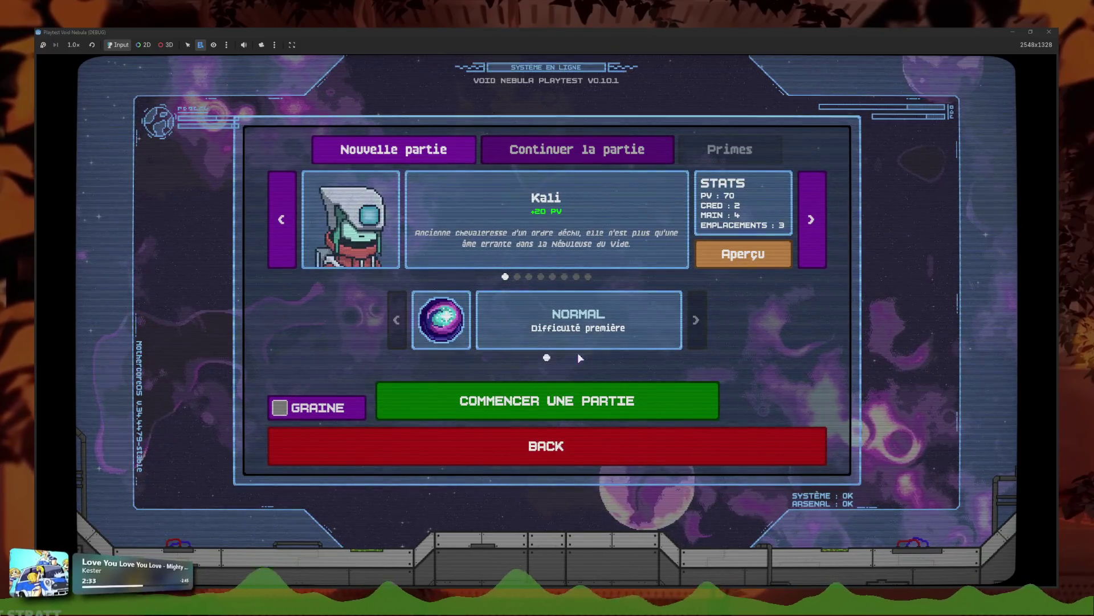
pyautogui.click(580, 397)
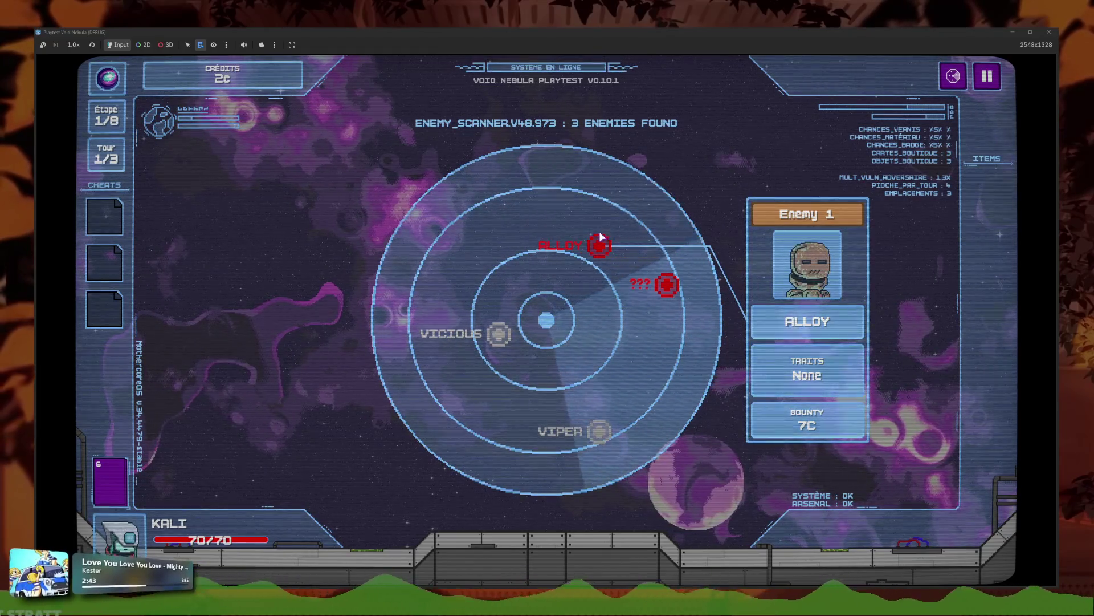
pyautogui.click(600, 242)
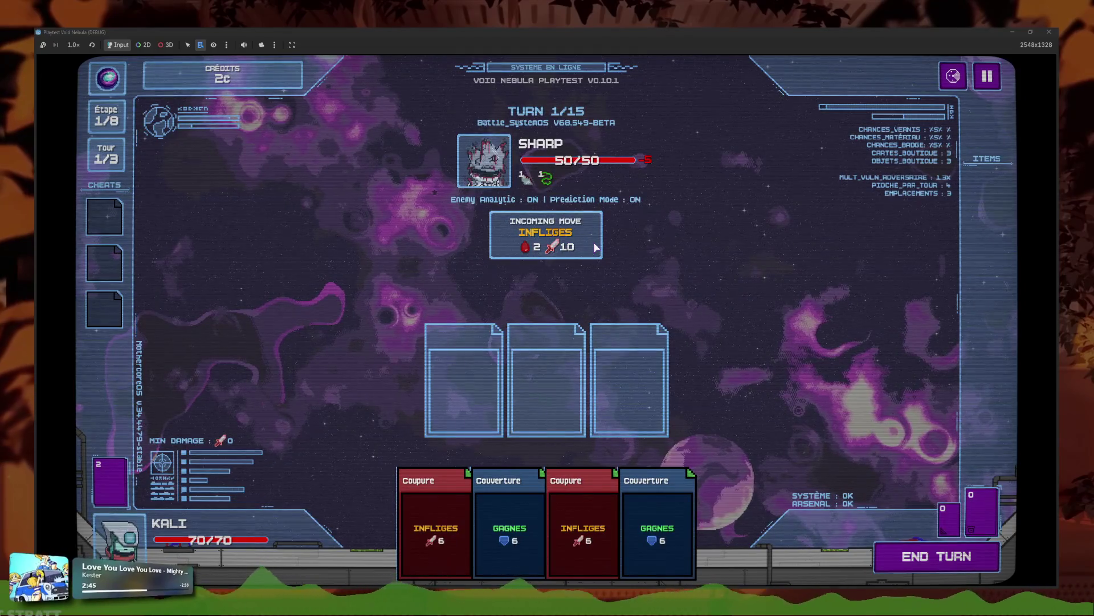
pyautogui.press('F8')
pyautogui.click(536, 262)
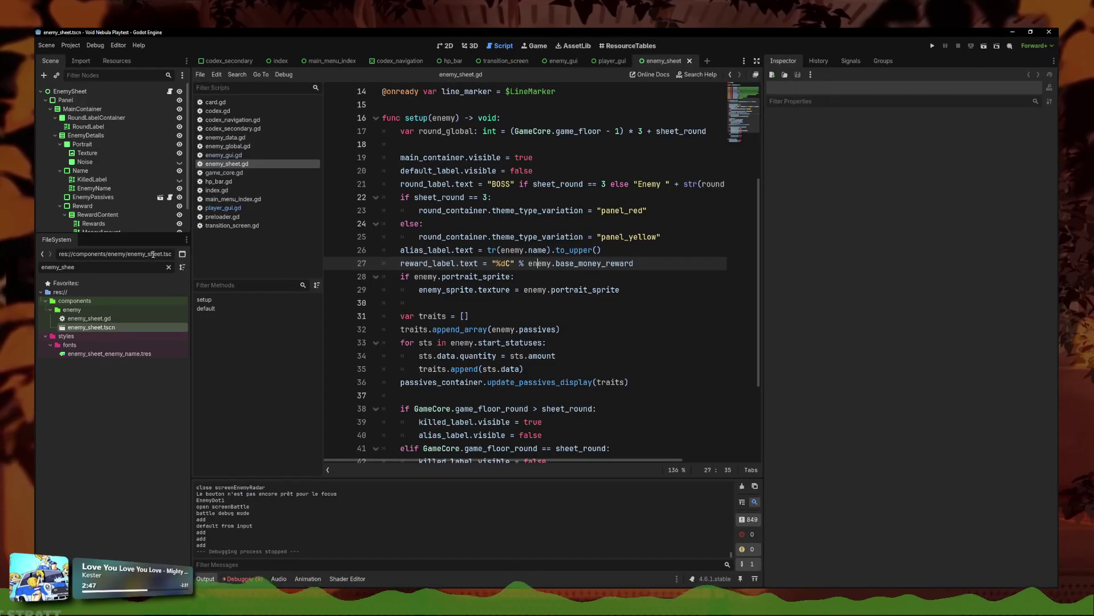
# Step: Filter FileSystem for 'money' and open player_money.gd via player_money.tscn
pyautogui.doubleClick(57, 266)
pyautogui.write('money')
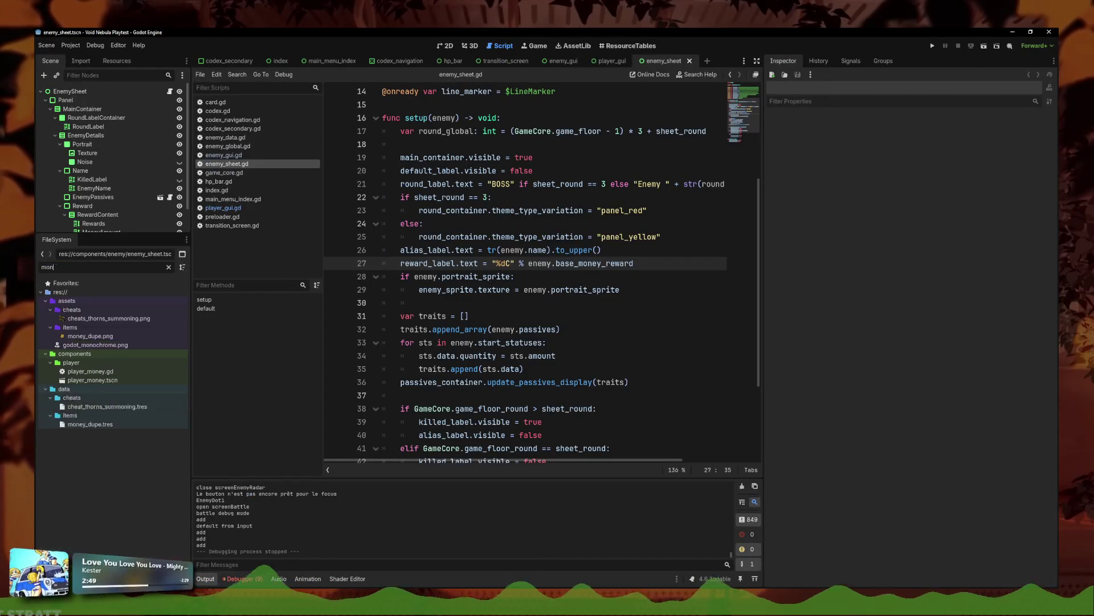
pyautogui.doubleClick(91, 353)
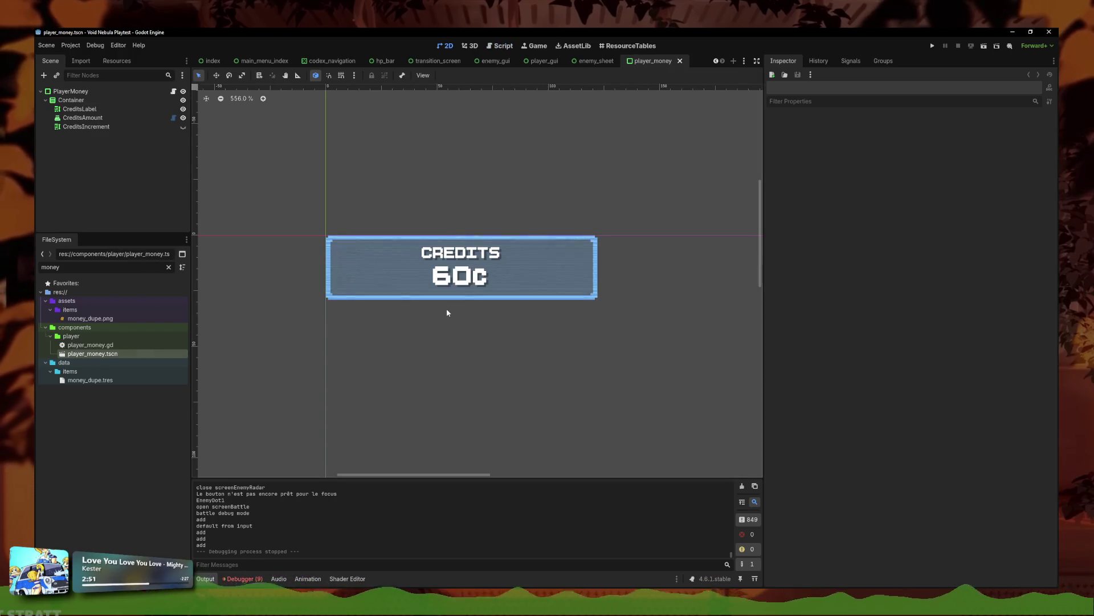
pyautogui.click(456, 279)
pyautogui.click(173, 91)
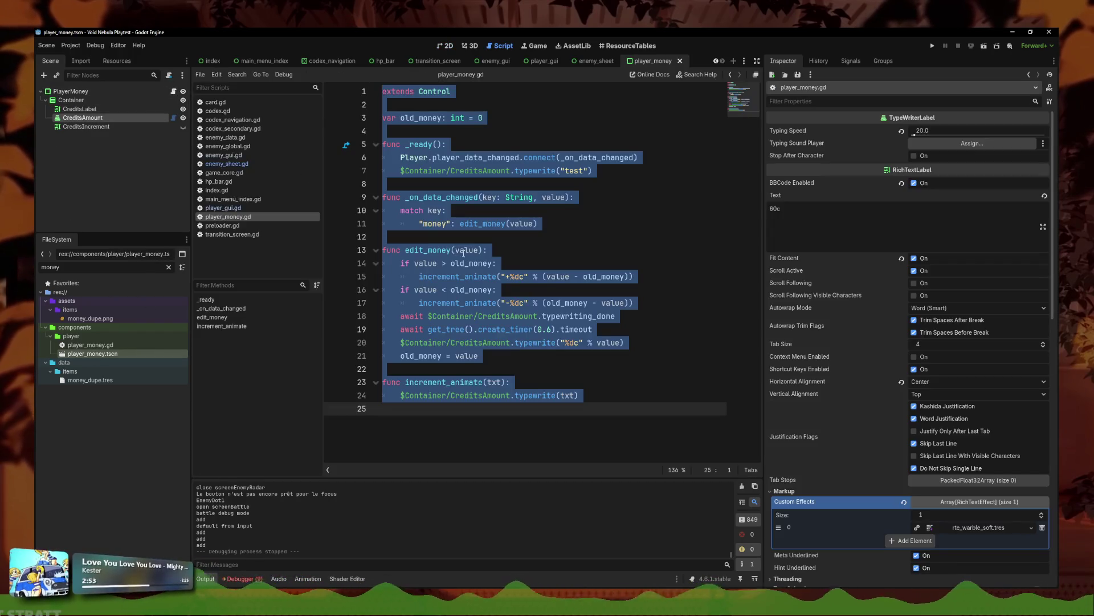
# Step: Replace %dc with %dC on lines 15, 17 and 20, then open ResourceTables
pyautogui.click(527, 303)
pyautogui.keyDown('alt'); pyautogui.click(528, 276); pyautogui.keyUp('alt')
pyautogui.press('BackSpace')
pyautogui.write('C')
pyautogui.click(580, 342)
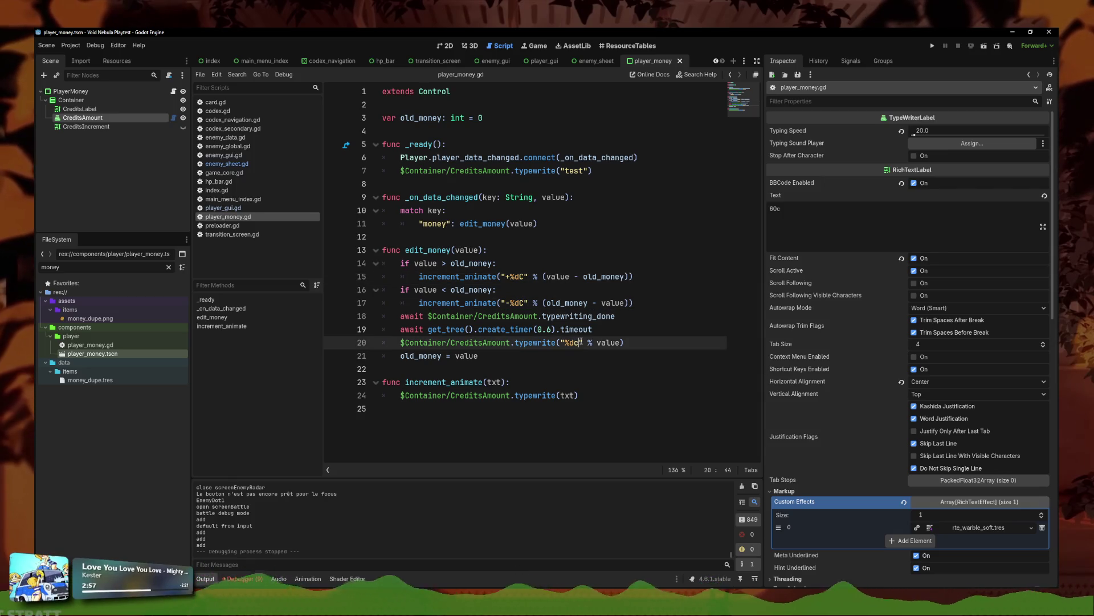
pyautogui.press('BackSpace')
pyautogui.write('C')
pyautogui.click(496, 210)
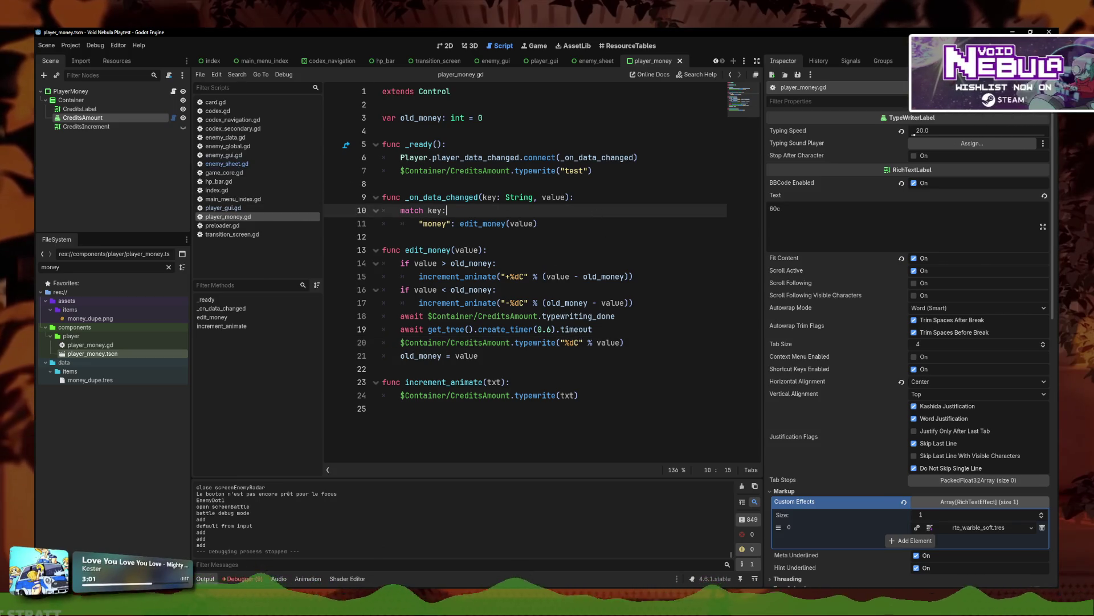
pyautogui.click(627, 46)
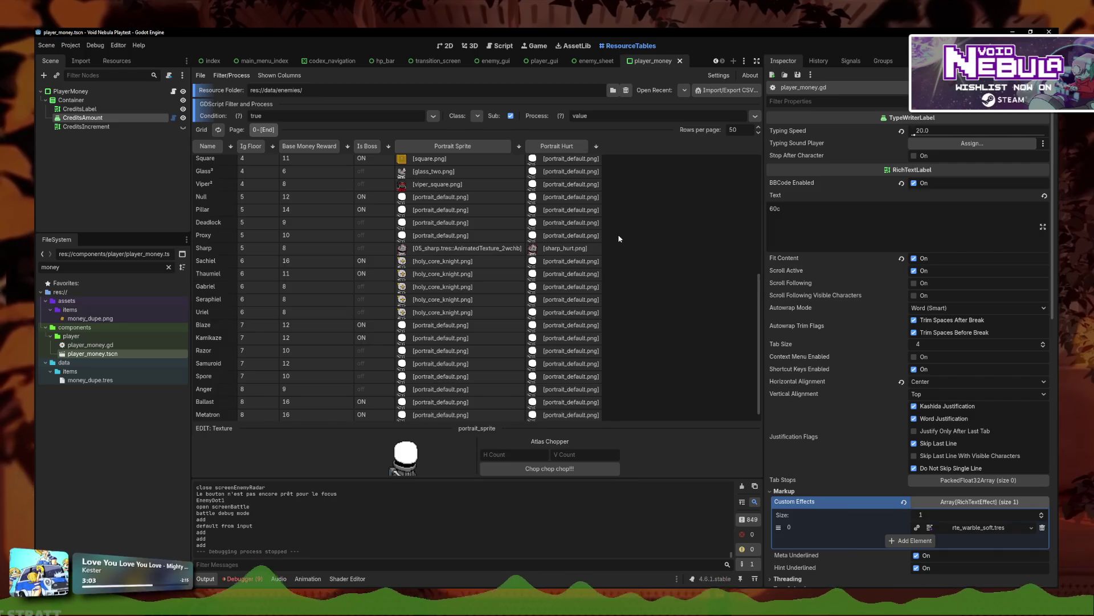
pyautogui.scroll(2, 661, 297)
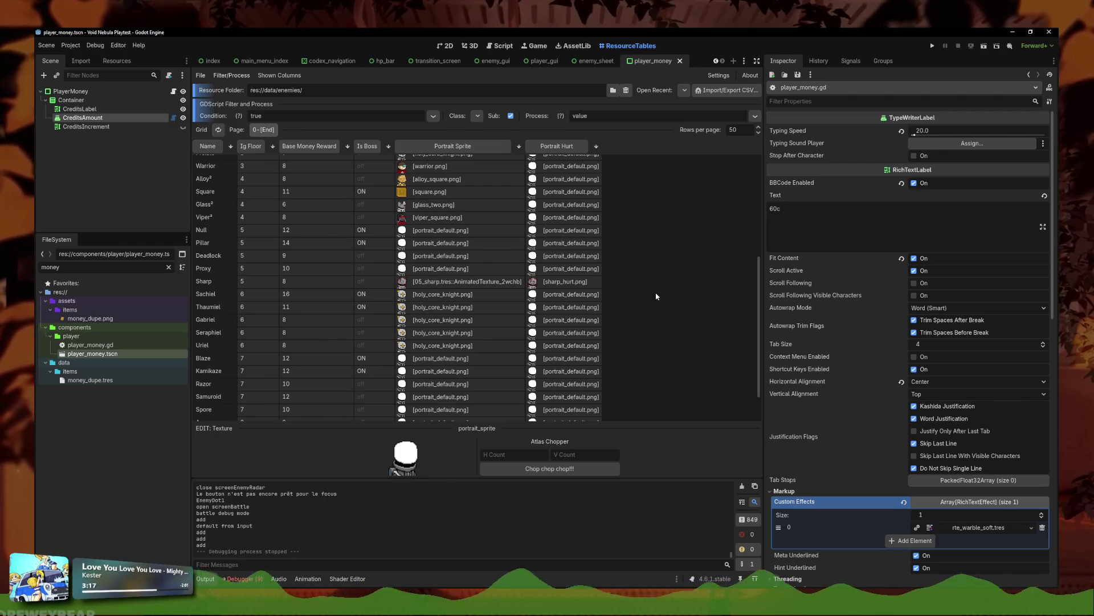
pyautogui.scroll(-2, 425, 311)
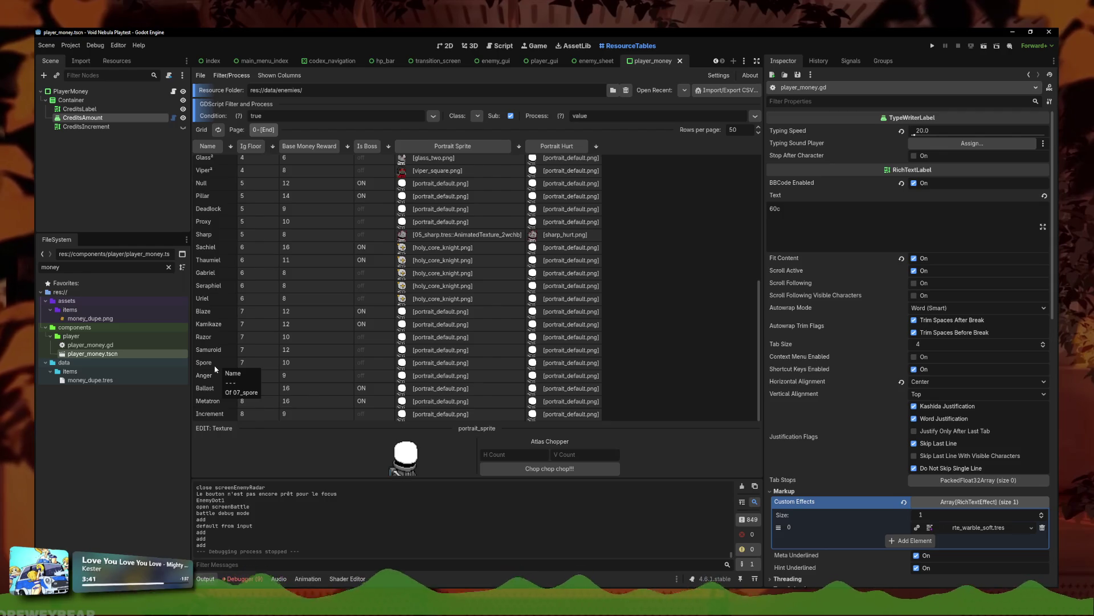
pyautogui.scroll(3, 255, 380)
pyautogui.scroll(-3, 256, 380)
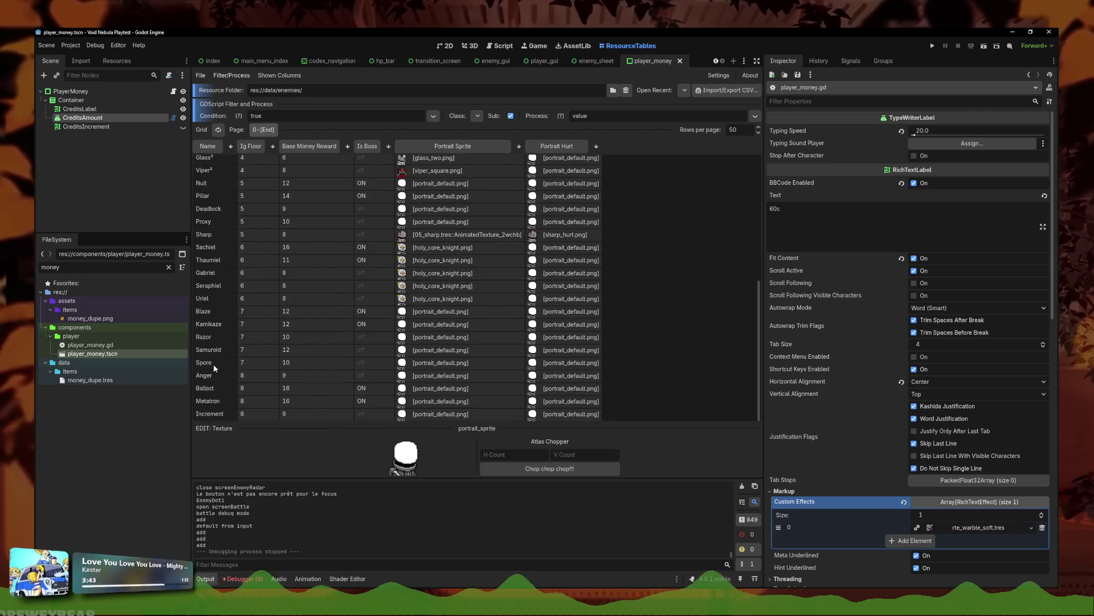
pyautogui.moveTo(200, 607)
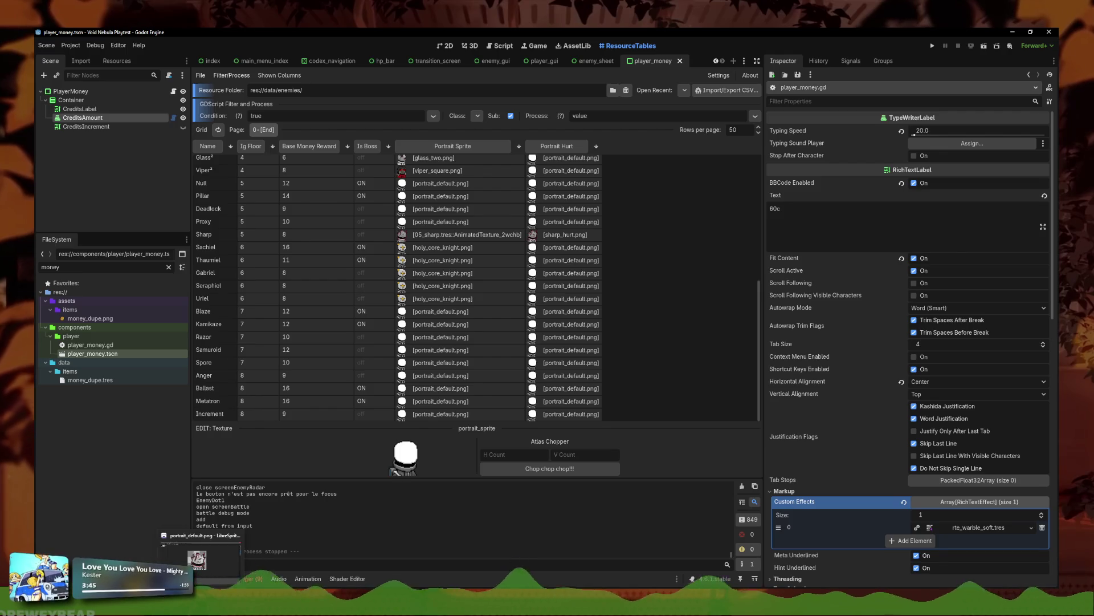
pyautogui.click(199, 556)
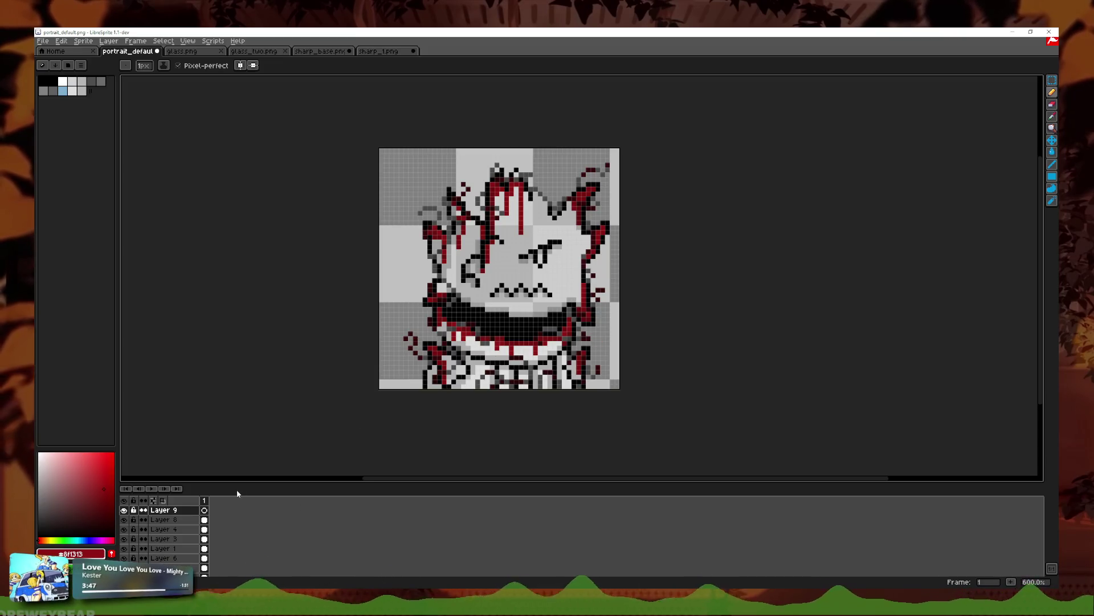
# Step: Close the portrait_default, glass, glass_two, sharp_base and sharp_1 sprites without saving
pyautogui.click(157, 51)
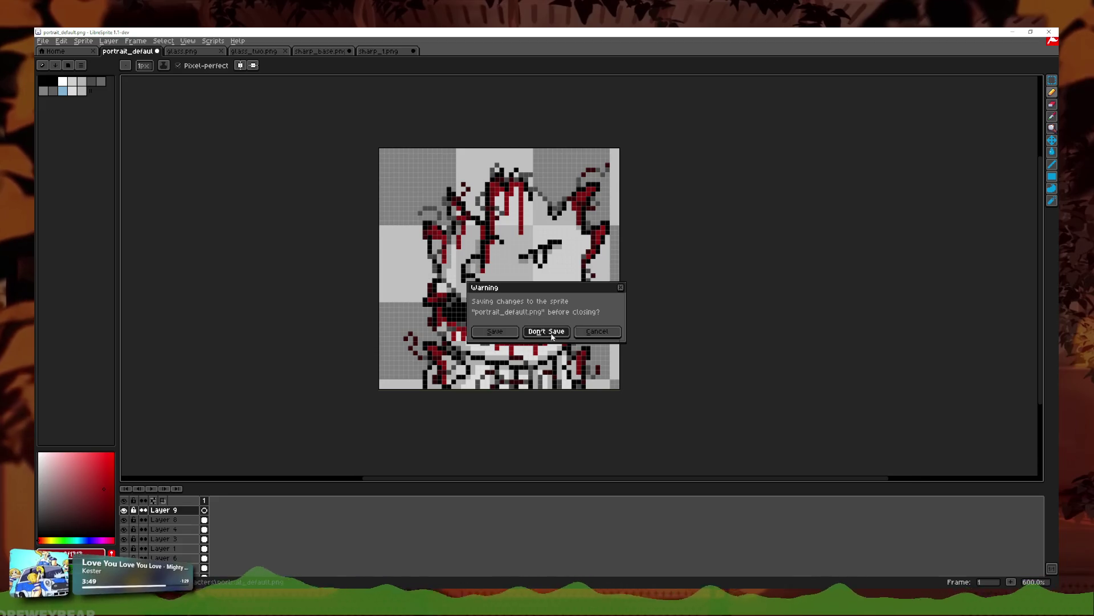
pyautogui.click(552, 331)
pyautogui.click(157, 51)
pyautogui.click(158, 51)
pyautogui.click(157, 51)
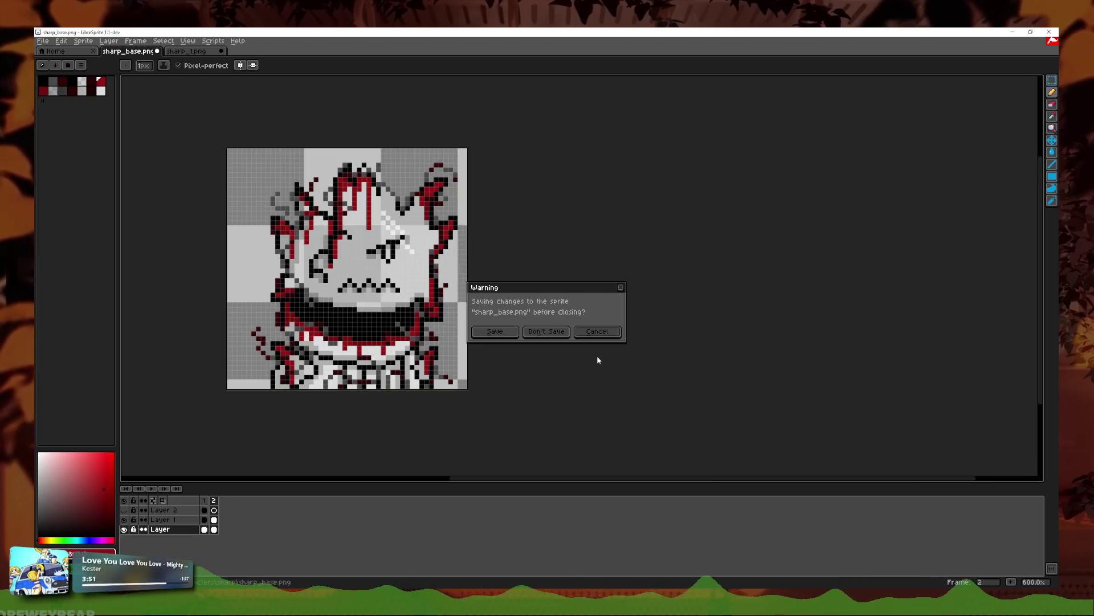
pyautogui.click(546, 331)
pyautogui.click(157, 50)
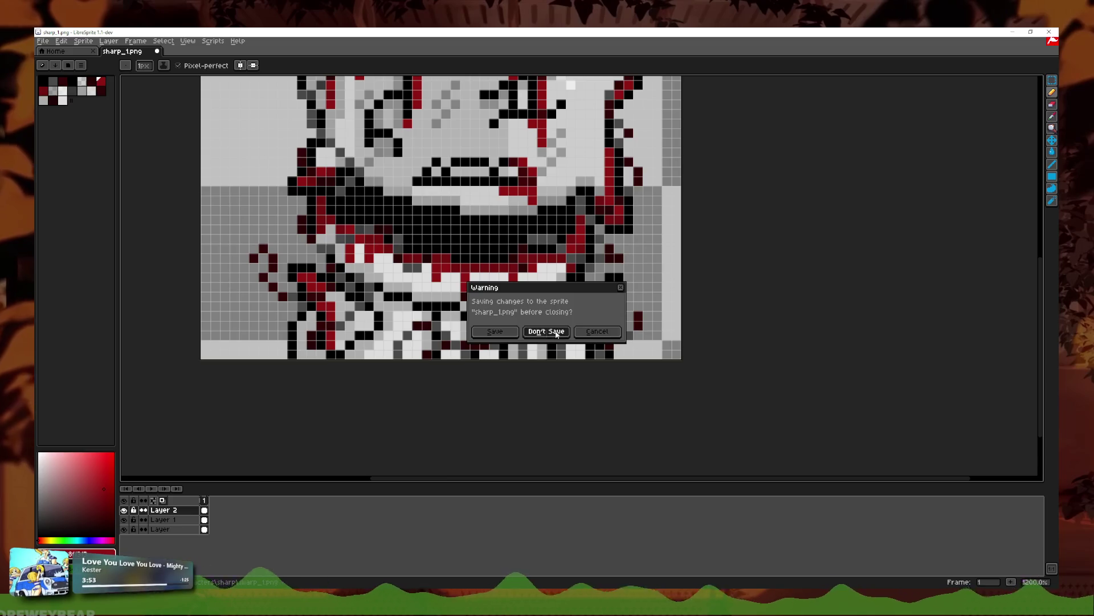
pyautogui.click(556, 333)
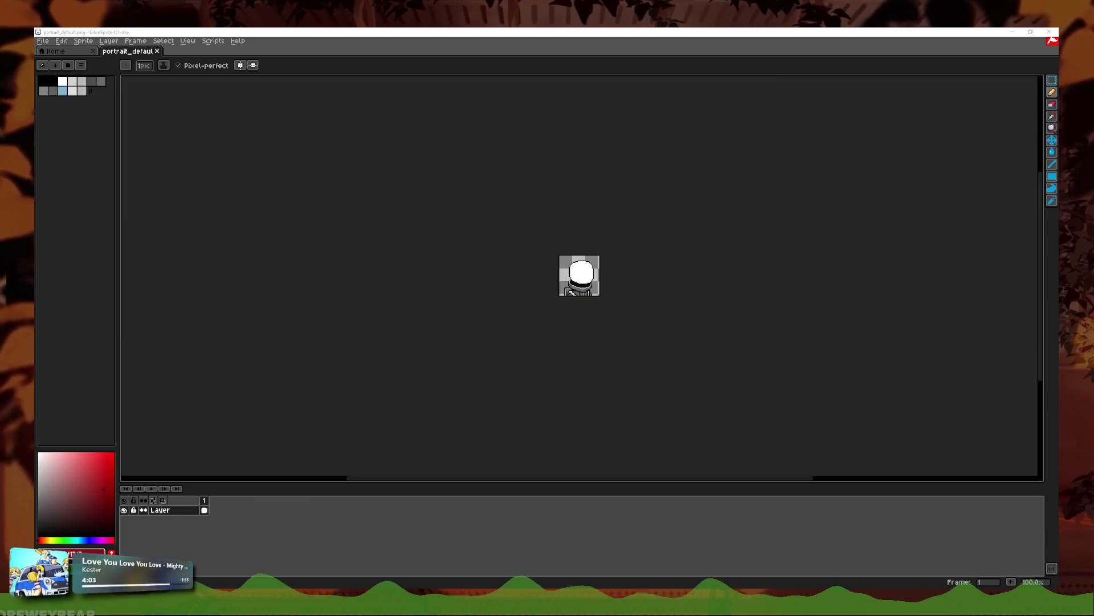
pyautogui.scroll(4, 679, 313)
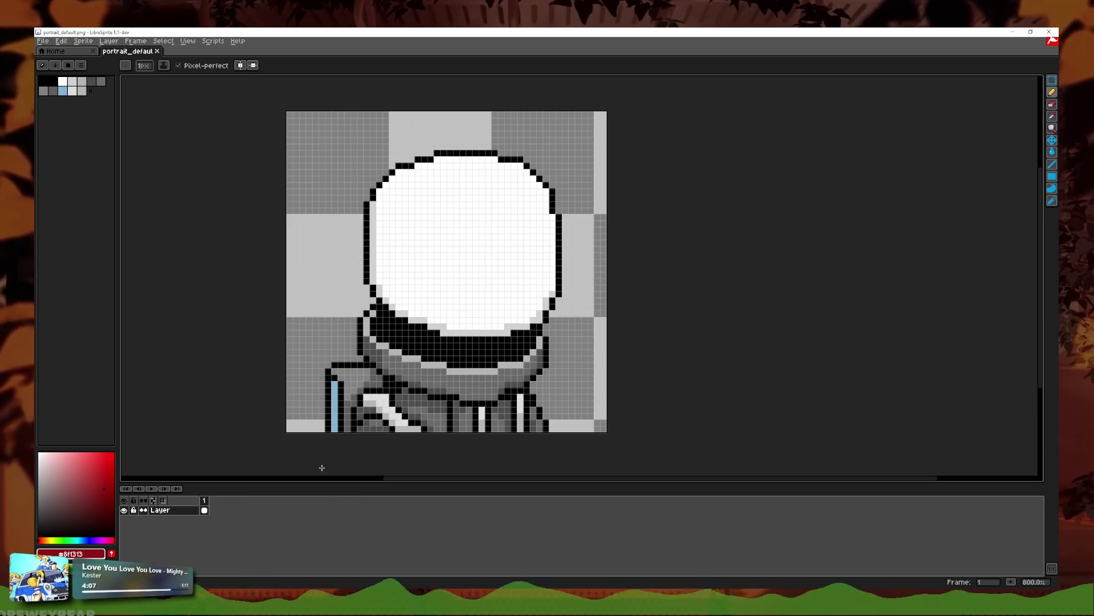
pyautogui.hotkey('alt', 'Tab')
pyautogui.click(230, 365)
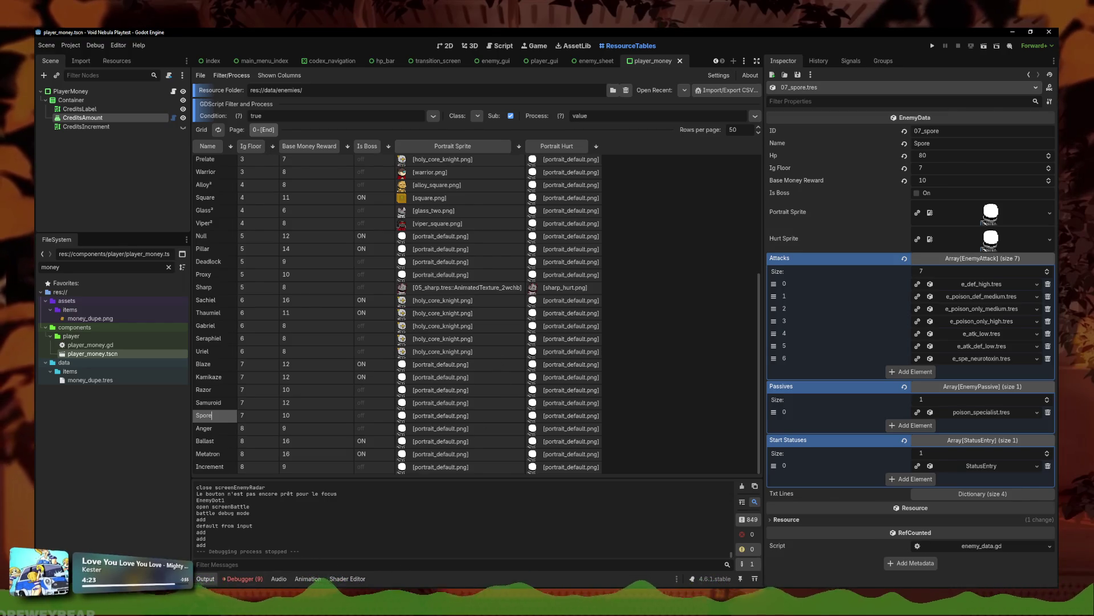
pyautogui.hotkey('alt', 'Tab')
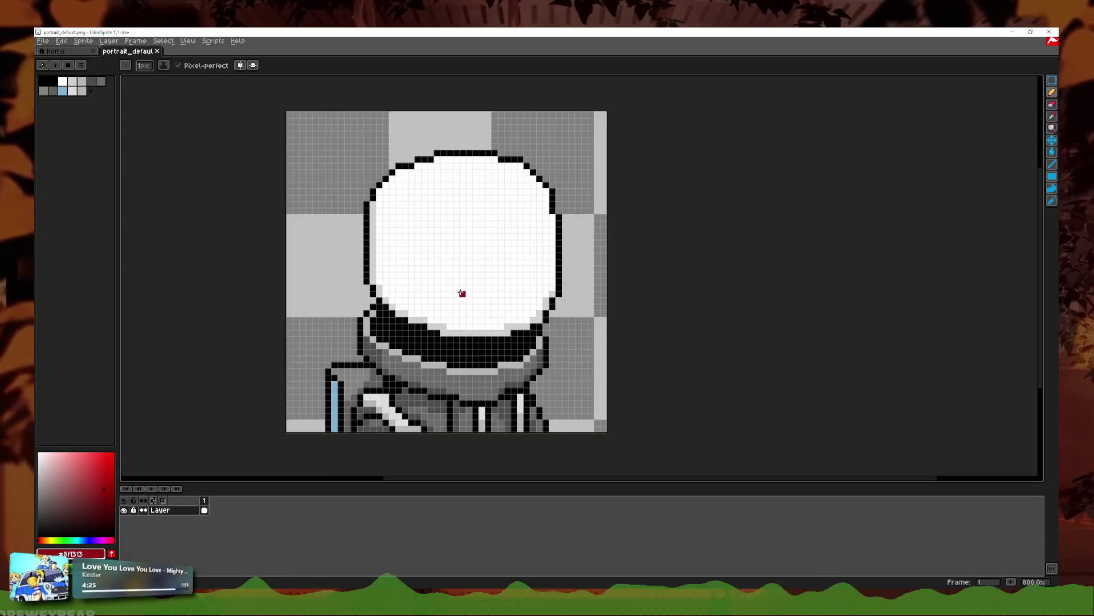
pyautogui.hotkey('alt', 'Tab')
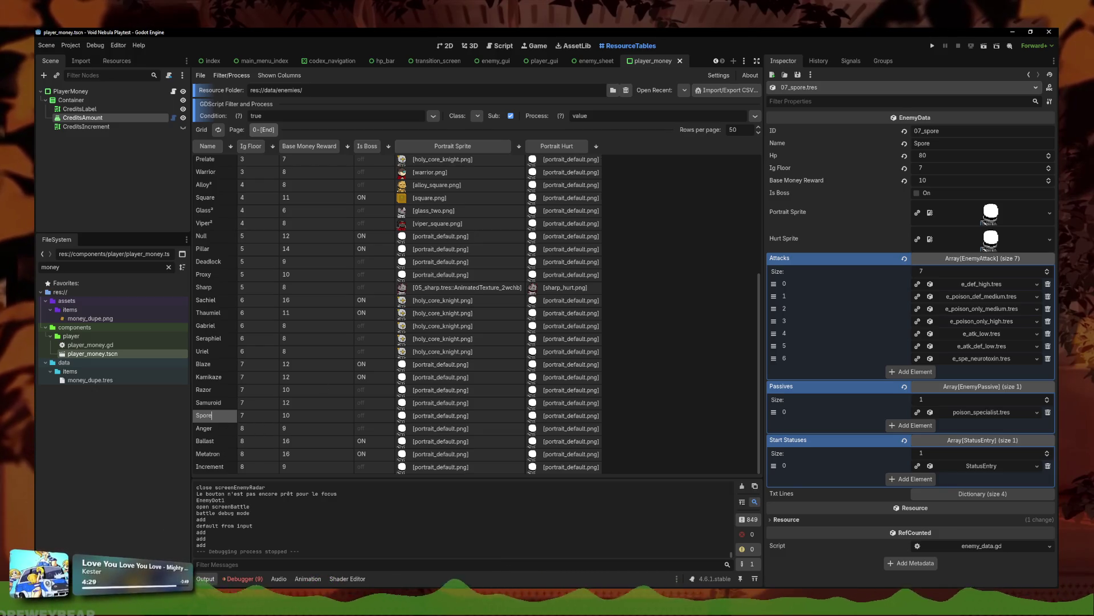
pyautogui.hotkey('alt', 'Tab')
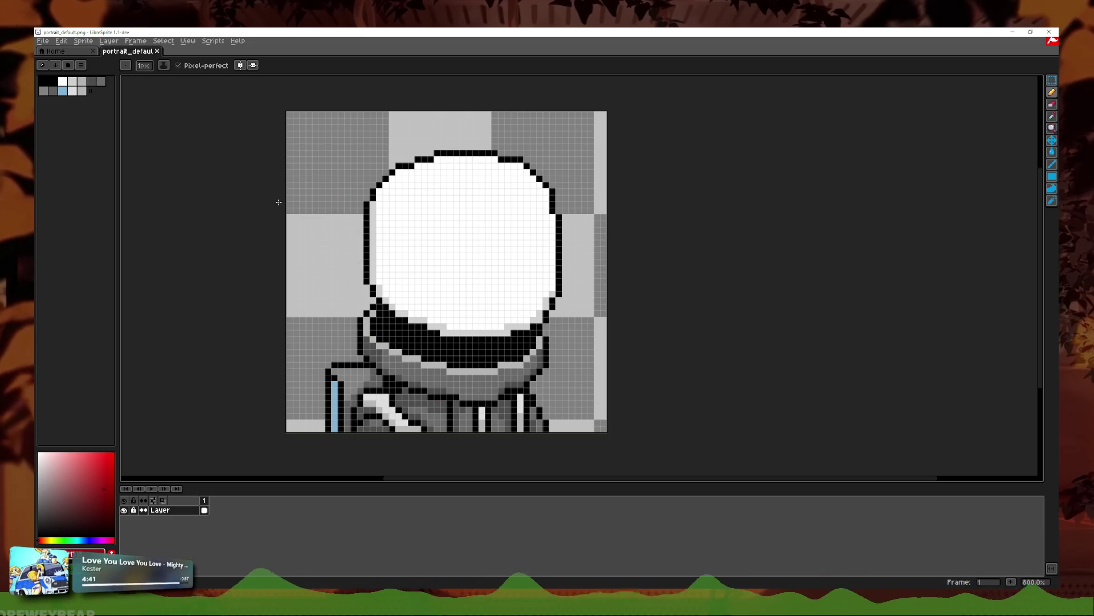
pyautogui.scroll(-1, 418, 223)
pyautogui.scroll(3, 419, 223)
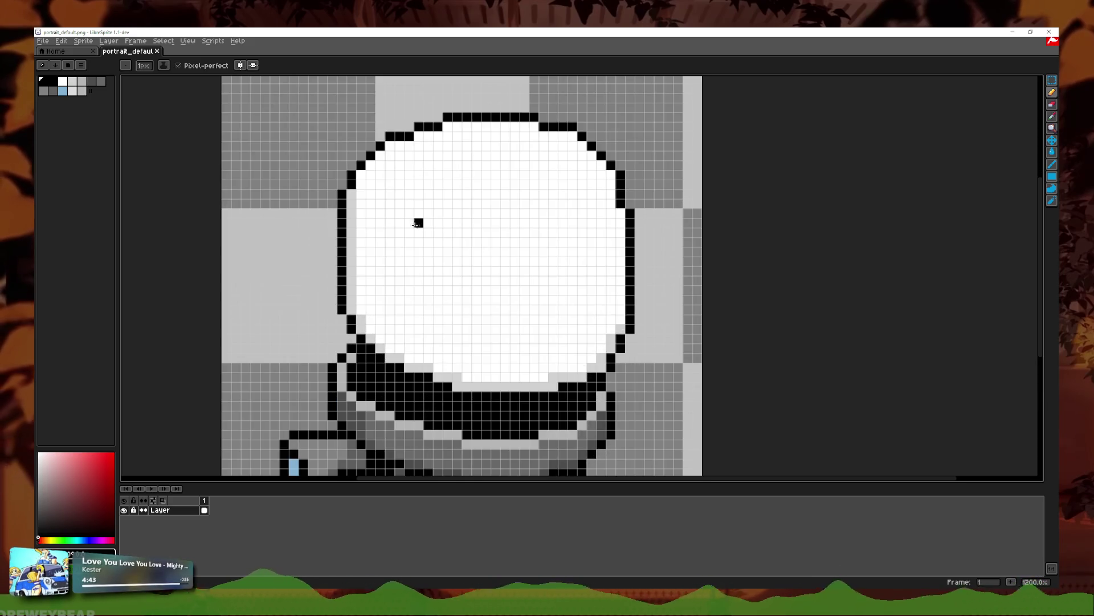
pyautogui.scroll(-2, 418, 223)
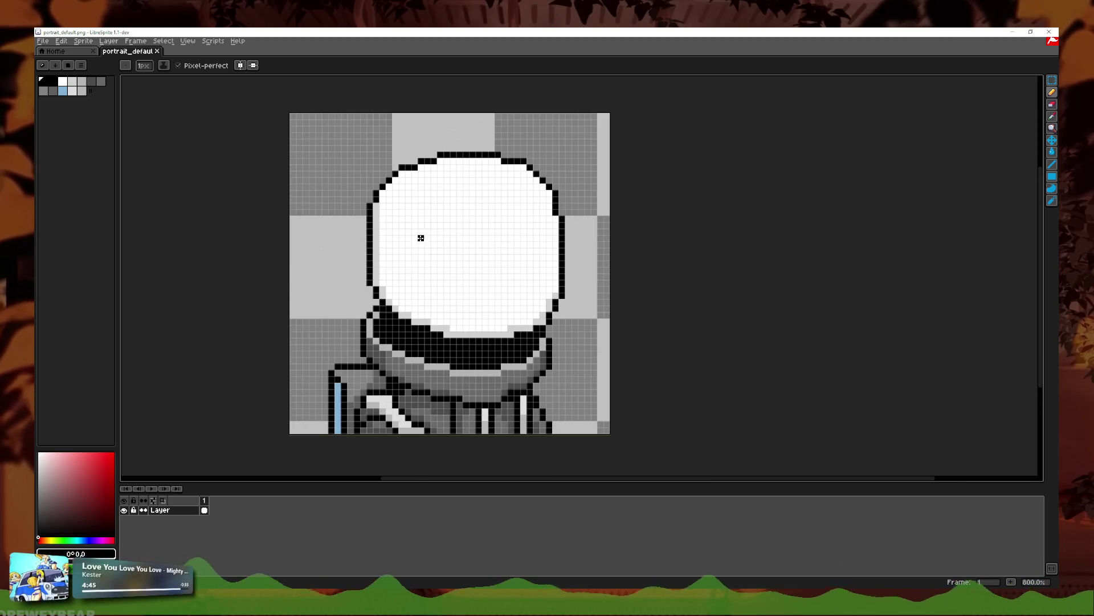
pyautogui.scroll(2, 408, 275)
pyautogui.scroll(-1, 408, 276)
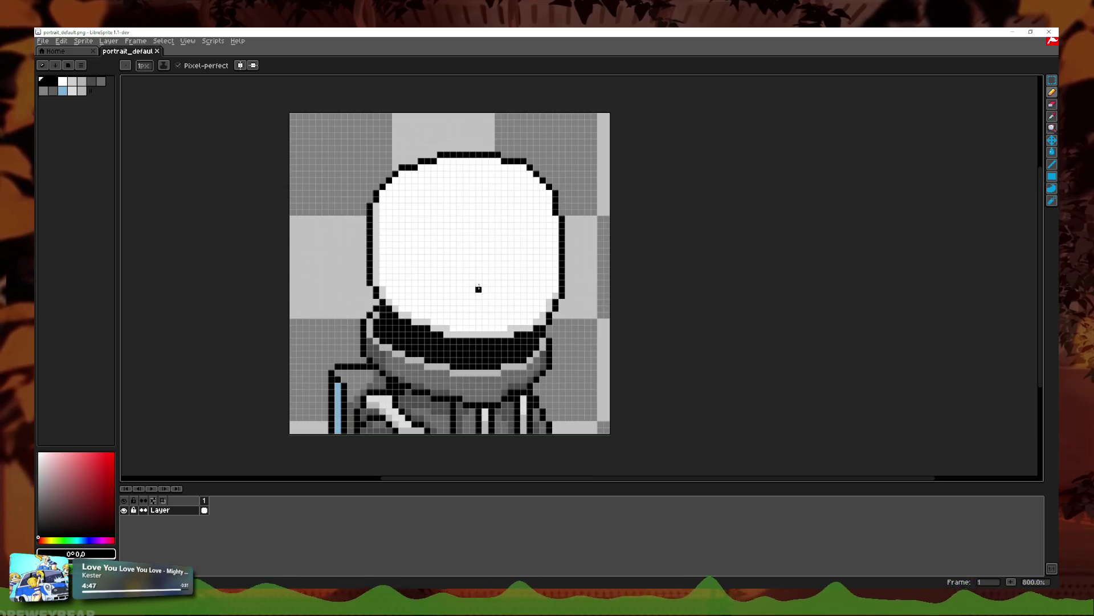
pyautogui.scroll(1, 511, 269)
pyautogui.scroll(-2, 501, 262)
pyautogui.scroll(-1, 471, 276)
pyautogui.scroll(1, 471, 276)
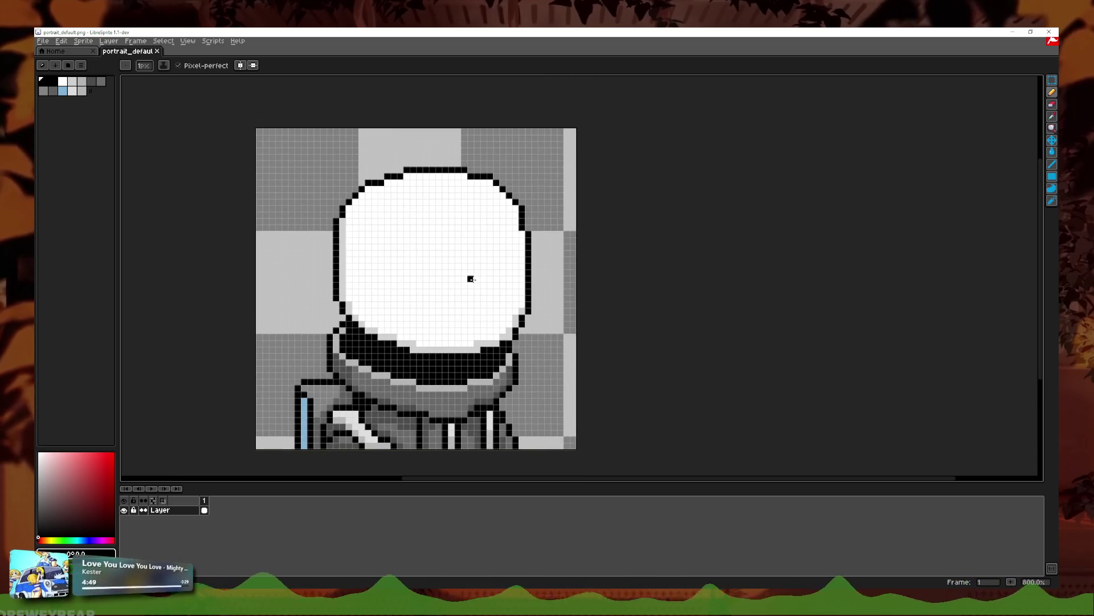
pyautogui.scroll(-1, 457, 249)
pyautogui.scroll(1, 457, 249)
pyautogui.scroll(2, 460, 276)
pyautogui.rightClick(160, 509)
pyautogui.click(188, 515)
# Step: Test and undo a red stroke on the new layer, then move the browser right
pyautogui.scroll(-2, 342, 268)
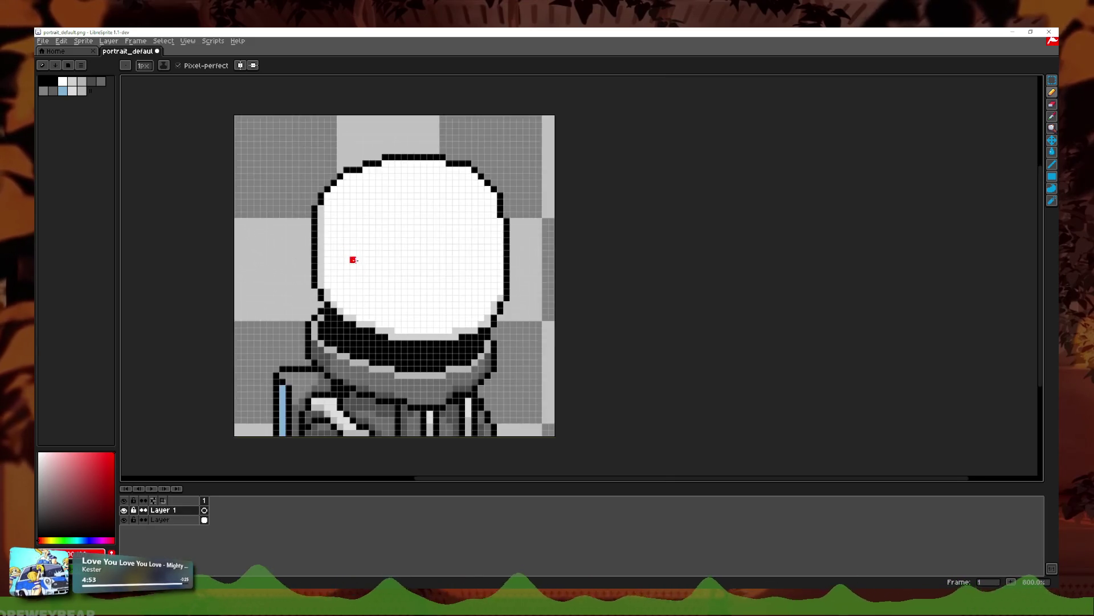
pyautogui.scroll(2, 382, 347)
pyautogui.moveTo(375, 378); pyautogui.dragTo(370, 251)
pyautogui.hotkey('ctrl', 'z')
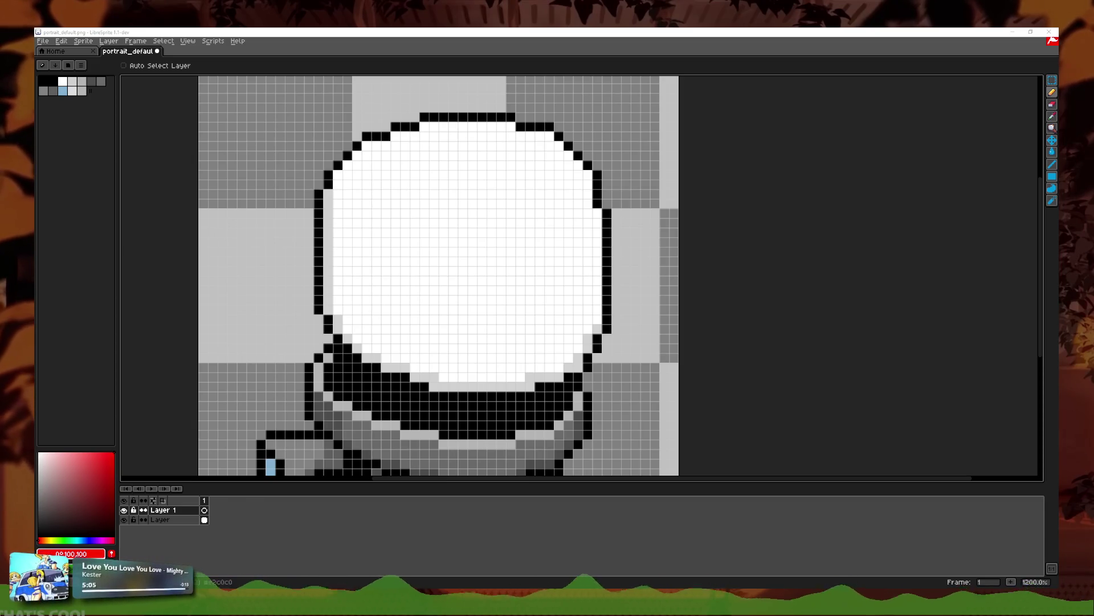
pyautogui.hotkey('alt', 'Tab')
pyautogui.moveTo(358, 118)
pyautogui.mouseDown()
pyautogui.moveTo(554, 99)
pyautogui.moveTo(654, 119)
pyautogui.mouseUp()
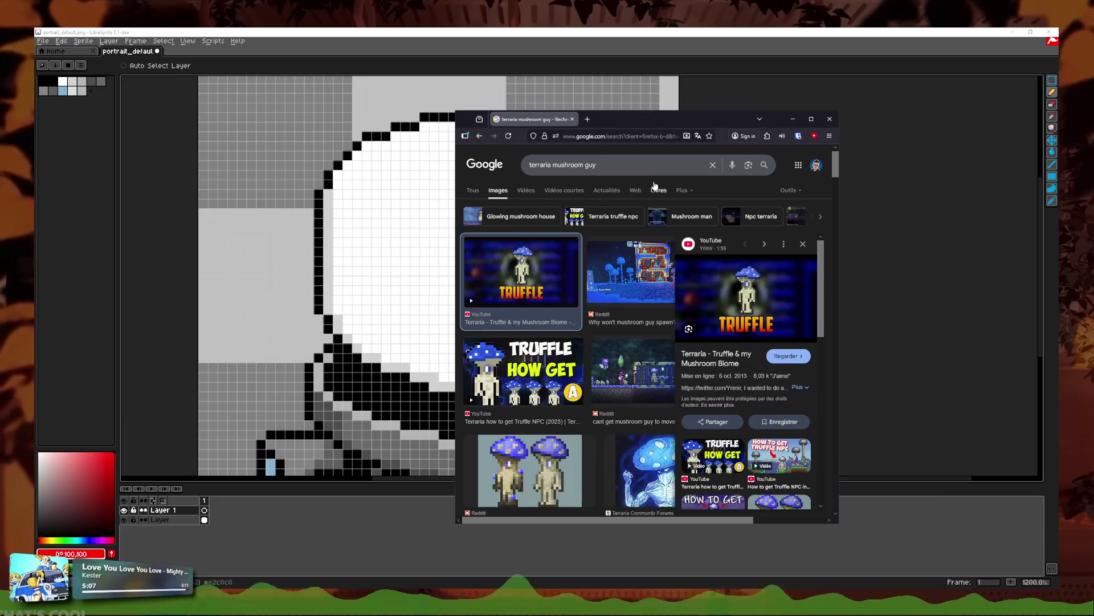
# Step: Open the Truffle image alone in a new tab, widen the window, then return to LibreSprite
pyautogui.rightClick(757, 304)
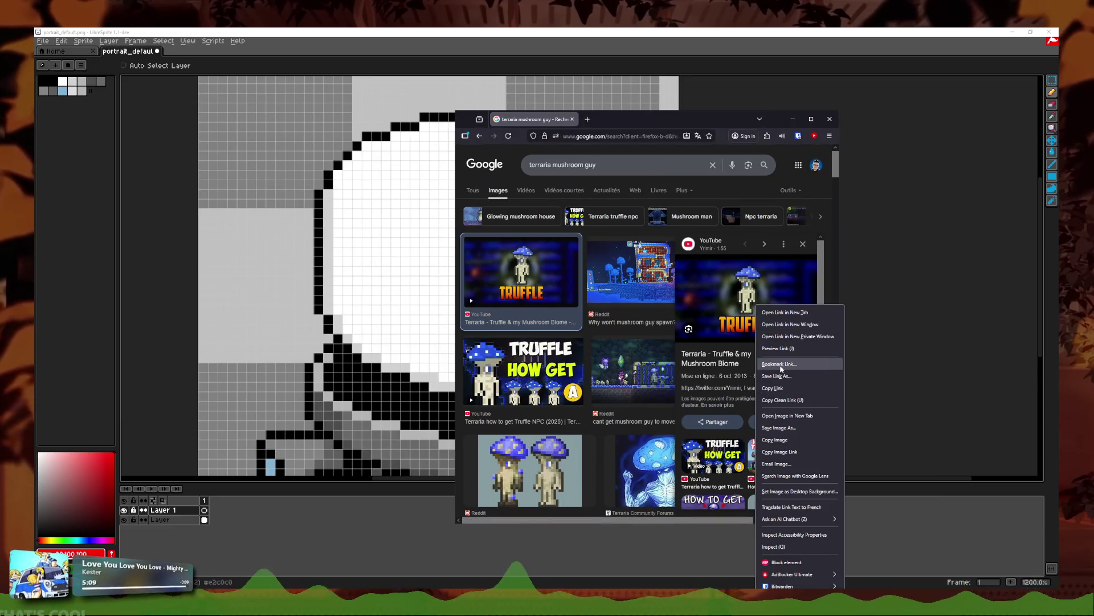
pyautogui.click(798, 415)
pyautogui.click(572, 119)
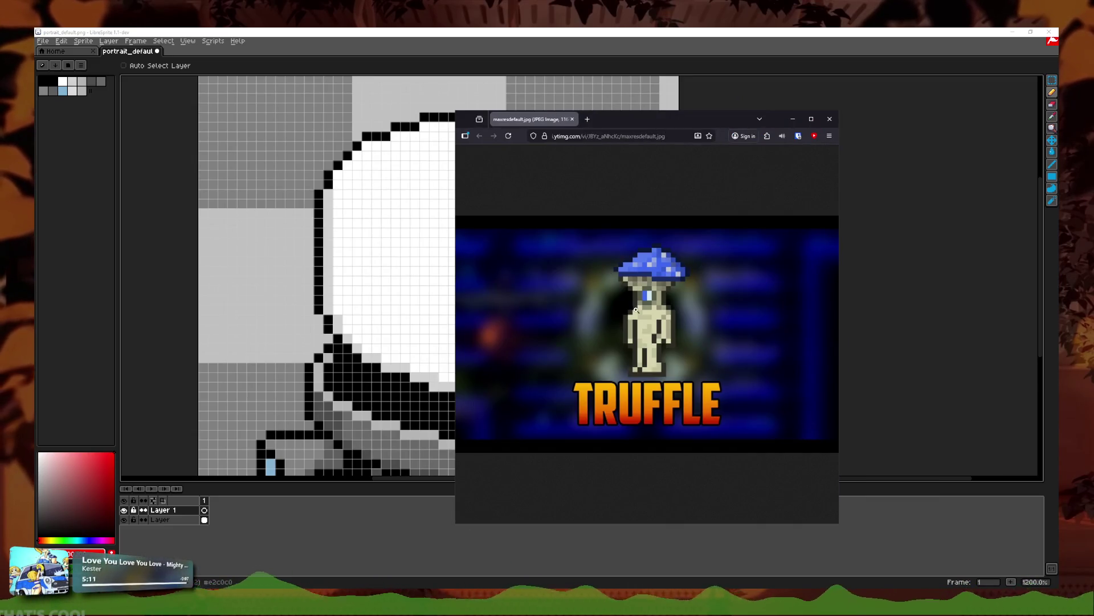
pyautogui.scroll(3, 644, 311)
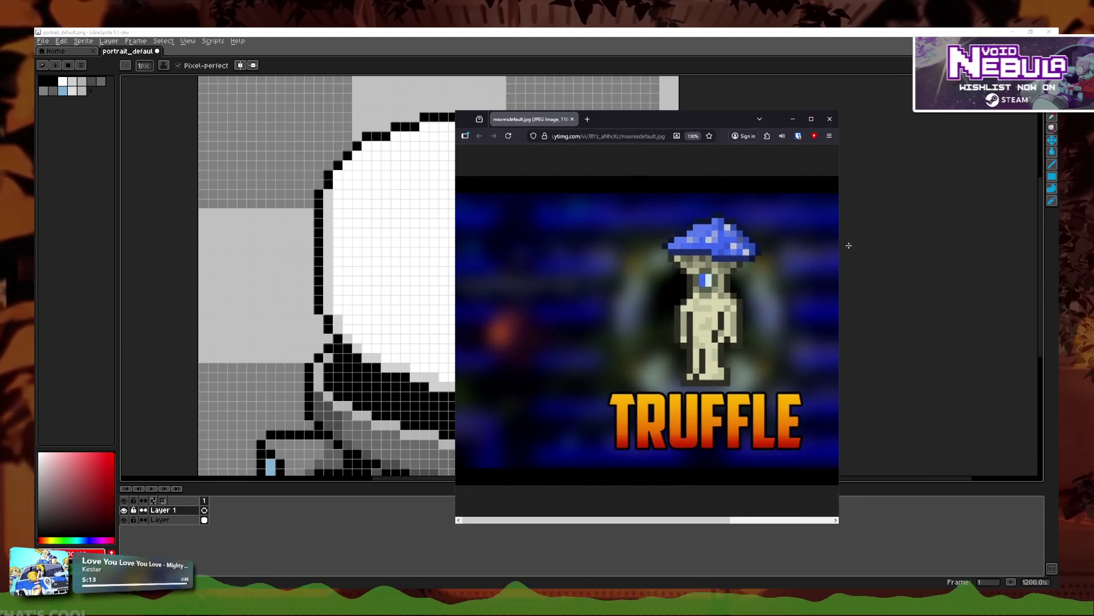
pyautogui.moveTo(841, 242); pyautogui.dragTo(921, 243)
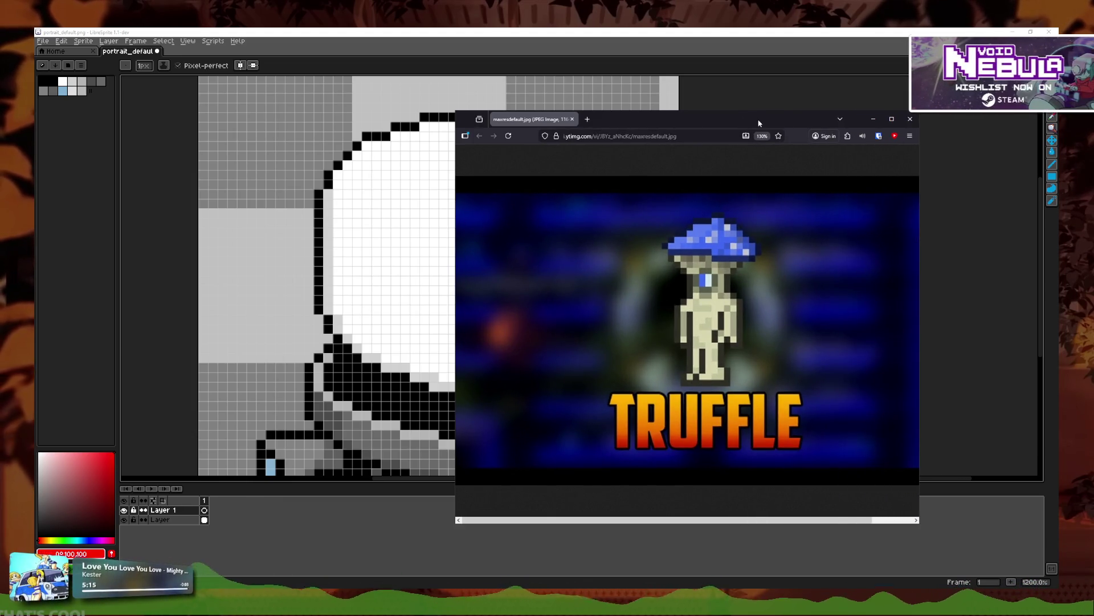
pyautogui.hotkey('alt', 'Tab')
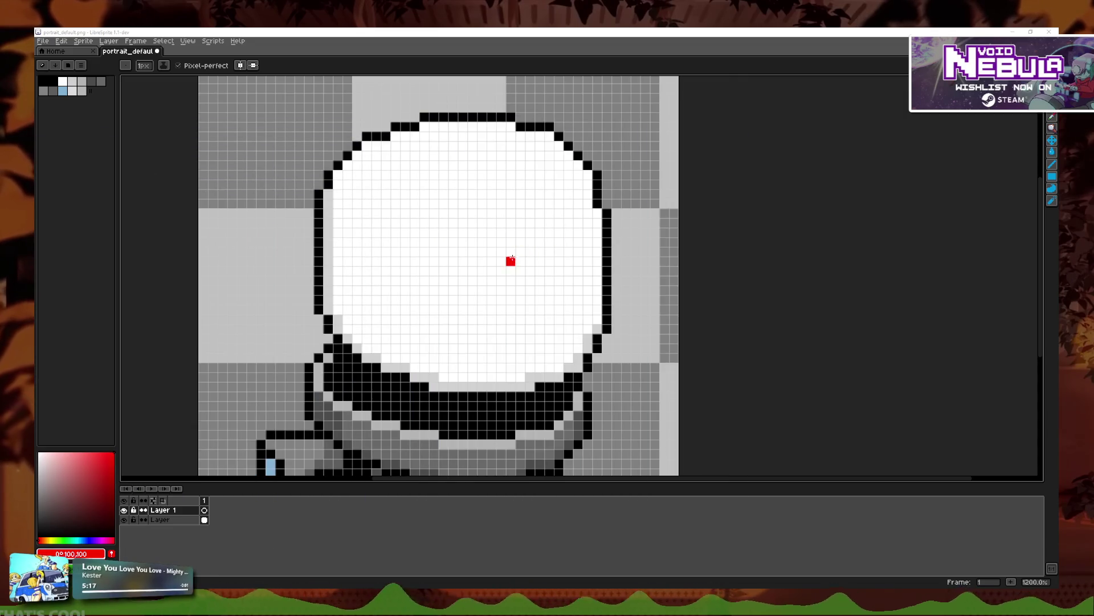
# Step: Draw the red hat top and its right side down to the brim above the head
pyautogui.scroll(-1, 511, 259)
pyautogui.moveTo(365, 261)
pyautogui.mouseDown()
pyautogui.moveTo(611, 267)
pyautogui.moveTo(363, 261)
pyautogui.moveTo(368, 243)
pyautogui.mouseUp()
pyautogui.hotkey('ctrl', 'z')
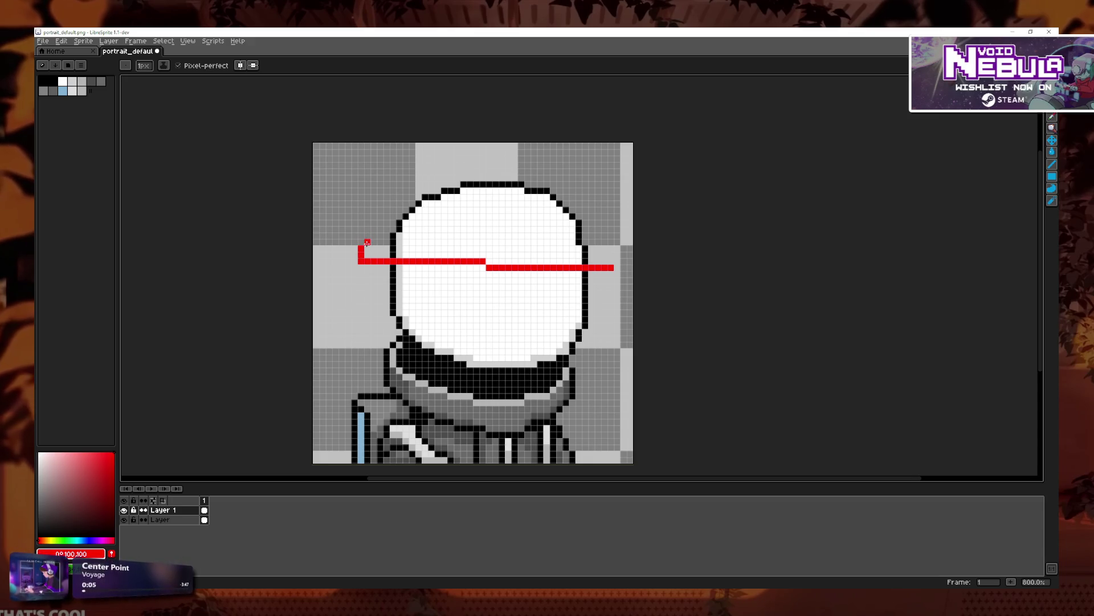
pyautogui.moveTo(524, 171)
pyautogui.mouseDown()
pyautogui.moveTo(455, 171)
pyautogui.moveTo(363, 239)
pyautogui.mouseUp()
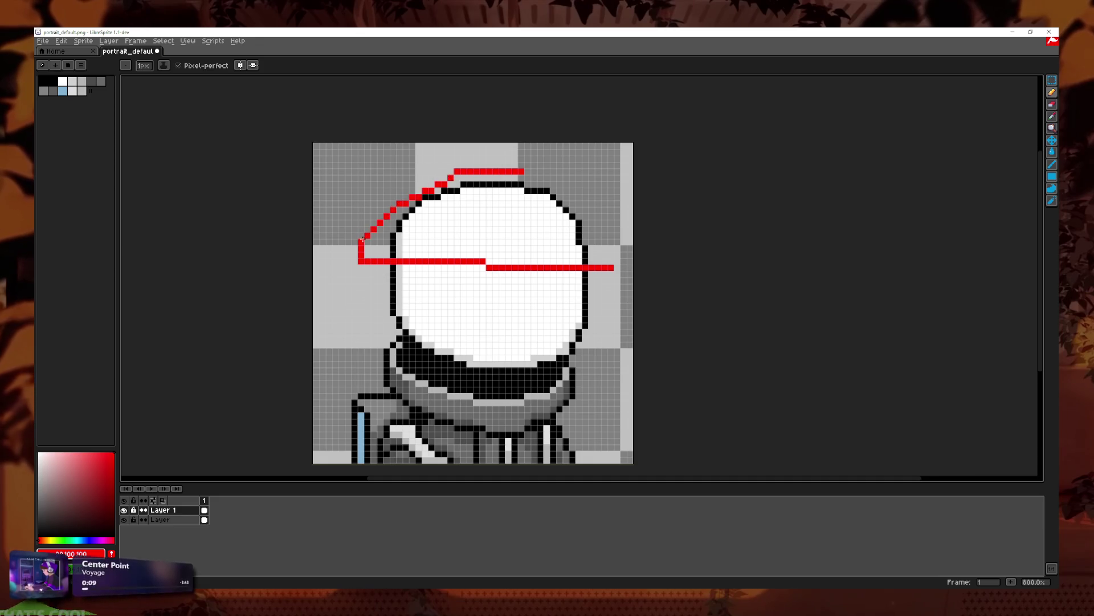
pyautogui.hotkey('ctrl', 'z')
pyautogui.moveTo(516, 165)
pyautogui.mouseDown()
pyautogui.moveTo(491, 168)
pyautogui.moveTo(361, 244)
pyautogui.mouseUp()
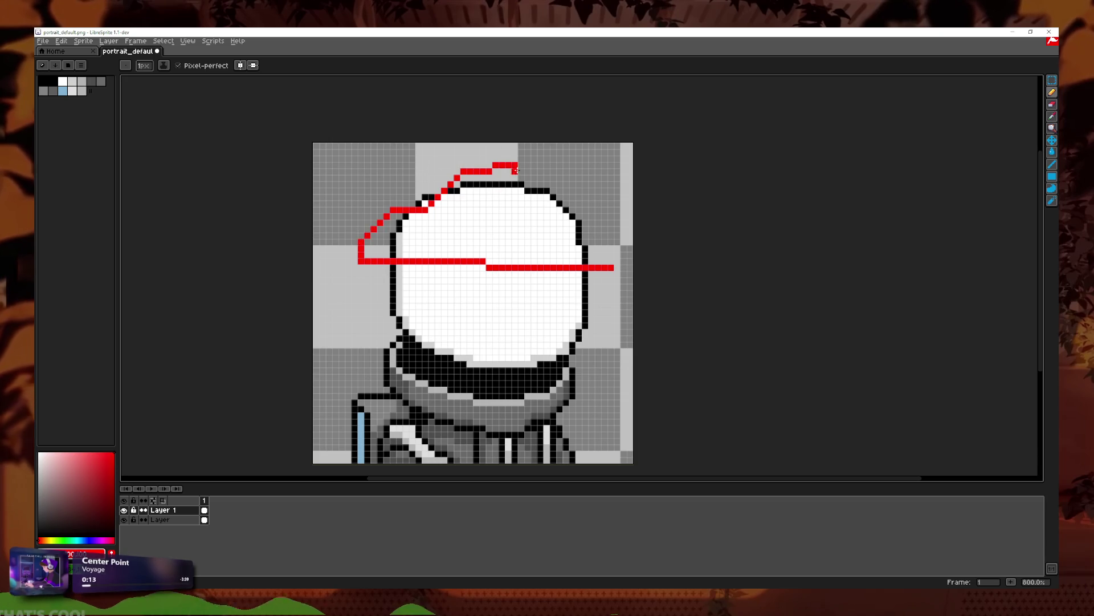
pyautogui.moveTo(517, 170)
pyautogui.mouseDown()
pyautogui.moveTo(573, 201)
pyautogui.moveTo(608, 262)
pyautogui.mouseUp()
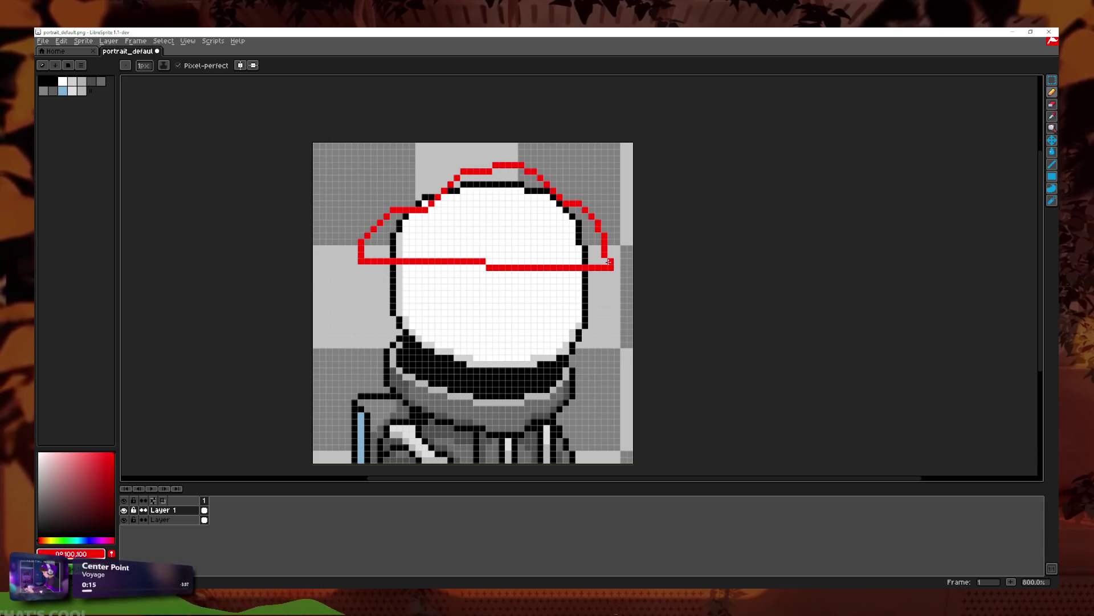
pyautogui.click(585, 254)
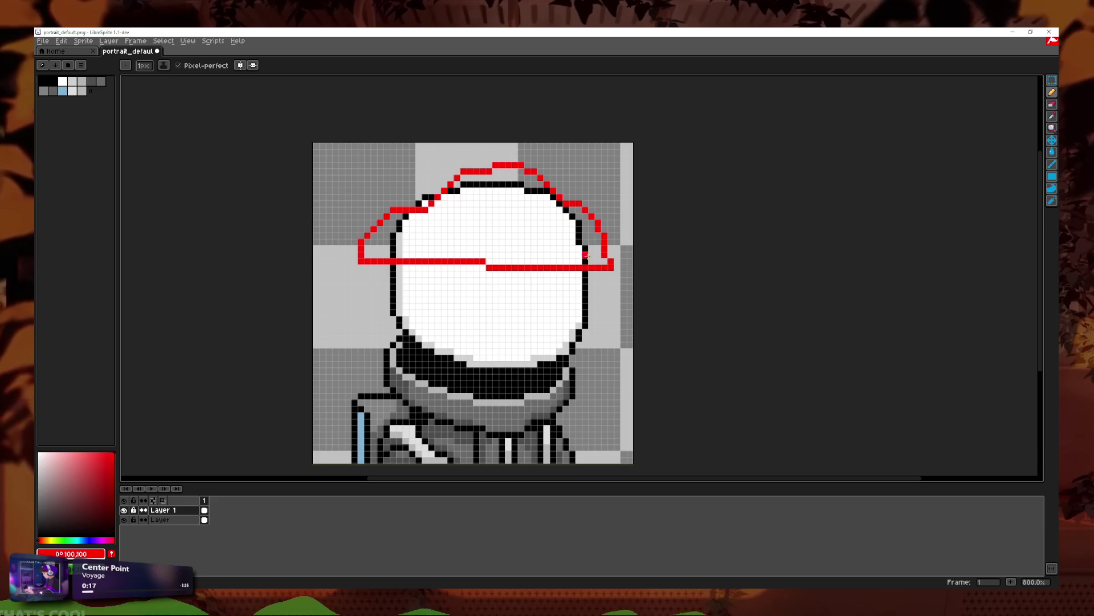
pyautogui.scroll(2, 587, 255)
pyautogui.scroll(-1, 484, 282)
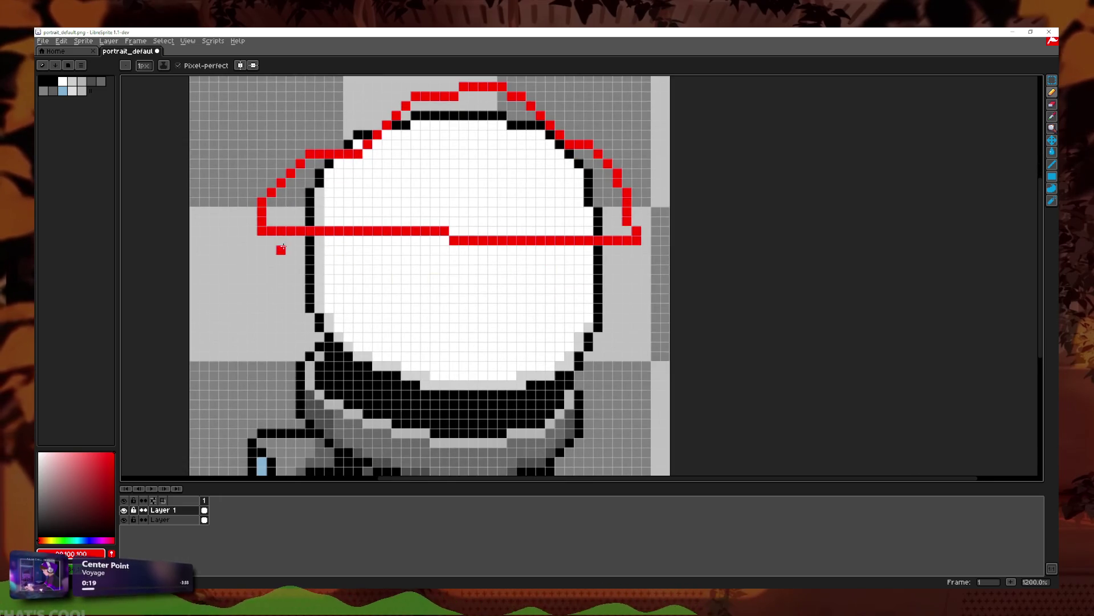
# Step: Draw red side lines from both brim edges down to the collar
pyautogui.moveTo(281, 239)
pyautogui.mouseDown()
pyautogui.moveTo(281, 280)
pyautogui.moveTo(345, 348)
pyautogui.mouseUp()
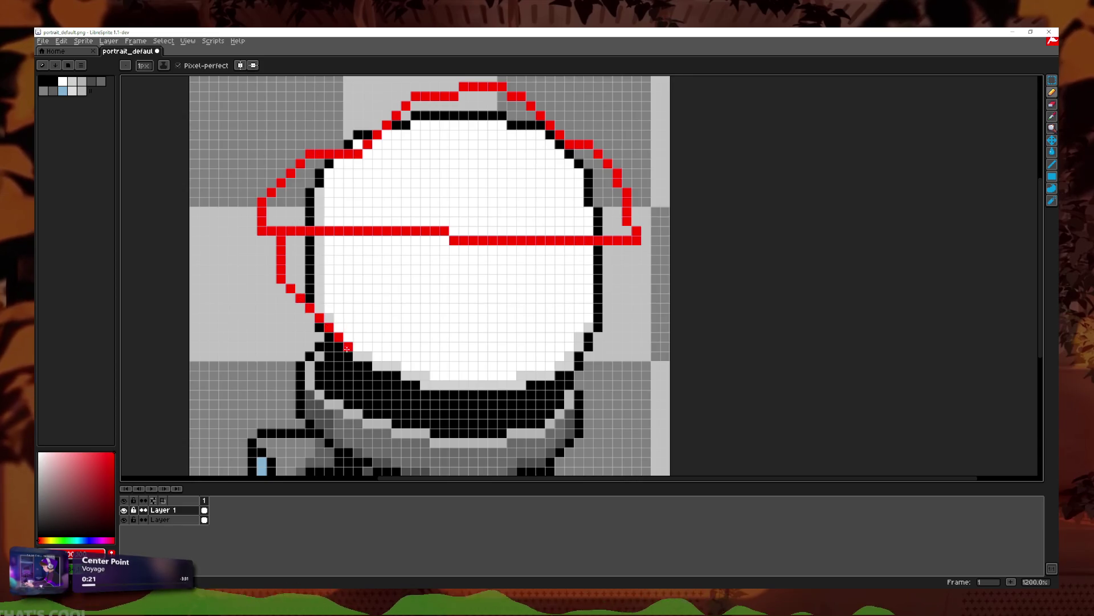
pyautogui.hotkey('ctrl', 'z')
pyautogui.moveTo(291, 279)
pyautogui.mouseDown()
pyautogui.moveTo(338, 279)
pyautogui.moveTo(348, 370)
pyautogui.mouseUp()
pyautogui.hotkey('ctrl', 'z')
pyautogui.moveTo(290, 260)
pyautogui.mouseDown()
pyautogui.moveTo(338, 325)
pyautogui.moveTo(339, 436)
pyautogui.mouseUp()
pyautogui.moveTo(339, 436); pyautogui.dragTo(313, 382)
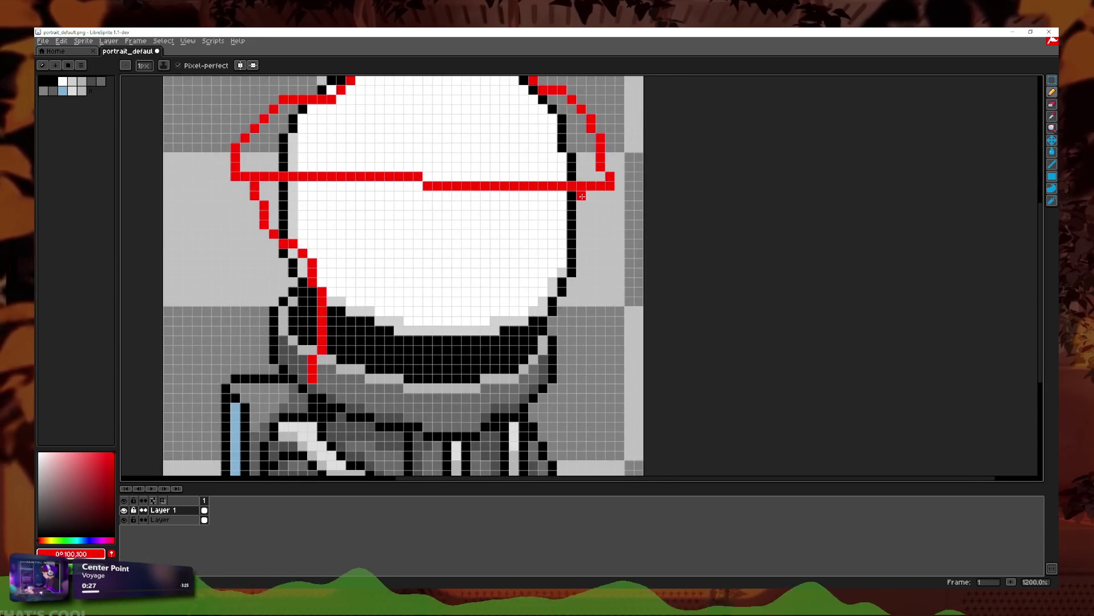
pyautogui.moveTo(582, 196)
pyautogui.mouseDown()
pyautogui.moveTo(572, 251)
pyautogui.moveTo(492, 325)
pyautogui.moveTo(484, 370)
pyautogui.mouseUp()
pyautogui.click(466, 330)
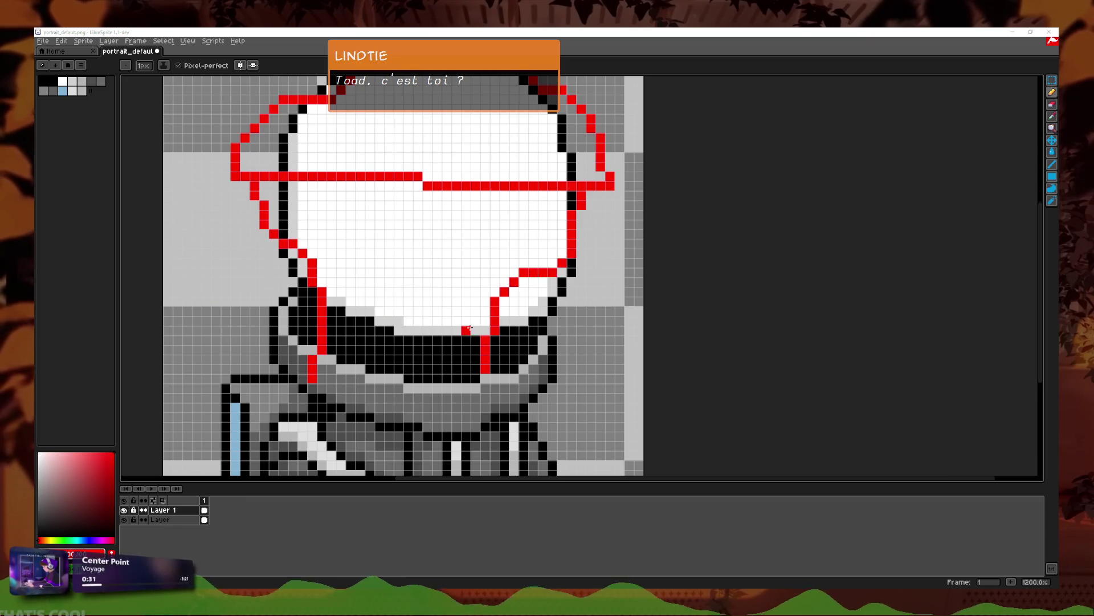
pyautogui.scroll(-3, 469, 328)
pyautogui.scroll(3, 479, 320)
# Step: Sketch a red mouth and eye on the face, then undo those strokes
pyautogui.moveTo(546, 227)
pyautogui.mouseDown()
pyautogui.moveTo(496, 248)
pyautogui.moveTo(555, 227)
pyautogui.mouseUp()
pyautogui.moveTo(545, 227)
pyautogui.mouseDown()
pyautogui.moveTo(467, 256)
pyautogui.moveTo(544, 228)
pyautogui.mouseUp()
pyautogui.scroll(-2, 520, 288)
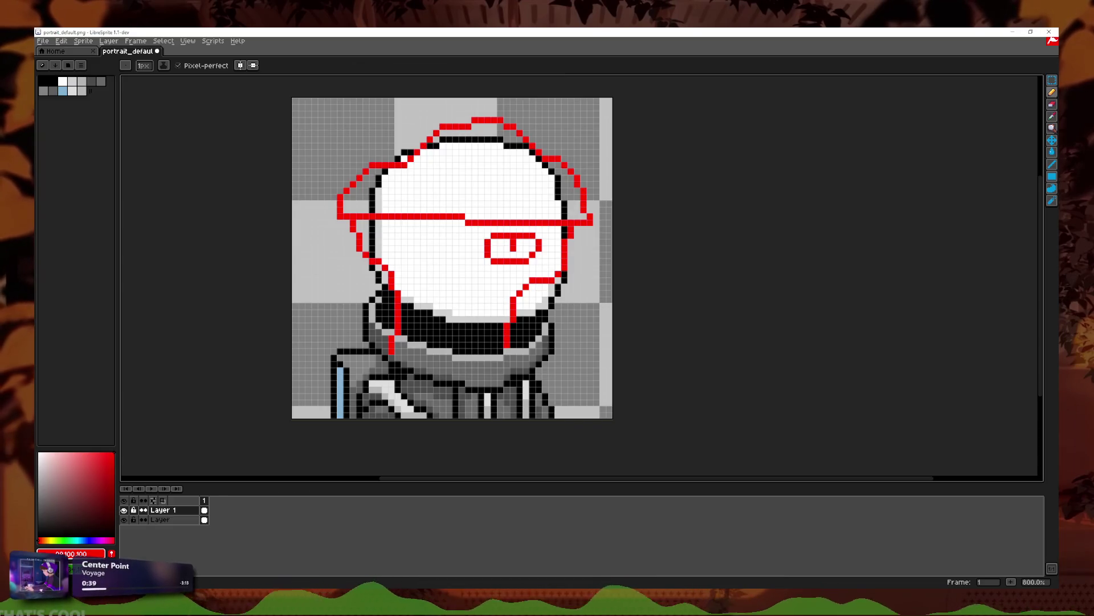
pyautogui.scroll(2, 499, 301)
pyautogui.hotkey('ctrl', 'z')
pyautogui.hotkey('ctrl', 'z')
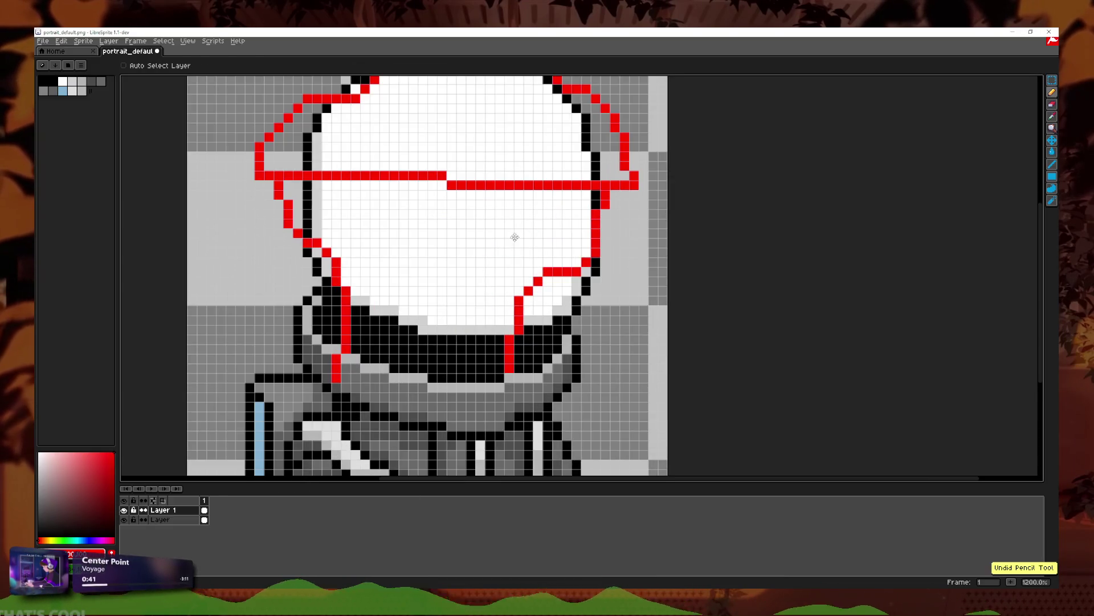
pyautogui.hotkey('ctrl', 'z')
# Step: Finish the red left-eye rectangle outline, completing its top edge with the Pencil
pyautogui.moveTo(502, 251)
pyautogui.mouseDown()
pyautogui.moveTo(555, 246)
pyautogui.moveTo(485, 213)
pyautogui.moveTo(489, 240)
pyautogui.moveTo(551, 212)
pyautogui.mouseUp()
pyautogui.hotkey('ctrl', 'z')
pyautogui.hotkey('ctrl', 'z')
pyautogui.hotkey('ctrl', 'z')
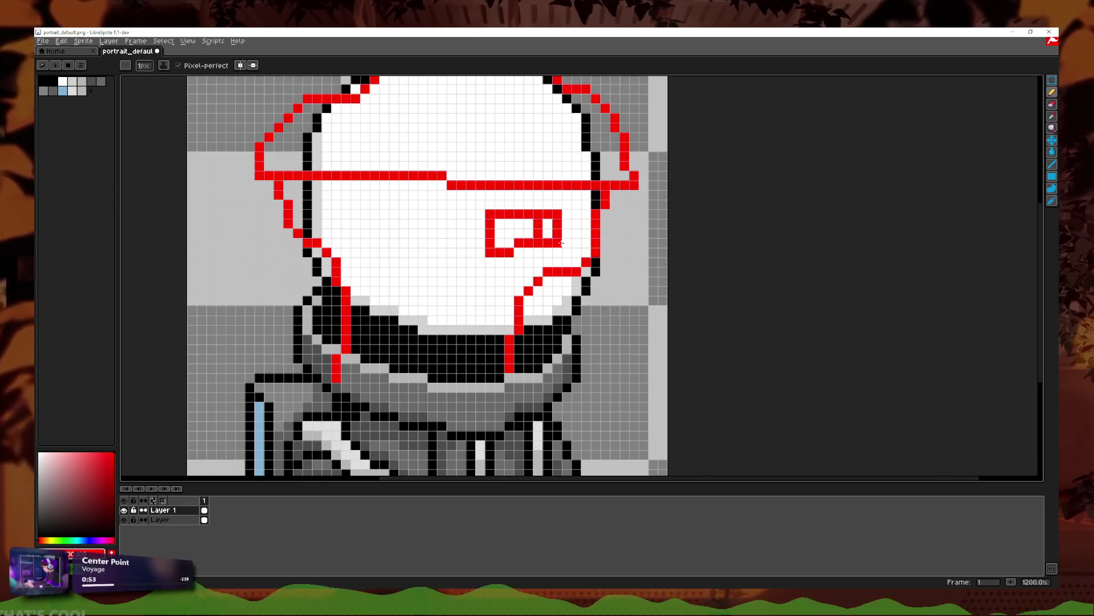
pyautogui.hotkey('ctrl', 'z')
pyautogui.moveTo(525, 223); pyautogui.dragTo(525, 235)
pyautogui.hotkey('ctrl', 'z')
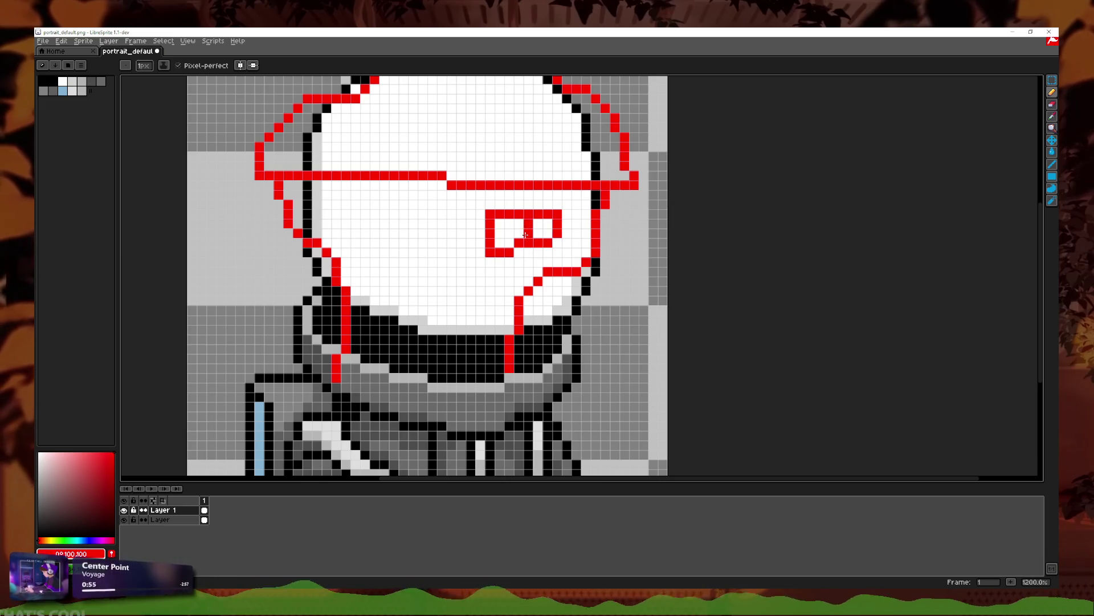
pyautogui.scroll(-7, 553, 244)
pyautogui.scroll(8, 570, 257)
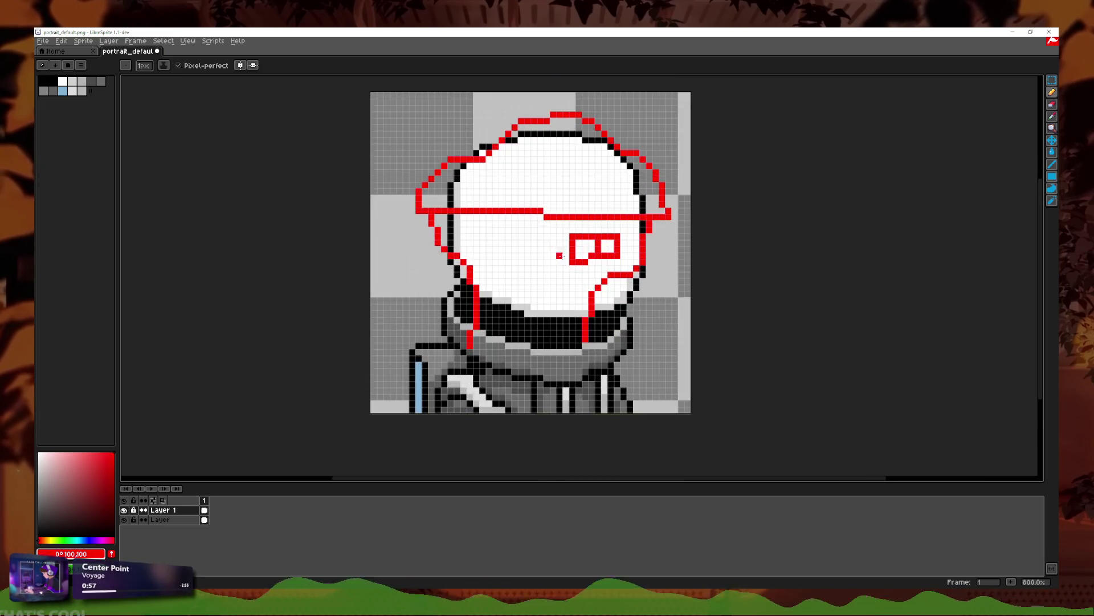
pyautogui.scroll(1, 570, 257)
pyautogui.scroll(-1, 421, 285)
pyautogui.click(455, 269)
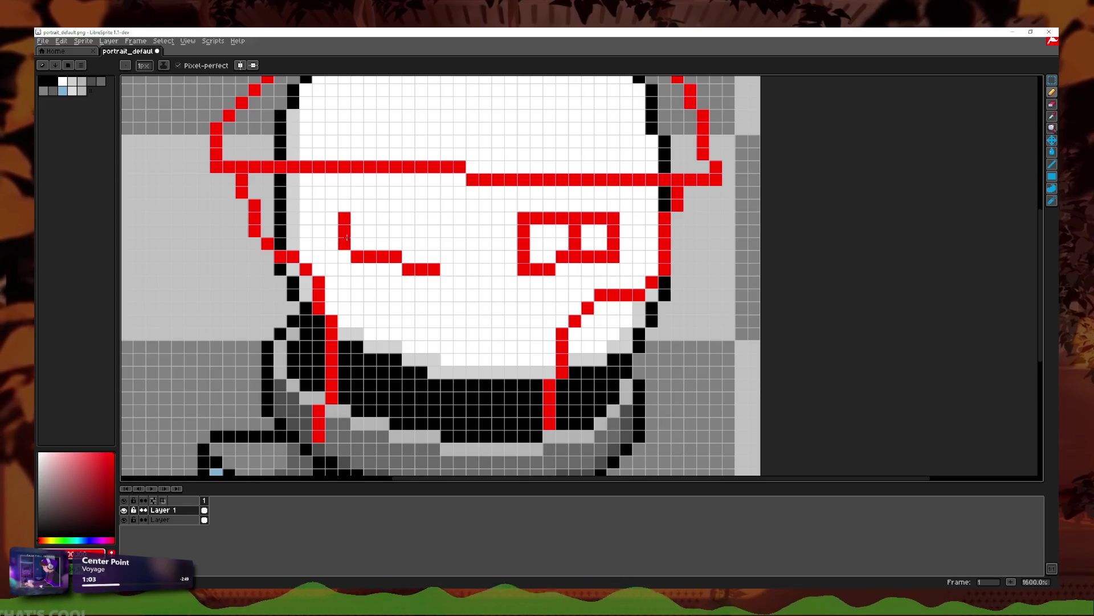
pyautogui.moveTo(359, 220); pyautogui.dragTo(435, 215)
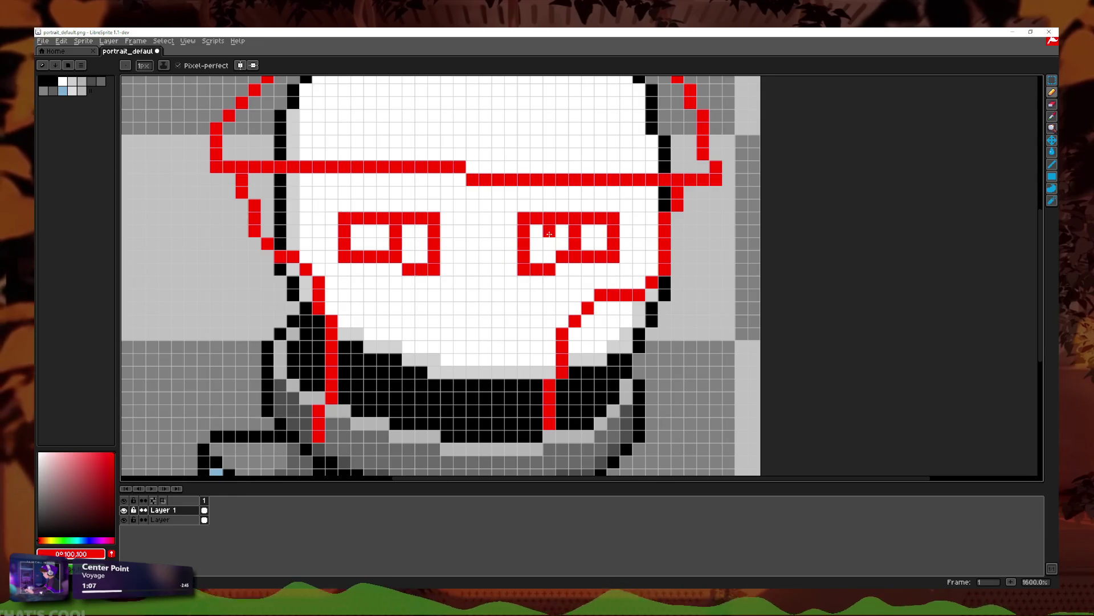
# Step: Try the eraser and vertical mirror, then restore the red eye strokes with redo
pyautogui.click(1052, 105)
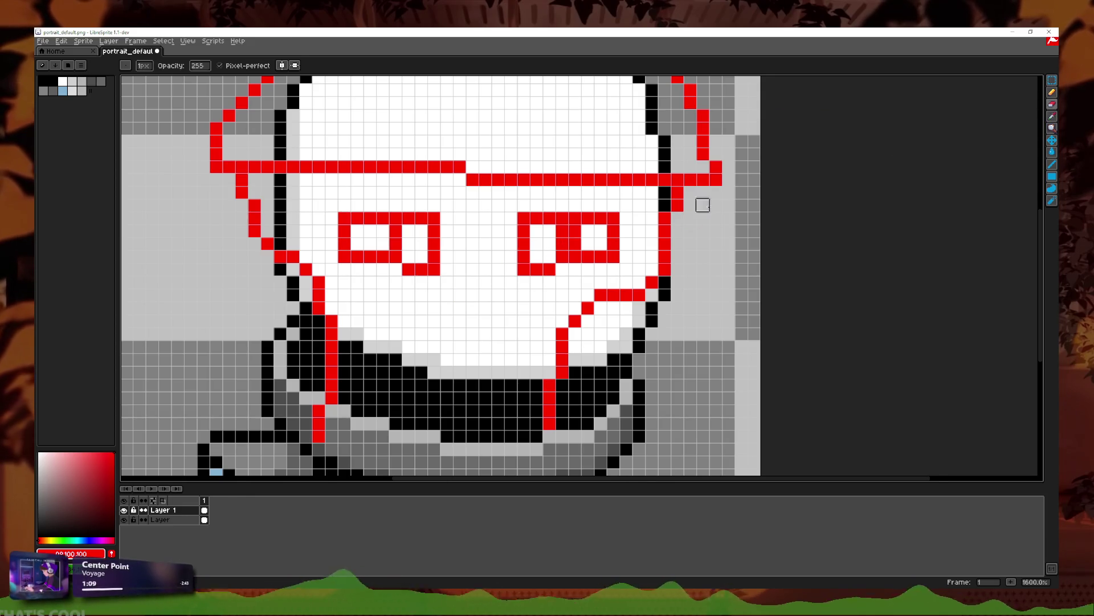
pyautogui.scroll(-6, 574, 243)
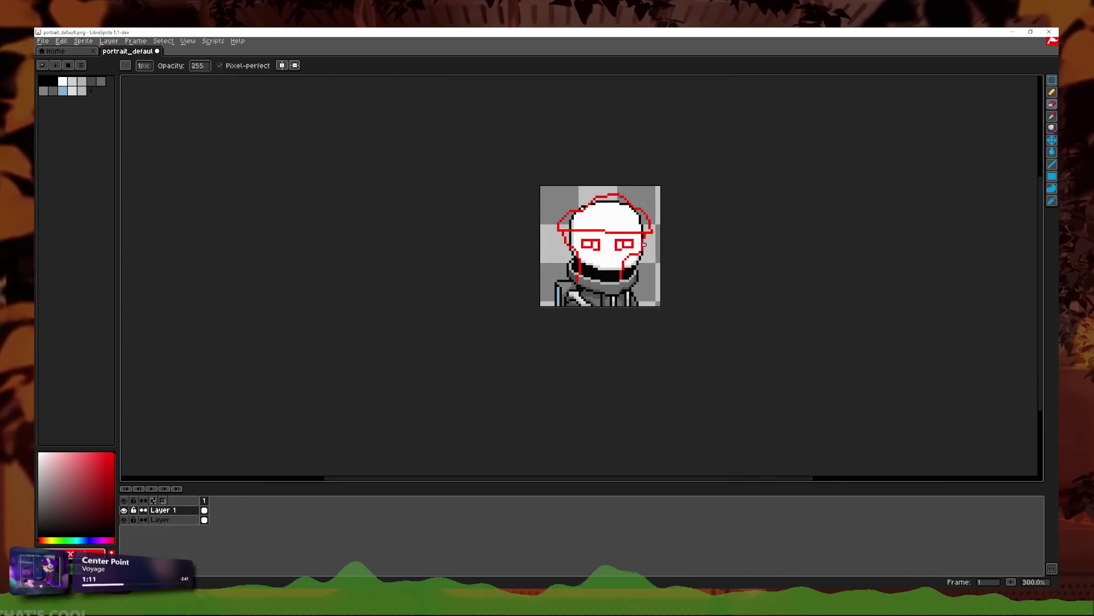
pyautogui.scroll(-1, 660, 249)
pyautogui.scroll(-1, 655, 250)
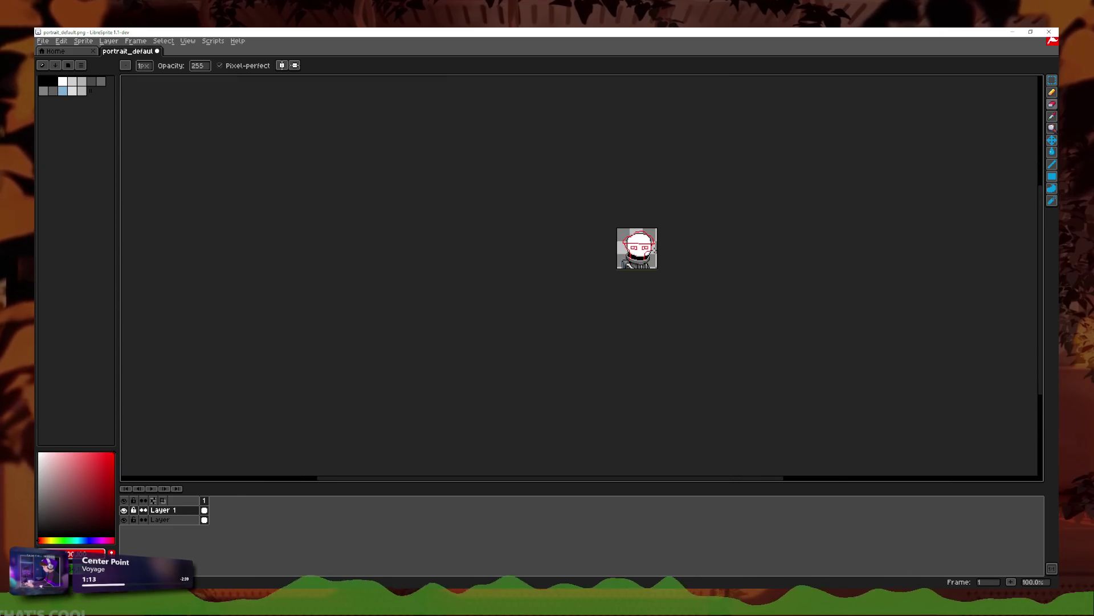
pyautogui.scroll(6, 653, 249)
pyautogui.scroll(2, 606, 264)
pyautogui.scroll(-2, 606, 264)
pyautogui.hotkey('ctrl', 'z')
pyautogui.hotkey('ctrl', 'z')
pyautogui.hotkey('ctrl', 'z')
pyautogui.hotkey('ctrl', 'z')
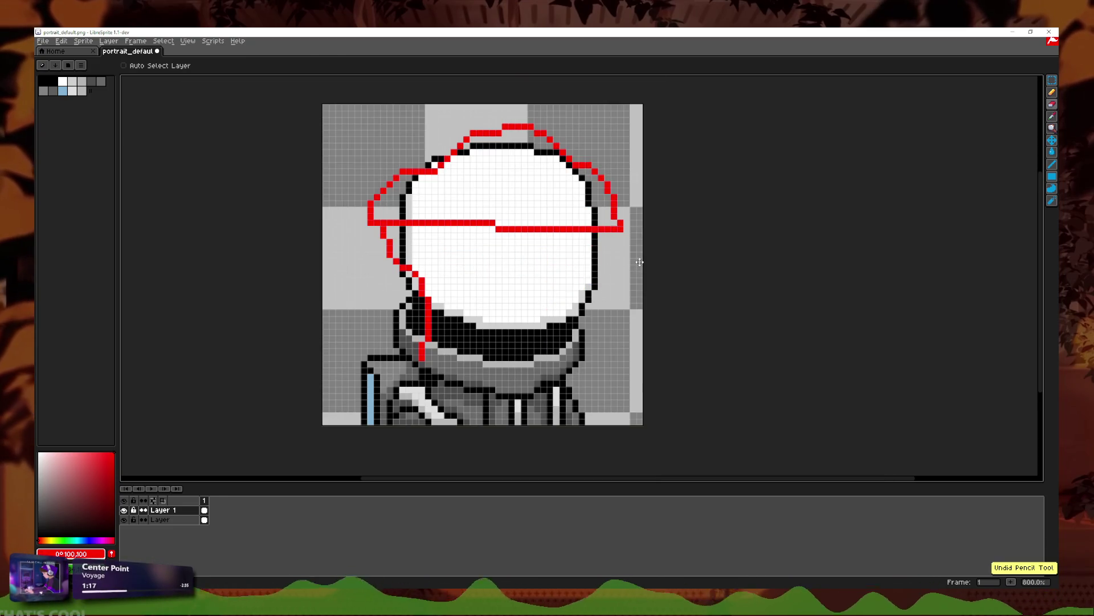
pyautogui.click(282, 65)
pyautogui.click(281, 65)
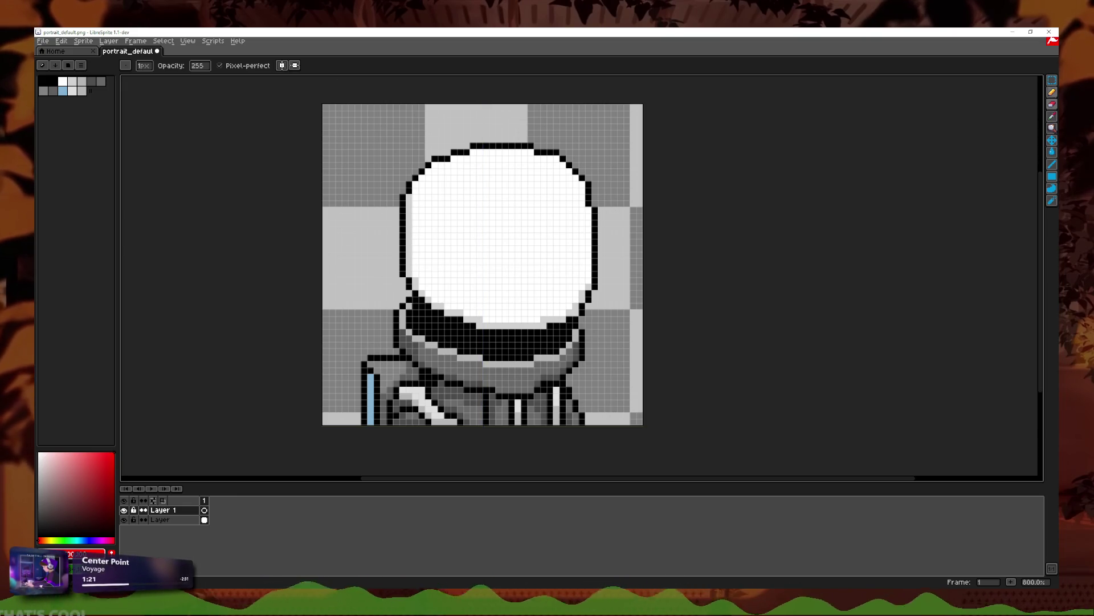
pyautogui.hotkey('ctrl', 'y')
pyautogui.hotkey('ctrl', 'y')
pyautogui.hotkey('ctrl', 'y')
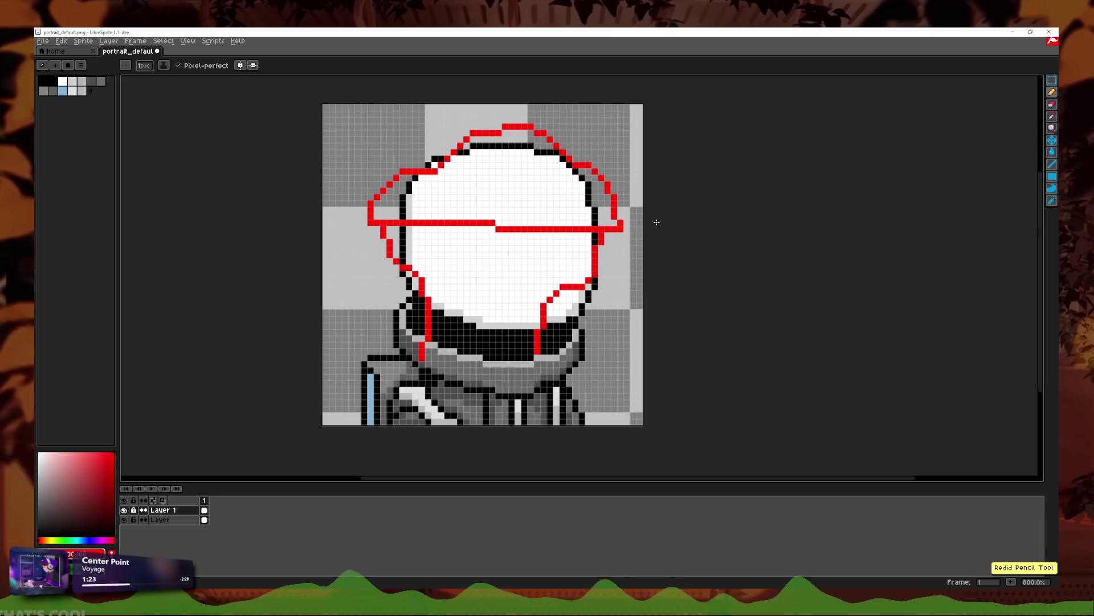
pyautogui.hotkey('ctrl', 'y')
# Step: Select both red eyes with the rectangle marquee and nudge them two pixels right
pyautogui.press('v')
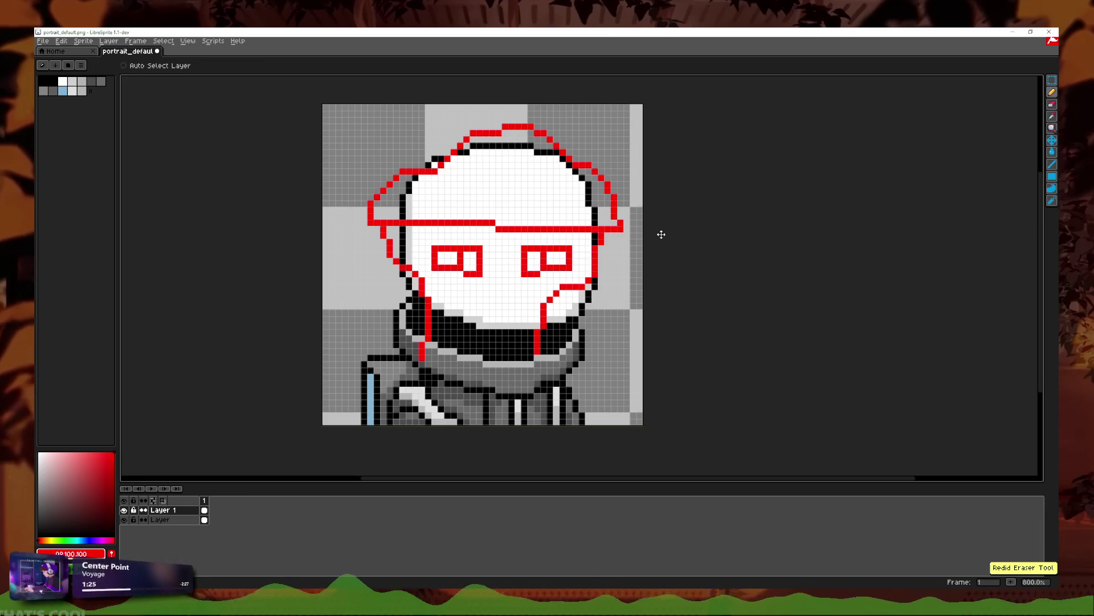
pyautogui.click(1052, 80)
pyautogui.moveTo(435, 231); pyautogui.dragTo(587, 285)
pyautogui.press('Right')
pyautogui.press('Right')
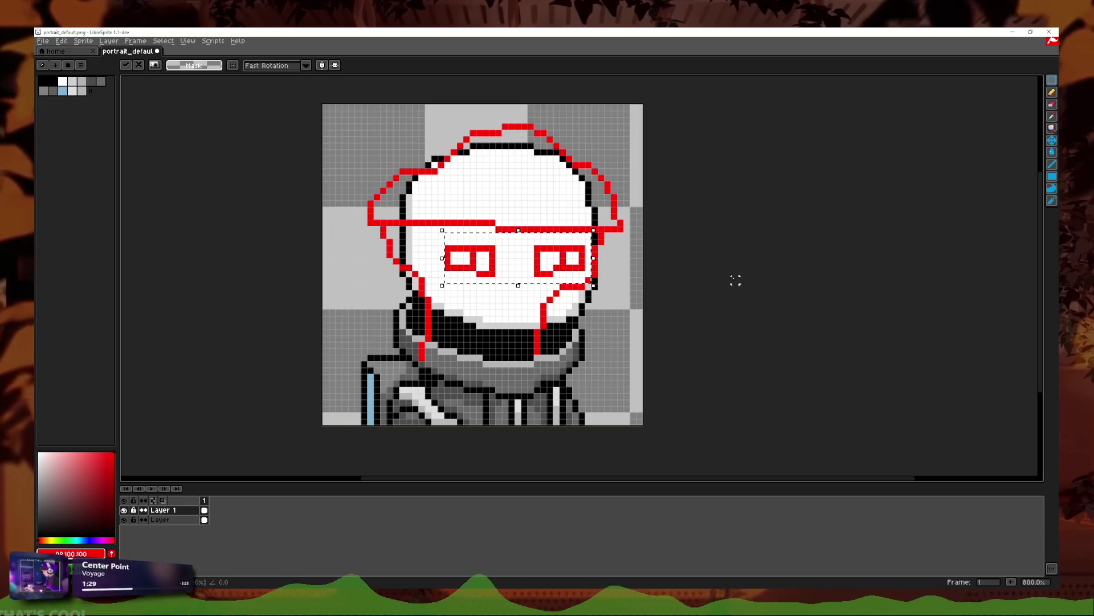
pyautogui.press('Return')
pyautogui.scroll(-4, 710, 287)
pyautogui.scroll(6, 707, 290)
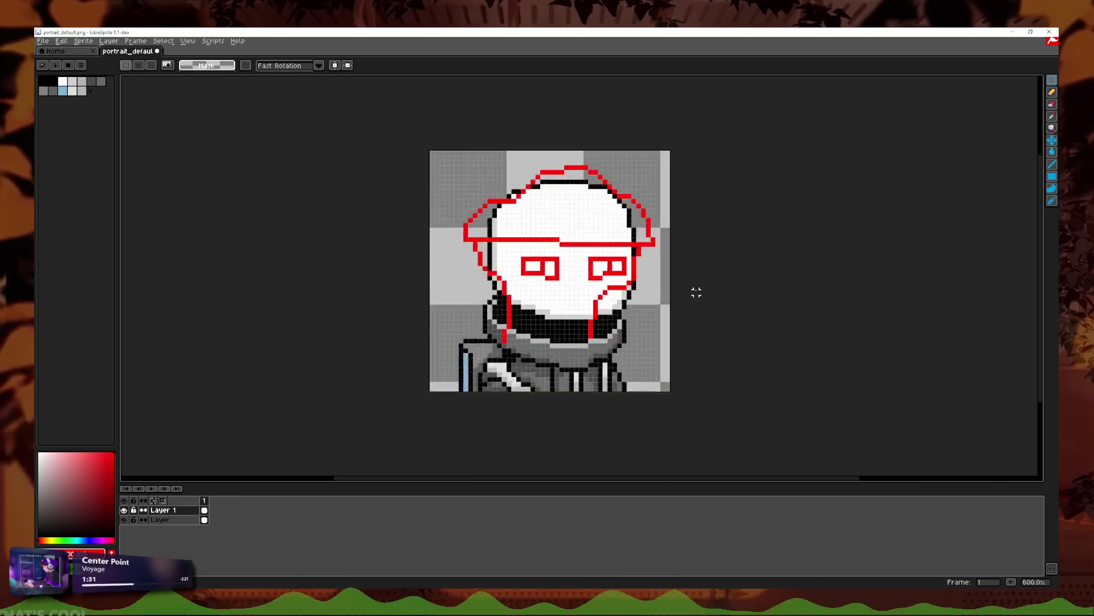
pyautogui.scroll(-2, 673, 290)
pyautogui.scroll(-1, 650, 286)
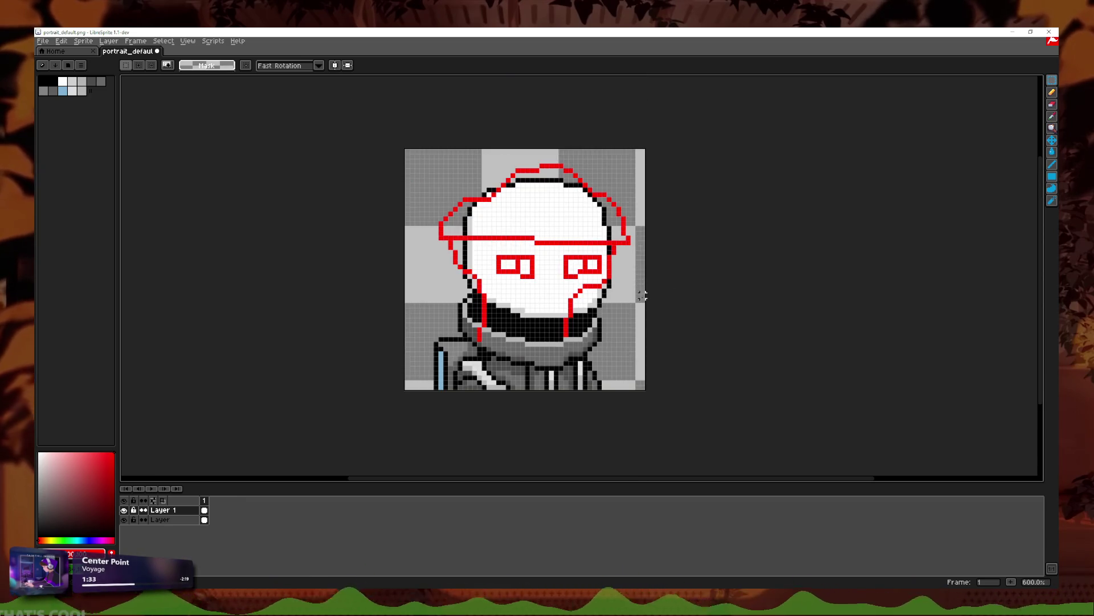
pyautogui.scroll(3, 589, 321)
# Step: Draw a small red spot mark on the hat with the Pencil
pyautogui.click(1052, 92)
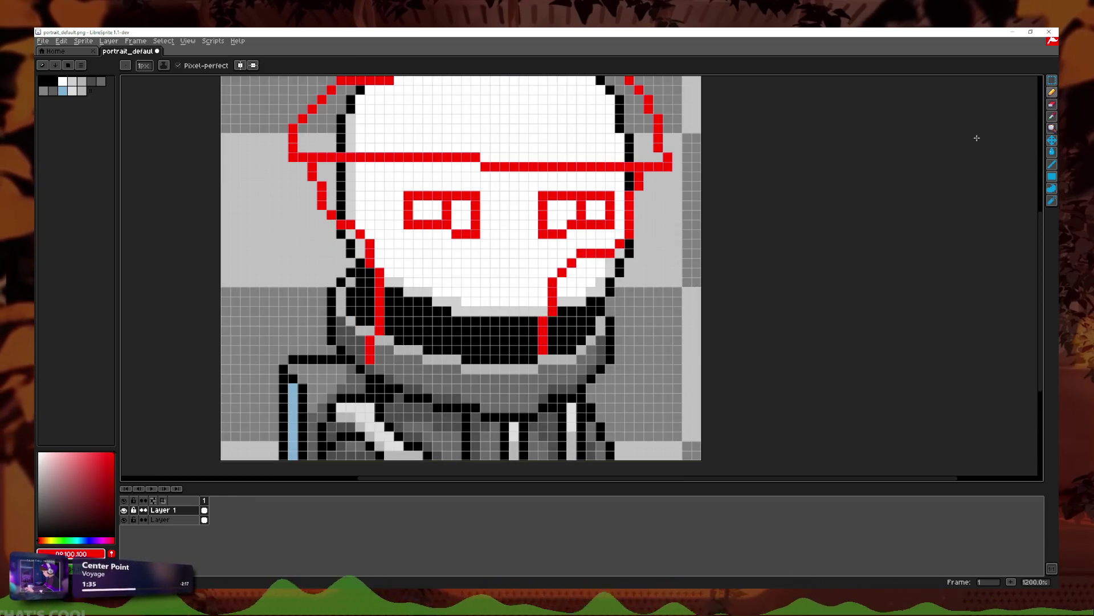
pyautogui.scroll(-1, 439, 330)
pyautogui.scroll(-1, 438, 330)
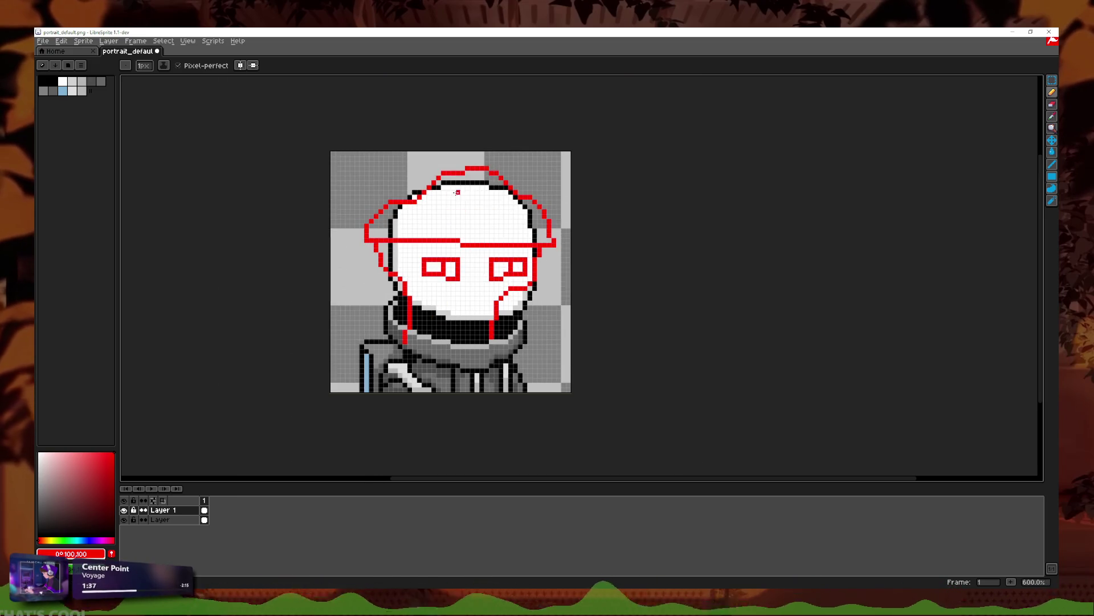
pyautogui.scroll(3, 365, 211)
pyautogui.moveTo(362, 209)
pyautogui.mouseDown()
pyautogui.moveTo(424, 247)
pyautogui.moveTo(450, 180)
pyautogui.mouseUp()
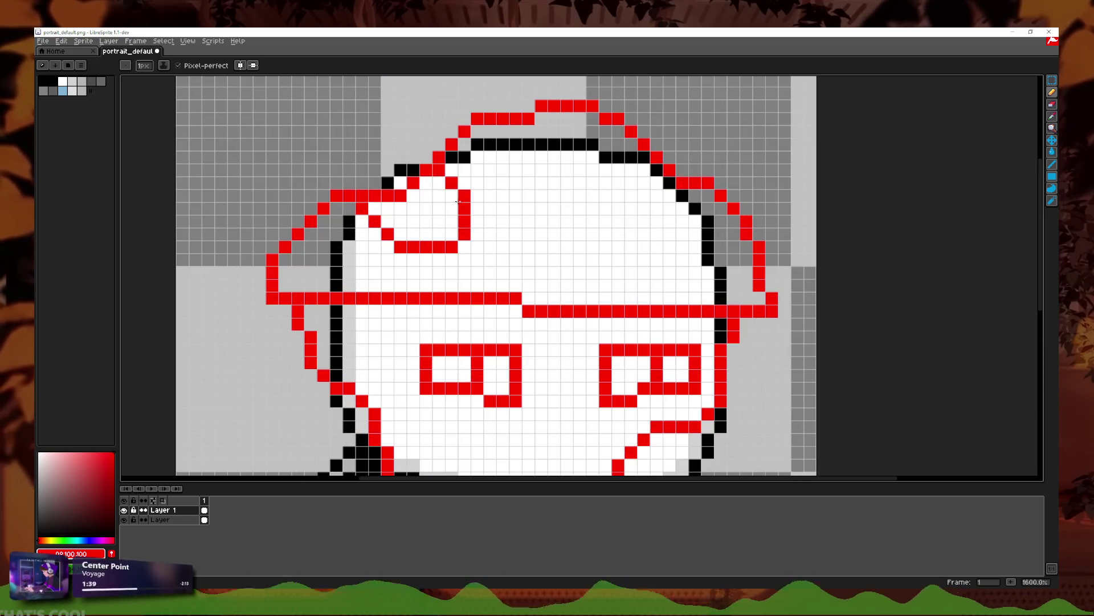
# Step: Draw red arch and rounded spot outlines on the hat, discarding a stray diagonal line
pyautogui.moveTo(502, 287); pyautogui.dragTo(592, 302)
pyautogui.moveTo(627, 146); pyautogui.dragTo(667, 223)
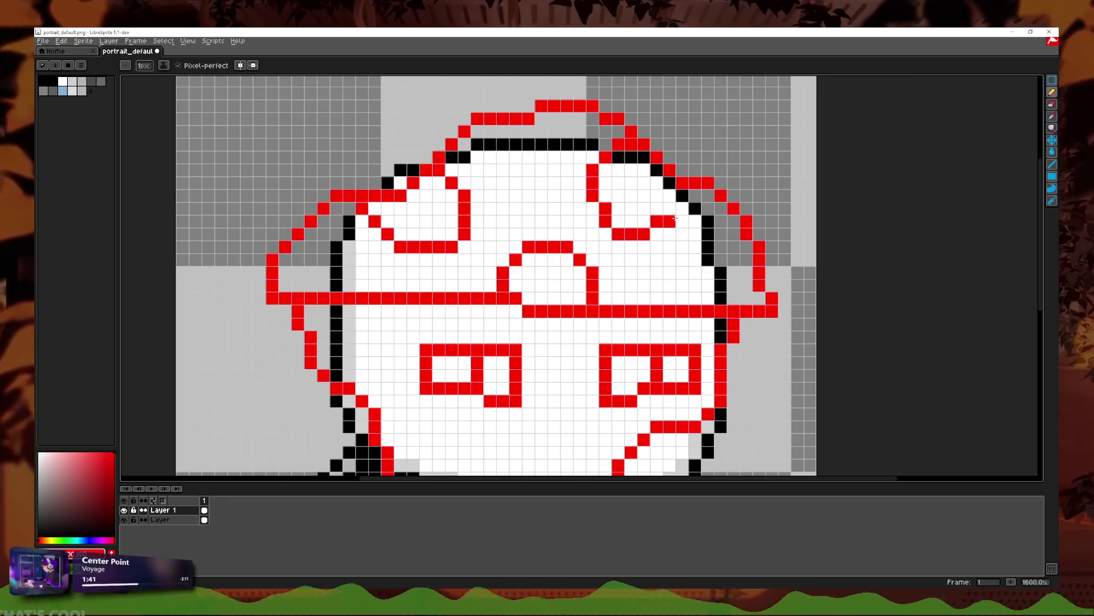
pyautogui.moveTo(699, 297); pyautogui.dragTo(745, 255)
pyautogui.moveTo(306, 245); pyautogui.dragTo(342, 279)
pyautogui.hotkey('ctrl', 'z')
pyautogui.moveTo(311, 234); pyautogui.dragTo(340, 272)
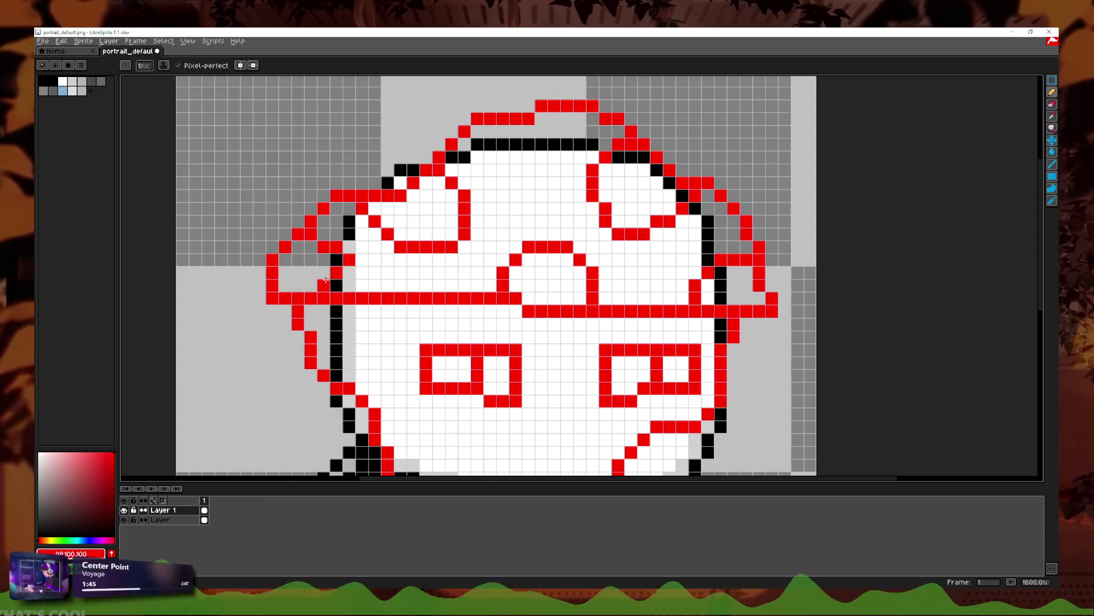
pyautogui.hotkey('ctrl', 'z')
# Step: Draw a curved red spot near the top of the head
pyautogui.scroll(-4, 365, 288)
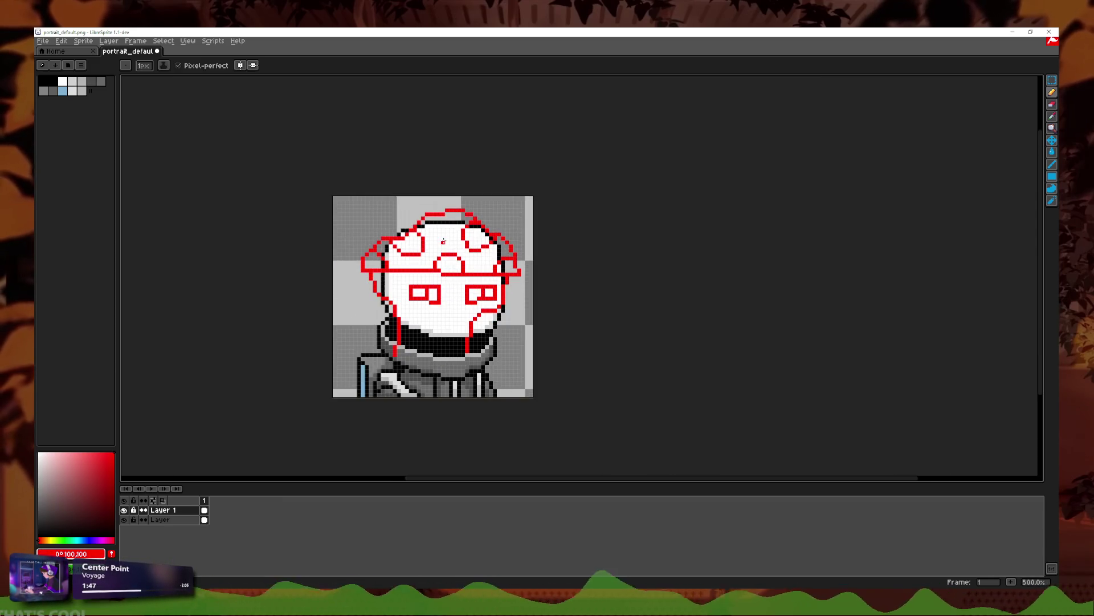
pyautogui.scroll(4, 440, 226)
pyautogui.moveTo(413, 202)
pyautogui.mouseDown()
pyautogui.moveTo(486, 211)
pyautogui.moveTo(473, 185)
pyautogui.moveTo(441, 249)
pyautogui.moveTo(473, 186)
pyautogui.mouseUp()
pyautogui.hotkey('ctrl', 'z')
pyautogui.hotkey('ctrl', 'z')
pyautogui.moveTo(409, 228)
pyautogui.mouseDown()
pyautogui.moveTo(441, 249)
pyautogui.moveTo(477, 183)
pyautogui.mouseUp()
# Step: Remove the last red pixel row from the hat after checking it
pyautogui.scroll(-5, 512, 210)
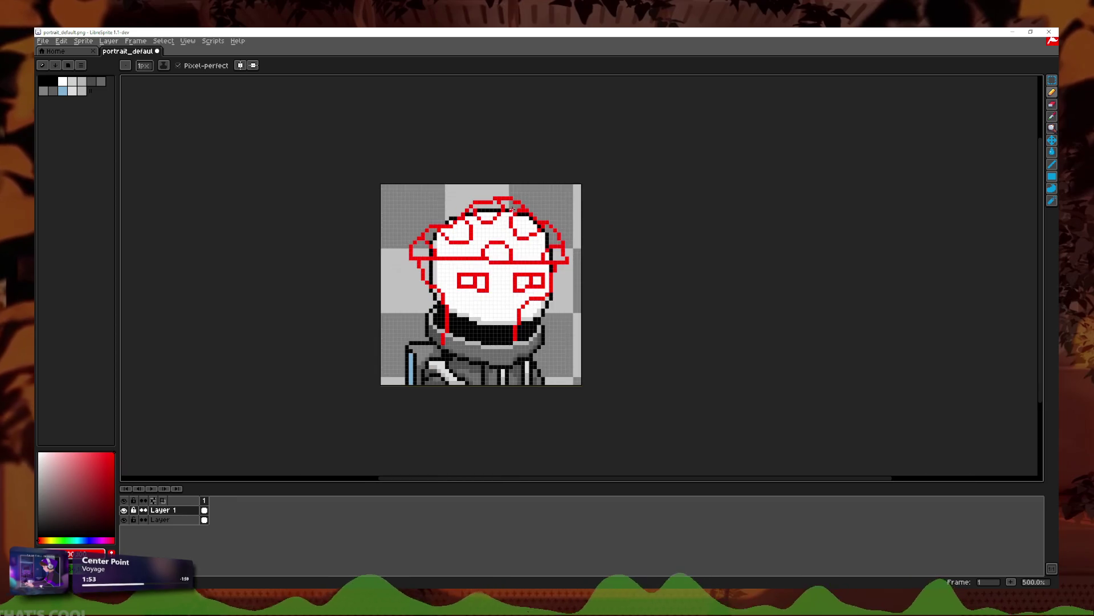
pyautogui.scroll(2, 472, 251)
pyautogui.scroll(3, 447, 244)
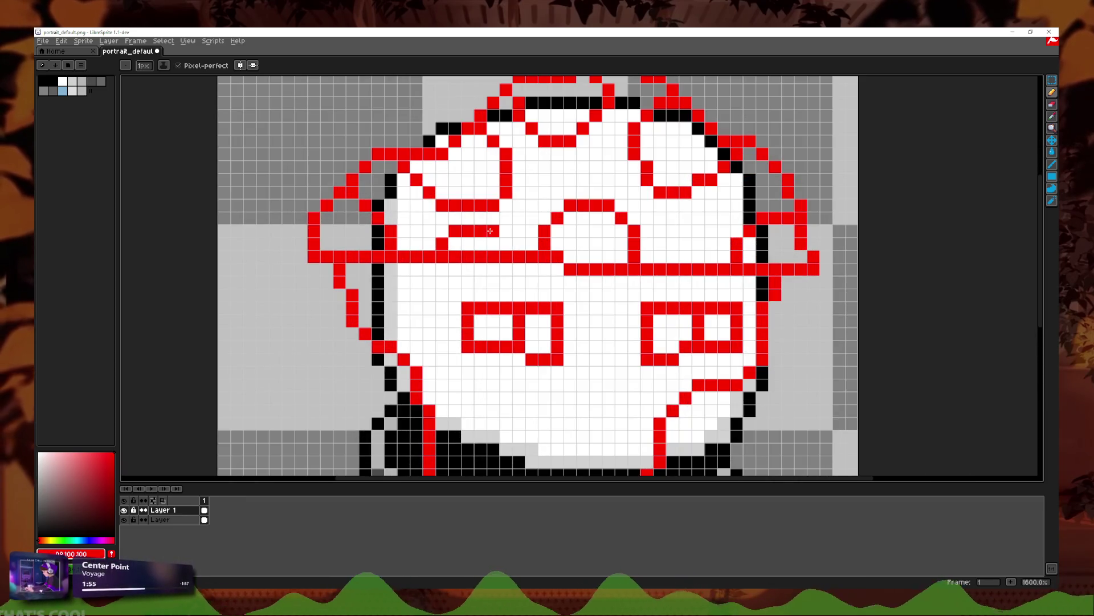
pyautogui.scroll(-6, 578, 263)
pyautogui.scroll(-2, 578, 263)
pyautogui.scroll(7, 470, 233)
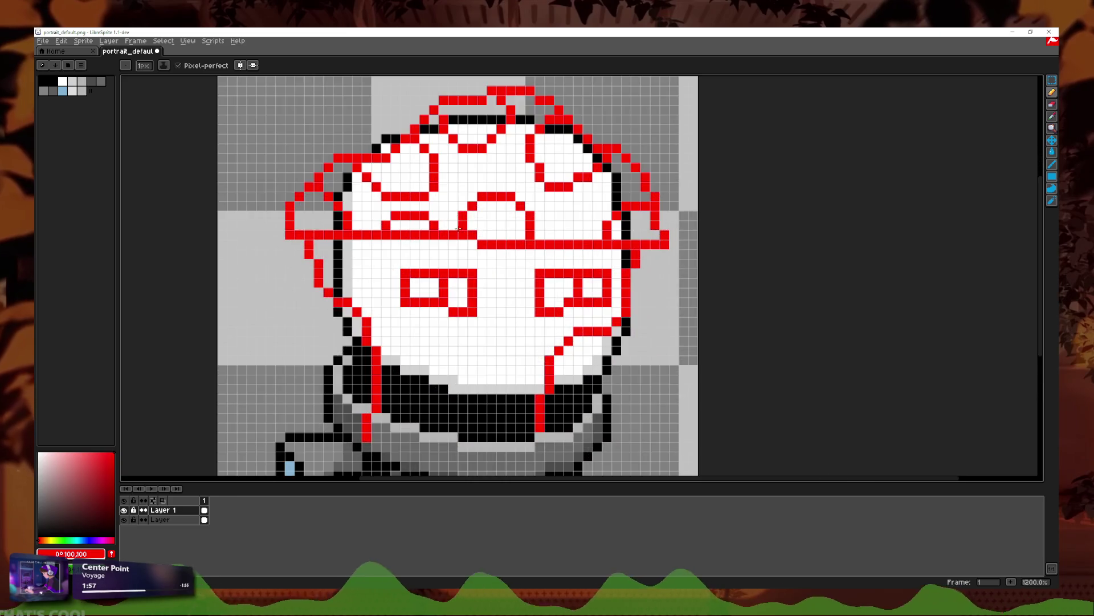
pyautogui.scroll(-3, 415, 224)
pyautogui.scroll(5, 379, 287)
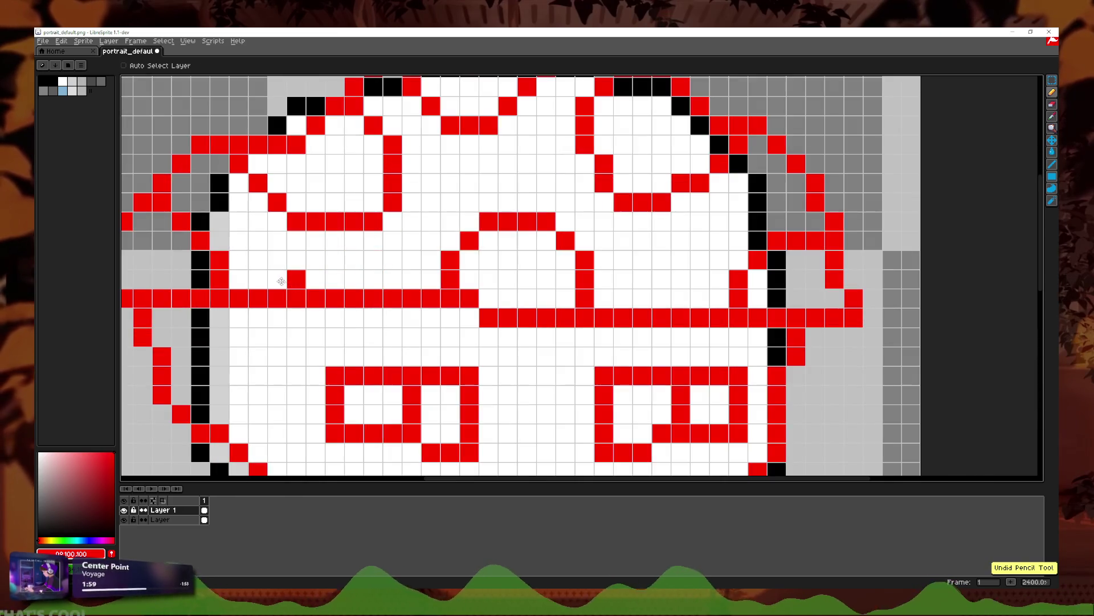
pyautogui.scroll(-3, 494, 286)
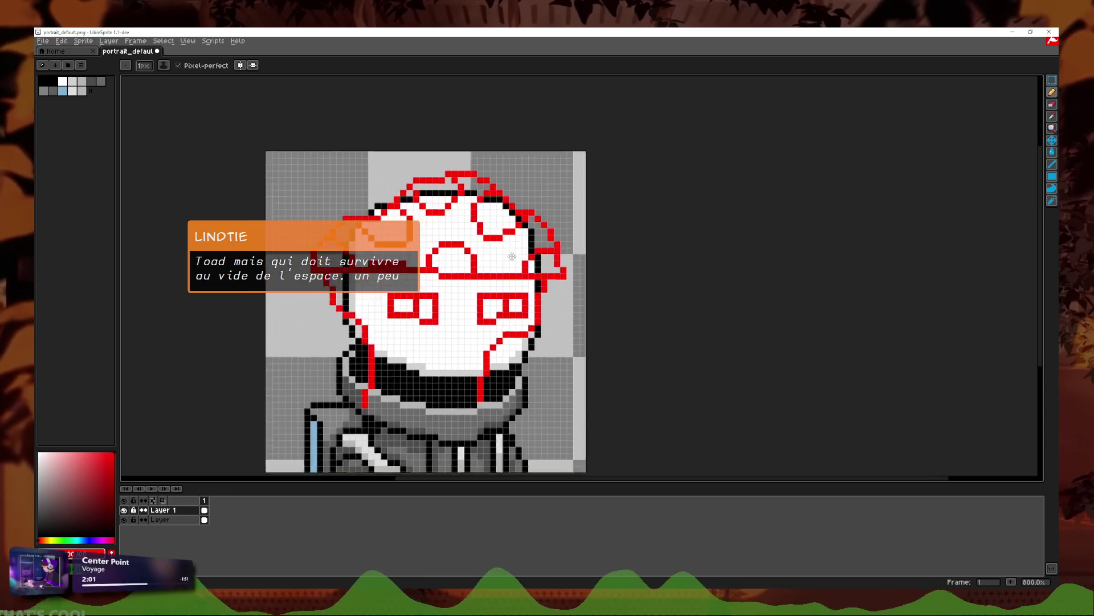
pyautogui.scroll(-2, 496, 285)
pyautogui.scroll(4, 496, 285)
pyautogui.hotkey('ctrl', 'z')
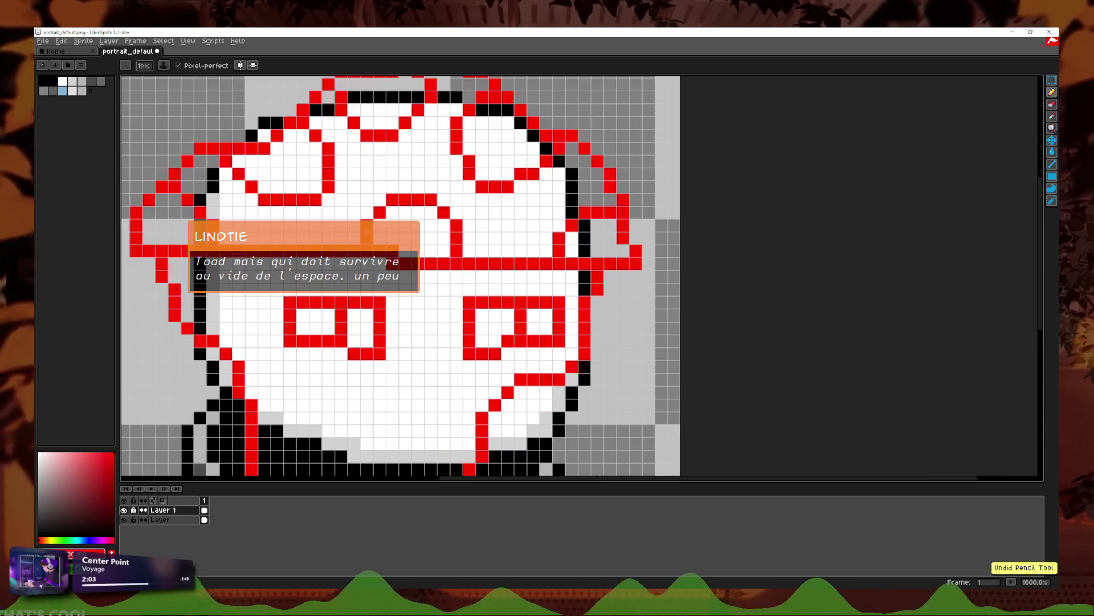
pyautogui.hotkey('ctrl', 'y')
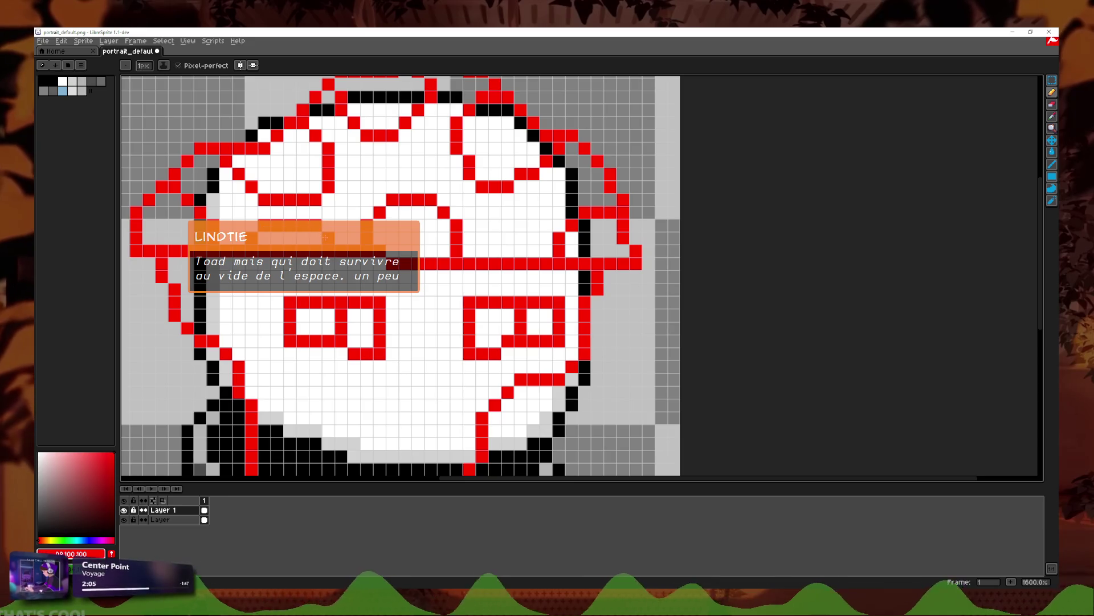
pyautogui.hotkey('ctrl', 'z')
# Step: Draw a red tentacle curling up on the left side of the figure
pyautogui.scroll(-1, 321, 241)
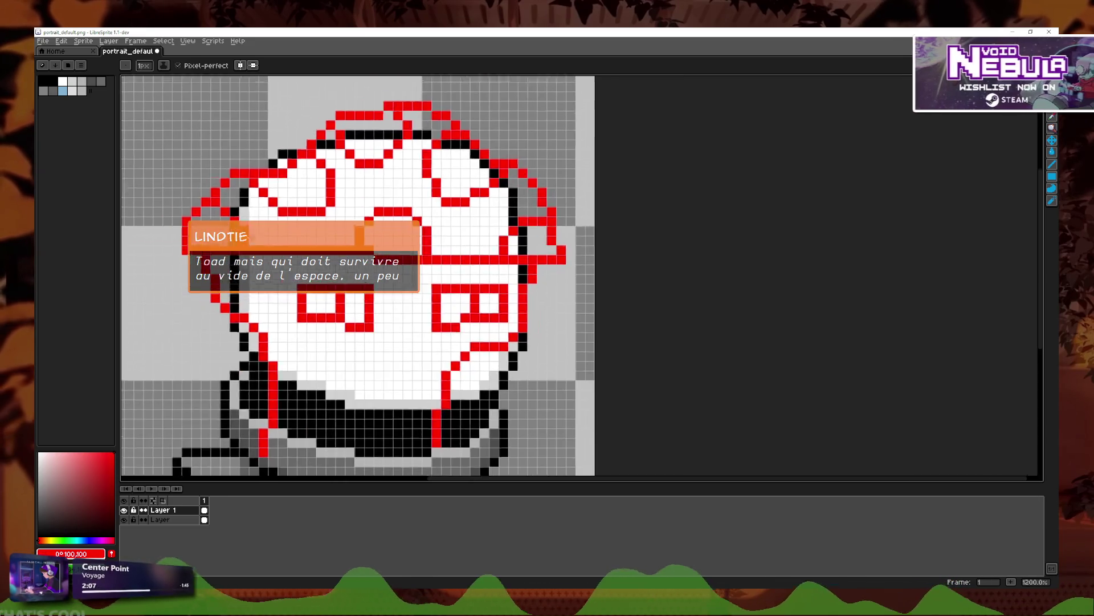
pyautogui.scroll(-5, 408, 276)
pyautogui.scroll(5, 321, 397)
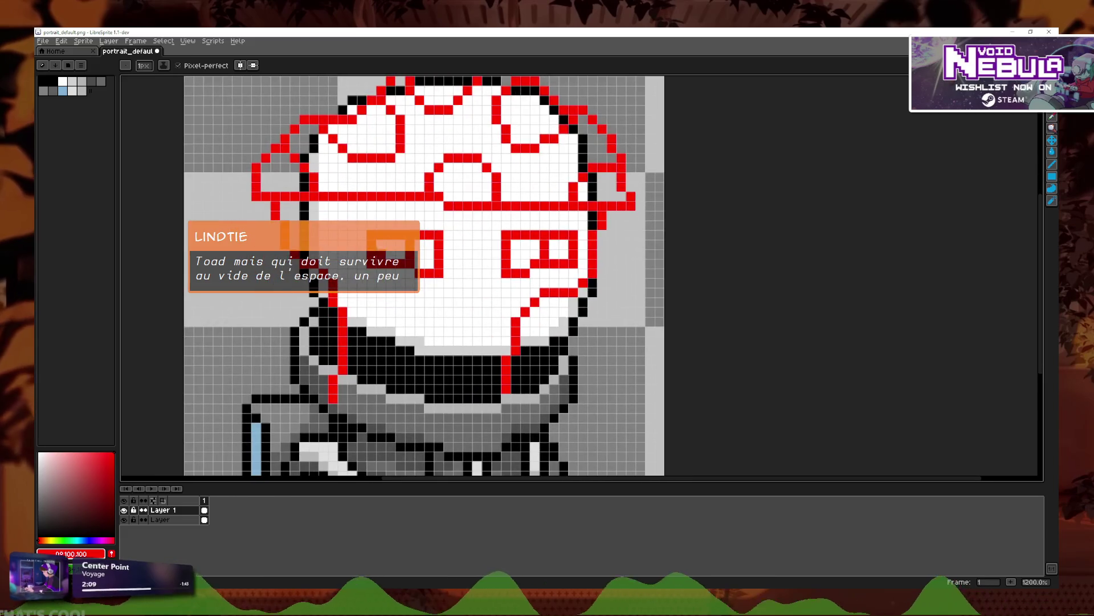
pyautogui.moveTo(295, 369)
pyautogui.mouseDown()
pyautogui.moveTo(241, 331)
pyautogui.moveTo(236, 276)
pyautogui.mouseUp()
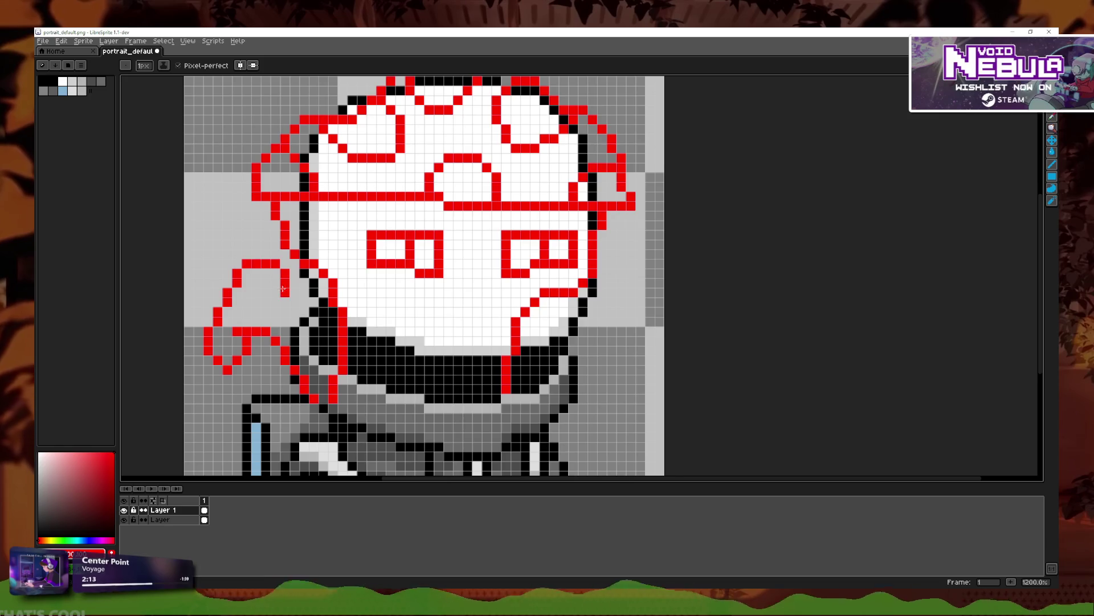
# Step: Draw the left tentacle curling up-right beside the face, redoing stray strokes
pyautogui.scroll(-3, 328, 309)
pyautogui.hotkey('ctrl', 'z')
pyautogui.scroll(5, 379, 381)
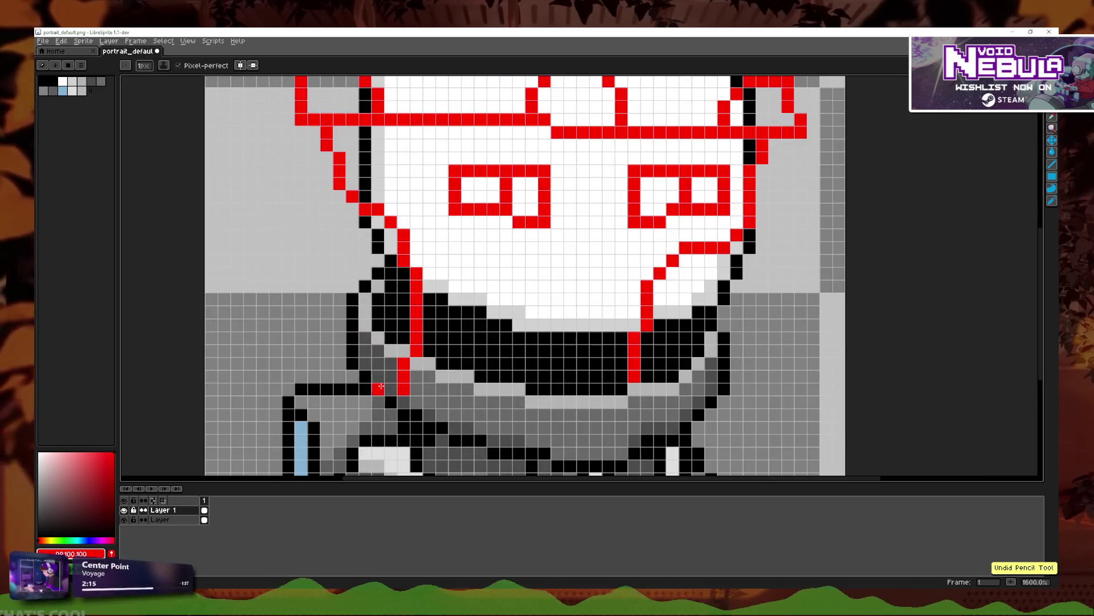
pyautogui.moveTo(388, 395); pyautogui.dragTo(355, 296)
pyautogui.hotkey('ctrl', 'z')
pyautogui.moveTo(390, 400)
pyautogui.mouseDown()
pyautogui.moveTo(332, 310)
pyautogui.moveTo(288, 293)
pyautogui.moveTo(336, 243)
pyautogui.mouseUp()
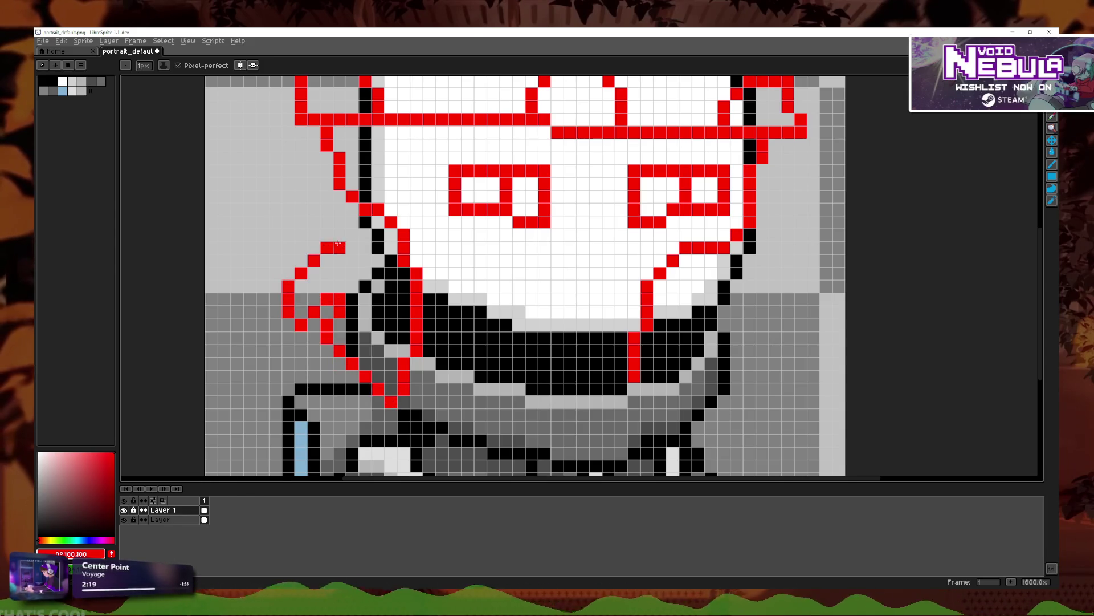
pyautogui.hotkey('ctrl', 'z')
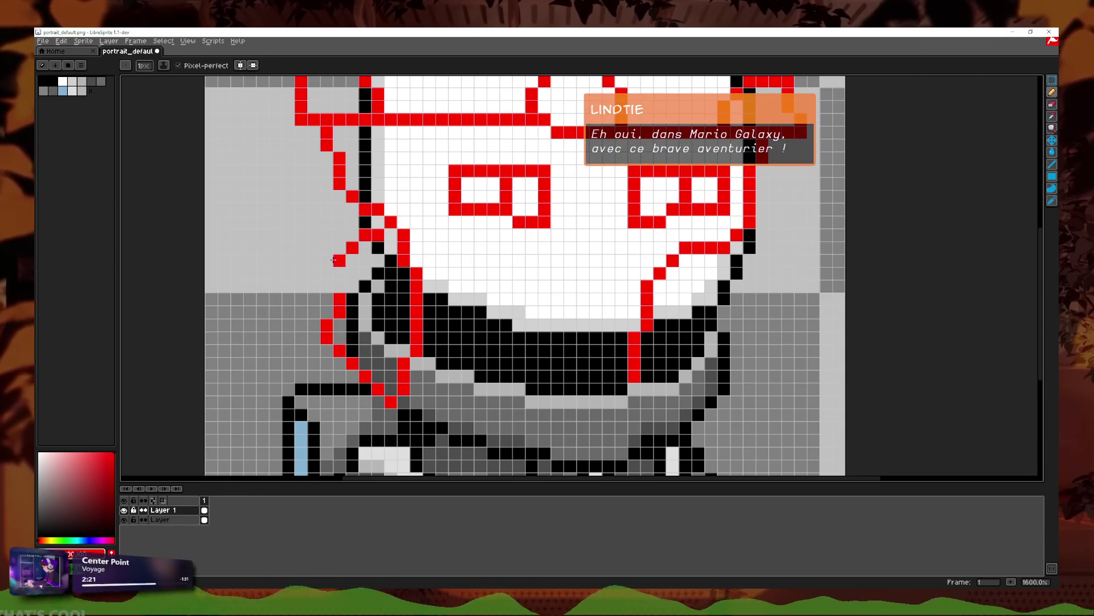
pyautogui.moveTo(321, 304)
pyautogui.mouseDown()
pyautogui.moveTo(287, 287)
pyautogui.moveTo(351, 237)
pyautogui.mouseUp()
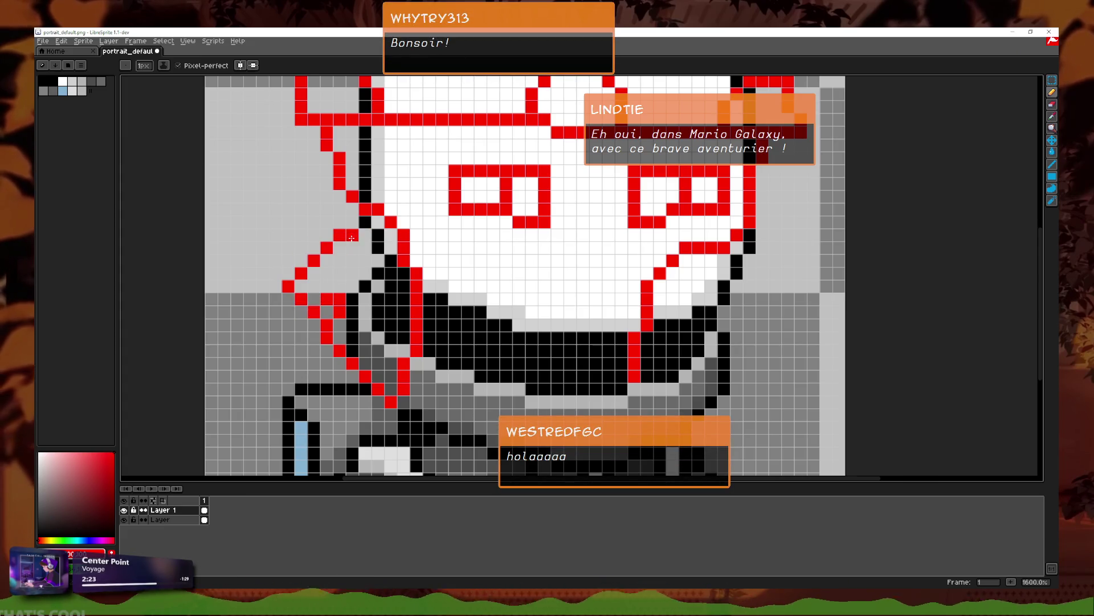
pyautogui.hotkey('ctrl', 'z')
pyautogui.moveTo(322, 304)
pyautogui.mouseDown()
pyautogui.moveTo(291, 320)
pyautogui.moveTo(365, 246)
pyautogui.moveTo(369, 287)
pyautogui.mouseUp()
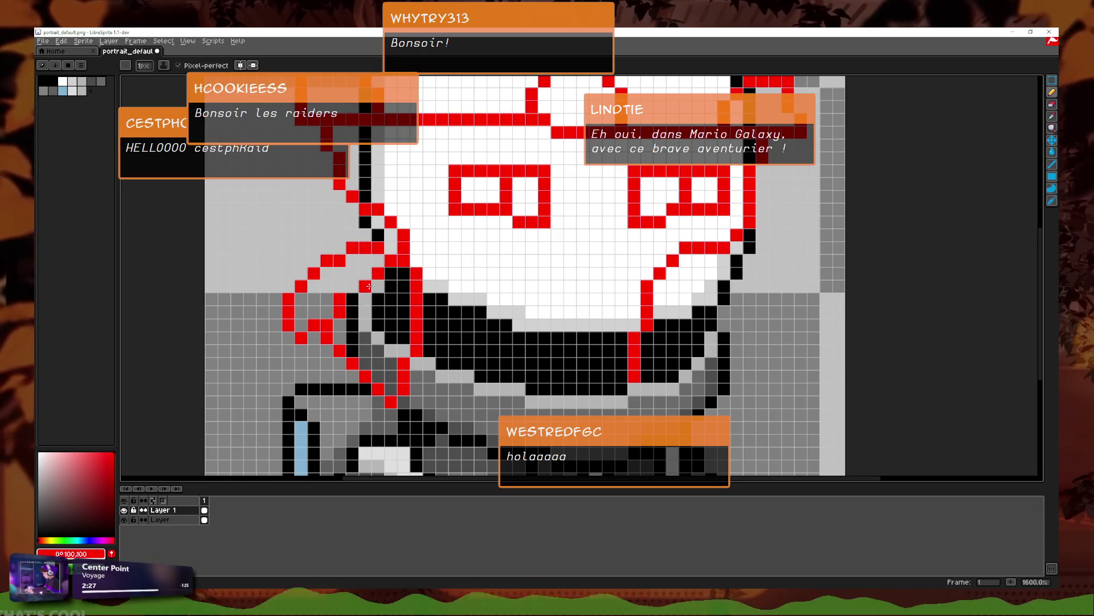
# Step: Paint a red line down the face's side and erase stray pixels along it
pyautogui.scroll(-5, 422, 311)
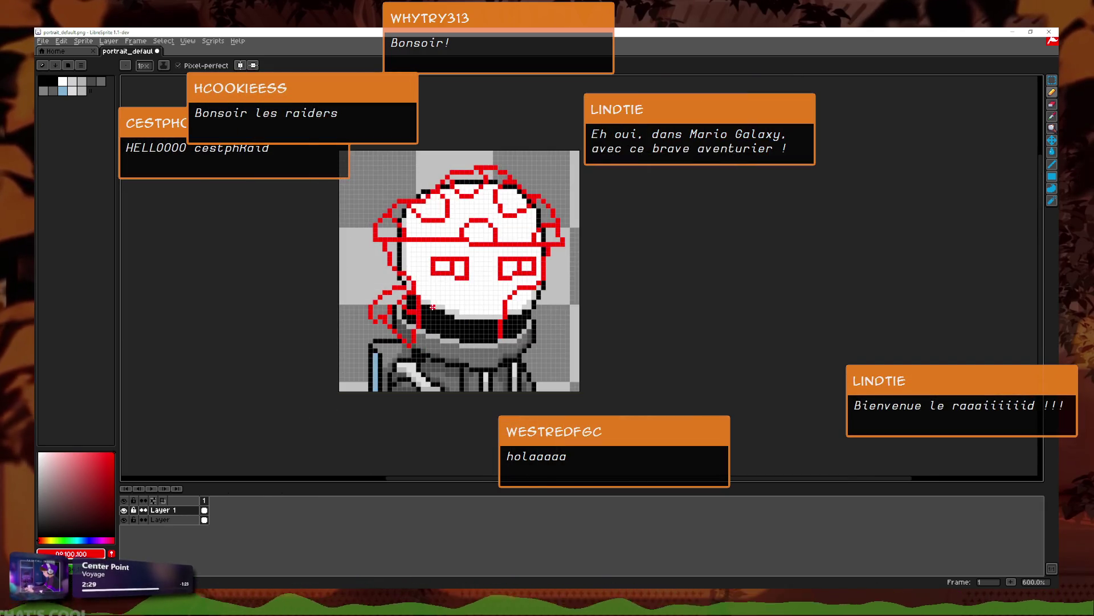
pyautogui.scroll(3, 442, 310)
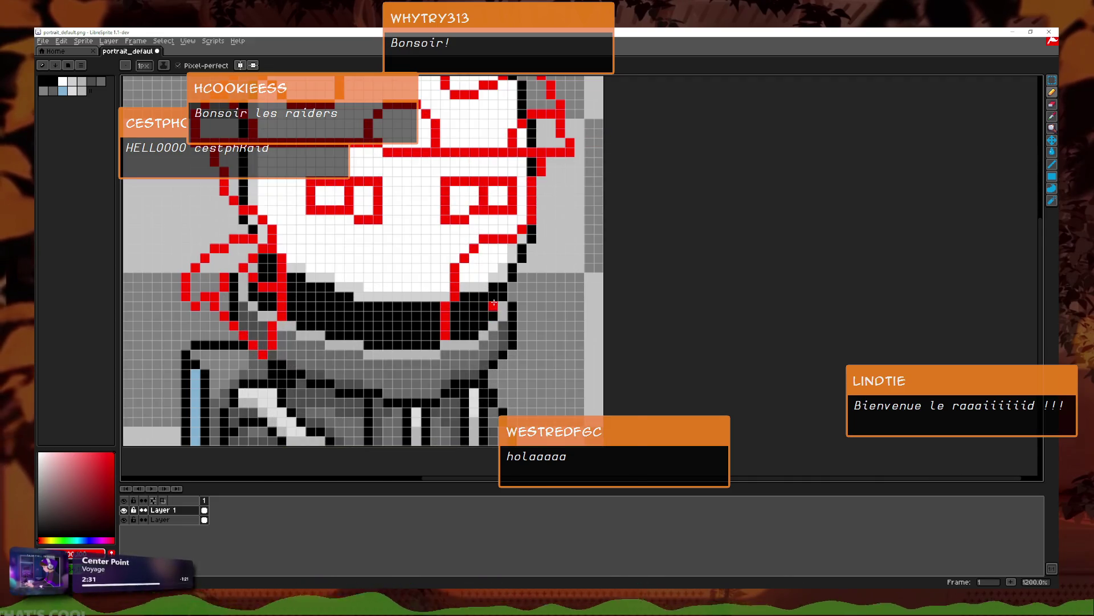
pyautogui.scroll(2, 477, 242)
pyautogui.moveTo(477, 242); pyautogui.dragTo(452, 317)
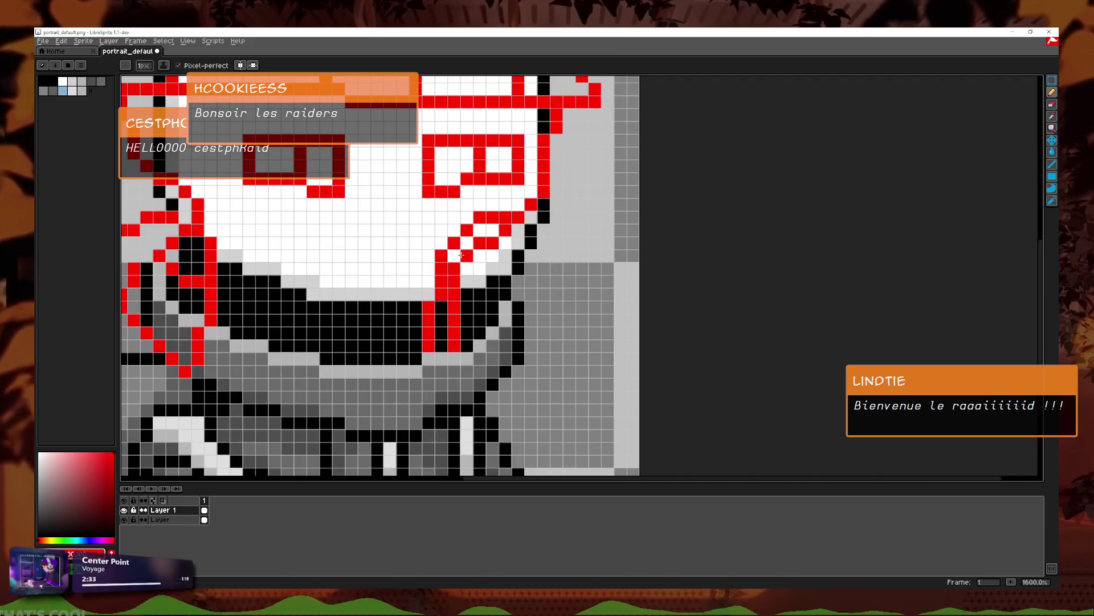
pyautogui.click(1053, 104)
pyautogui.moveTo(505, 217)
pyautogui.mouseDown()
pyautogui.moveTo(451, 255)
pyautogui.moveTo(429, 297)
pyautogui.moveTo(428, 345)
pyautogui.mouseUp()
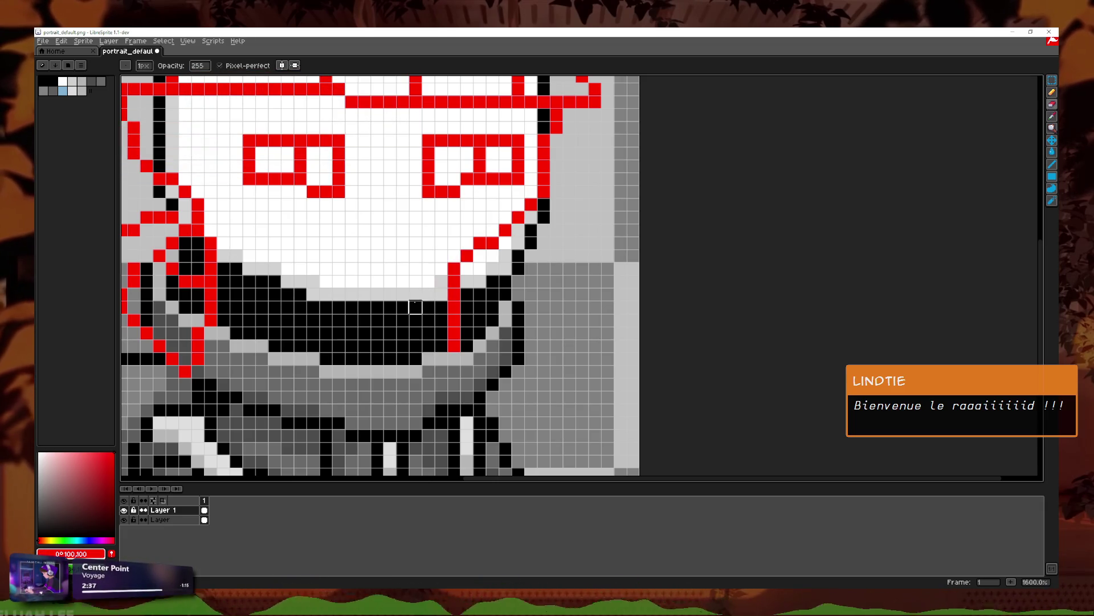
pyautogui.scroll(-3, 439, 331)
pyautogui.scroll(3, 486, 306)
pyautogui.scroll(2, 546, 293)
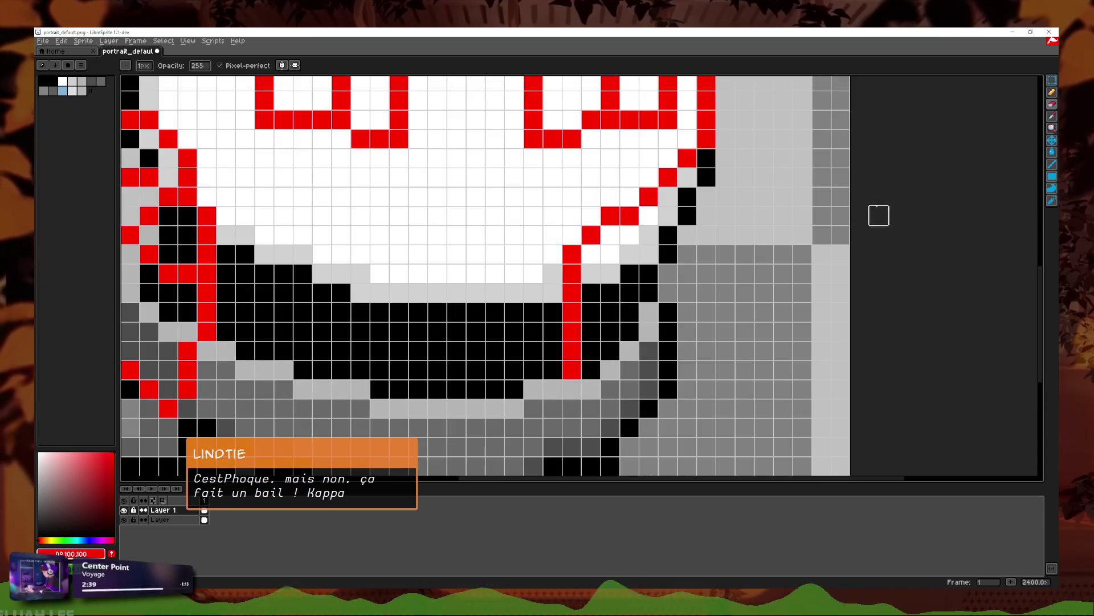
pyautogui.click(1051, 102)
# Step: Draw a curling red tentacle to the right of the face
pyautogui.scroll(-1, 745, 269)
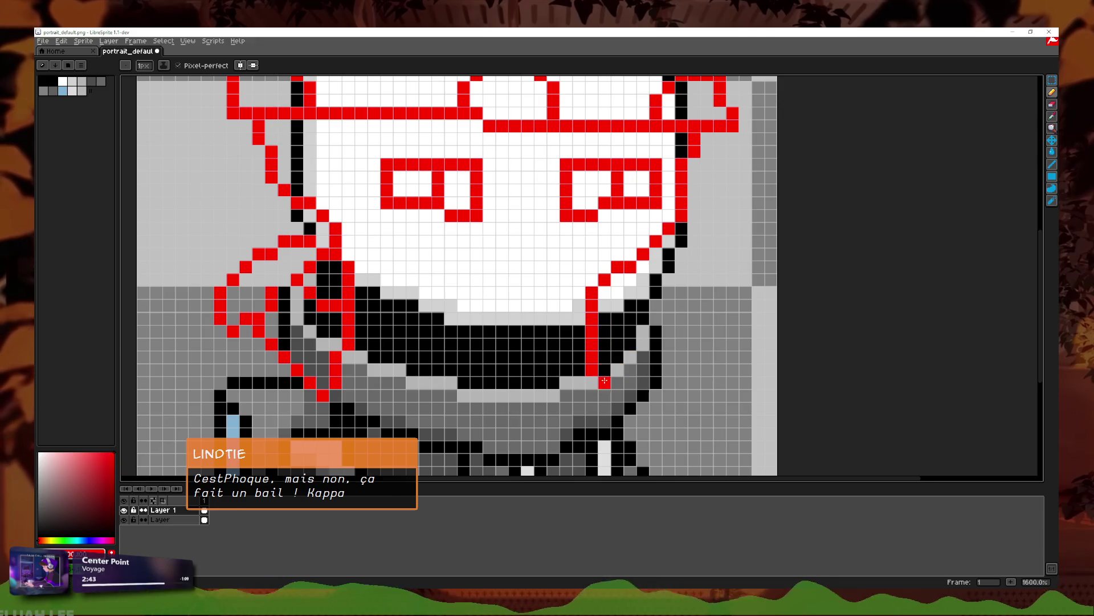
pyautogui.moveTo(607, 314)
pyautogui.mouseDown()
pyautogui.moveTo(643, 274)
pyautogui.moveTo(712, 365)
pyautogui.mouseUp()
pyautogui.hotkey('ctrl', 'z')
pyautogui.moveTo(668, 266)
pyautogui.mouseDown()
pyautogui.moveTo(700, 299)
pyautogui.moveTo(663, 319)
pyautogui.mouseUp()
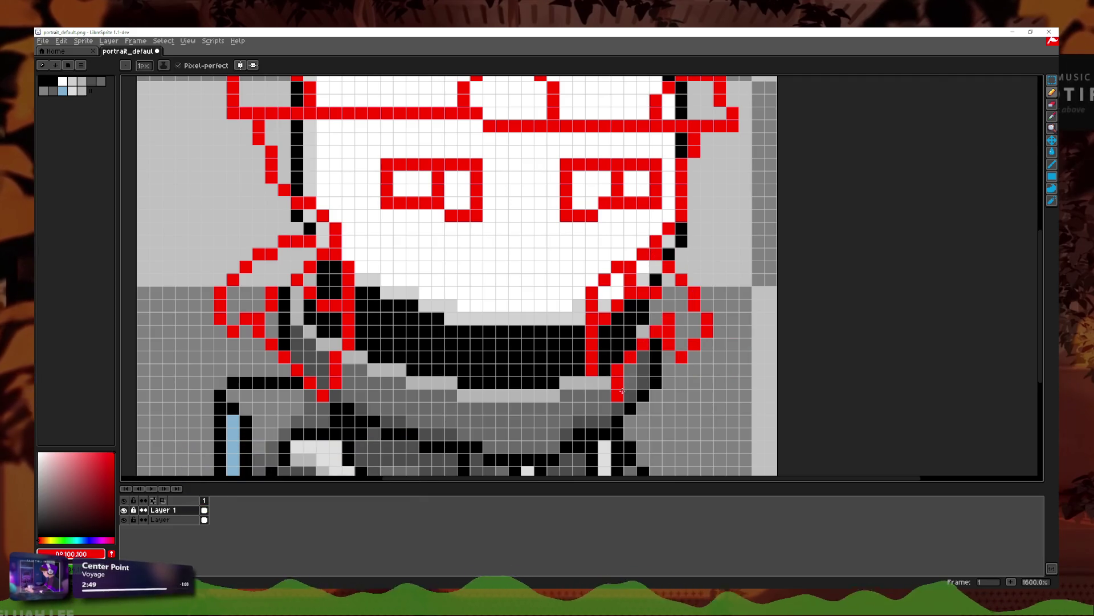
# Step: Try a red loop on the left tentacle, undo it, and return to Godot
pyautogui.scroll(-5, 597, 379)
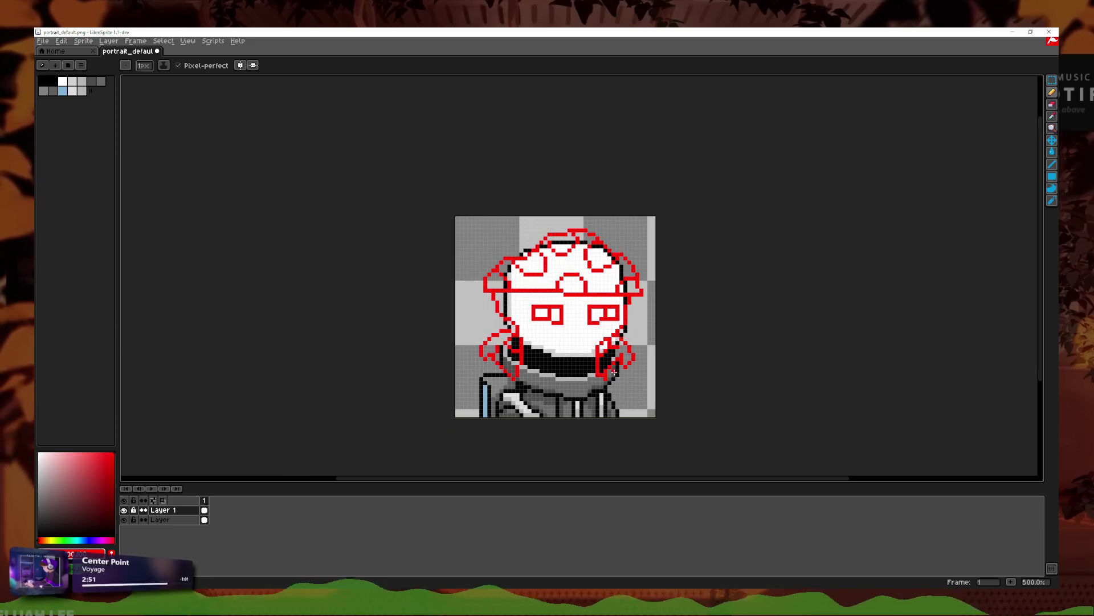
pyautogui.scroll(-1, 614, 371)
pyautogui.scroll(5, 614, 372)
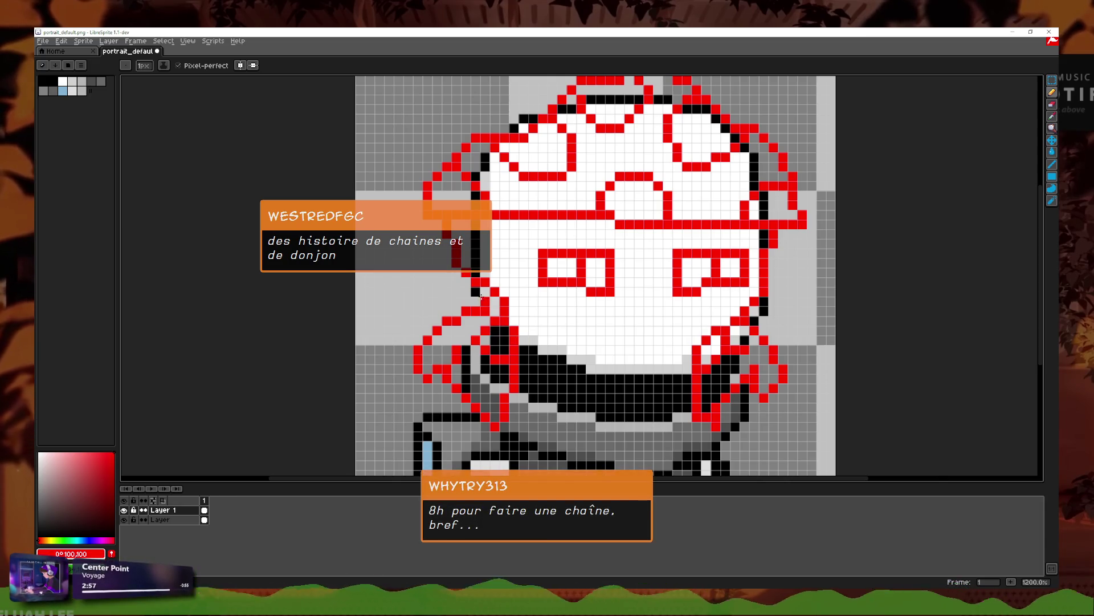
pyautogui.scroll(1, 468, 274)
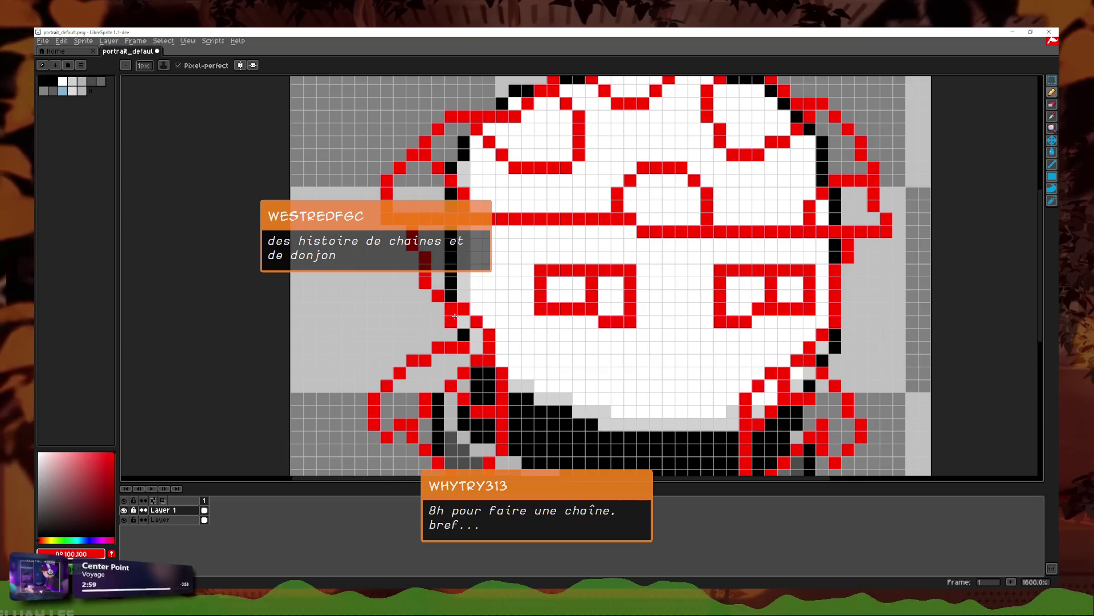
pyautogui.moveTo(442, 320)
pyautogui.mouseDown()
pyautogui.moveTo(419, 321)
pyautogui.moveTo(402, 270)
pyautogui.mouseUp()
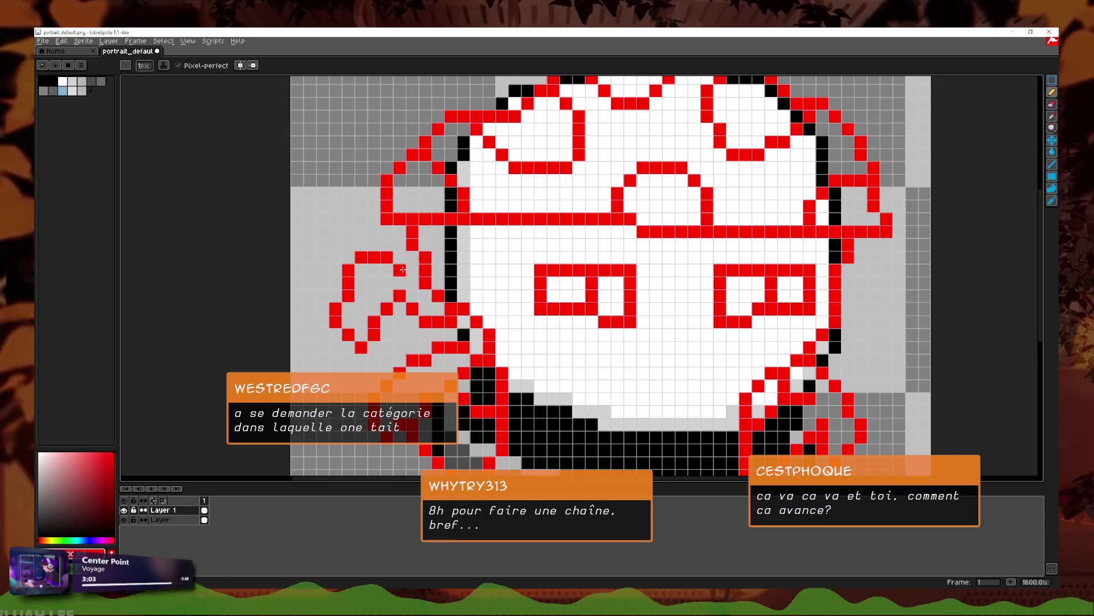
pyautogui.hotkey('ctrl', 'z')
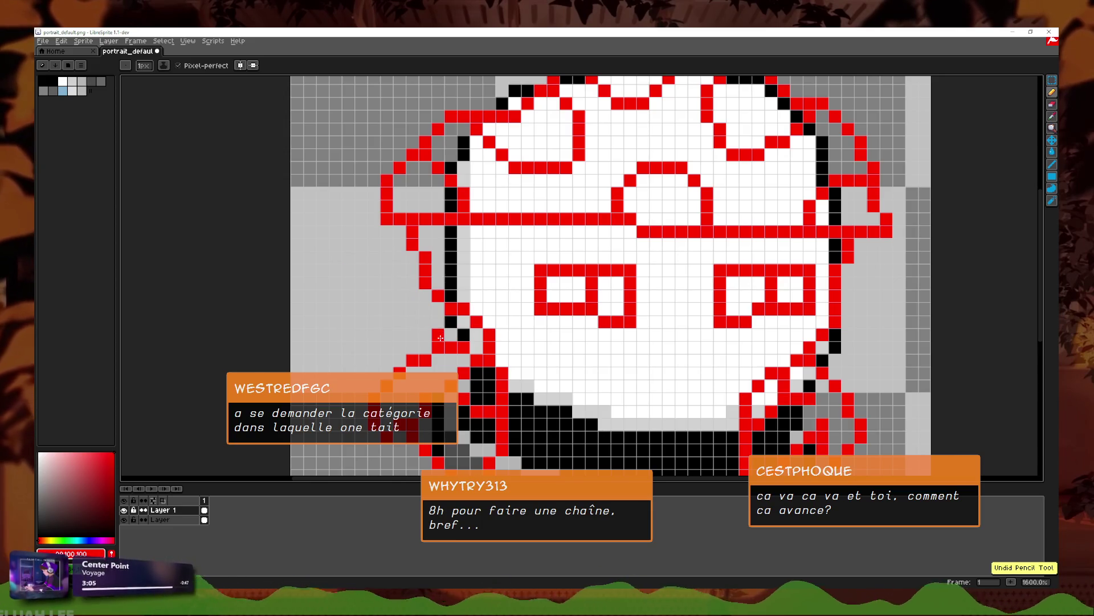
pyautogui.scroll(-2, 441, 338)
pyautogui.hotkey('alt', 'Tab')
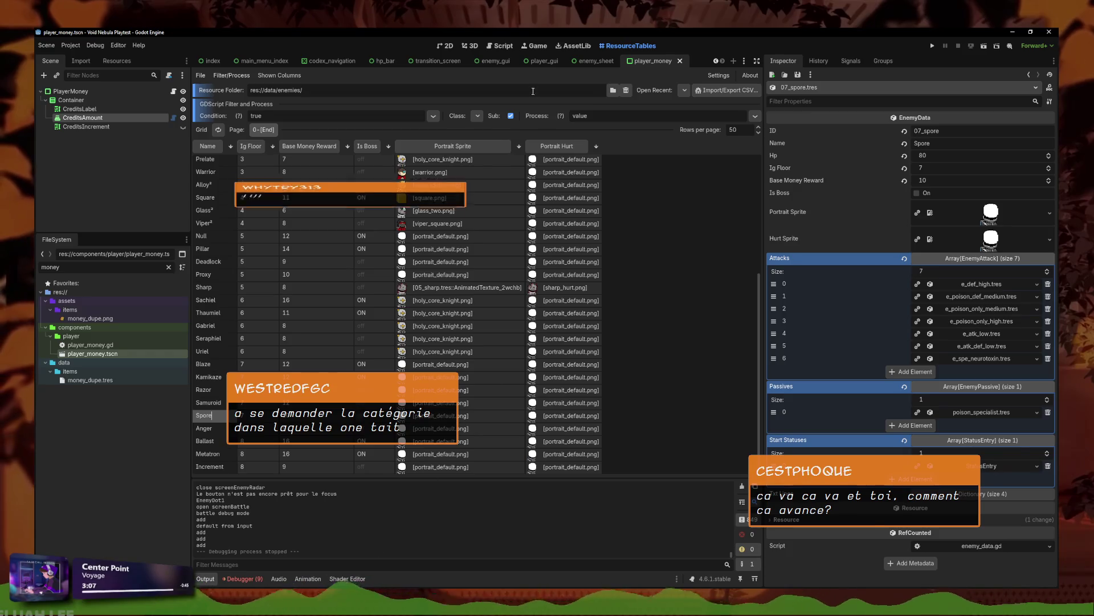
# Step: Switch to the 2D view and run the Void Nebula project
pyautogui.click(447, 46)
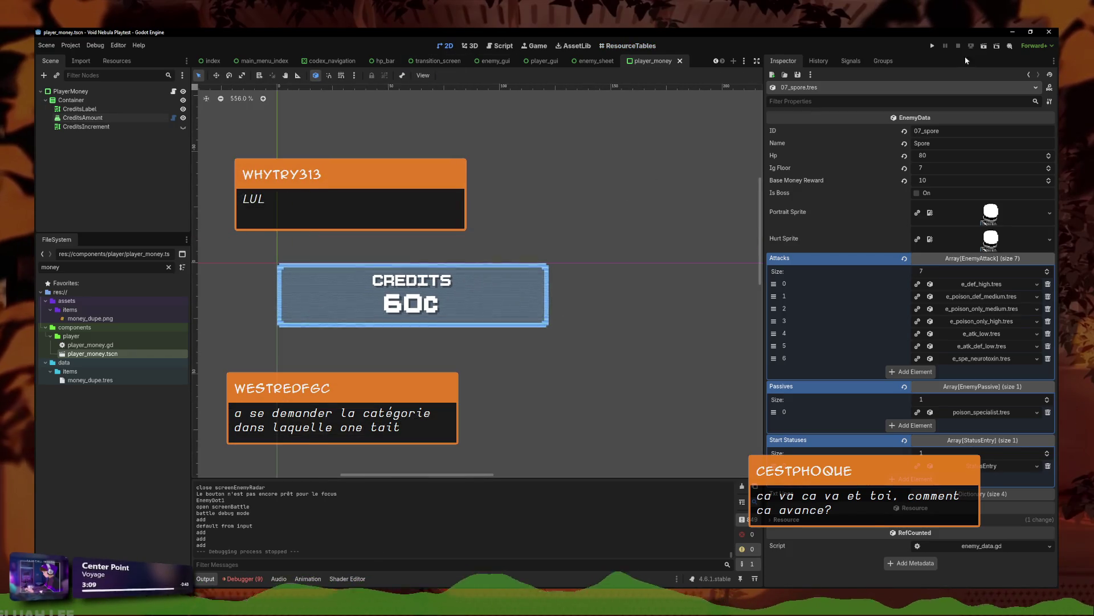
pyautogui.click(933, 45)
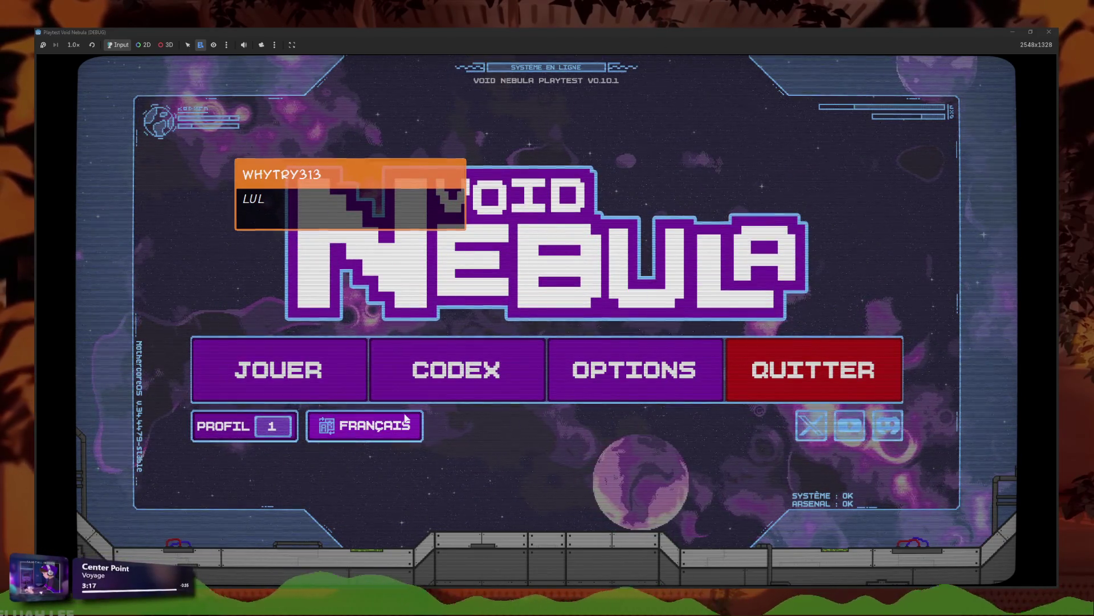
# Step: Try the game's language selector, switching to English and back to French
pyautogui.click(388, 424)
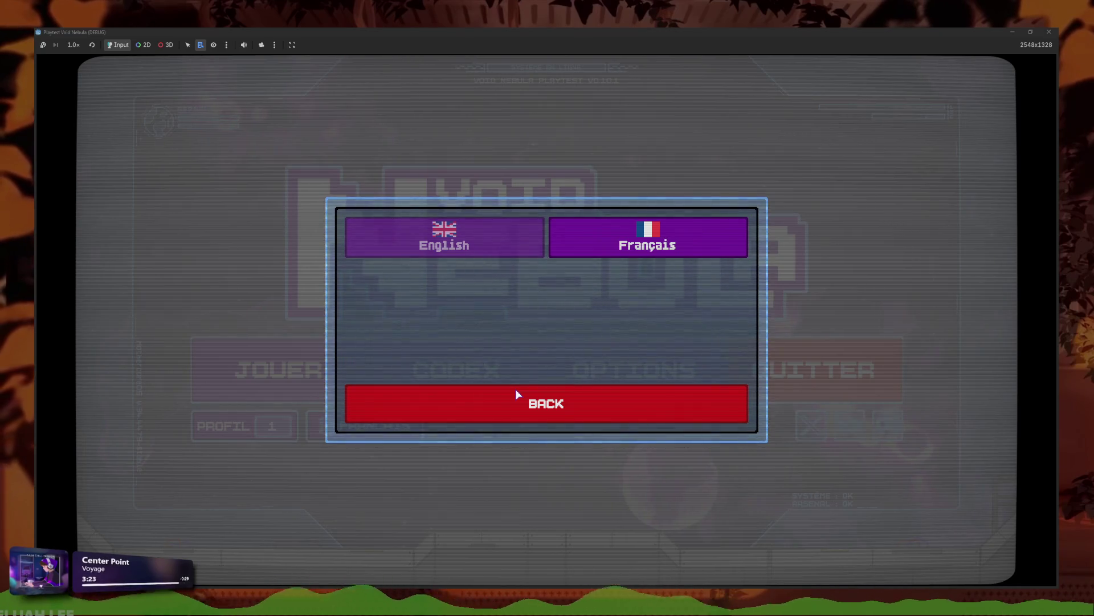
pyautogui.click(499, 237)
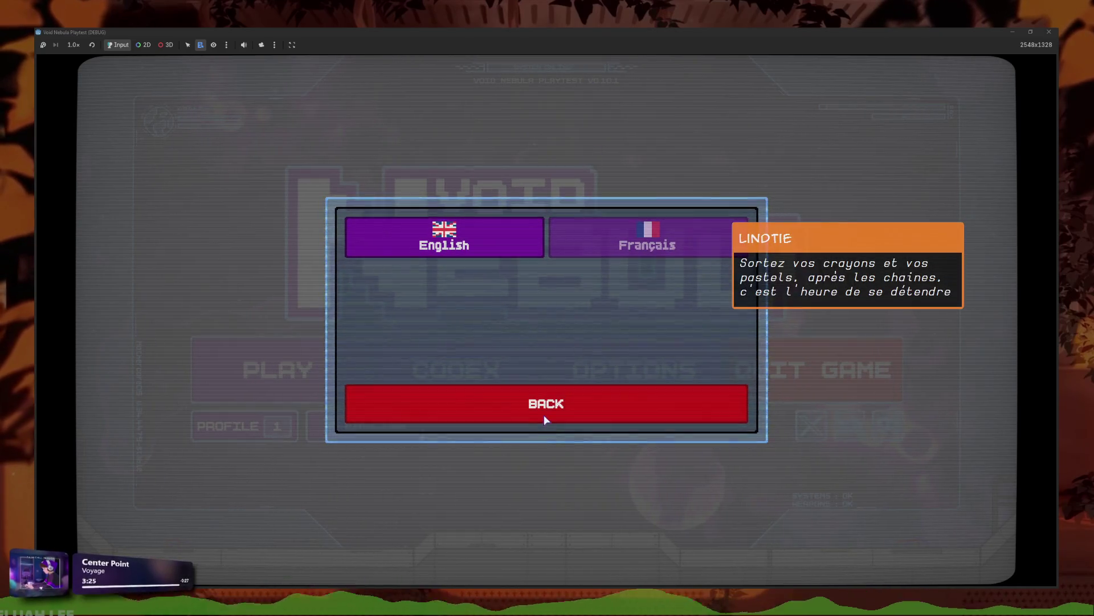
pyautogui.click(667, 238)
pyautogui.click(575, 409)
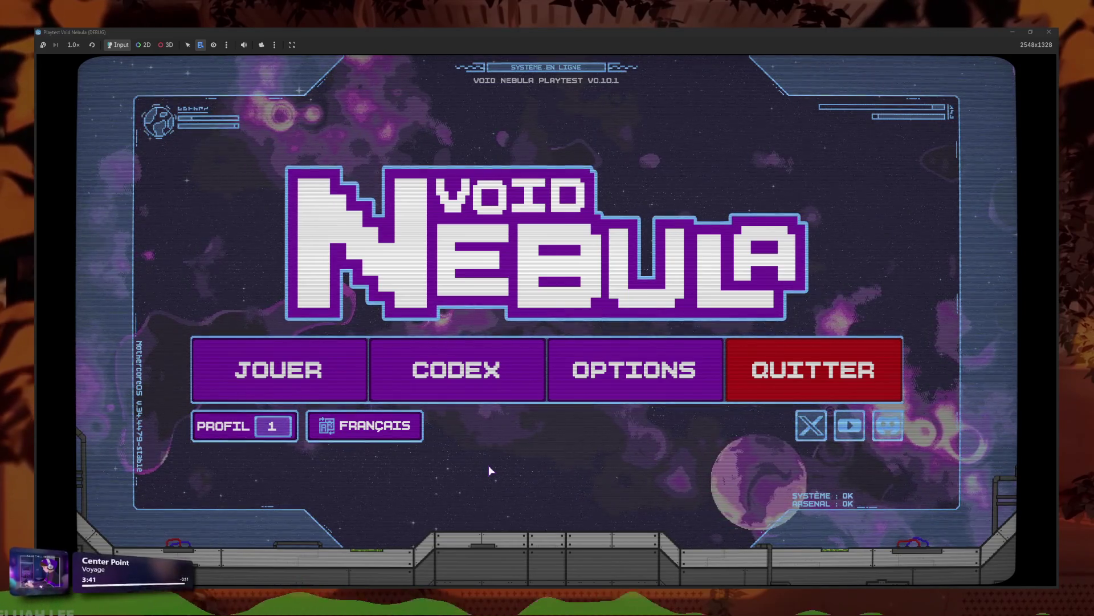
# Step: Browse the Codex card gallery pages, card badges and card materials, then return to the main menu
pyautogui.click(494, 370)
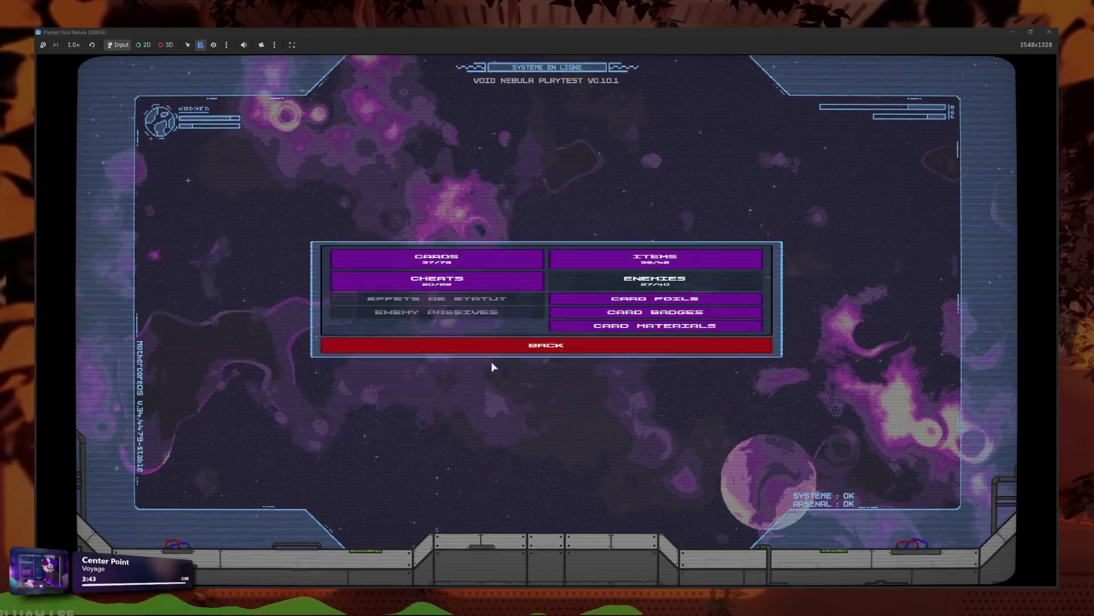
pyautogui.click(437, 199)
pyautogui.click(618, 450)
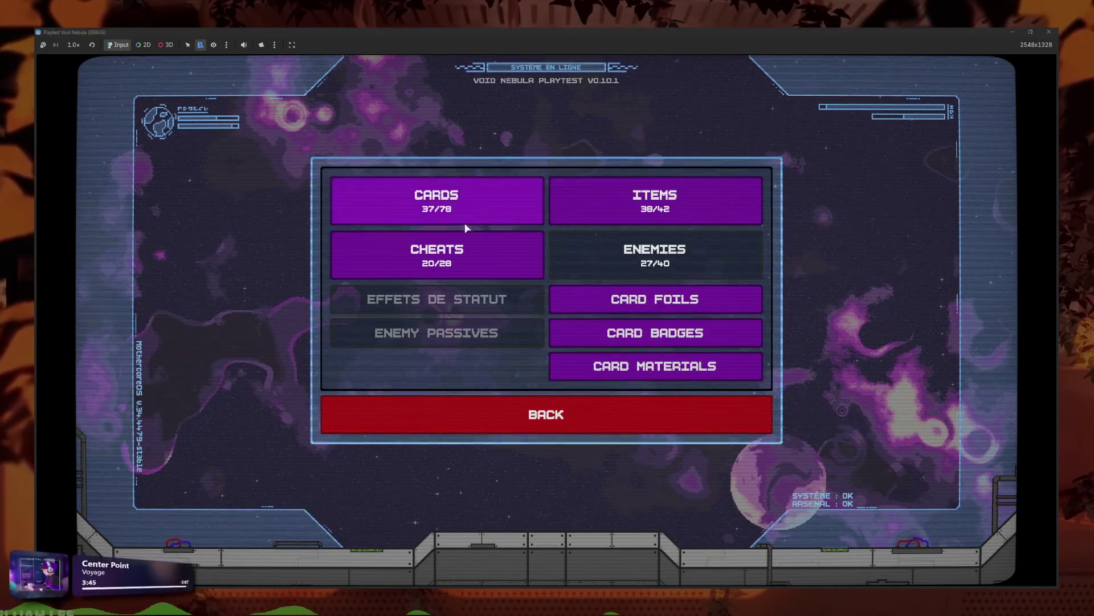
pyautogui.click(467, 225)
pyautogui.press('Right')
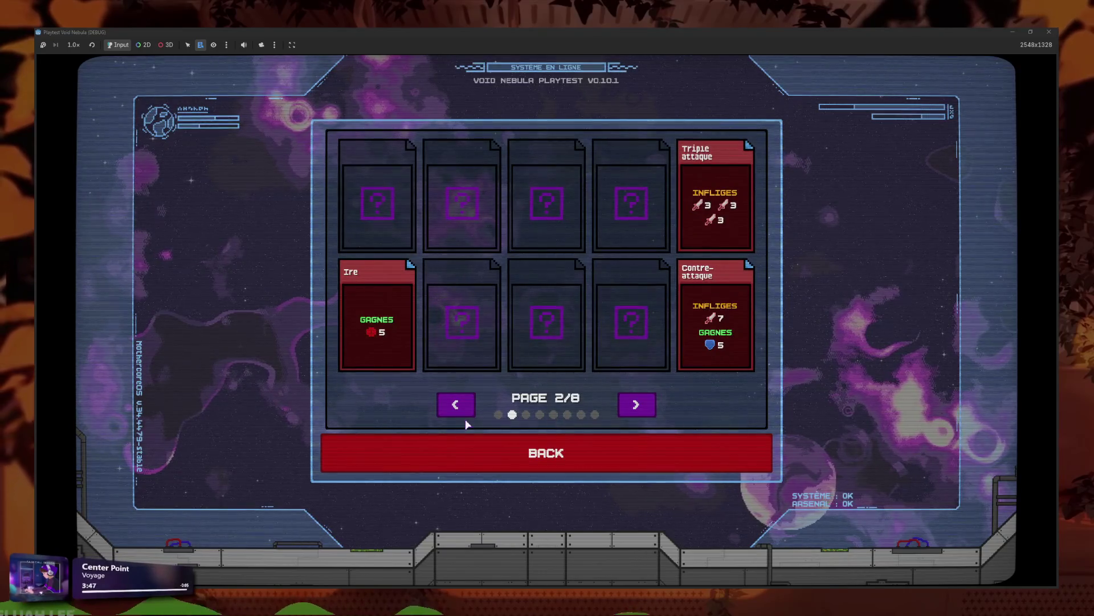
pyautogui.click(643, 409)
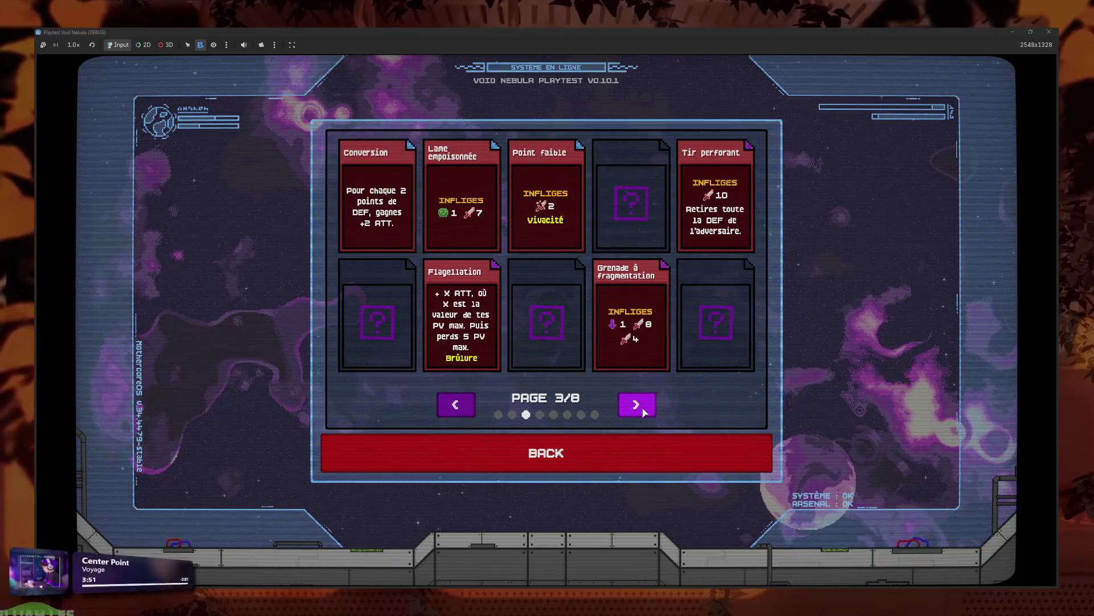
pyautogui.click(645, 455)
pyautogui.click(568, 334)
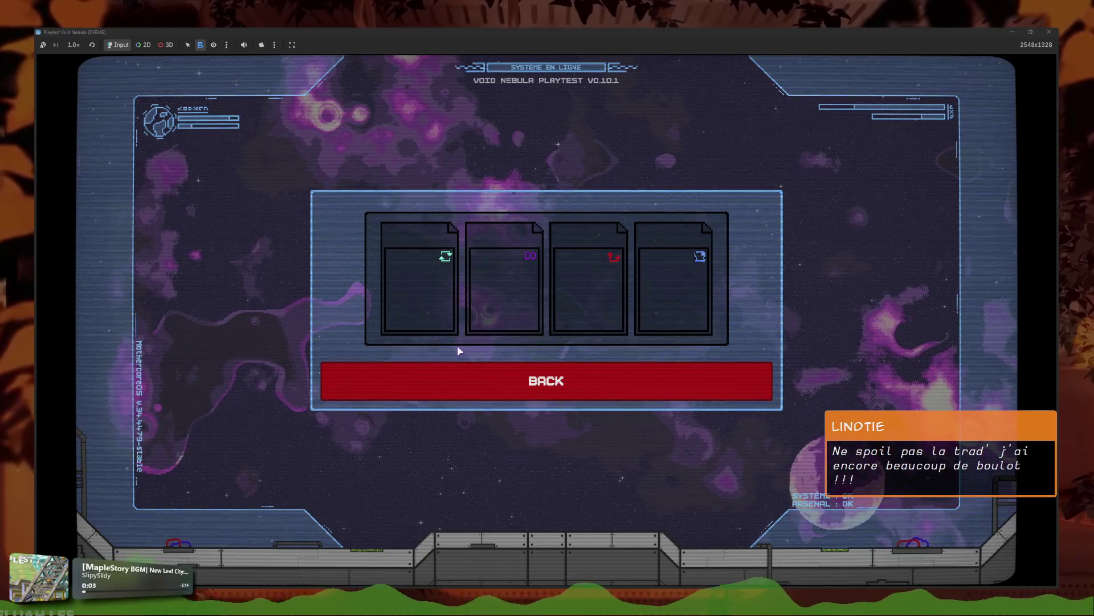
pyautogui.click(627, 388)
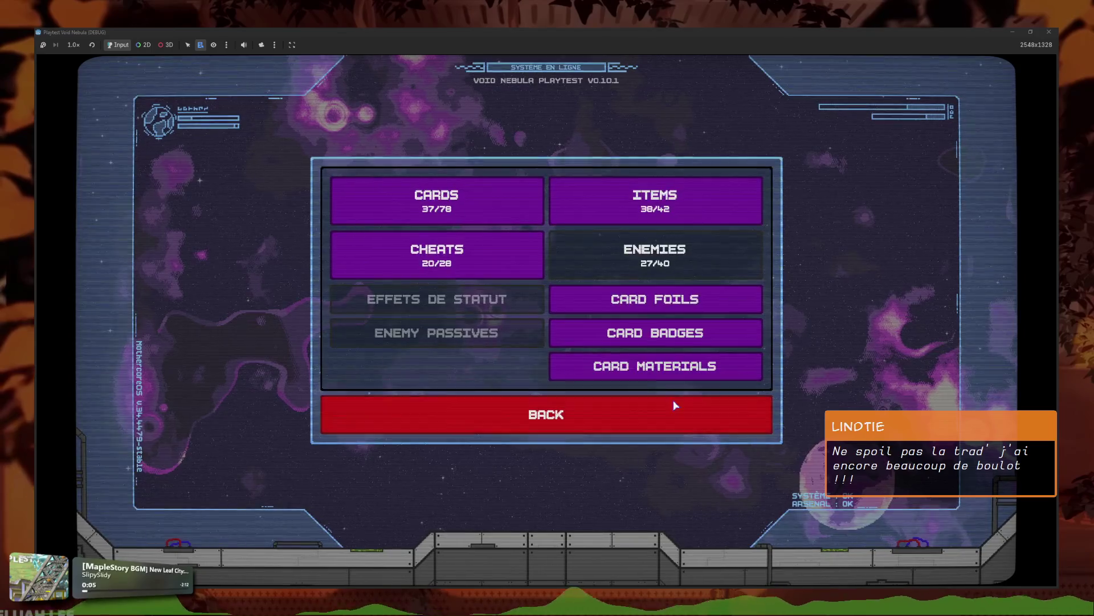
pyautogui.click(678, 371)
pyautogui.click(678, 371)
pyautogui.click(650, 408)
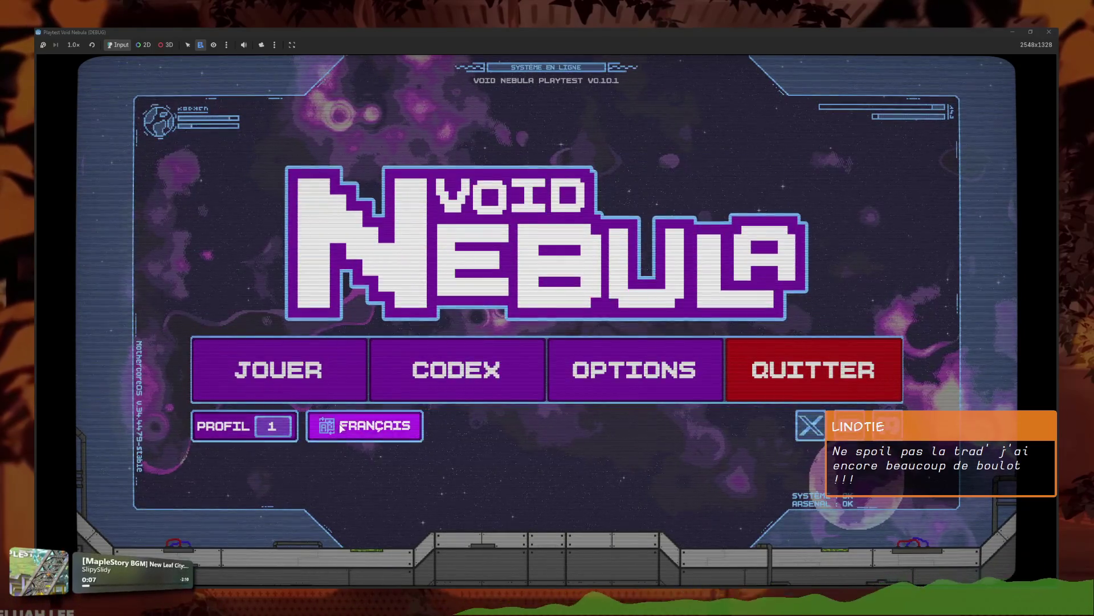
# Step: Switch the game to English and page back through the card gallery from its last page
pyautogui.click(367, 427)
pyautogui.click(444, 236)
pyautogui.click(527, 402)
pyautogui.click(524, 394)
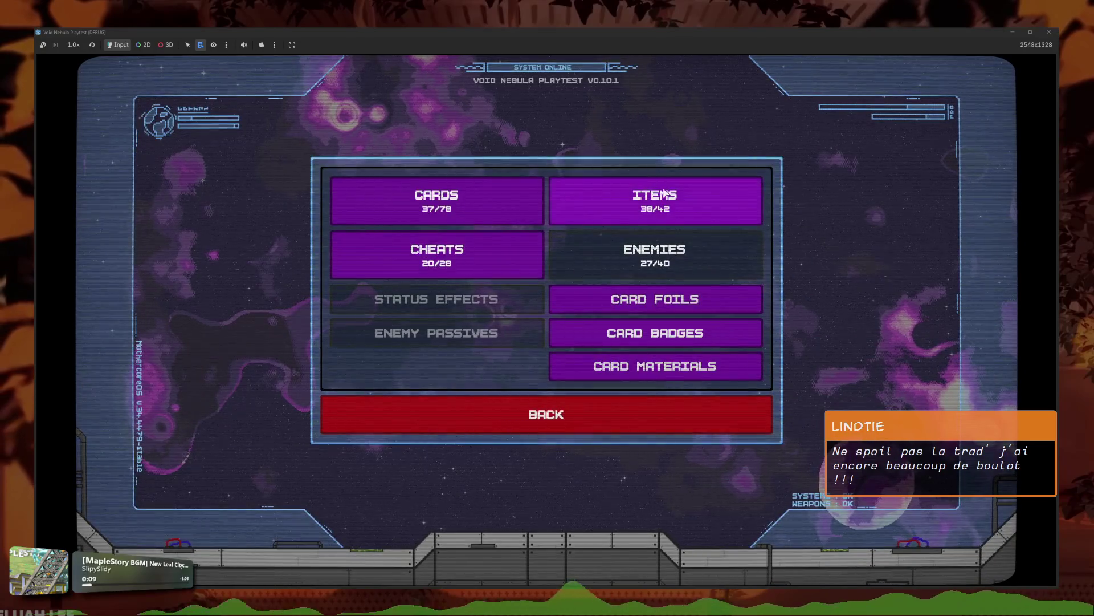
pyautogui.click(561, 214)
pyautogui.click(459, 406)
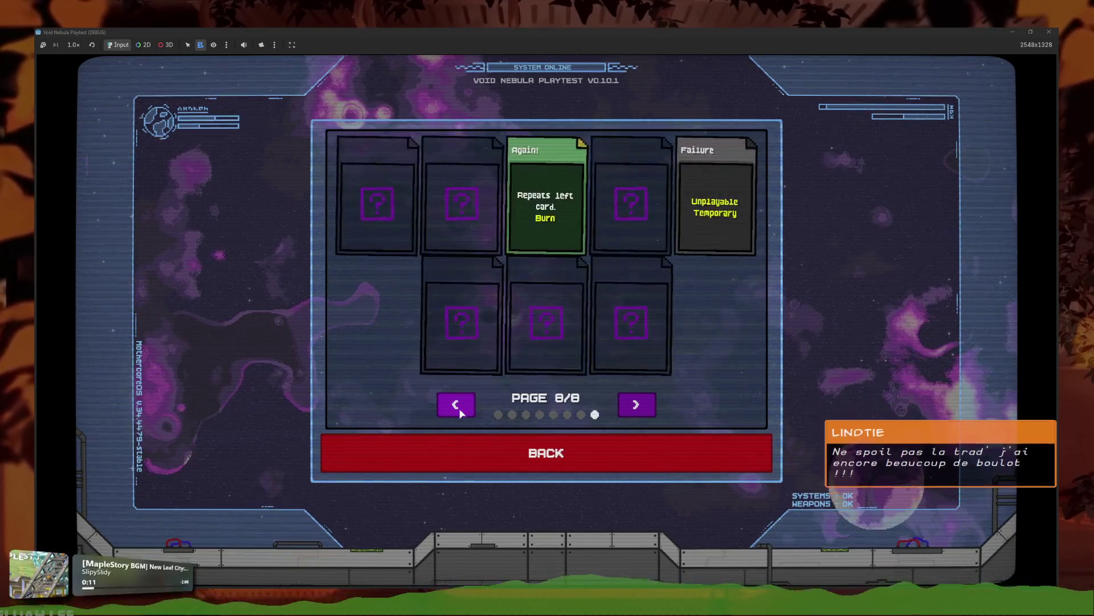
pyautogui.click(460, 406)
pyautogui.click(461, 408)
pyautogui.click(460, 406)
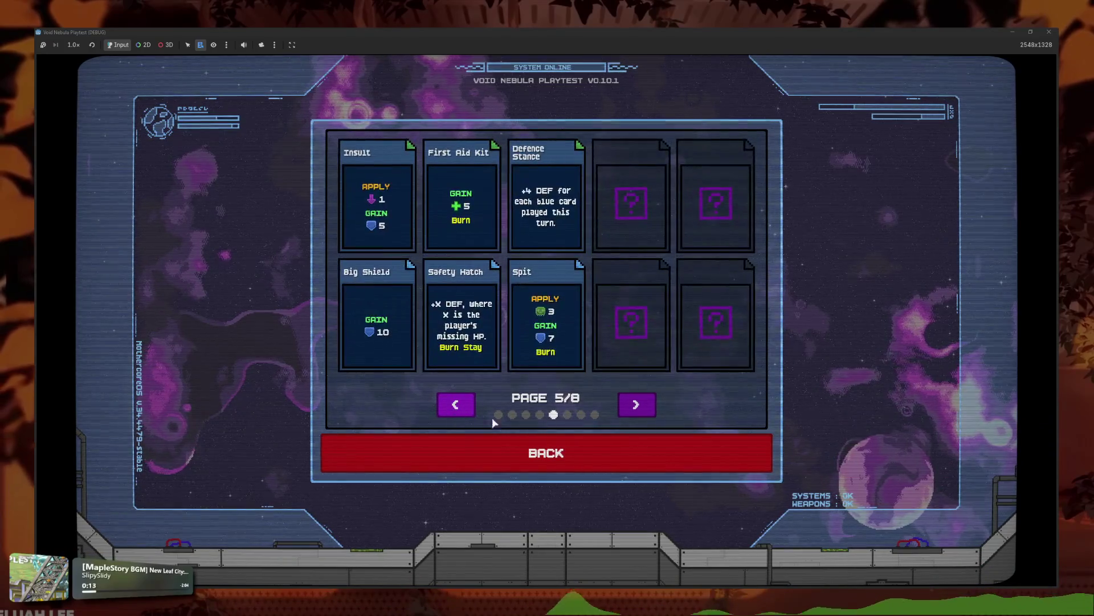
pyautogui.click(582, 456)
# Step: Revisit the Card Materials view, return to the main menu, and open the Play screen
pyautogui.click(588, 373)
pyautogui.click(634, 377)
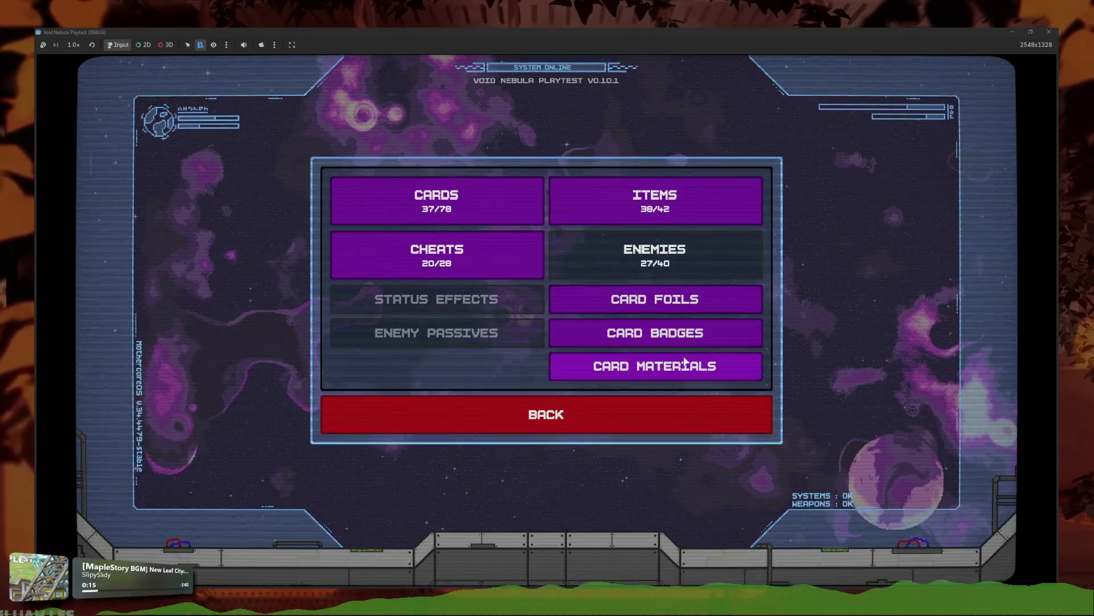
pyautogui.click(632, 371)
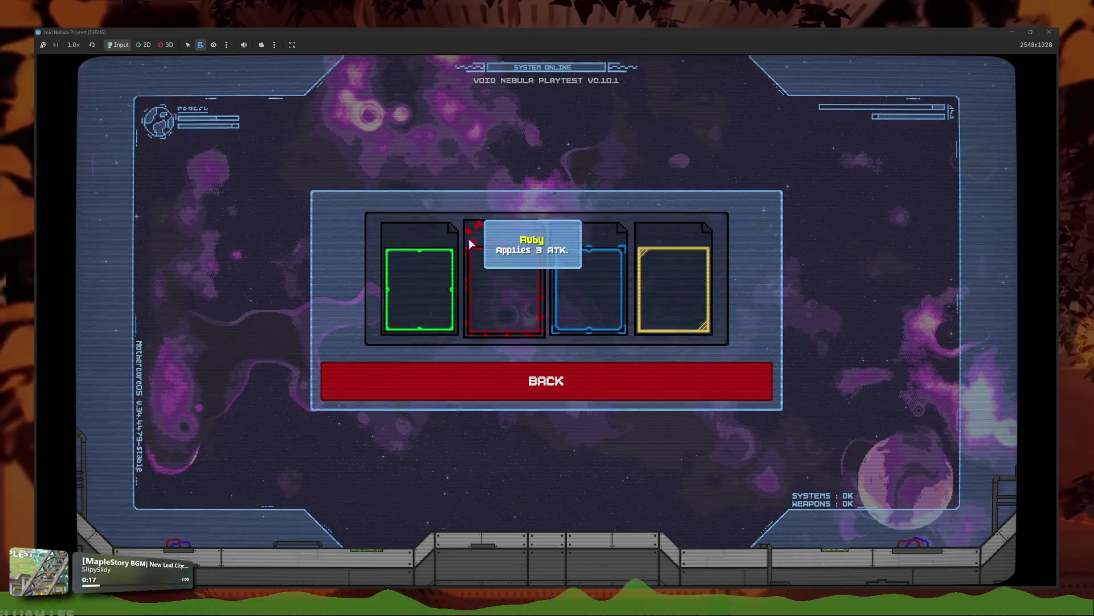
pyautogui.click(621, 394)
pyautogui.click(644, 432)
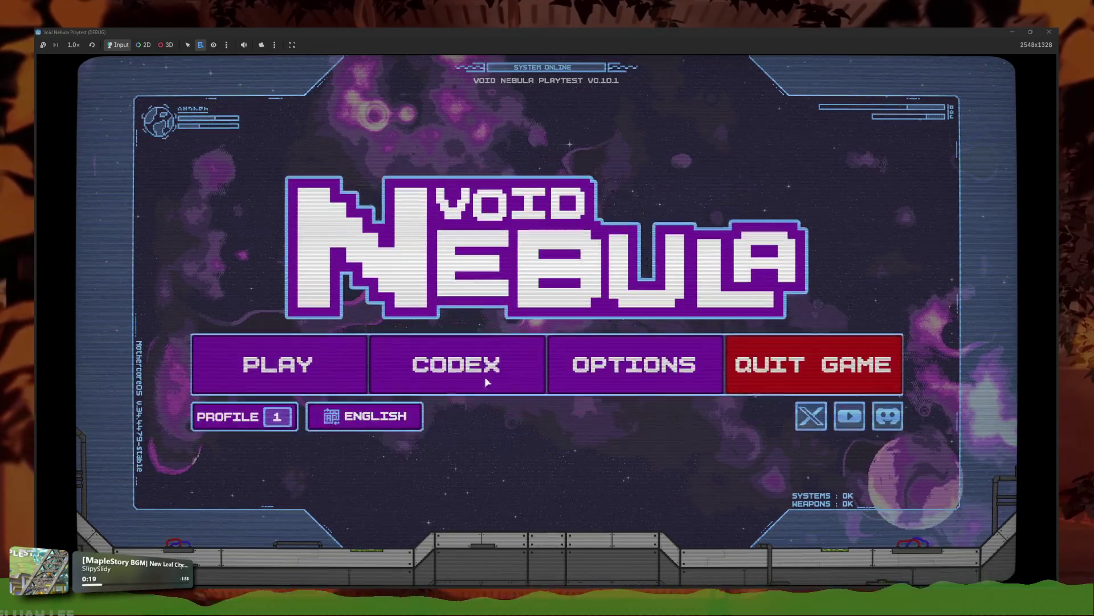
pyautogui.click(222, 361)
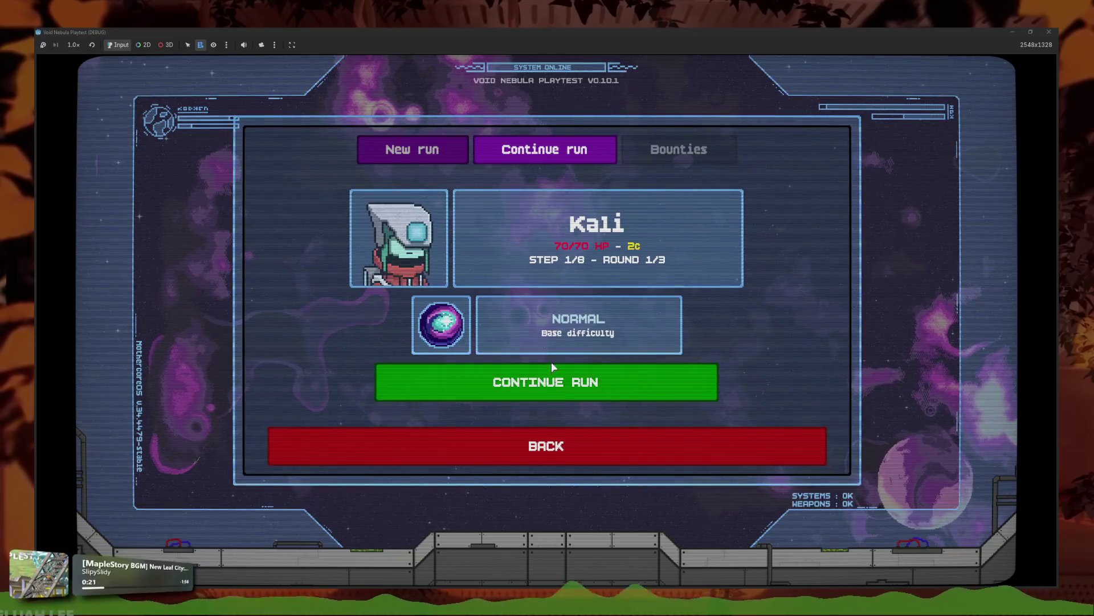
# Step: On the New run tab, cycle through the characters back to Kali and start the run
pyautogui.click(412, 149)
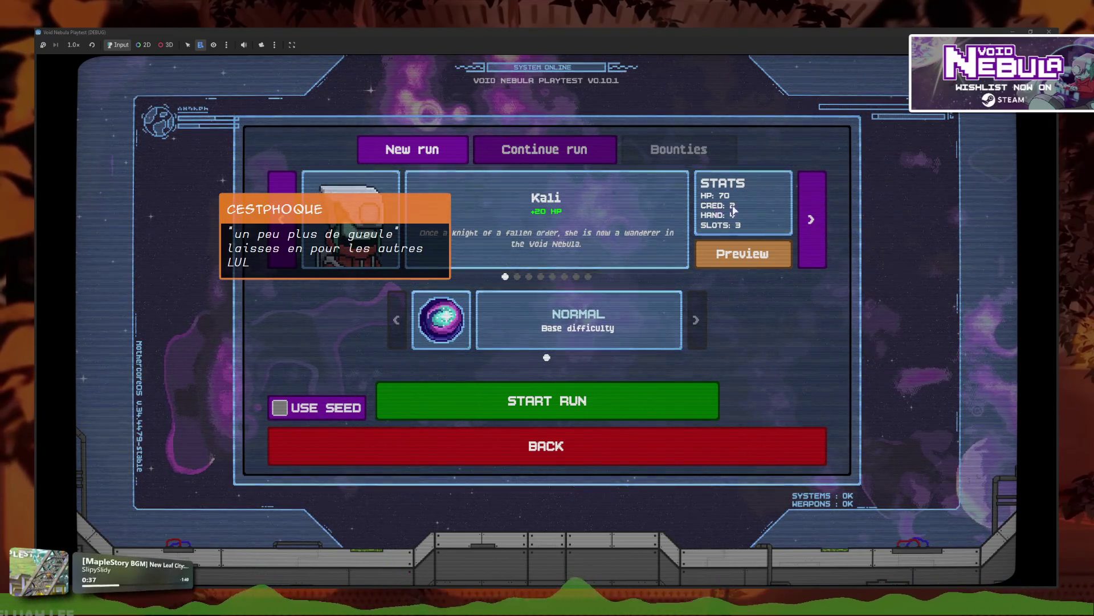
pyautogui.click(820, 196)
pyautogui.click(820, 197)
pyautogui.click(819, 196)
pyautogui.click(820, 196)
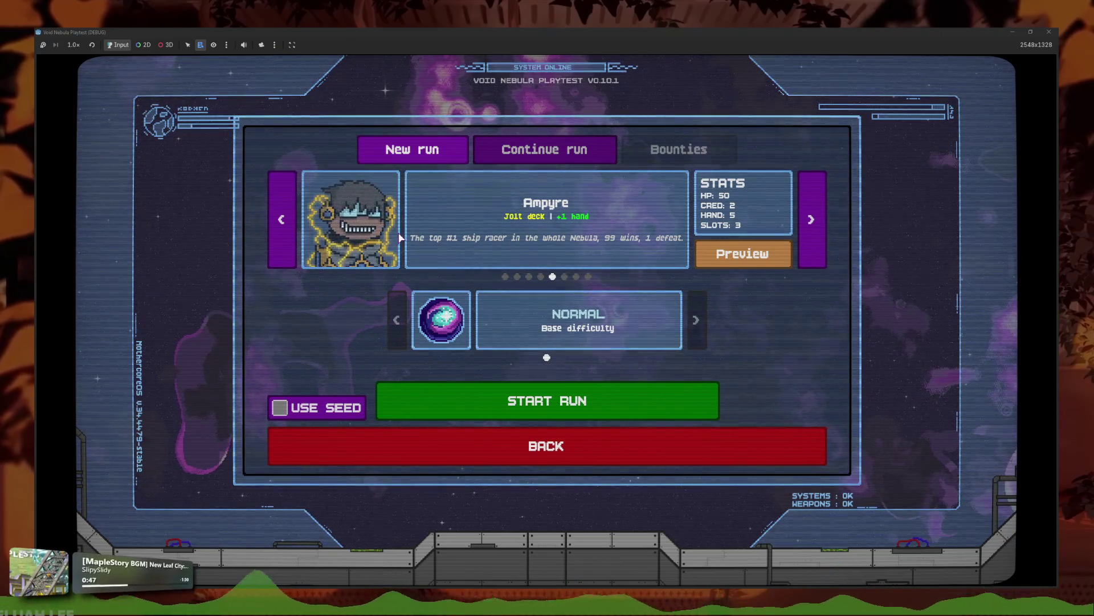
pyautogui.click(286, 227)
pyautogui.click(286, 227)
pyautogui.click(286, 227)
pyautogui.click(286, 227)
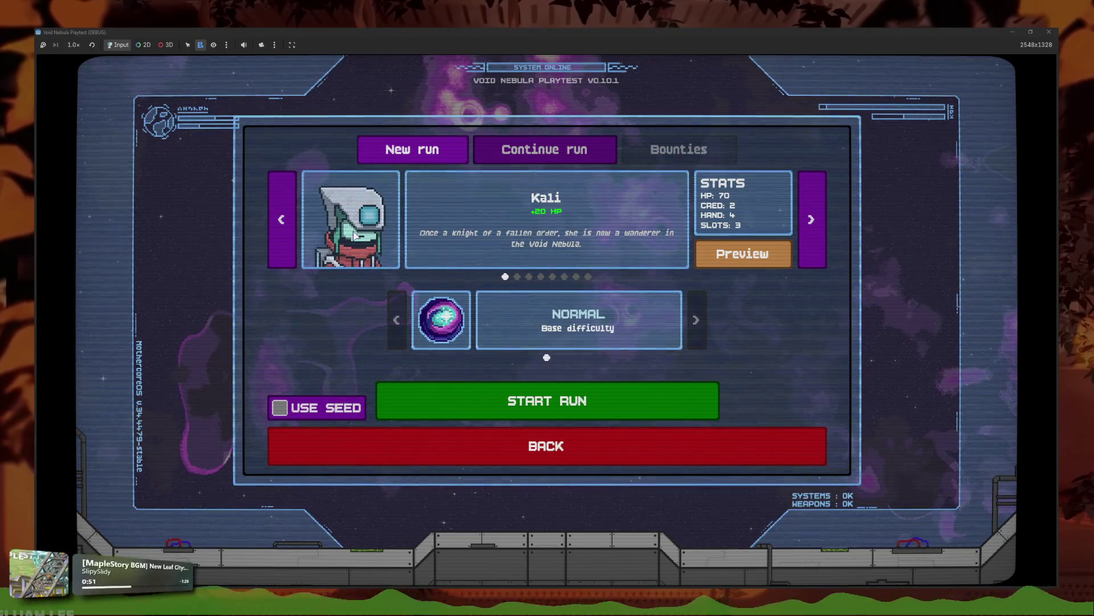
pyautogui.click(575, 410)
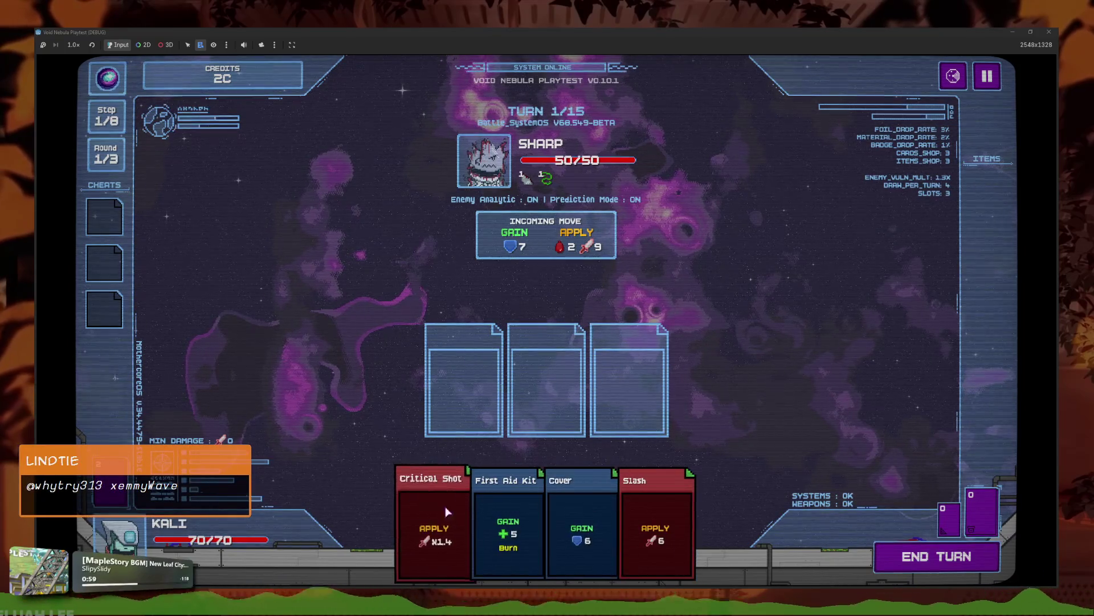
# Step: Play Slash and Critical Shot with hotkeys 4 and 1, then end the turn to bring Sharp to 42/50
pyautogui.press('4')
pyautogui.press('1')
pyautogui.press('space')
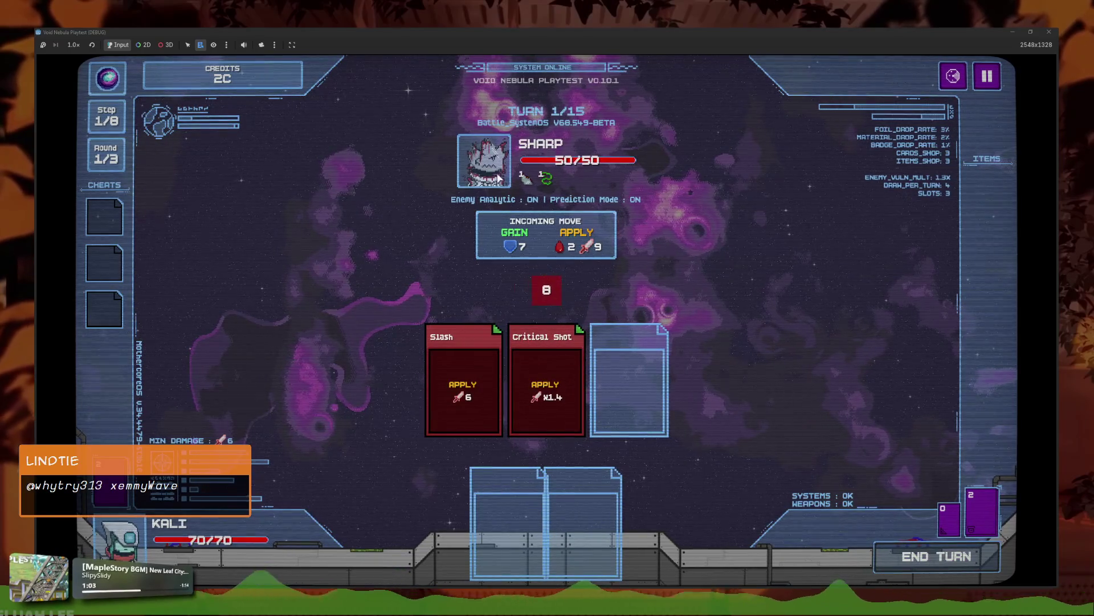
# Step: Slot Slash and Critical Shot again into the second and third slots, then close the playtest
pyautogui.moveTo(138, 549)
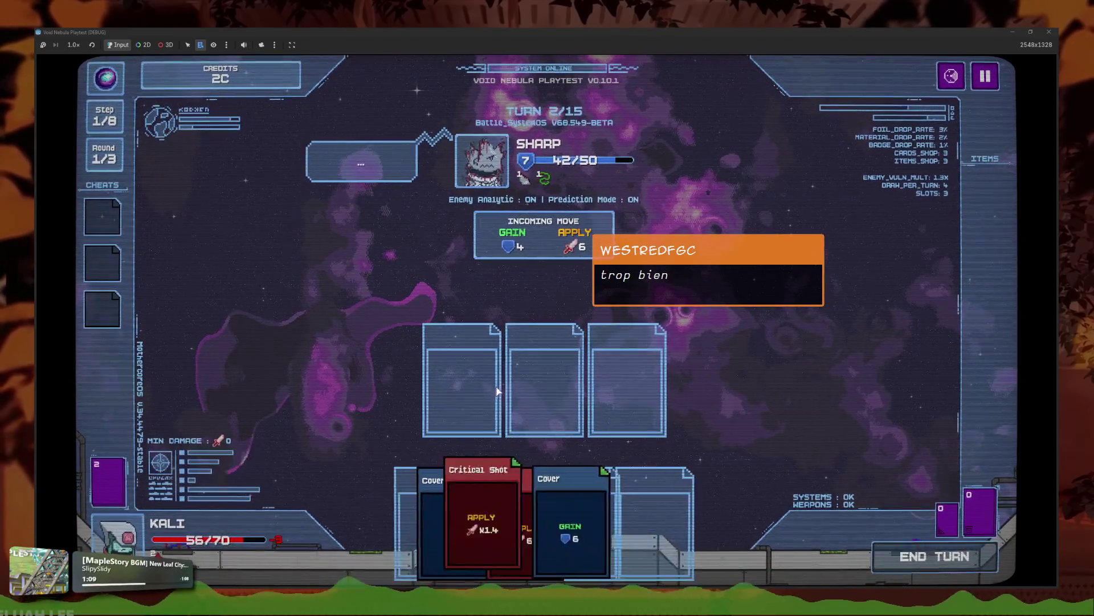
pyautogui.click(513, 527)
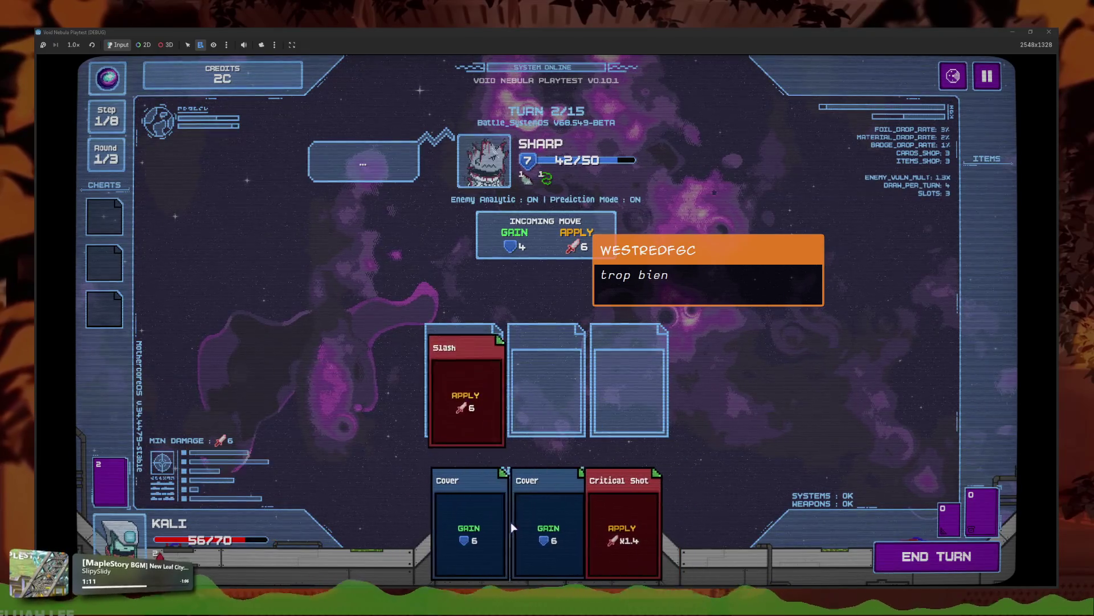
pyautogui.click(624, 525)
pyautogui.moveTo(546, 388); pyautogui.dragTo(629, 387)
pyautogui.moveTo(467, 399); pyautogui.dragTo(546, 387)
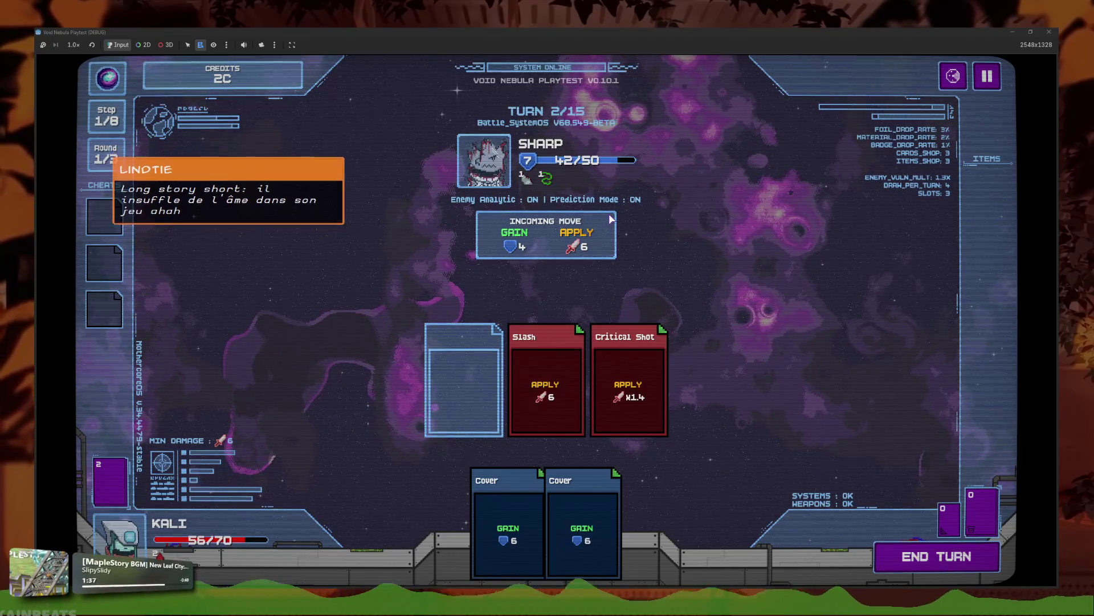
pyautogui.click(1052, 31)
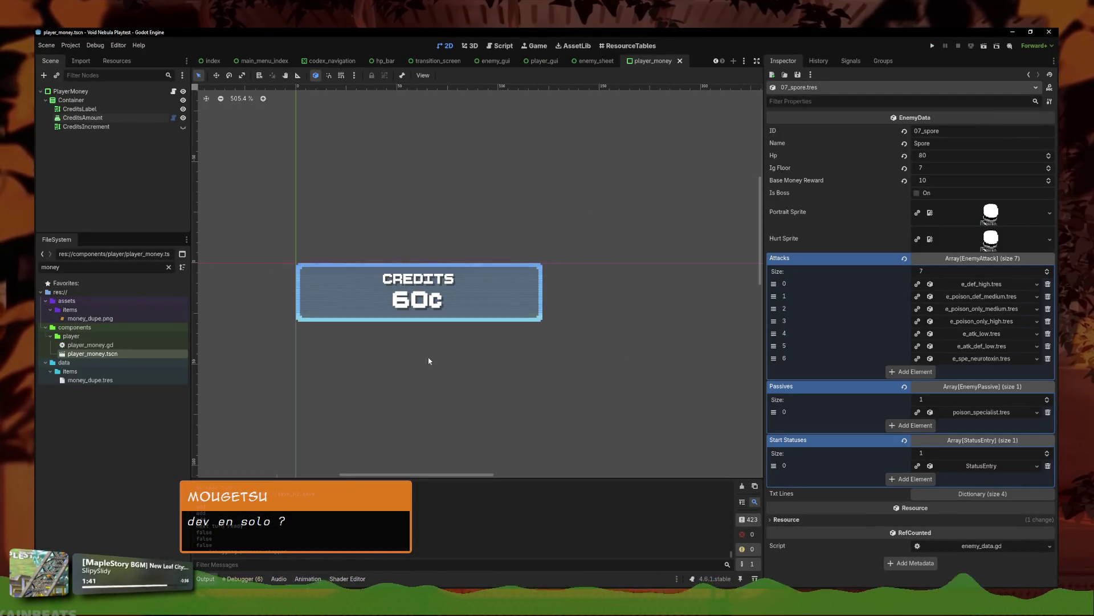
# Step: Compare the Spore's expanded Portrait Sprite in the Inspector with the portrait in LibreSprite
pyautogui.hotkey('alt', 'Tab')
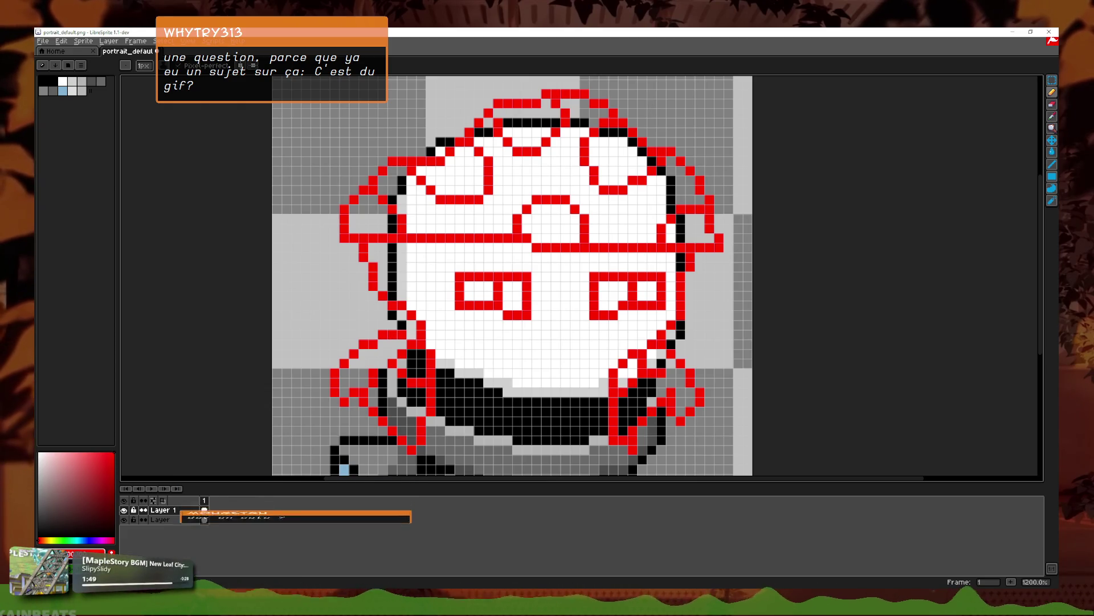
pyautogui.hotkey('alt', 'Tab')
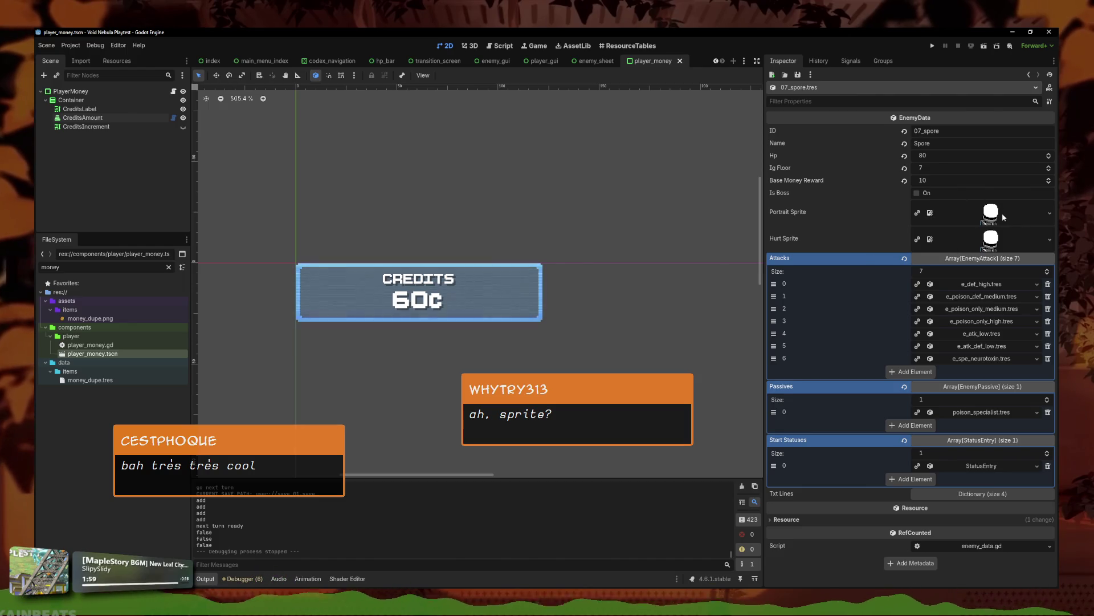
pyautogui.click(989, 213)
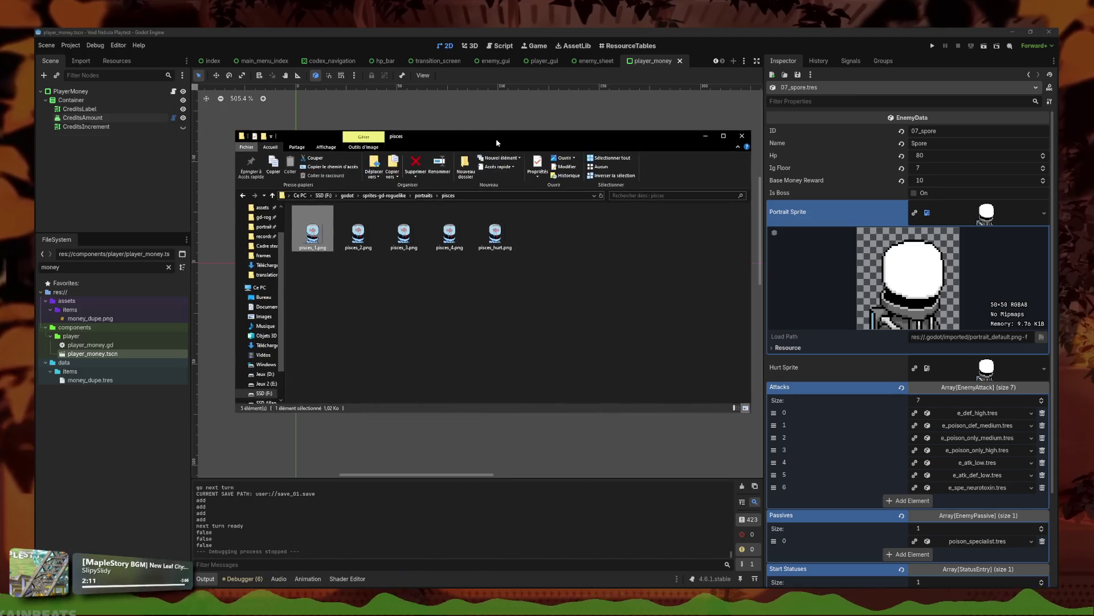
pyautogui.moveTo(495, 145); pyautogui.dragTo(0, 171)
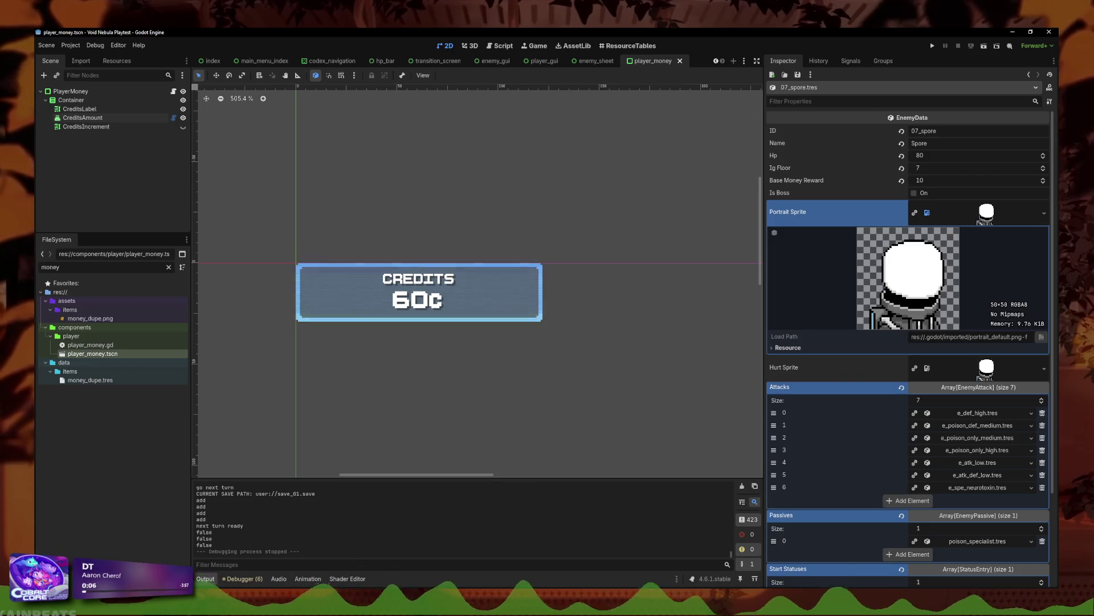
pyautogui.hotkey('alt', 'Tab')
pyautogui.scroll(-3, 527, 324)
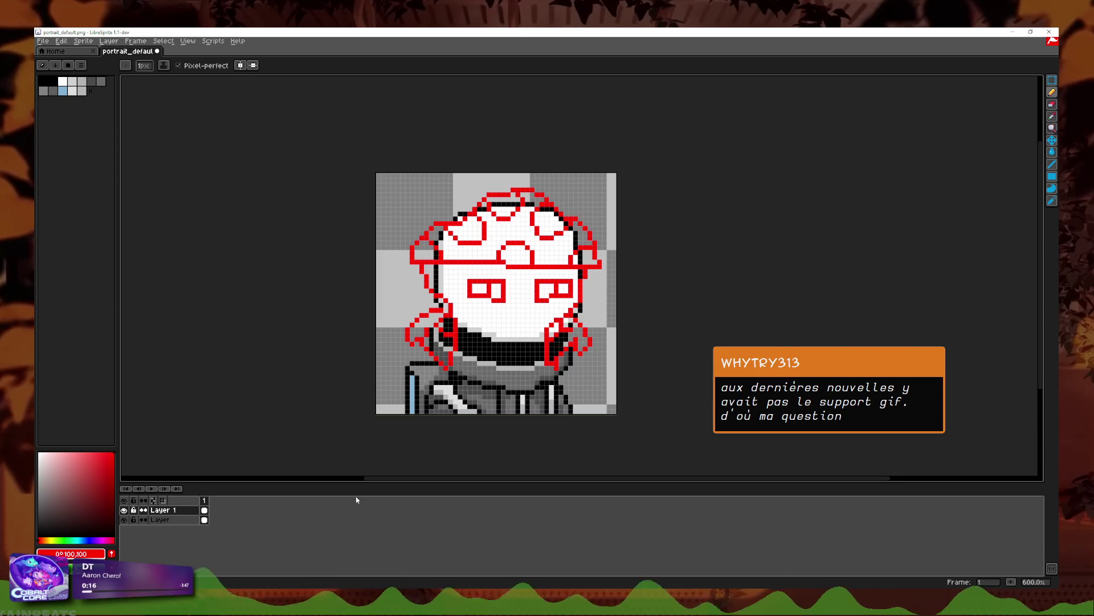
pyautogui.hotkey('alt', 'Tab')
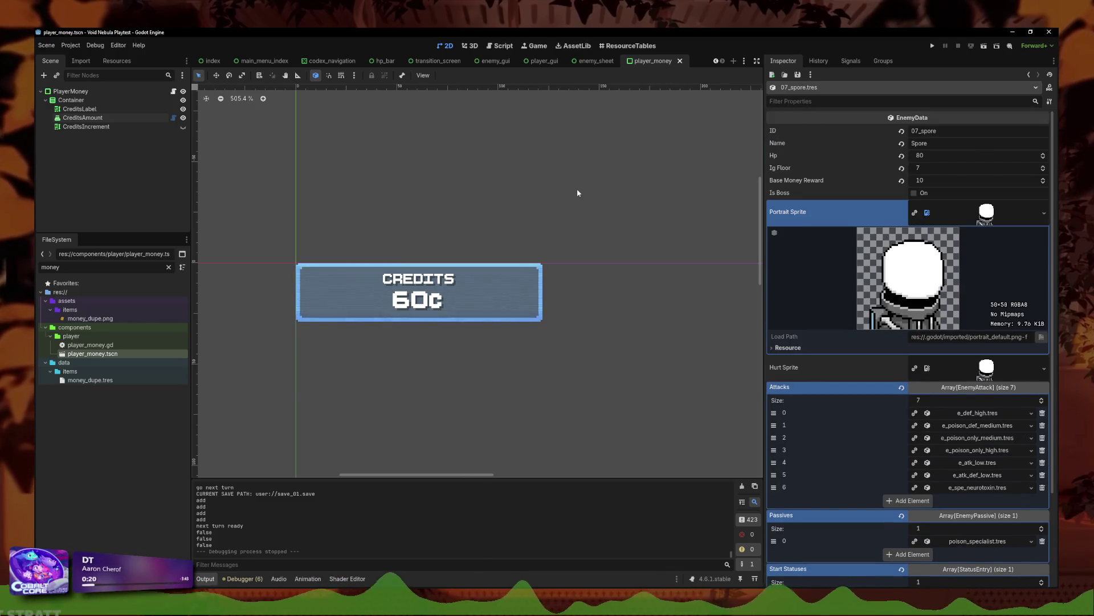
# Step: Filter the FileSystem dock for 'reseller' and open reseller_items.tscn
pyautogui.doubleClick(86, 267)
pyautogui.write('rese')
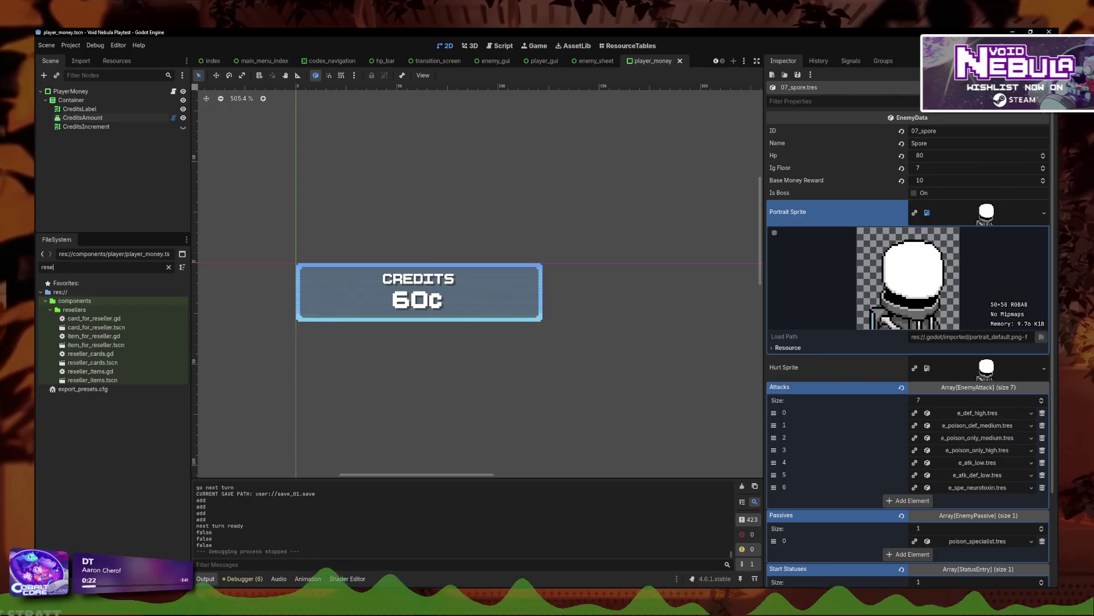
pyautogui.write('ller')
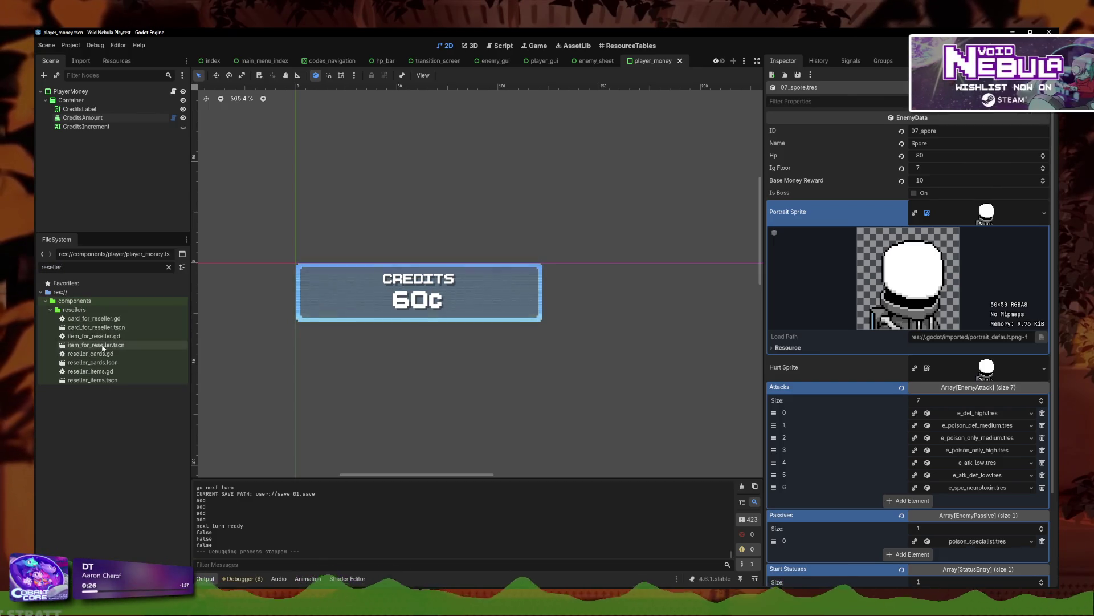
pyautogui.doubleClick(112, 381)
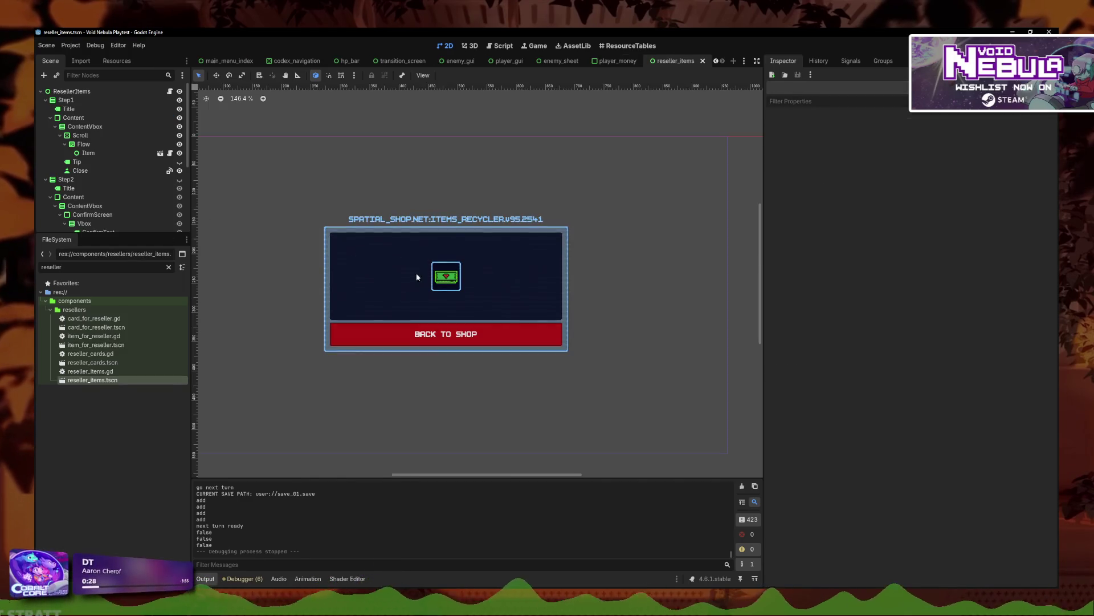
pyautogui.scroll(-2, 114, 171)
pyautogui.click(180, 144)
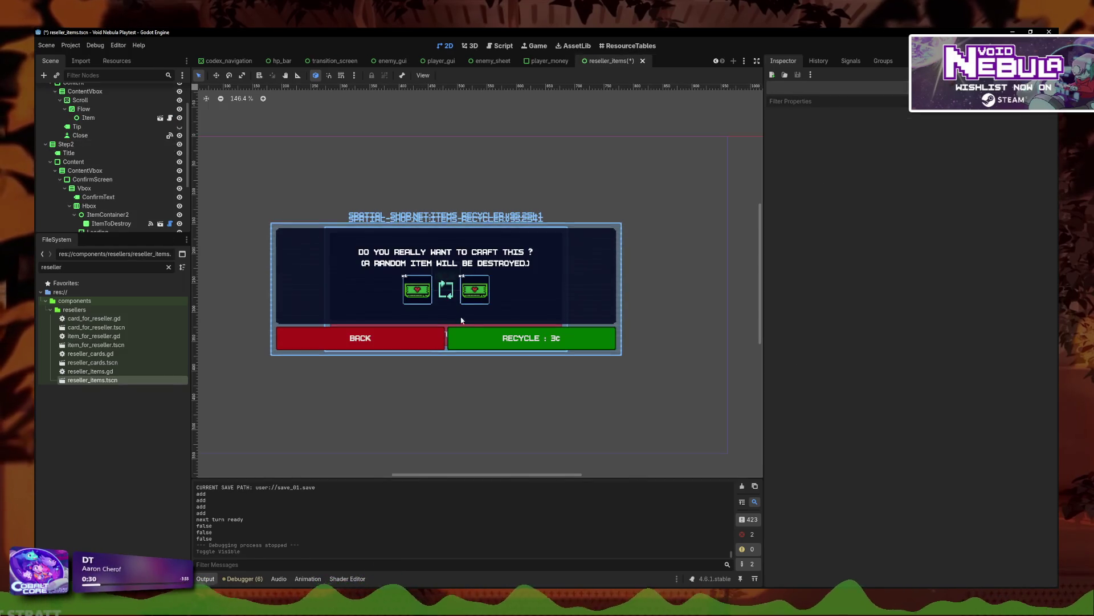
pyautogui.scroll(5, 462, 321)
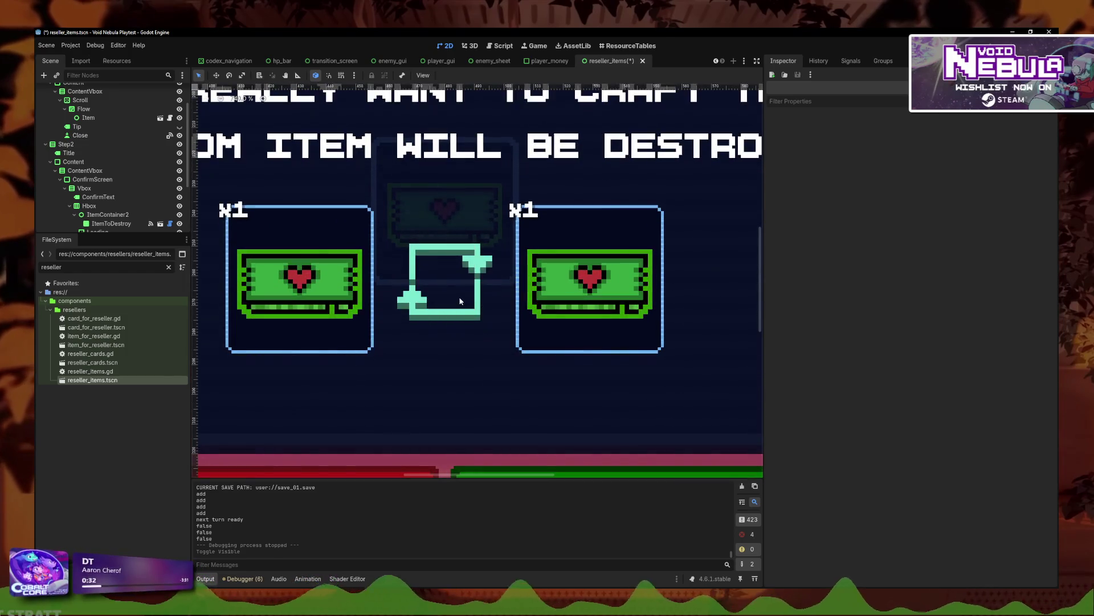
pyautogui.scroll(-5, 416, 323)
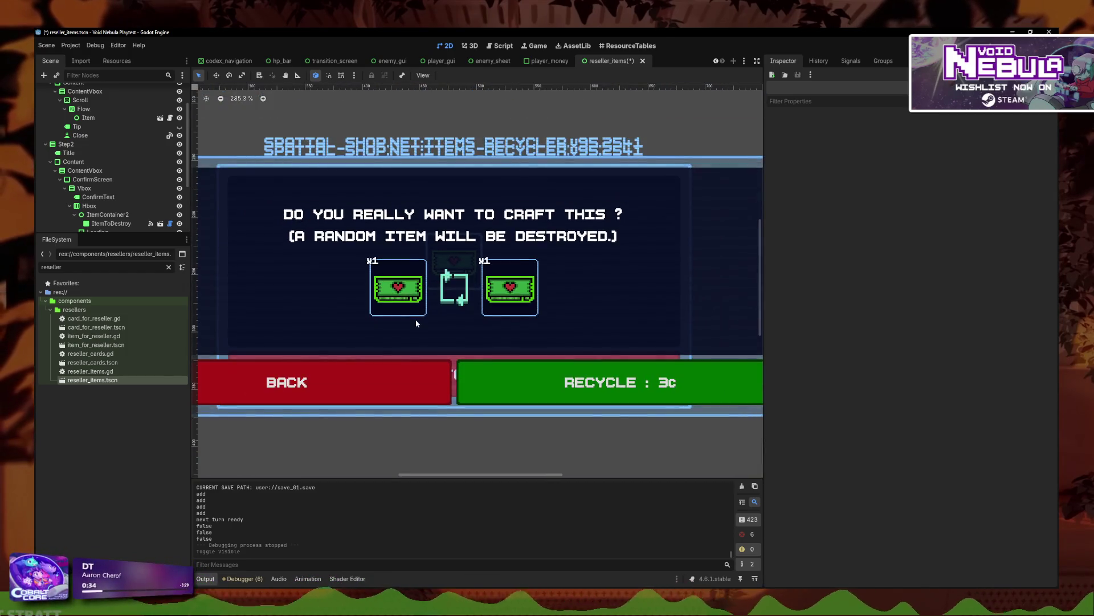
pyautogui.click(179, 145)
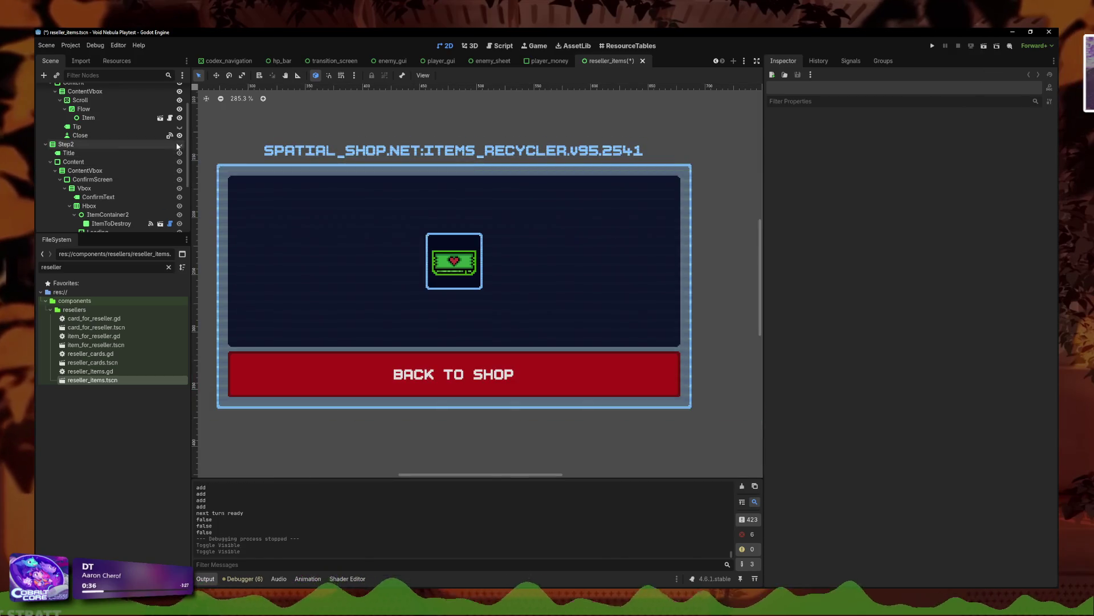
pyautogui.scroll(-5, 382, 268)
pyautogui.hotkey('ctrl', 's')
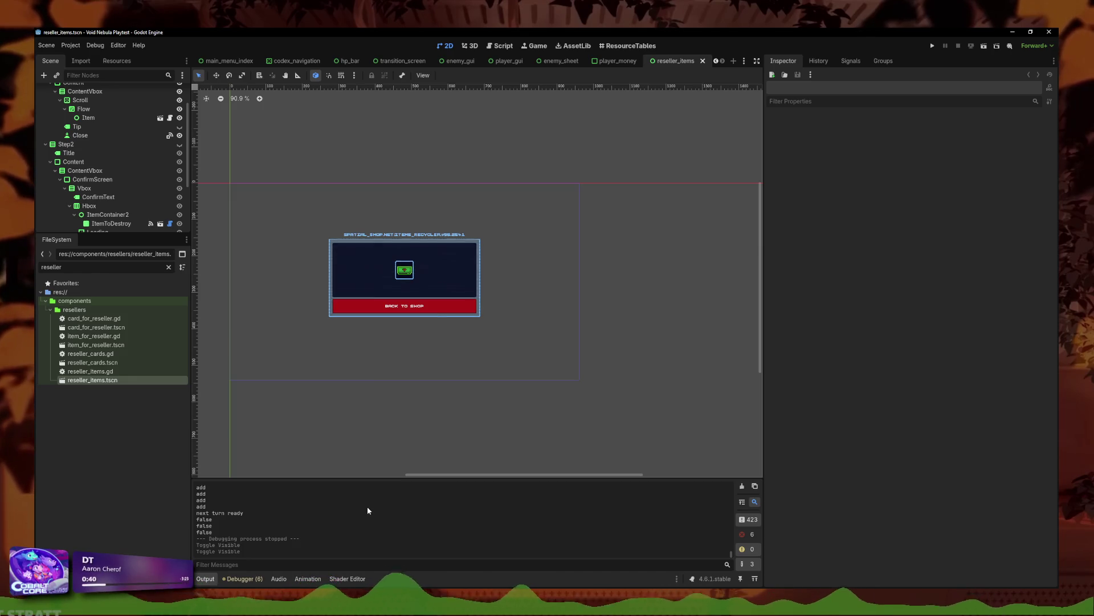
pyautogui.hotkey('alt', 'Tab')
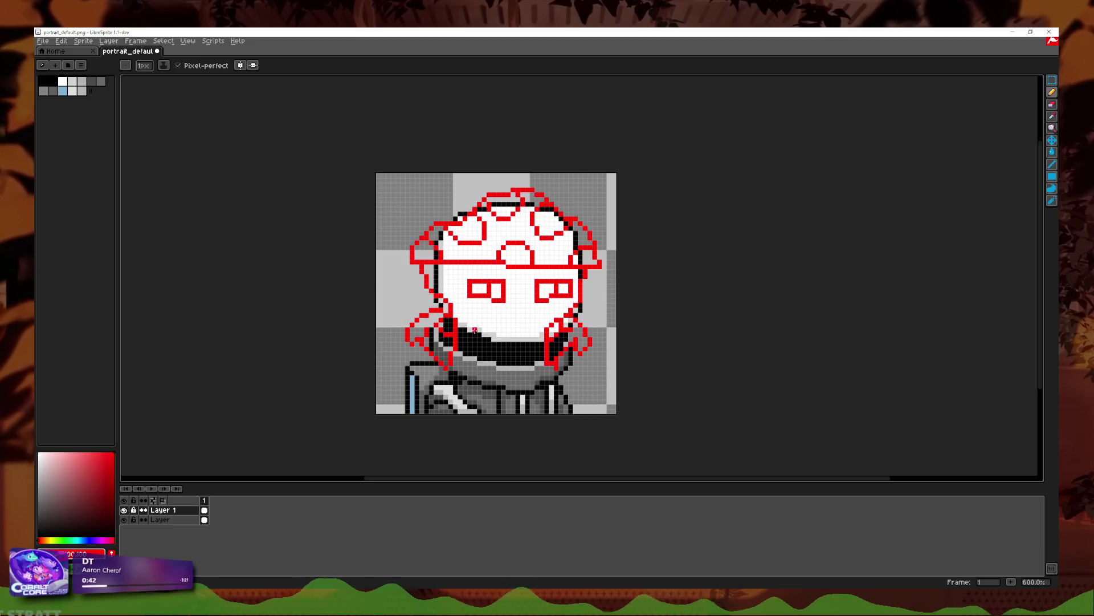
pyautogui.scroll(3, 475, 329)
pyautogui.scroll(-2, 475, 330)
pyautogui.hotkey('alt', 'Tab')
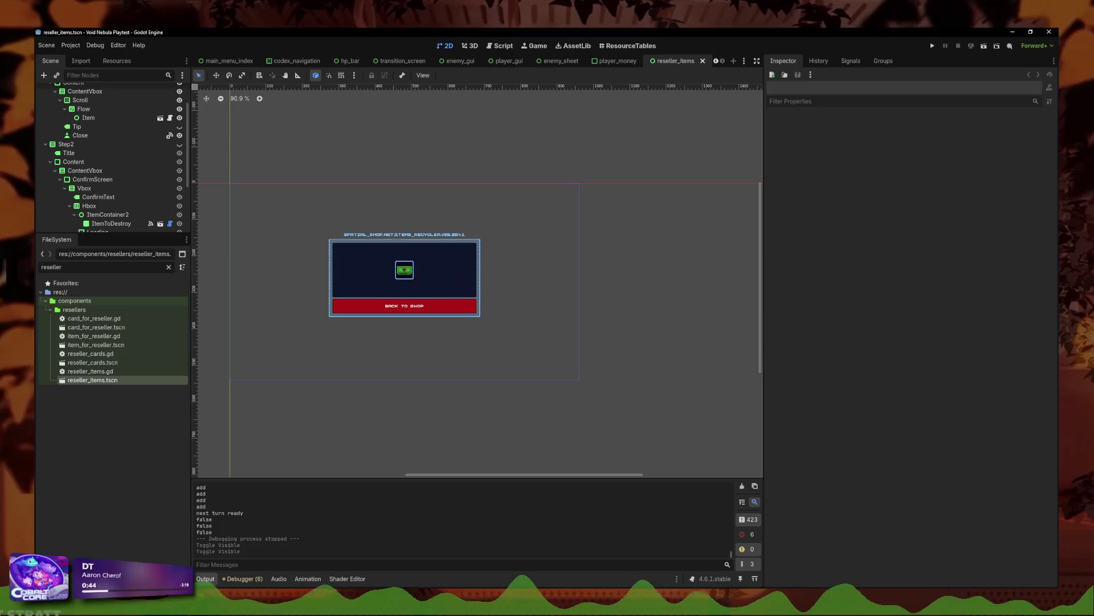
pyautogui.click(630, 45)
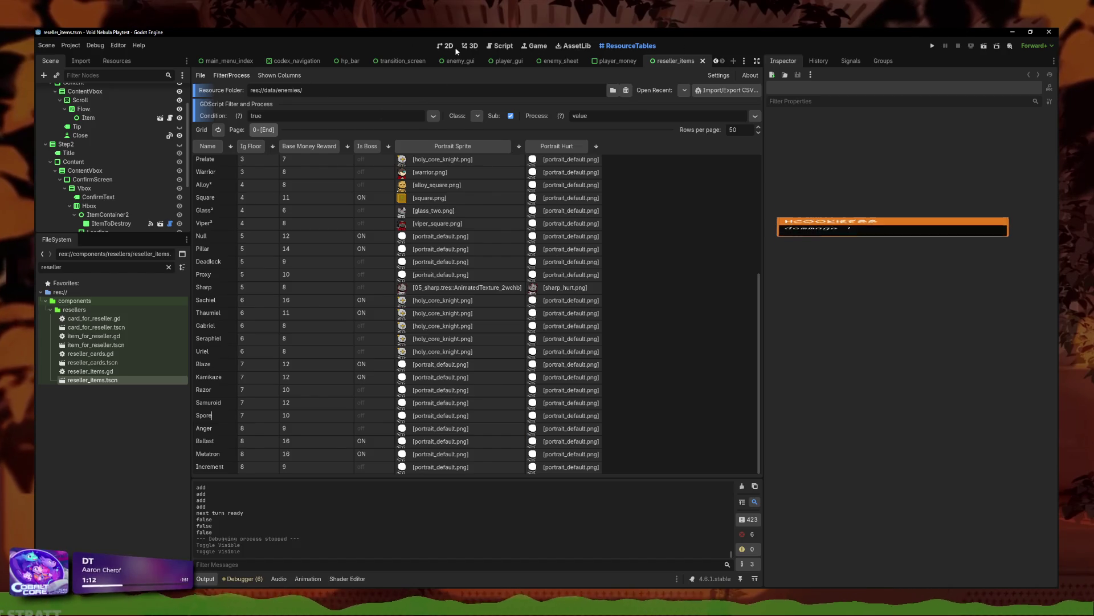
# Step: Open portrait_default.png from the Spore row's Portrait Sprite cell in ResourceTables
pyautogui.doubleClick(404, 459)
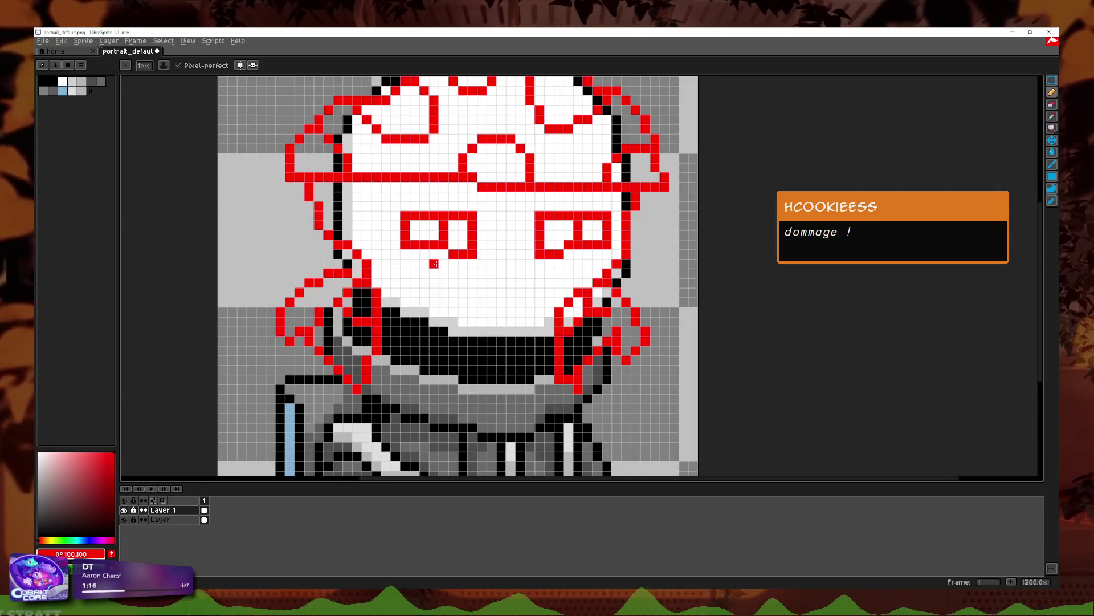
# Step: Replace the loop left of the face with a new red tentacle stroke
pyautogui.scroll(2, 441, 293)
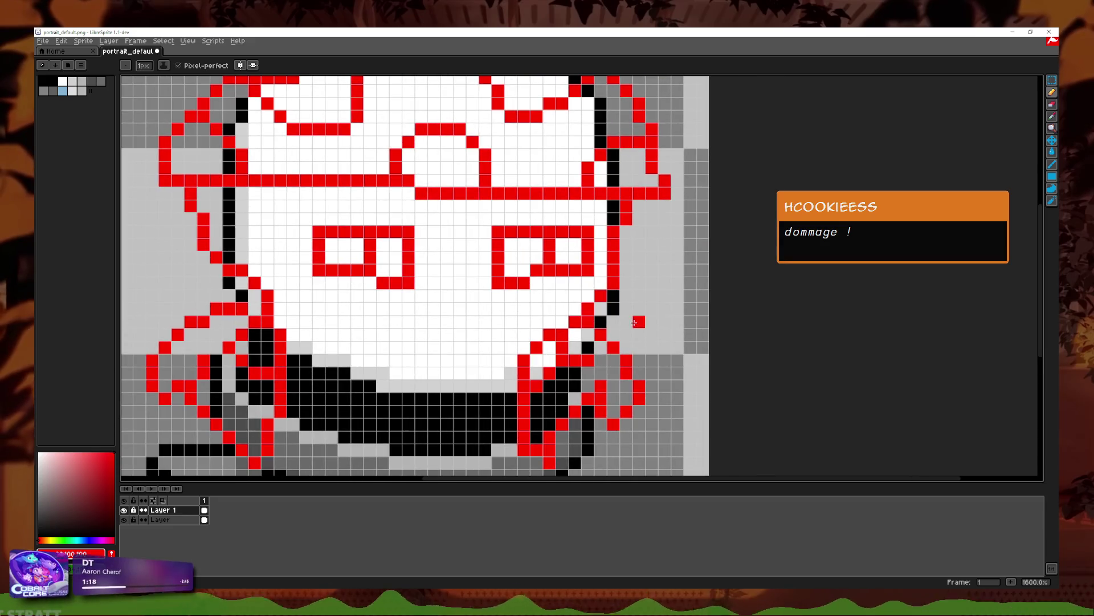
pyautogui.moveTo(263, 301)
pyautogui.mouseDown()
pyautogui.moveTo(330, 328)
pyautogui.moveTo(291, 329)
pyautogui.moveTo(216, 298)
pyautogui.moveTo(234, 248)
pyautogui.moveTo(257, 253)
pyautogui.mouseUp()
pyautogui.hotkey('ctrl', 'z')
pyautogui.moveTo(277, 311)
pyautogui.mouseDown()
pyautogui.moveTo(245, 312)
pyautogui.moveTo(251, 249)
pyautogui.mouseUp()
pyautogui.scroll(-5, 290, 285)
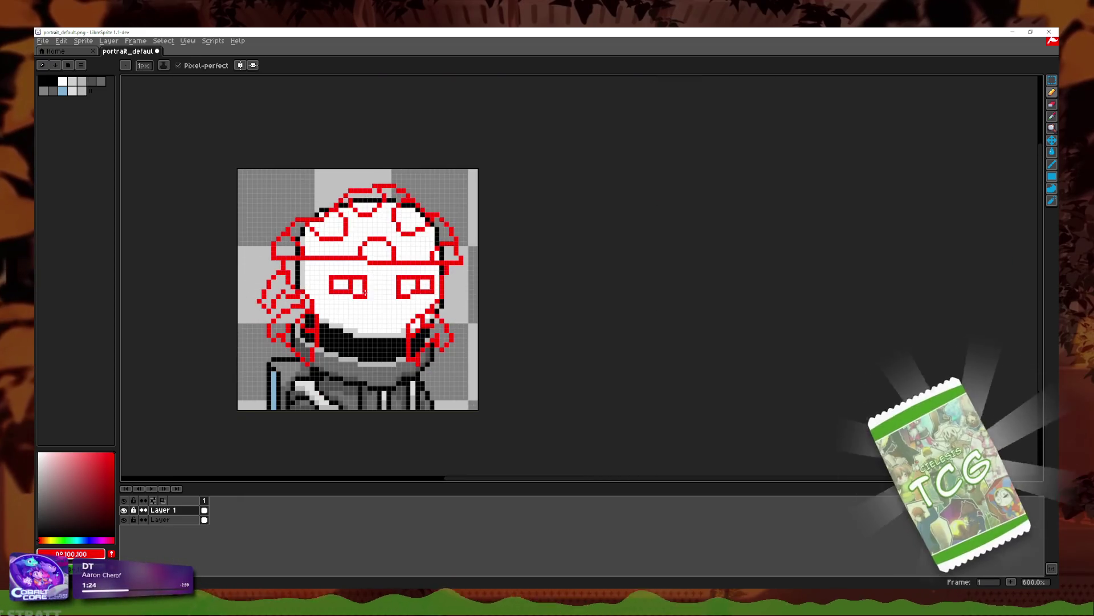
pyautogui.scroll(5, 498, 272)
# Step: Draw a red tentacle curl up the right edge of the face, redoing missed strokes
pyautogui.click(481, 269)
pyautogui.hotkey('ctrl', 'z')
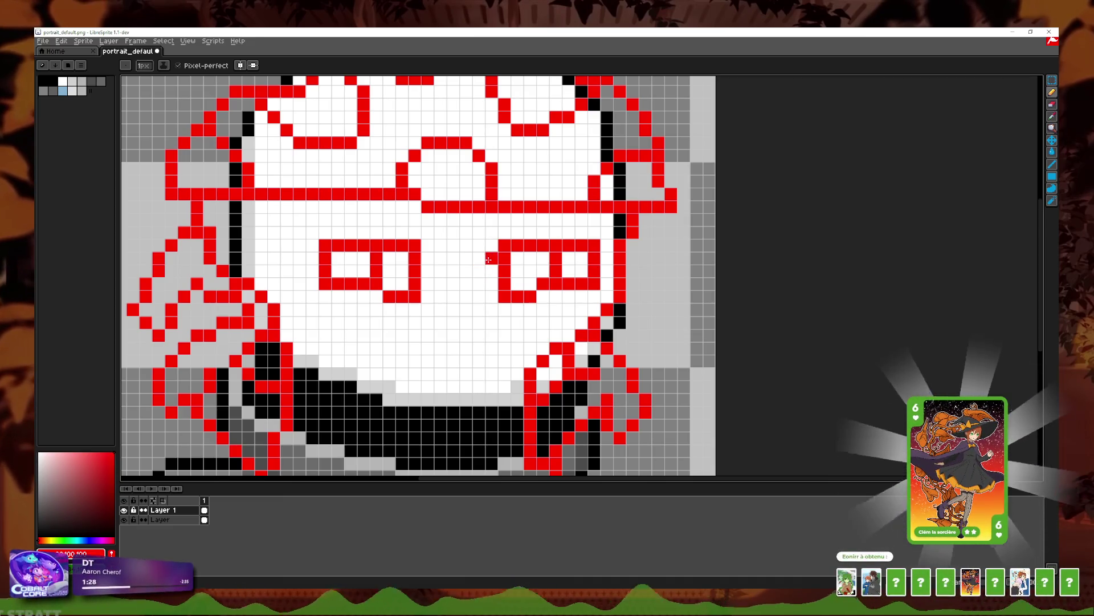
pyautogui.moveTo(606, 358)
pyautogui.mouseDown()
pyautogui.moveTo(664, 311)
pyautogui.moveTo(678, 282)
pyautogui.mouseUp()
pyautogui.hotkey('ctrl', 'z')
pyautogui.moveTo(604, 359); pyautogui.dragTo(654, 363)
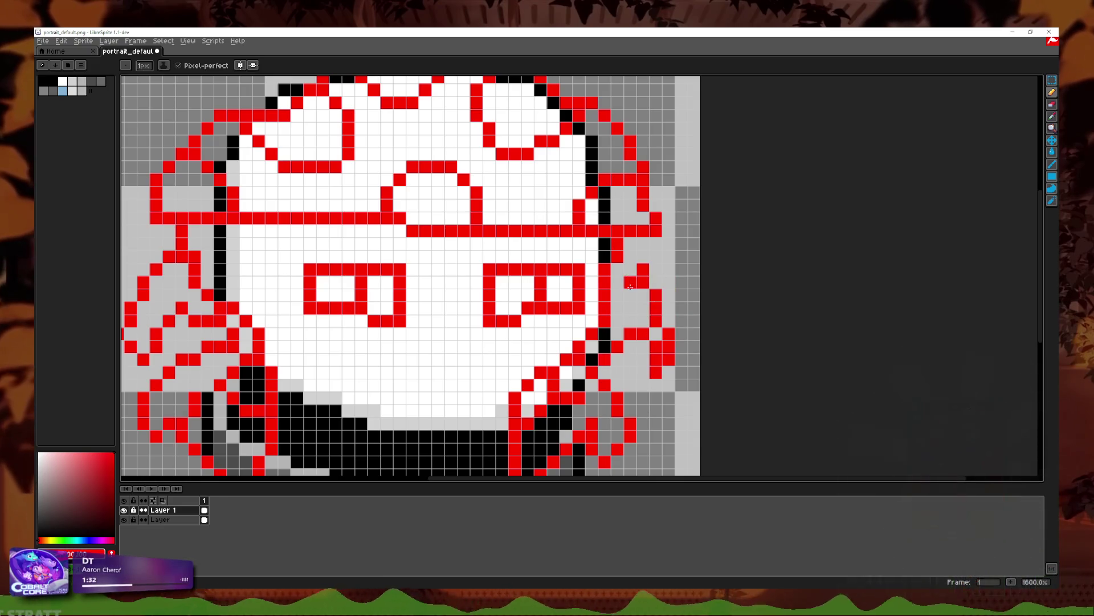
pyautogui.scroll(-2, 634, 318)
pyautogui.scroll(2, 633, 319)
pyautogui.hotkey('ctrl', 'z')
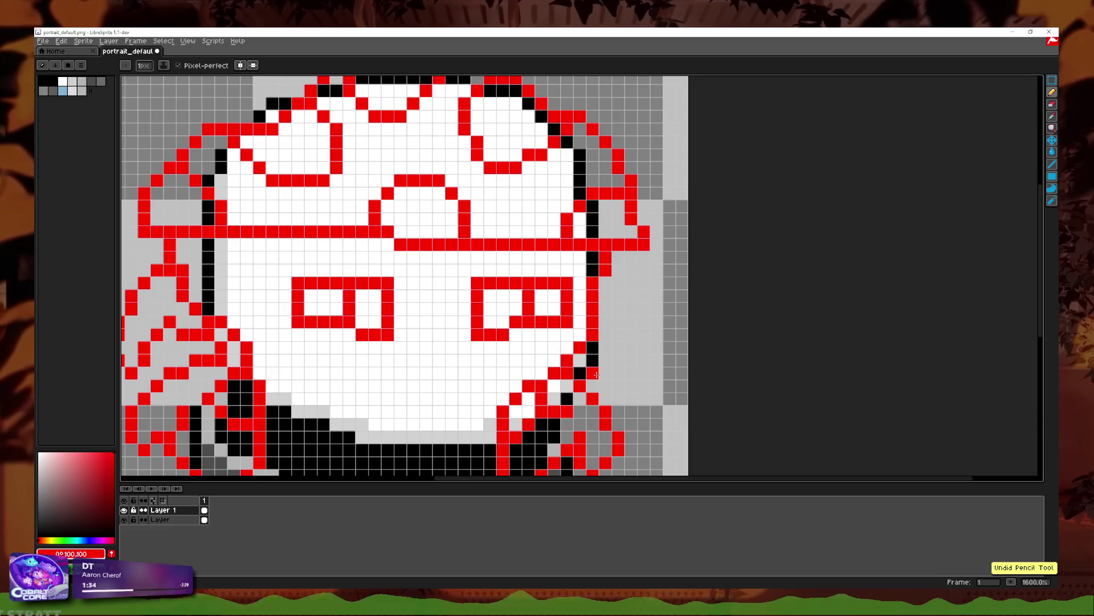
pyautogui.moveTo(594, 371)
pyautogui.mouseDown()
pyautogui.moveTo(624, 308)
pyautogui.moveTo(638, 302)
pyautogui.moveTo(633, 278)
pyautogui.mouseUp()
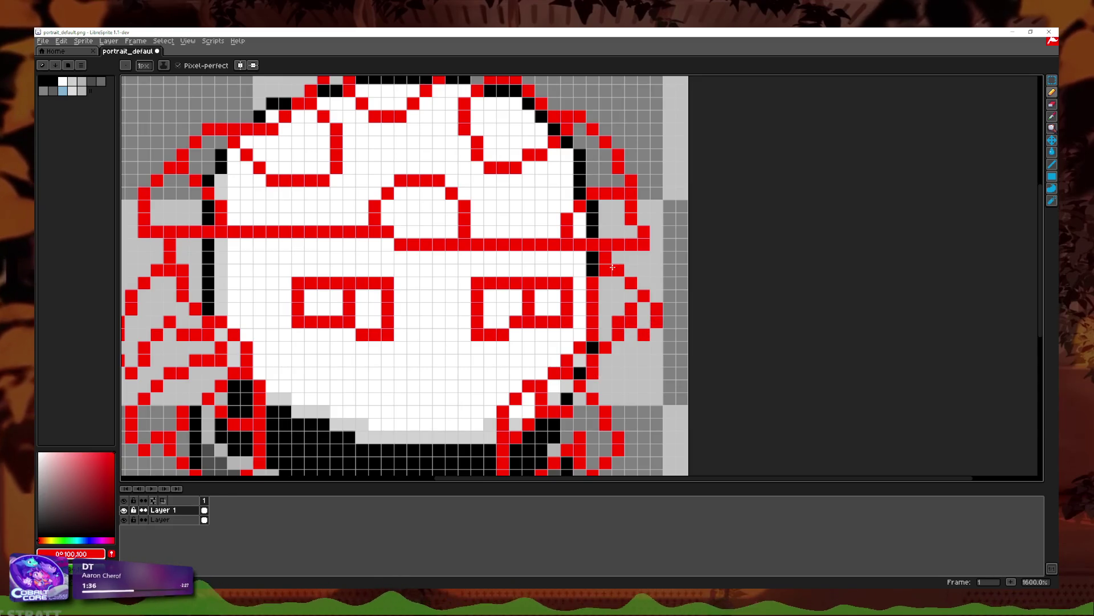
pyautogui.scroll(-4, 633, 278)
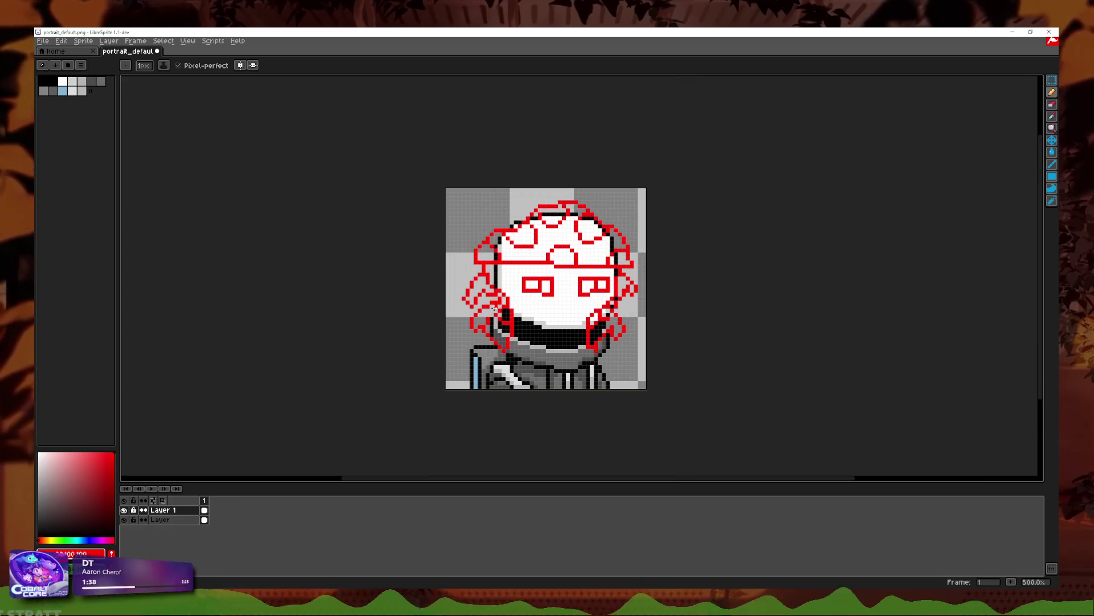
pyautogui.scroll(4, 494, 308)
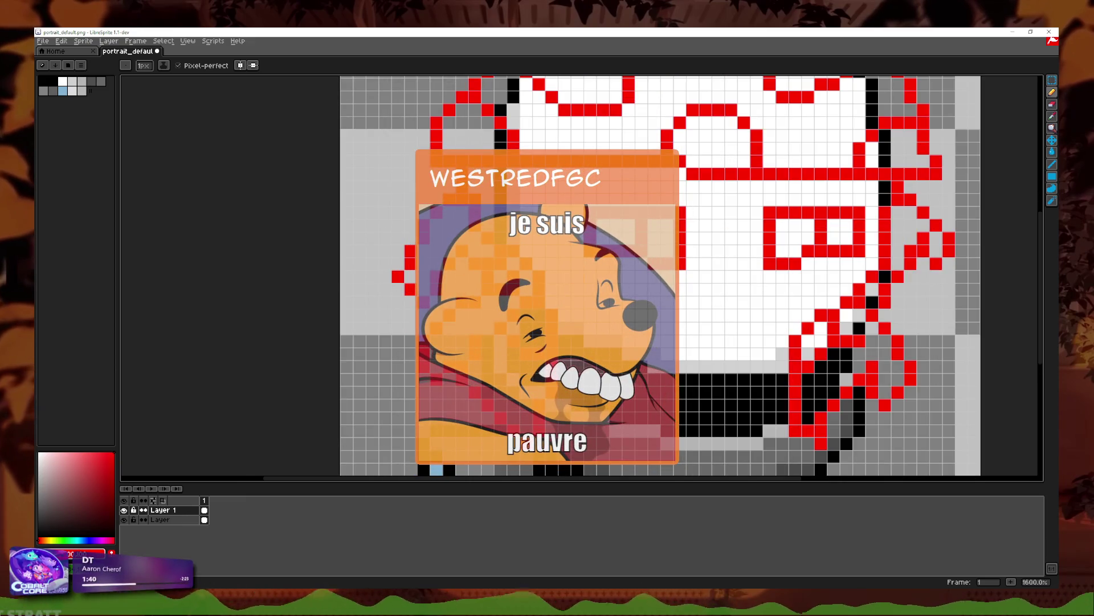
pyautogui.scroll(1, 593, 273)
# Step: Touch up the left tentacle, adding a red pixel and turning a stray one back to grey
pyautogui.click(1052, 105)
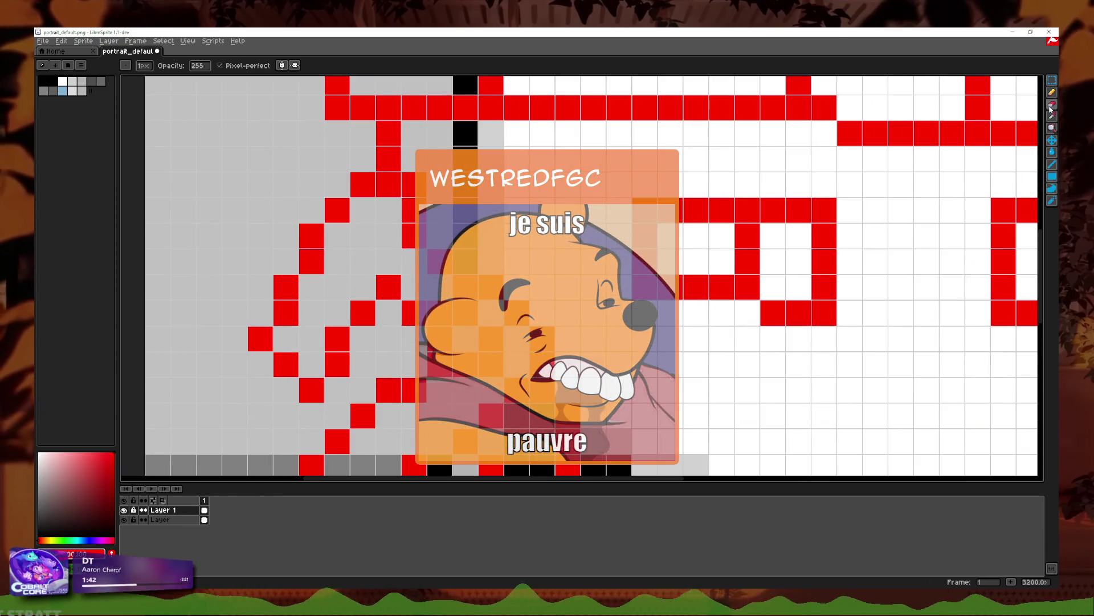
pyautogui.scroll(-1, 593, 274)
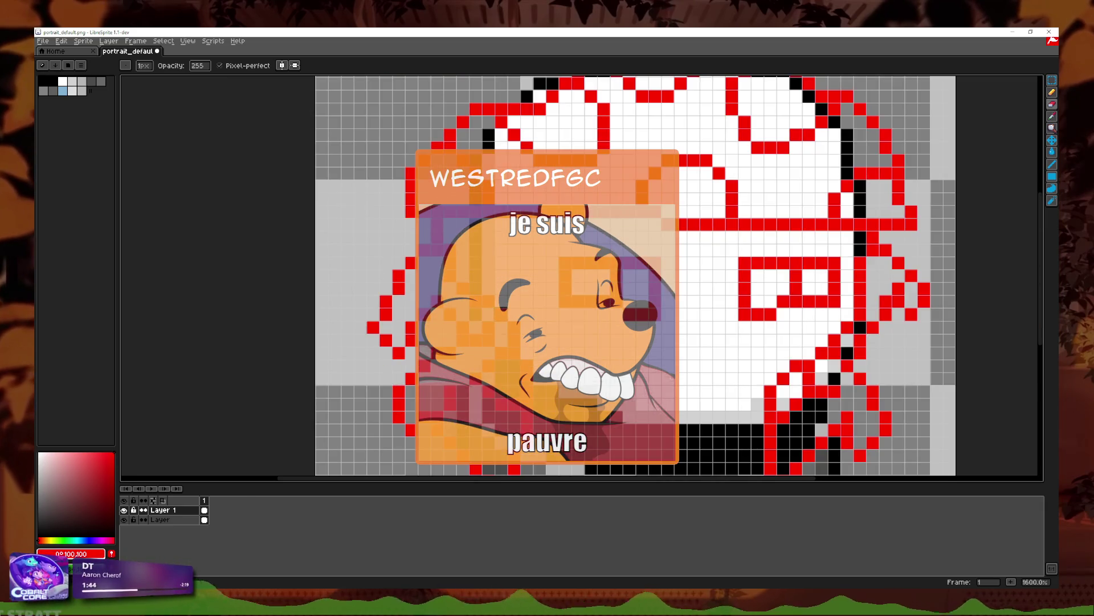
pyautogui.scroll(-1, 523, 274)
pyautogui.hotkey('ctrl', 'z')
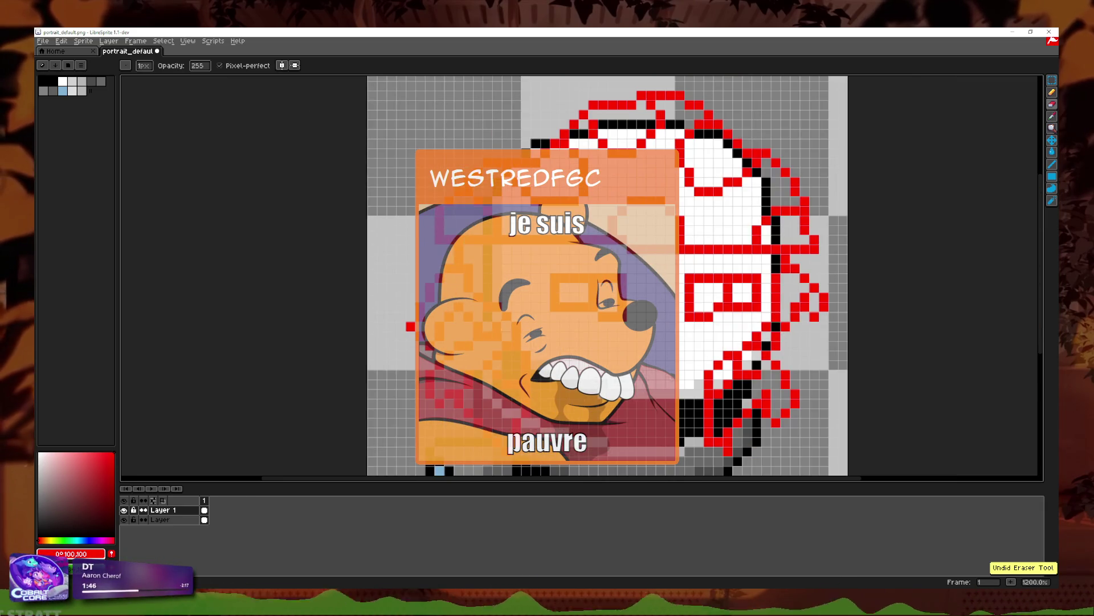
pyautogui.scroll(-2, 536, 334)
pyautogui.scroll(5, 536, 334)
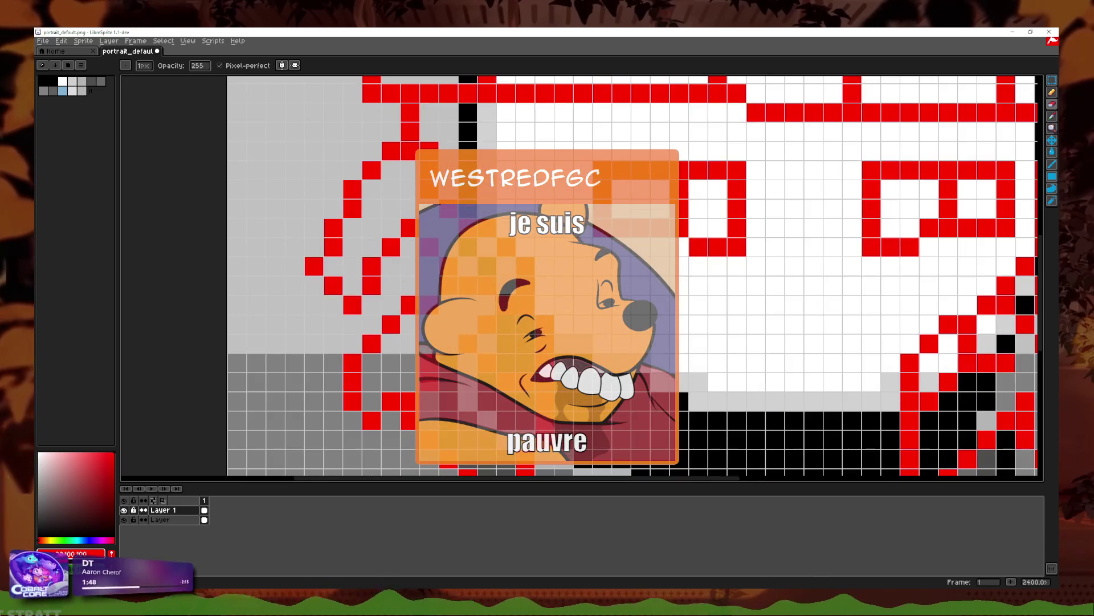
pyautogui.press('b')
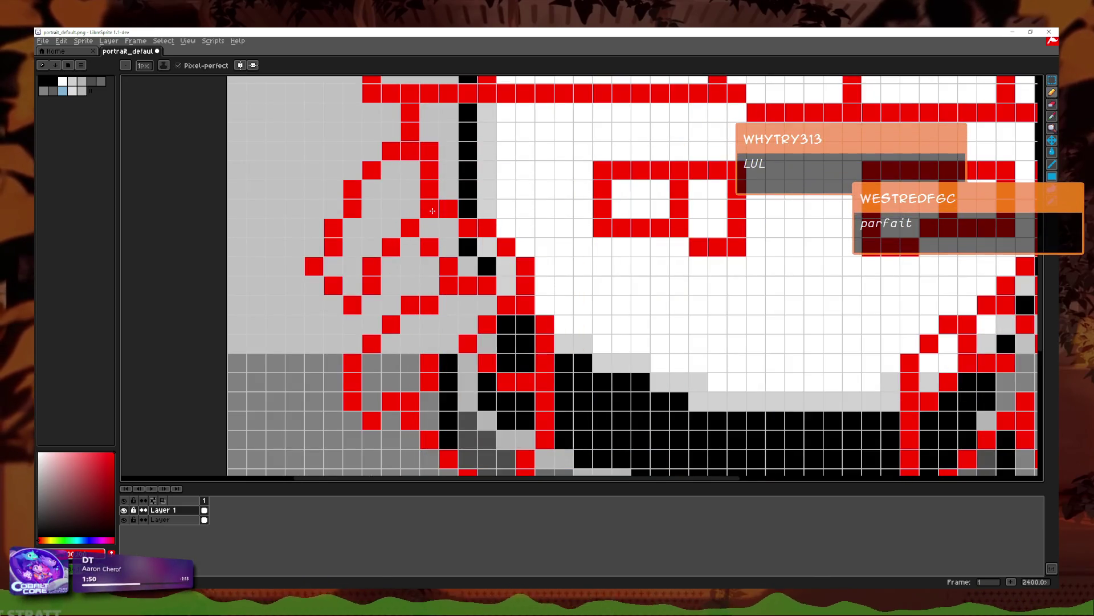
pyautogui.click(430, 228)
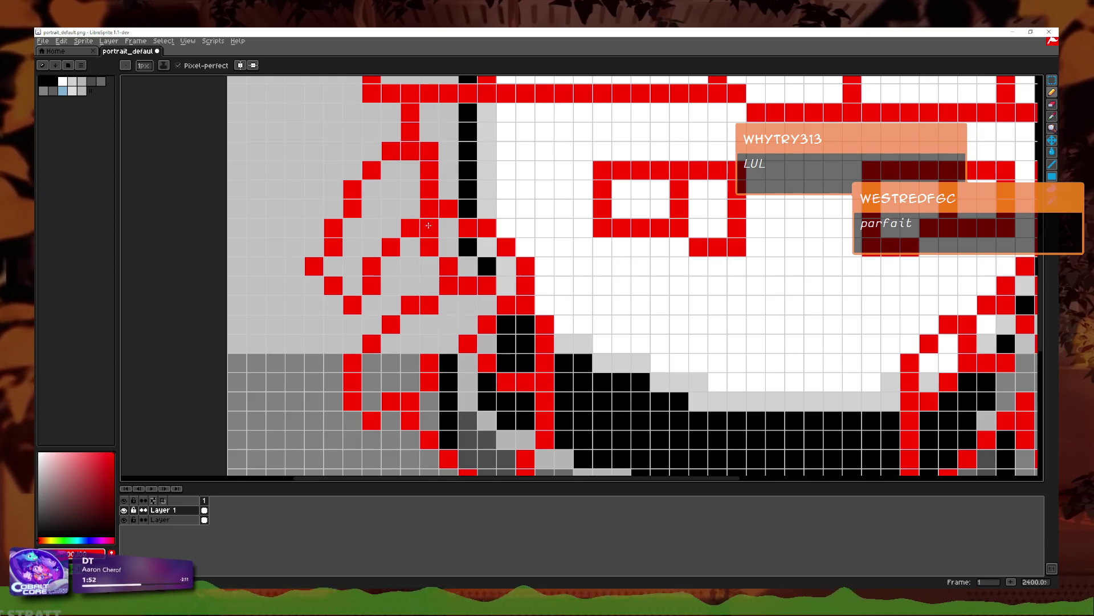
pyautogui.rightClick(430, 209)
pyautogui.scroll(-2, 473, 331)
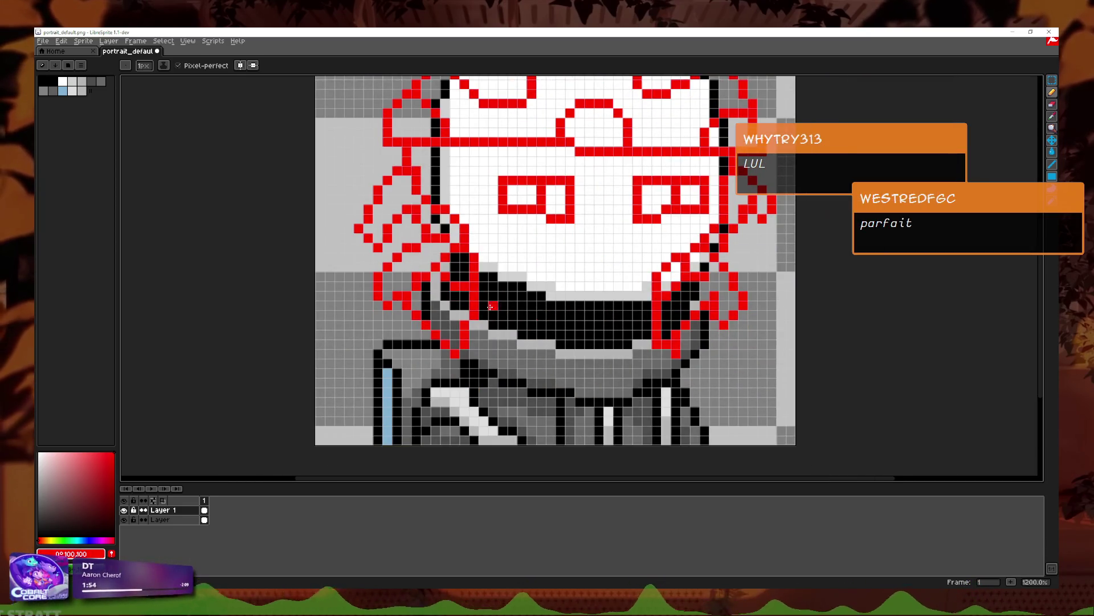
pyautogui.scroll(1, 704, 292)
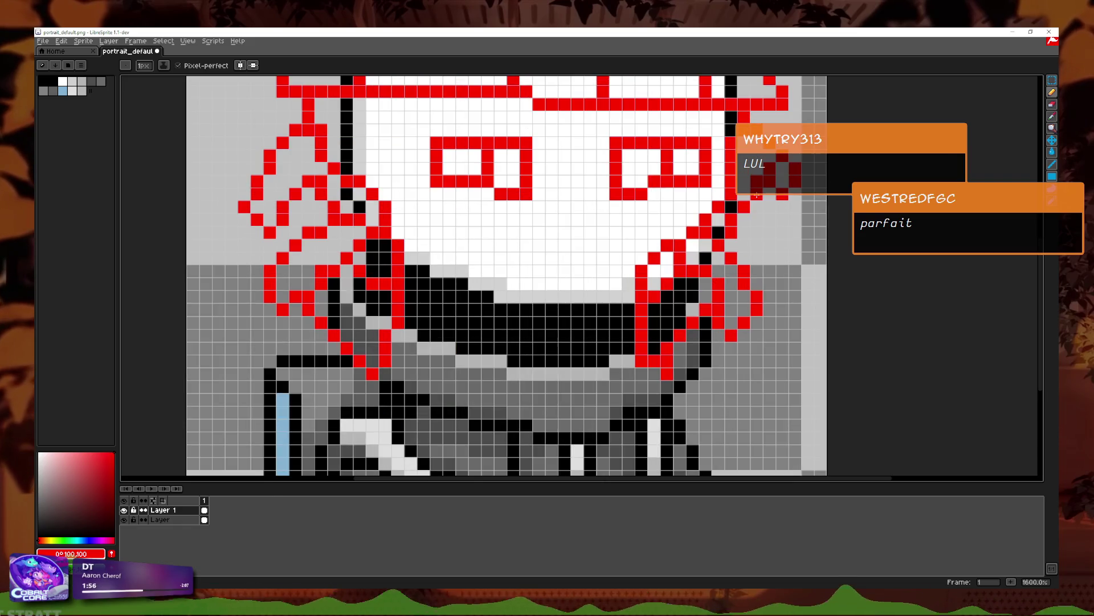
pyautogui.scroll(2, 786, 183)
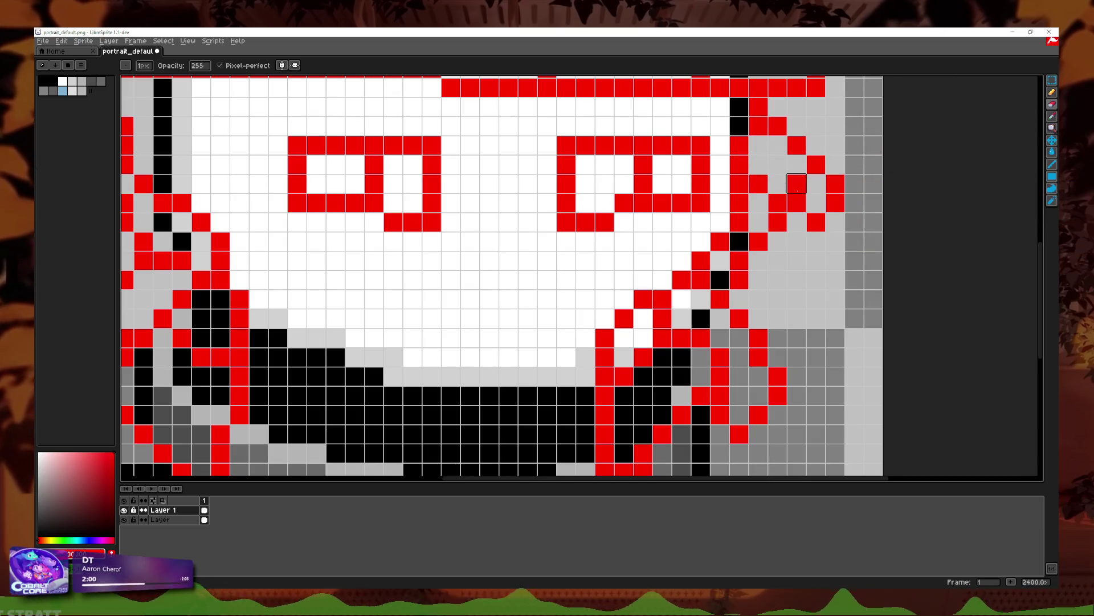
pyautogui.hscroll(-3, 430, 257)
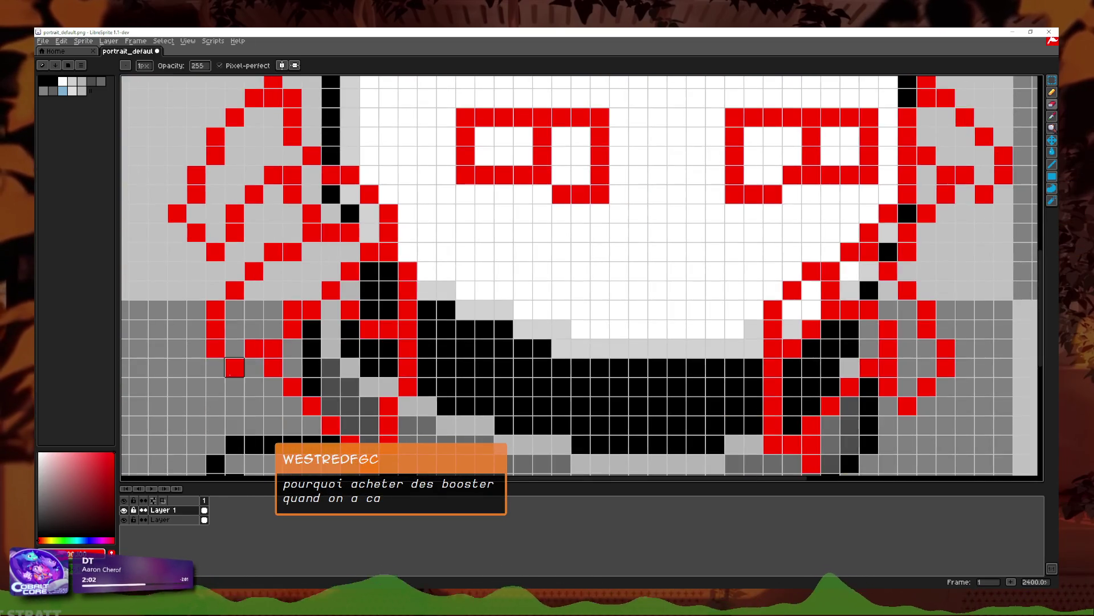
pyautogui.scroll(-5, 235, 367)
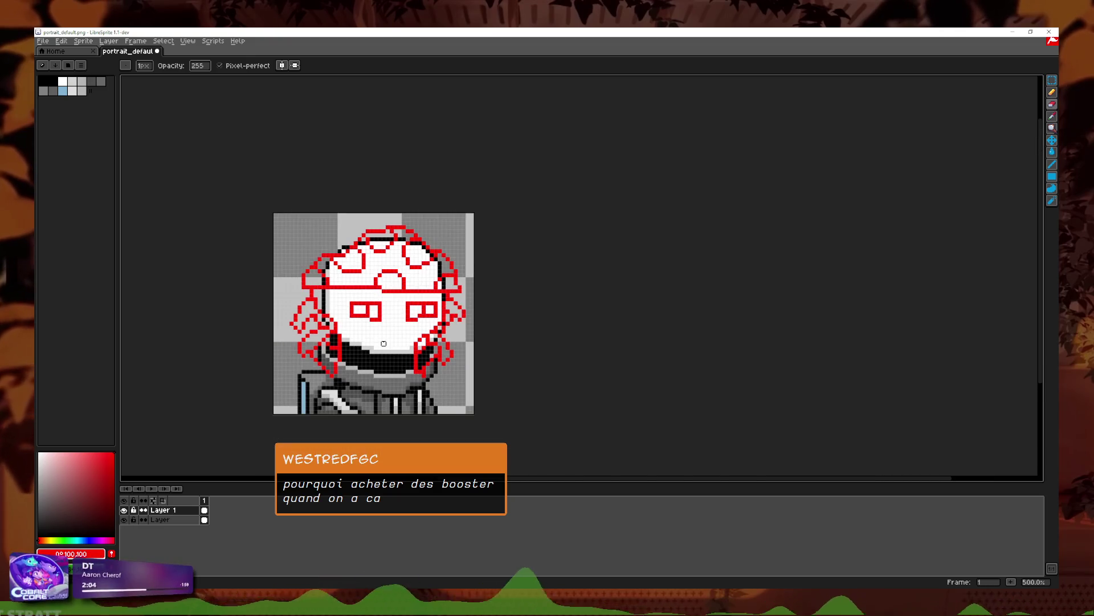
pyautogui.scroll(3, 287, 345)
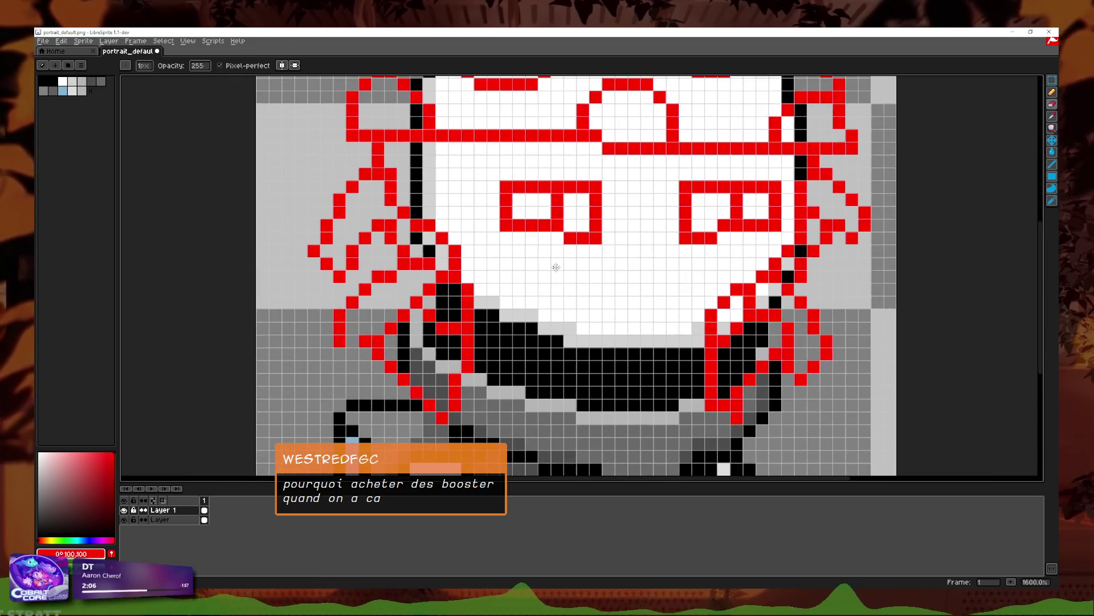
pyautogui.moveTo(489, 245); pyautogui.dragTo(560, 264)
pyautogui.click(1052, 91)
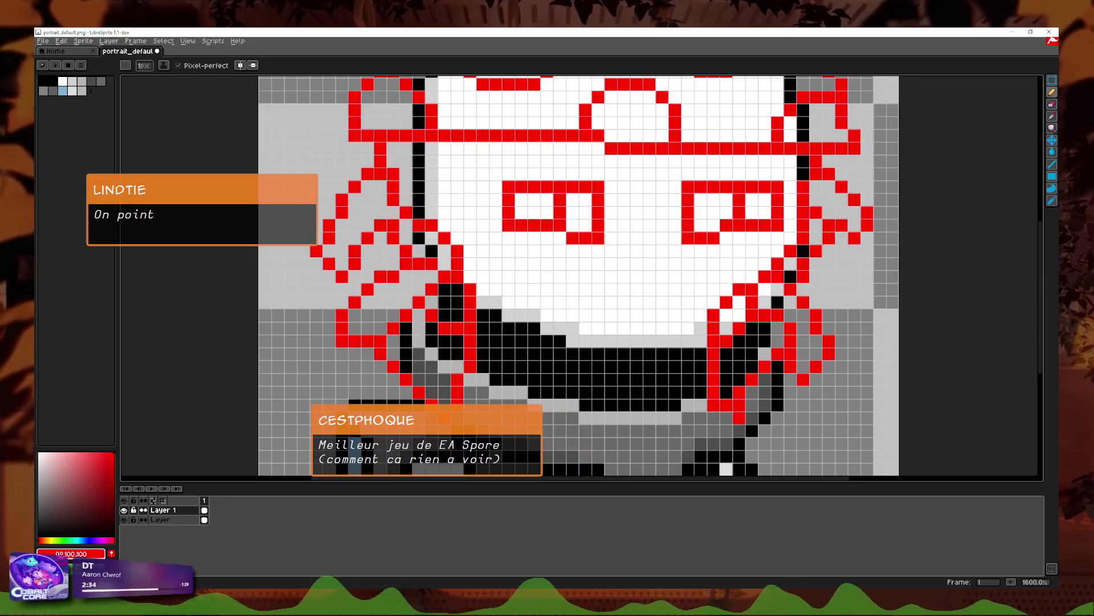
# Step: Extend the right and left red tentacles diagonally toward the bottom of the portrait
pyautogui.scroll(-4, 249, 131)
pyautogui.scroll(4, 329, 238)
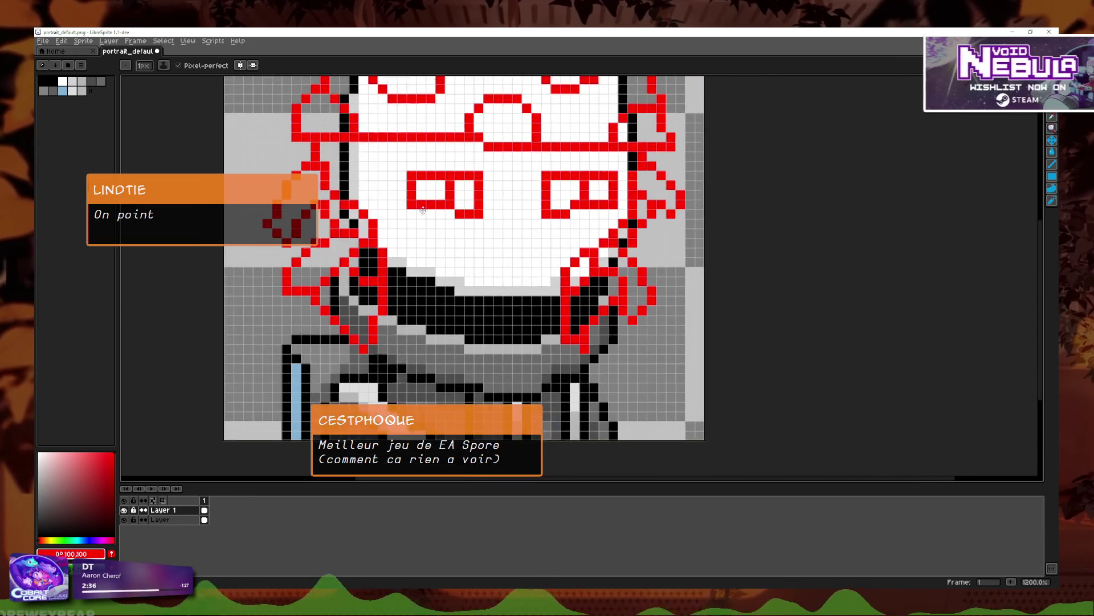
pyautogui.scroll(1, 330, 237)
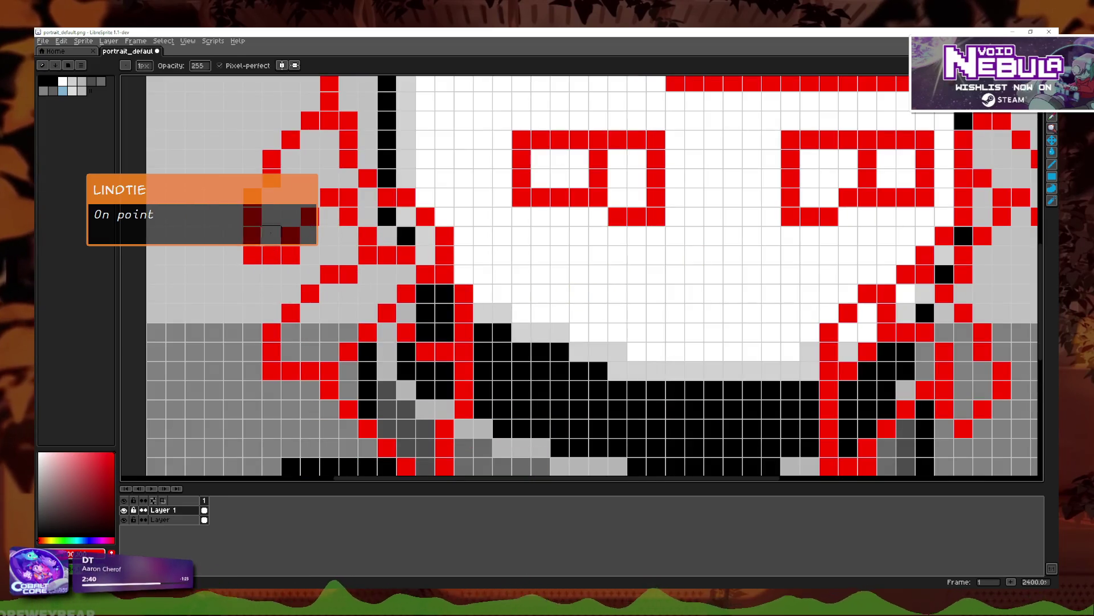
pyautogui.scroll(-4, 423, 245)
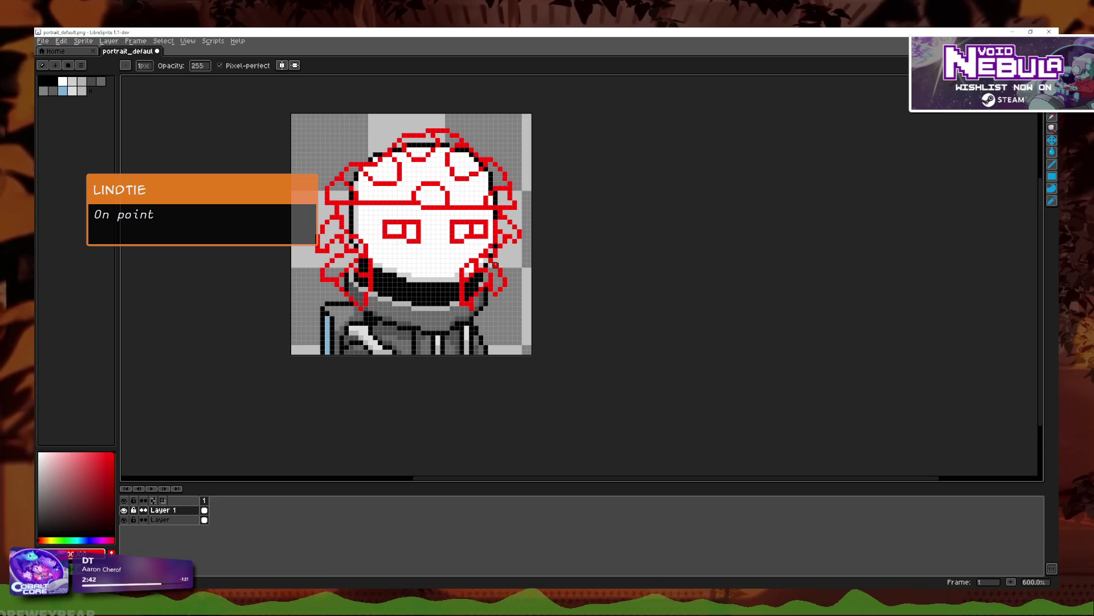
pyautogui.scroll(3, 496, 265)
pyautogui.scroll(-2, 438, 227)
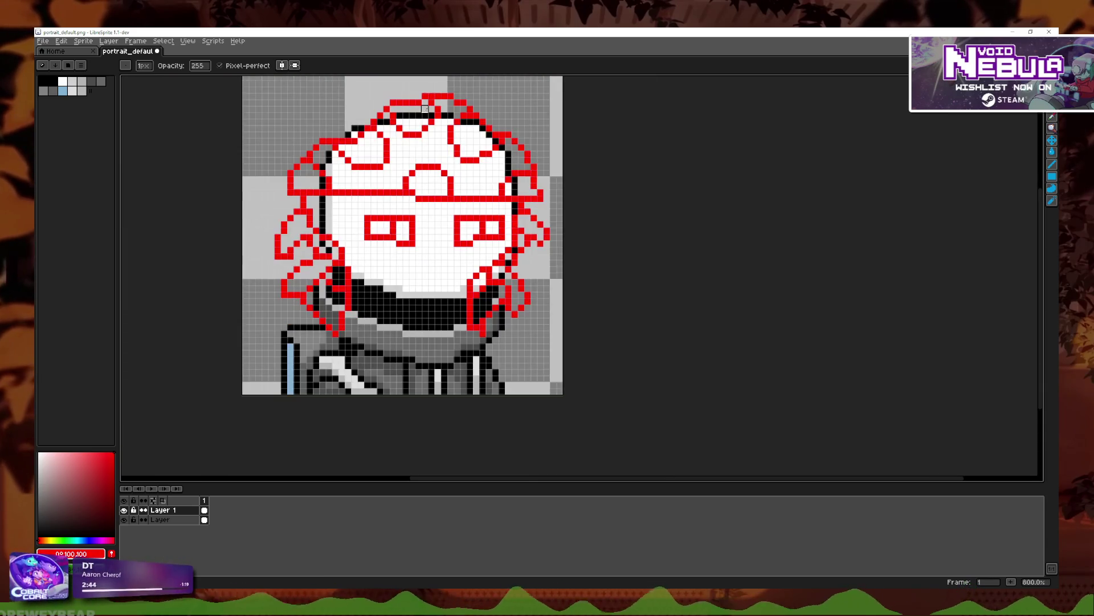
pyautogui.scroll(1, 426, 131)
pyautogui.scroll(-1, 433, 195)
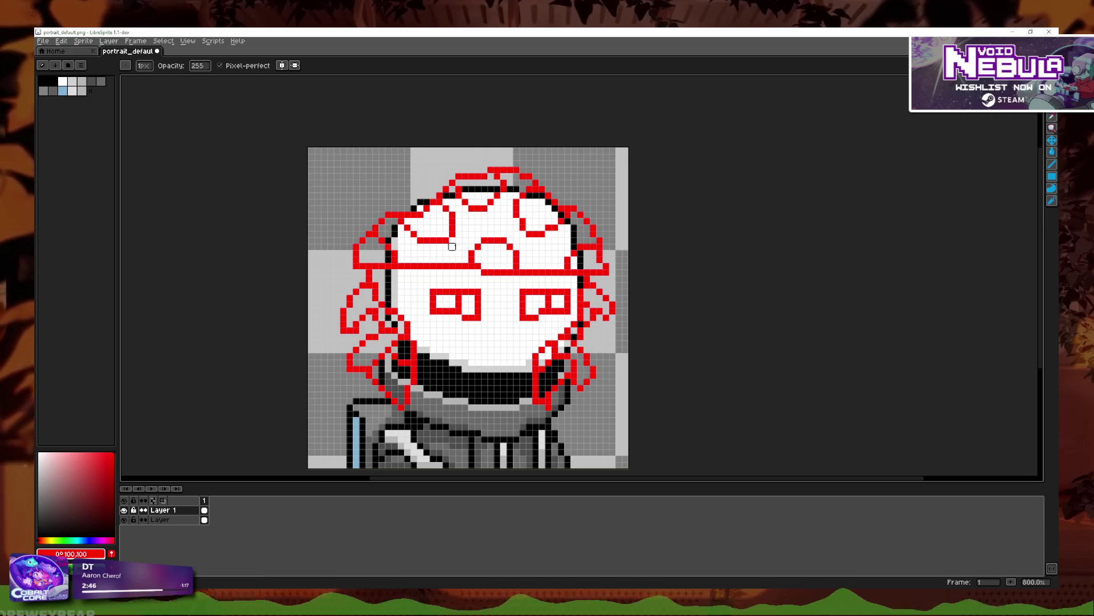
pyautogui.scroll(2, 441, 380)
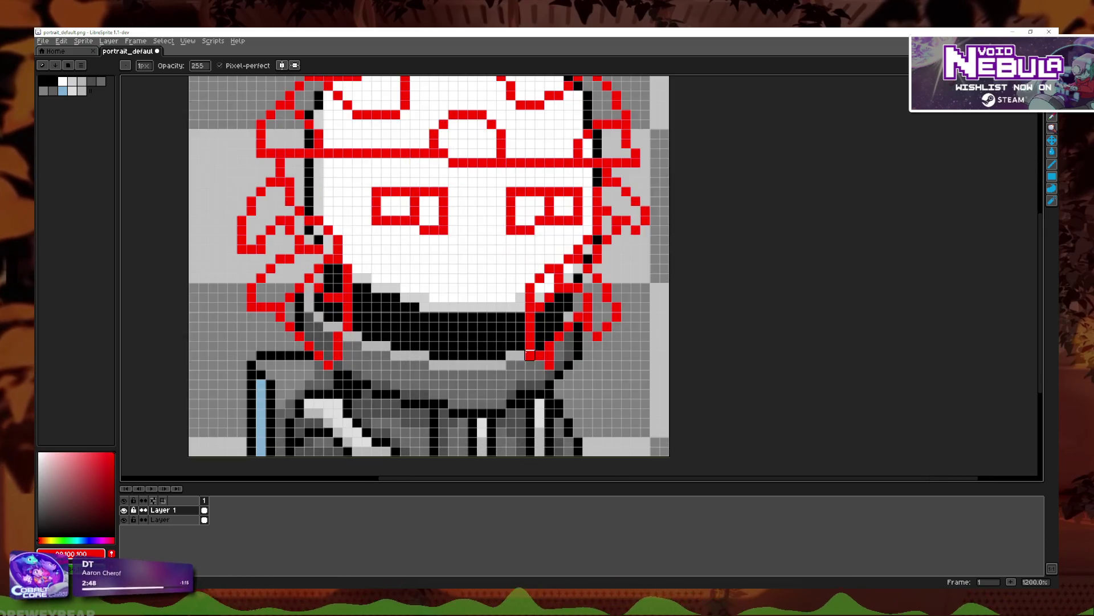
pyautogui.scroll(-2, 490, 349)
pyautogui.scroll(1, 485, 352)
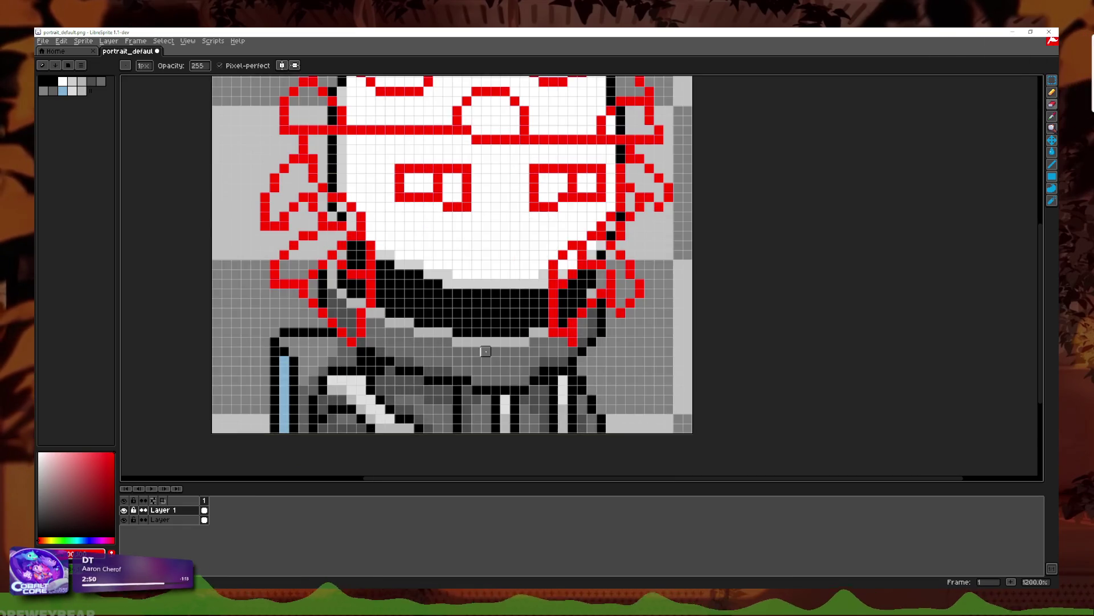
pyautogui.click(1053, 93)
pyautogui.moveTo(551, 362); pyautogui.dragTo(602, 429)
pyautogui.moveTo(352, 347)
pyautogui.mouseDown()
pyautogui.moveTo(319, 383)
pyautogui.moveTo(311, 432)
pyautogui.mouseUp()
# Step: Redraw the left and right tentacle lines so both reach the bottom edge
pyautogui.scroll(-2, 473, 392)
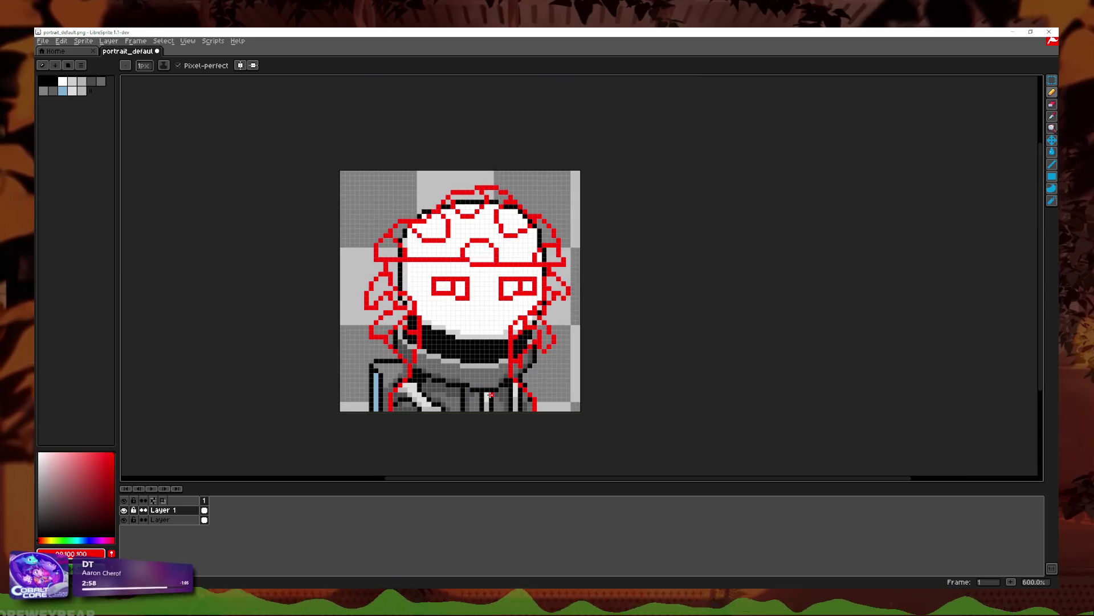
pyautogui.scroll(3, 492, 394)
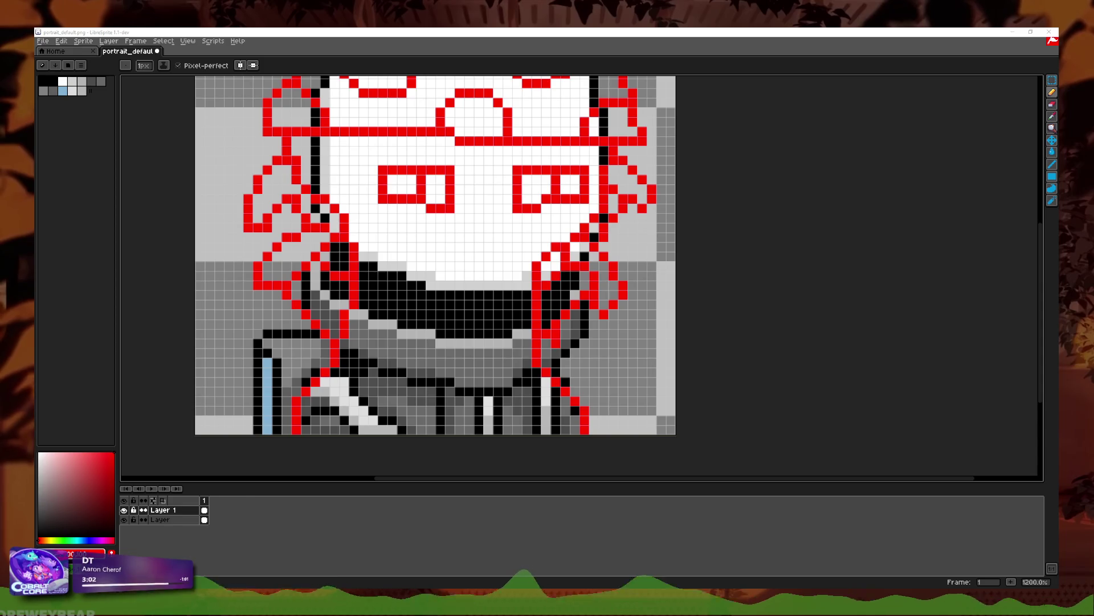
pyautogui.moveTo(1093, 107)
pyautogui.mouseDown()
pyautogui.moveTo(624, 107)
pyautogui.moveTo(1093, 107)
pyautogui.mouseUp()
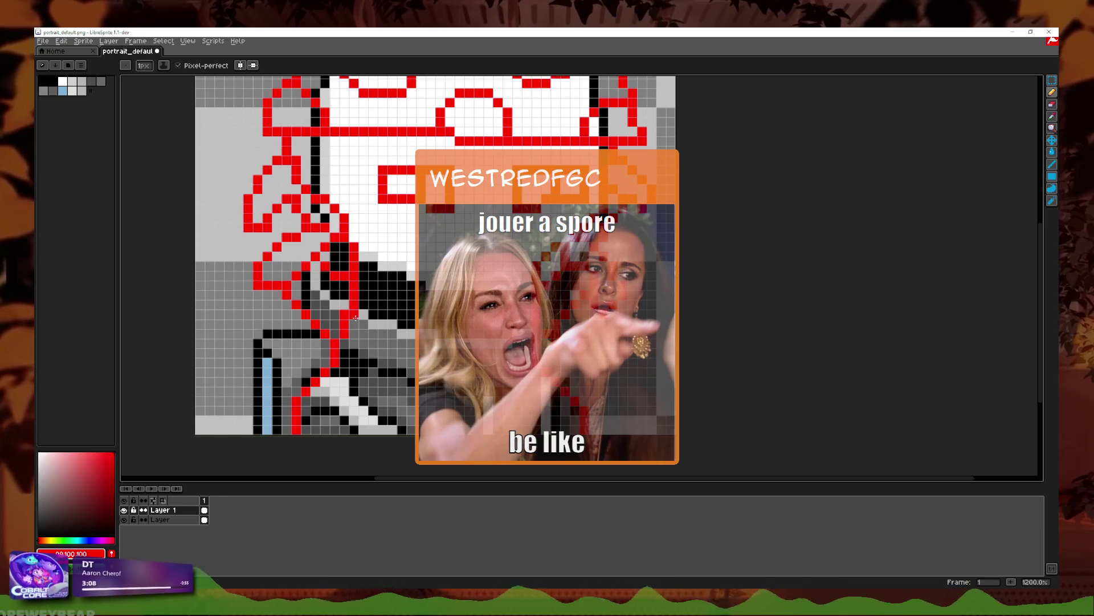
pyautogui.moveTo(356, 318); pyautogui.dragTo(407, 344)
pyautogui.scroll(-1, 384, 338)
pyautogui.scroll(1, 384, 338)
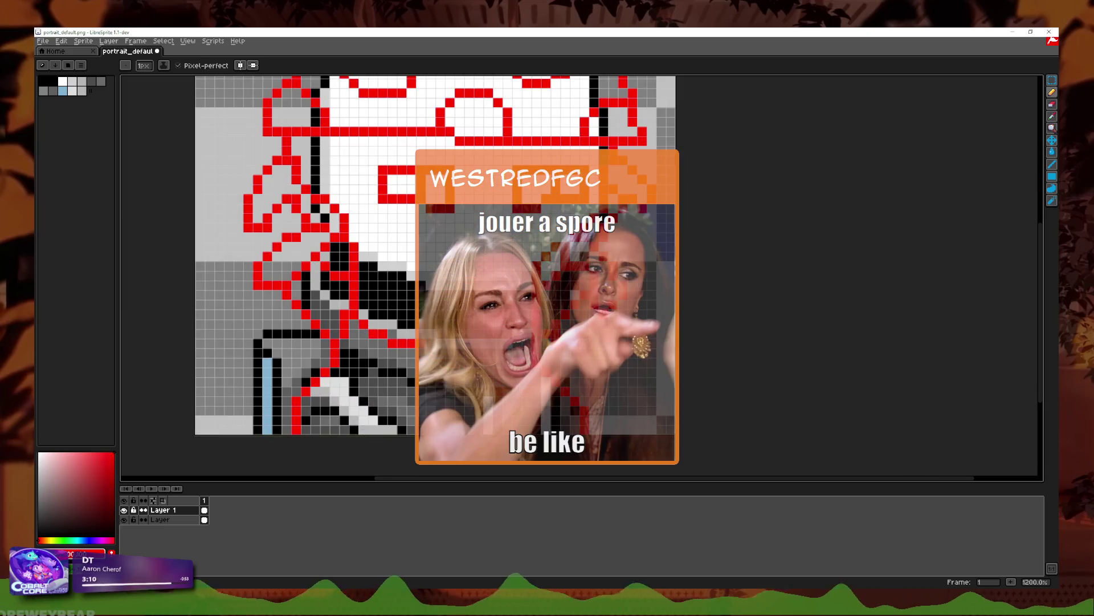
pyautogui.hotkey('ctrl', 'z')
pyautogui.scroll(-2, 384, 338)
pyautogui.scroll(2, 496, 383)
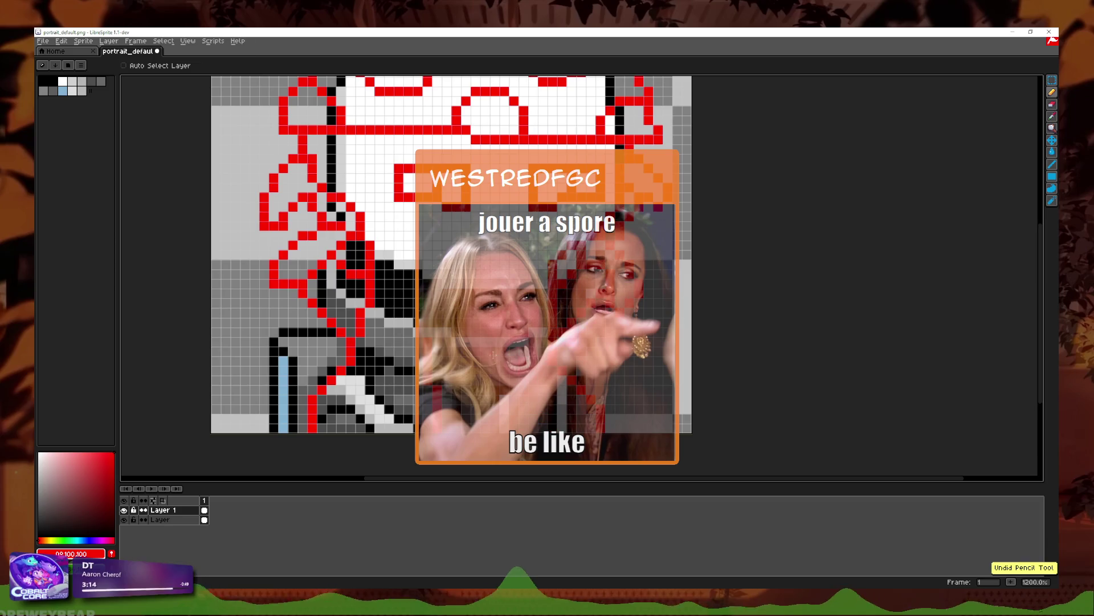
pyautogui.hotkey('ctrl', 'z')
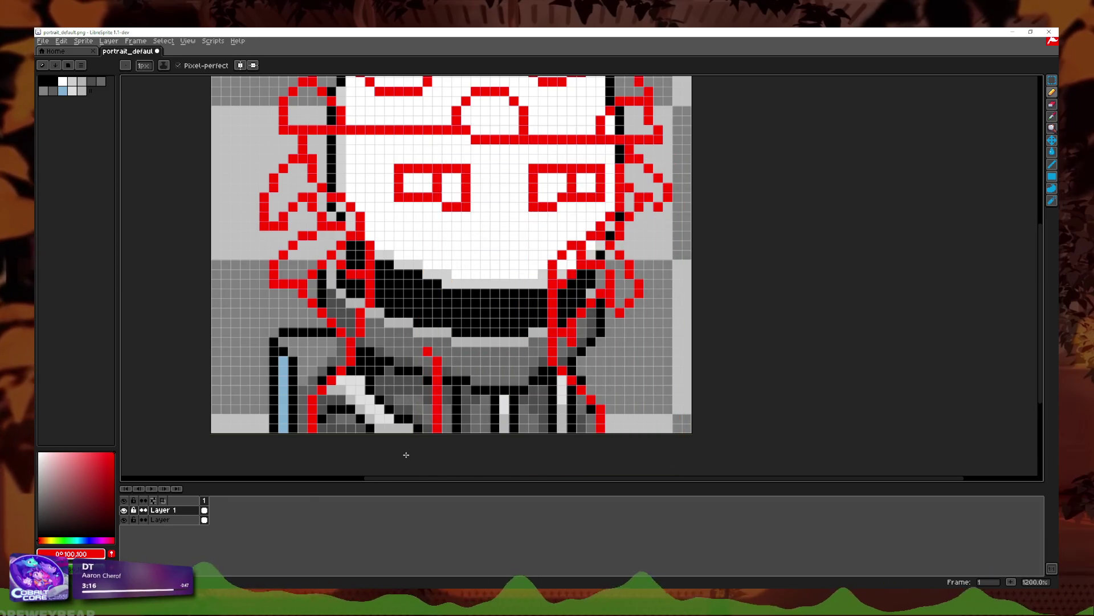
pyautogui.moveTo(422, 354); pyautogui.dragTo(399, 429)
pyautogui.moveTo(505, 351); pyautogui.dragTo(505, 430)
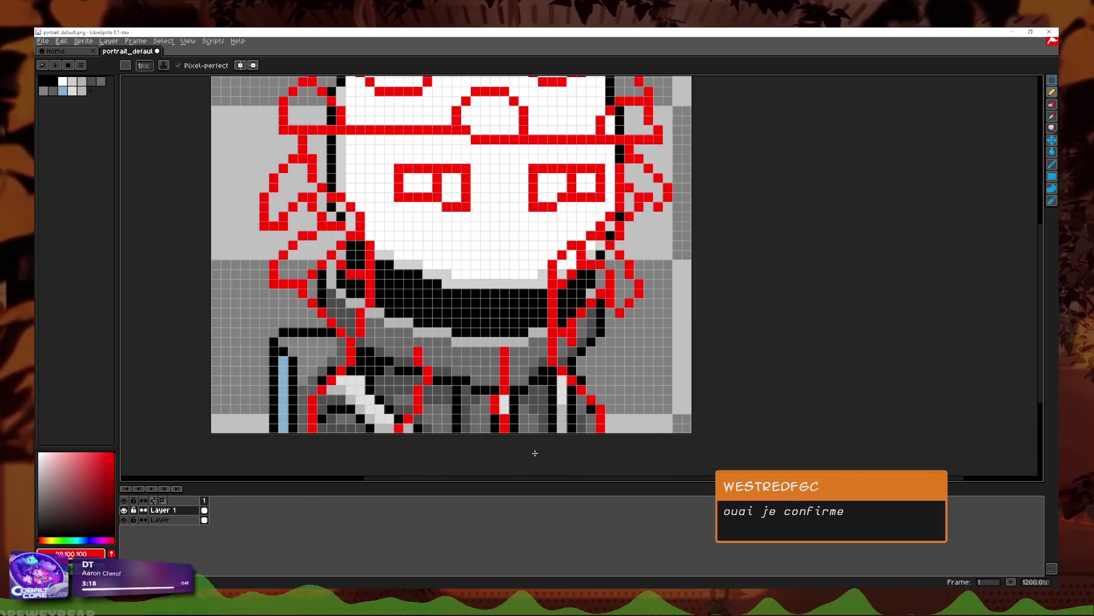
pyautogui.hotkey('ctrl', 'z')
pyautogui.moveTo(515, 351)
pyautogui.mouseDown()
pyautogui.moveTo(509, 424)
pyautogui.moveTo(527, 429)
pyautogui.mouseUp()
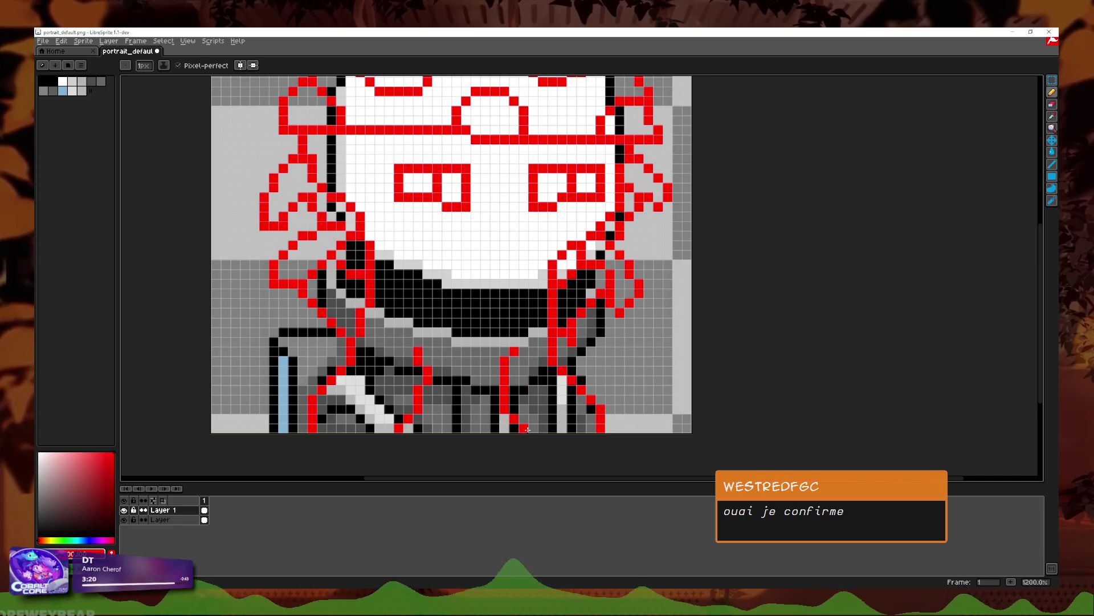
# Step: Hide the base reference Layer so only the red mushroom sketch shows
pyautogui.scroll(-3, 530, 457)
pyautogui.scroll(3, 507, 370)
pyautogui.scroll(-3, 505, 457)
pyautogui.scroll(1, 607, 412)
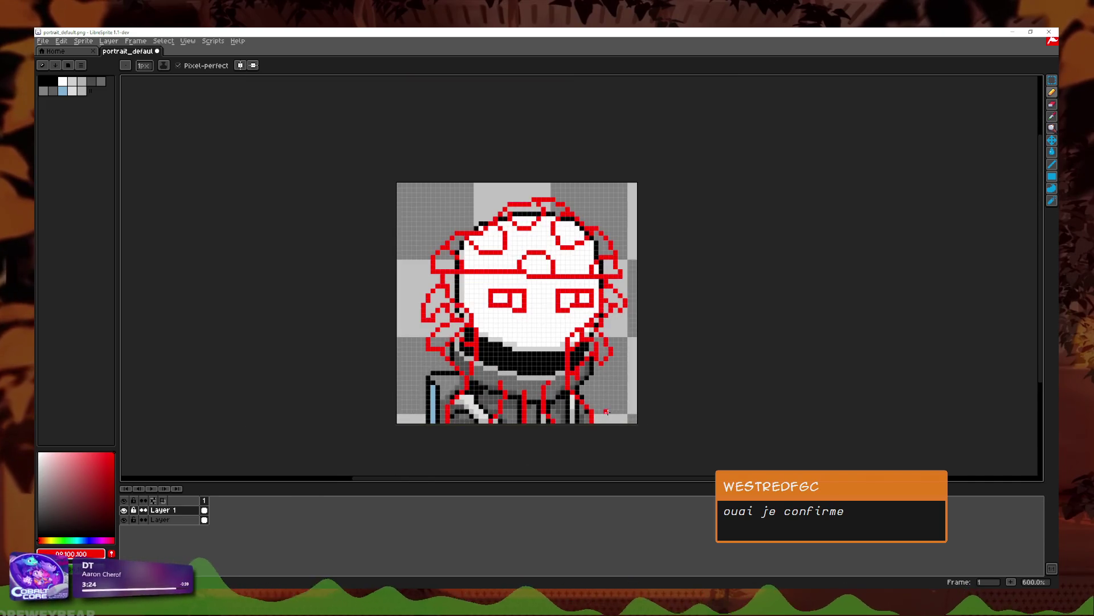
pyautogui.scroll(1, 609, 412)
pyautogui.click(124, 519)
pyautogui.scroll(-3, 506, 386)
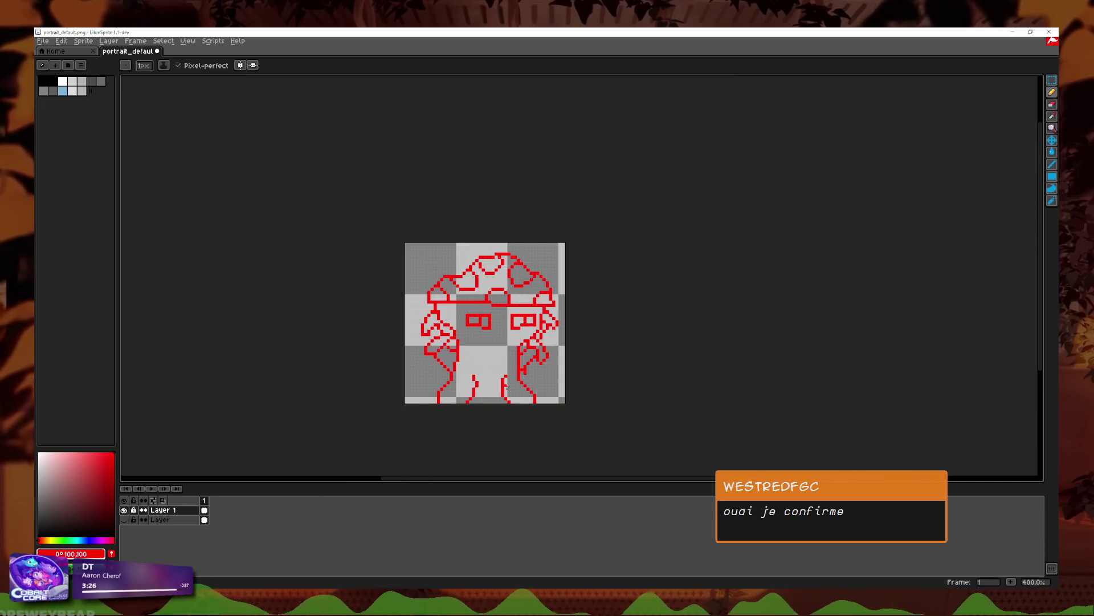
# Step: Try vertical strokes for both tentacle ends, then undo them
pyautogui.scroll(2, 505, 395)
pyautogui.hotkey('ctrl', 'z')
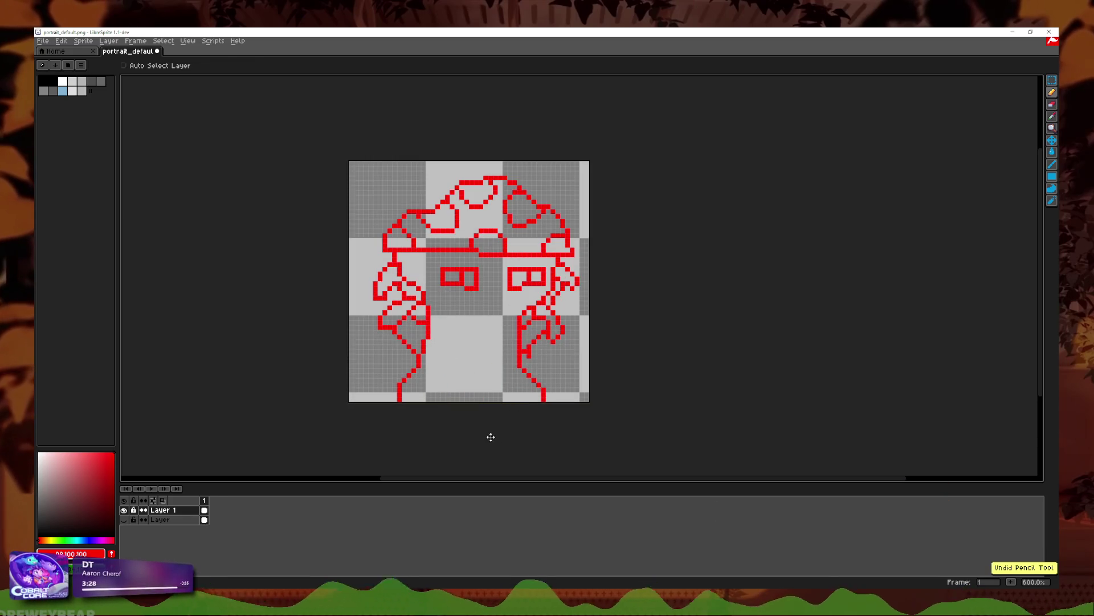
pyautogui.scroll(3, 409, 367)
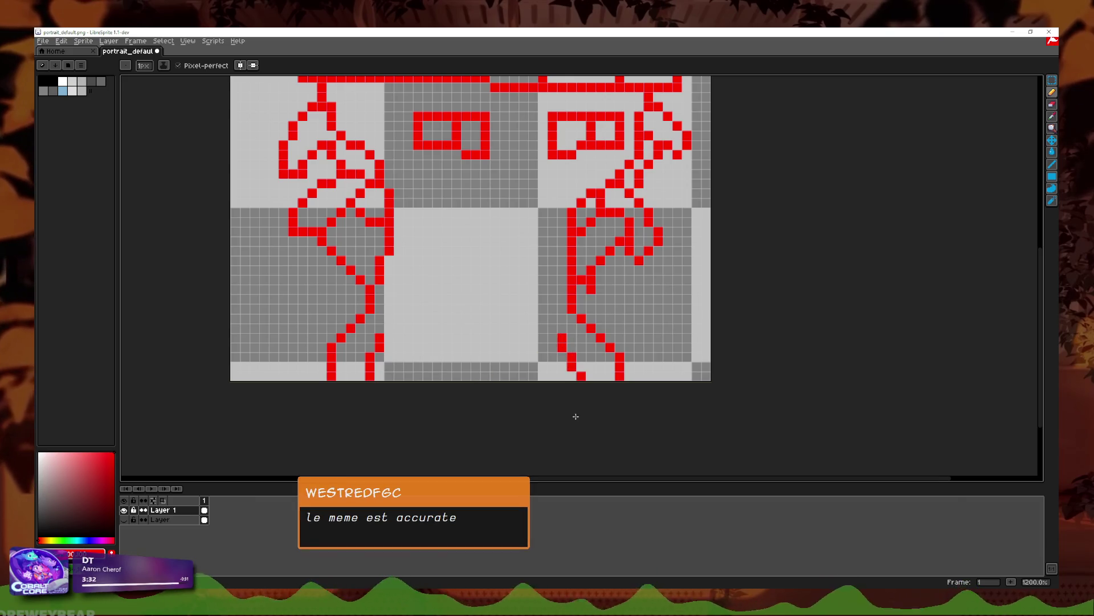
pyautogui.scroll(-2, 574, 401)
pyautogui.scroll(2, 574, 401)
pyautogui.moveTo(341, 323); pyautogui.dragTo(340, 378)
pyautogui.moveTo(559, 318); pyautogui.dragTo(559, 378)
pyautogui.scroll(-3, 550, 452)
pyautogui.scroll(-1, 550, 452)
pyautogui.scroll(-1, 548, 452)
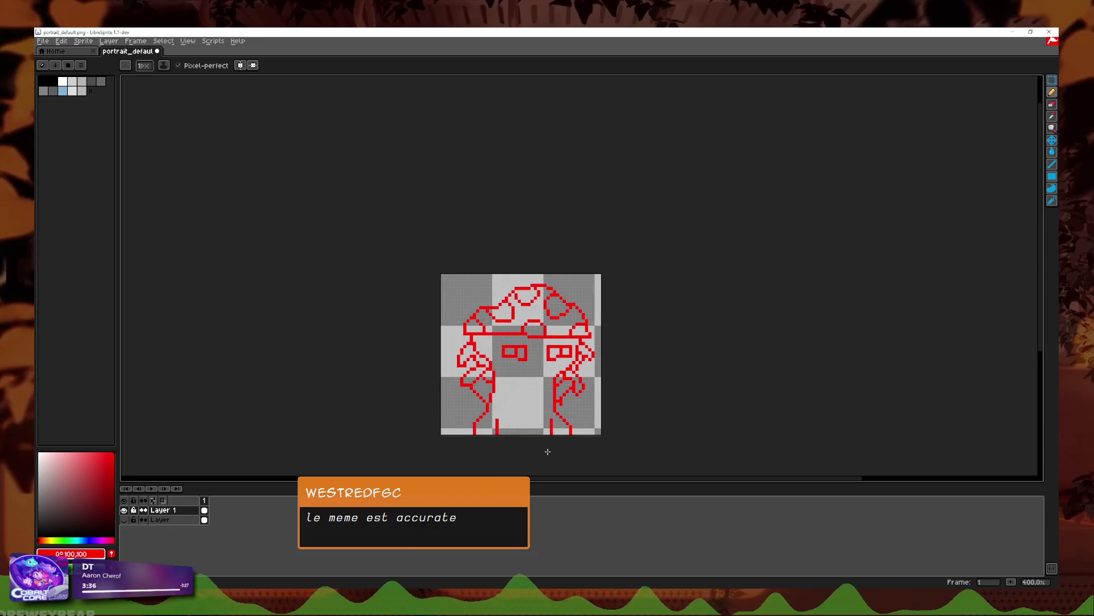
pyautogui.scroll(-1, 547, 452)
pyautogui.scroll(2, 547, 450)
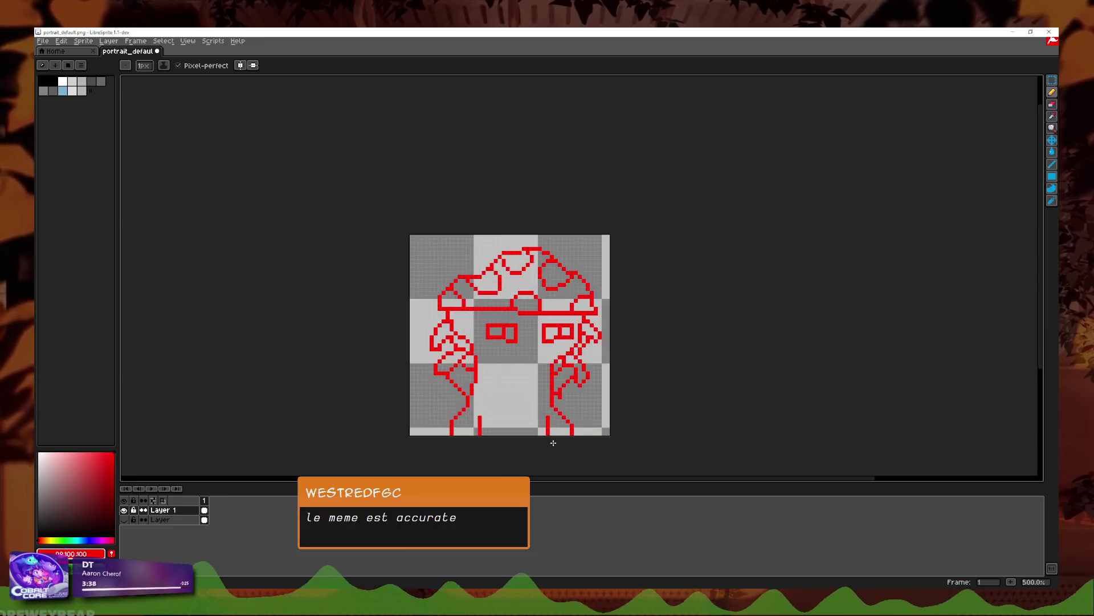
pyautogui.scroll(2, 552, 439)
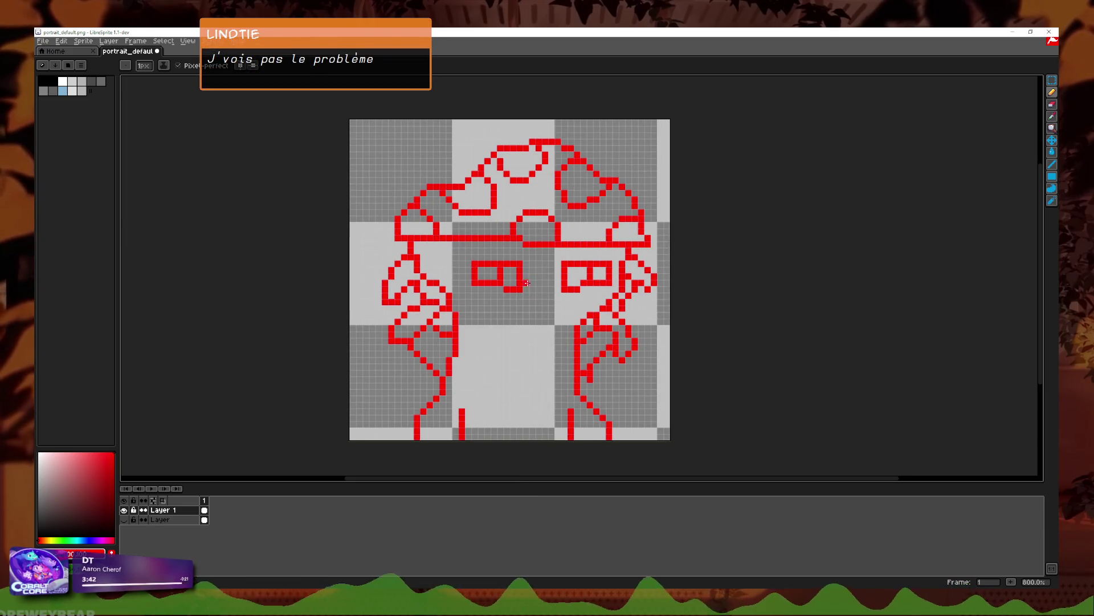
pyautogui.hotkey('ctrl', 'z')
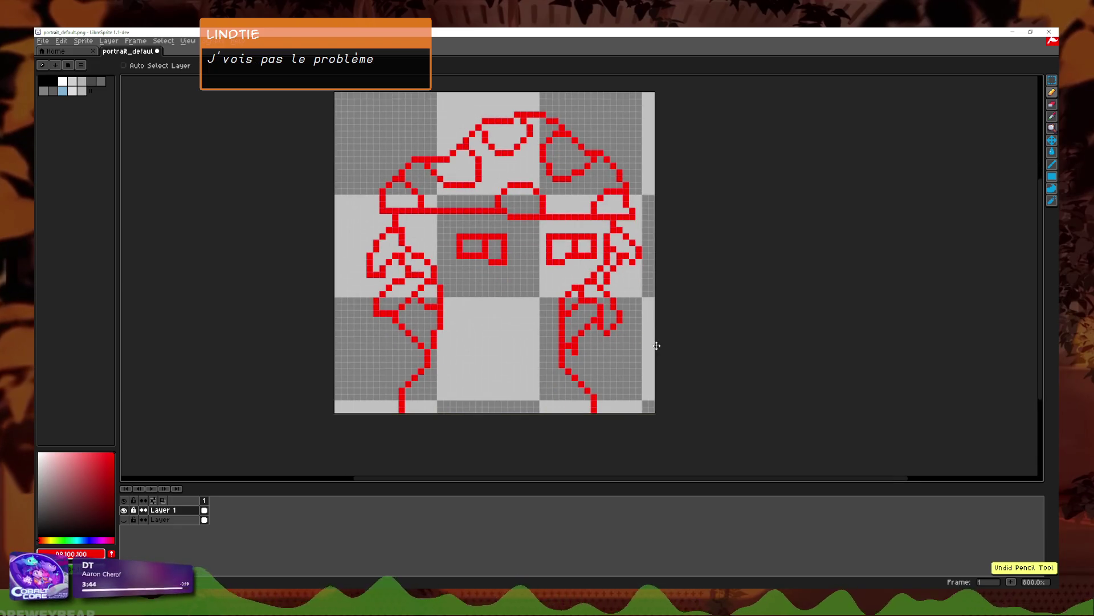
# Step: Redraw the lower-left and lower-right tentacles curving outward, erasing stray red pixels
pyautogui.press('b')
pyautogui.scroll(2, 420, 354)
pyautogui.moveTo(432, 343); pyautogui.dragTo(340, 394)
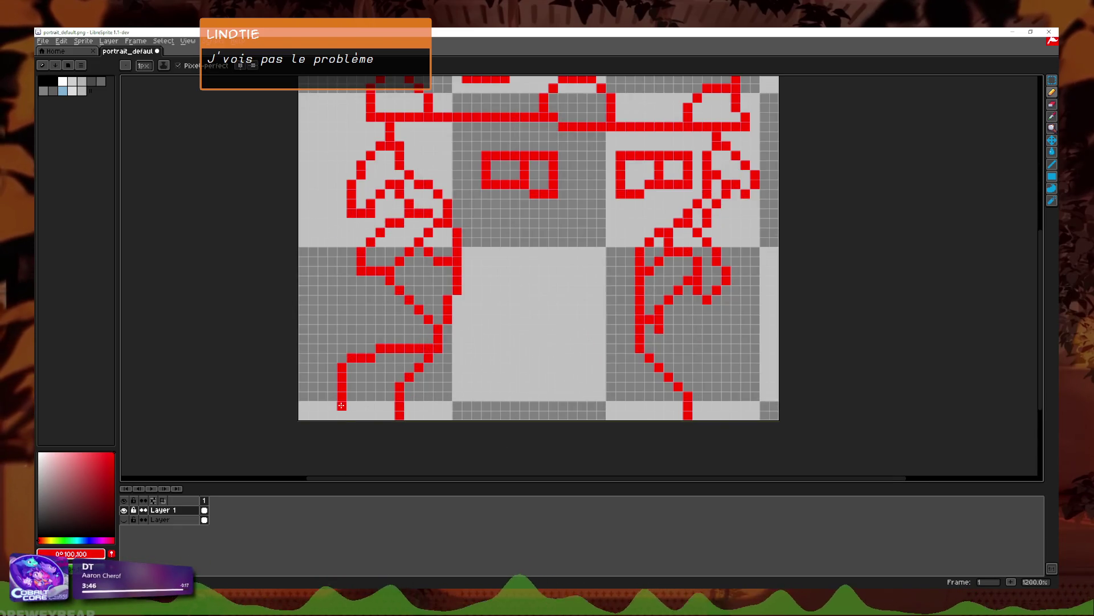
pyautogui.hotkey('ctrl', 'z')
pyautogui.moveTo(429, 348); pyautogui.dragTo(362, 419)
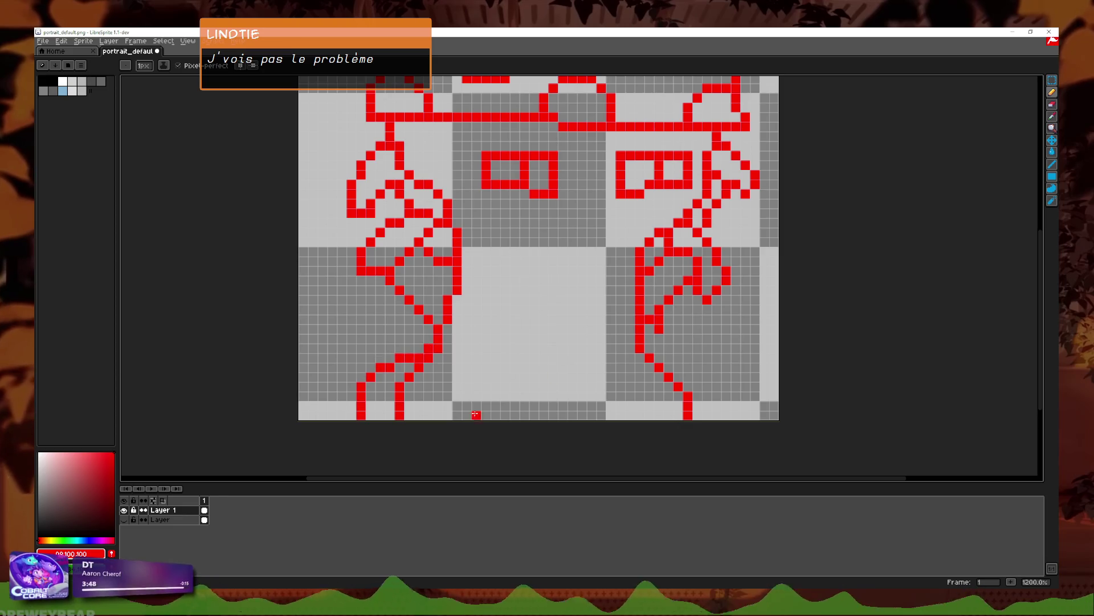
pyautogui.moveTo(648, 348)
pyautogui.mouseDown()
pyautogui.moveTo(717, 365)
pyautogui.moveTo(736, 420)
pyautogui.mouseUp()
pyautogui.hotkey('ctrl', 'z')
pyautogui.moveTo(650, 357); pyautogui.dragTo(736, 447)
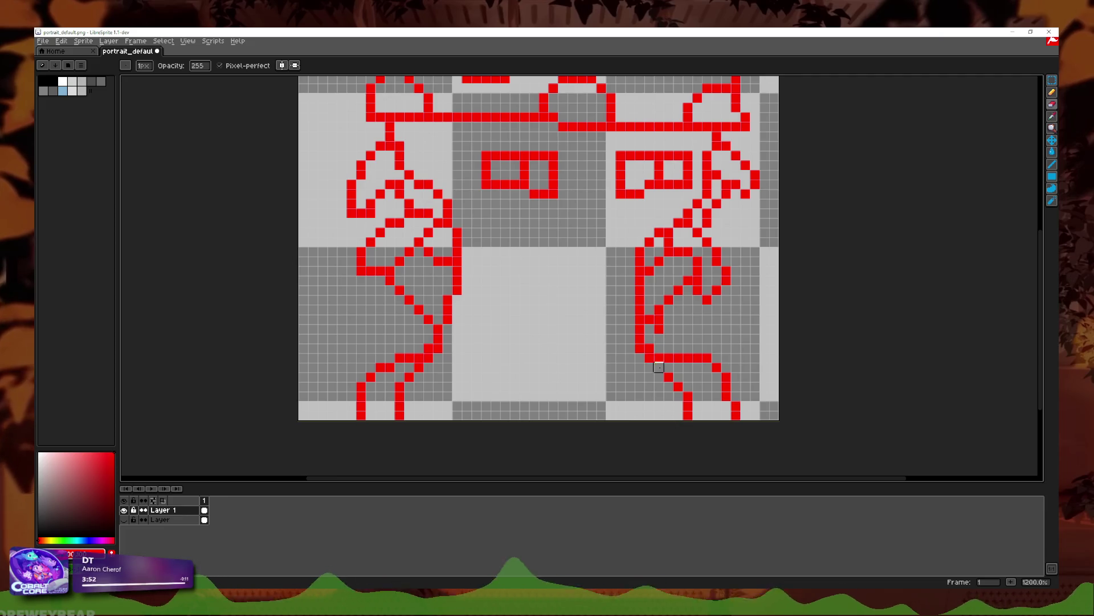
pyautogui.moveTo(659, 366); pyautogui.dragTo(688, 406)
pyautogui.moveTo(418, 367); pyautogui.dragTo(409, 415)
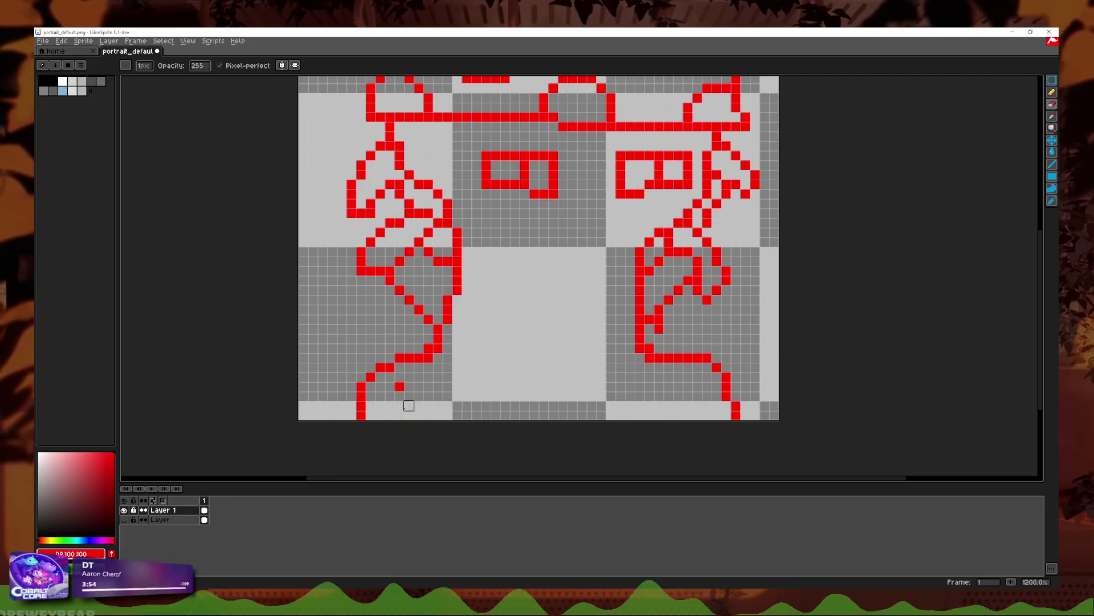
pyautogui.scroll(-5, 508, 426)
pyautogui.scroll(3, 516, 416)
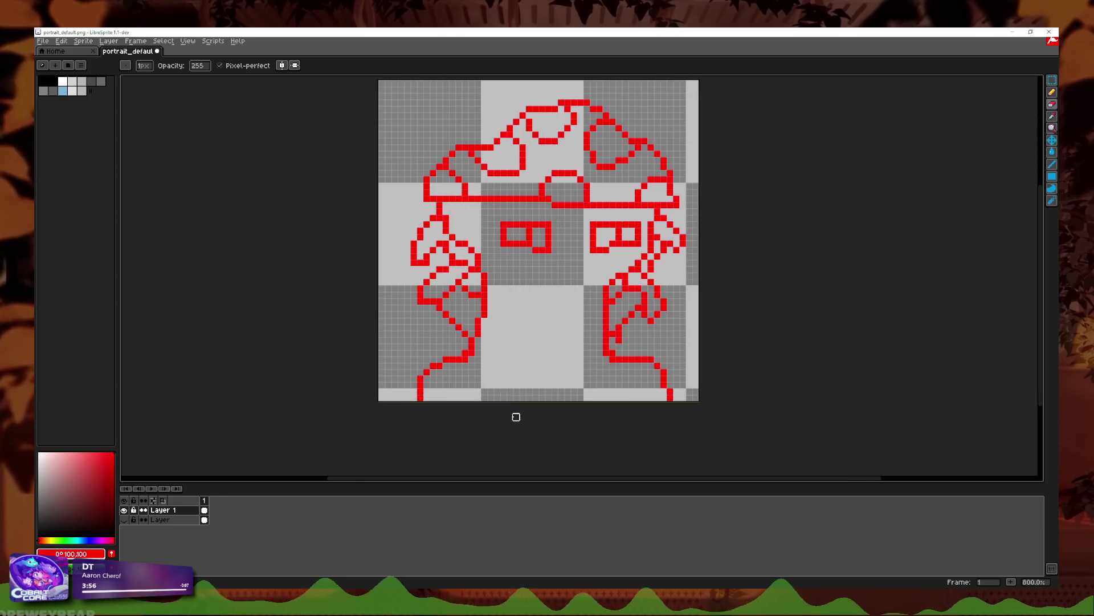
# Step: Retry strokes and a curling loop at the foot of the left tentacle, undoing unsuccessful ones
pyautogui.click(1053, 92)
pyautogui.scroll(1, 540, 386)
pyautogui.click(415, 406)
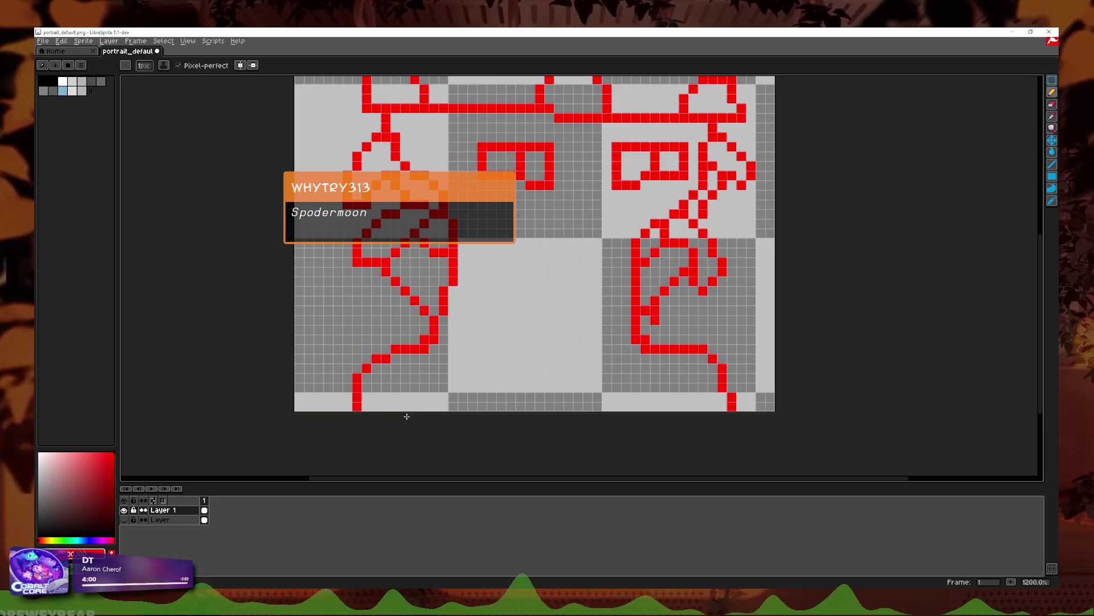
pyautogui.hotkey('ctrl', 'z')
pyautogui.hscroll(1, 529, 361)
pyautogui.scroll(1, 529, 361)
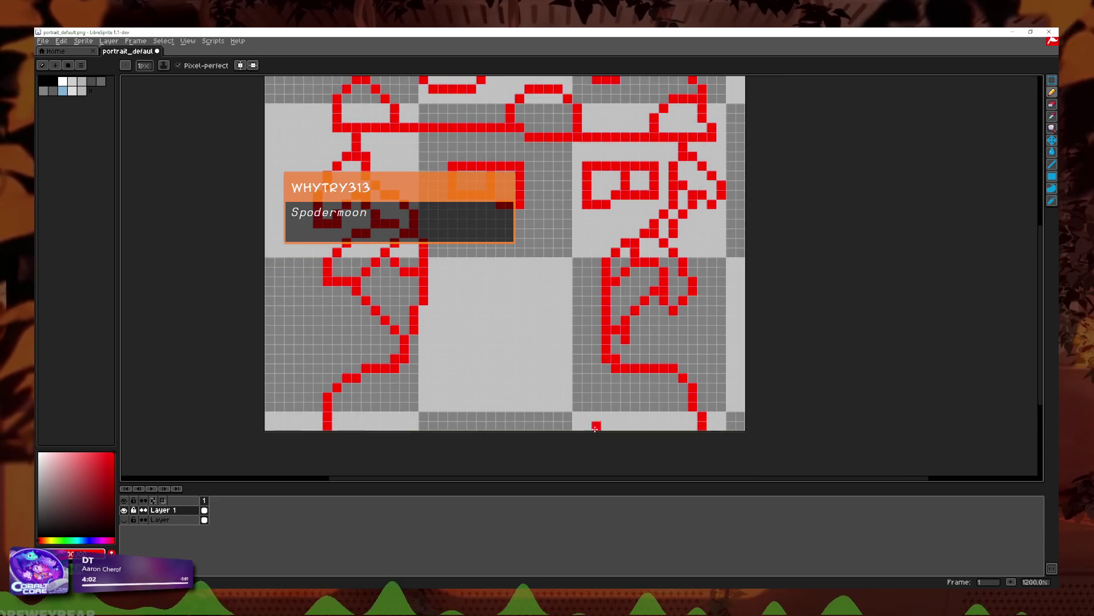
pyautogui.moveTo(342, 410); pyautogui.dragTo(280, 325)
pyautogui.hotkey('ctrl', 'z')
pyautogui.moveTo(356, 428)
pyautogui.mouseDown()
pyautogui.moveTo(318, 377)
pyautogui.moveTo(356, 339)
pyautogui.moveTo(423, 446)
pyautogui.mouseUp()
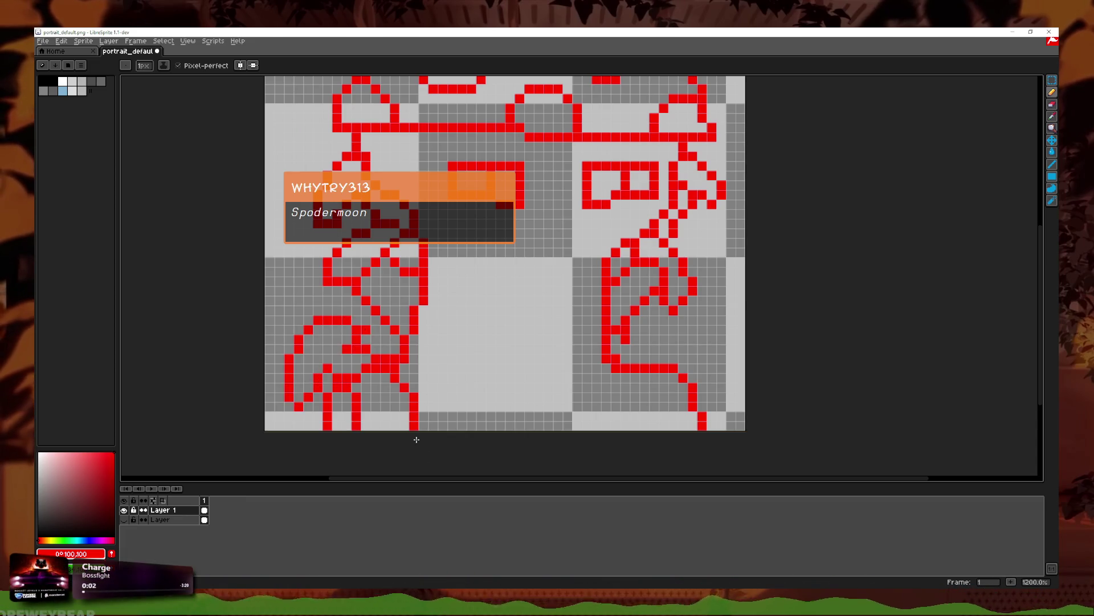
pyautogui.hotkey('ctrl', 'z')
pyautogui.moveTo(375, 415)
pyautogui.mouseDown()
pyautogui.moveTo(365, 385)
pyautogui.moveTo(302, 338)
pyautogui.moveTo(347, 336)
pyautogui.mouseUp()
pyautogui.hotkey('ctrl', 'z')
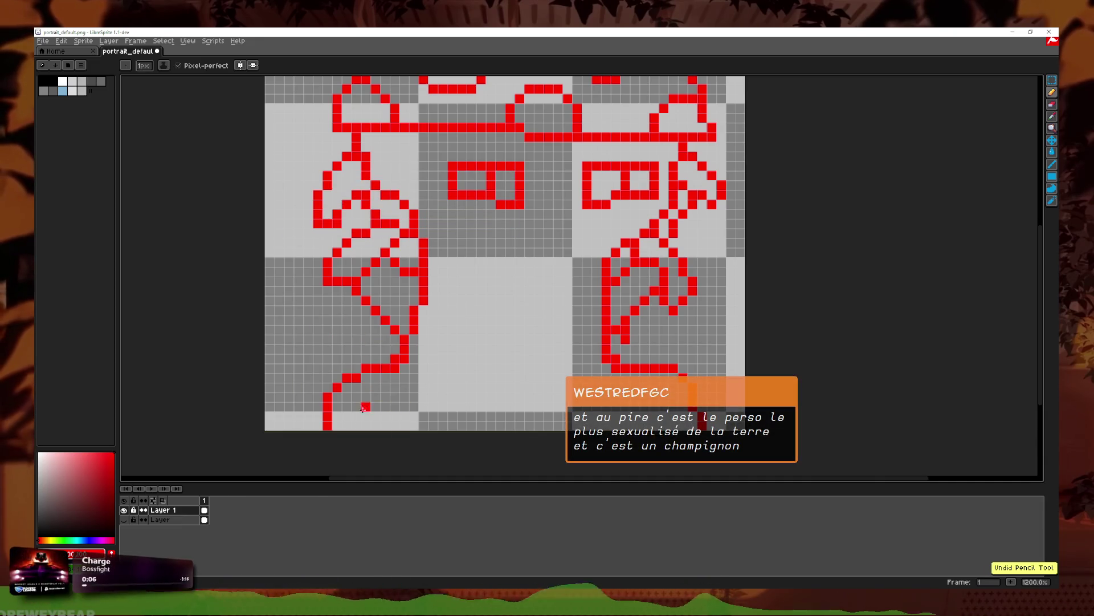
pyautogui.moveTo(364, 409)
pyautogui.mouseDown()
pyautogui.moveTo(344, 359)
pyautogui.moveTo(302, 388)
pyautogui.moveTo(342, 321)
pyautogui.moveTo(383, 390)
pyautogui.moveTo(398, 388)
pyautogui.moveTo(365, 352)
pyautogui.moveTo(384, 314)
pyautogui.mouseUp()
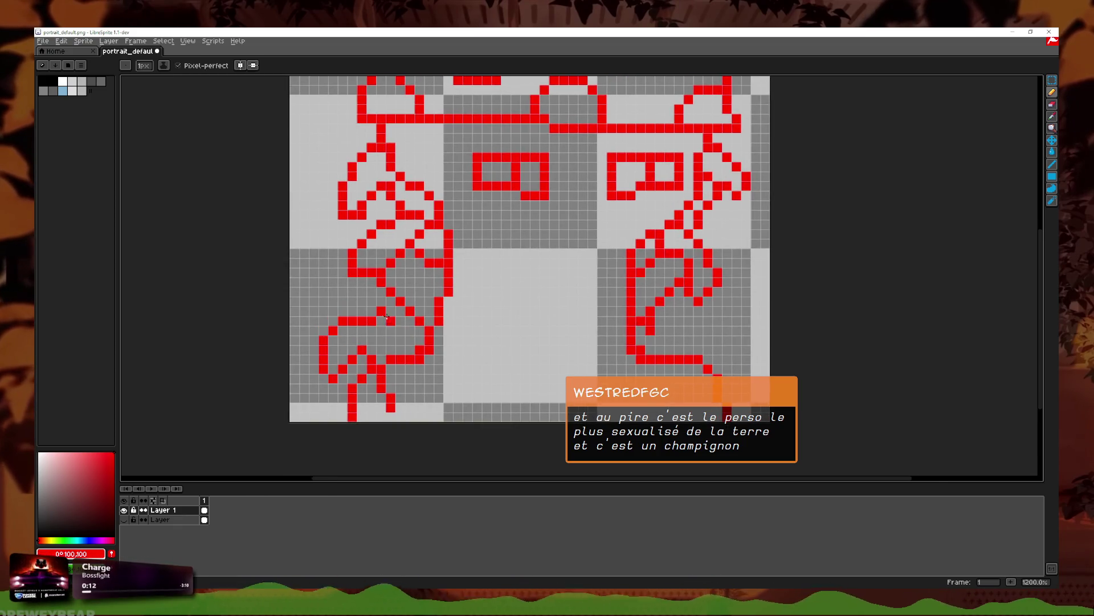
pyautogui.hotkey('ctrl', 'z')
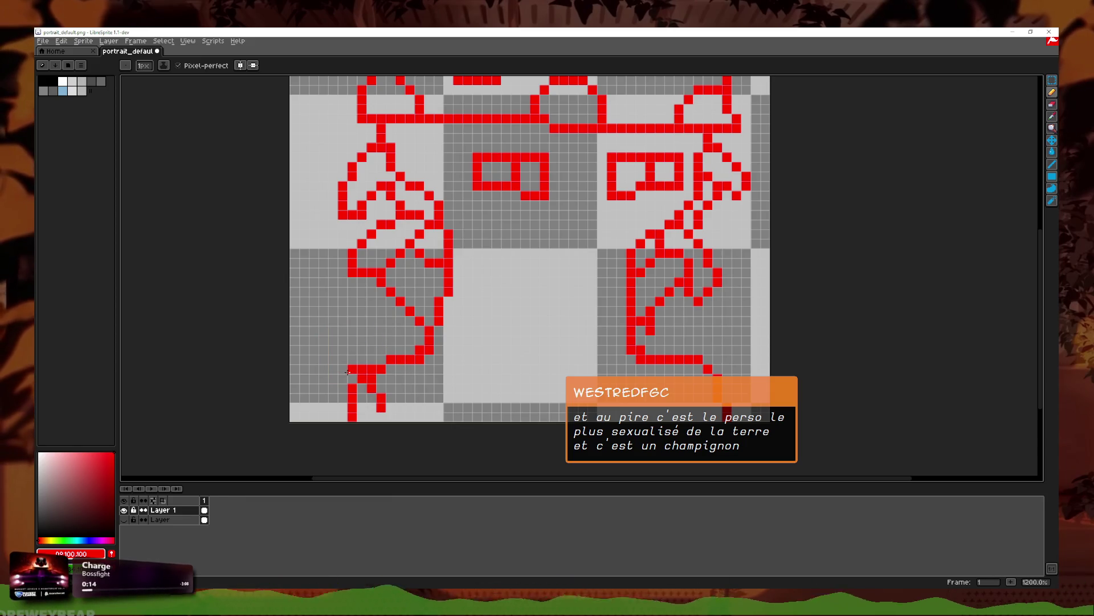
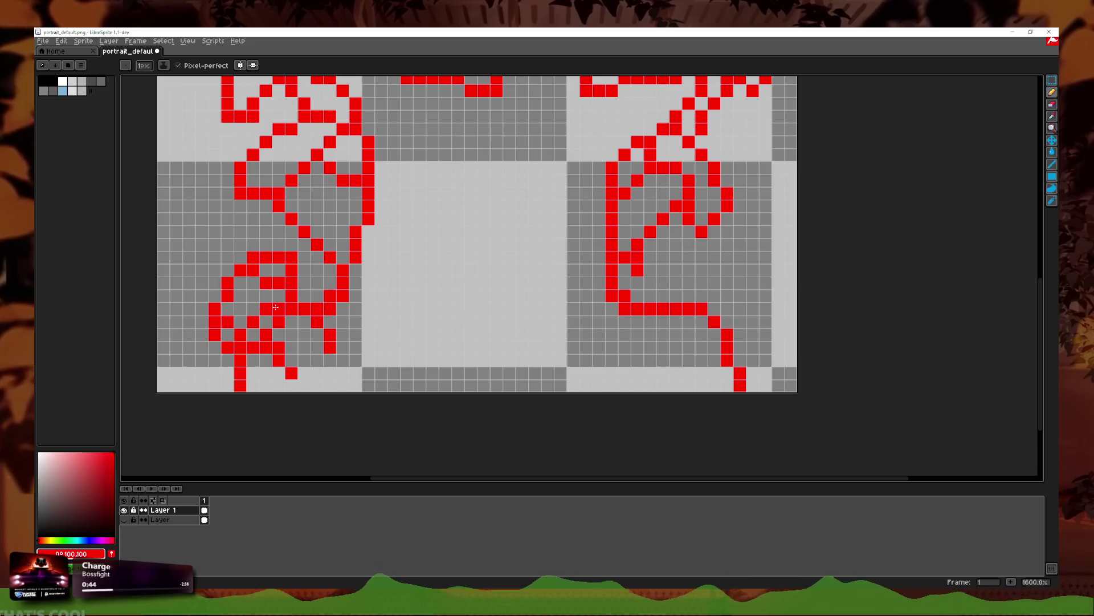
# Step: Erase the stray red pixels at the left figure's base and add two red pixels there
pyautogui.scroll(-4, 399, 310)
pyautogui.scroll(3, 373, 316)
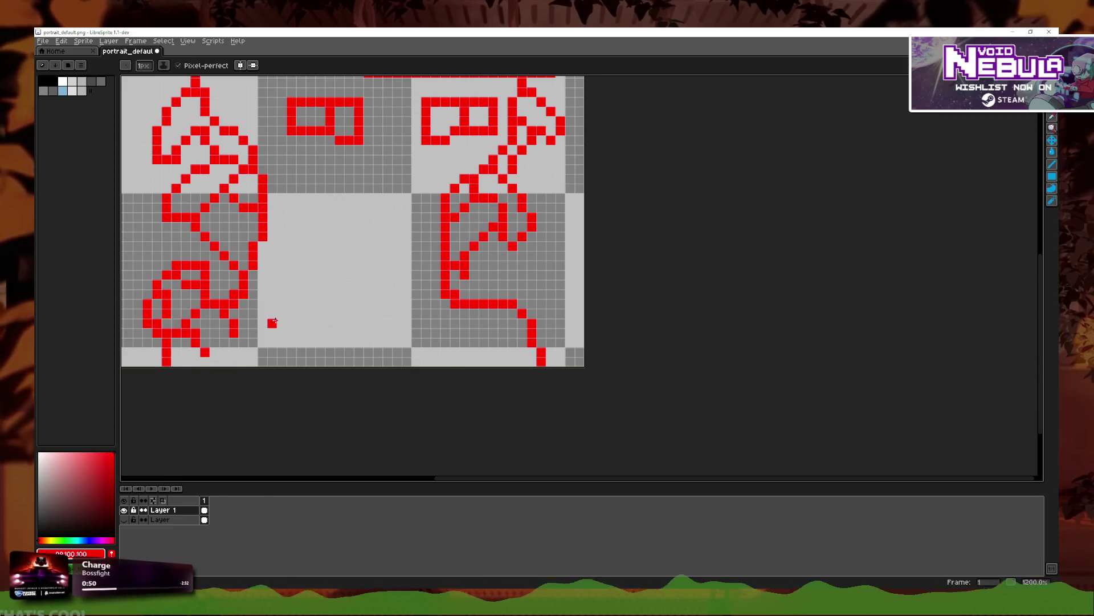
pyautogui.scroll(-3, 267, 320)
pyautogui.hotkey('ctrl', 'z')
pyautogui.scroll(3, 369, 313)
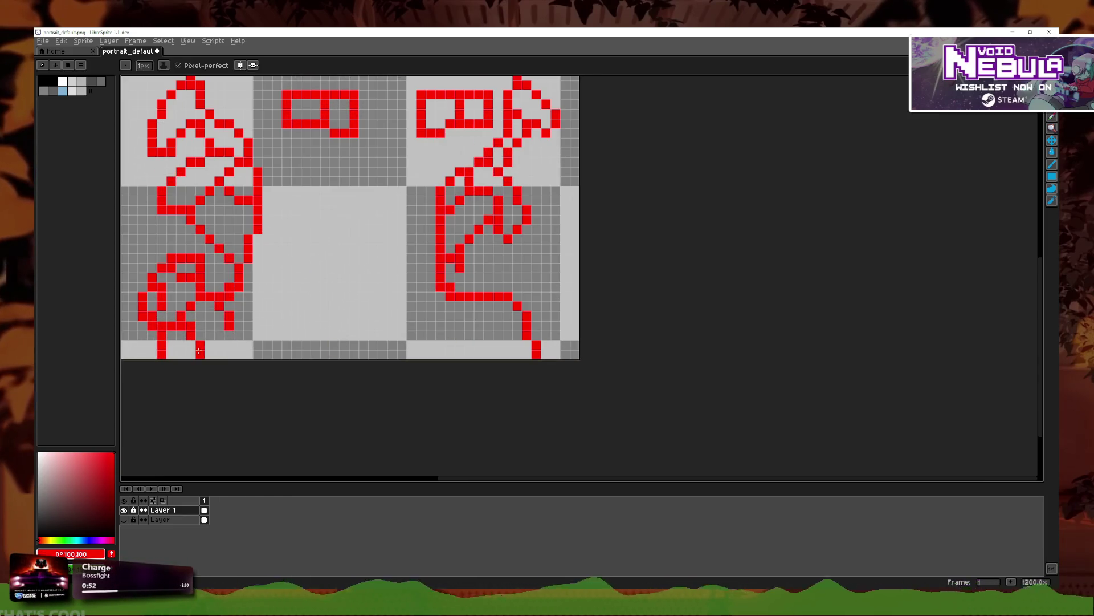
pyautogui.press('e')
pyautogui.moveTo(210, 339); pyautogui.dragTo(211, 355)
pyautogui.press('b')
pyautogui.click(220, 334)
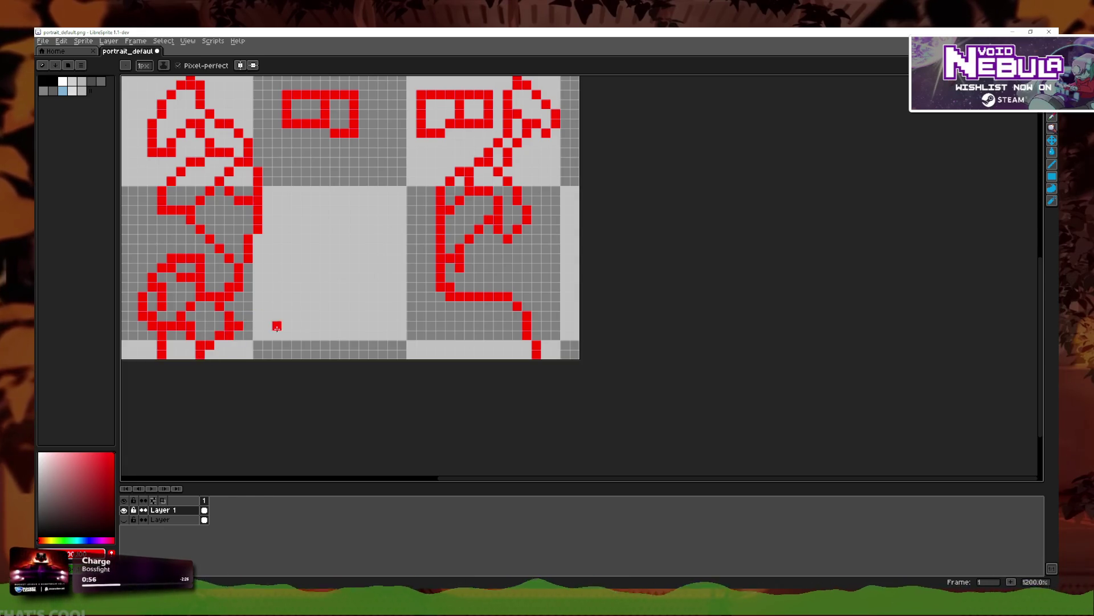
pyautogui.click(238, 354)
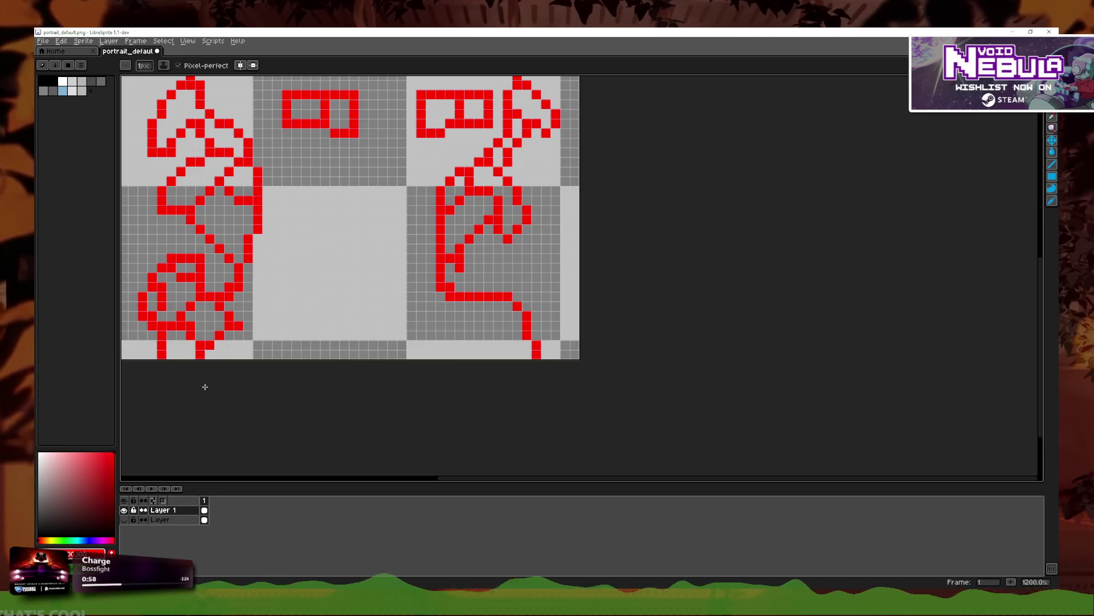
pyautogui.scroll(1, 565, 342)
pyautogui.scroll(-1, 399, 285)
# Step: Try hooked red strokes at the right figure's lower edge, undoing each attempt
pyautogui.moveTo(562, 362)
pyautogui.mouseDown()
pyautogui.moveTo(561, 398)
pyautogui.moveTo(607, 335)
pyautogui.mouseUp()
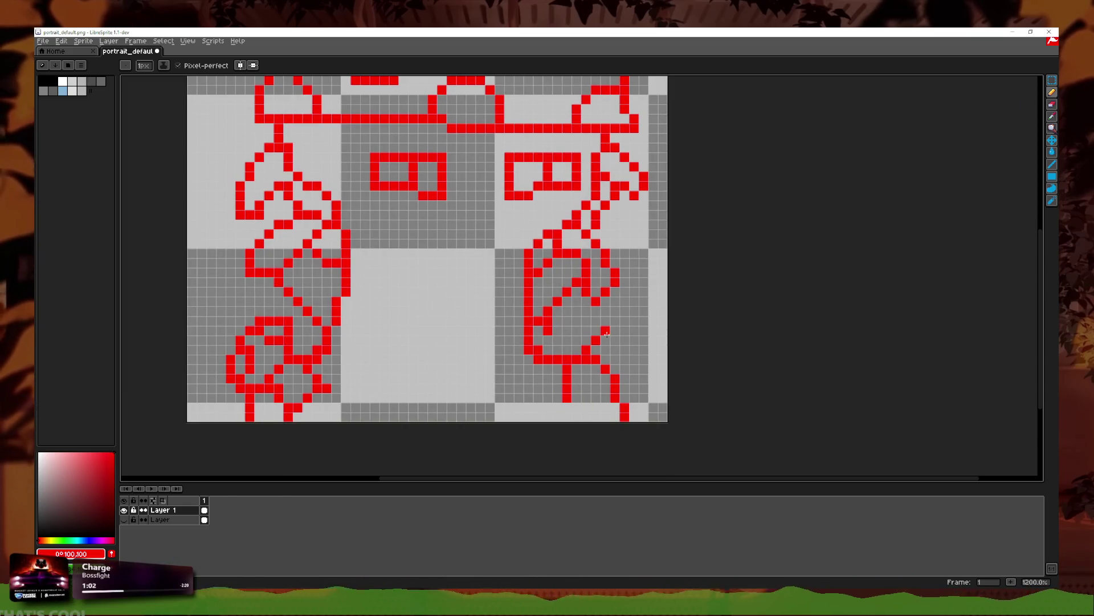
pyautogui.hotkey('ctrl', 'z')
pyautogui.moveTo(577, 405)
pyautogui.mouseDown()
pyautogui.moveTo(625, 350)
pyautogui.moveTo(646, 348)
pyautogui.moveTo(630, 368)
pyautogui.mouseUp()
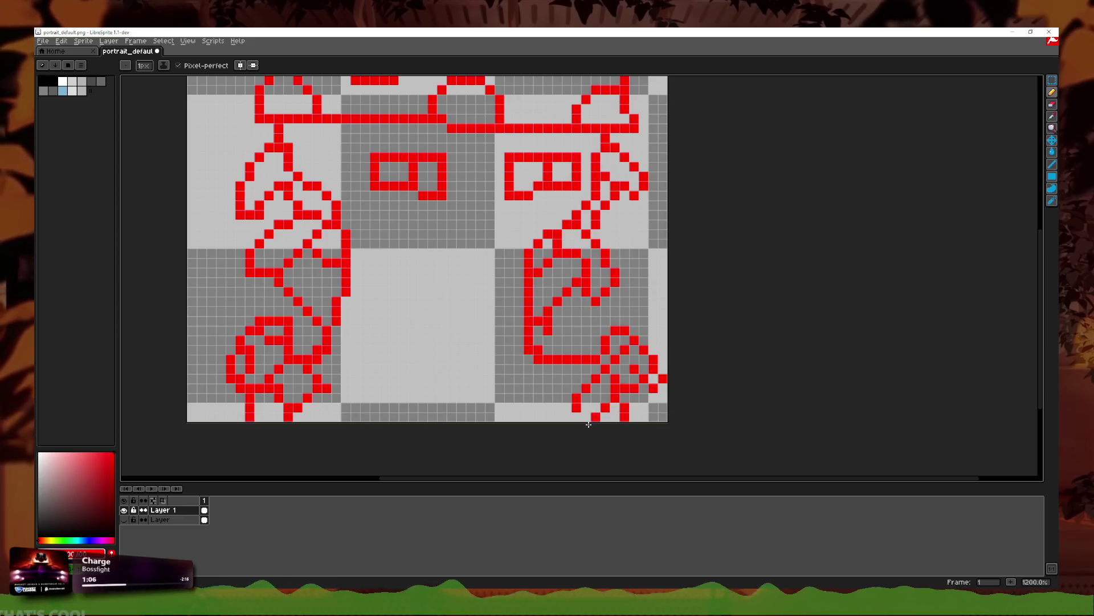
pyautogui.hotkey('ctrl', 'z')
pyautogui.hotkey('ctrl', 'z')
pyautogui.click(576, 389)
pyautogui.moveTo(575, 389)
pyautogui.mouseDown()
pyautogui.moveTo(618, 341)
pyautogui.moveTo(644, 364)
pyautogui.moveTo(578, 396)
pyautogui.moveTo(594, 354)
pyautogui.moveTo(647, 365)
pyautogui.moveTo(632, 373)
pyautogui.moveTo(627, 322)
pyautogui.moveTo(644, 387)
pyautogui.moveTo(631, 375)
pyautogui.mouseUp()
pyautogui.hotkey('ctrl', 'z')
pyautogui.press('v')
pyautogui.press('b')
# Step: Draw a red arc over the right figure's lower right, retrying with undo until it fits
pyautogui.hotkey('ctrl', 'z')
pyautogui.hotkey('ctrl', 'z')
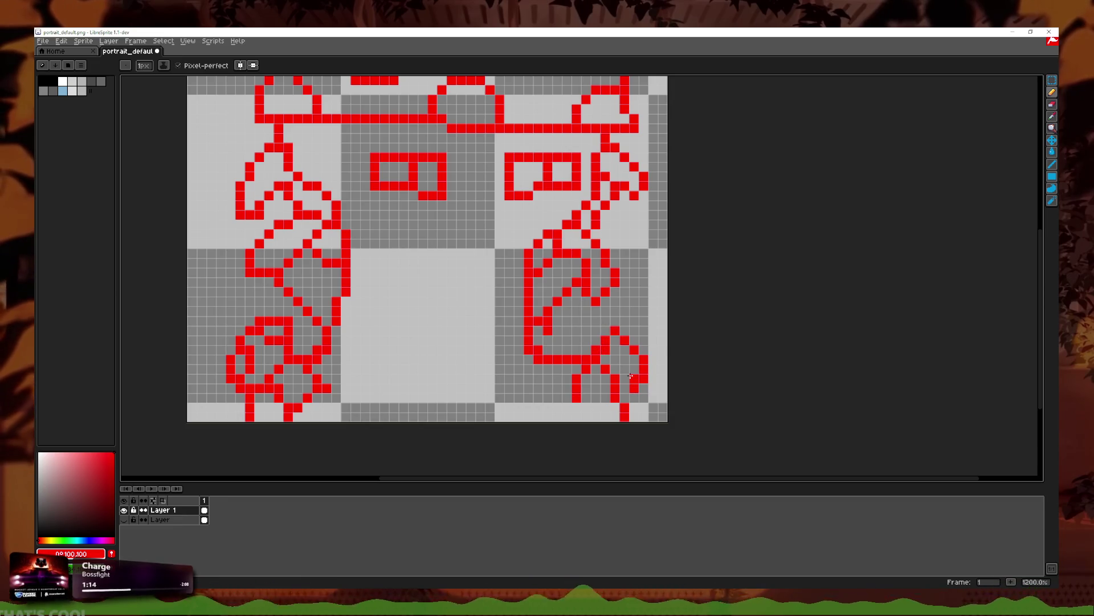
pyautogui.hotkey('ctrl', 'z')
pyautogui.moveTo(604, 321); pyautogui.dragTo(650, 376)
pyautogui.hotkey('ctrl', 'z')
pyautogui.moveTo(606, 321); pyautogui.dragTo(650, 373)
pyautogui.hotkey('ctrl', 'z')
pyautogui.moveTo(598, 351)
pyautogui.mouseDown()
pyautogui.moveTo(649, 357)
pyautogui.moveTo(634, 330)
pyautogui.moveTo(644, 379)
pyautogui.moveTo(628, 371)
pyautogui.mouseUp()
pyautogui.hotkey('ctrl', 'z')
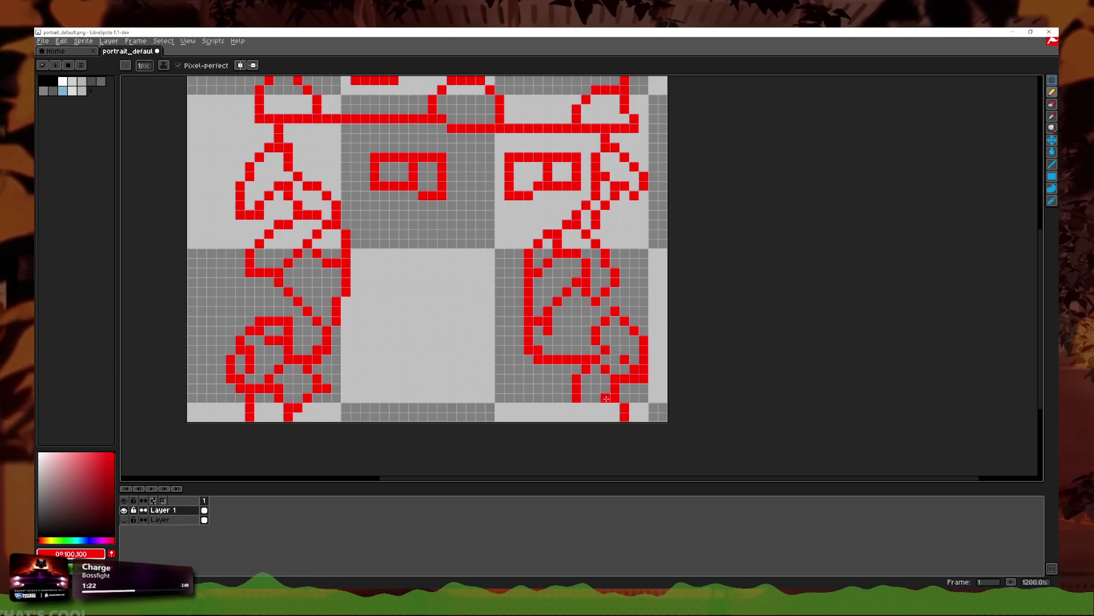
pyautogui.scroll(-2, 604, 407)
pyautogui.scroll(3, 604, 352)
pyautogui.hotkey('ctrl', 'z')
pyautogui.hotkey('ctrl', 'z')
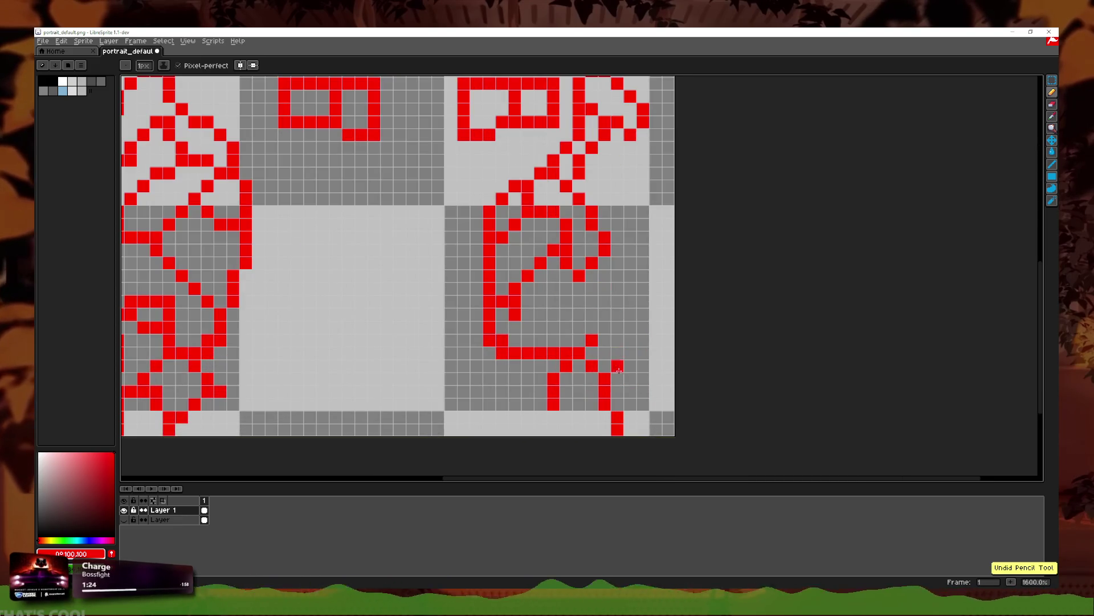
pyautogui.moveTo(587, 325)
pyautogui.mouseDown()
pyautogui.moveTo(656, 342)
pyautogui.moveTo(627, 371)
pyautogui.moveTo(610, 302)
pyautogui.moveTo(639, 371)
pyautogui.moveTo(605, 385)
pyautogui.moveTo(580, 423)
pyautogui.moveTo(557, 419)
pyautogui.mouseUp()
pyautogui.hotkey('ctrl', 'z')
pyautogui.scroll(-1, 578, 420)
pyautogui.scroll(1, 578, 420)
# Step: Shift one red pixel a row lower and erase red pixels from the small shape
pyautogui.scroll(-1, 507, 394)
pyautogui.scroll(1, 524, 402)
pyautogui.click(558, 422)
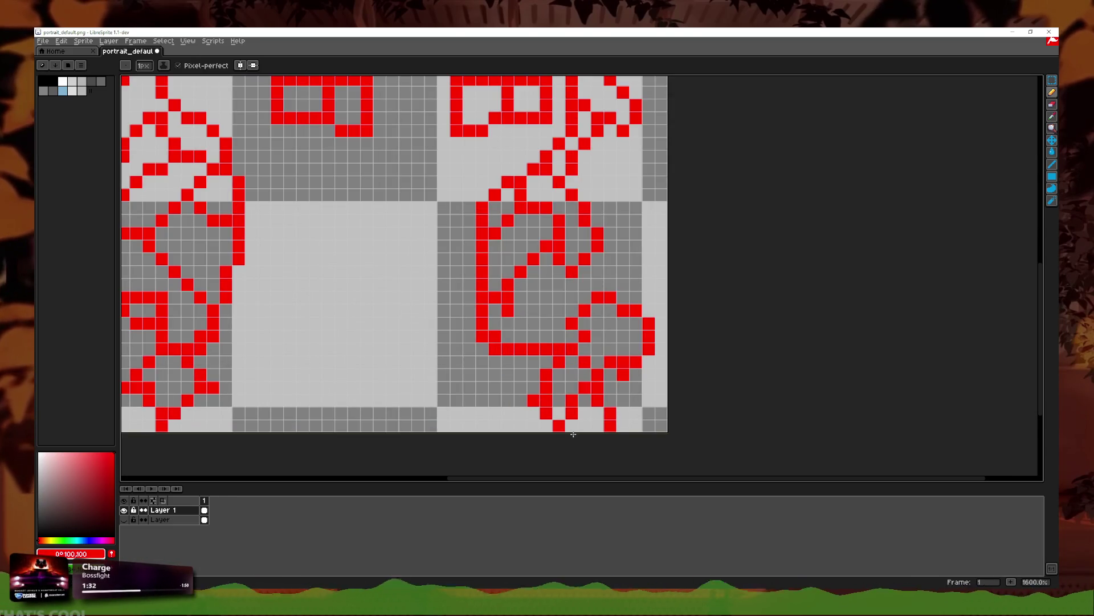
pyautogui.scroll(-3, 572, 435)
pyautogui.scroll(4, 607, 418)
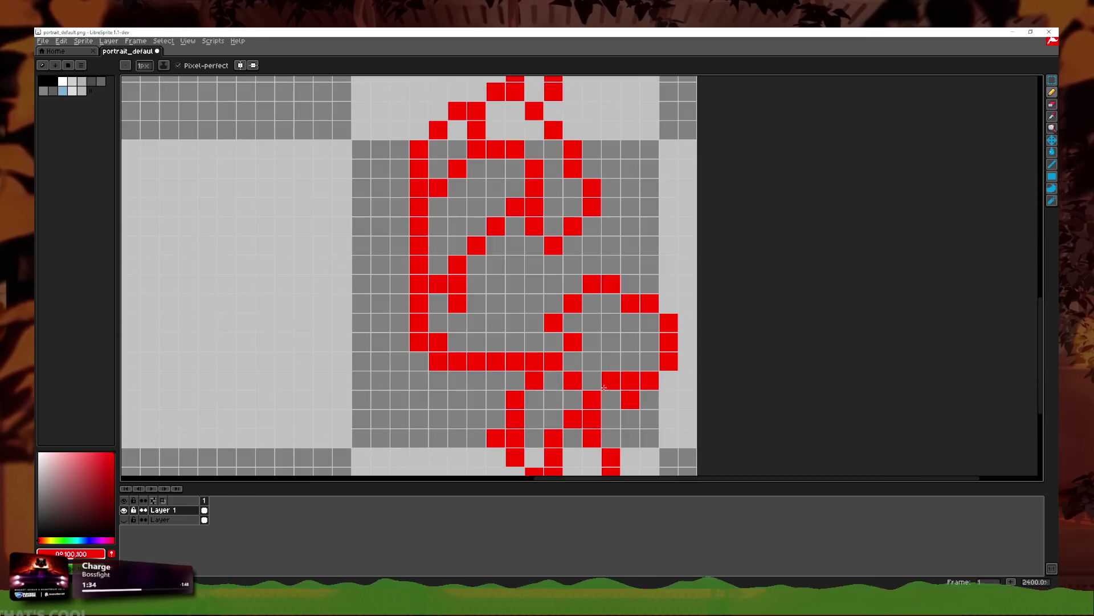
pyautogui.click(1052, 105)
pyautogui.click(553, 323)
pyautogui.moveTo(649, 303); pyautogui.dragTo(630, 303)
# Step: Add red pixels at the small shape's top, right, left and centre, undoing one misplaced pixel
pyautogui.press('b')
pyautogui.click(630, 283)
pyautogui.click(669, 303)
pyautogui.click(630, 361)
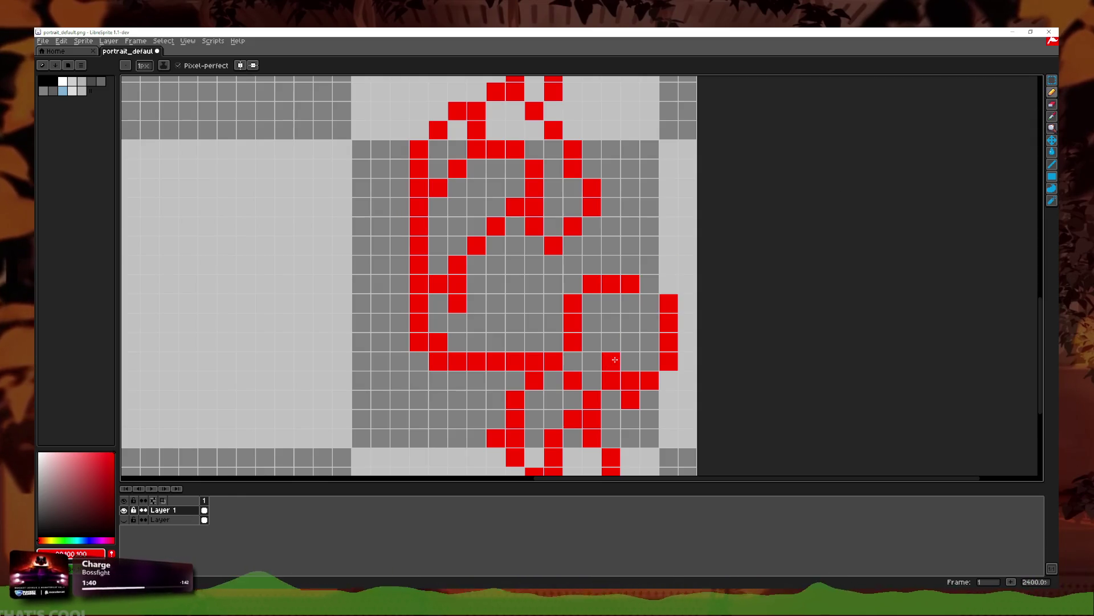
pyautogui.click(649, 342)
pyautogui.click(611, 303)
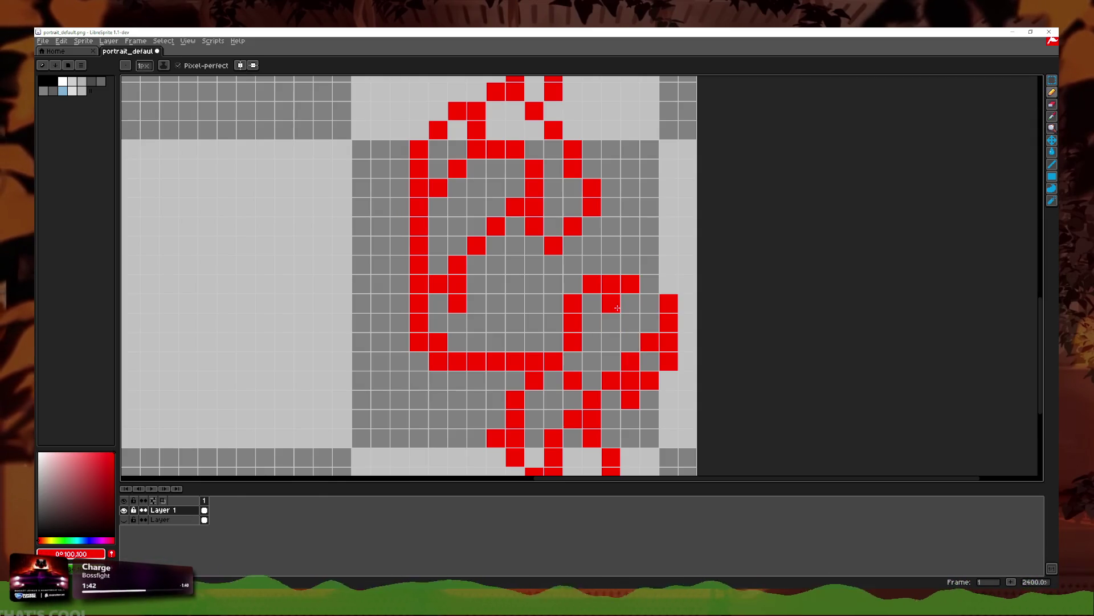
pyautogui.click(669, 284)
pyautogui.hotkey('ctrl', 'z')
pyautogui.click(649, 284)
pyautogui.click(593, 323)
pyautogui.click(630, 323)
# Step: Try a red stroke across the lower middle twice, undoing both attempts
pyautogui.scroll(-5, 679, 348)
pyautogui.scroll(-1, 680, 347)
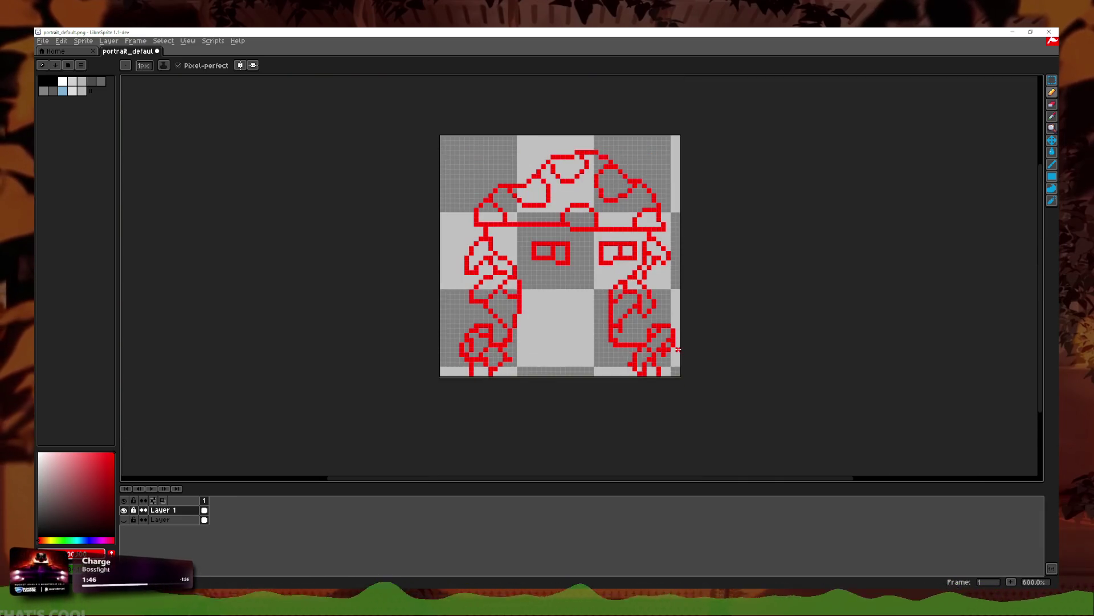
pyautogui.scroll(5, 679, 347)
pyautogui.click(1053, 104)
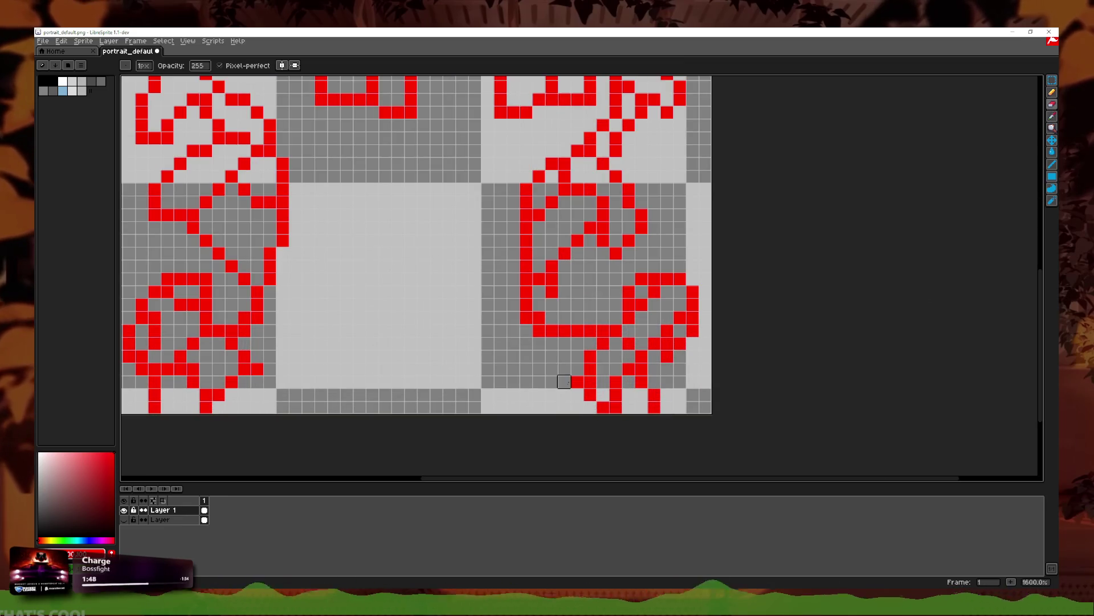
pyautogui.scroll(-1, 520, 354)
pyautogui.scroll(1, 321, 375)
pyautogui.scroll(-4, 447, 361)
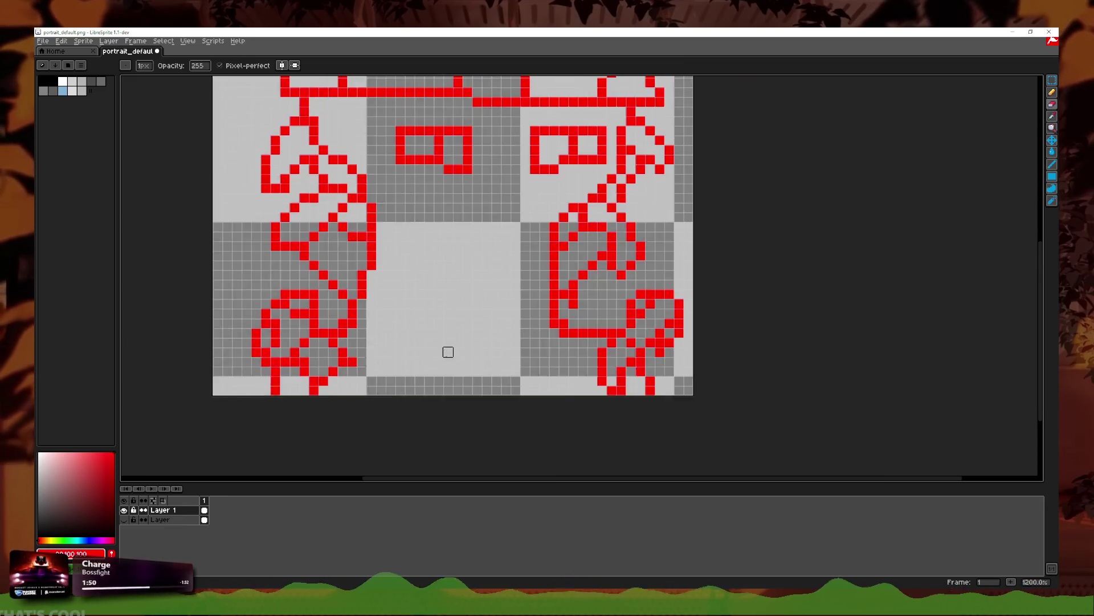
pyautogui.scroll(1, 470, 339)
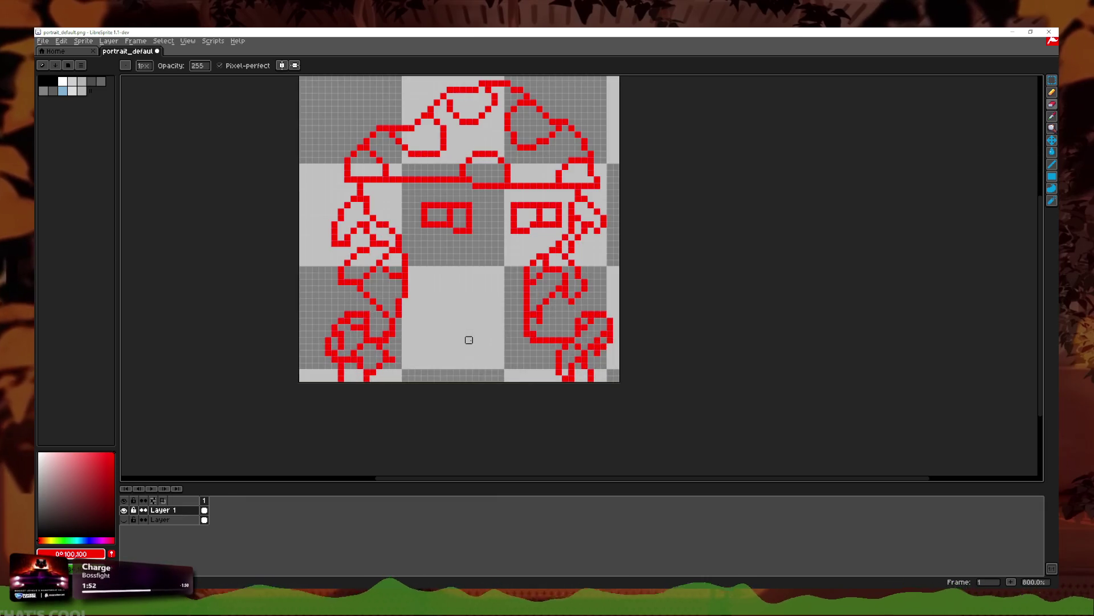
pyautogui.click(1053, 103)
pyautogui.scroll(1, 408, 409)
pyautogui.moveTo(378, 382)
pyautogui.mouseDown()
pyautogui.moveTo(396, 336)
pyautogui.moveTo(524, 368)
pyautogui.mouseUp()
pyautogui.hotkey('ctrl', 'z')
pyautogui.moveTo(387, 383)
pyautogui.mouseDown()
pyautogui.moveTo(396, 309)
pyautogui.moveTo(513, 287)
pyautogui.moveTo(541, 365)
pyautogui.mouseUp()
pyautogui.scroll(-2, 547, 297)
pyautogui.scroll(2, 547, 293)
pyautogui.hotkey('ctrl', 'z')
pyautogui.scroll(-1, 549, 290)
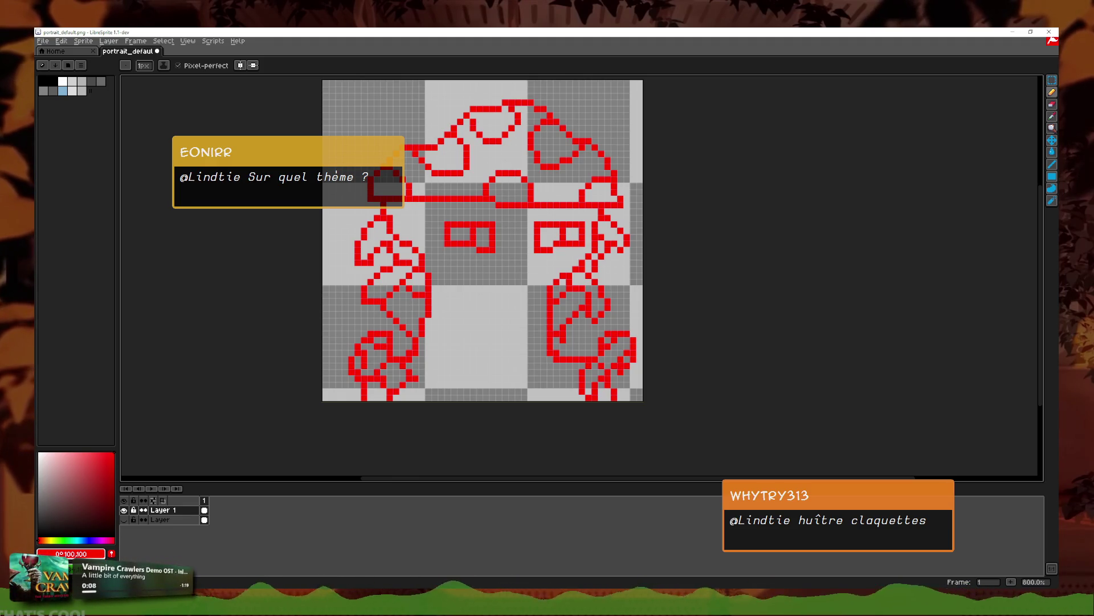
pyautogui.scroll(-1, 457, 354)
# Step: Sketch the mushroom cap outline in the lower middle and erase stray outline pixels
pyautogui.scroll(2, 599, 344)
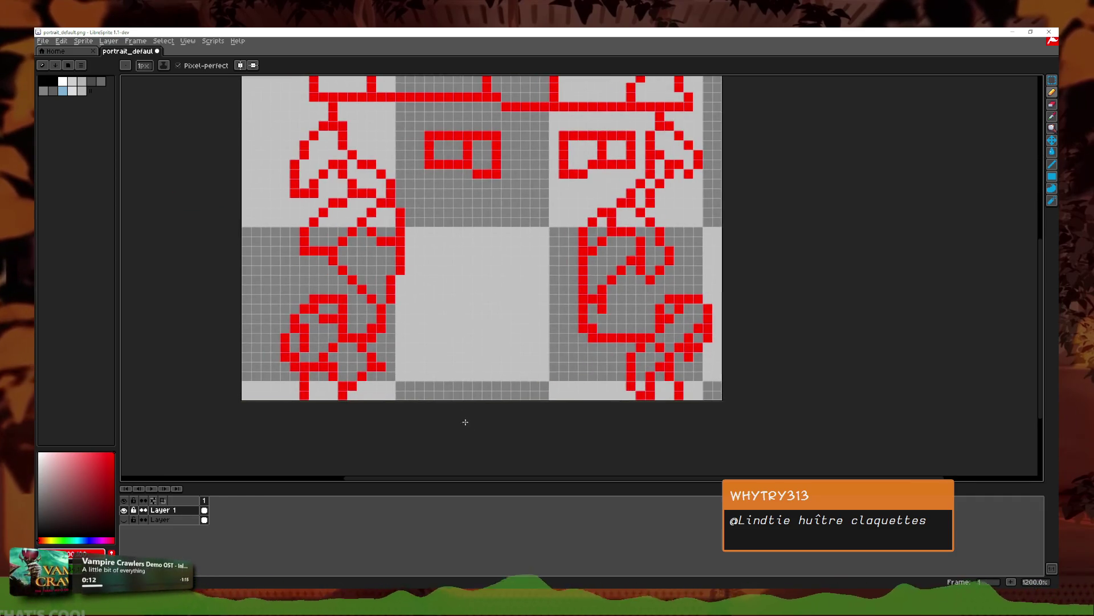
pyautogui.moveTo(449, 397)
pyautogui.mouseDown()
pyautogui.moveTo(450, 354)
pyautogui.moveTo(419, 339)
pyautogui.moveTo(550, 334)
pyautogui.moveTo(549, 443)
pyautogui.mouseUp()
pyautogui.scroll(-1, 536, 371)
pyautogui.scroll(2, 513, 364)
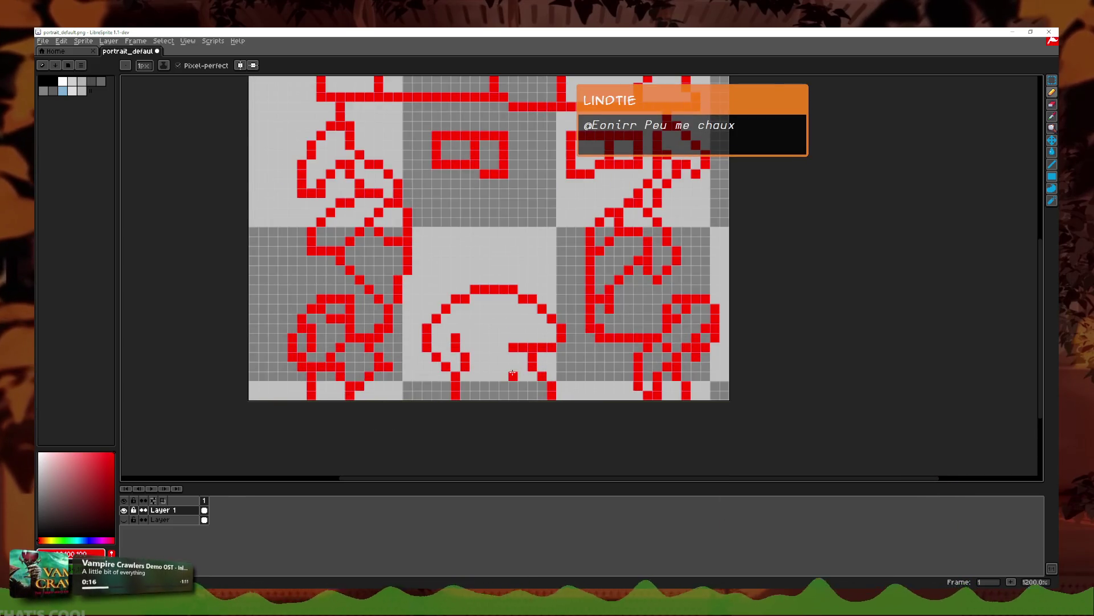
pyautogui.click(462, 364)
pyautogui.moveTo(459, 368); pyautogui.dragTo(495, 345)
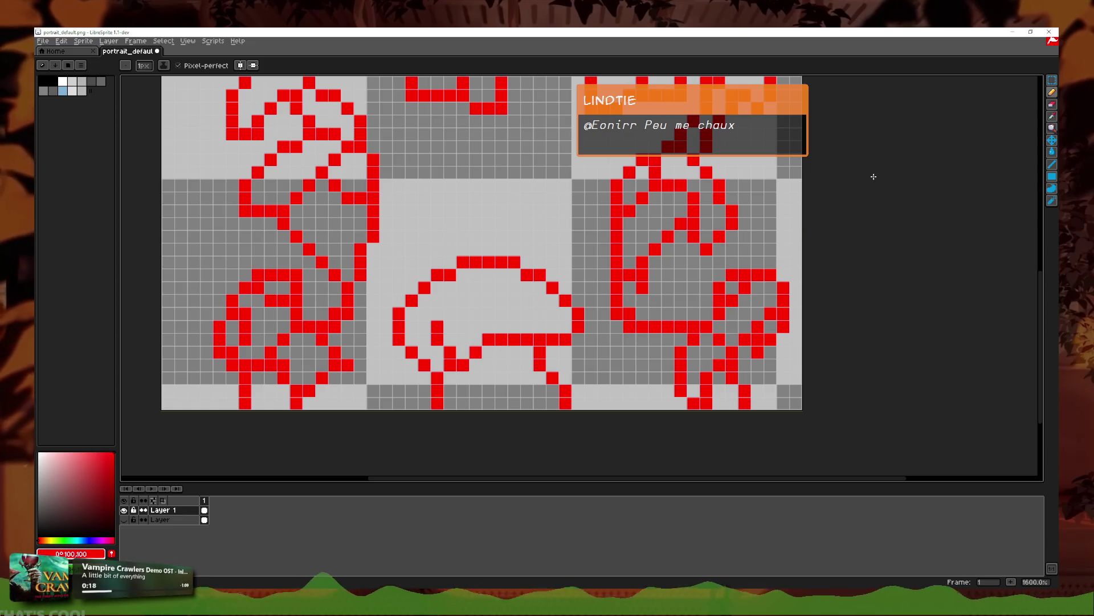
pyautogui.press('e')
pyautogui.moveTo(436, 352); pyautogui.dragTo(438, 325)
# Step: Draw the mushroom's right stem edge and fill pixels along the cap's underside
pyautogui.scroll(-1, 498, 325)
pyautogui.scroll(1, 524, 342)
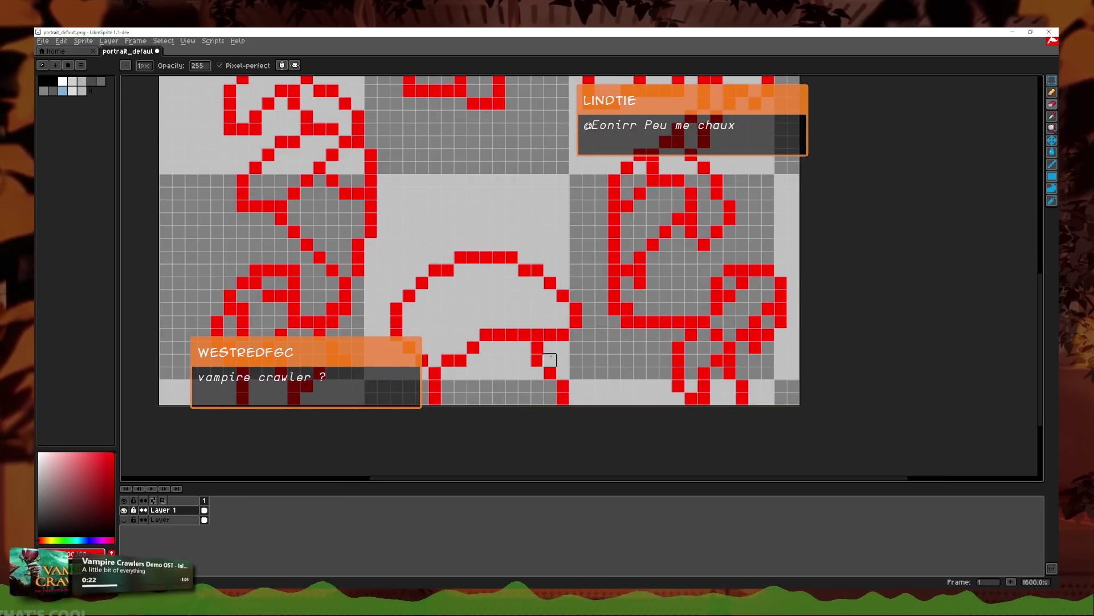
pyautogui.scroll(2, 428, 401)
pyautogui.press('b')
pyautogui.click(460, 381)
pyautogui.hotkey('ctrl', 'z')
pyautogui.moveTo(496, 357); pyautogui.dragTo(495, 395)
pyautogui.press('e')
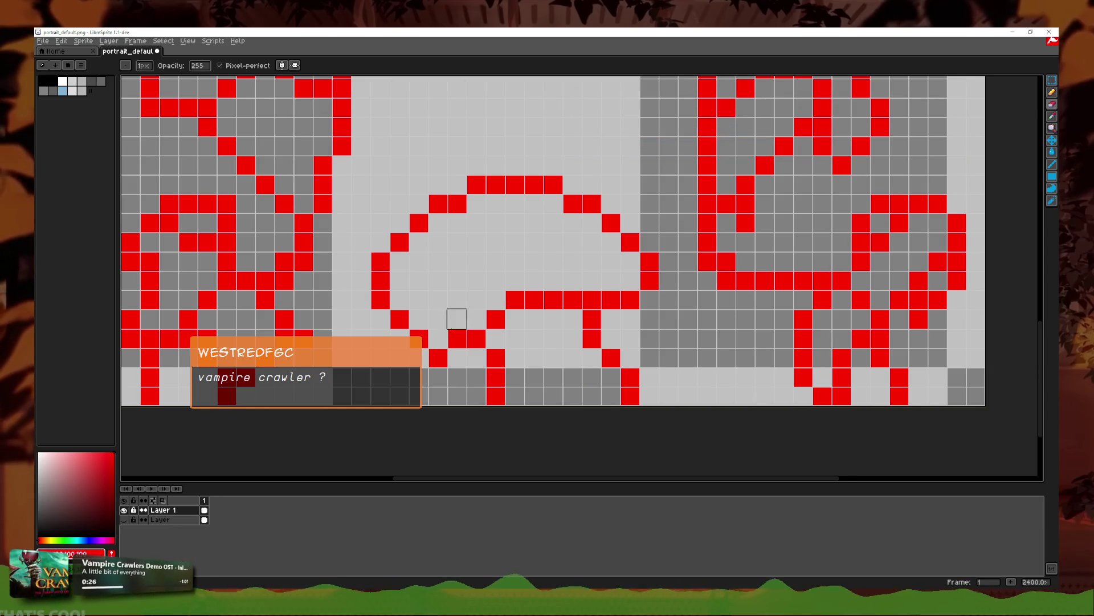
pyautogui.click(438, 358)
pyautogui.press('b')
pyautogui.moveTo(438, 339); pyautogui.dragTo(496, 339)
pyautogui.scroll(-1, 504, 329)
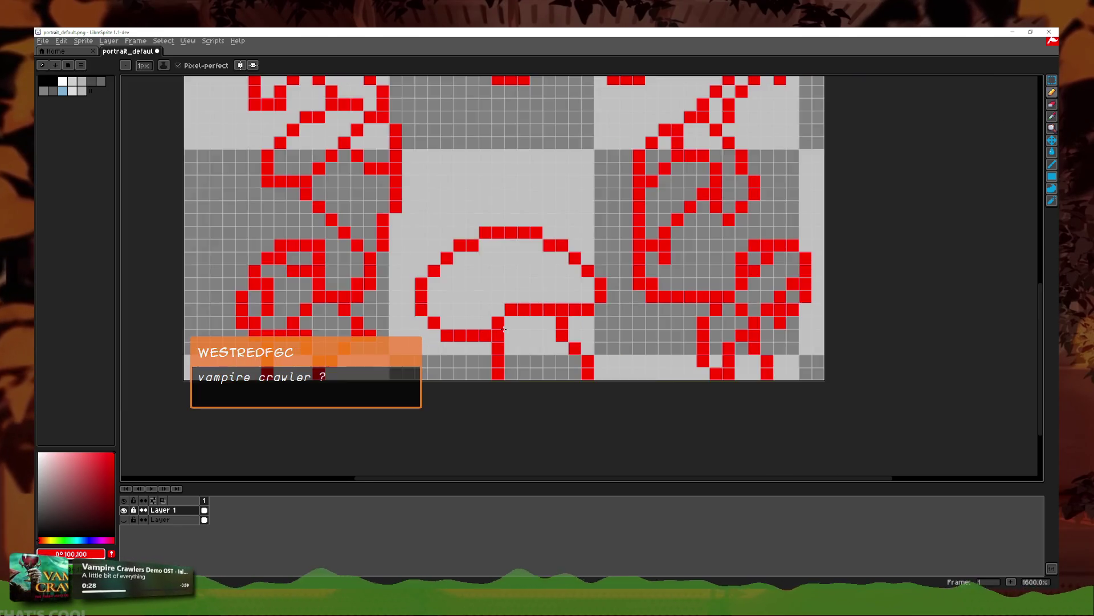
pyautogui.scroll(1, 504, 329)
# Step: Add red spots inside the mushroom cap and pixels at its lower left
pyautogui.click(431, 265)
pyautogui.click(450, 266)
pyautogui.moveTo(469, 246)
pyautogui.mouseDown()
pyautogui.moveTo(489, 234)
pyautogui.moveTo(485, 215)
pyautogui.mouseUp()
pyautogui.moveTo(546, 284)
pyautogui.mouseDown()
pyautogui.moveTo(604, 265)
pyautogui.moveTo(623, 284)
pyautogui.mouseUp()
pyautogui.moveTo(432, 306)
pyautogui.mouseDown()
pyautogui.moveTo(450, 304)
pyautogui.moveTo(469, 323)
pyautogui.mouseUp()
pyautogui.moveTo(527, 207); pyautogui.dragTo(546, 207)
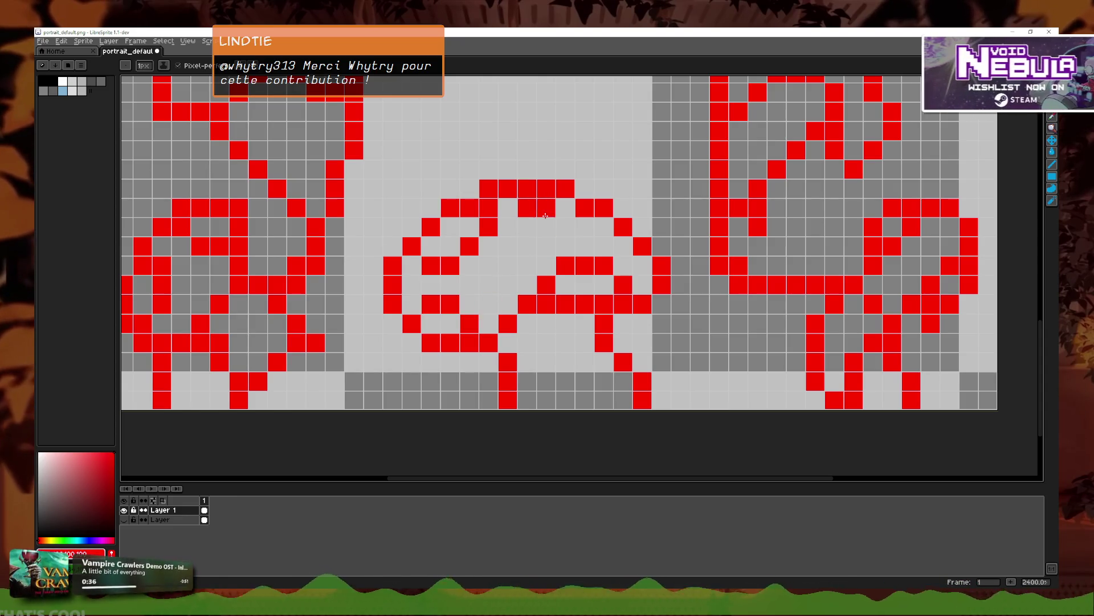
pyautogui.hotkey('ctrl', 'z')
pyautogui.hotkey('ctrl', 'z')
pyautogui.hotkey('ctrl', 'y')
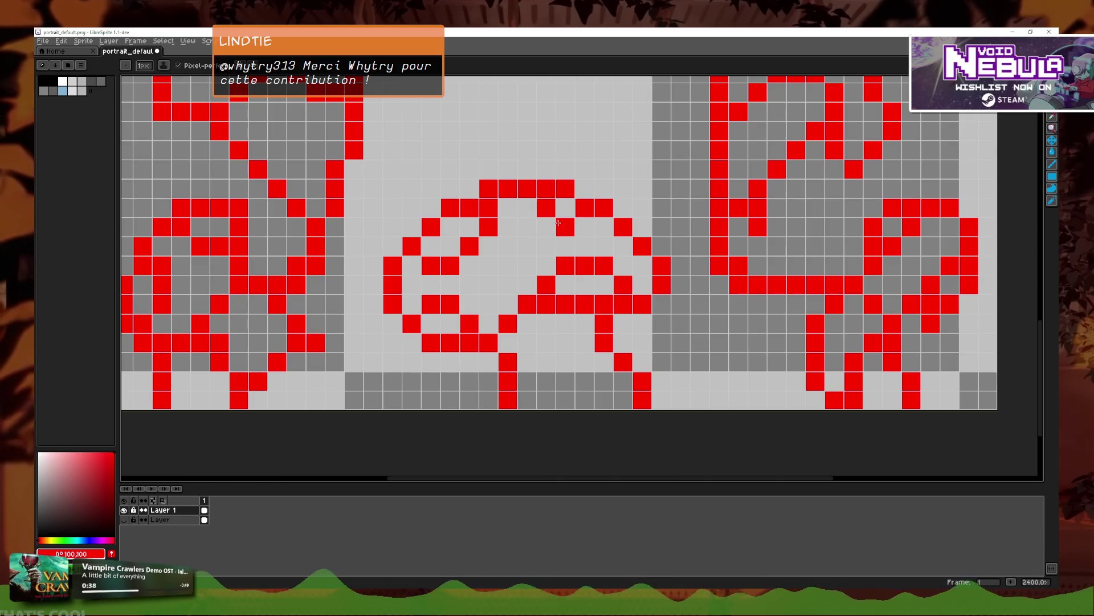
pyautogui.click(527, 208)
pyautogui.moveTo(546, 227); pyautogui.dragTo(564, 227)
pyautogui.scroll(-6, 588, 212)
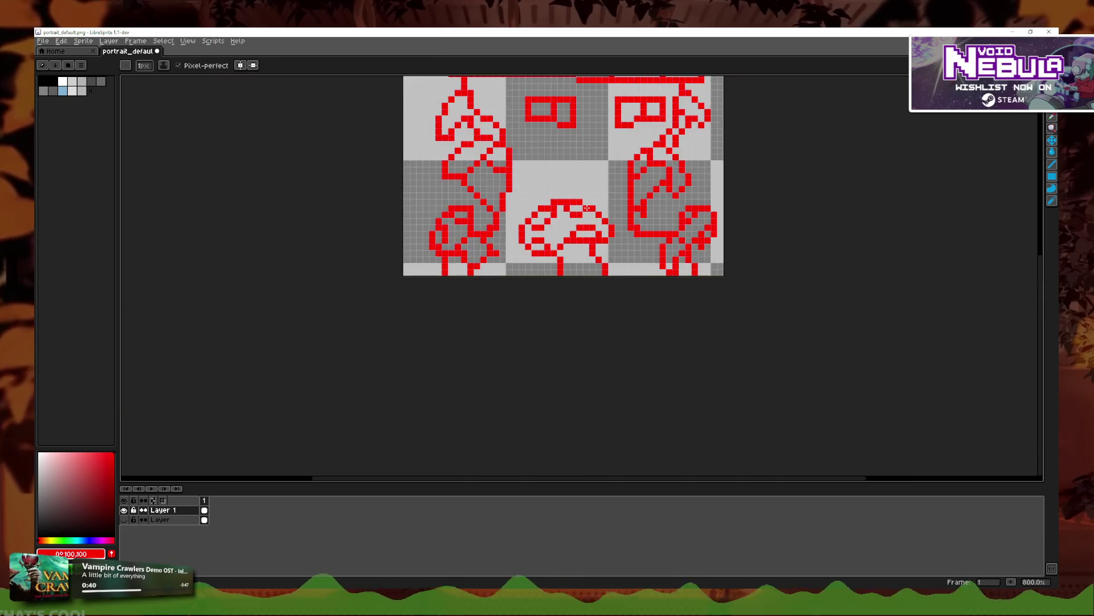
# Step: Draw a small red arc along the bottom edge below the mushroom, then undo it
pyautogui.scroll(3, 621, 222)
pyautogui.scroll(-2, 570, 257)
pyautogui.scroll(5, 516, 290)
pyautogui.moveTo(507, 280); pyautogui.dragTo(561, 281)
pyautogui.hotkey('ctrl', 'z')
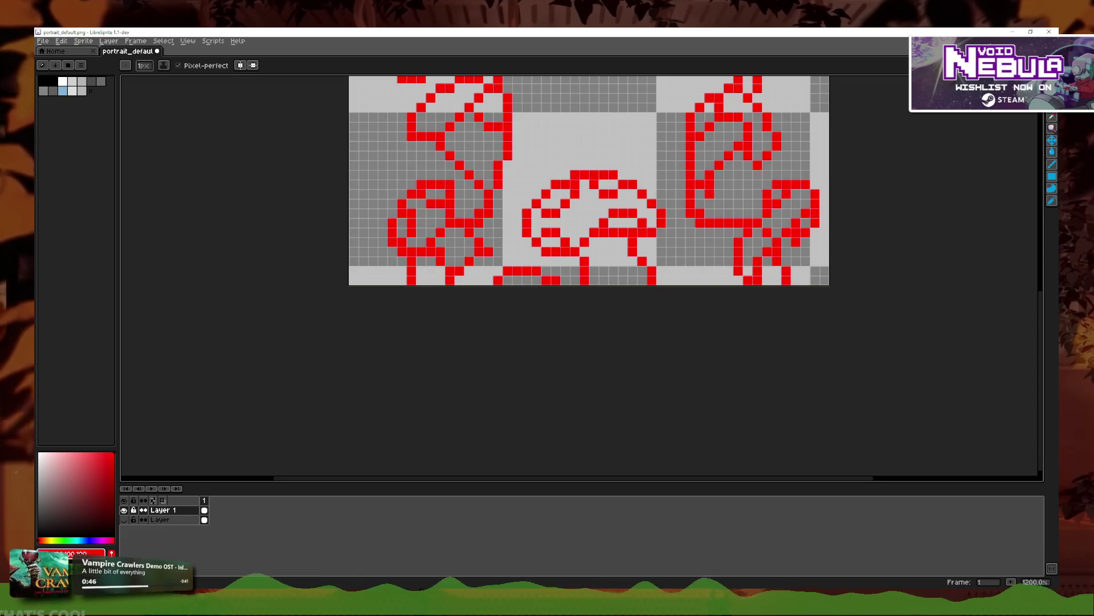
pyautogui.scroll(1, 547, 261)
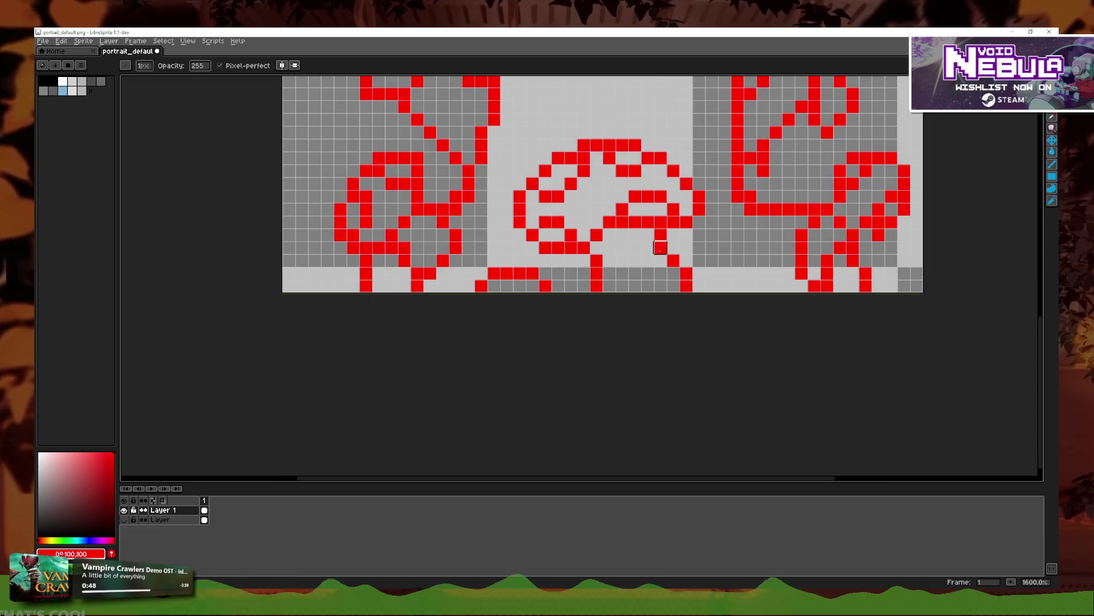
# Step: Draw a straight red ground line along the bottom row near the right figure, then undo it
pyautogui.press('v')
pyautogui.moveTo(712, 285); pyautogui.dragTo(794, 289)
pyautogui.press('b')
pyautogui.hotkey('ctrl', 'z')
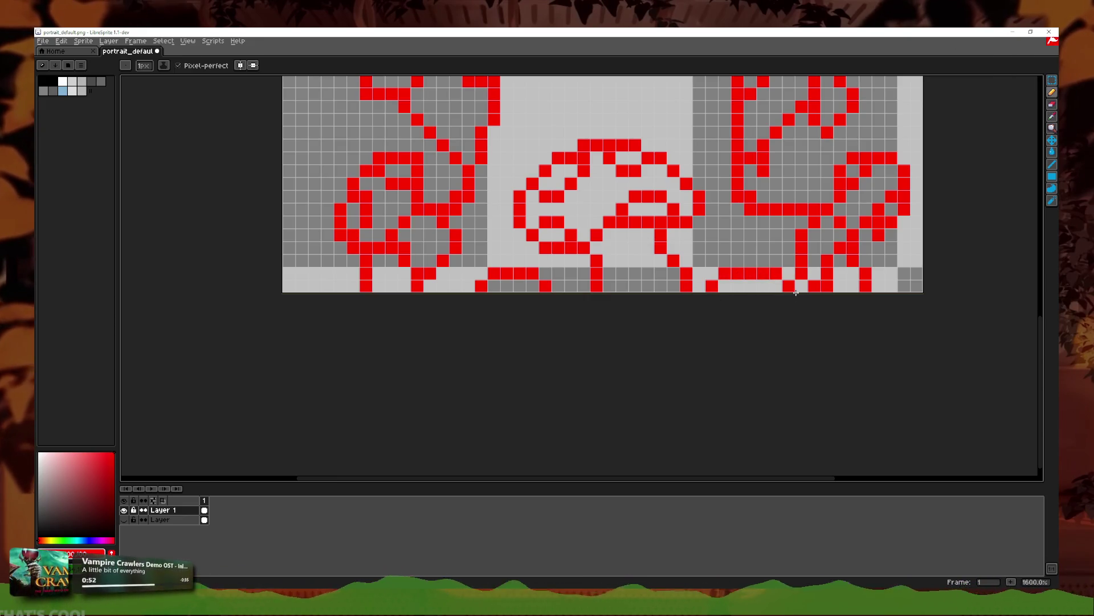
pyautogui.scroll(-1, 893, 217)
pyautogui.scroll(2, 758, 273)
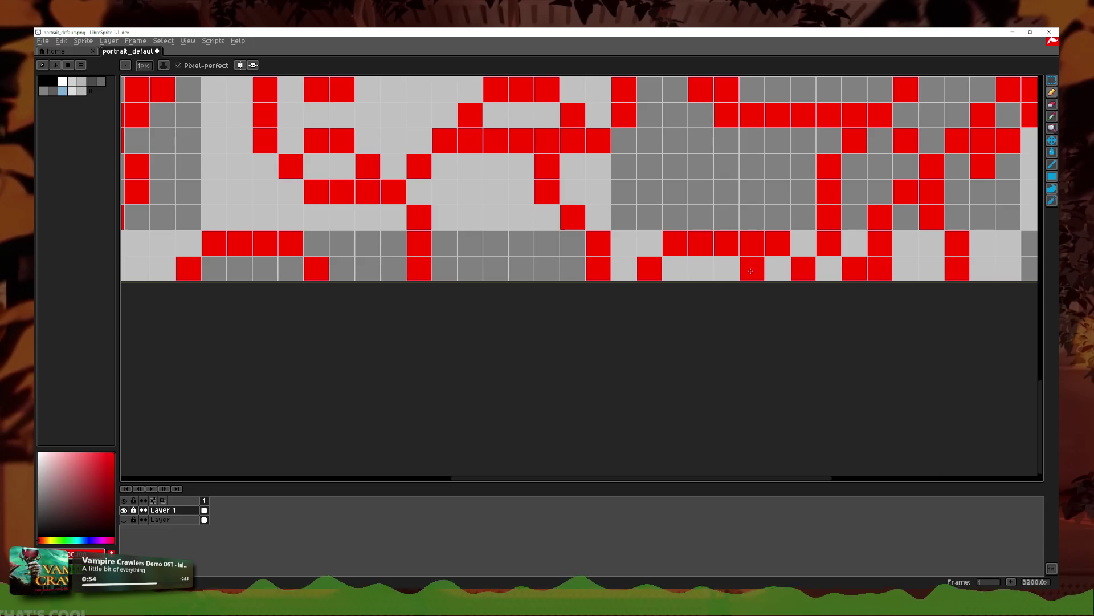
pyautogui.scroll(-5, 220, 274)
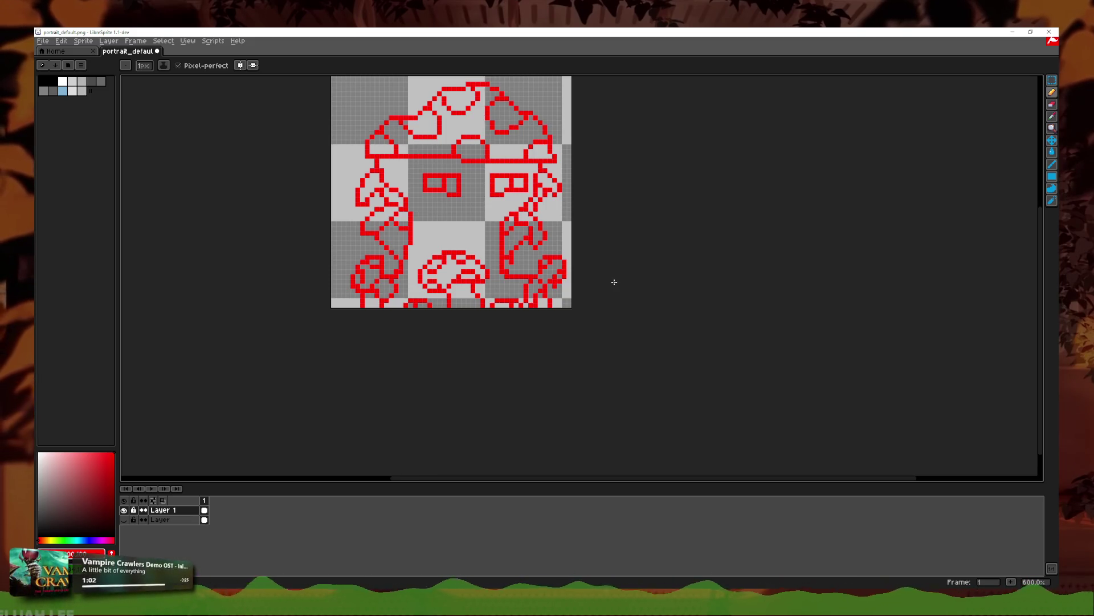
# Step: Add two red pixels to the left outline and bring the left ornament into view
pyautogui.scroll(3, 491, 241)
pyautogui.scroll(-3, 466, 207)
pyautogui.scroll(4, 533, 254)
pyautogui.moveTo(533, 253); pyautogui.dragTo(554, 258)
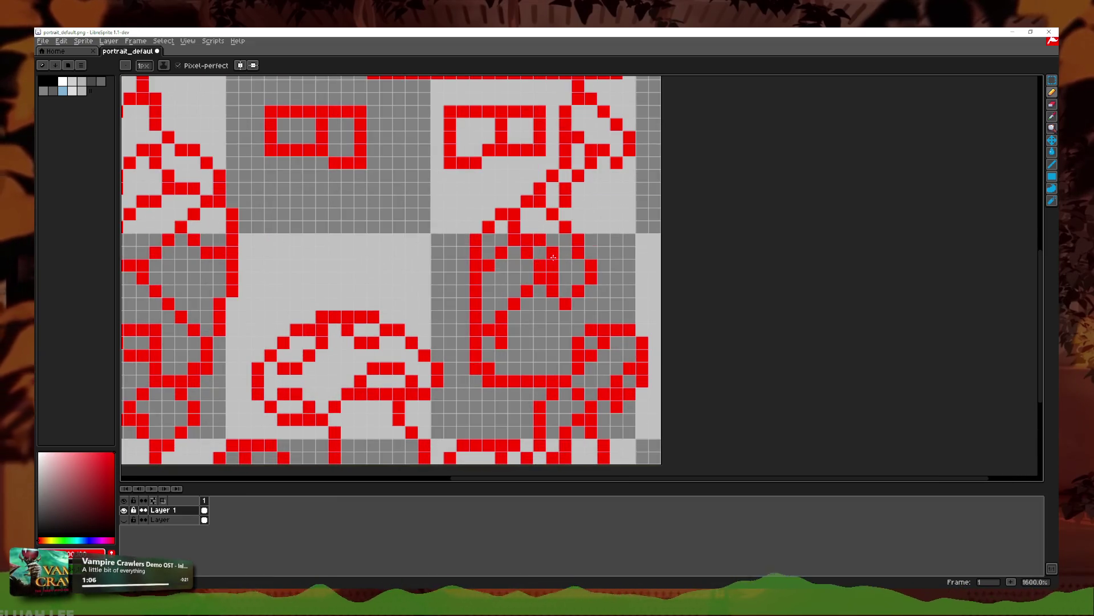
pyautogui.click(1053, 106)
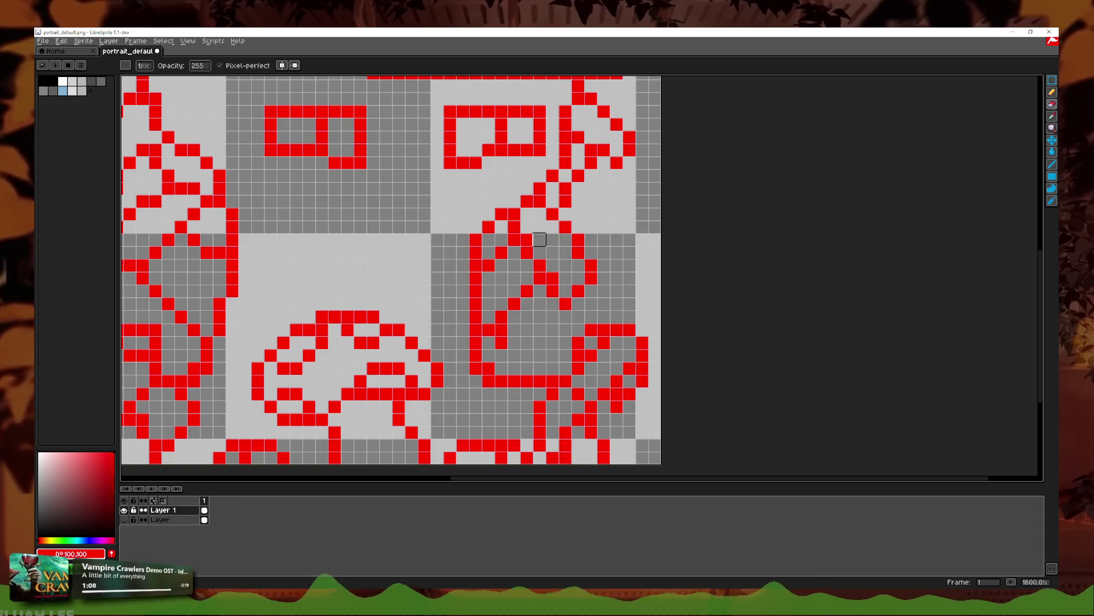
pyautogui.moveTo(540, 240); pyautogui.dragTo(539, 233)
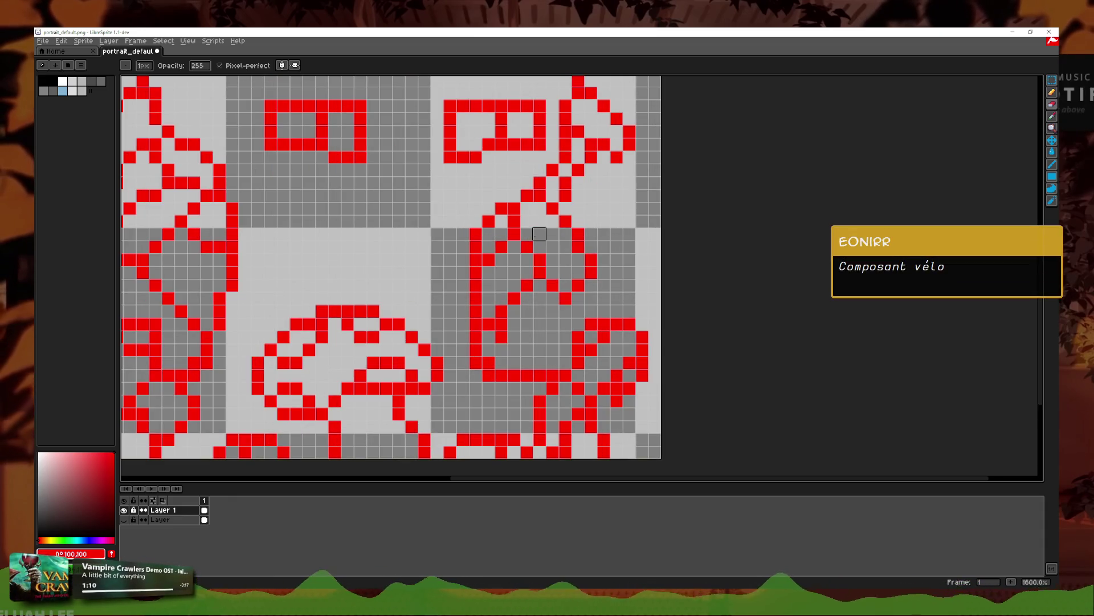
pyautogui.moveTo(616, 221); pyautogui.dragTo(729, 280)
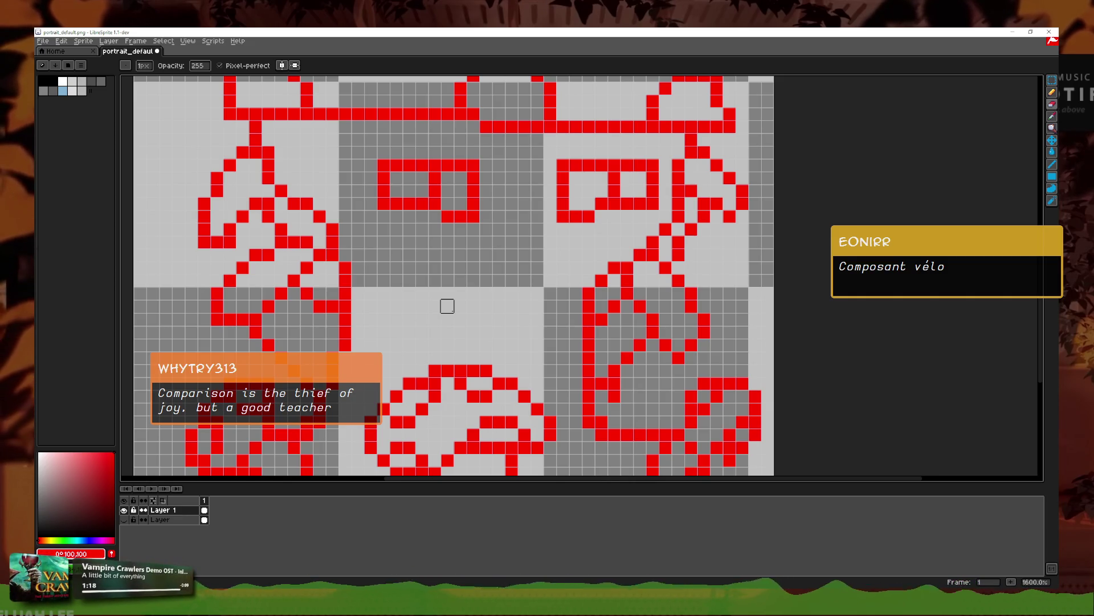
pyautogui.scroll(-3, 447, 306)
pyautogui.scroll(3, 465, 288)
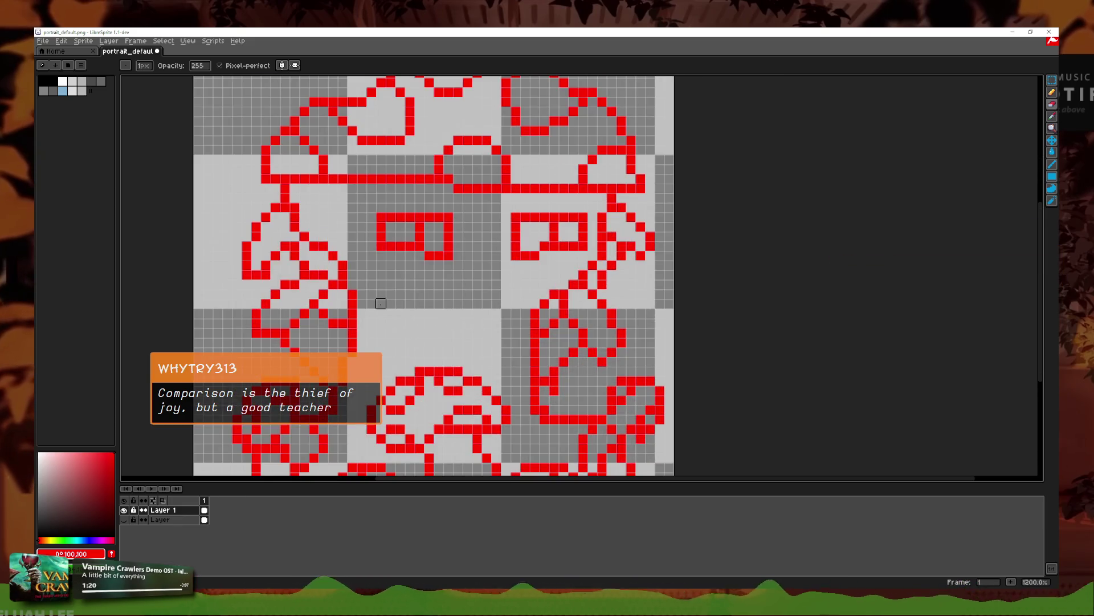
# Step: Redraw the left ornament's diagonal: erase one pixel and add four red pixels along it
pyautogui.click(1052, 92)
pyautogui.scroll(1, 217, 291)
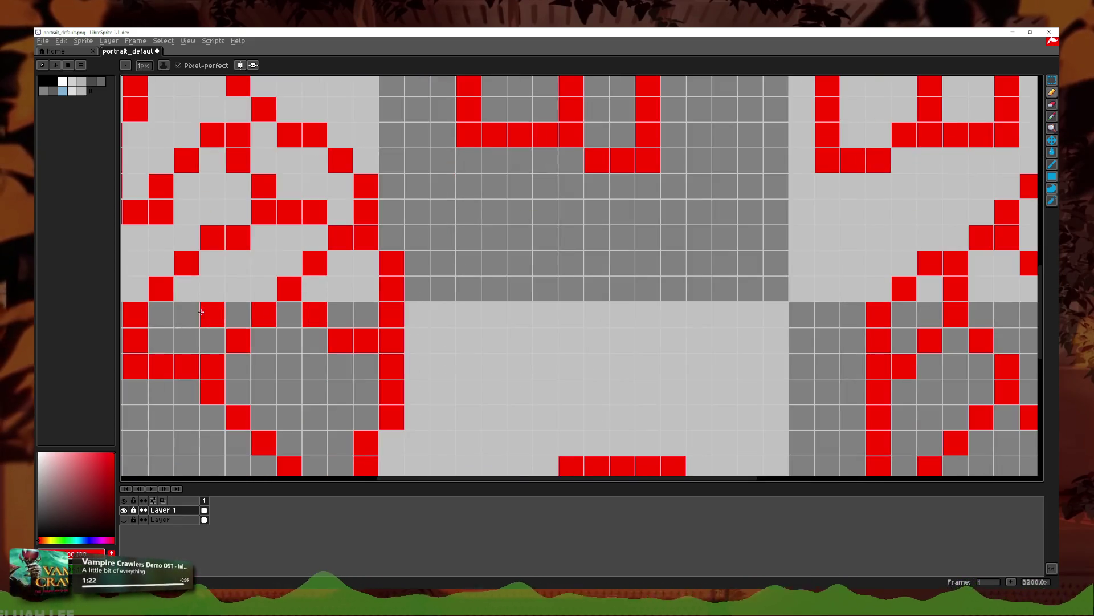
pyautogui.rightClick(311, 342)
pyautogui.click(291, 342)
pyautogui.click(317, 315)
pyautogui.click(342, 292)
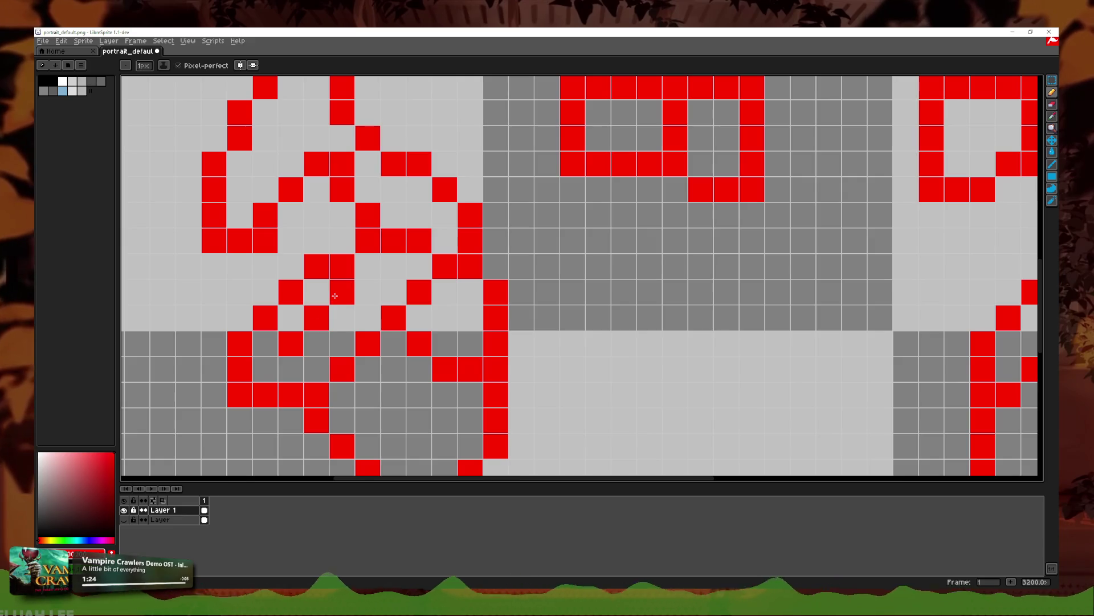
pyautogui.click(400, 295)
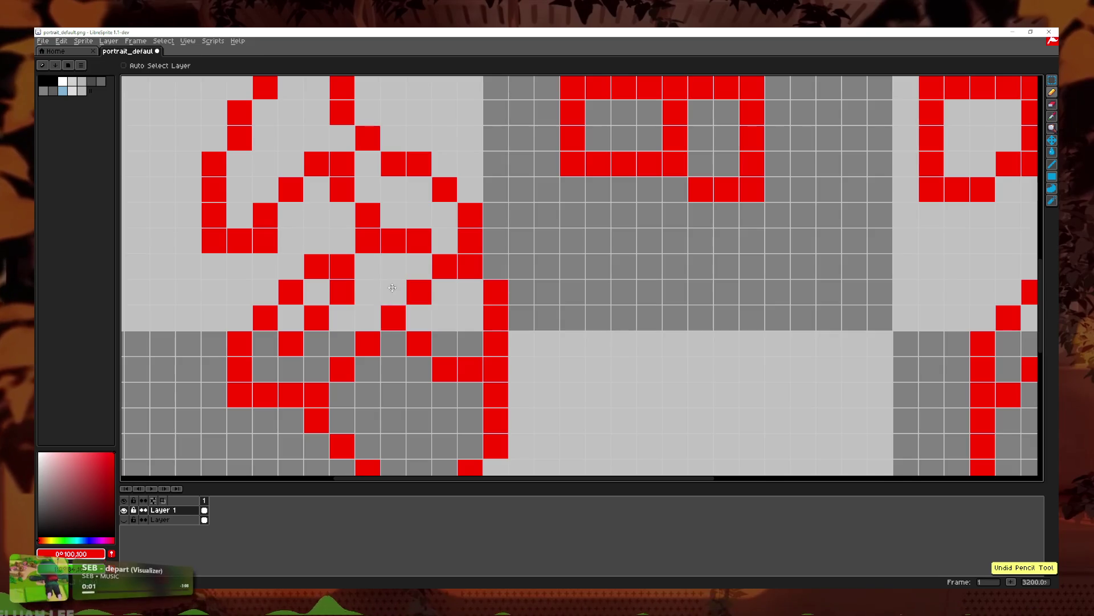
pyautogui.scroll(-2, 341, 355)
pyautogui.scroll(2, 340, 355)
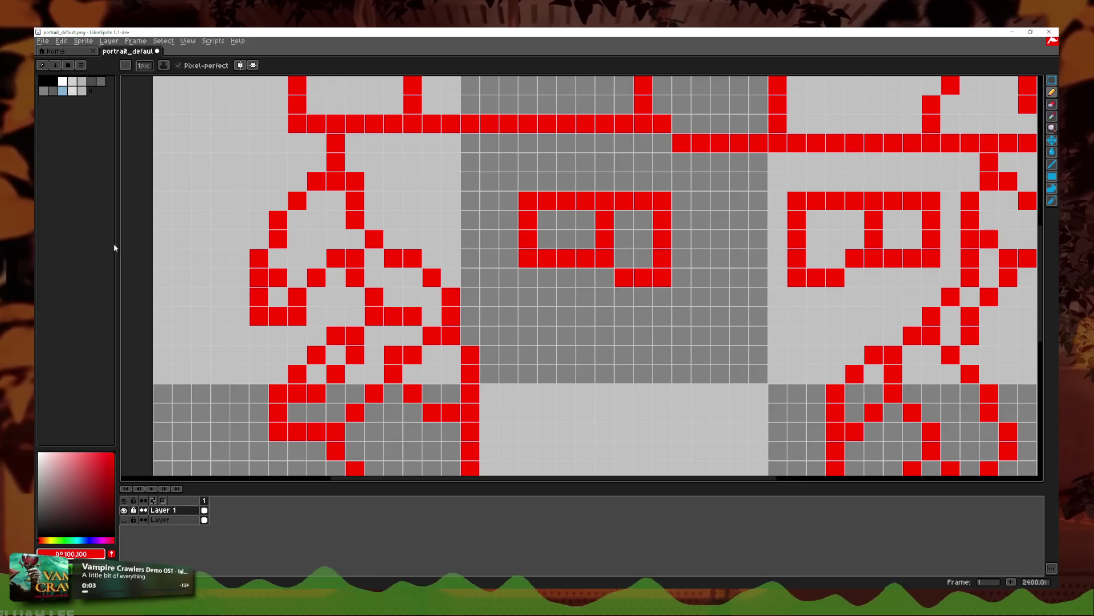
# Step: Erase the stray red pixel beside the ornament and fill the gap in its row
pyautogui.moveTo(231, 254)
pyautogui.mouseDown()
pyautogui.moveTo(250, 321)
pyautogui.moveTo(311, 331)
pyautogui.mouseUp()
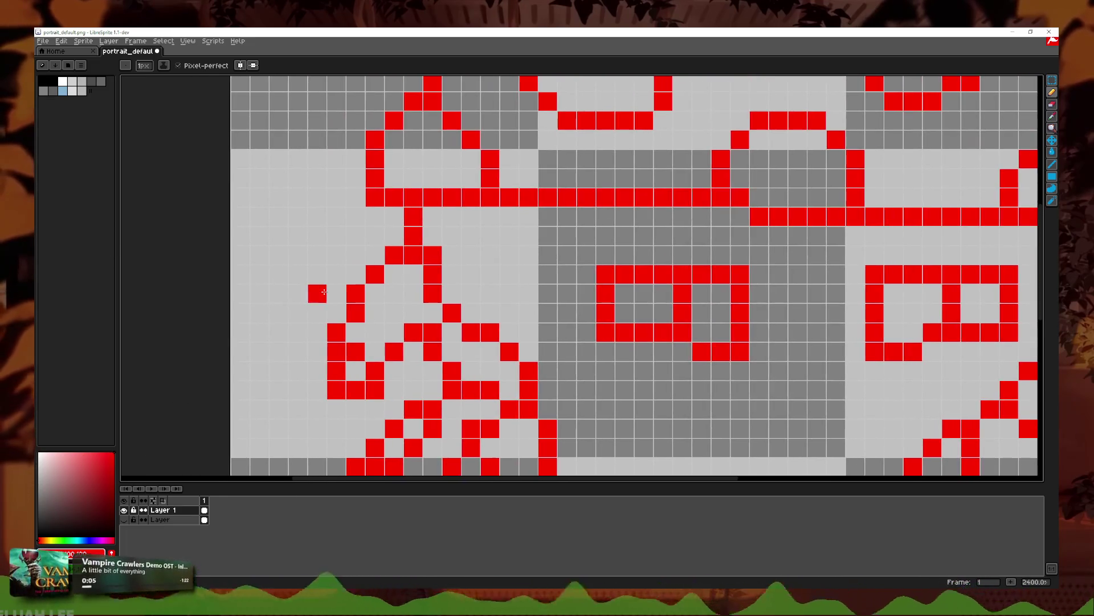
pyautogui.click(331, 280)
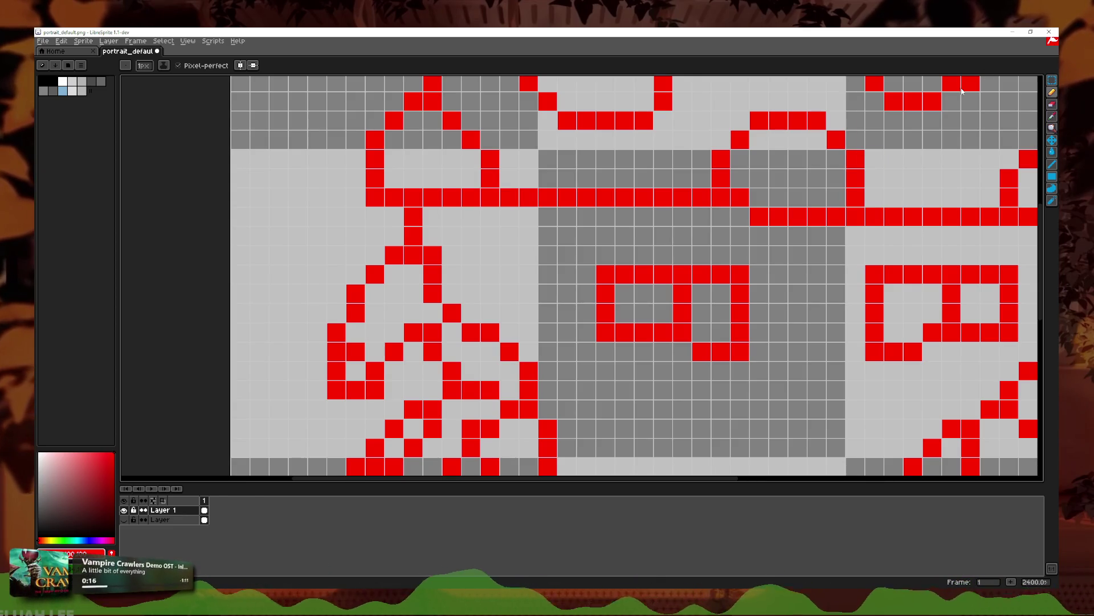
pyautogui.moveTo(394, 294); pyautogui.dragTo(413, 299)
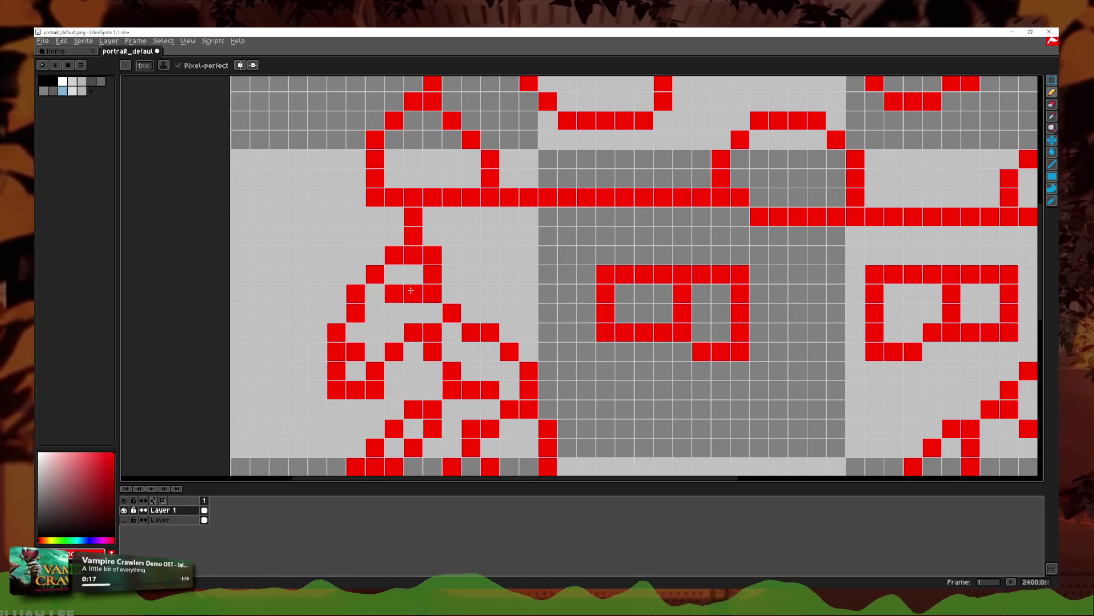
pyautogui.scroll(-2, 407, 293)
pyautogui.scroll(2, 407, 293)
pyautogui.scroll(-3, 555, 272)
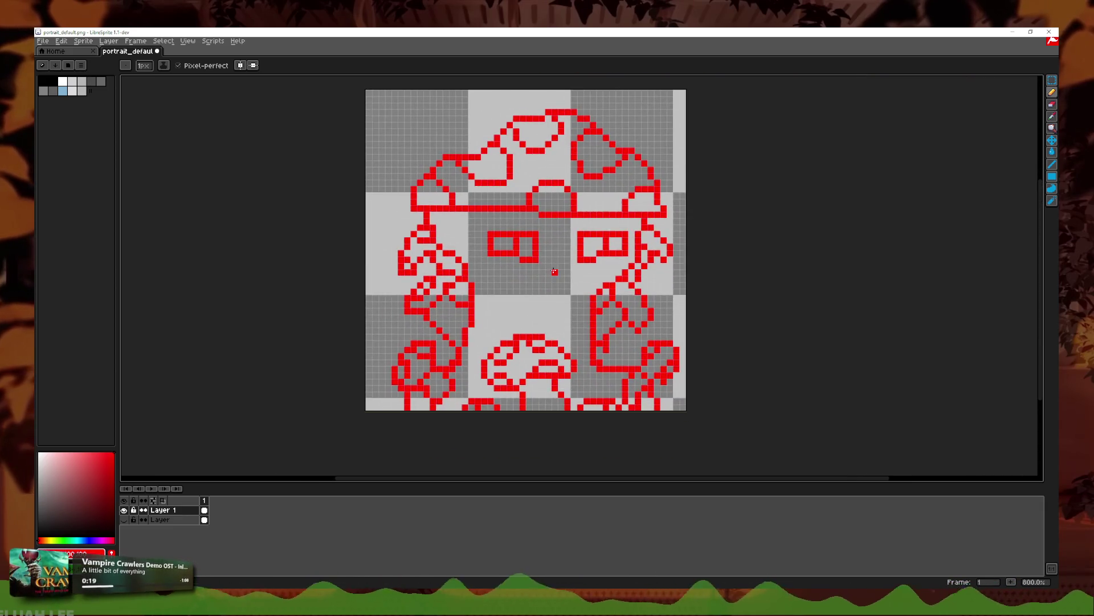
# Step: Erase the red pixels along the up-right diagonal and paint a replacement pixel in the left ornament
pyautogui.scroll(4, 554, 272)
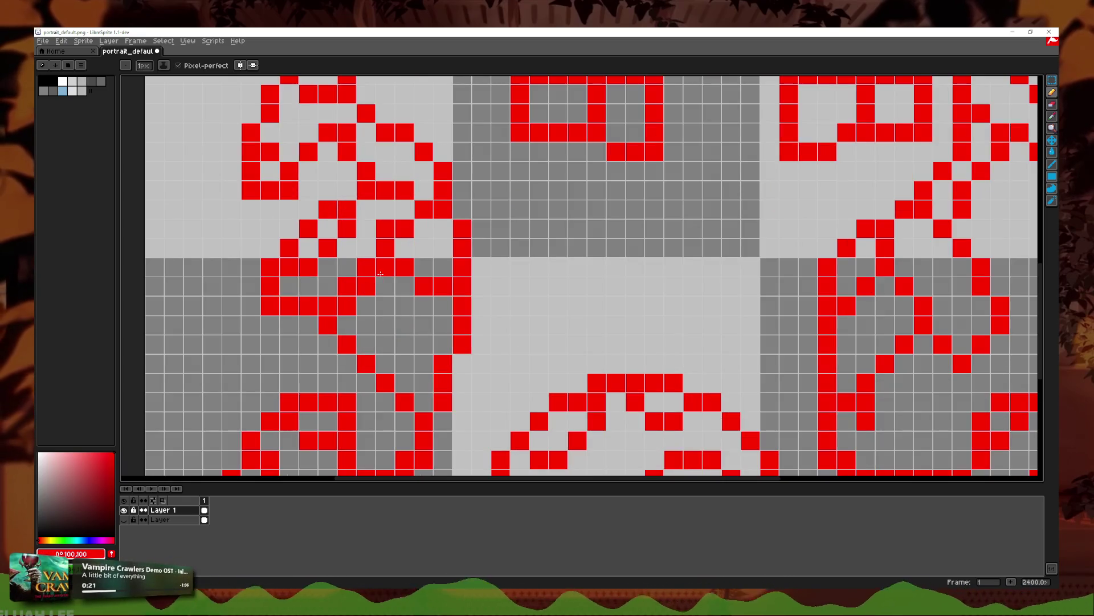
pyautogui.click(1052, 104)
pyautogui.moveTo(346, 325); pyautogui.dragTo(386, 229)
pyautogui.click(404, 229)
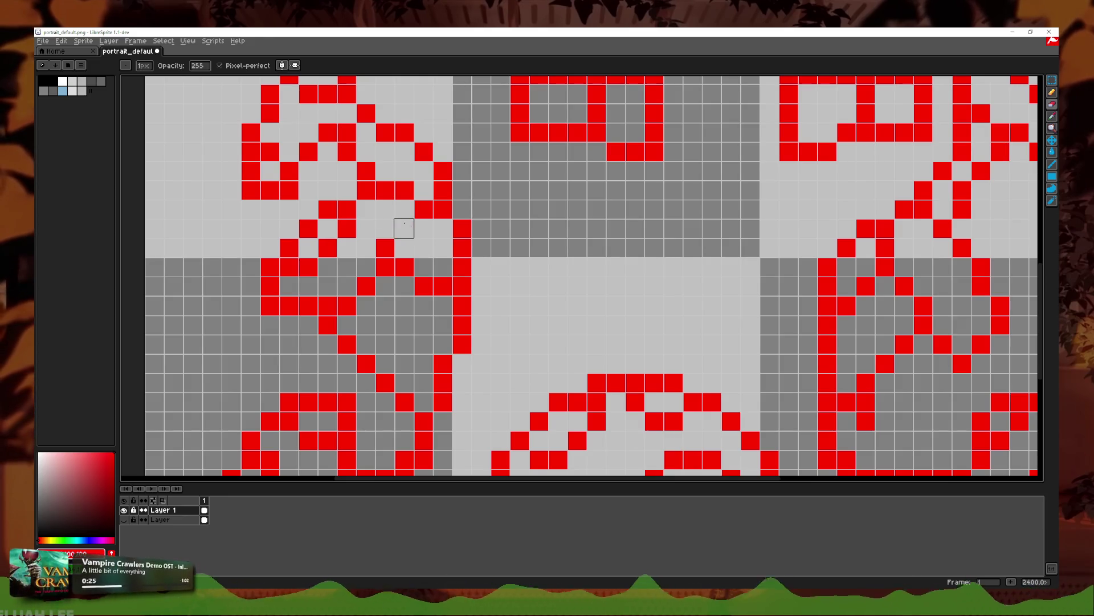
pyautogui.click(1052, 93)
pyautogui.scroll(-2, 373, 220)
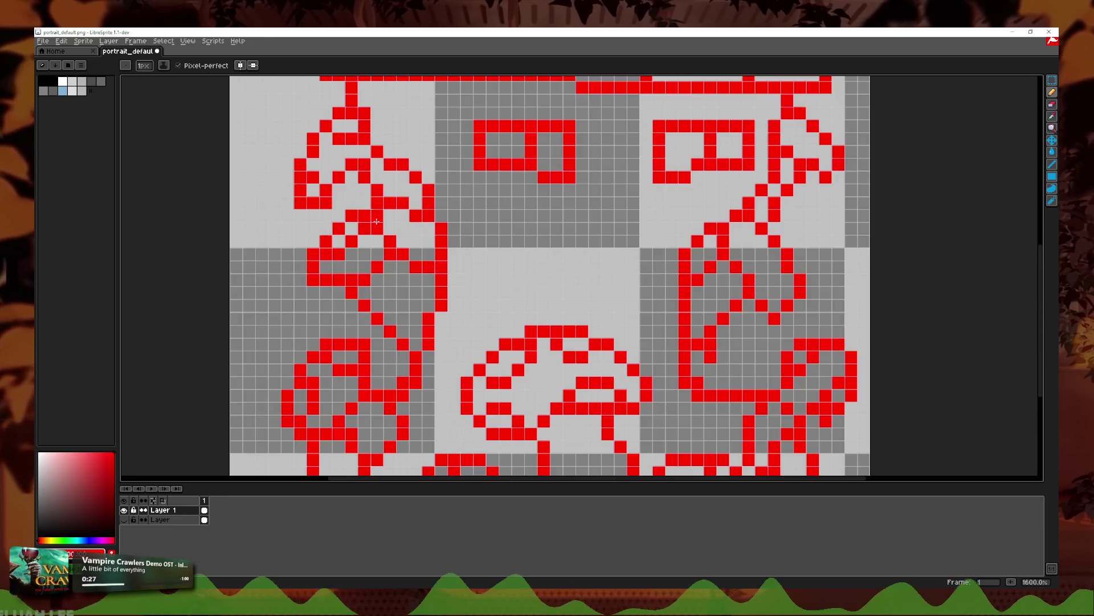
pyautogui.scroll(3, 374, 220)
pyautogui.click(394, 228)
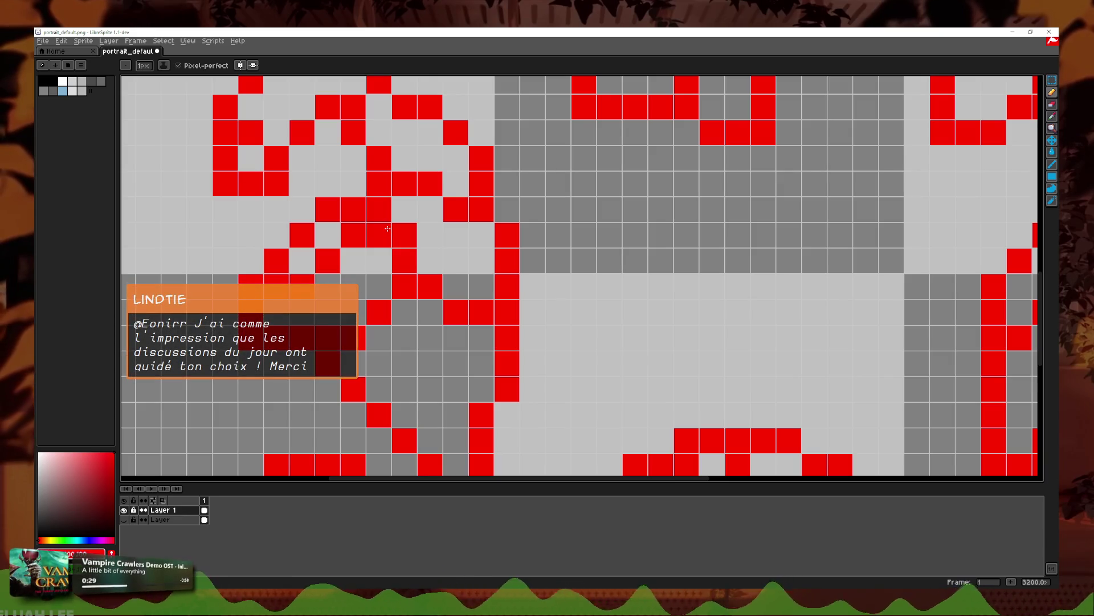
# Step: Erase the ornament's diagonal, repaint three red pixels, and undo the last one
pyautogui.click(1051, 104)
pyautogui.moveTo(378, 235); pyautogui.dragTo(276, 286)
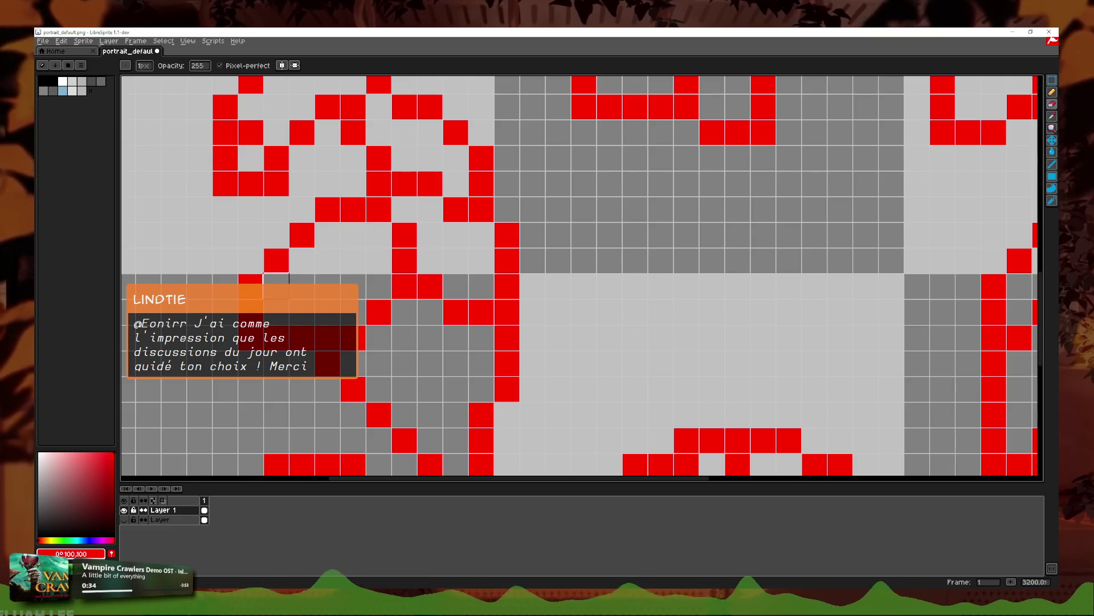
pyautogui.click(1052, 92)
pyautogui.click(306, 283)
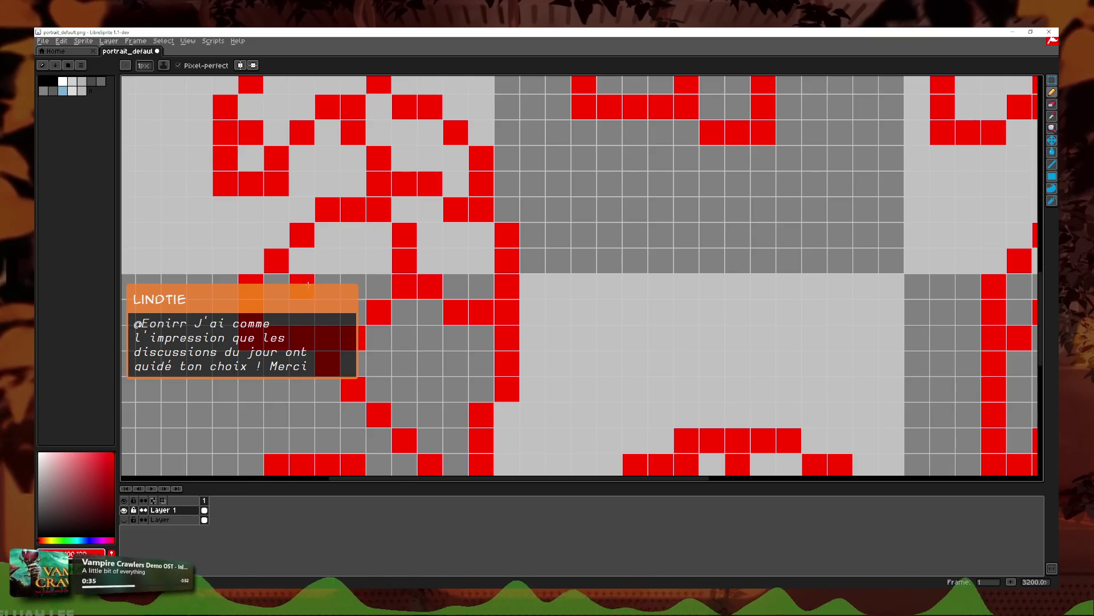
pyautogui.click(347, 236)
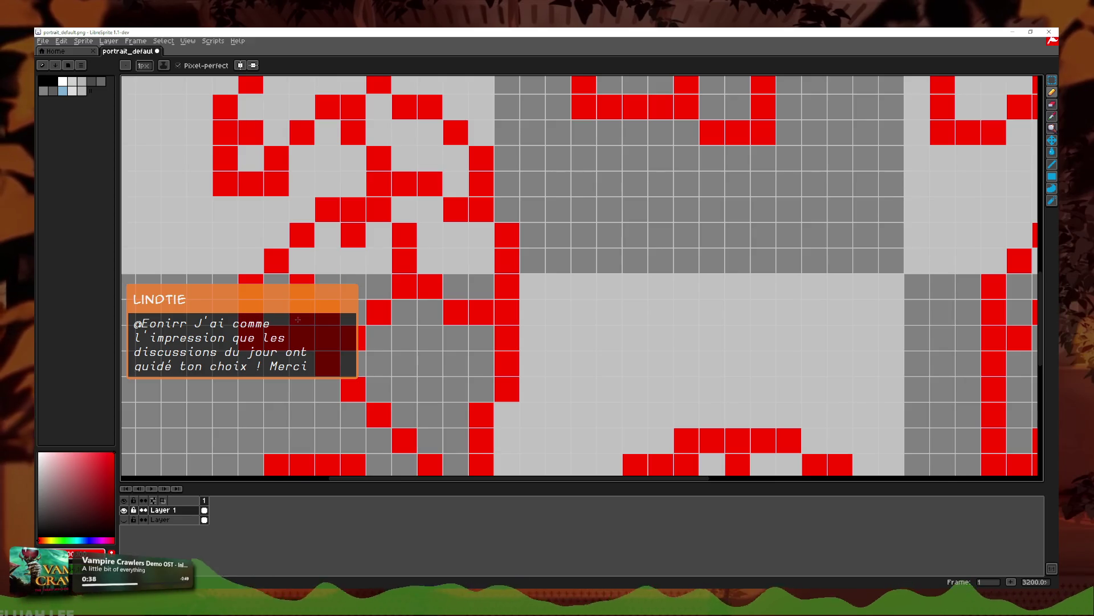
pyautogui.click(354, 249)
pyautogui.scroll(-6, 354, 249)
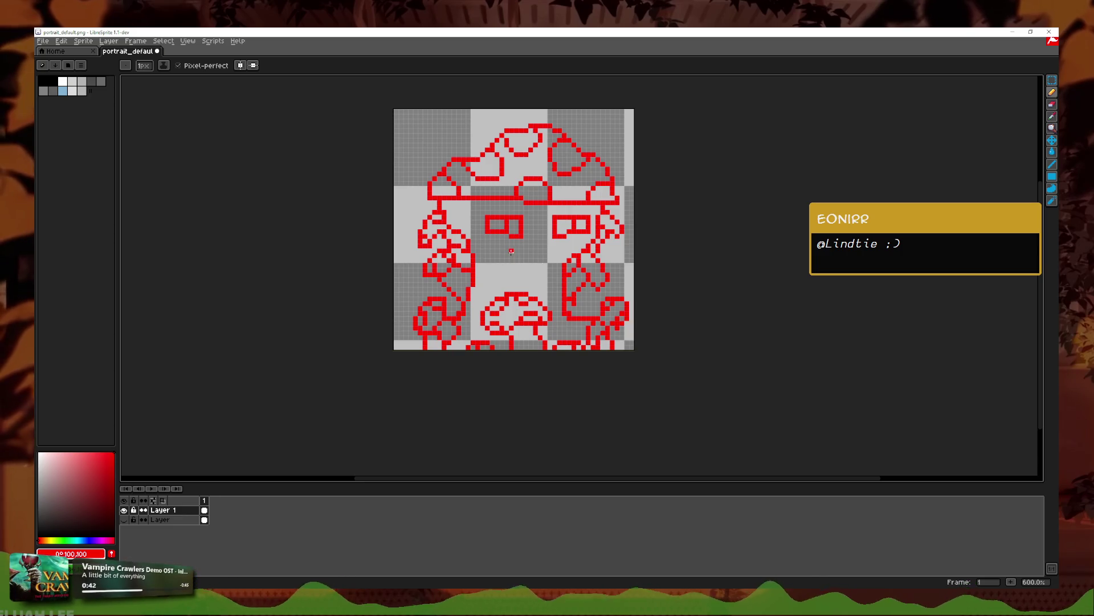
pyautogui.scroll(5, 603, 276)
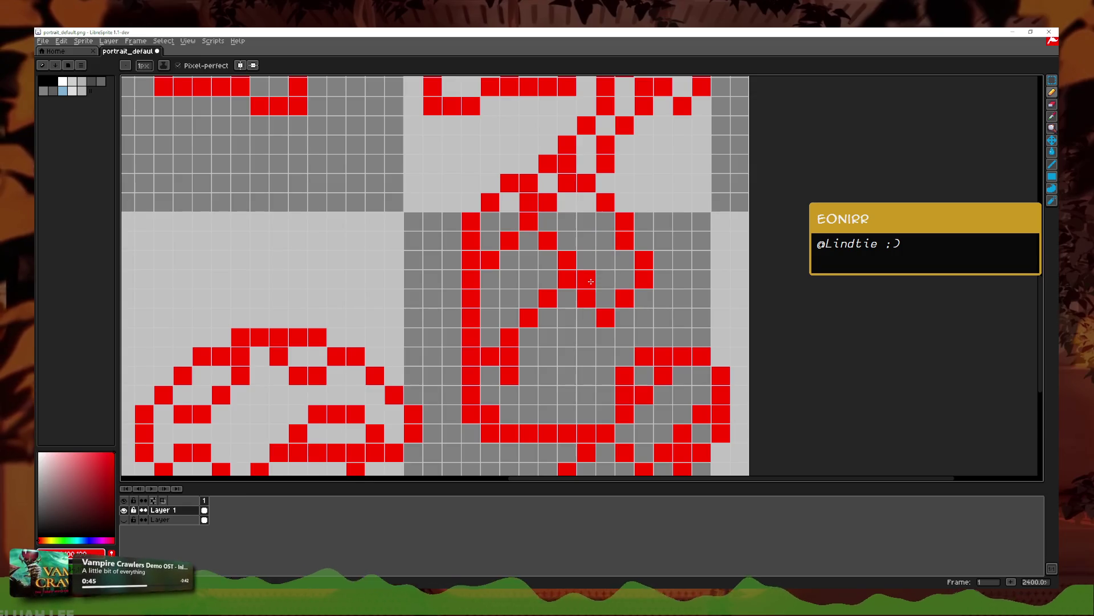
pyautogui.hotkey('ctrl', 'z')
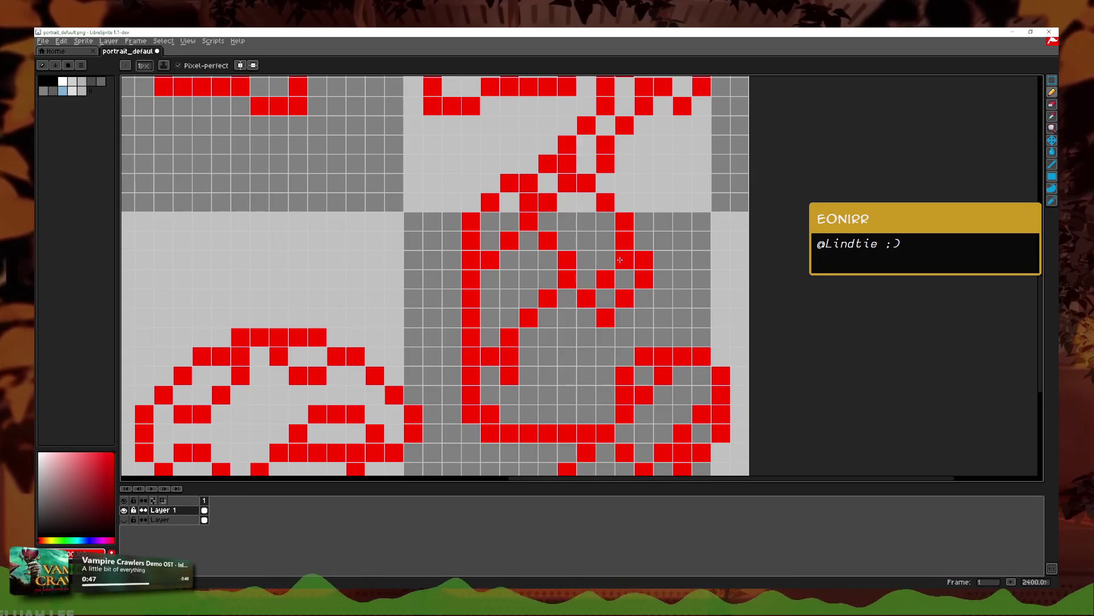
pyautogui.scroll(-2, 613, 268)
pyautogui.scroll(2, 613, 268)
# Step: Add red diagonal pixels in the right ornament, undoing the last added pixel
pyautogui.click(599, 278)
pyautogui.scroll(-7, 625, 256)
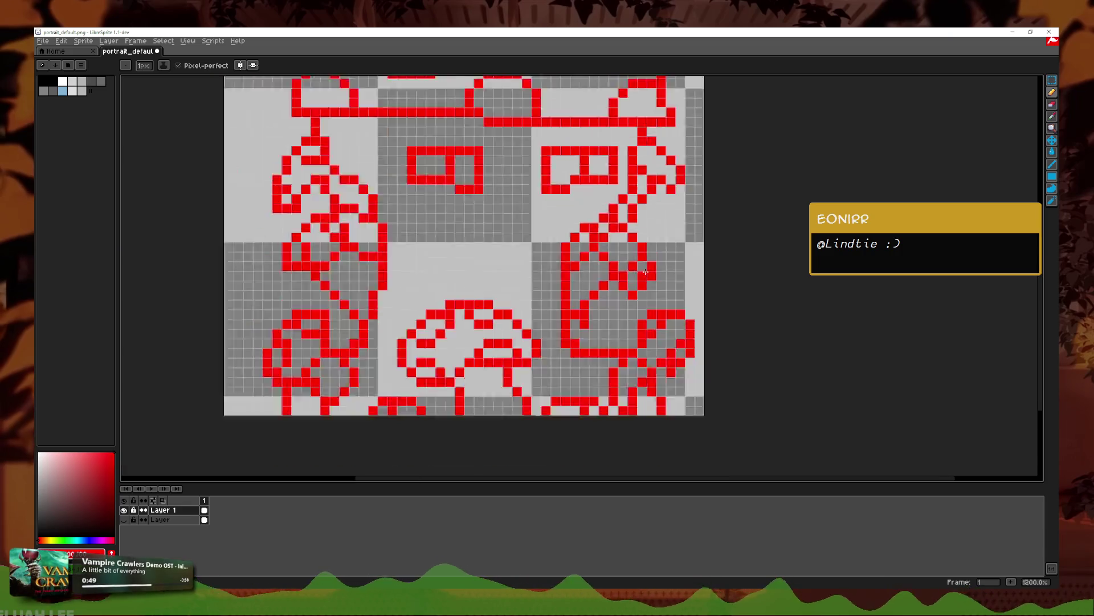
pyautogui.scroll(8, 595, 305)
pyautogui.moveTo(595, 305); pyautogui.dragTo(578, 342)
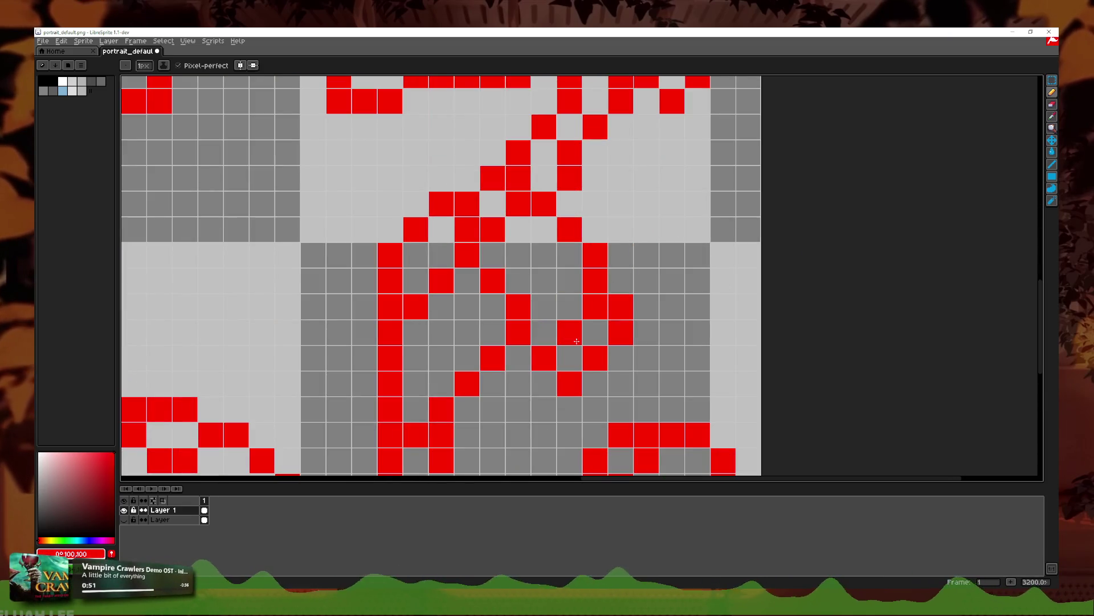
pyautogui.scroll(-5, 587, 318)
pyautogui.scroll(5, 654, 288)
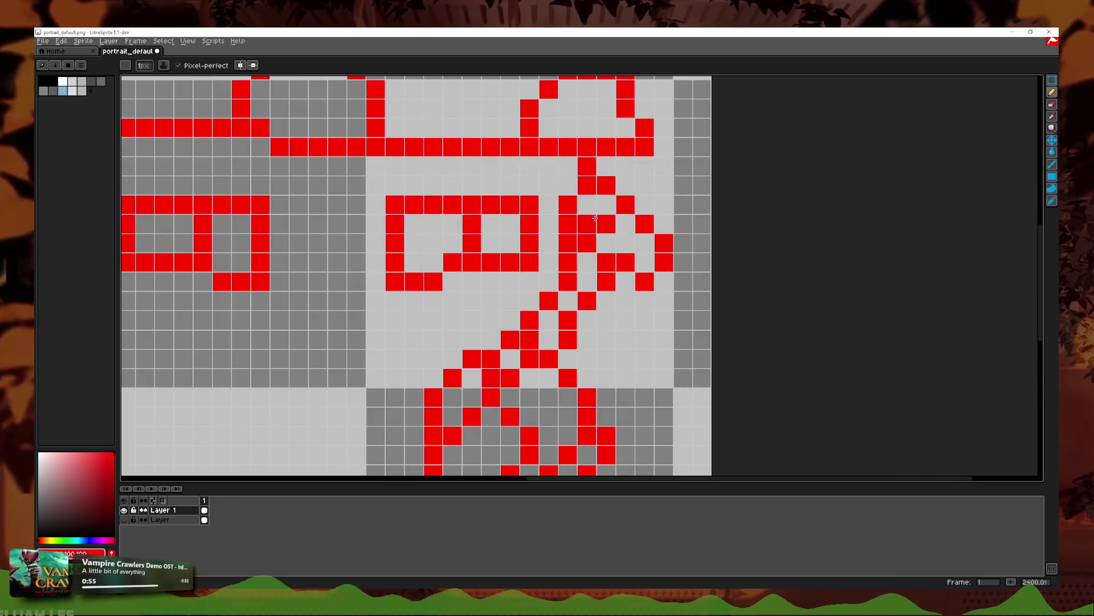
pyautogui.hotkey('ctrl', 'z')
pyautogui.scroll(-7, 656, 248)
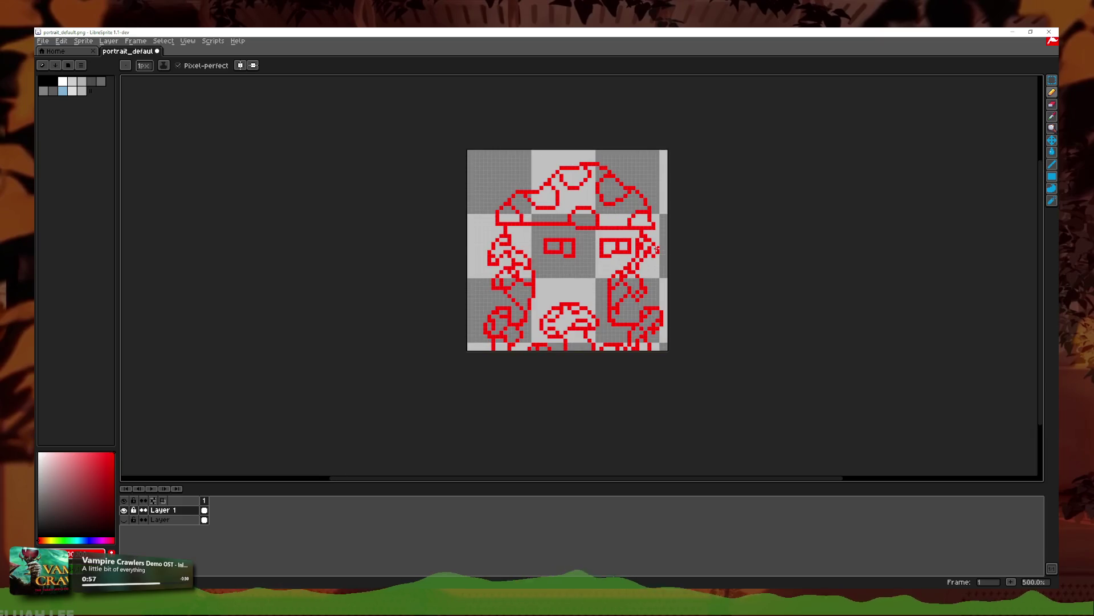
# Step: Extend the left ornament's line with more red pixels
pyautogui.scroll(-1, 673, 245)
pyautogui.scroll(5, 672, 245)
pyautogui.scroll(-3, 621, 308)
pyautogui.scroll(-1, 620, 309)
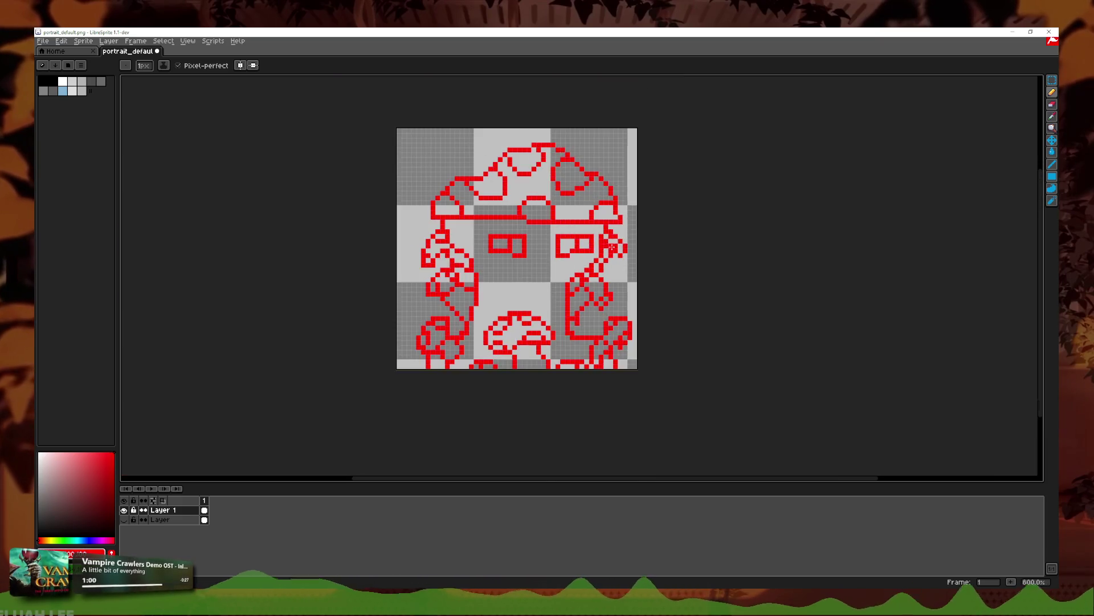
pyautogui.scroll(3, 559, 274)
pyautogui.scroll(-4, 625, 268)
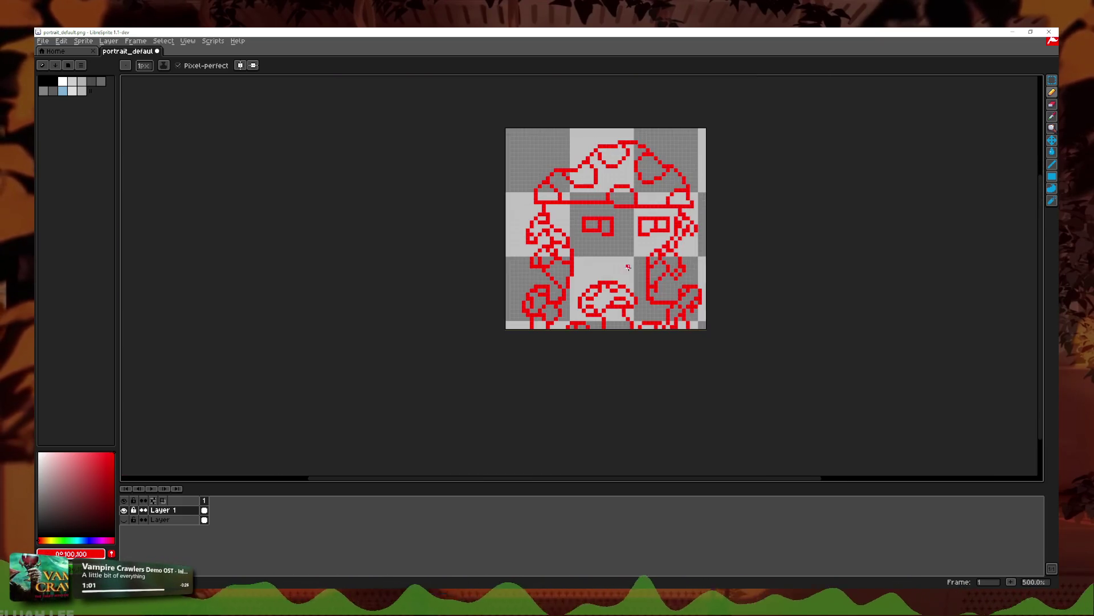
pyautogui.scroll(5, 676, 276)
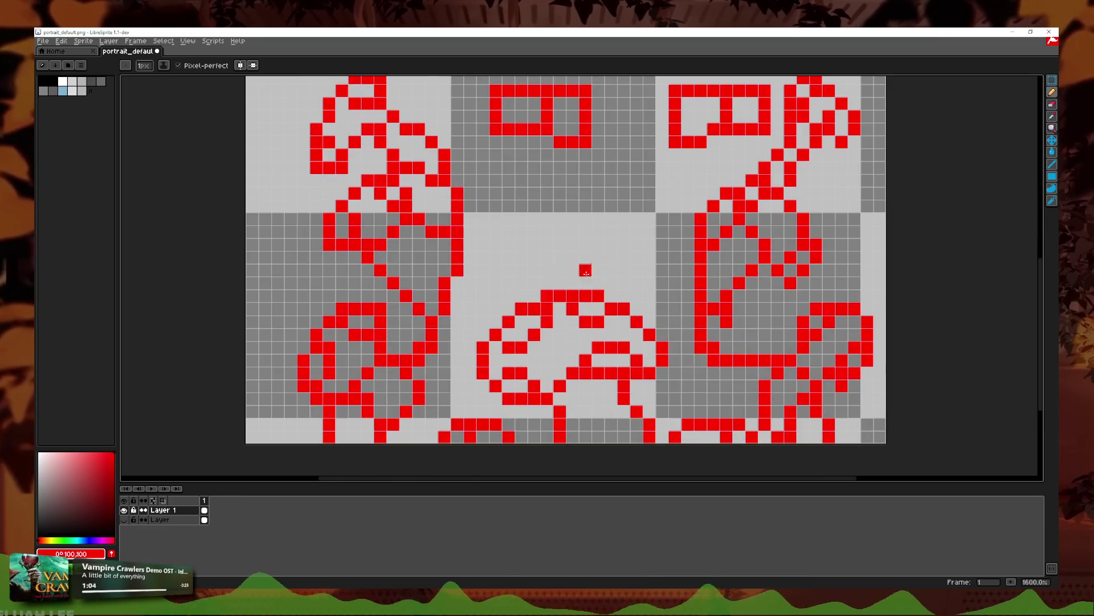
pyautogui.scroll(1, 397, 253)
pyautogui.moveTo(397, 253); pyautogui.dragTo(468, 277)
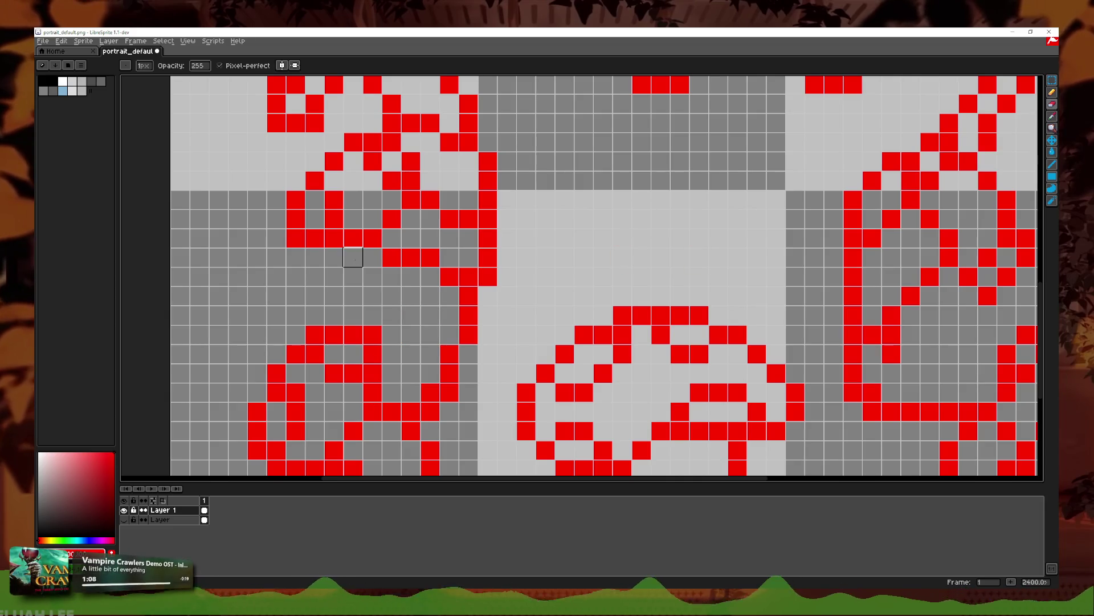
pyautogui.scroll(-5, 476, 284)
pyautogui.scroll(-1, 615, 288)
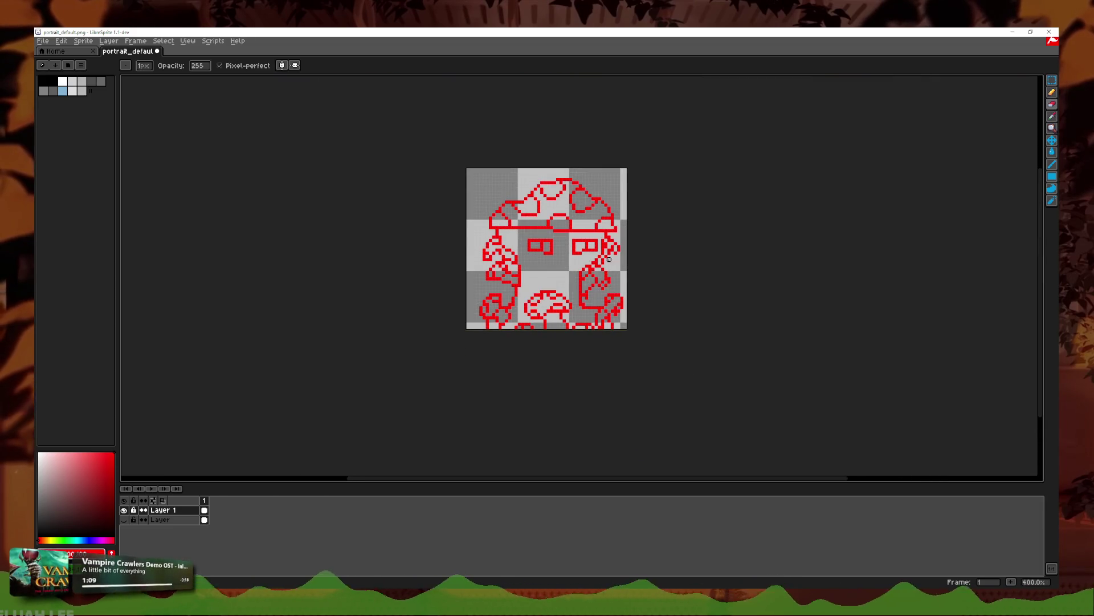
pyautogui.scroll(4, 606, 257)
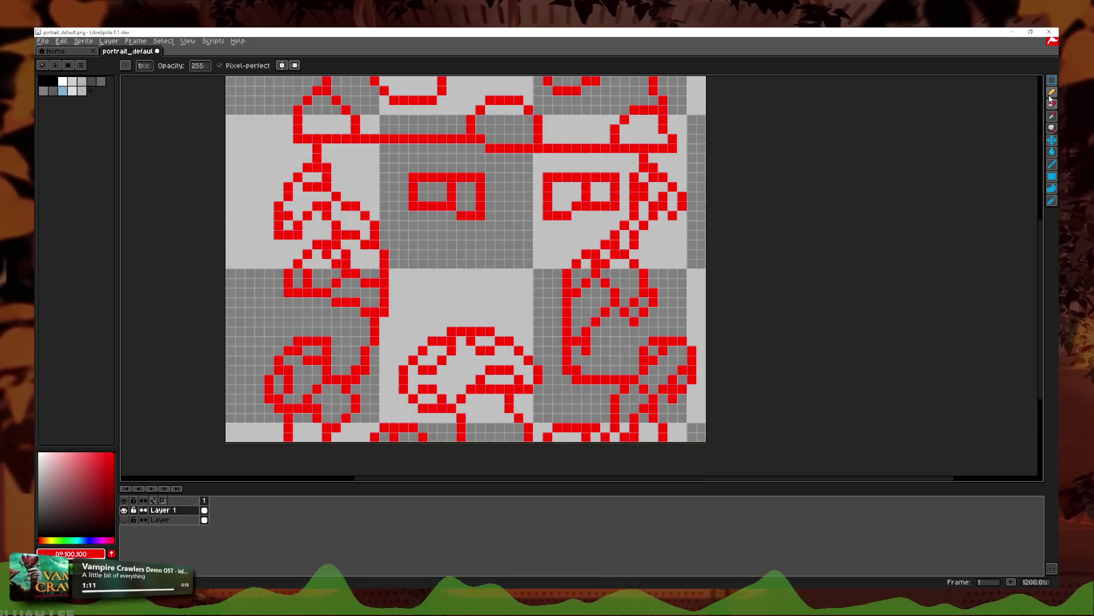
# Step: Draw a short straight red mouth line below the eyes with the Line tool
pyautogui.click(1051, 103)
pyautogui.moveTo(525, 263); pyautogui.dragTo(476, 262)
pyautogui.scroll(-5, 557, 281)
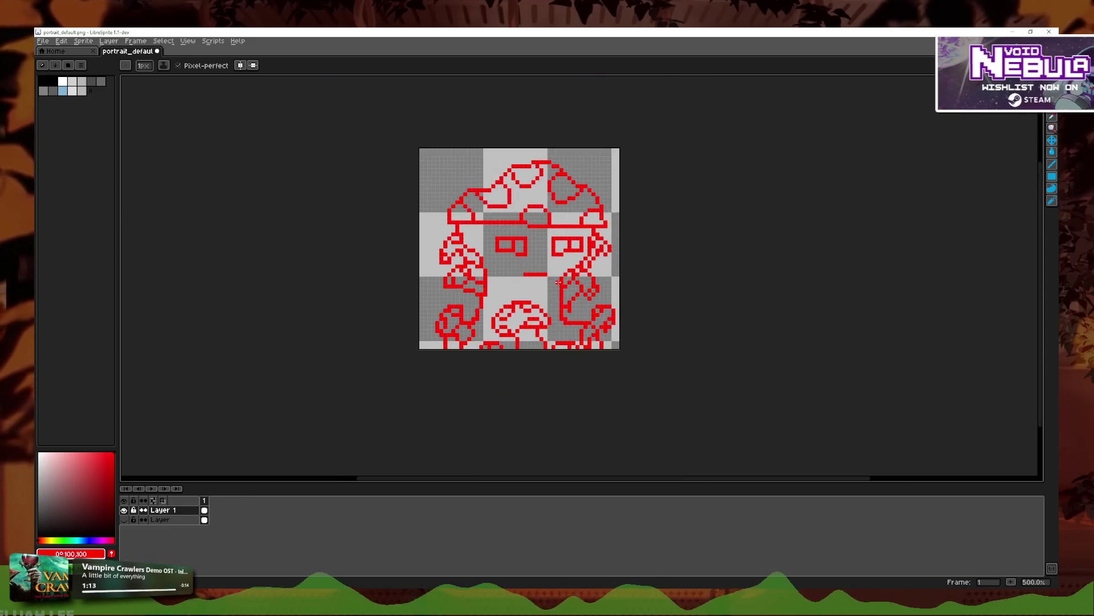
pyautogui.scroll(3, 570, 276)
pyautogui.scroll(1, 572, 276)
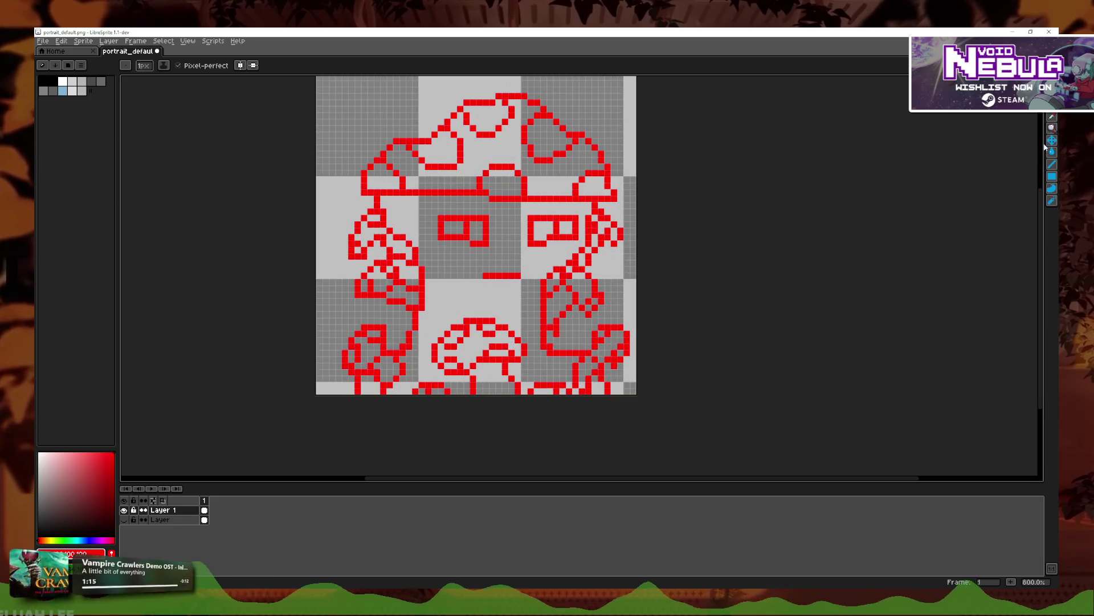
# Step: Fill a red outline piece black with the Paint Bucket, then undo the mistaken fill
pyautogui.click(1052, 151)
pyautogui.scroll(2, 449, 337)
pyautogui.click(436, 351)
pyautogui.hotkey('ctrl', 'z')
# Step: Fill the lower-left outline pieces, ring and bottom pixels black, undoing one mistaken fill
pyautogui.click(373, 339)
pyautogui.click(344, 378)
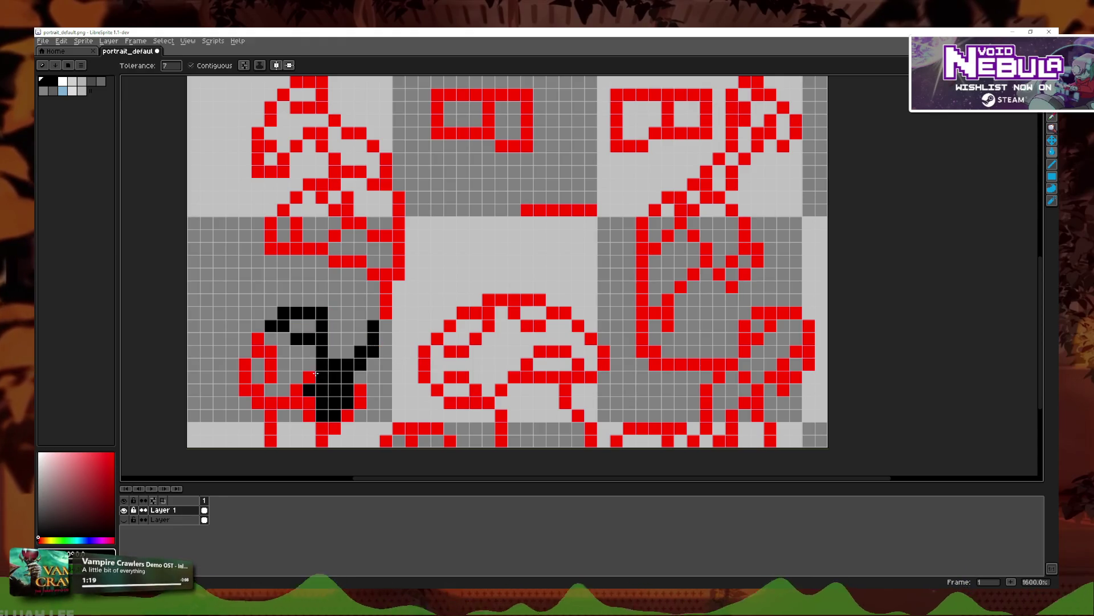
pyautogui.hotkey('ctrl', 'z')
pyautogui.click(270, 399)
pyautogui.click(258, 350)
pyautogui.click(310, 415)
pyautogui.click(325, 427)
pyautogui.click(352, 415)
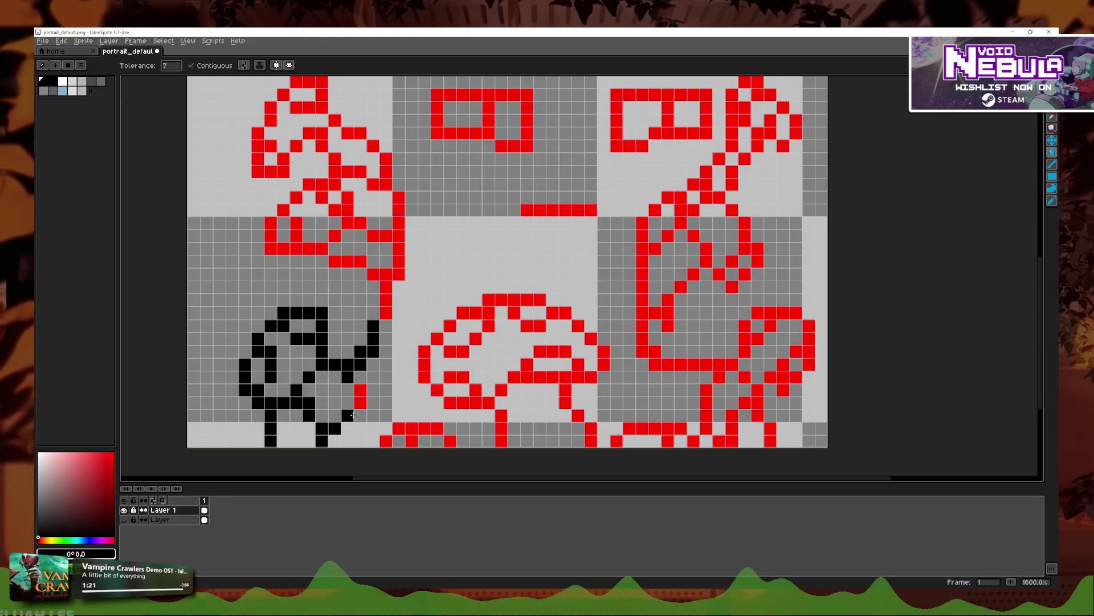
pyautogui.click(416, 432)
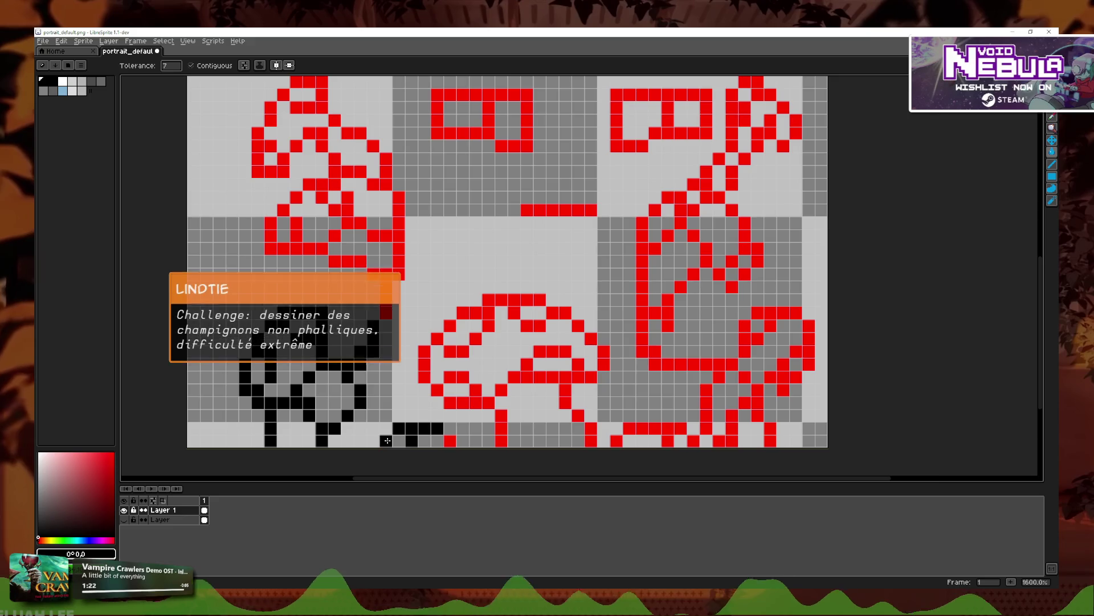
pyautogui.click(426, 377)
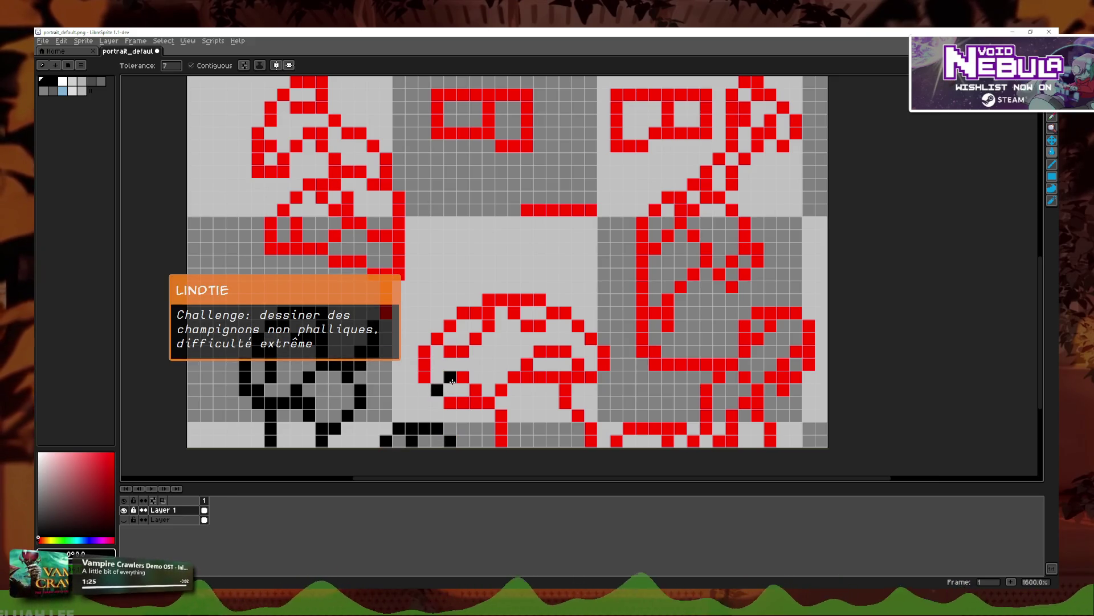
# Step: Recolour the small mushroom's left outline from red to black
pyautogui.click(462, 376)
pyautogui.click(437, 338)
pyautogui.click(425, 364)
pyautogui.click(456, 350)
pyautogui.click(450, 325)
pyautogui.click(476, 313)
pyautogui.click(501, 300)
pyautogui.click(475, 338)
# Step: Recolour the small mushroom cap's right and bottom outline black
pyautogui.click(527, 325)
pyautogui.click(552, 312)
pyautogui.click(552, 350)
pyautogui.click(590, 338)
pyautogui.click(577, 325)
pyautogui.click(603, 357)
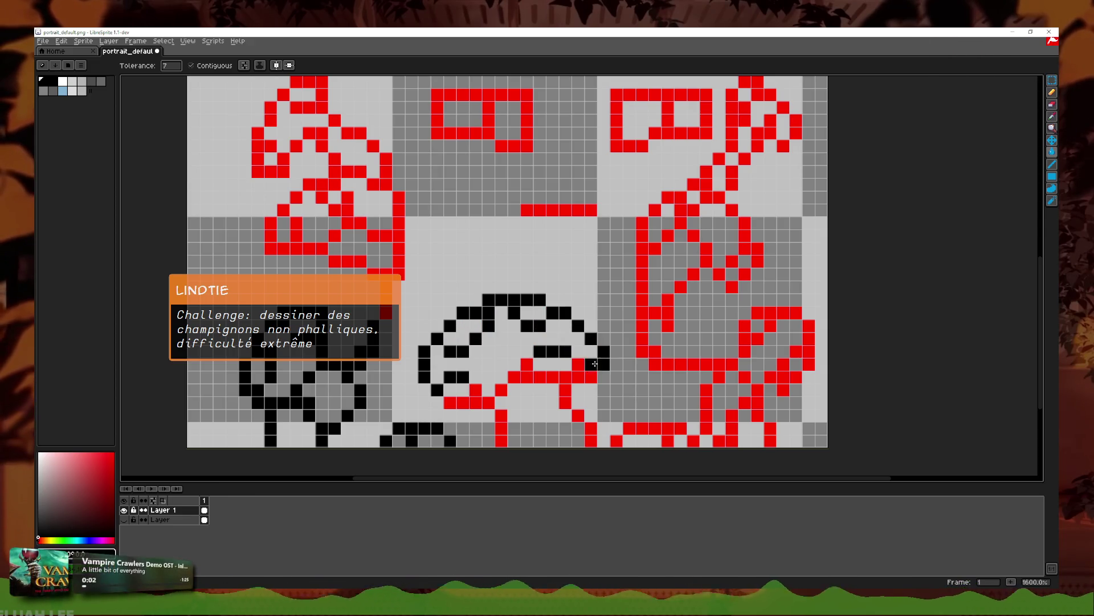
pyautogui.click(522, 374)
# Step: Turn the bottom edge, stem and bottom-right red pixels black
pyautogui.click(478, 402)
pyautogui.click(501, 422)
pyautogui.click(578, 416)
pyautogui.click(593, 428)
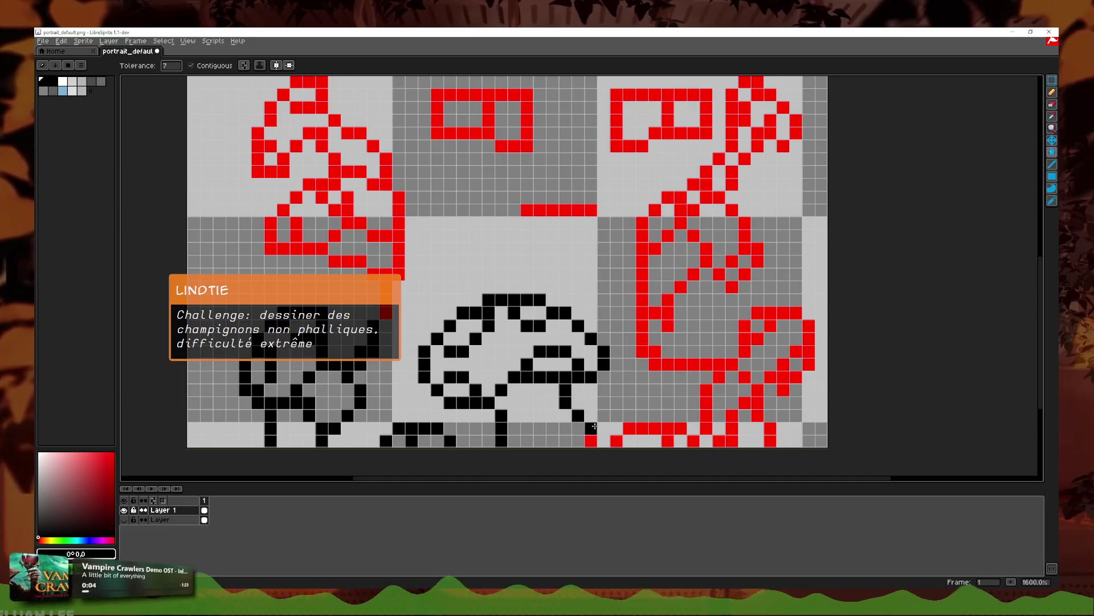
pyautogui.click(629, 428)
pyautogui.click(693, 441)
pyautogui.click(705, 428)
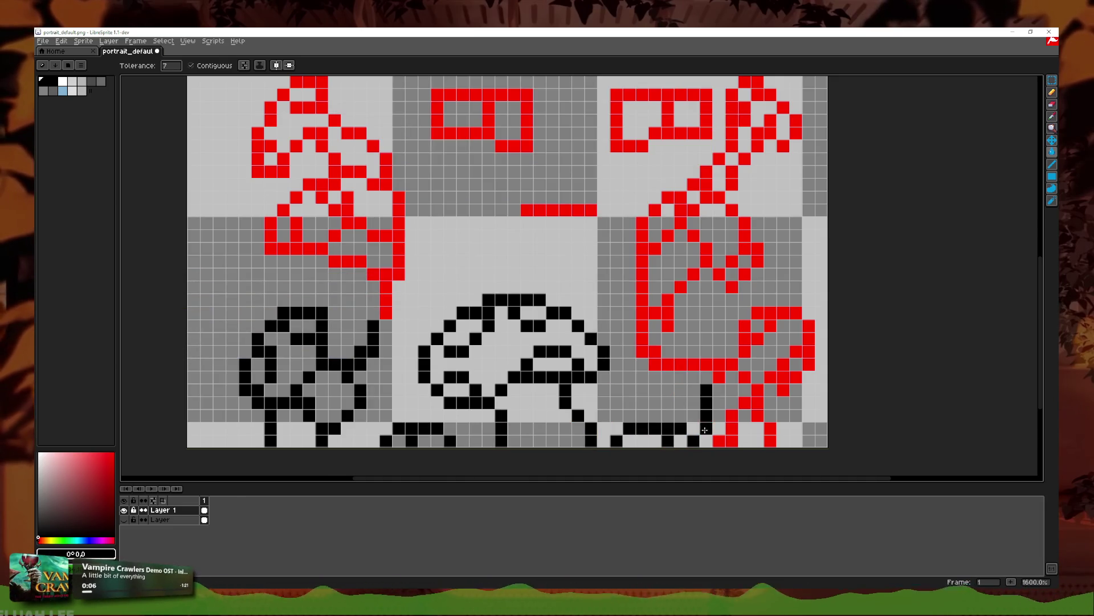
# Step: Recolour the right figure's outline black, undoing one mistaken fill
pyautogui.click(732, 415)
pyautogui.click(725, 440)
pyautogui.click(758, 401)
pyautogui.click(735, 365)
pyautogui.click(745, 345)
pyautogui.click(758, 371)
pyautogui.click(809, 339)
pyautogui.hotkey('ctrl', 'z')
# Step: Fill the remaining lower-right red pixels black, reverting one stray pixel
pyautogui.click(764, 313)
pyautogui.click(809, 350)
pyautogui.click(784, 377)
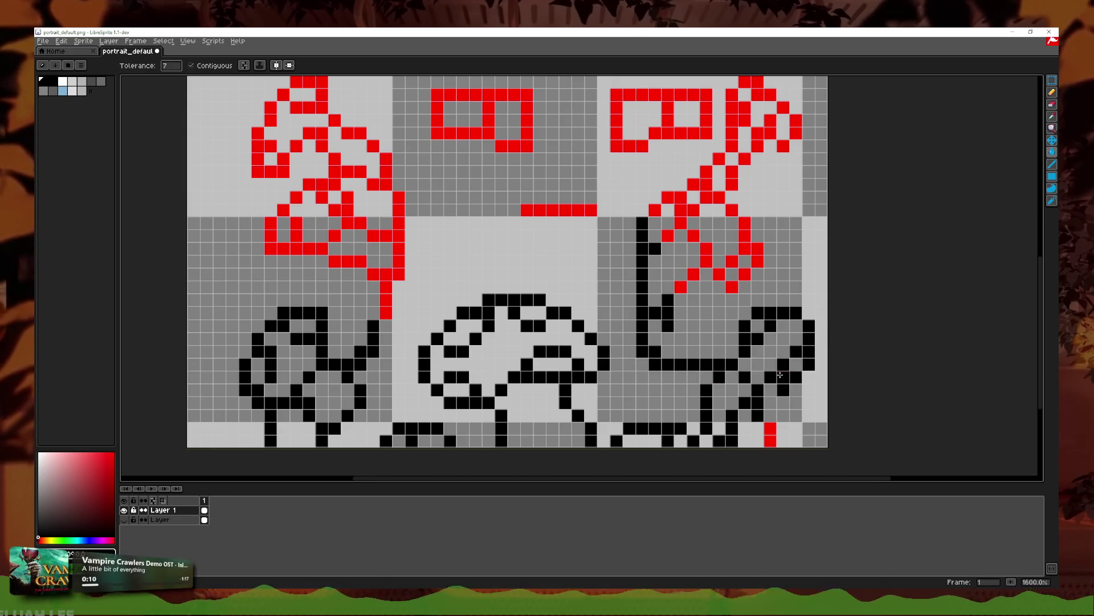
pyautogui.click(764, 430)
pyautogui.click(785, 286)
pyautogui.hotkey('ctrl', 'z')
# Step: Recolour the lower part of the diagonal red chain black
pyautogui.click(745, 273)
pyautogui.click(732, 287)
pyautogui.click(732, 261)
pyautogui.click(742, 249)
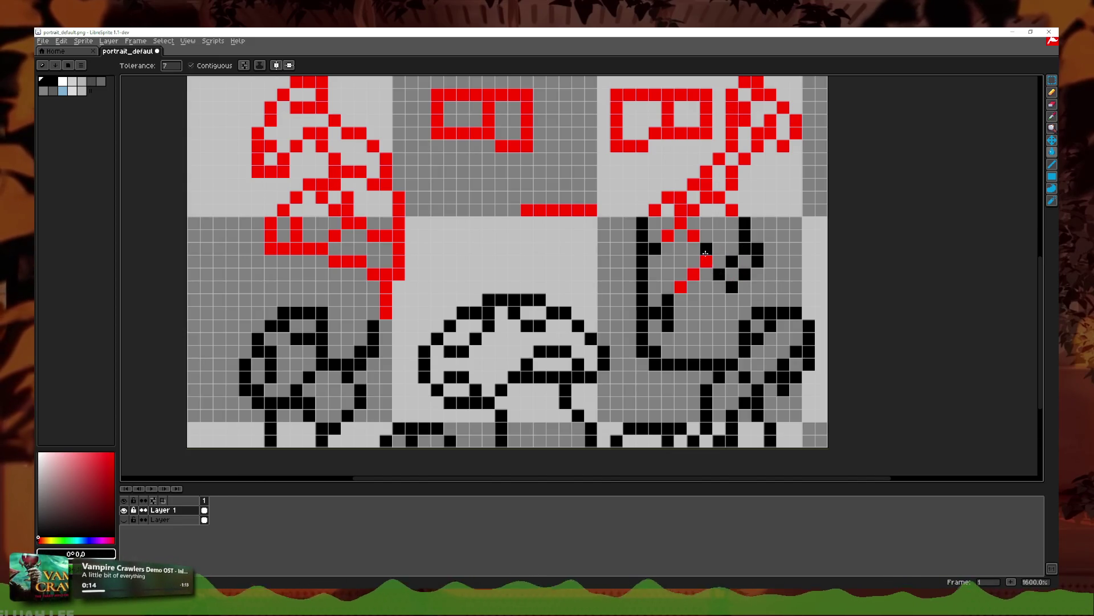
pyautogui.click(681, 209)
pyautogui.click(667, 236)
pyautogui.click(655, 210)
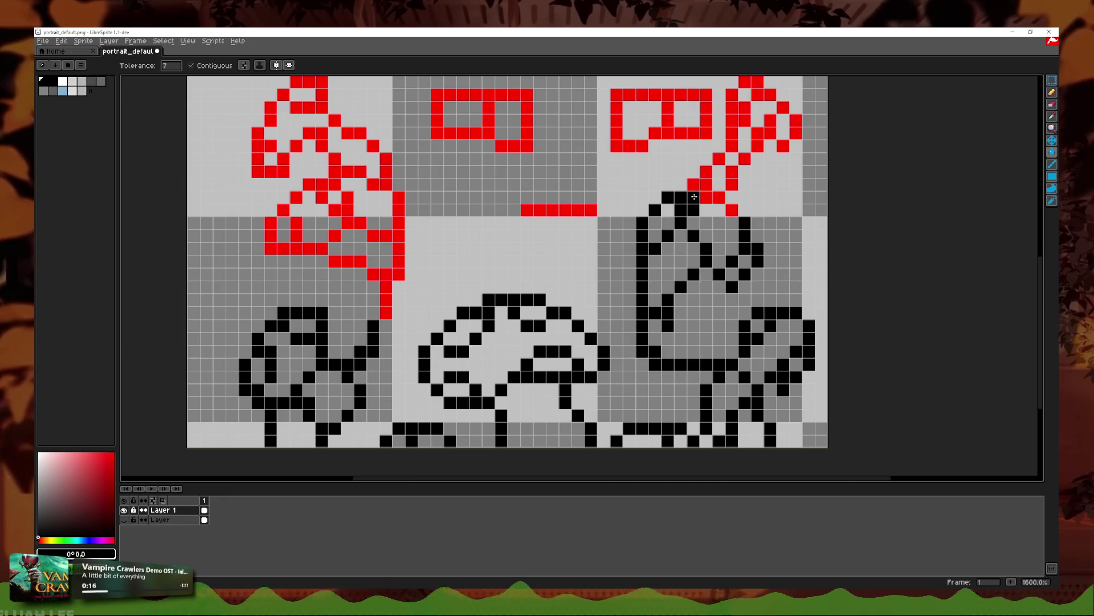
pyautogui.click(706, 184)
pyautogui.click(729, 210)
# Step: Continue the diagonal chain black up to the top-right red pixels
pyautogui.click(732, 178)
pyautogui.click(719, 159)
pyautogui.click(732, 120)
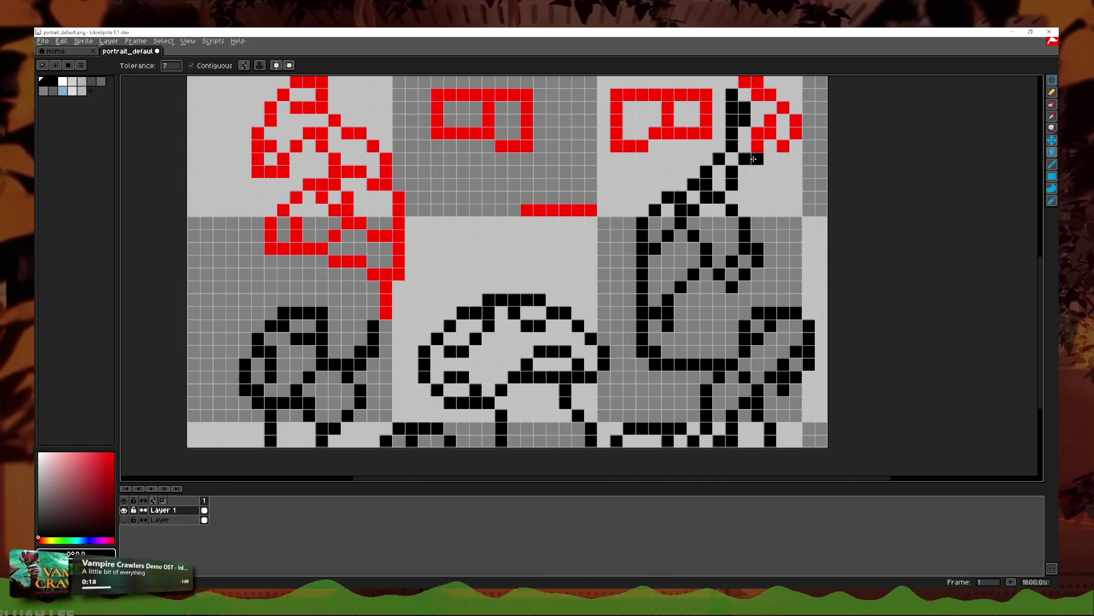
pyautogui.click(758, 139)
pyautogui.click(770, 127)
pyautogui.click(784, 145)
pyautogui.click(795, 126)
pyautogui.click(764, 94)
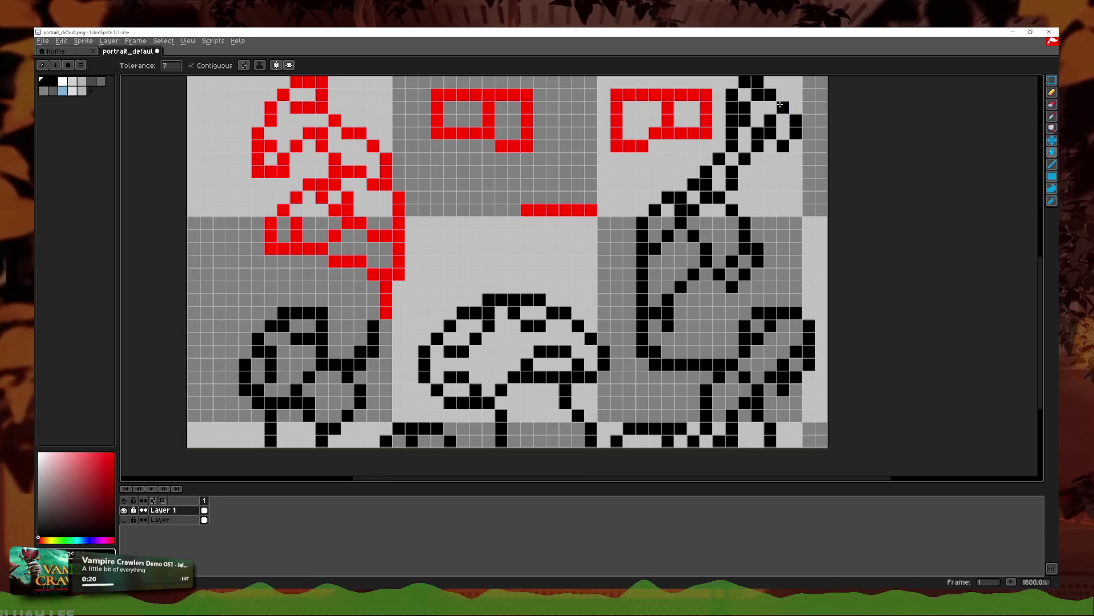
# Step: Recolour the eye outlines and mouth line black
pyautogui.scroll(3, 758, 114)
pyautogui.click(680, 262)
pyautogui.click(570, 352)
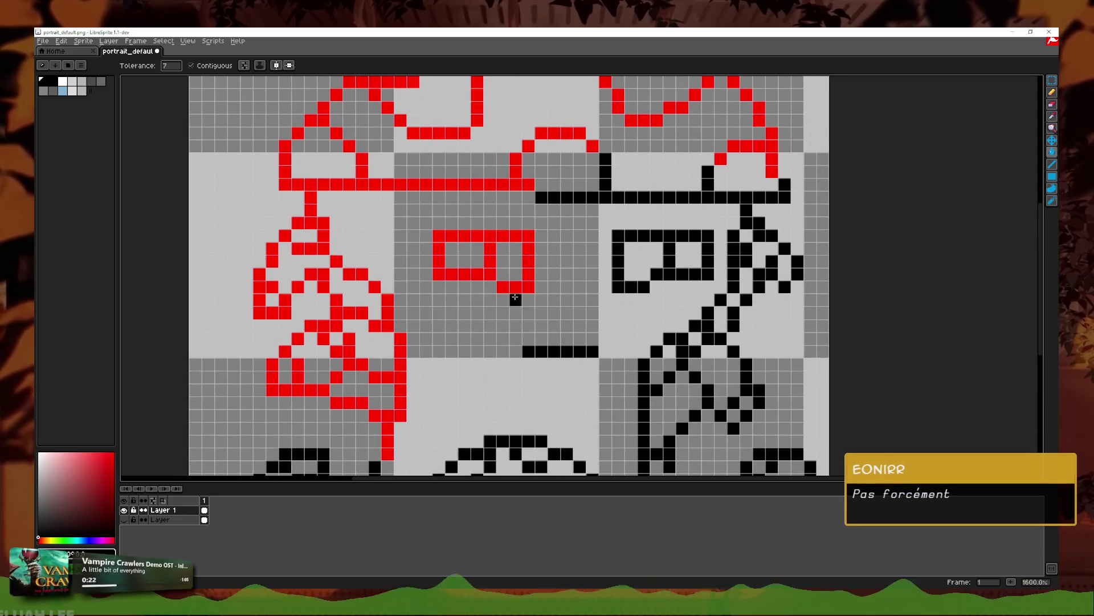
pyautogui.click(503, 274)
# Step: Recolour the hat brim outline black, undoing a mistaken fill on the loop
pyautogui.scroll(2, 502, 279)
pyautogui.click(470, 243)
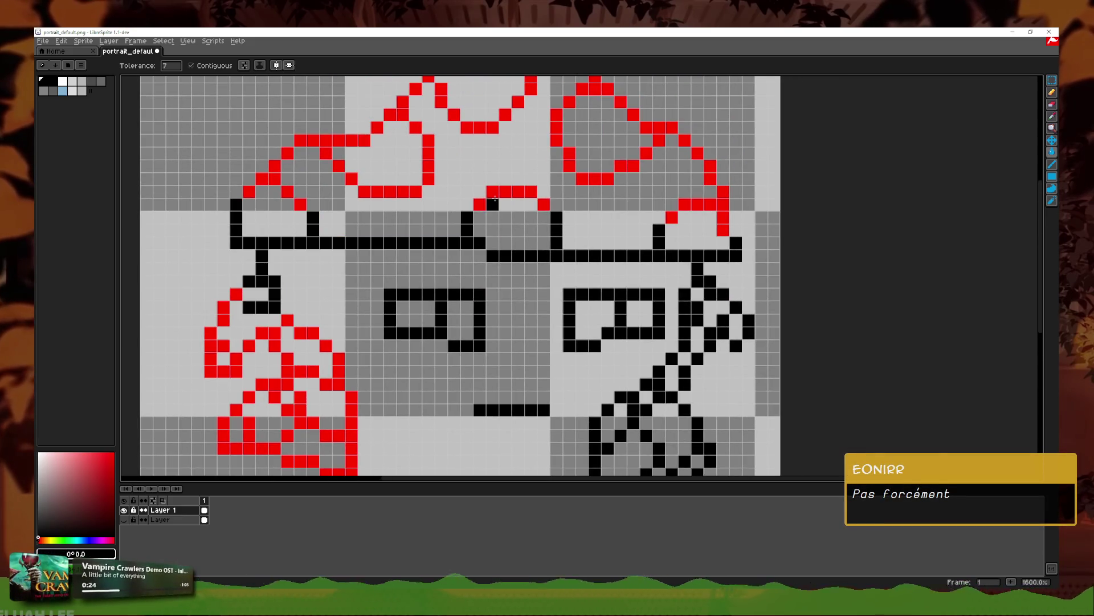
pyautogui.click(511, 191)
pyautogui.click(479, 204)
pyautogui.click(543, 204)
pyautogui.click(570, 155)
pyautogui.hotkey('ctrl', 'z')
# Step: Recolour the cap's right loop and remaining red cap pixels black
pyautogui.click(569, 165)
pyautogui.click(595, 178)
pyautogui.click(626, 165)
pyautogui.click(645, 152)
pyautogui.click(658, 127)
pyautogui.click(684, 140)
pyautogui.click(696, 153)
pyautogui.click(709, 171)
pyautogui.click(721, 204)
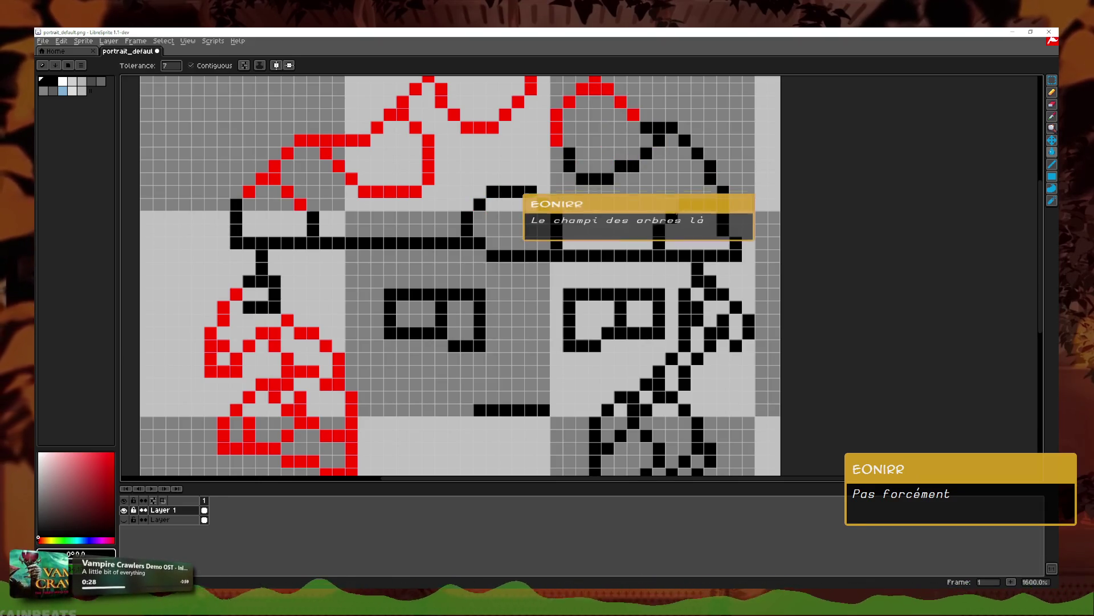
pyautogui.click(633, 115)
pyautogui.click(596, 87)
# Step: Recolour the cap's top outline black, undoing a stray background fill
pyautogui.scroll(3, 598, 97)
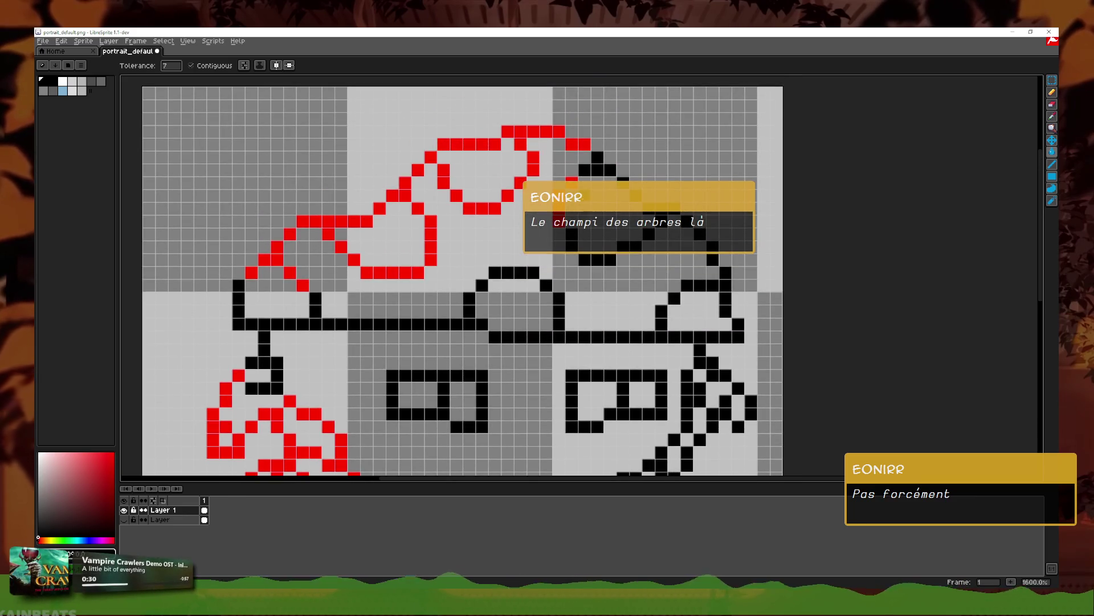
pyautogui.click(584, 144)
pyautogui.click(546, 131)
pyautogui.click(534, 164)
pyautogui.click(495, 144)
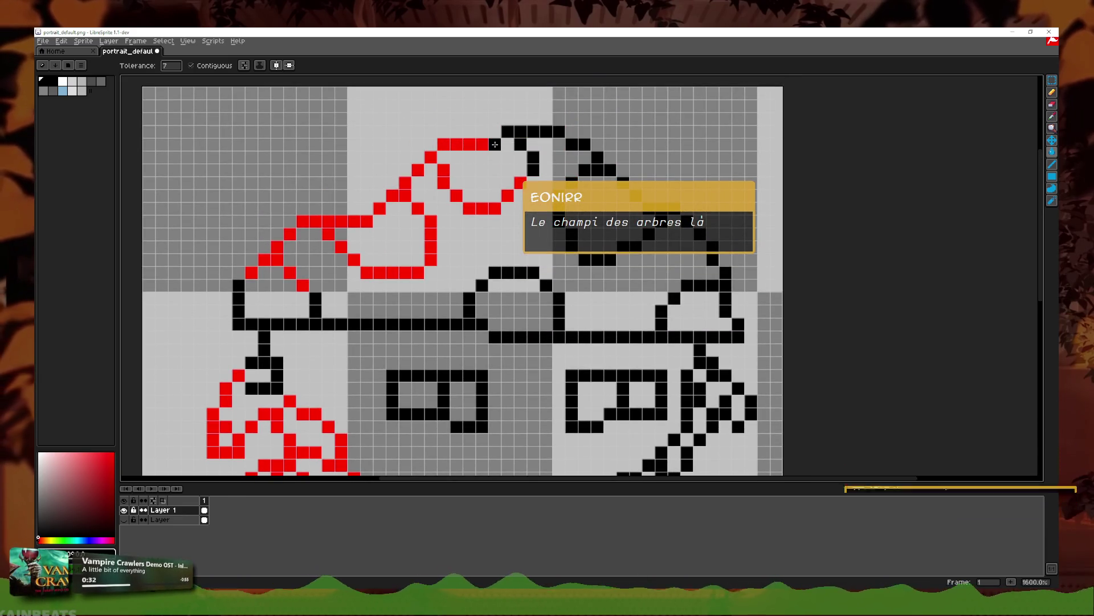
pyautogui.click(521, 183)
pyautogui.click(508, 195)
pyautogui.click(488, 209)
pyautogui.click(444, 173)
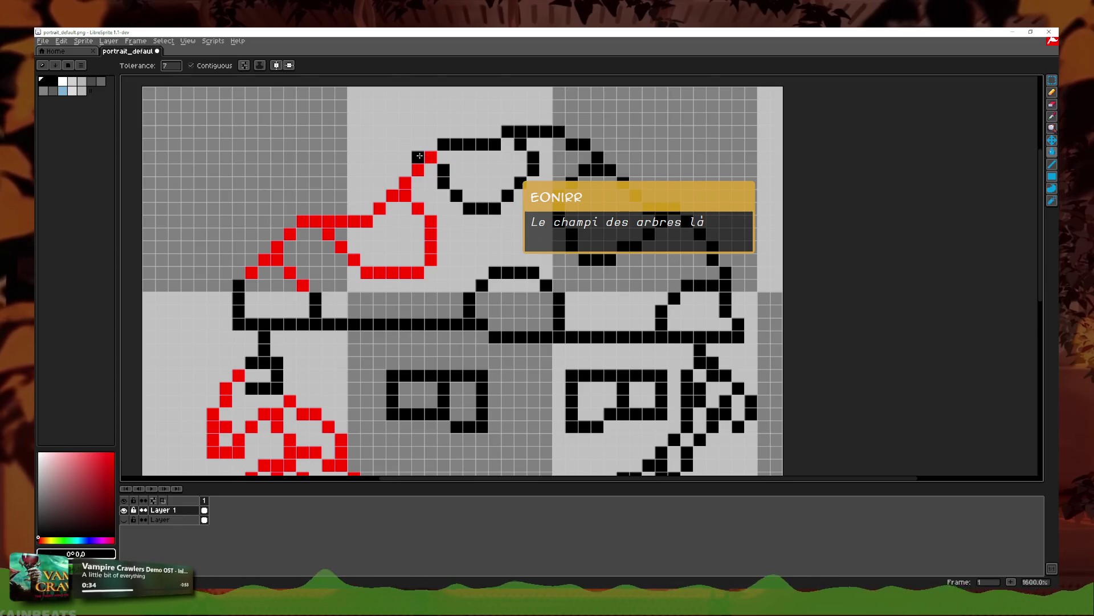
pyautogui.hotkey('ctrl', 'z')
pyautogui.click(427, 155)
# Step: Finish the remaining cap outline segments and the cap's left outline in black
pyautogui.click(405, 183)
pyautogui.click(392, 196)
pyautogui.click(418, 209)
pyautogui.click(431, 233)
pyautogui.click(405, 273)
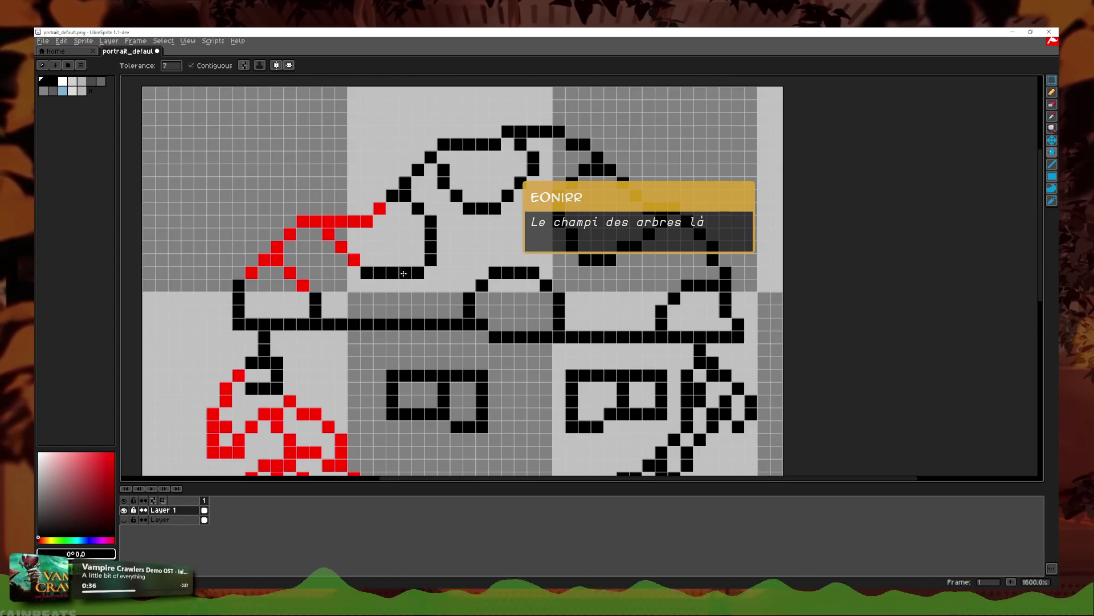
pyautogui.click(366, 221)
pyautogui.click(379, 209)
pyautogui.click(290, 234)
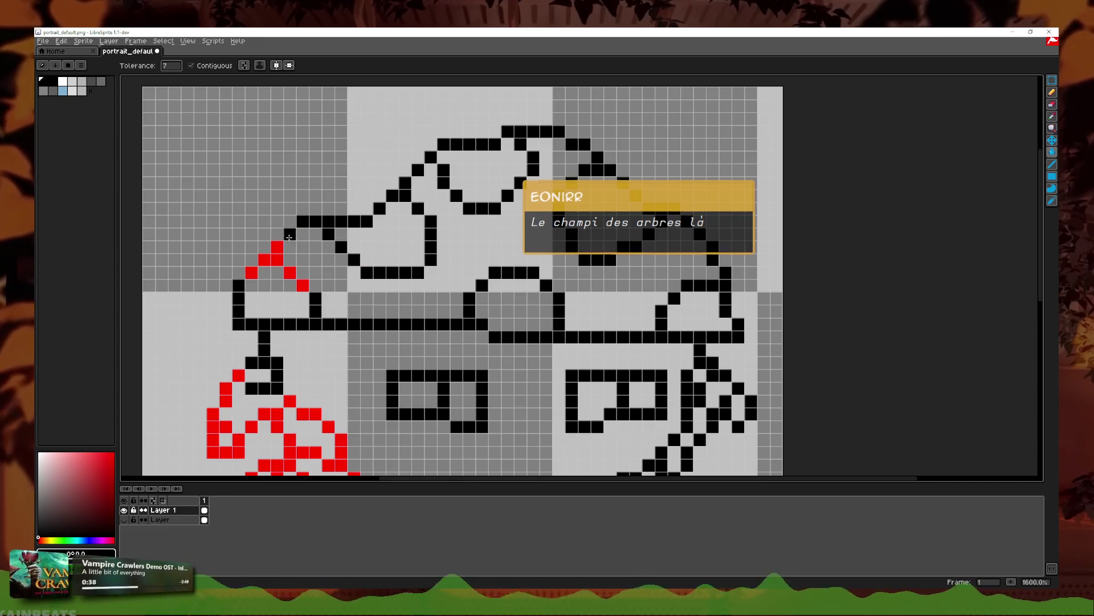
pyautogui.click(277, 253)
pyautogui.click(290, 275)
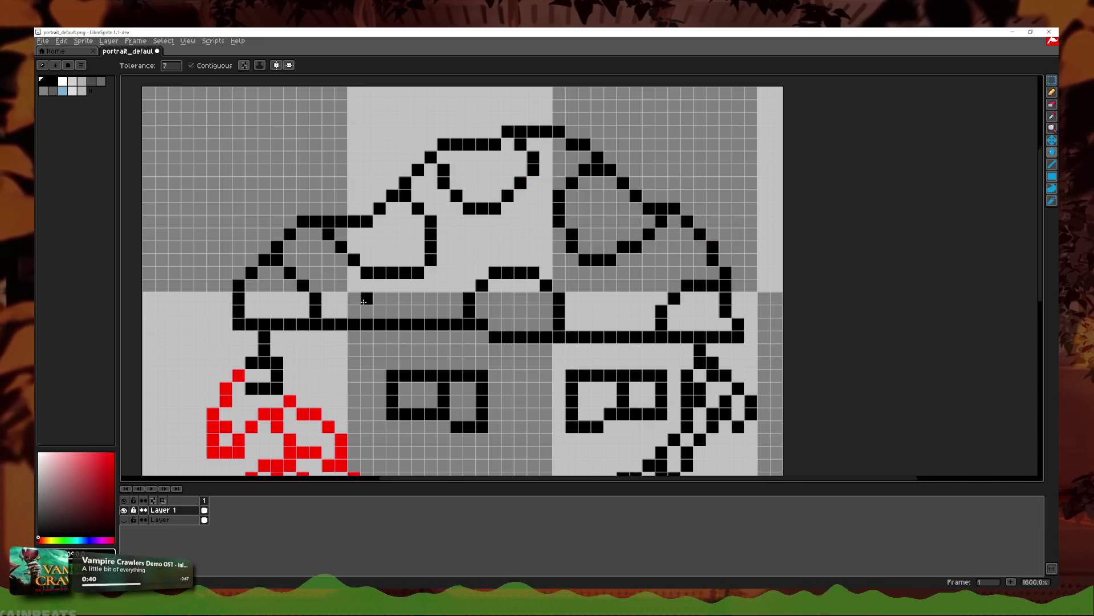
# Step: Recolour the lower loops of the left figure's outline black
pyautogui.scroll(-4, 364, 299)
pyautogui.scroll(4, 343, 369)
pyautogui.click(456, 331)
pyautogui.click(406, 356)
pyautogui.click(405, 305)
pyautogui.click(375, 342)
pyautogui.click(380, 292)
# Step: Recolour the upper left-figure outline and the last red arc black
pyautogui.click(350, 299)
pyautogui.click(329, 253)
pyautogui.click(354, 240)
pyautogui.click(373, 228)
pyautogui.click(342, 188)
pyautogui.click(328, 203)
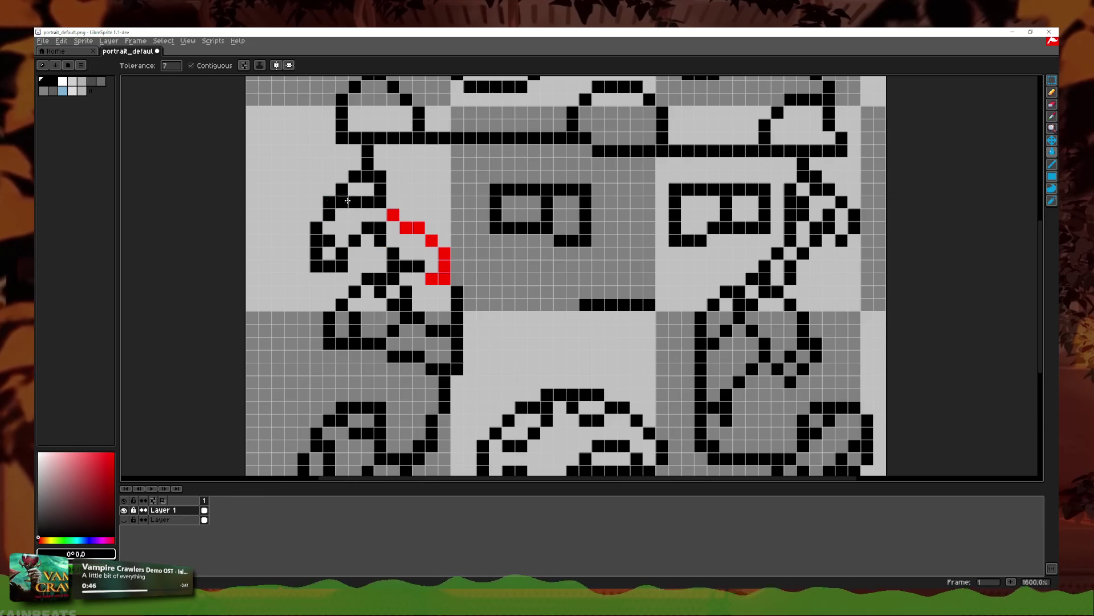
pyautogui.click(431, 241)
pyautogui.click(444, 265)
pyautogui.scroll(-6, 497, 304)
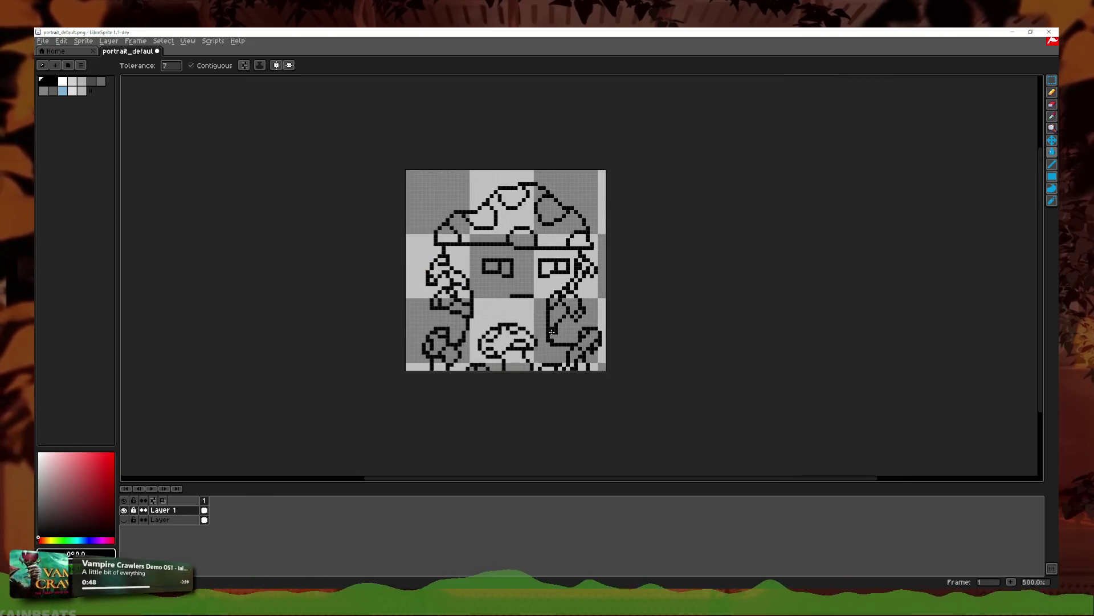
# Step: Zoom in on the right side of the face and erase a stray black pixel from the right stem
pyautogui.scroll(6, 537, 334)
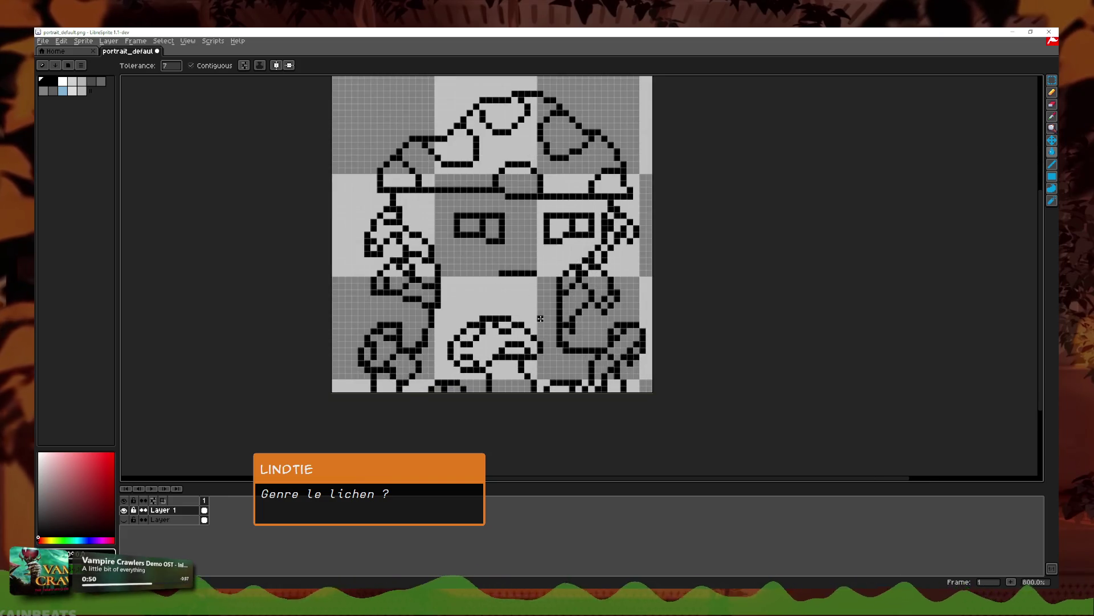
pyautogui.press('b')
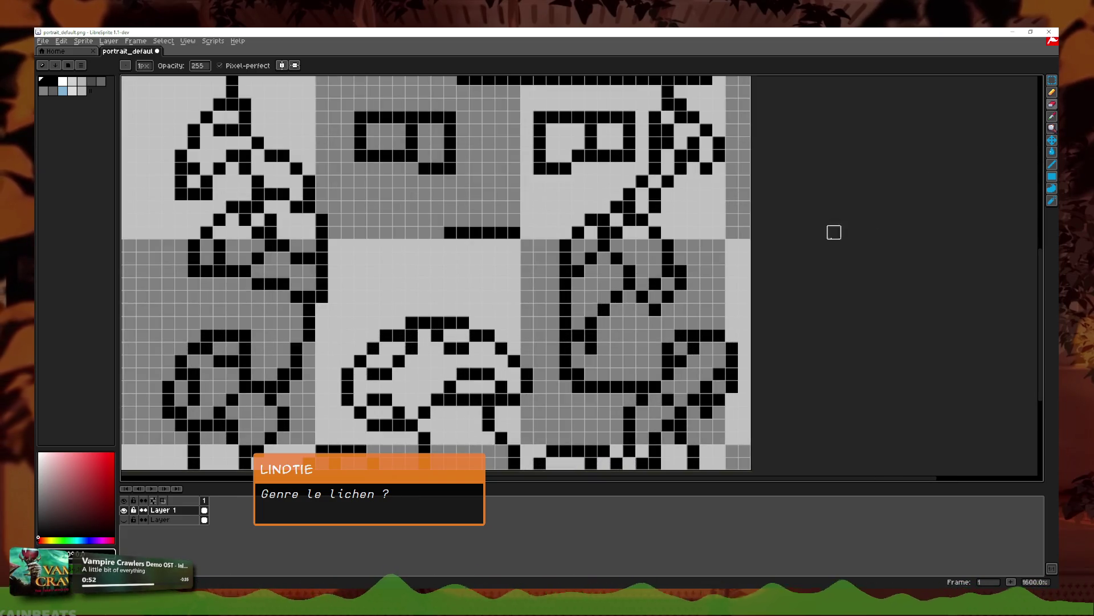
pyautogui.click(1055, 117)
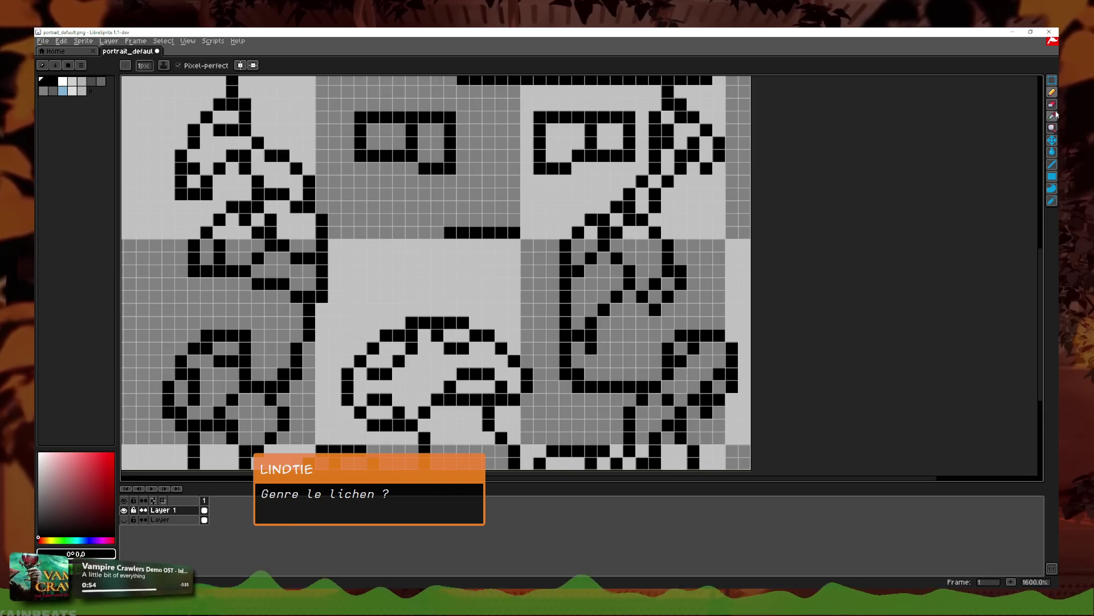
pyautogui.press('b')
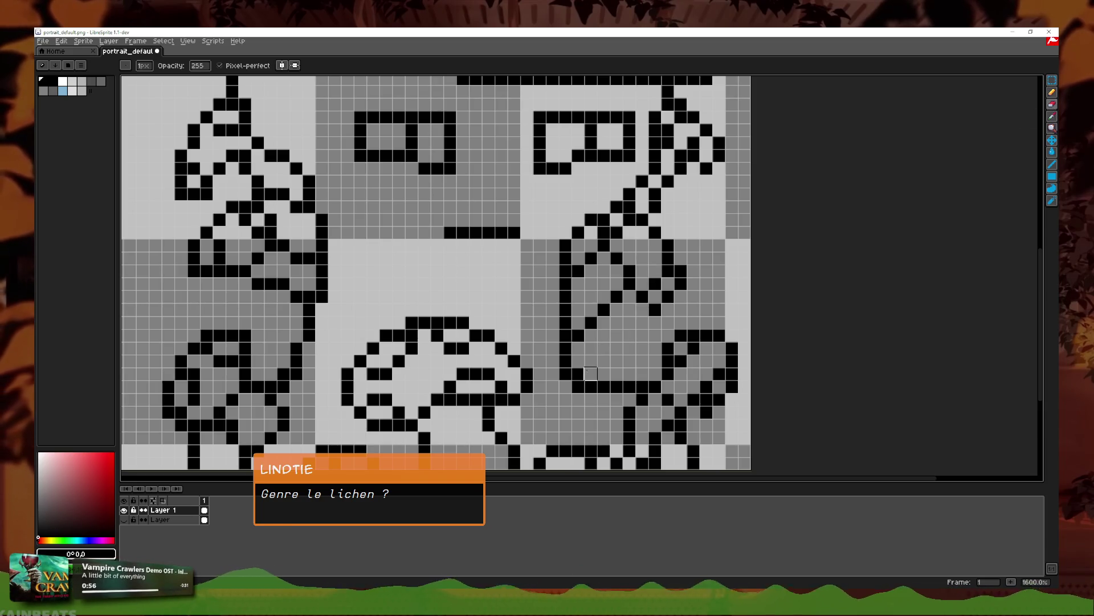
pyautogui.scroll(-3, 660, 314)
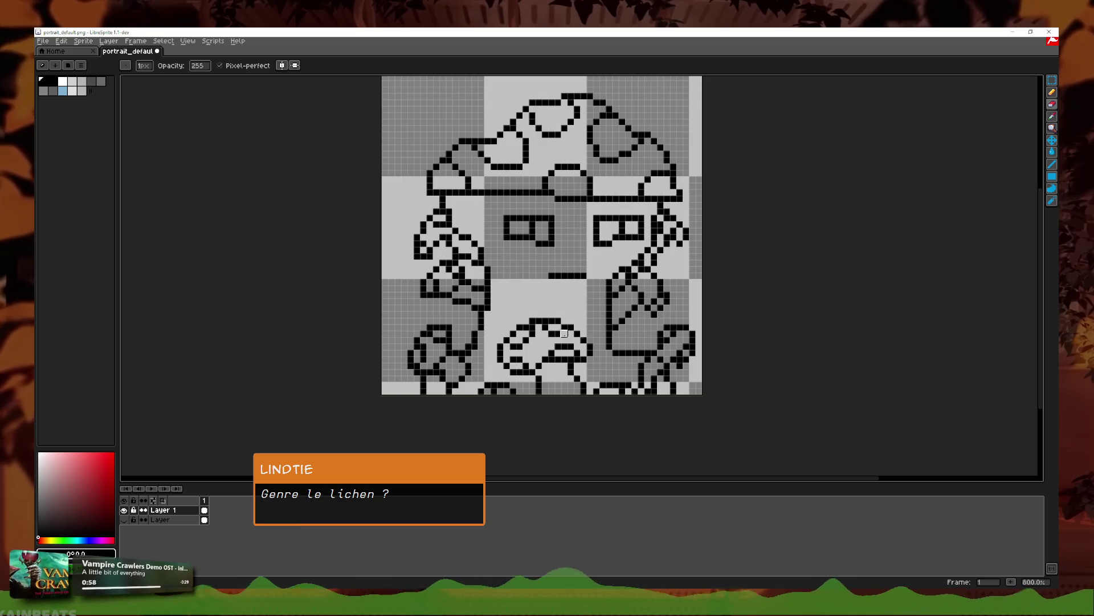
pyautogui.scroll(-3, 649, 318)
pyautogui.scroll(1, 649, 318)
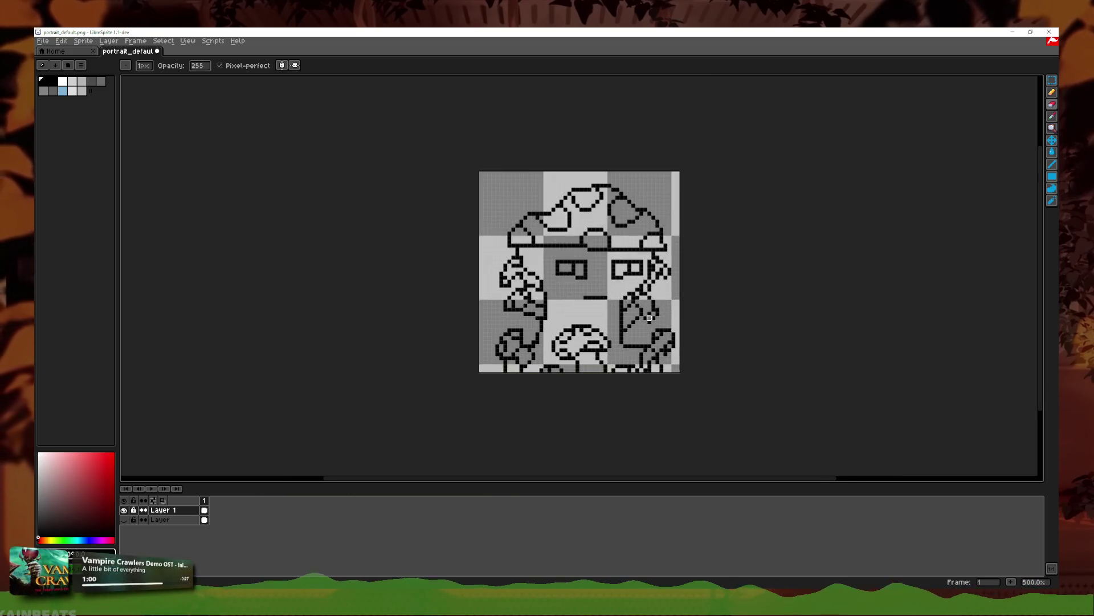
pyautogui.scroll(4, 650, 318)
pyautogui.scroll(-2, 649, 318)
pyautogui.moveTo(596, 323); pyautogui.dragTo(575, 336)
pyautogui.scroll(2, 598, 349)
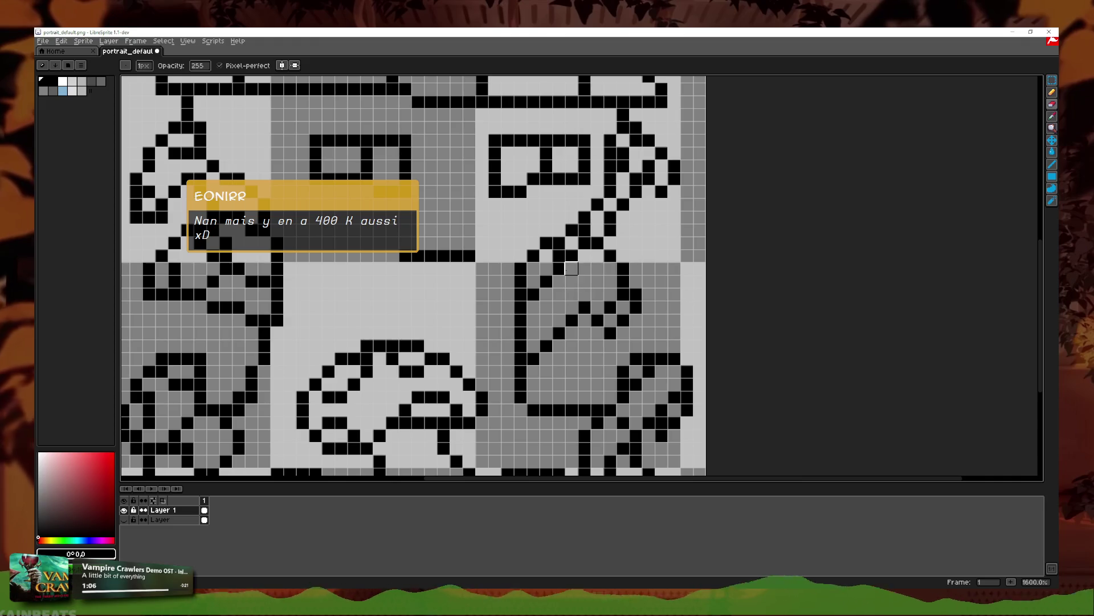
pyautogui.moveTo(584, 256); pyautogui.dragTo(623, 294)
# Step: Draw black outline pixels along the right stem, undoing one misplaced pixel
pyautogui.click(1050, 127)
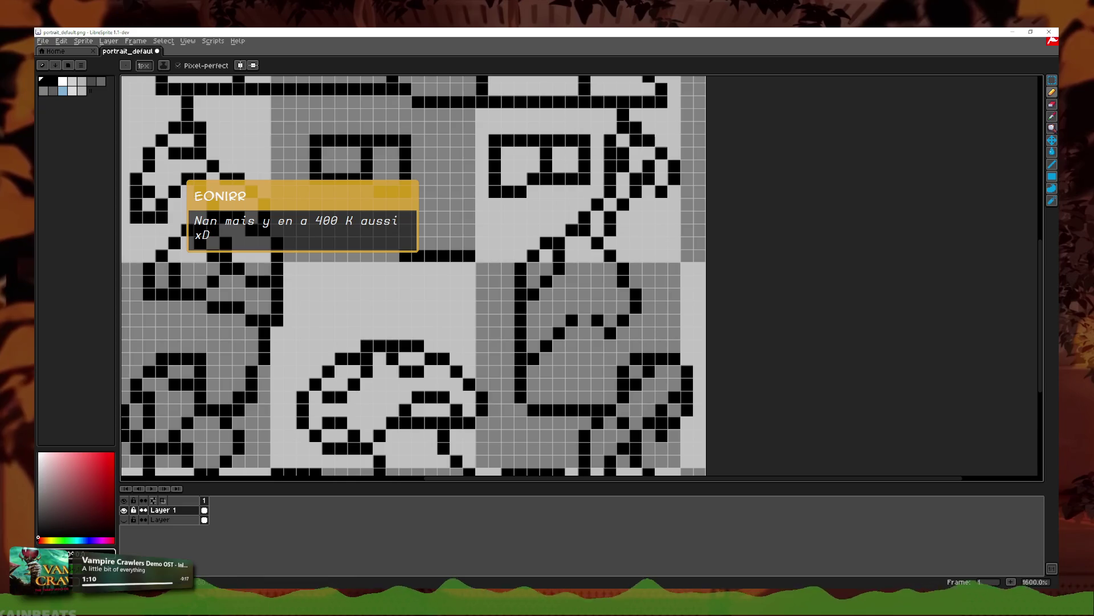
pyautogui.click(587, 301)
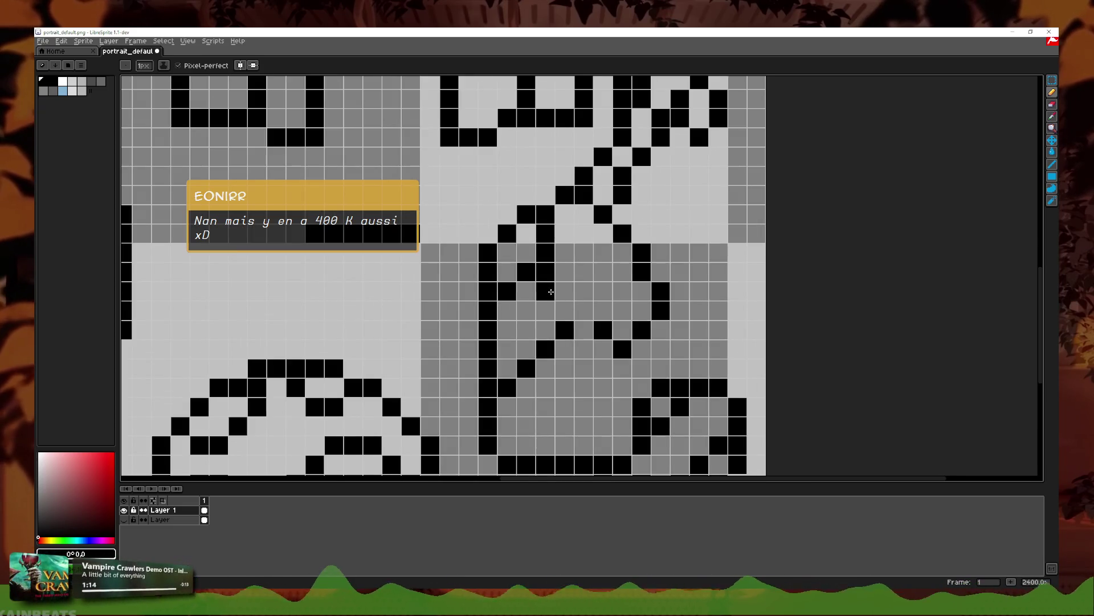
pyautogui.click(584, 329)
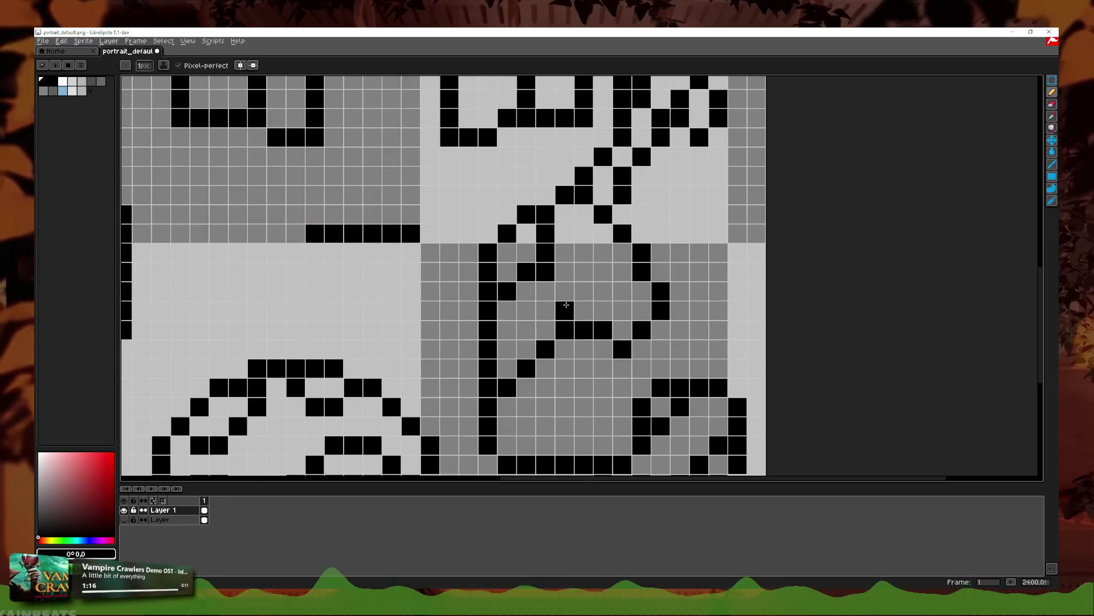
pyautogui.click(565, 291)
pyautogui.scroll(-4, 571, 294)
pyautogui.scroll(4, 547, 325)
pyautogui.hotkey('ctrl', 'z')
pyautogui.hotkey('ctrl', 'z')
pyautogui.hotkey('ctrl', 'z')
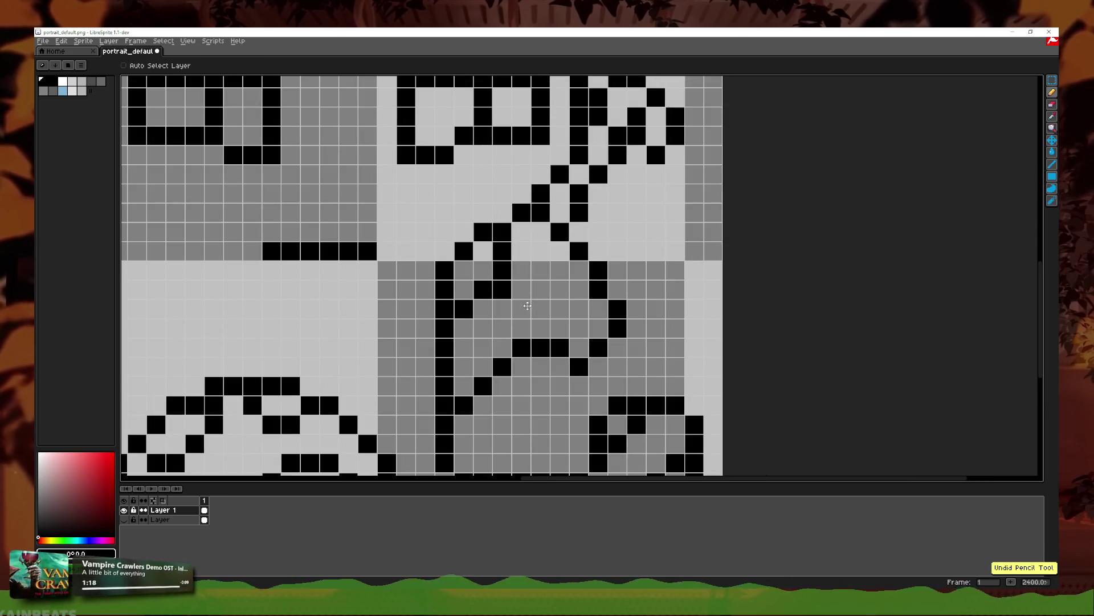
pyautogui.click(521, 309)
pyautogui.scroll(-4, 541, 310)
pyautogui.scroll(4, 565, 336)
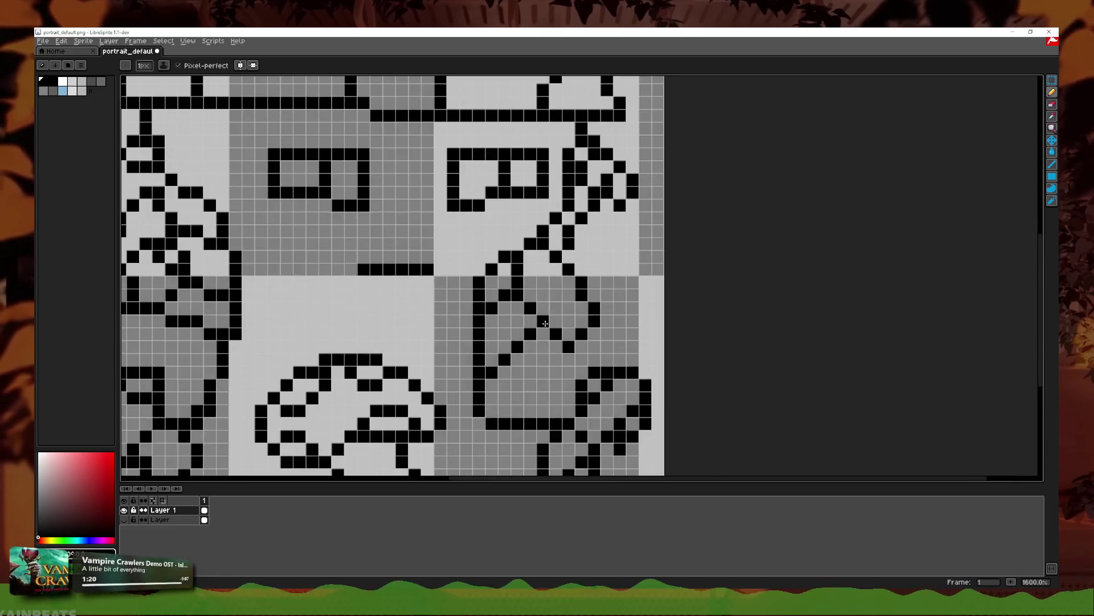
pyautogui.click(572, 342)
# Step: Erase a misplaced stem pixel, try two more black pixels, then undo several recent edits
pyautogui.press('b')
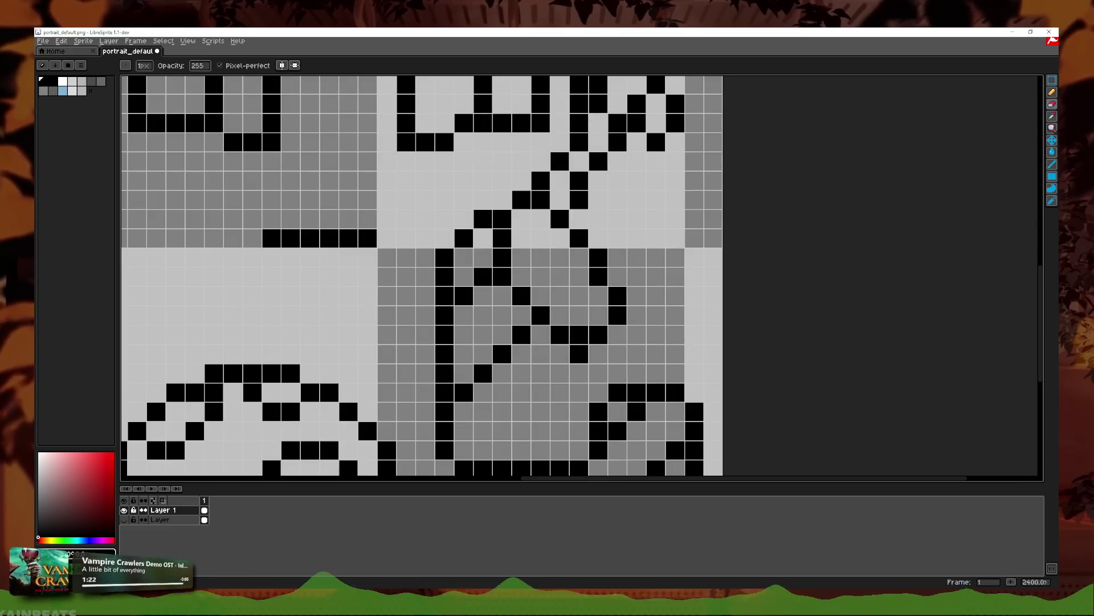
pyautogui.click(579, 354)
pyautogui.click(1051, 92)
pyautogui.click(552, 290)
pyautogui.click(578, 315)
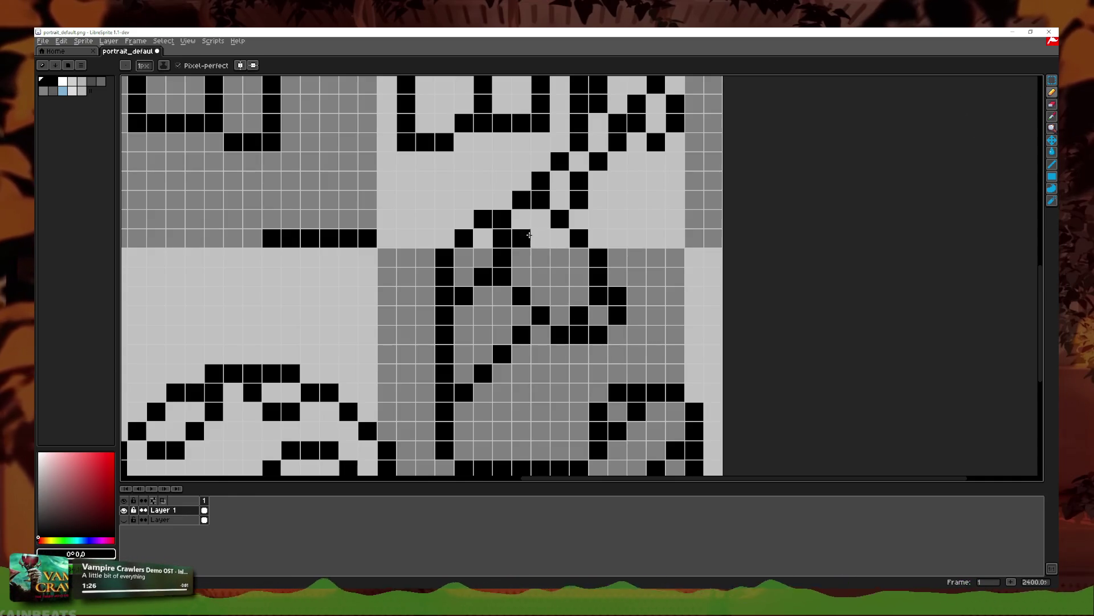
pyautogui.hotkey('ctrl', 'z')
pyautogui.scroll(-3, 541, 251)
pyautogui.scroll(4, 552, 263)
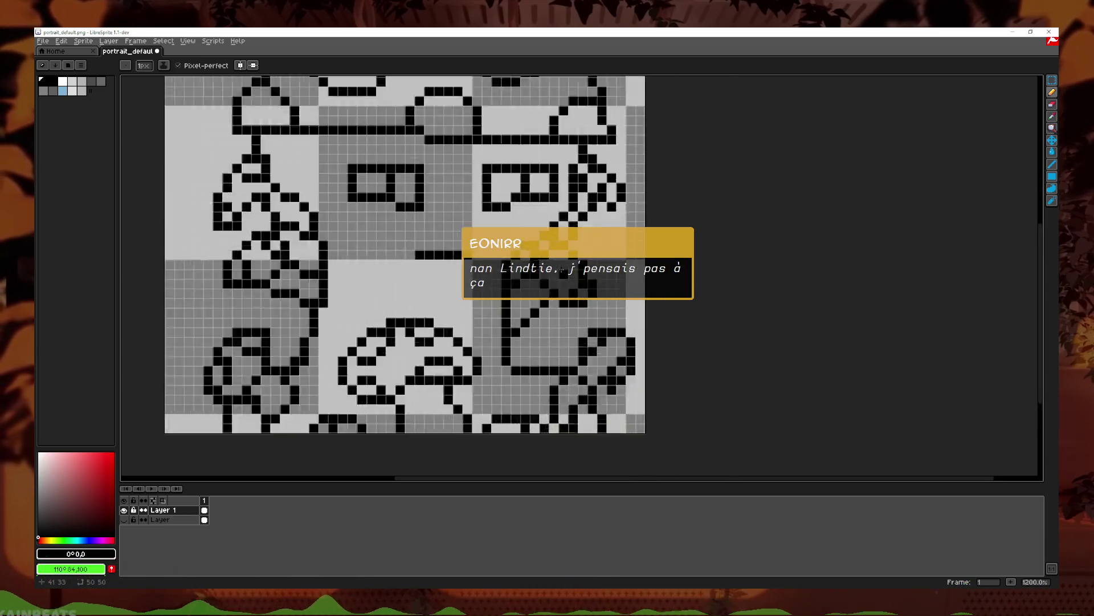
pyautogui.hotkey('ctrl', 'z')
pyautogui.hotkey('ctrl', 'z')
pyautogui.hotkey('ctrl', 'z')
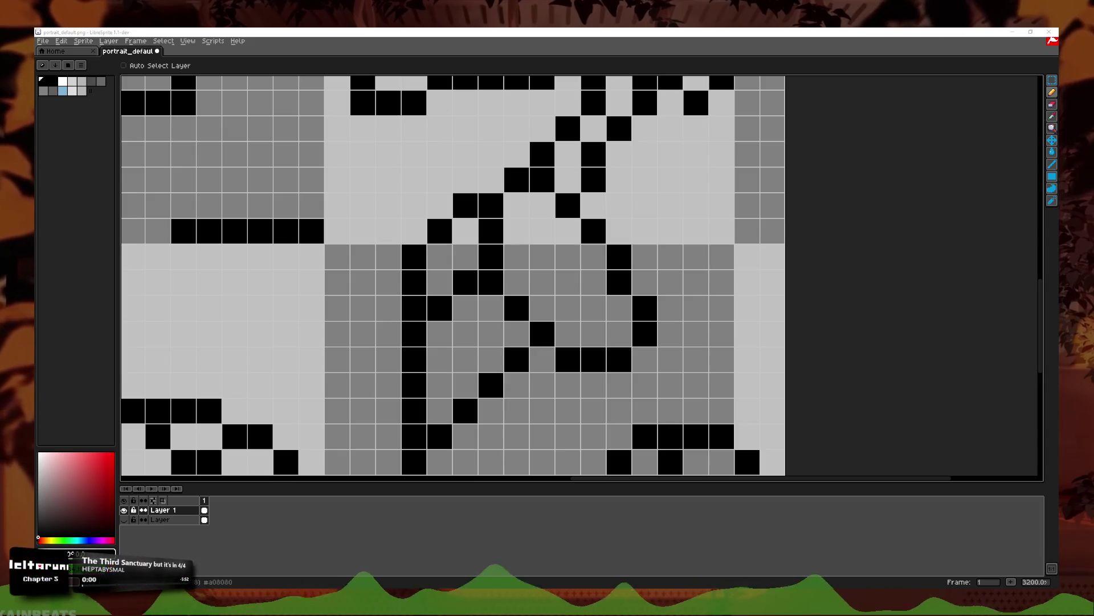
# Step: Redraw the stem outline with a short black diagonal and pixels inside the right stem, undoing the last one
pyautogui.press('b')
pyautogui.scroll(-1, 491, 282)
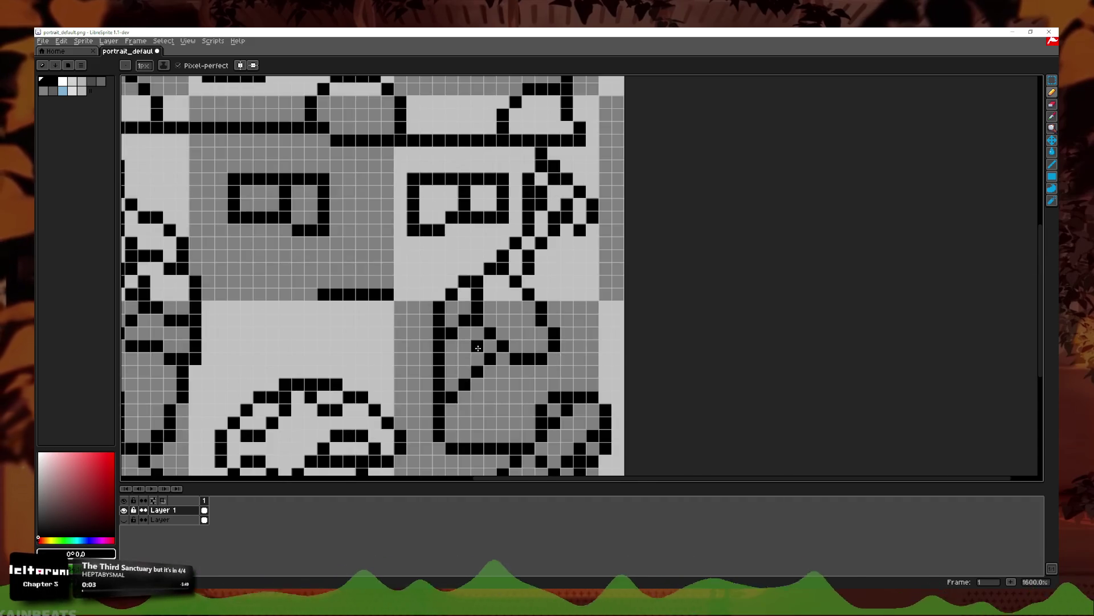
pyautogui.scroll(2, 491, 282)
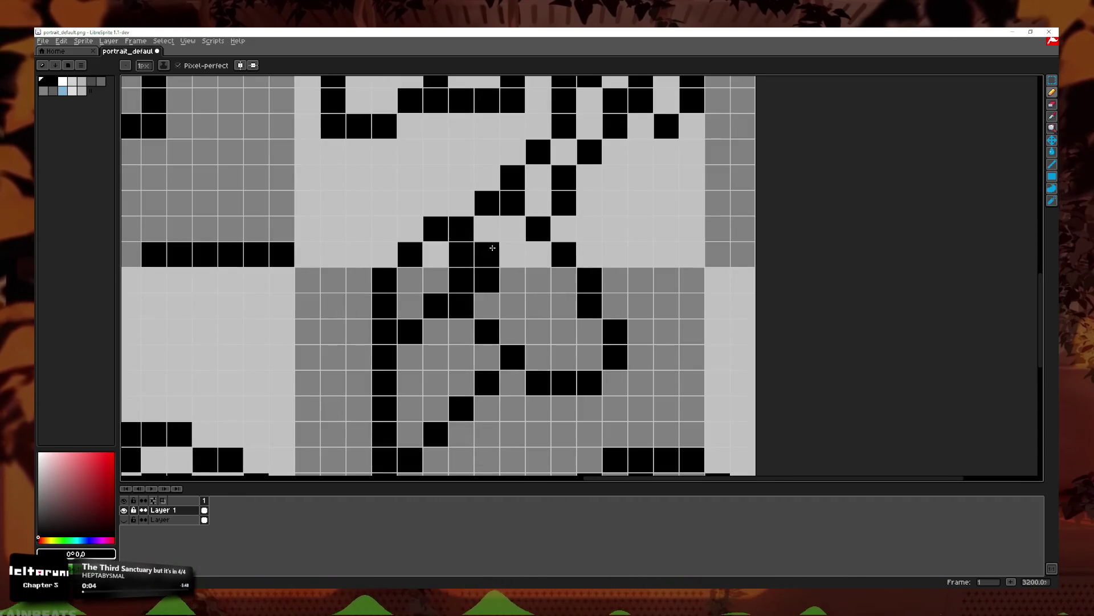
pyautogui.moveTo(486, 228); pyautogui.dragTo(512, 254)
pyautogui.click(537, 358)
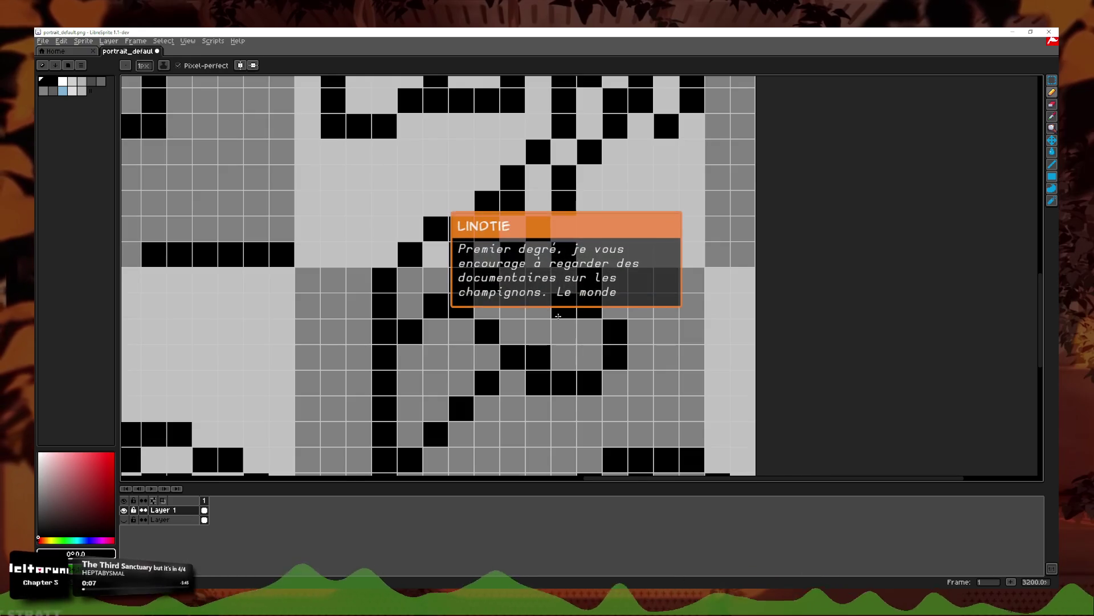
pyautogui.click(563, 332)
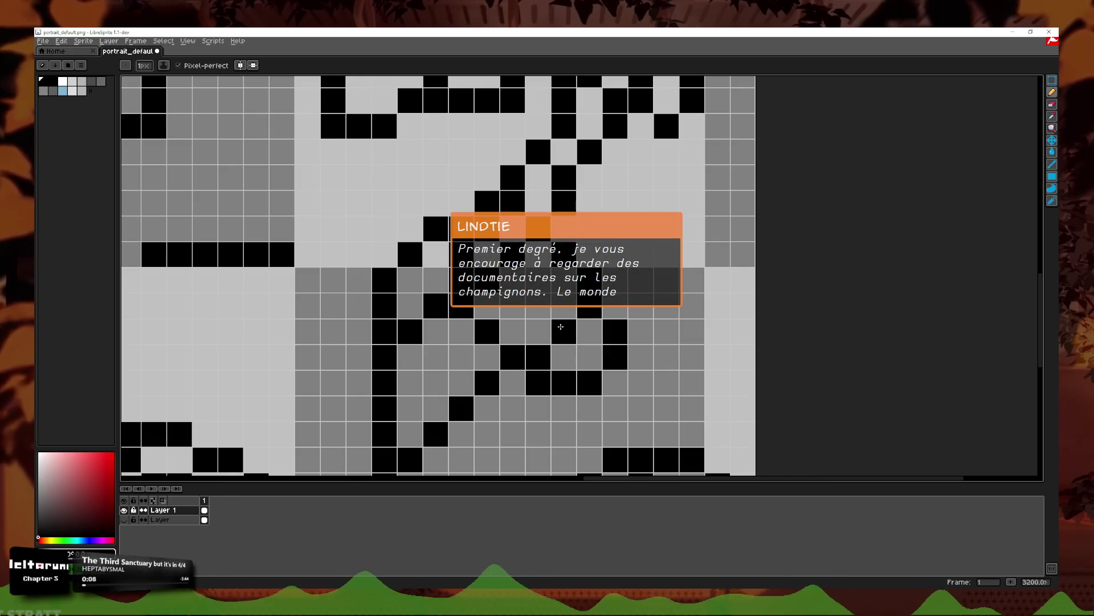
pyautogui.click(553, 317)
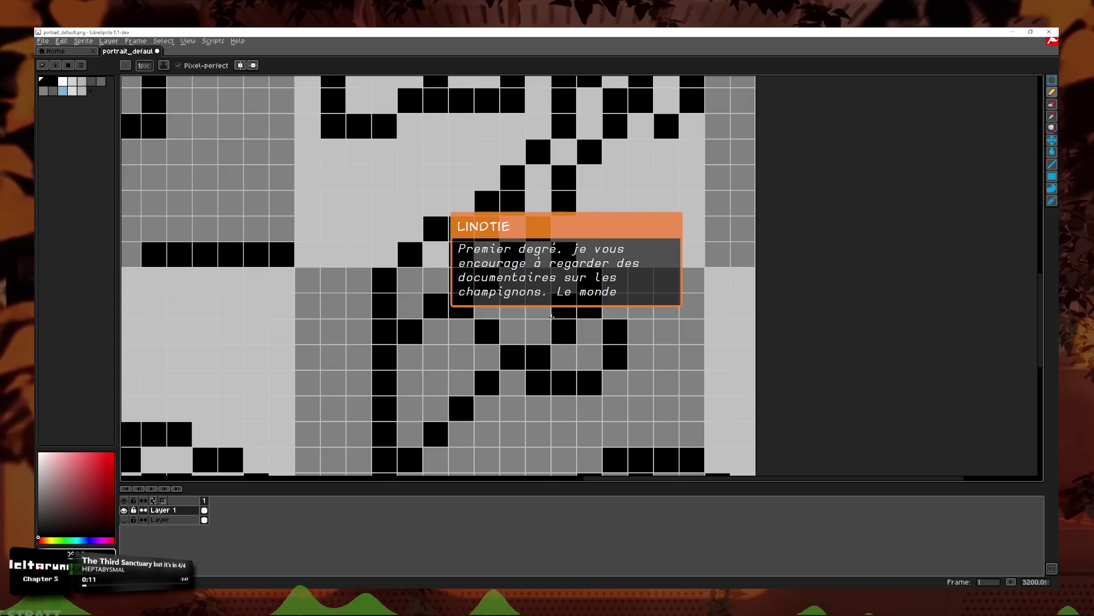
pyautogui.scroll(1, 526, 307)
pyautogui.hotkey('ctrl', 'z')
pyautogui.scroll(-1, 598, 320)
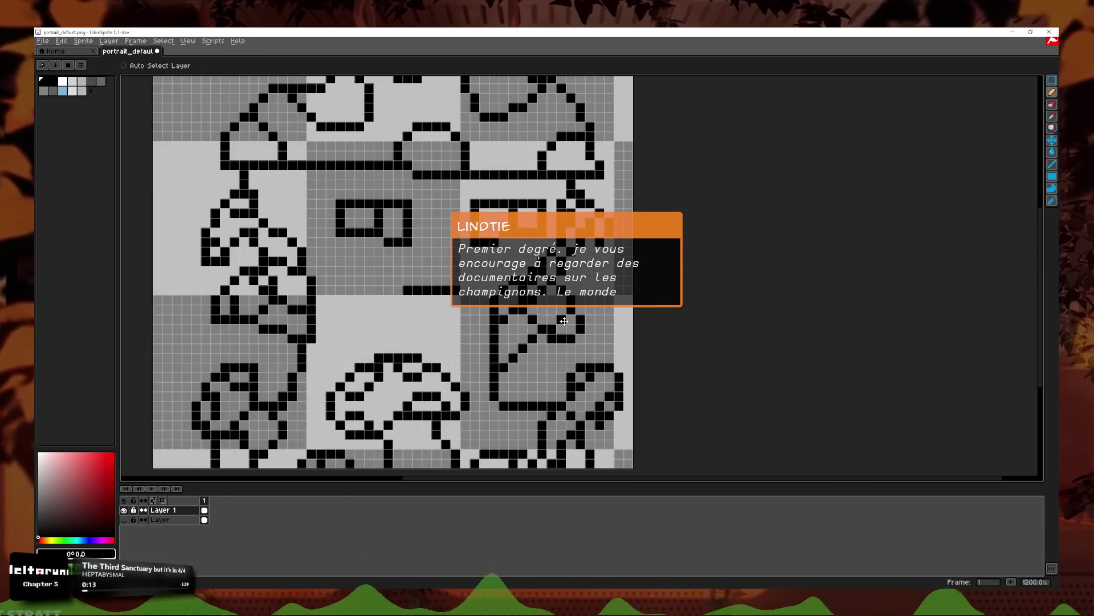
pyautogui.scroll(2, 564, 326)
pyautogui.scroll(-2, 562, 313)
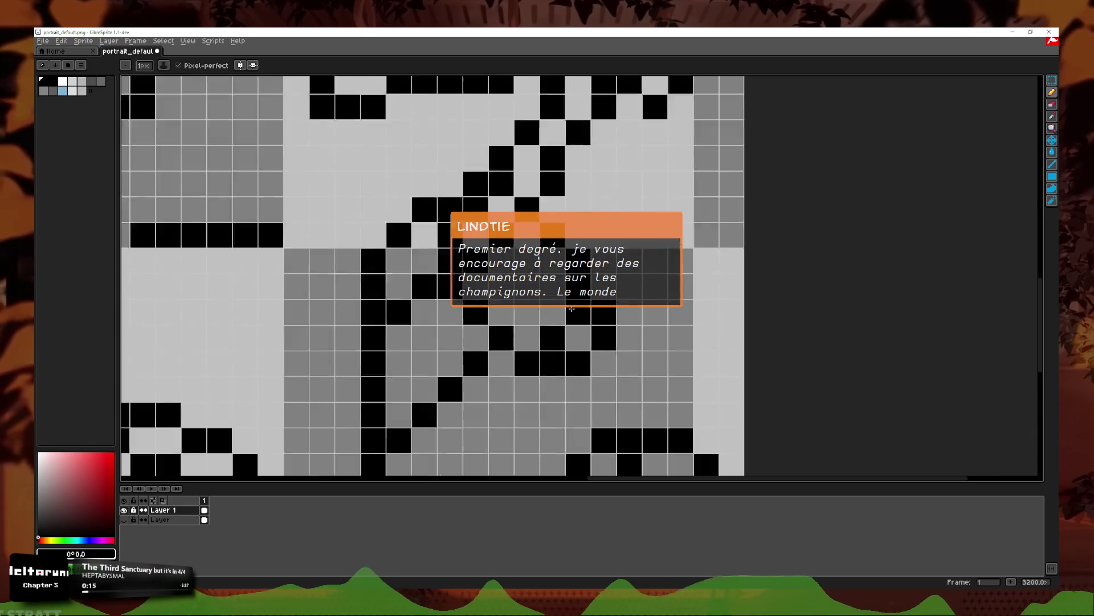
pyautogui.scroll(-1, 570, 306)
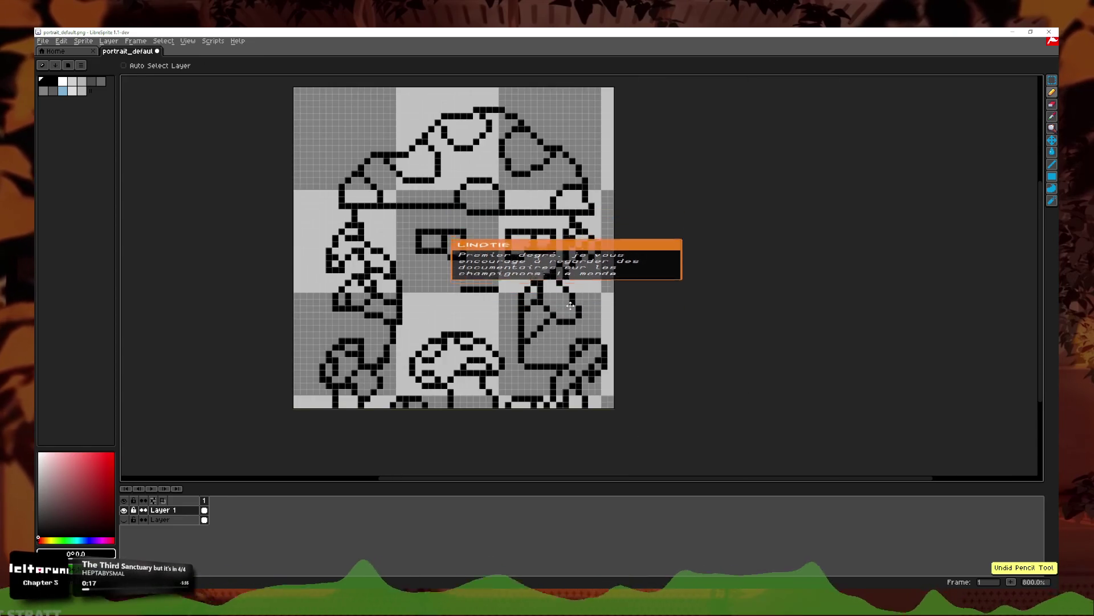
# Step: Replace the misplaced outline pixel with a black pixel at the top of the right stem
pyautogui.scroll(3, 585, 264)
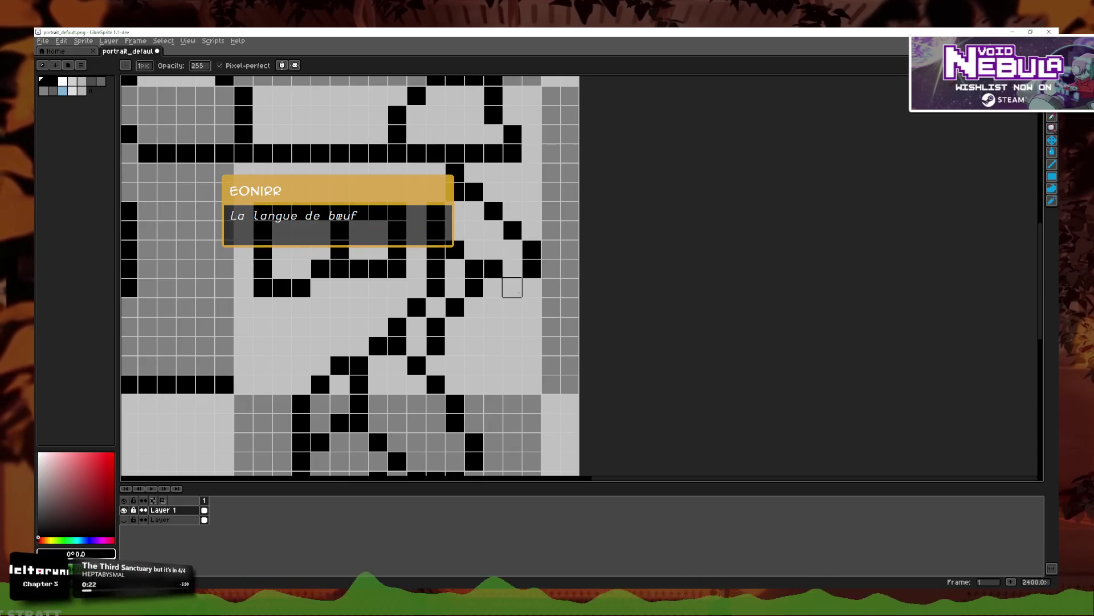
pyautogui.press('e')
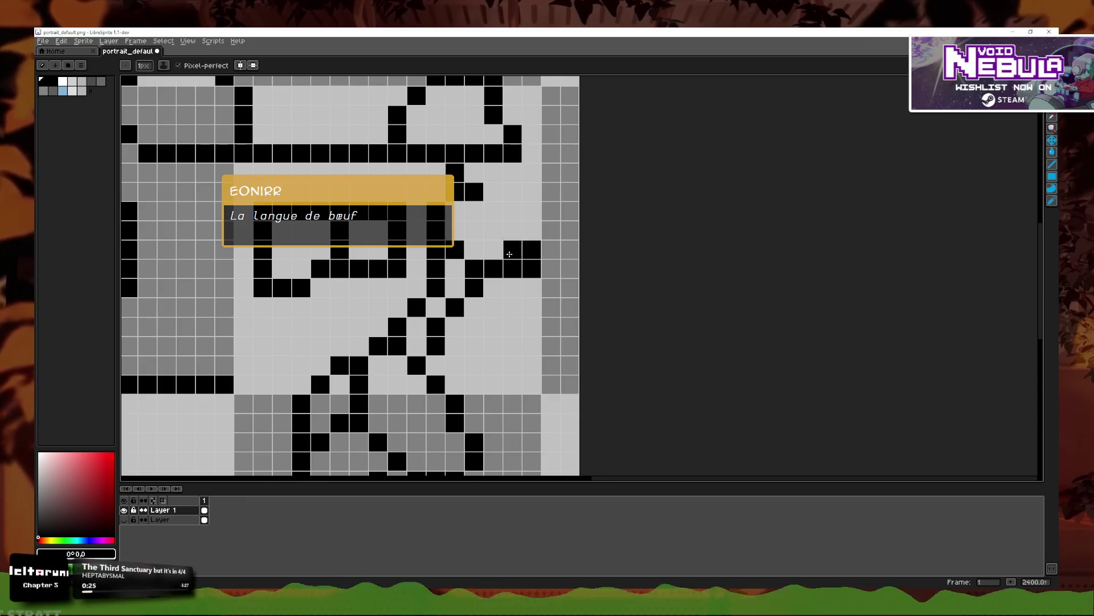
pyautogui.hotkey('ctrl', 'z')
pyautogui.click(513, 211)
pyautogui.scroll(-6, 496, 193)
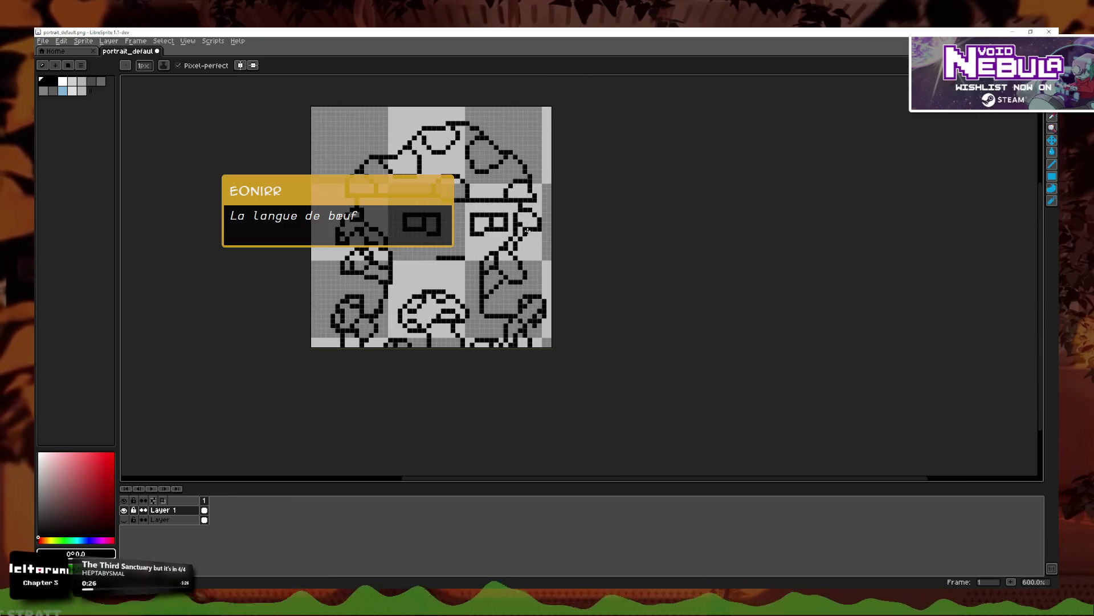
pyautogui.scroll(3, 524, 283)
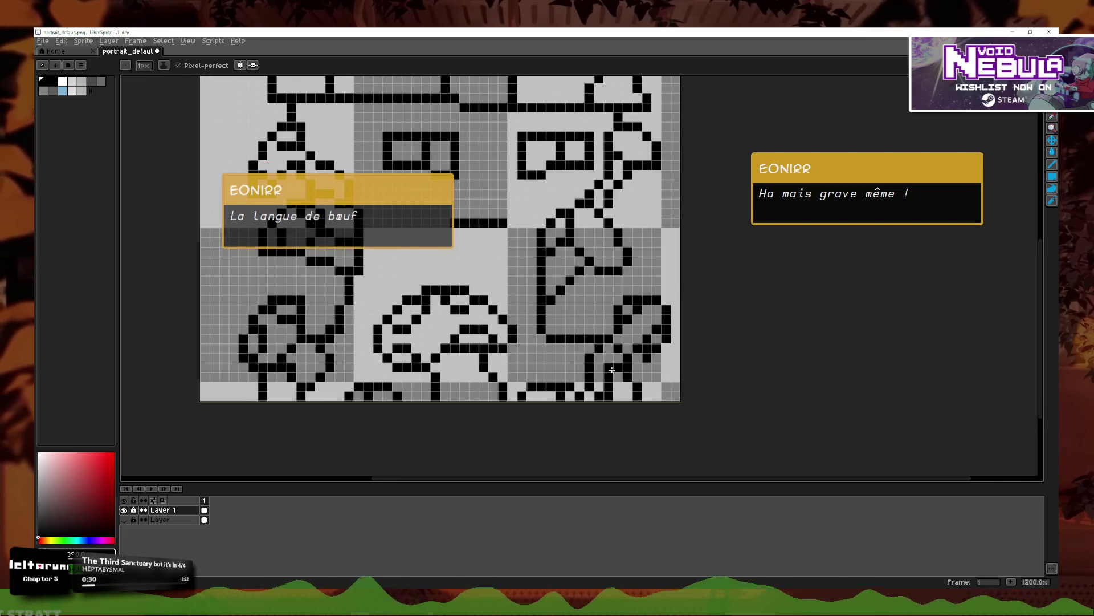
pyautogui.scroll(2, 605, 330)
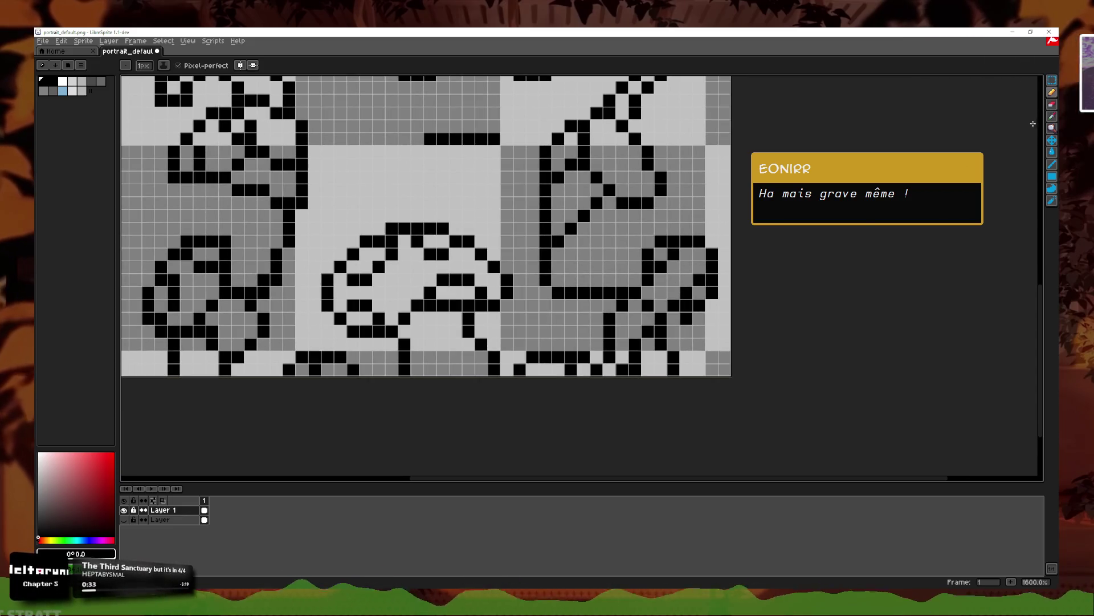
# Step: Pan the canvas to bring the top of the sprite into view
pyautogui.press('b')
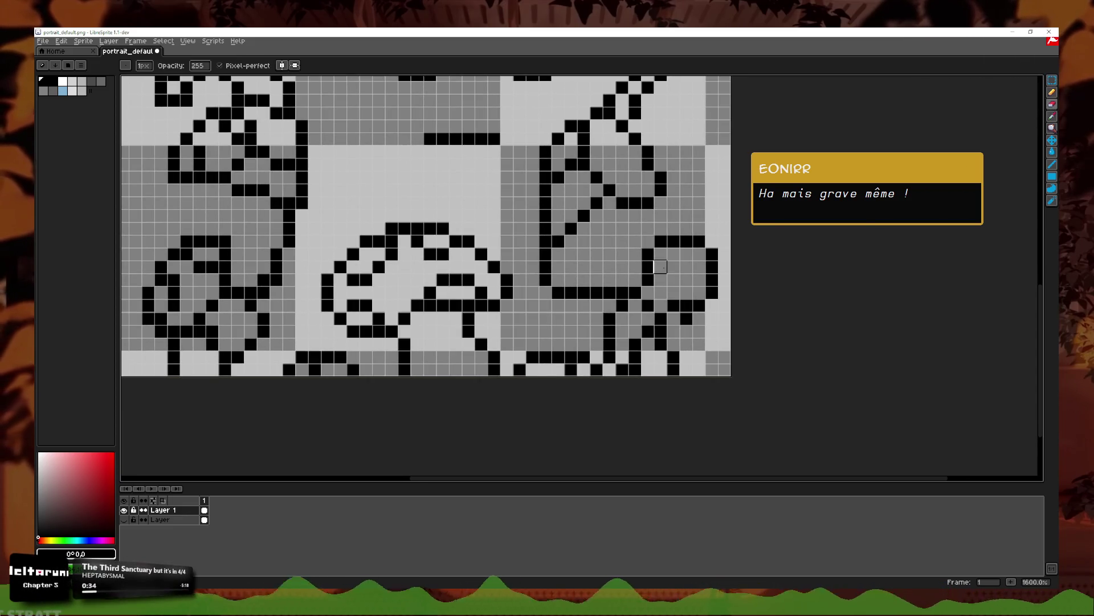
pyautogui.scroll(-3, 660, 331)
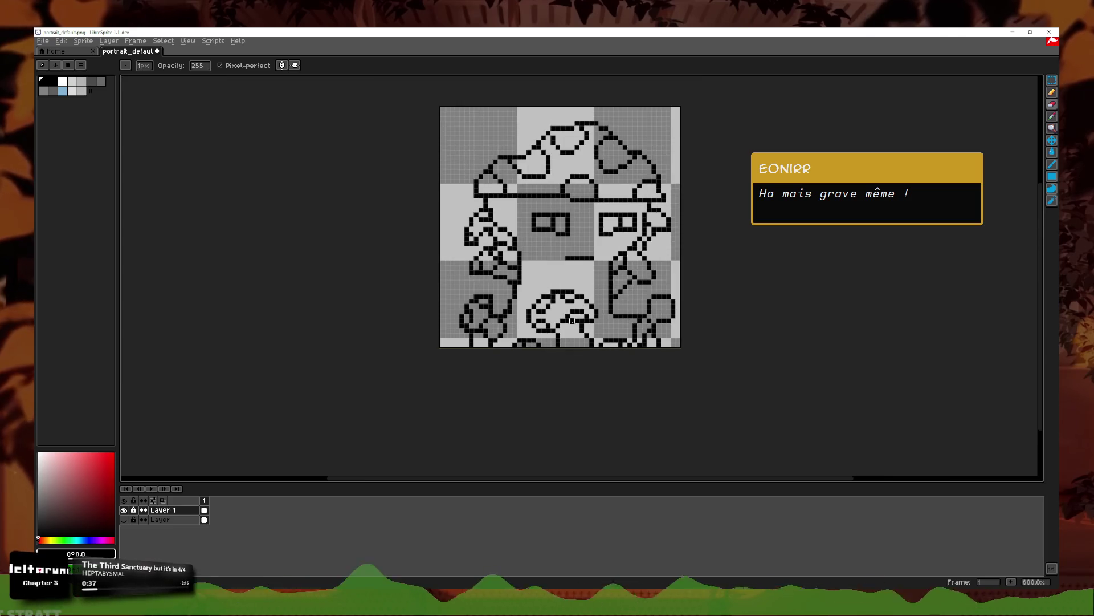
pyautogui.scroll(2, 572, 328)
pyautogui.moveTo(448, 270); pyautogui.dragTo(472, 320)
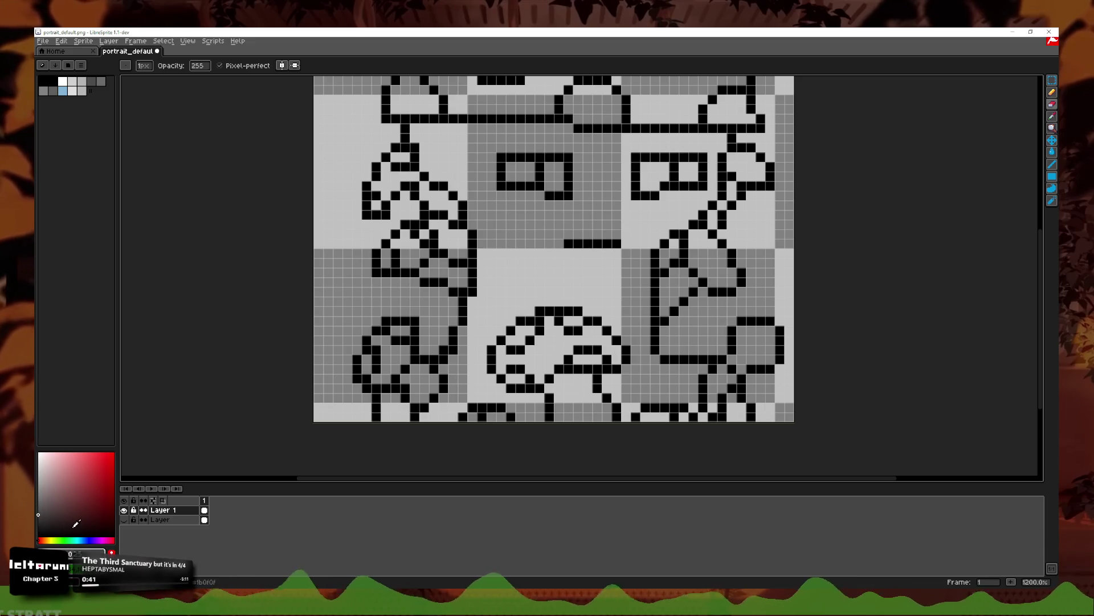
# Step: Paint white spots on the small left mushroom
pyautogui.click(1035, 89)
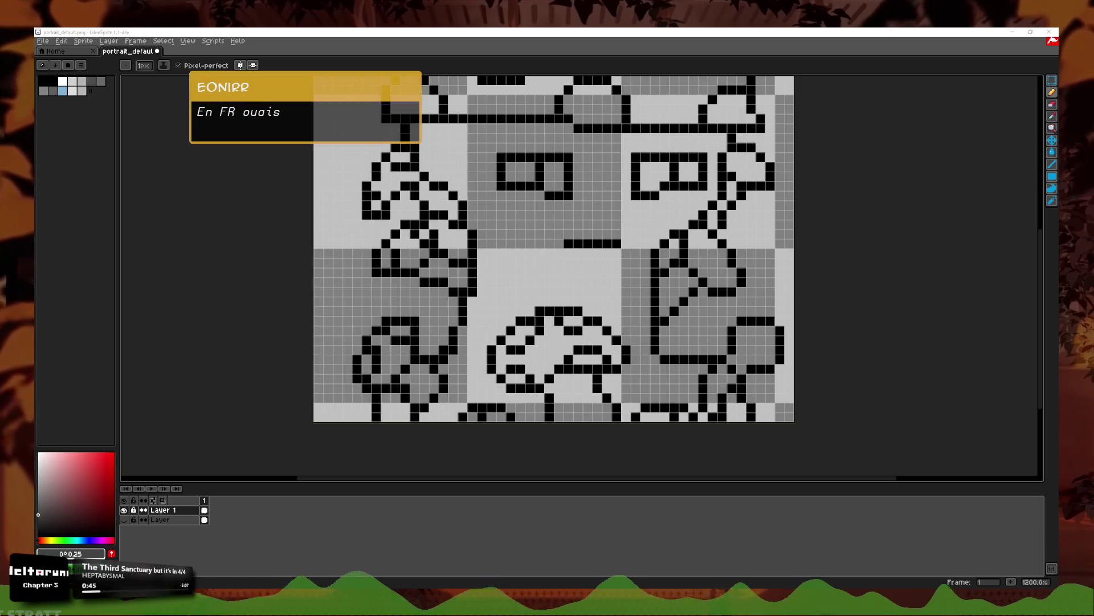
pyautogui.scroll(2, 435, 310)
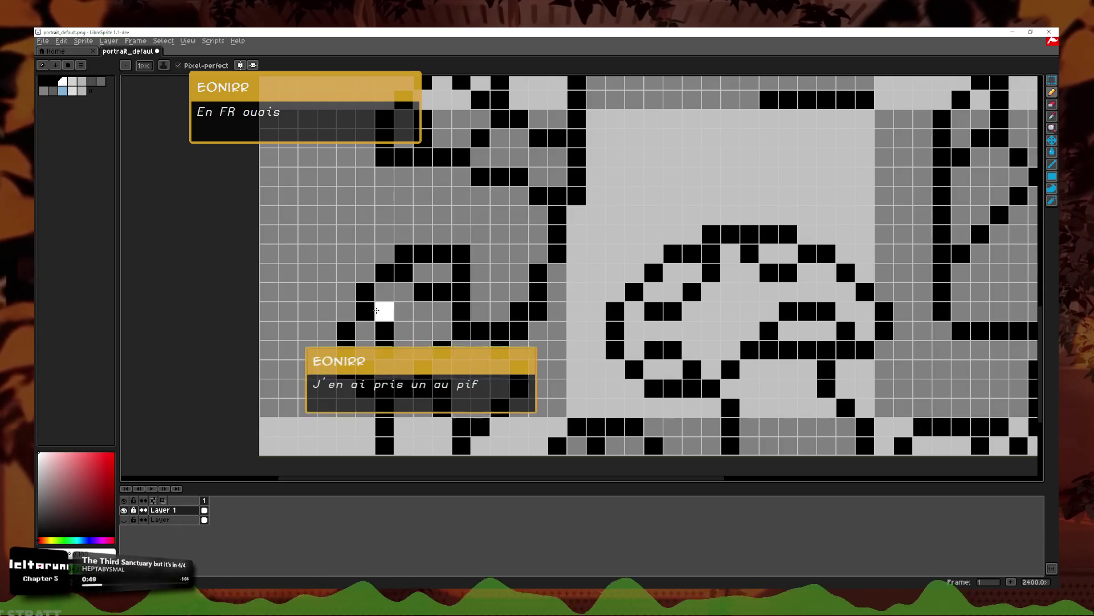
pyautogui.moveTo(384, 311); pyautogui.dragTo(382, 348)
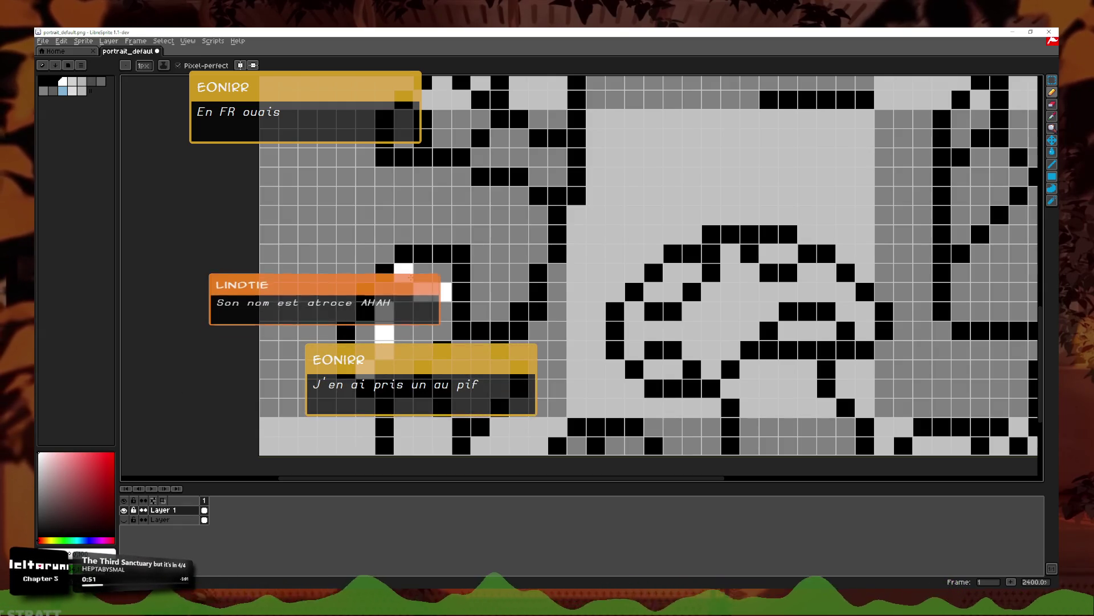
pyautogui.scroll(-2, 542, 344)
pyautogui.scroll(2, 542, 344)
# Step: Add rows of white highlights and two white spots along the middle mushroom's cap
pyautogui.moveTo(609, 305)
pyautogui.mouseDown()
pyautogui.moveTo(608, 287)
pyautogui.moveTo(647, 268)
pyautogui.moveTo(666, 287)
pyautogui.mouseUp()
pyautogui.moveTo(743, 344); pyautogui.dragTo(688, 325)
pyautogui.hotkey('ctrl', 'z')
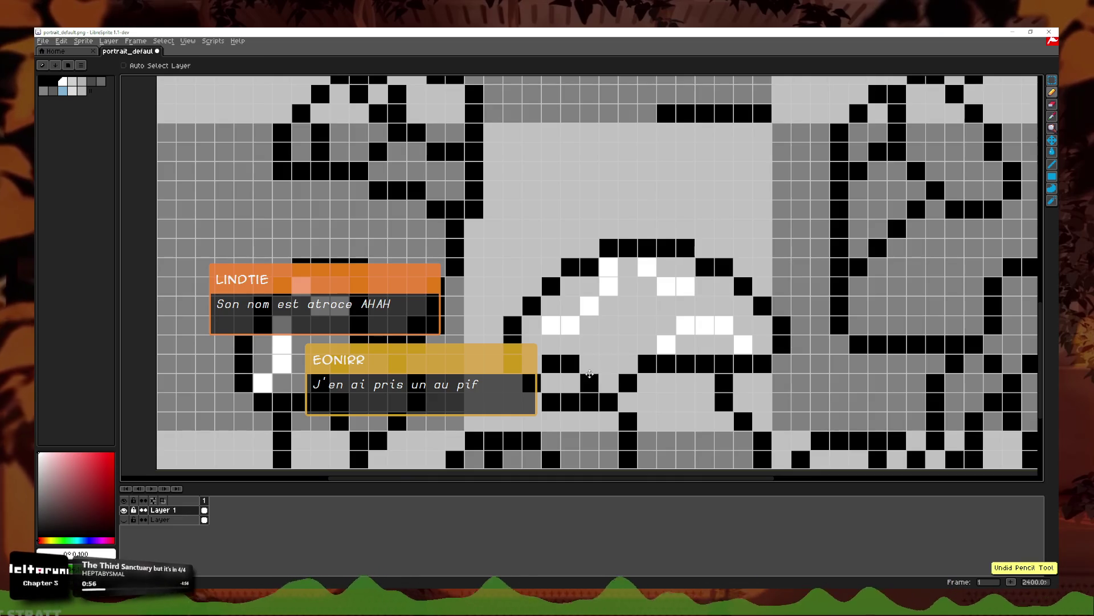
pyautogui.click(590, 383)
pyautogui.click(550, 363)
pyautogui.moveTo(571, 365); pyautogui.dragTo(644, 479)
# Step: Paint white pixels on the upper-left stem, undoing the last one
pyautogui.click(451, 266)
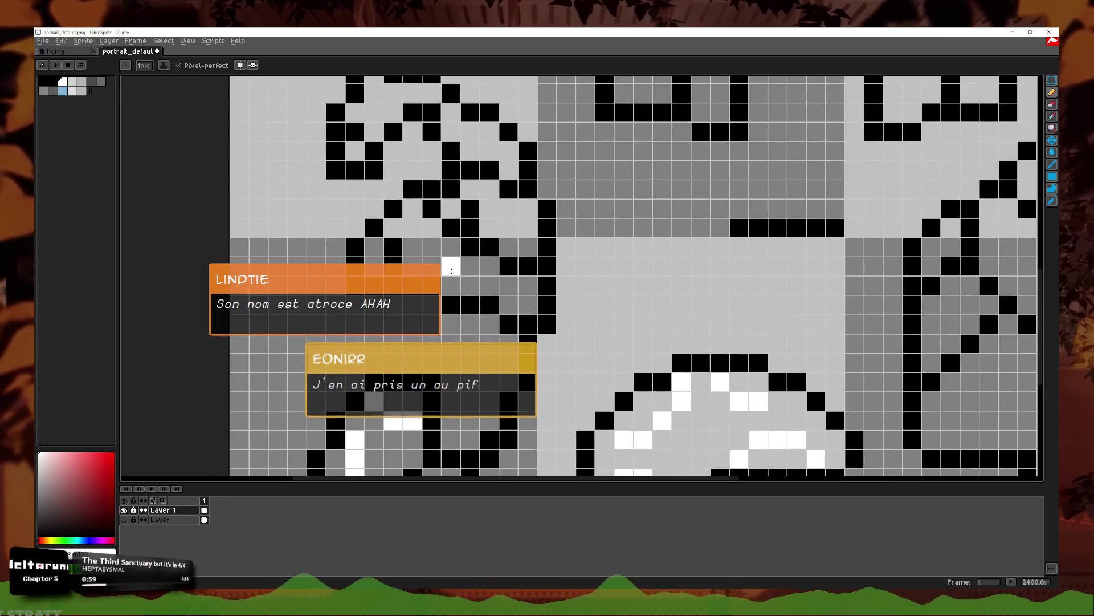
pyautogui.click(432, 209)
pyautogui.hotkey('ctrl', 'z')
pyautogui.press('v')
pyautogui.press('b')
# Step: Dot six white highlight pixels across the left mushroom
pyautogui.click(450, 228)
pyautogui.click(433, 209)
pyautogui.click(393, 247)
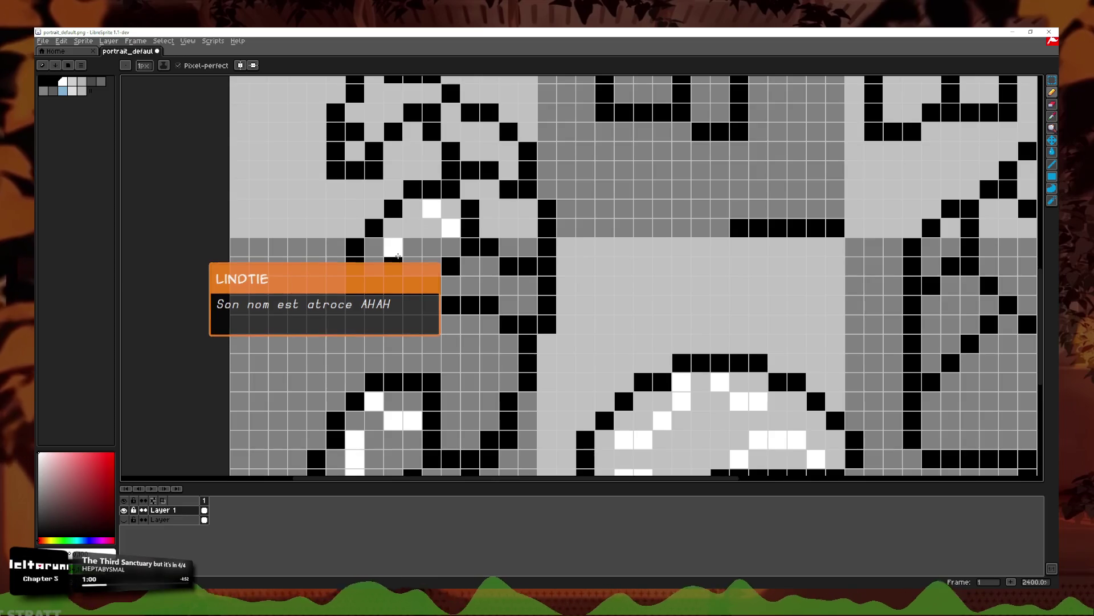
pyautogui.click(393, 266)
pyautogui.click(373, 151)
pyautogui.click(354, 131)
pyautogui.scroll(-1, 413, 132)
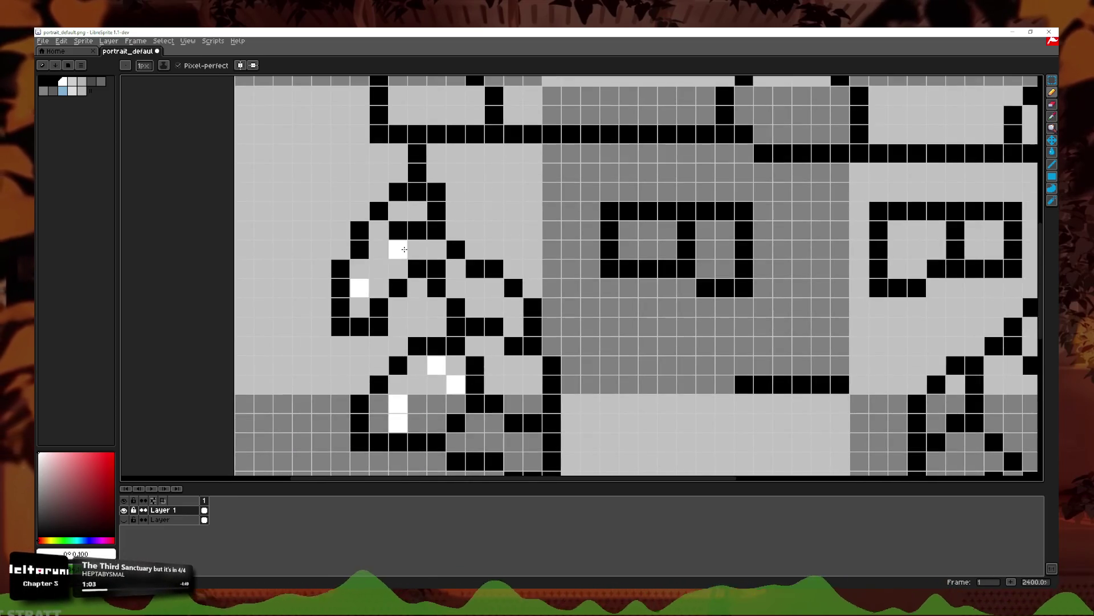
pyautogui.scroll(-1, 407, 230)
pyautogui.scroll(-1, 471, 275)
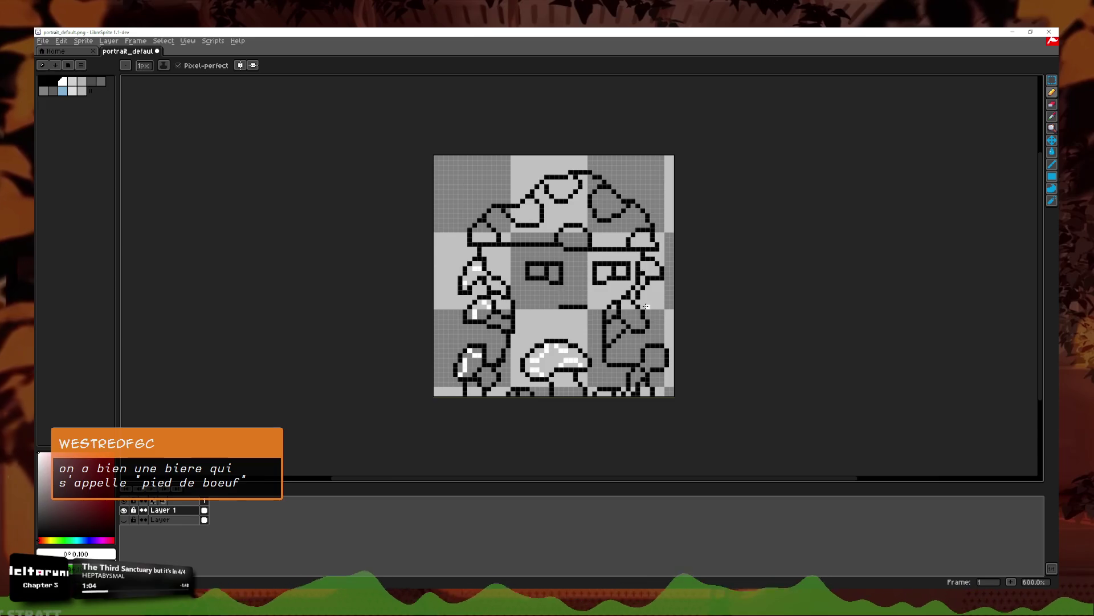
pyautogui.scroll(2, 643, 306)
# Step: Add white highlights to the right-side mushroom and rearrange those on the small mushroom
pyautogui.click(655, 148)
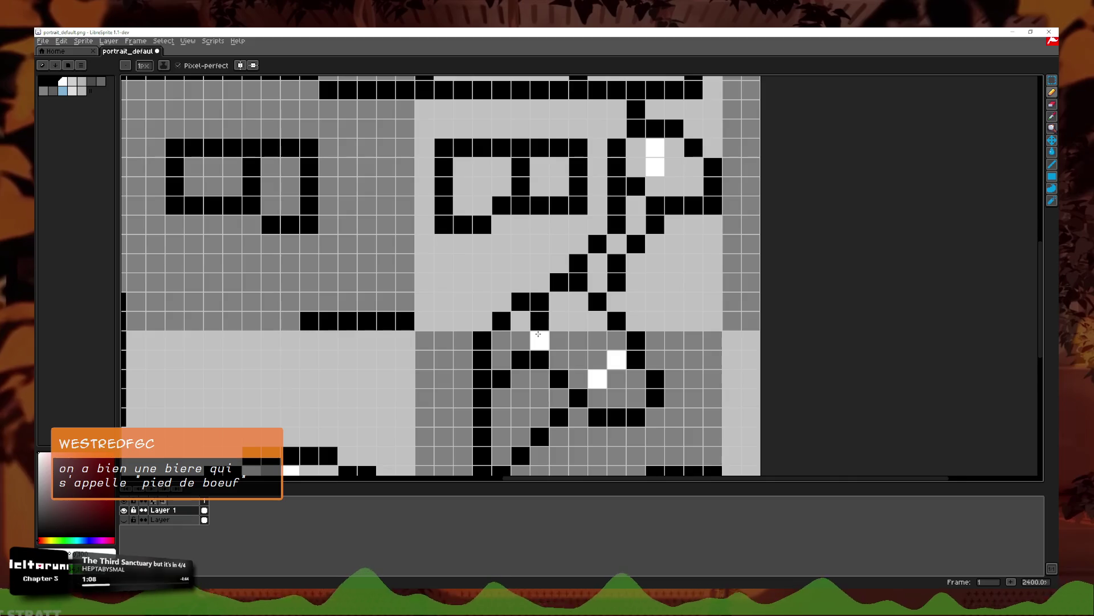
pyautogui.moveTo(578, 321); pyautogui.dragTo(559, 340)
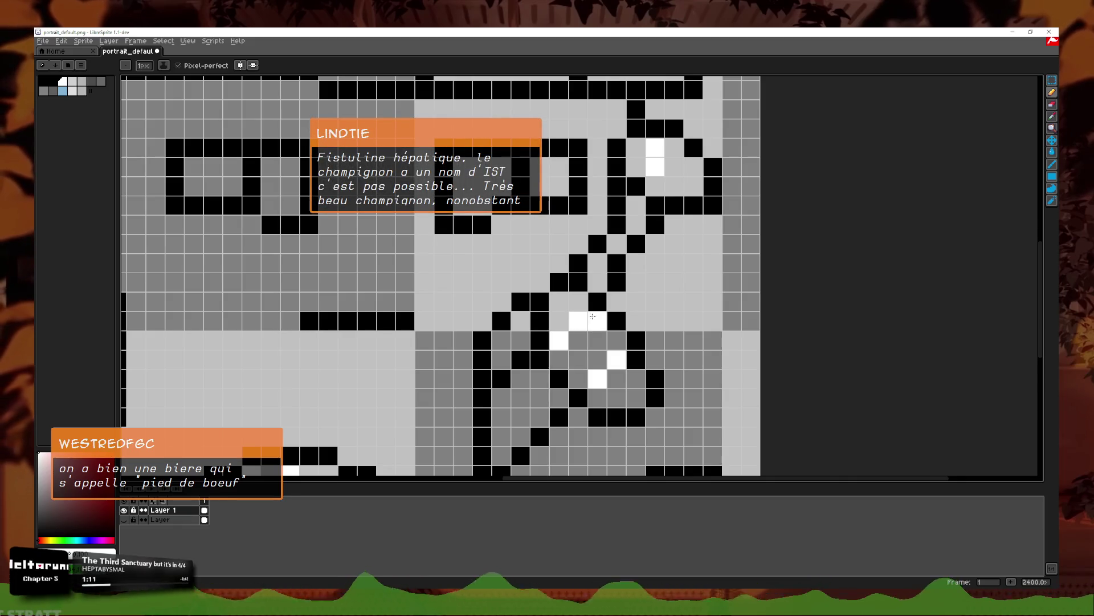
pyautogui.scroll(-3, 640, 327)
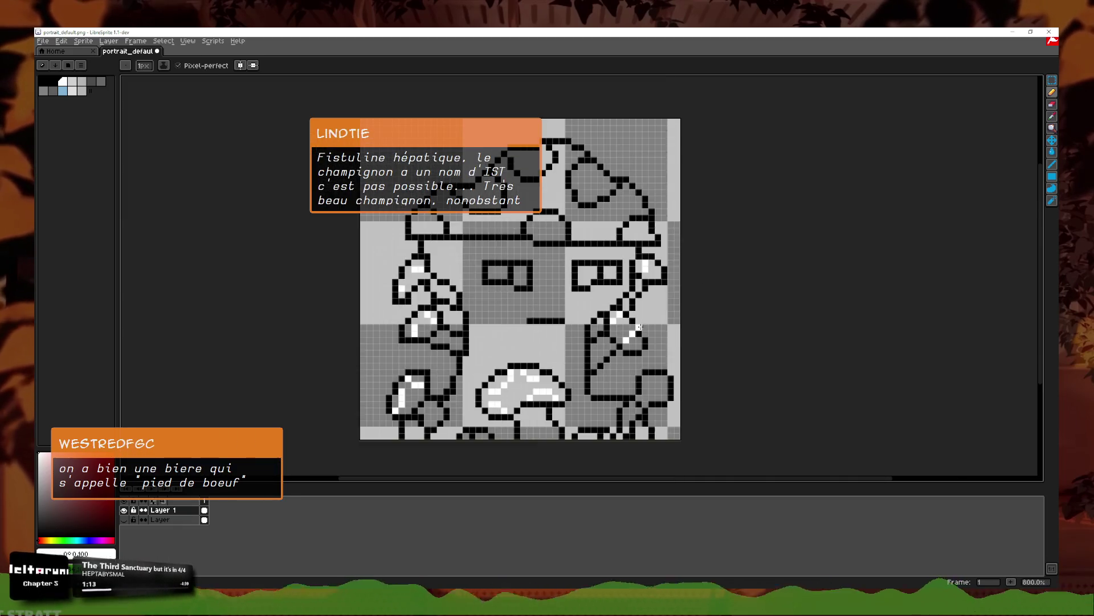
pyautogui.scroll(2, 639, 327)
pyautogui.scroll(-1, 737, 380)
pyautogui.scroll(1, 737, 379)
pyautogui.scroll(1, 737, 379)
pyautogui.moveTo(696, 365)
pyautogui.mouseDown()
pyautogui.moveTo(701, 422)
pyautogui.moveTo(737, 376)
pyautogui.mouseUp()
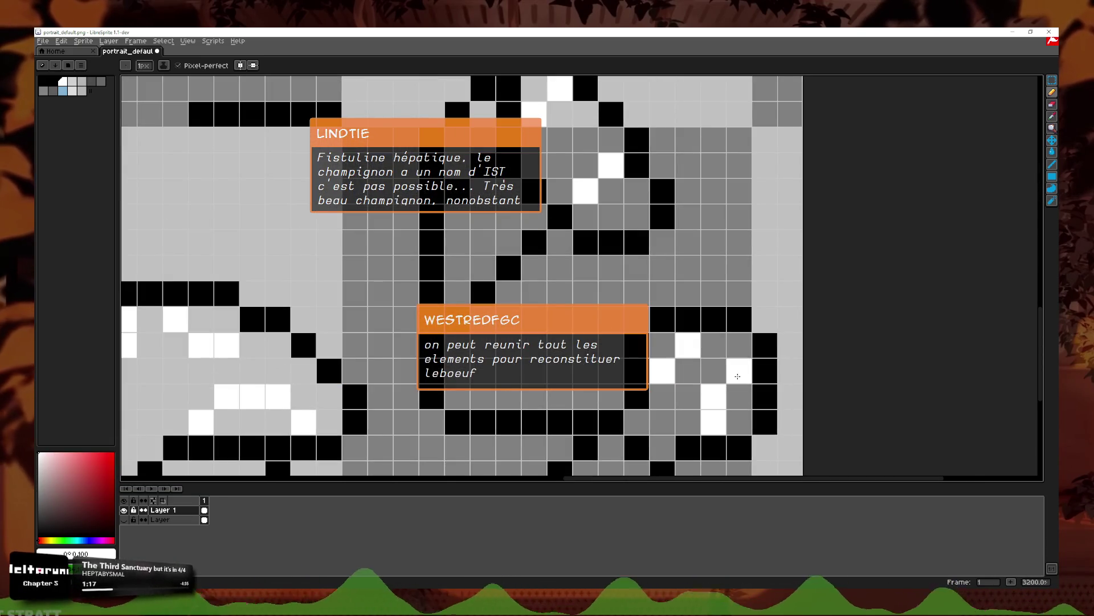
pyautogui.scroll(-2, 738, 397)
pyautogui.scroll(1, 738, 396)
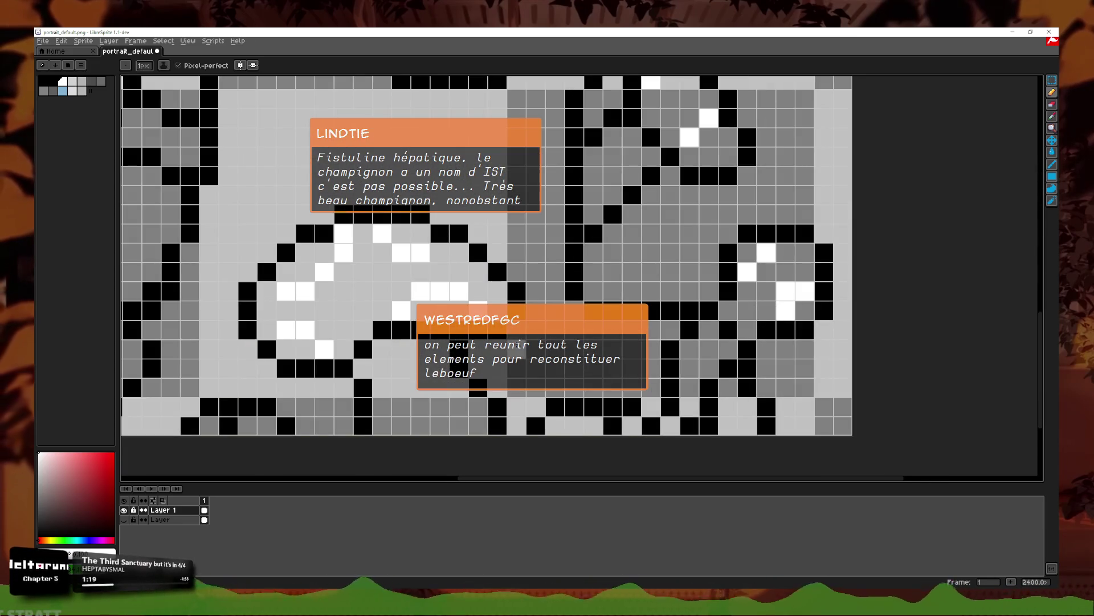
pyautogui.scroll(-2, 504, 335)
pyautogui.scroll(2, 504, 336)
# Step: Whiten the left spot's outline and the middle spot's bottom edge, undoing a stray pixel
pyautogui.click(407, 264)
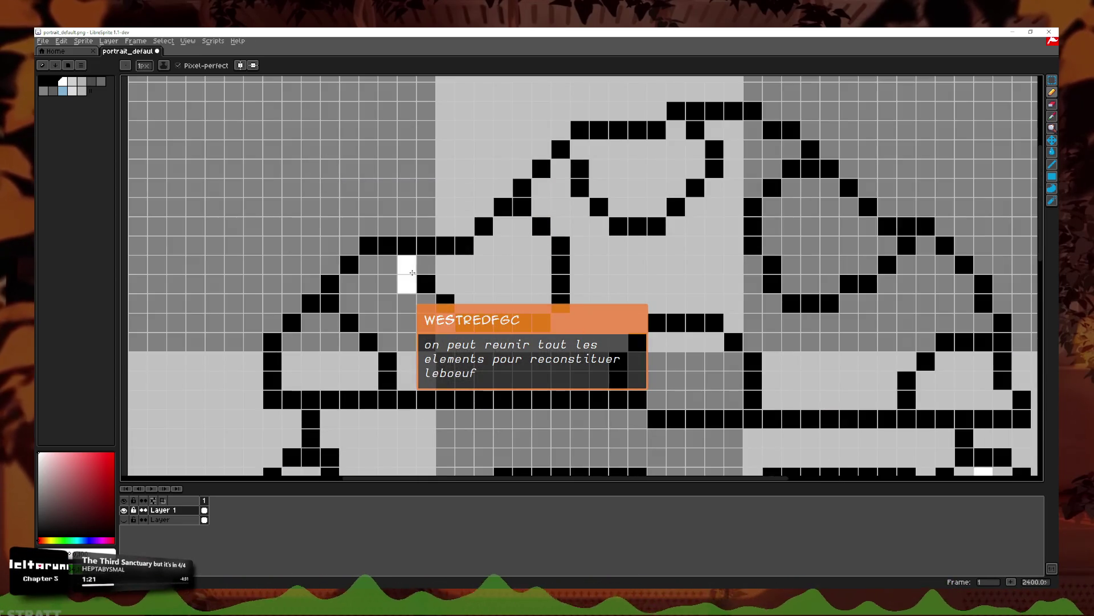
pyautogui.hotkey('ctrl', 'z')
pyautogui.moveTo(369, 342); pyautogui.dragTo(388, 380)
pyautogui.click(406, 264)
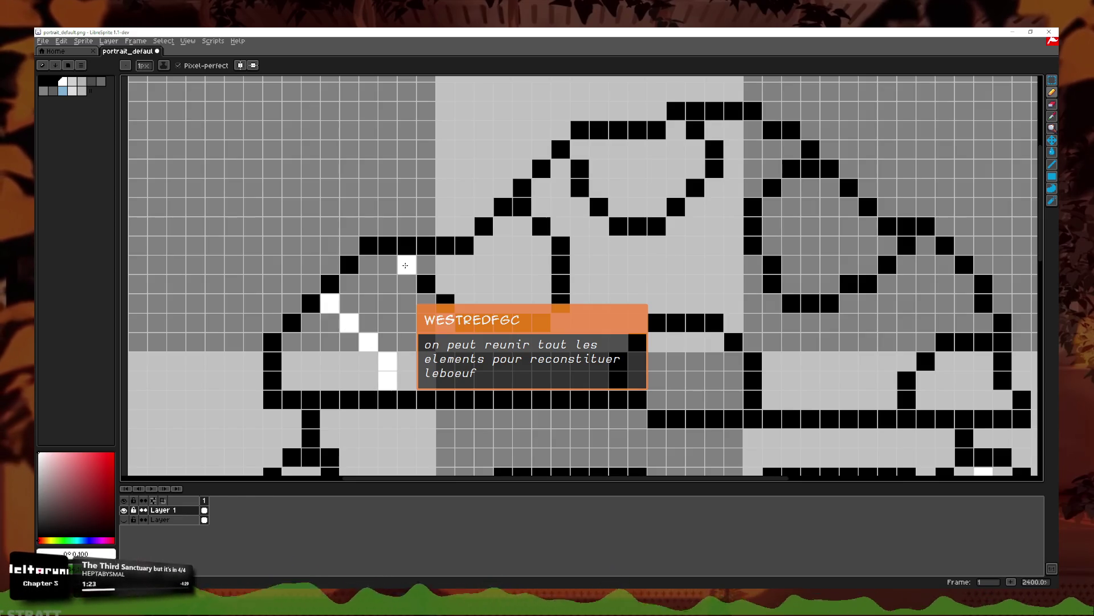
pyautogui.click(445, 299)
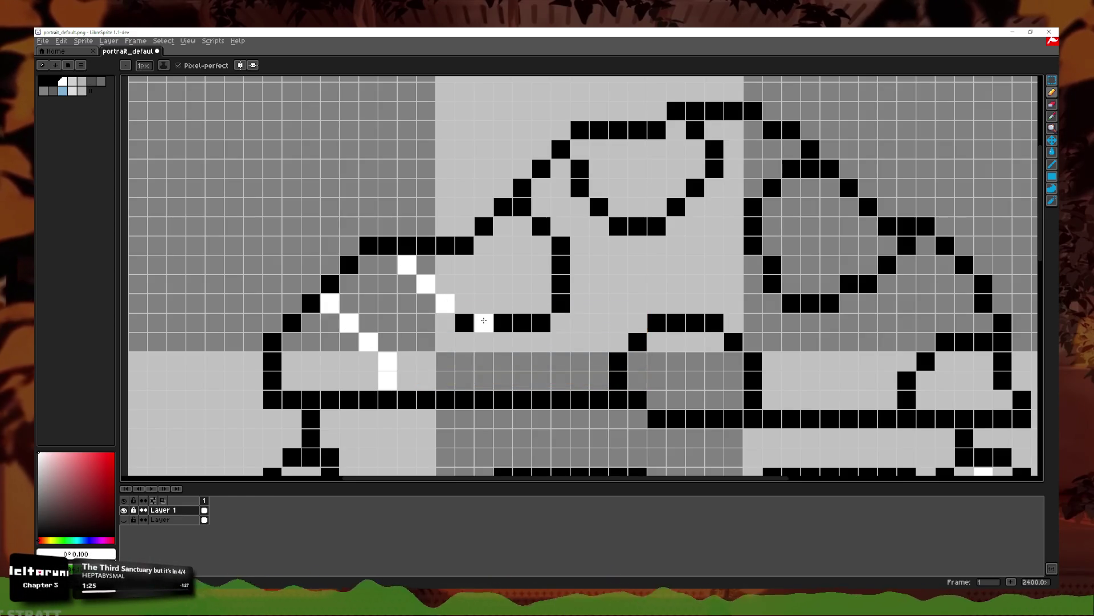
pyautogui.moveTo(465, 323); pyautogui.dragTo(500, 321)
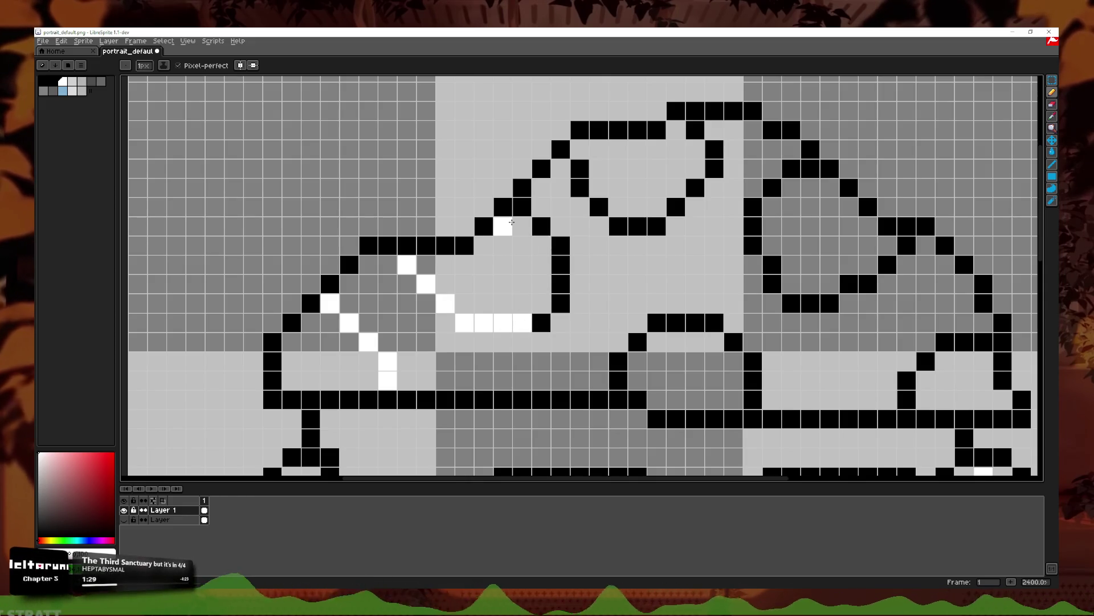
# Step: Trace the rest of the middle spot and the upper spots' outlines in white
pyautogui.moveTo(563, 284); pyautogui.dragTo(560, 246)
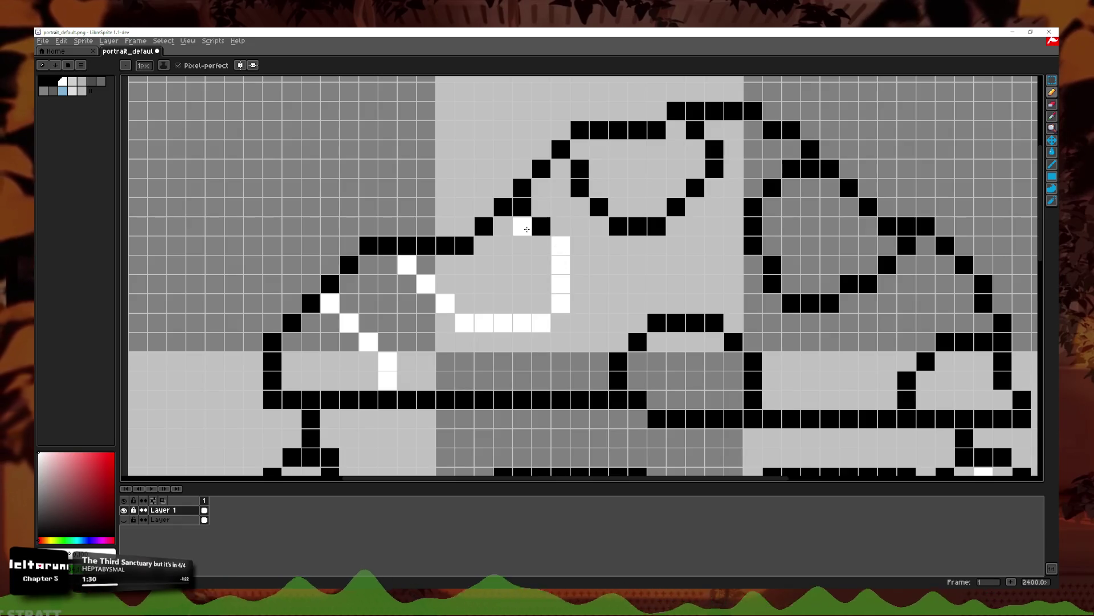
pyautogui.moveTo(523, 207); pyautogui.dragTo(542, 226)
pyautogui.moveTo(580, 168); pyautogui.dragTo(586, 189)
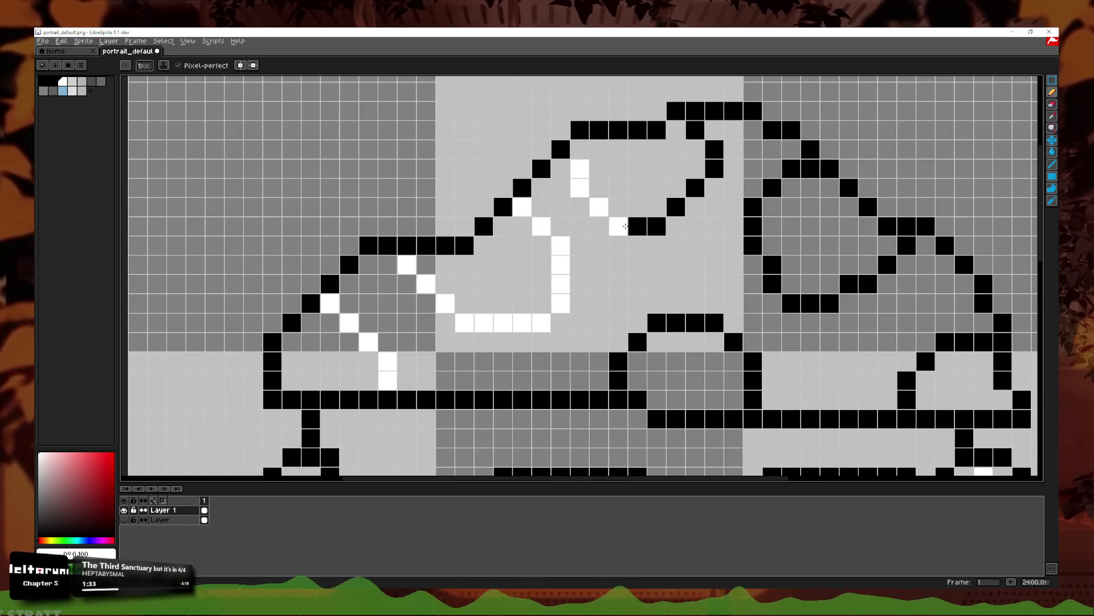
pyautogui.click(695, 130)
pyautogui.click(791, 169)
# Step: Whiten the right, far-right and lower middle spot outlines, then pan down to the face
pyautogui.moveTo(762, 212); pyautogui.dragTo(767, 263)
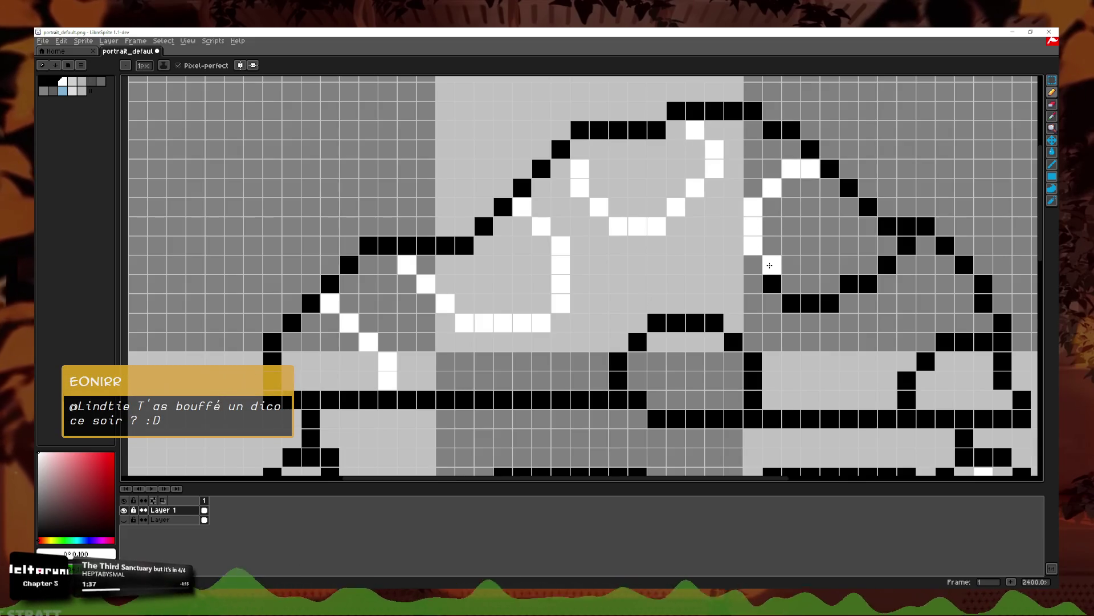
pyautogui.moveTo(835, 296); pyautogui.dragTo(893, 264)
pyautogui.moveTo(984, 341)
pyautogui.mouseDown()
pyautogui.moveTo(924, 362)
pyautogui.moveTo(906, 399)
pyautogui.mouseUp()
pyautogui.moveTo(760, 392)
pyautogui.mouseDown()
pyautogui.moveTo(738, 348)
pyautogui.moveTo(669, 324)
pyautogui.moveTo(619, 378)
pyautogui.mouseUp()
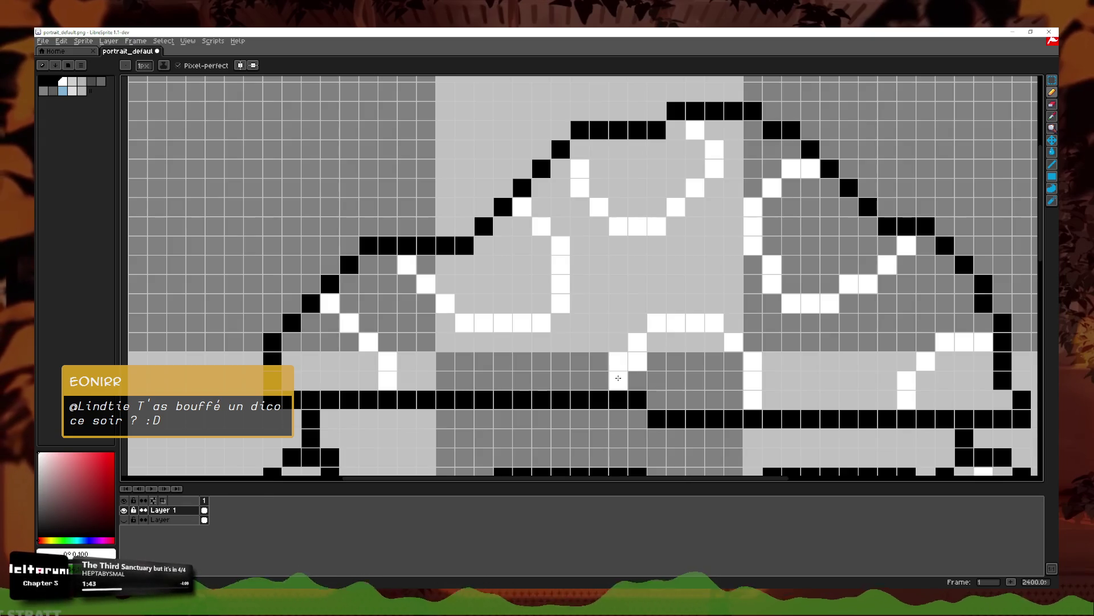
pyautogui.scroll(-1, 722, 361)
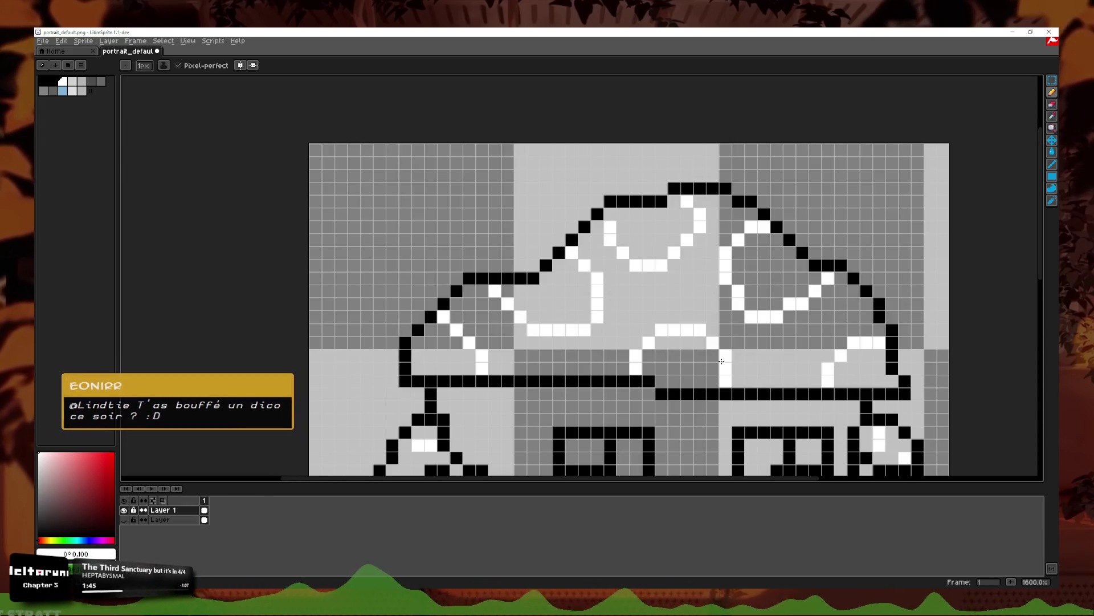
pyautogui.moveTo(721, 360); pyautogui.dragTo(714, 240)
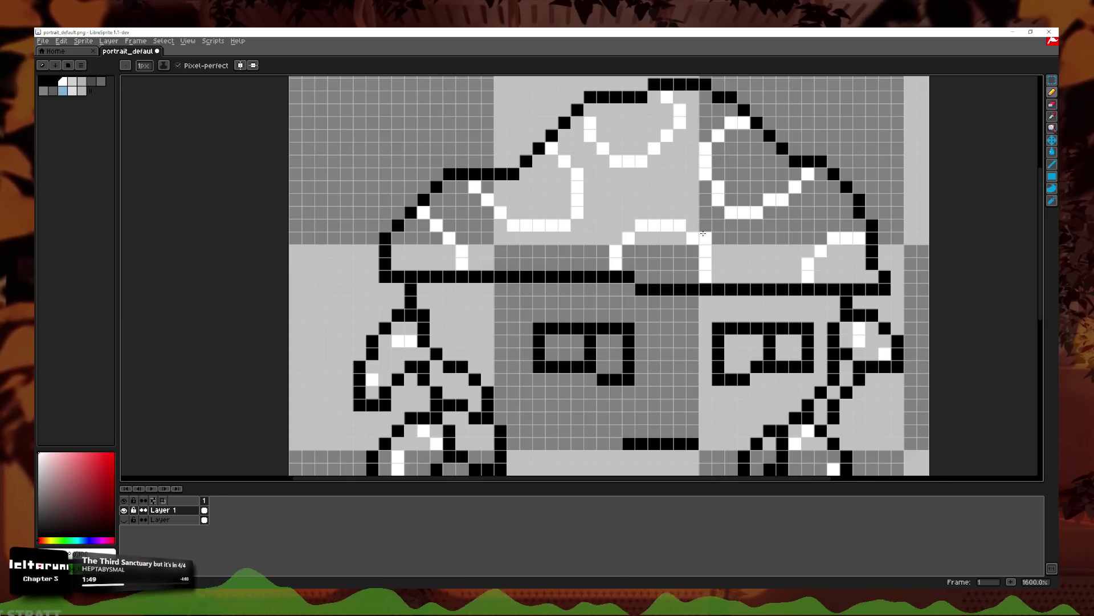
# Step: Undo the last pencil stroke and zoom back in on the drawing
pyautogui.scroll(-4, 707, 249)
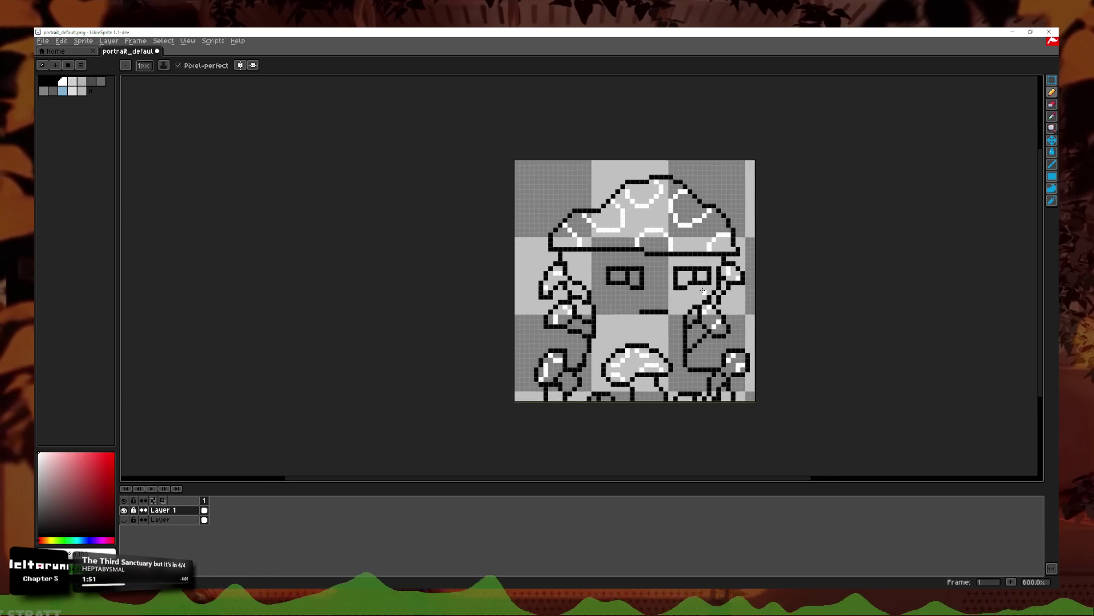
pyautogui.scroll(6, 673, 248)
pyautogui.scroll(-7, 641, 275)
pyautogui.hotkey('ctrl', 'z')
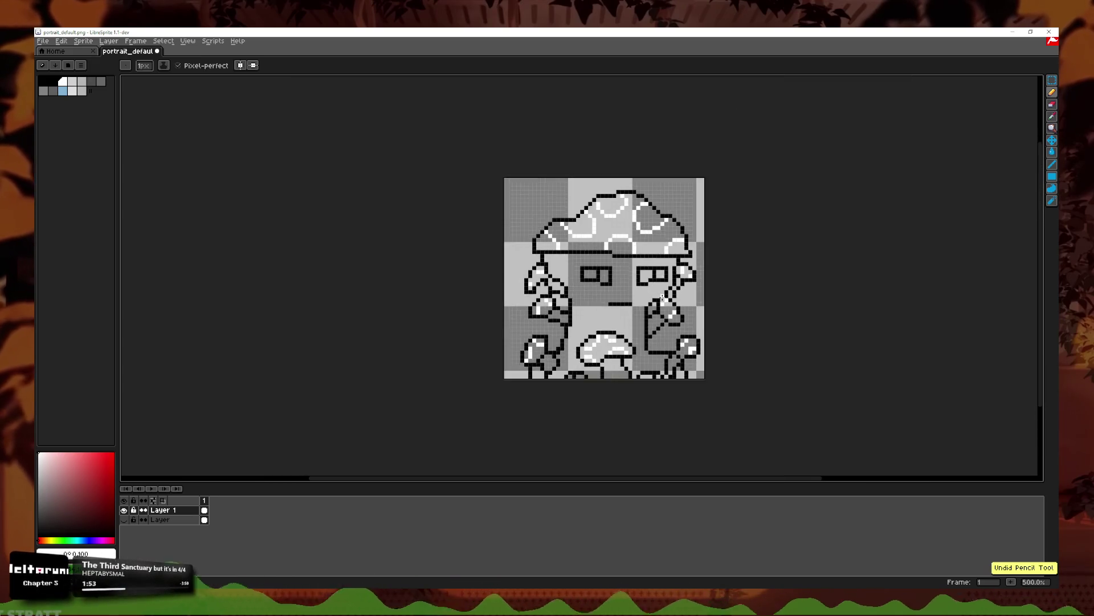
pyautogui.scroll(3, 669, 315)
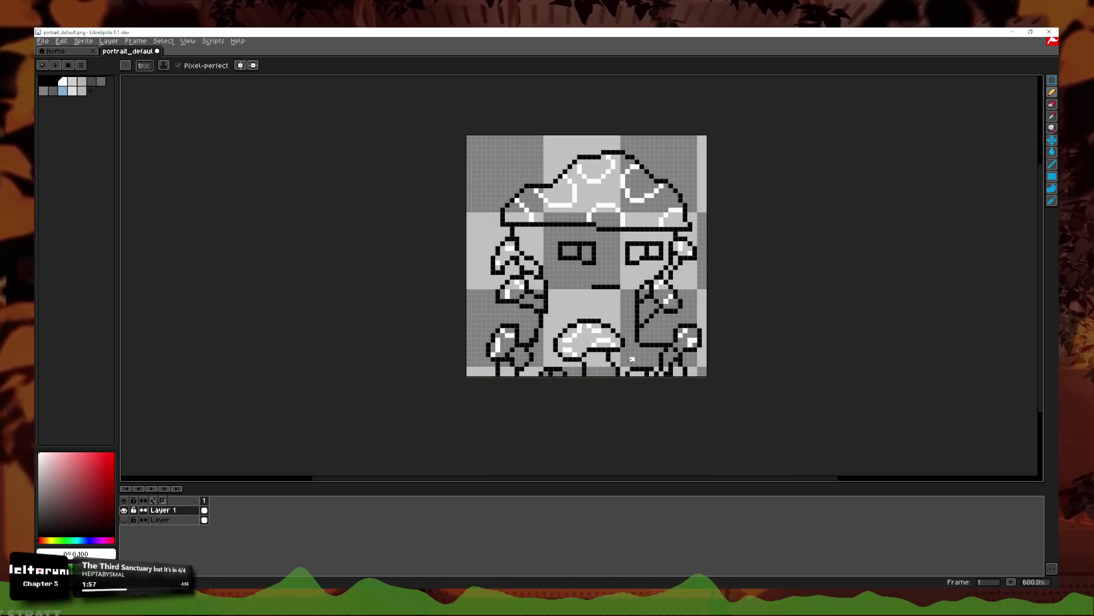
pyautogui.scroll(-2, 632, 359)
pyautogui.scroll(-1, 636, 353)
pyautogui.scroll(2, 640, 348)
pyautogui.scroll(1, 641, 347)
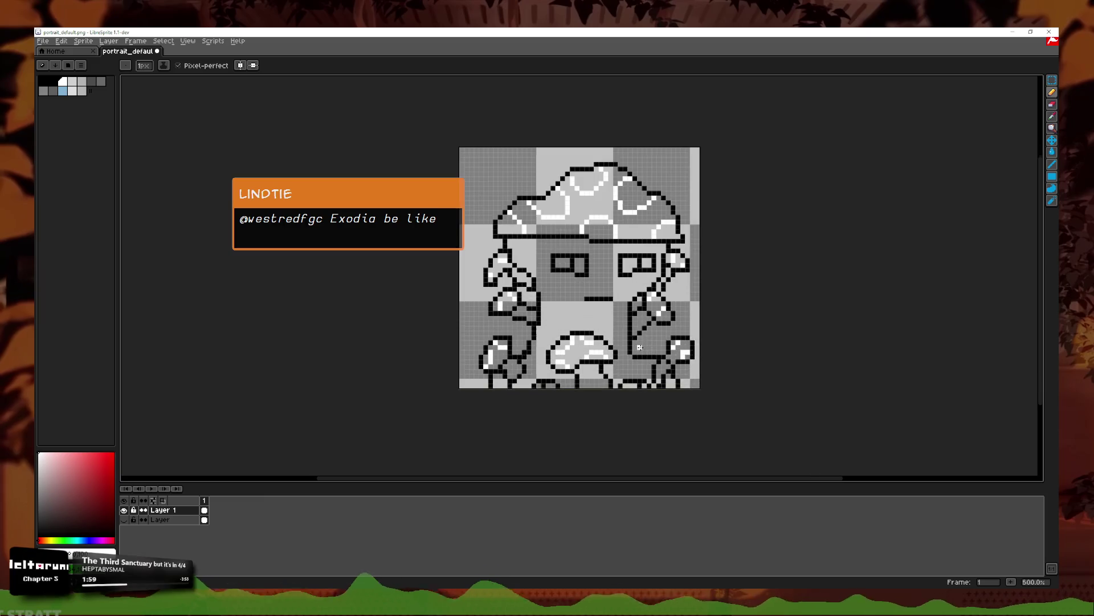
pyautogui.scroll(3, 640, 350)
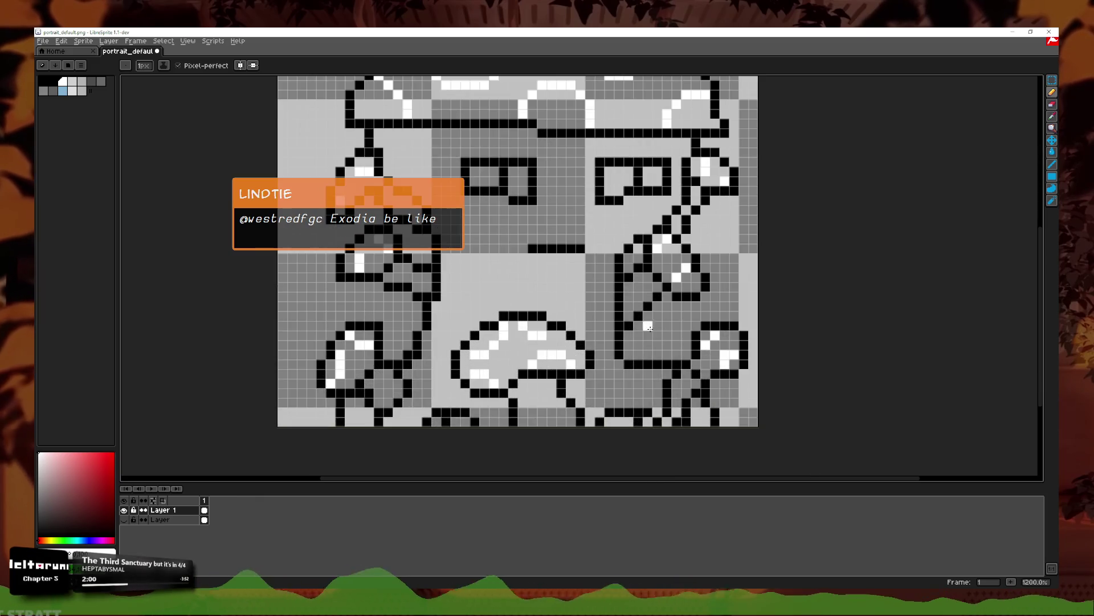
pyautogui.scroll(1, 653, 339)
# Step: Sample black from the canvas and draw a short black diagonal on the right stem
pyautogui.click(1054, 117)
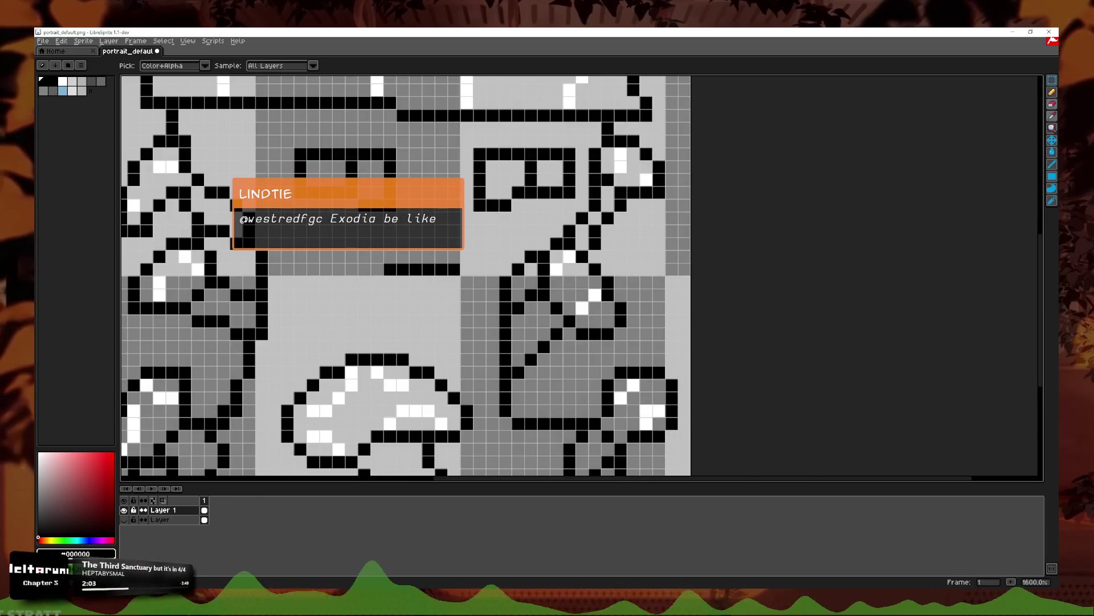
pyautogui.click(1052, 92)
pyautogui.scroll(2, 539, 369)
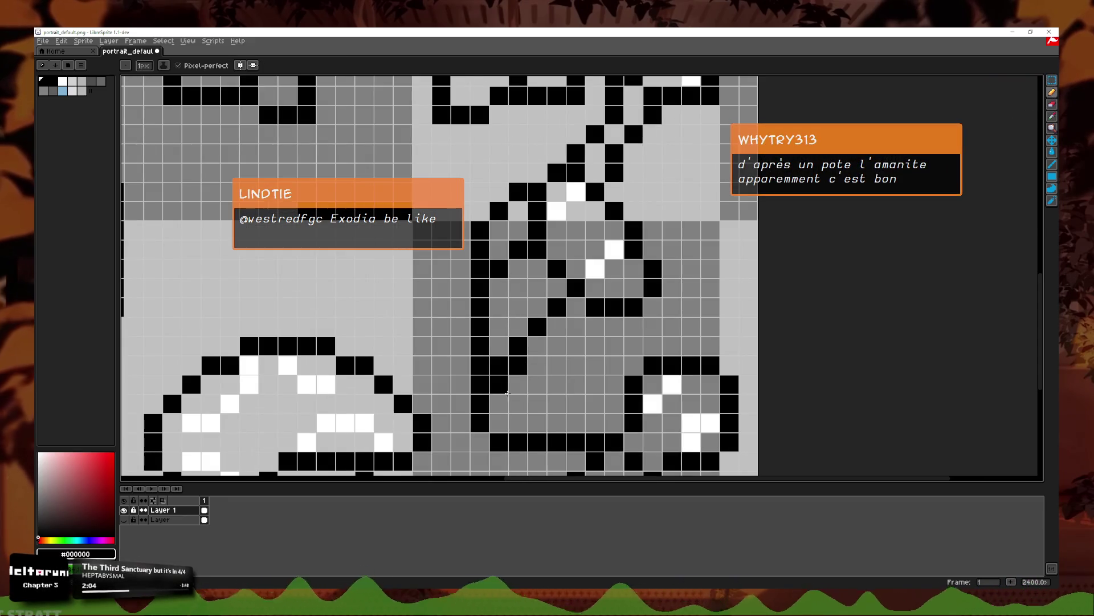
pyautogui.moveTo(518, 404); pyautogui.dragTo(531, 421)
pyautogui.scroll(-6, 612, 342)
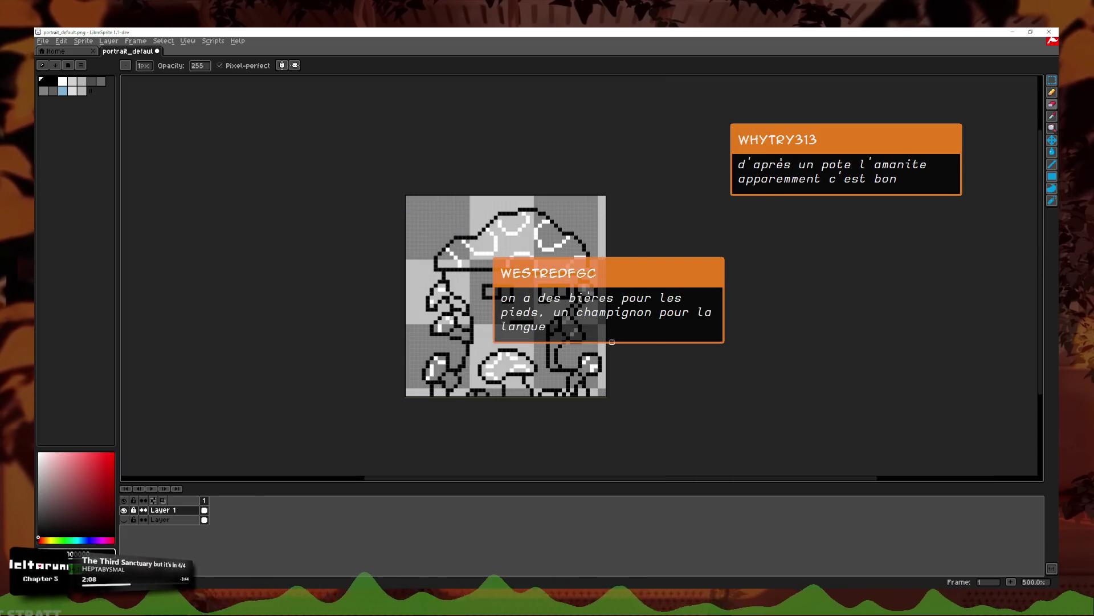
pyautogui.moveTo(612, 342); pyautogui.dragTo(665, 327)
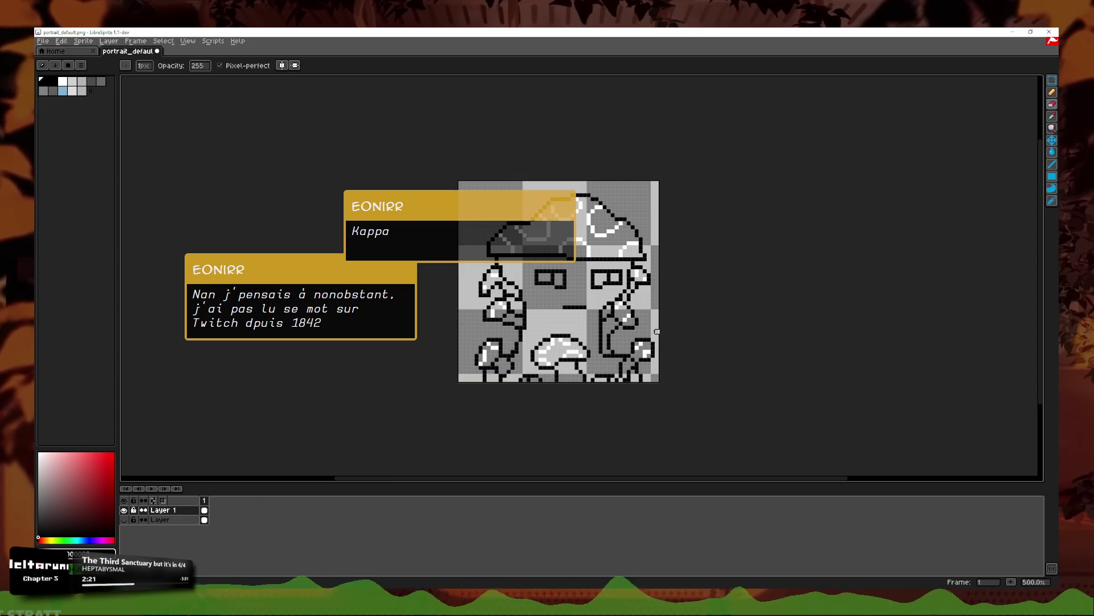
# Step: Undo the last stroke and add a black pixel left of the lower mushroom
pyautogui.scroll(6, 525, 340)
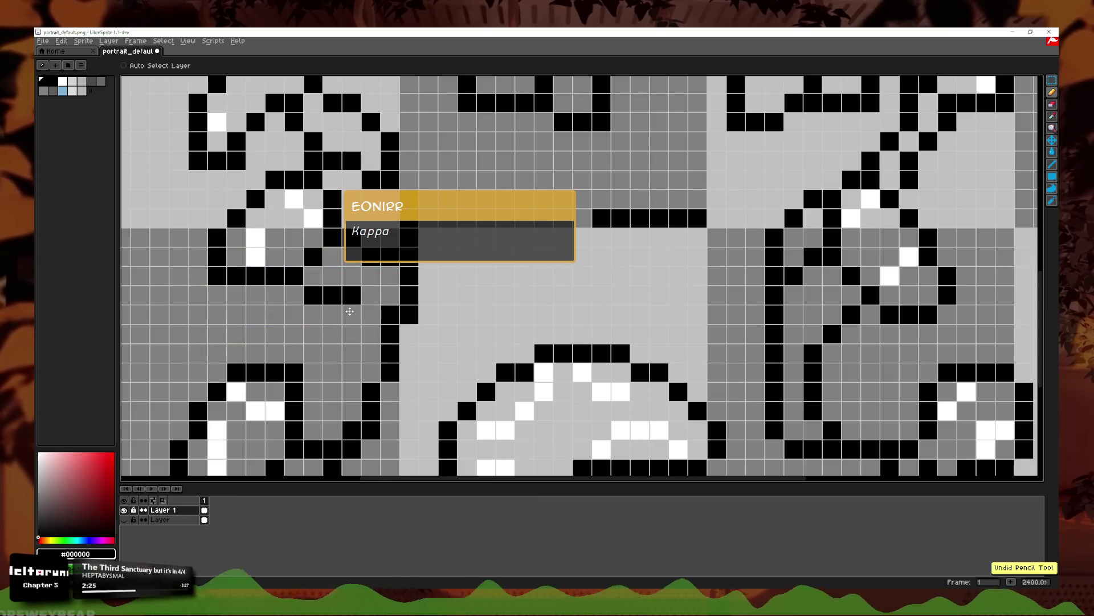
pyautogui.hotkey('ctrl', 'z')
pyautogui.scroll(-2, 371, 333)
pyautogui.scroll(-3, 372, 332)
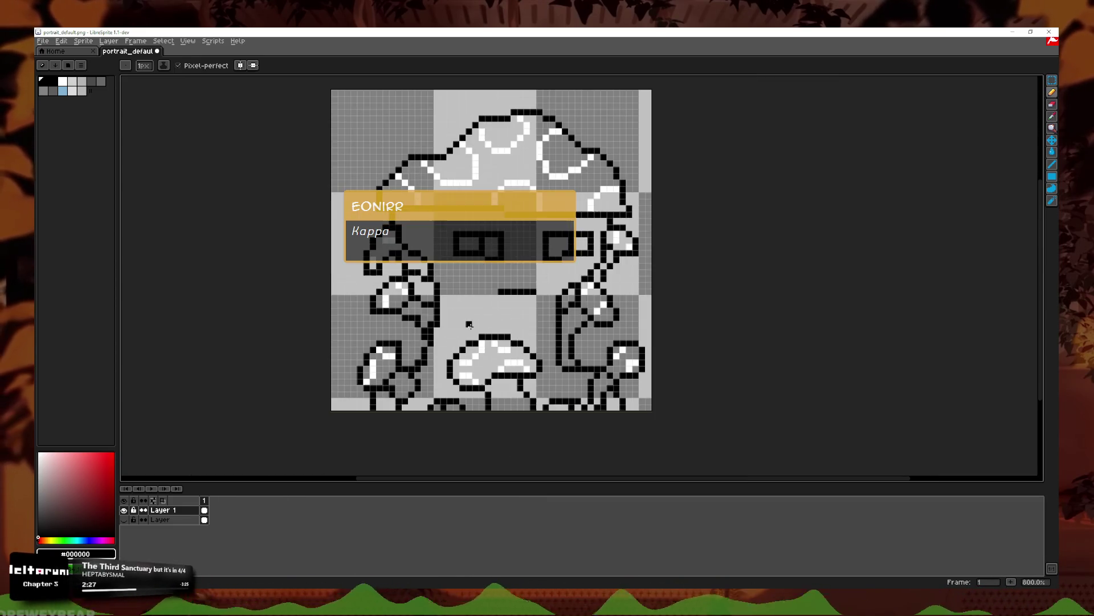
pyautogui.press('b')
pyautogui.scroll(2, 422, 330)
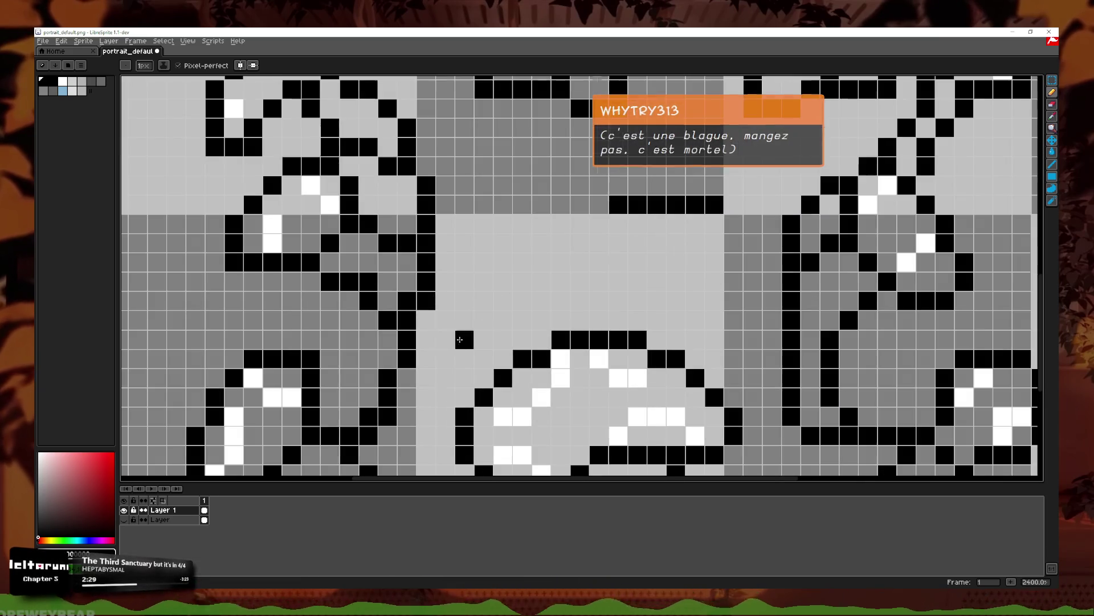
pyautogui.click(464, 335)
pyautogui.scroll(-1, 464, 336)
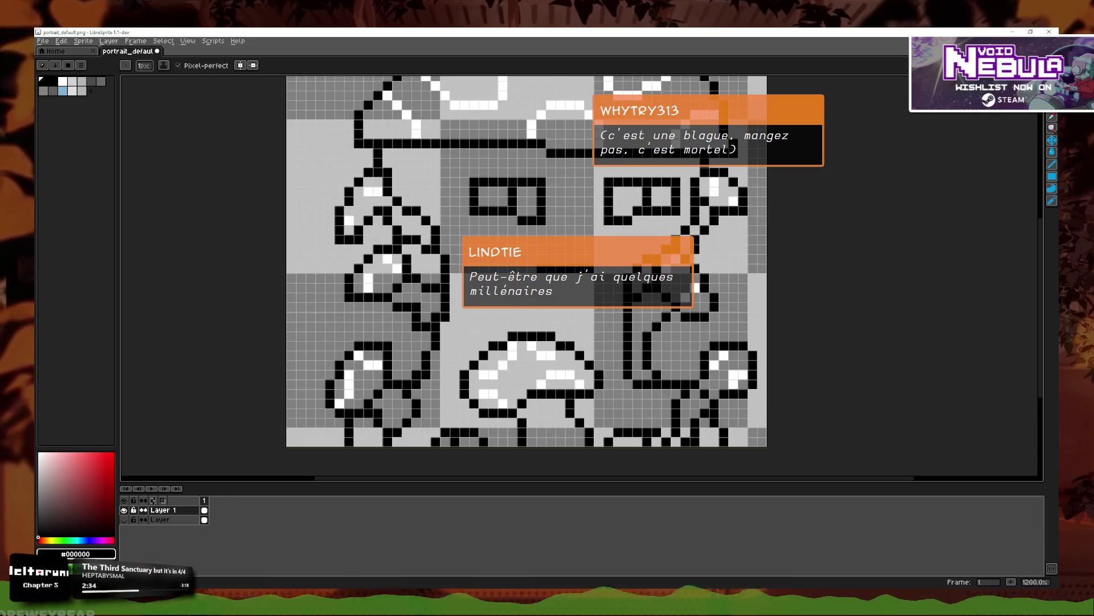
pyautogui.scroll(-3, 570, 249)
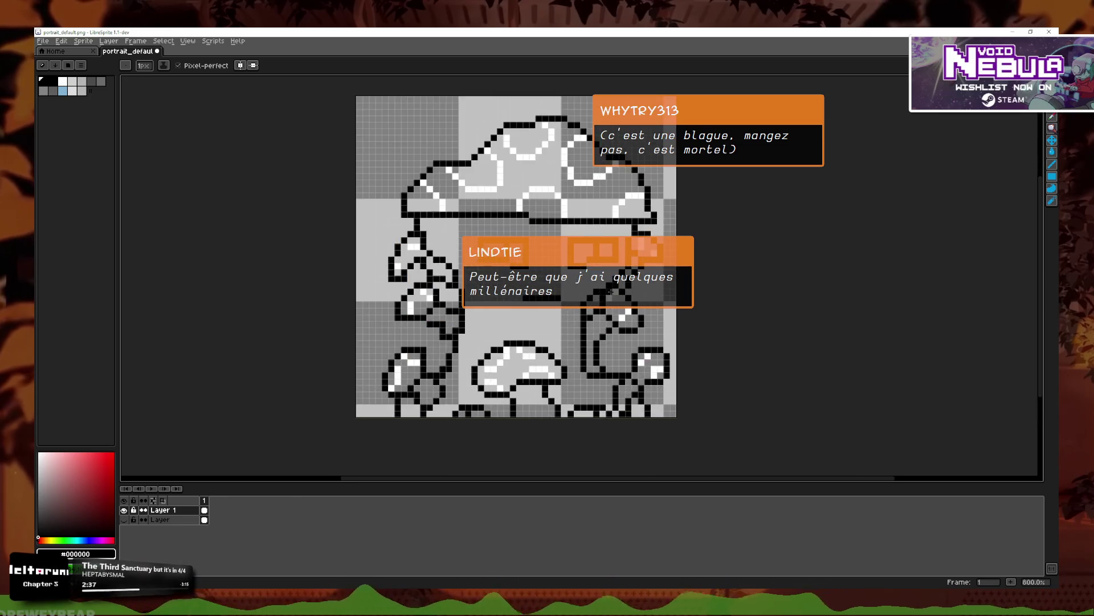
pyautogui.click(1052, 153)
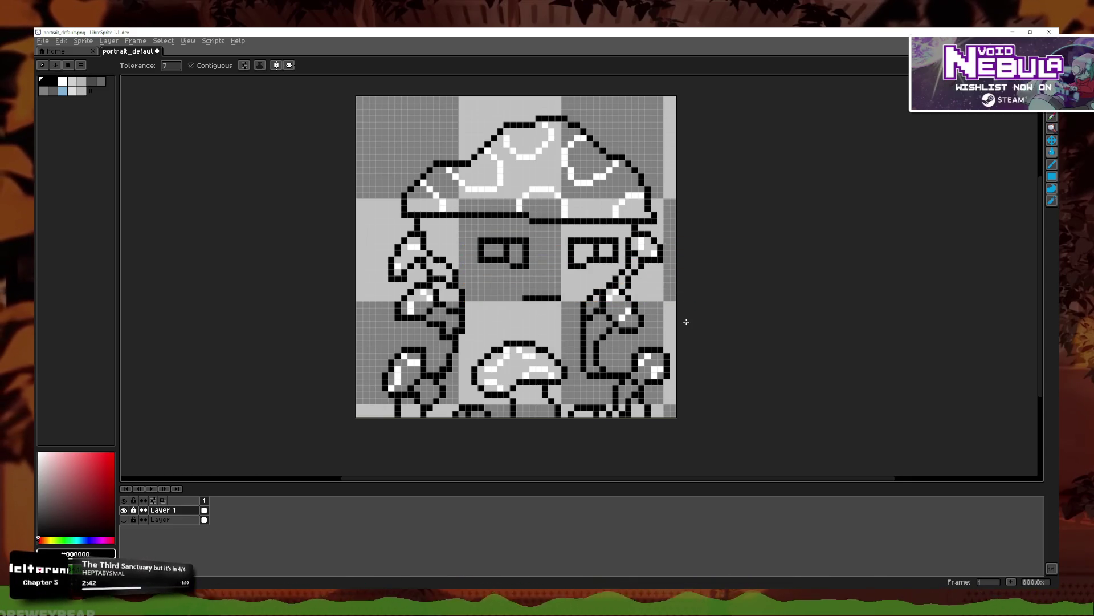
pyautogui.scroll(3, 371, 266)
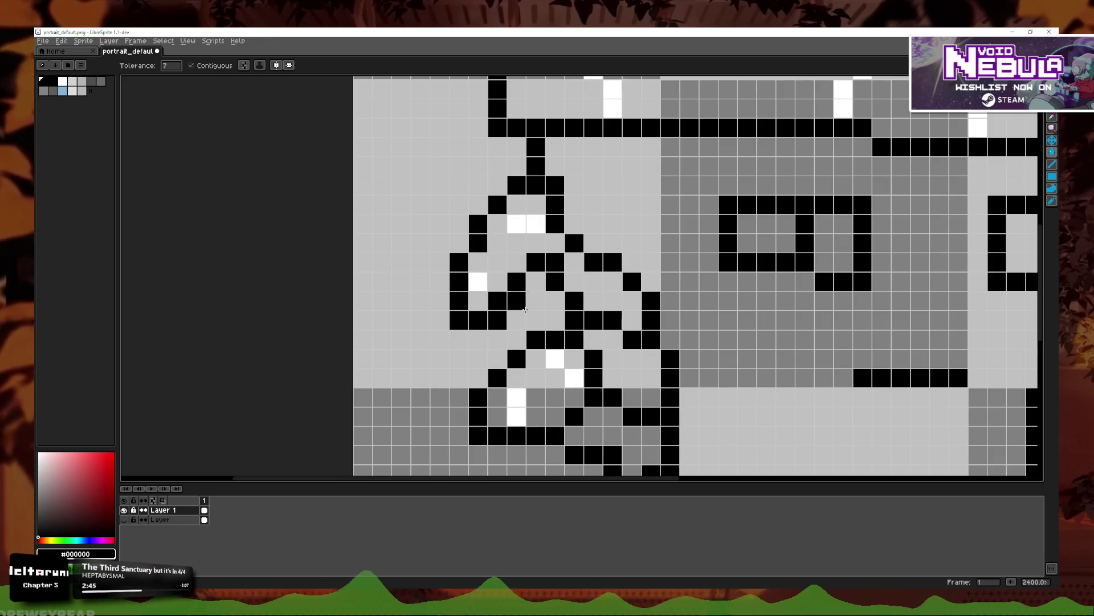
# Step: Undo a stray black fill and fix the small mushroom's outline with black pencil pixels and the eraser
pyautogui.click(523, 298)
pyautogui.hotkey('ctrl', 'z')
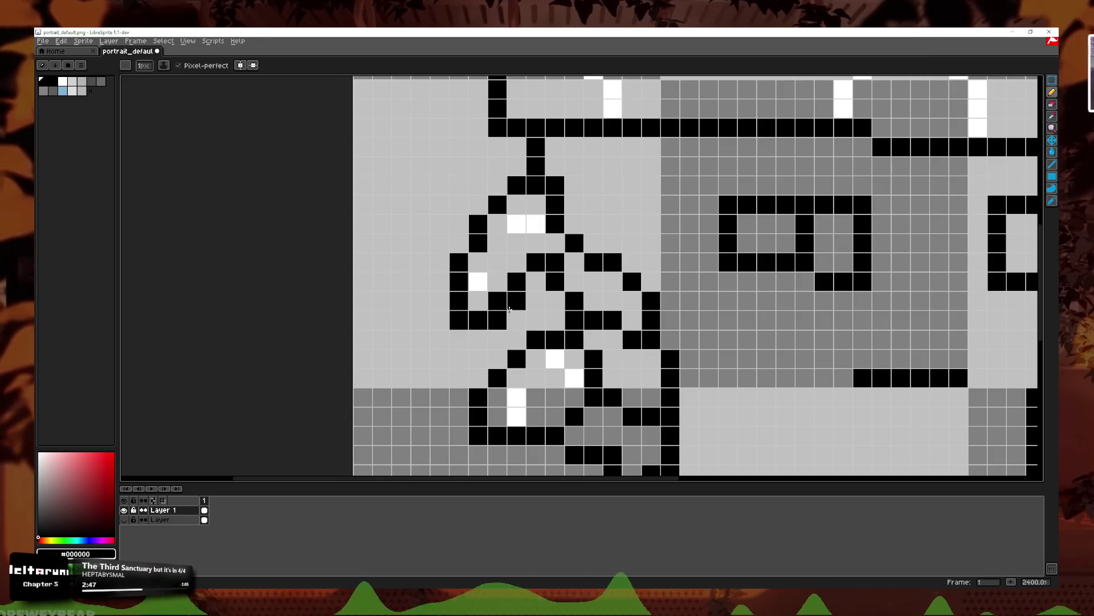
pyautogui.press('b')
pyautogui.moveTo(514, 298); pyautogui.dragTo(536, 280)
pyautogui.click(1052, 105)
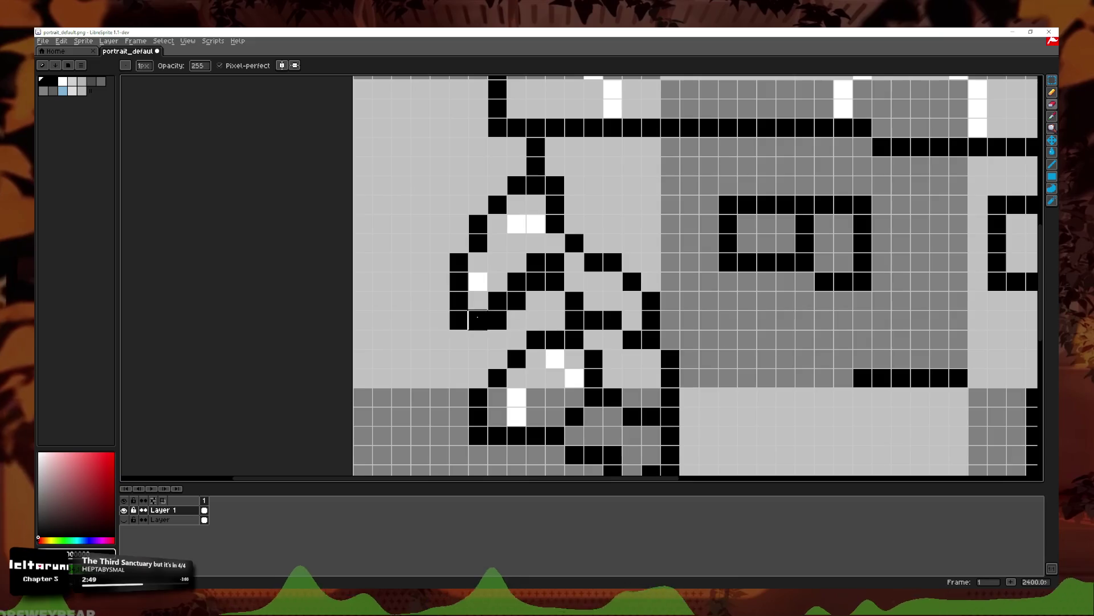
pyautogui.click(497, 300)
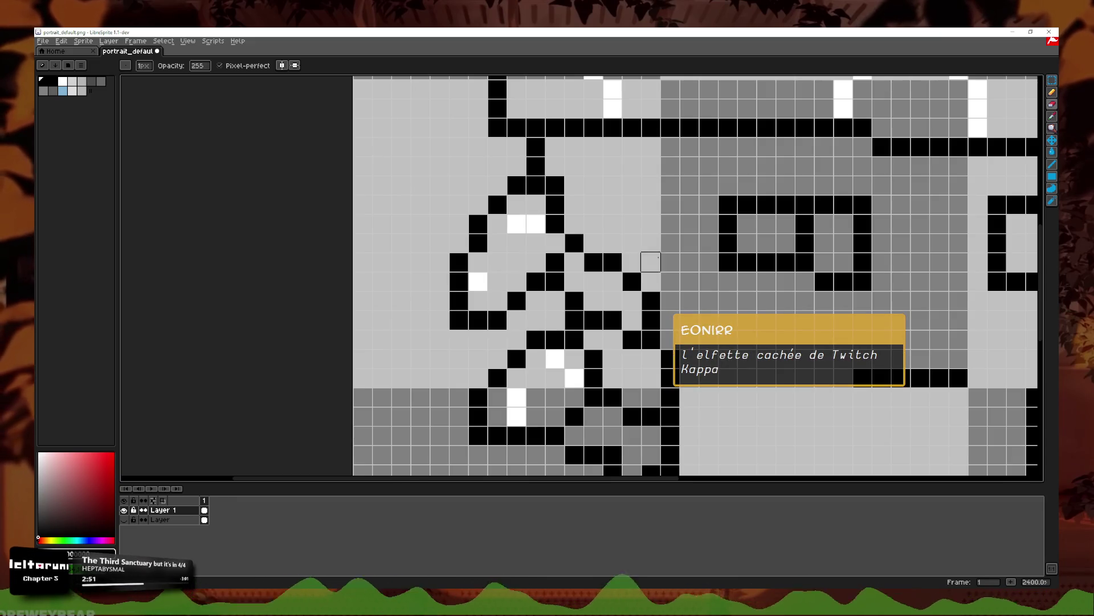
# Step: Sample white from an existing highlight and add two white highlight pixels inside the small mushroom
pyautogui.click(1052, 130)
pyautogui.click(520, 222)
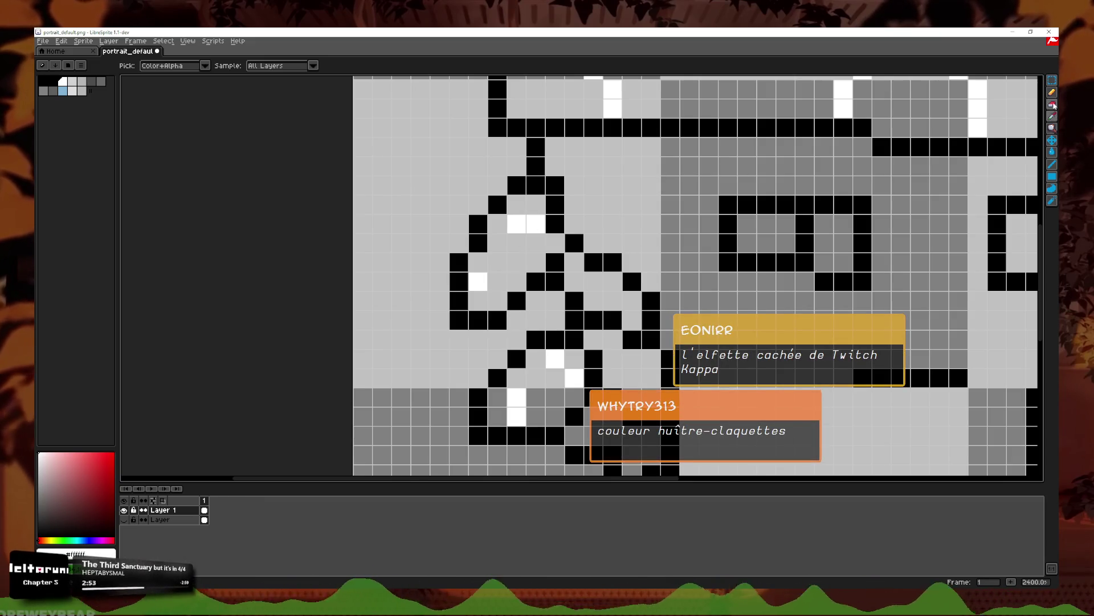
pyautogui.press('b')
pyautogui.click(623, 244)
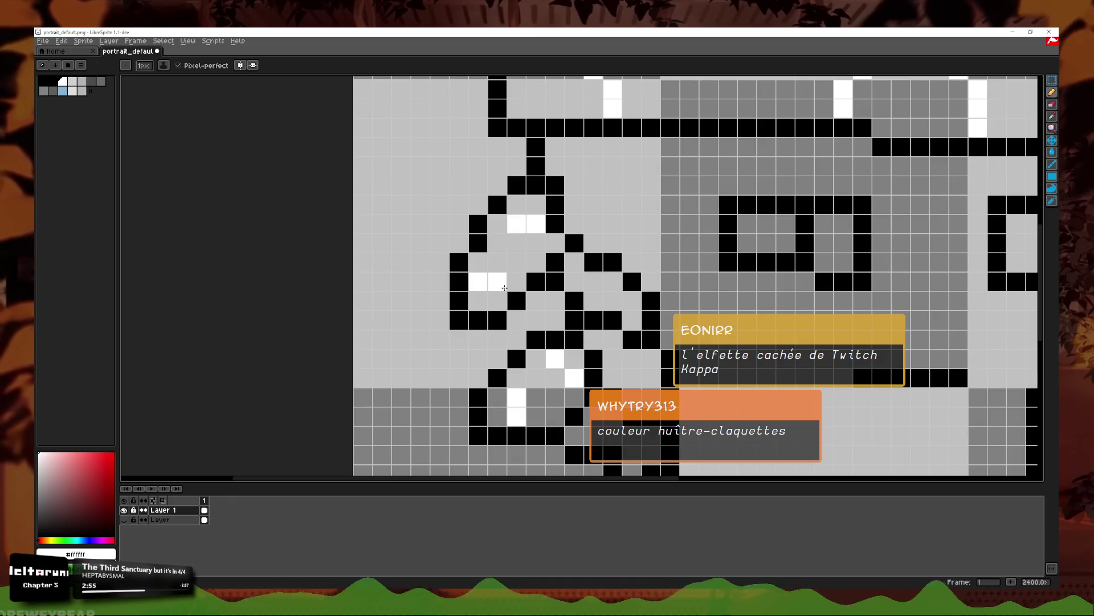
pyautogui.click(497, 281)
pyautogui.click(496, 295)
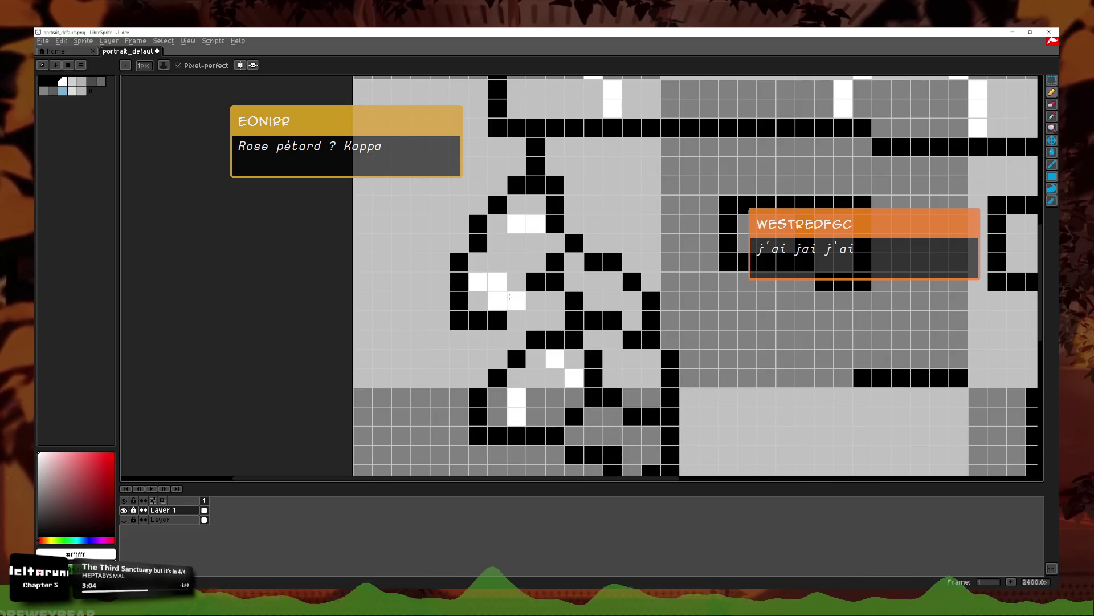
pyautogui.scroll(-3, 342, 399)
# Step: Bucket-fill the big mushroom cap magenta, then refill it violet around the ringed spots
pyautogui.click(109, 538)
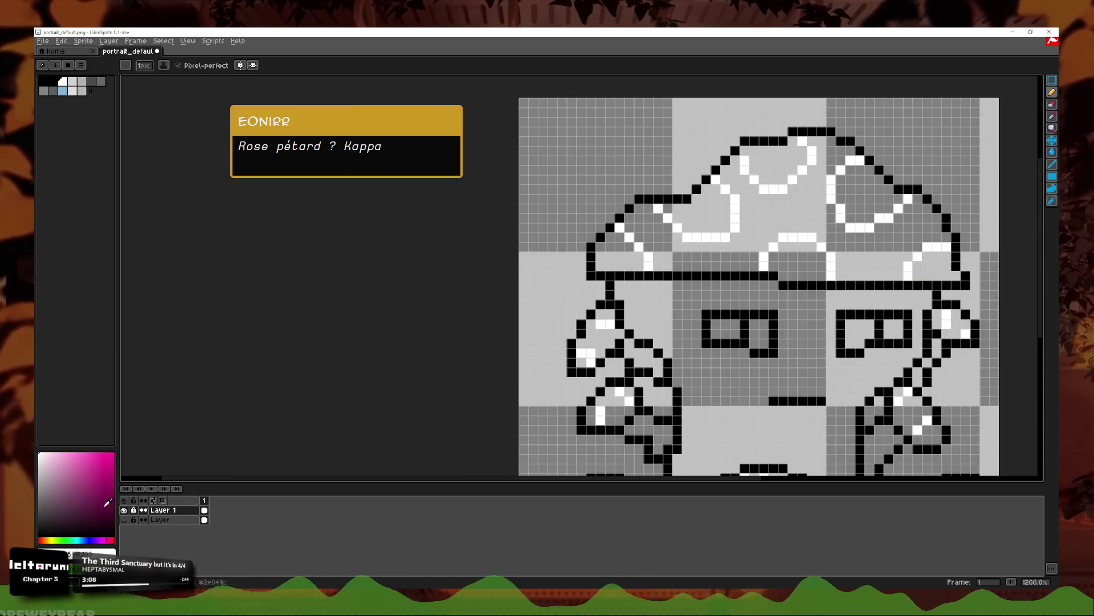
pyautogui.click(1052, 152)
pyautogui.click(821, 215)
pyautogui.scroll(-2, 821, 215)
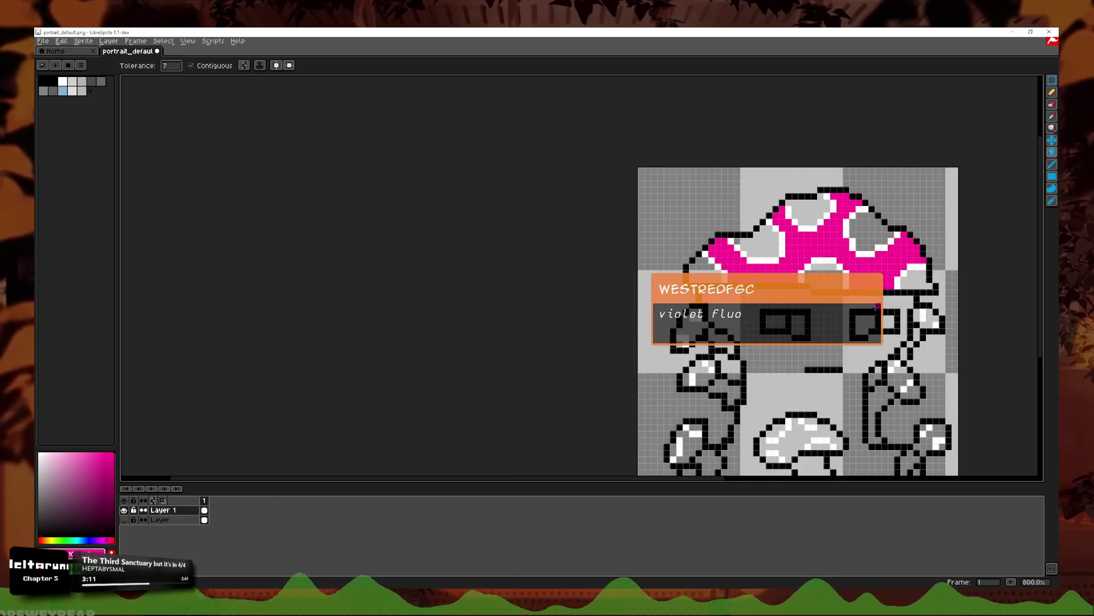
pyautogui.scroll(2, 743, 315)
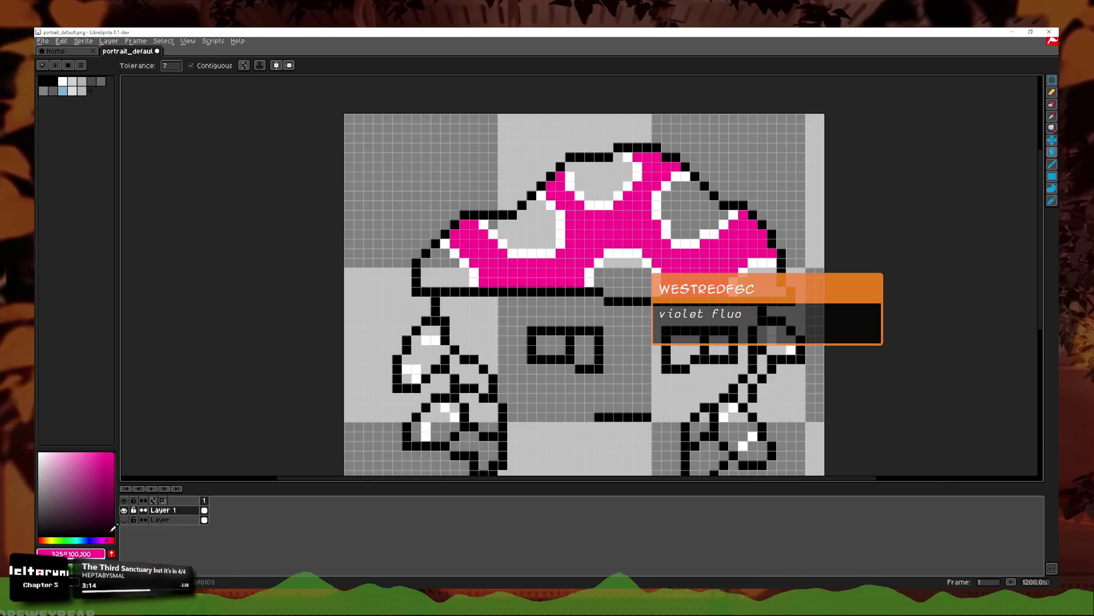
pyautogui.click(100, 539)
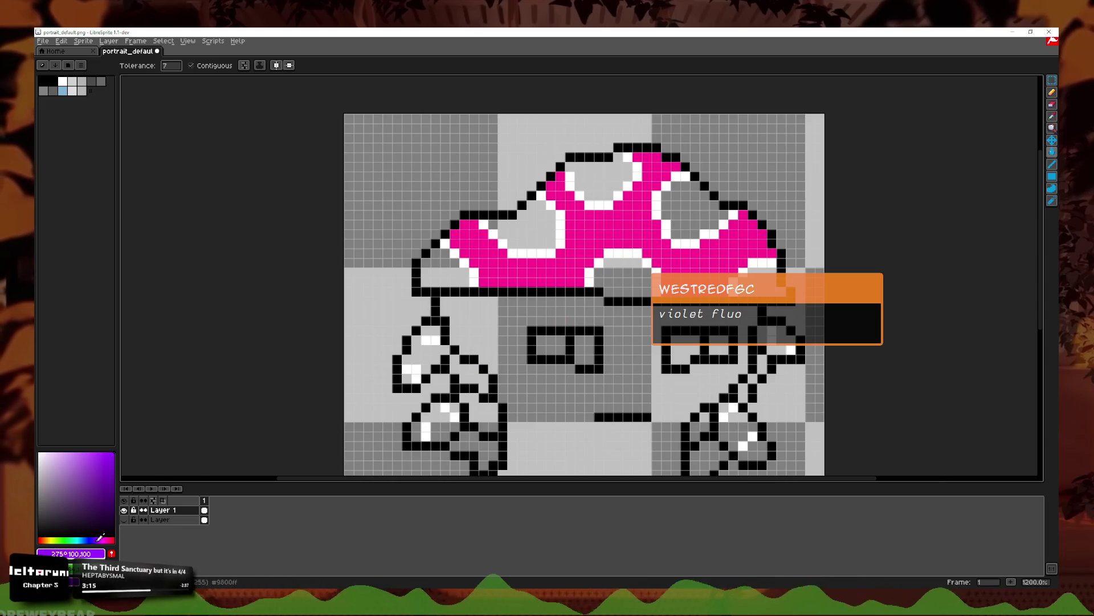
pyautogui.click(542, 274)
pyautogui.scroll(-2, 561, 330)
pyautogui.scroll(-1, 561, 330)
pyautogui.scroll(2, 642, 324)
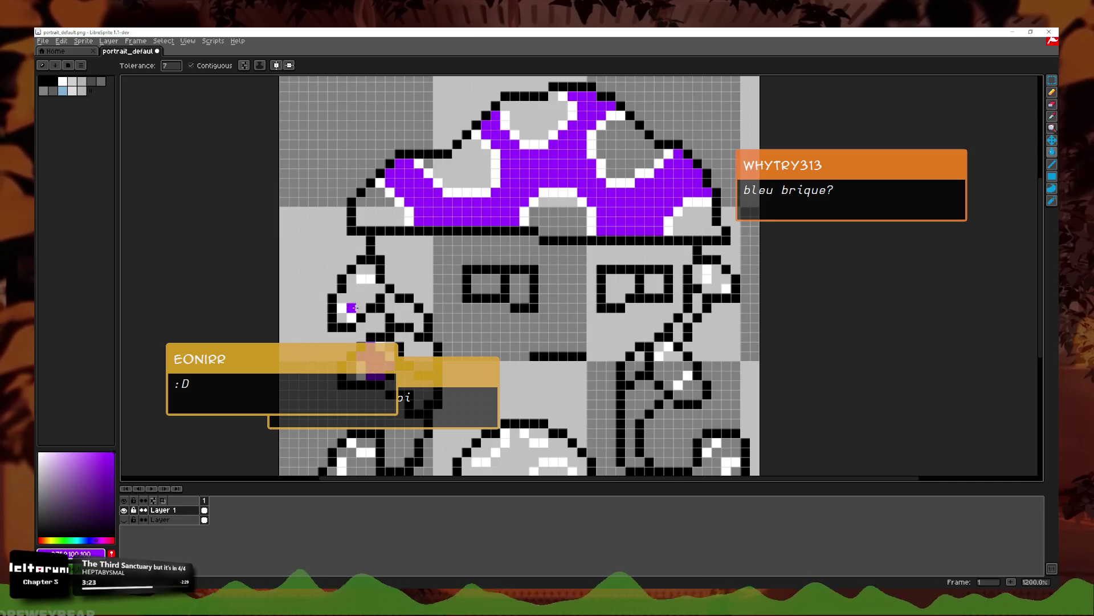
# Step: Bucket-fill the left, lower-right, lower-middle and other small mushroom caps purple
pyautogui.click(359, 309)
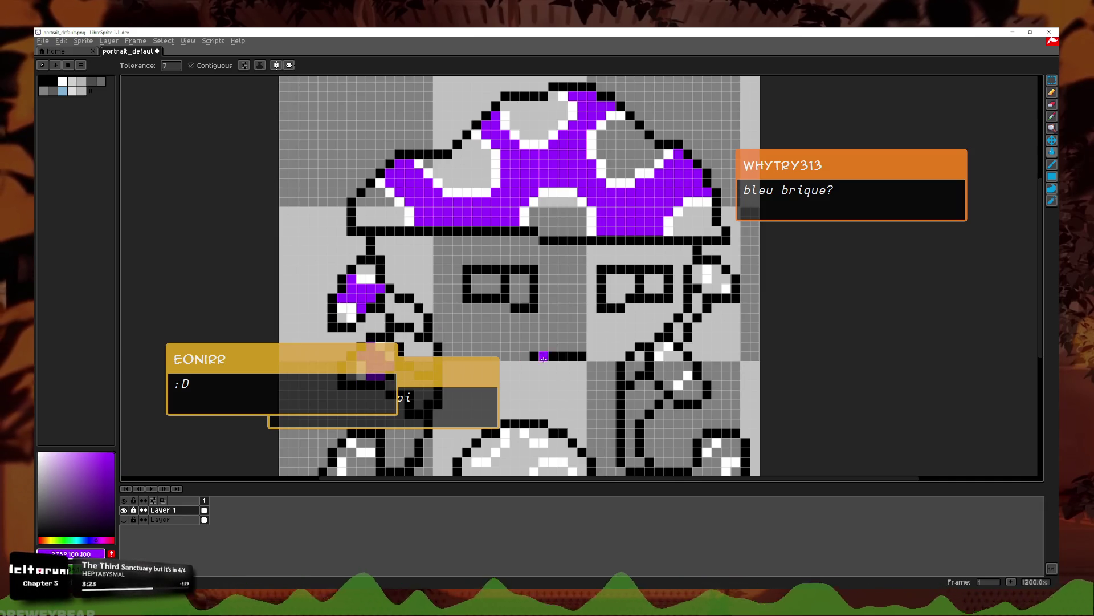
pyautogui.click(659, 385)
pyautogui.scroll(-1, 664, 387)
pyautogui.scroll(1, 669, 390)
pyautogui.click(669, 390)
pyautogui.click(475, 368)
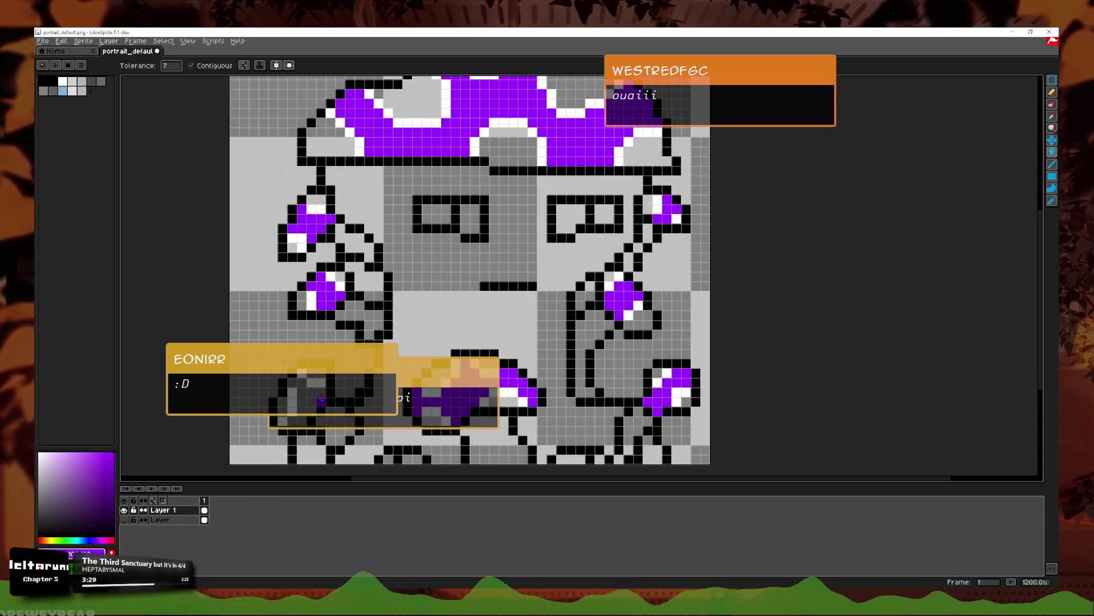
pyautogui.scroll(-2, 433, 370)
pyautogui.scroll(2, 476, 382)
pyautogui.scroll(-1, 476, 382)
# Step: Choose a darker purple and dot shading pixels on the left small mushrooms
pyautogui.moveTo(490, 365); pyautogui.dragTo(517, 397)
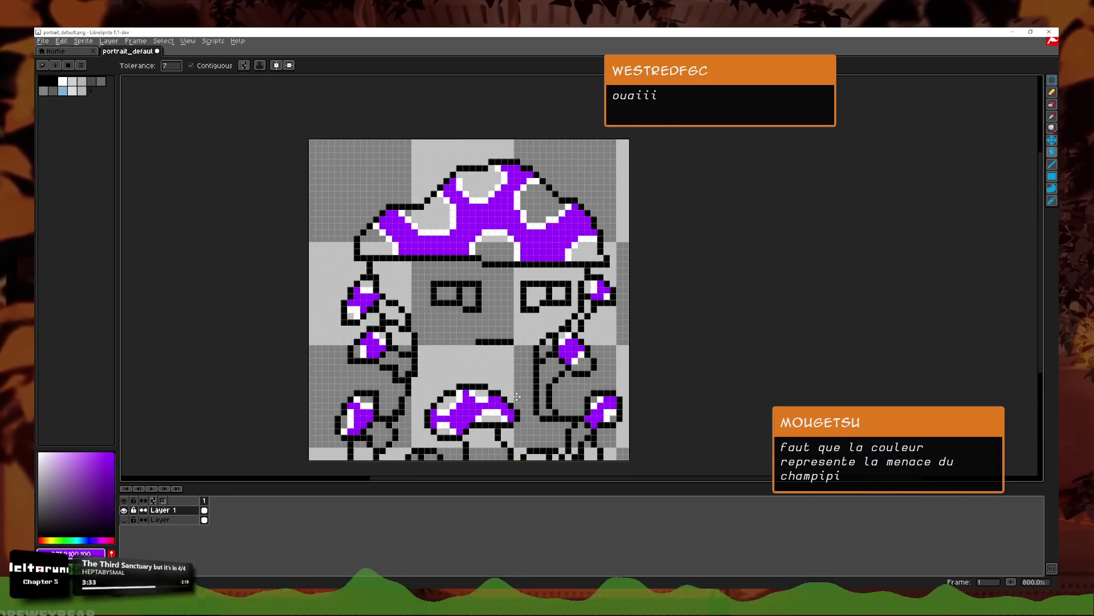
pyautogui.scroll(1, 357, 329)
pyautogui.click(344, 303)
pyautogui.click(368, 240)
pyautogui.click(381, 343)
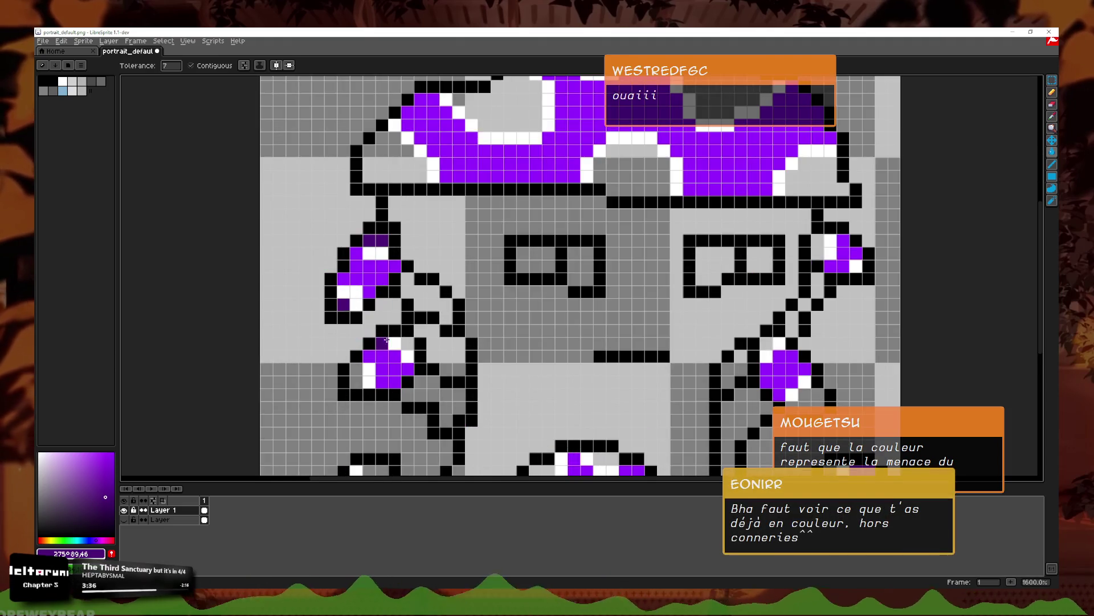
pyautogui.click(356, 374)
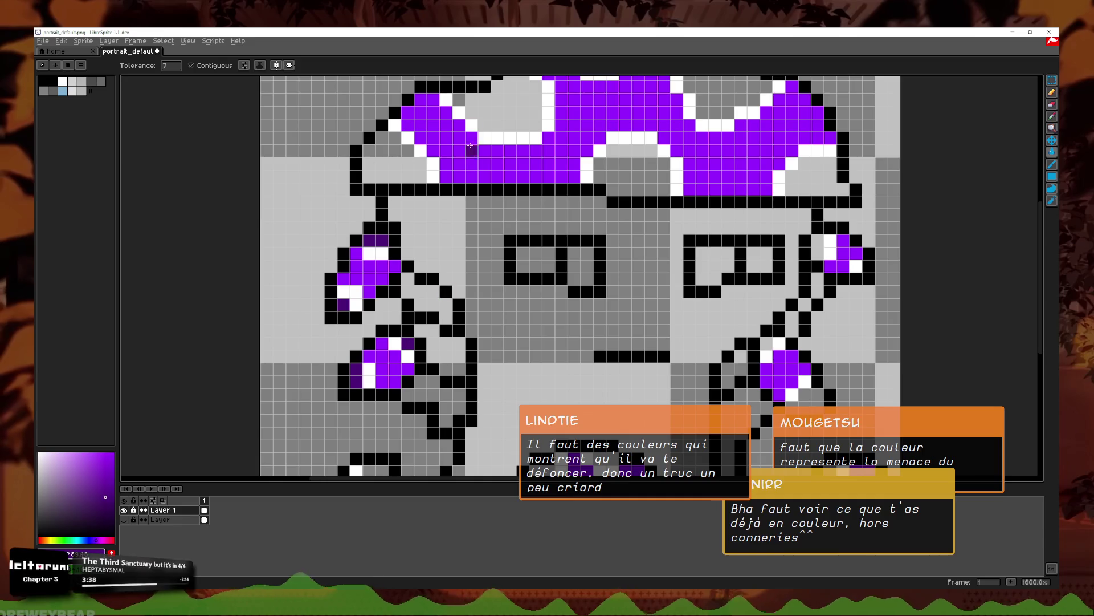
# Step: Bucket-fill the big cap's six spots dark purple
pyautogui.click(395, 164)
pyautogui.click(496, 106)
pyautogui.moveTo(496, 105); pyautogui.dragTo(440, 243)
pyautogui.click(542, 171)
pyautogui.click(583, 282)
pyautogui.click(673, 217)
pyautogui.click(758, 314)
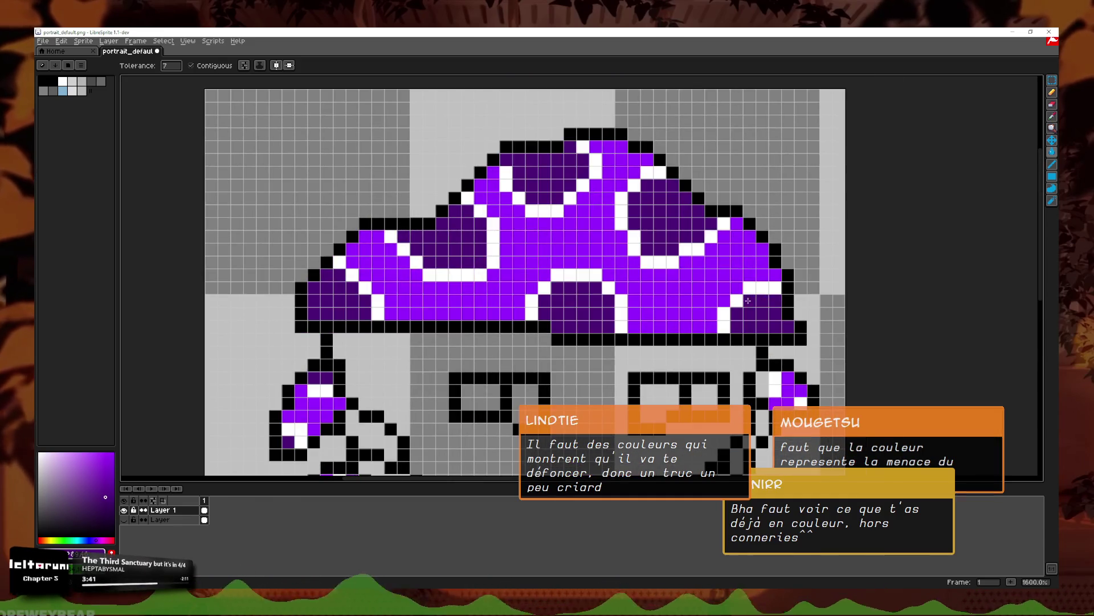
pyautogui.scroll(-5, 657, 323)
pyautogui.scroll(2, 626, 299)
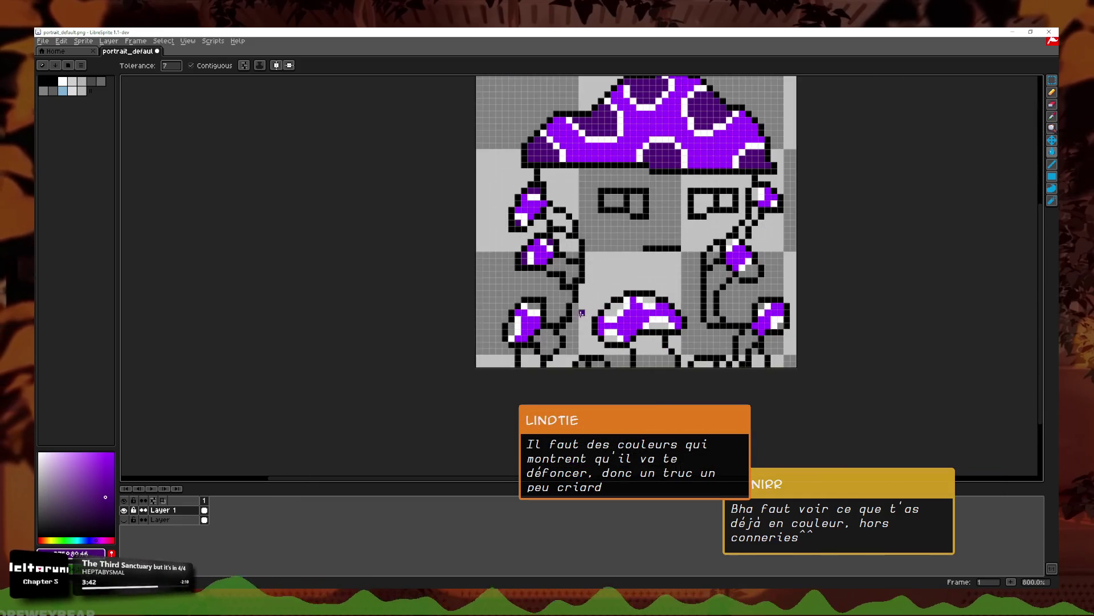
pyautogui.scroll(2, 455, 361)
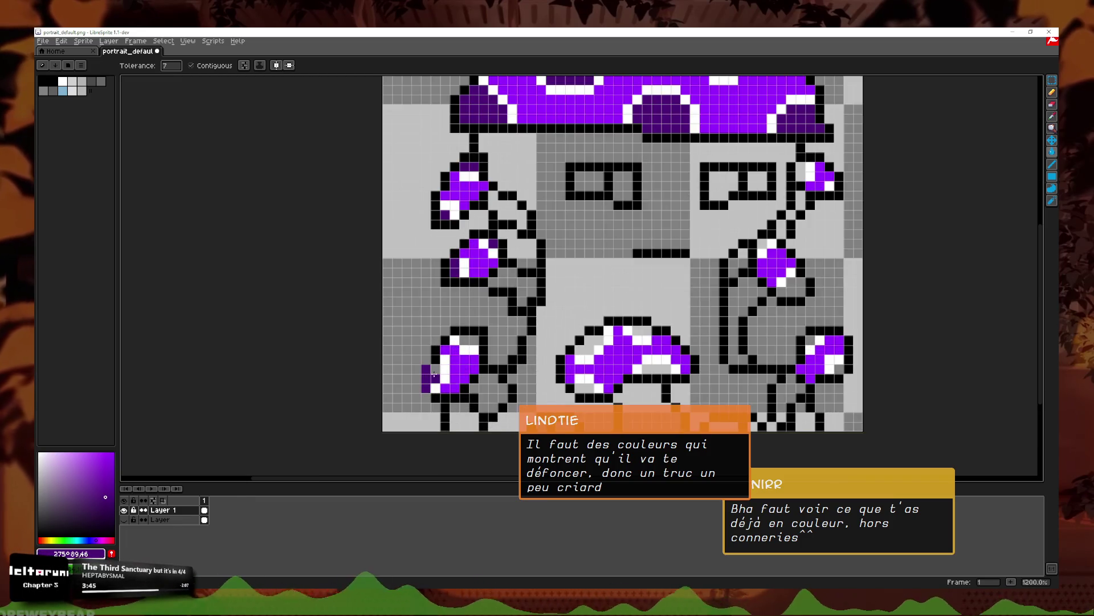
# Step: Shade the centre and right small mushroom caps dark purple, undoing one wrong fill
pyautogui.click(597, 349)
pyautogui.click(638, 331)
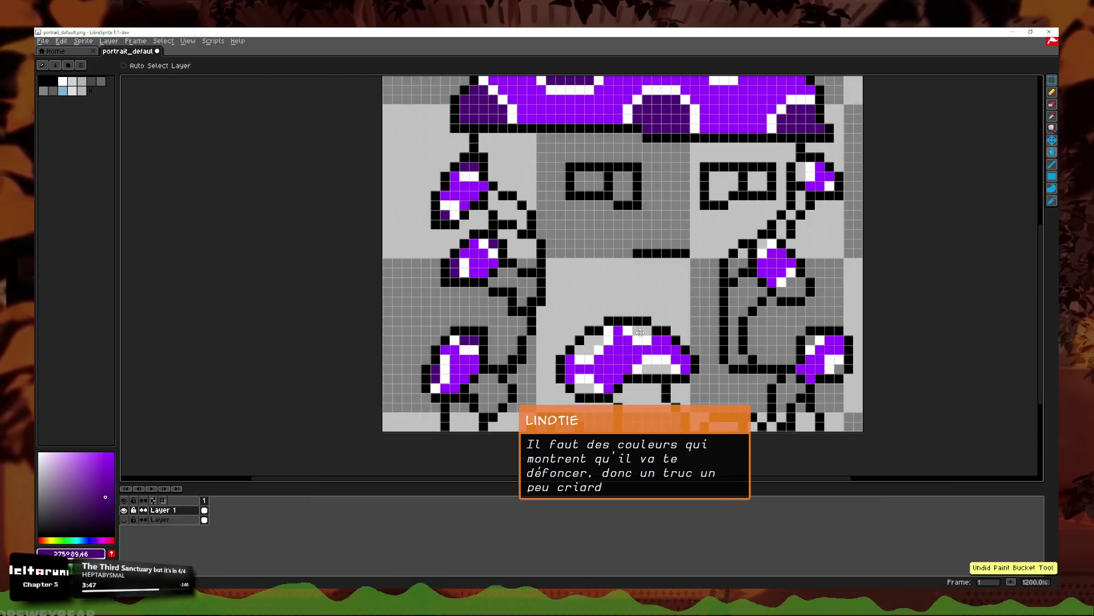
pyautogui.click(582, 345)
pyautogui.hotkey('ctrl', 'z')
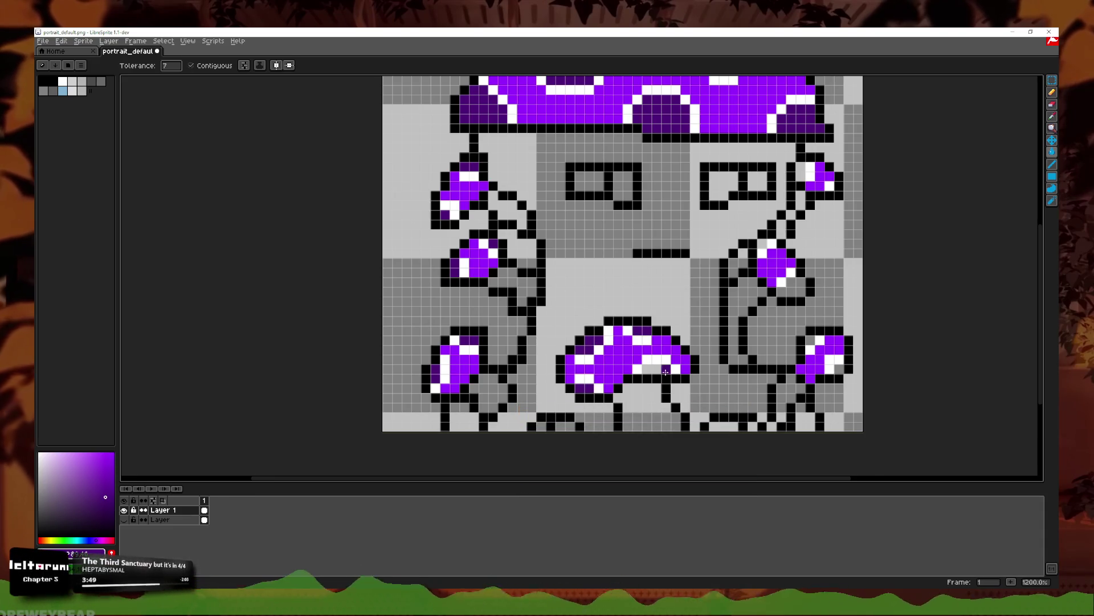
pyautogui.moveTo(790, 334); pyautogui.dragTo(764, 414)
pyautogui.click(724, 335)
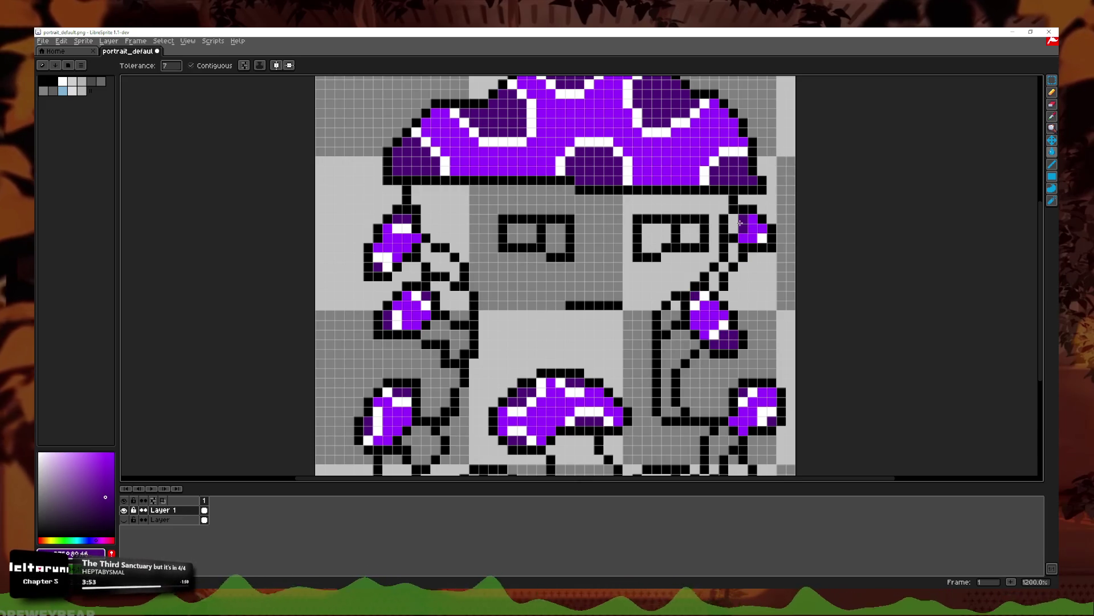
pyautogui.scroll(-5, 770, 257)
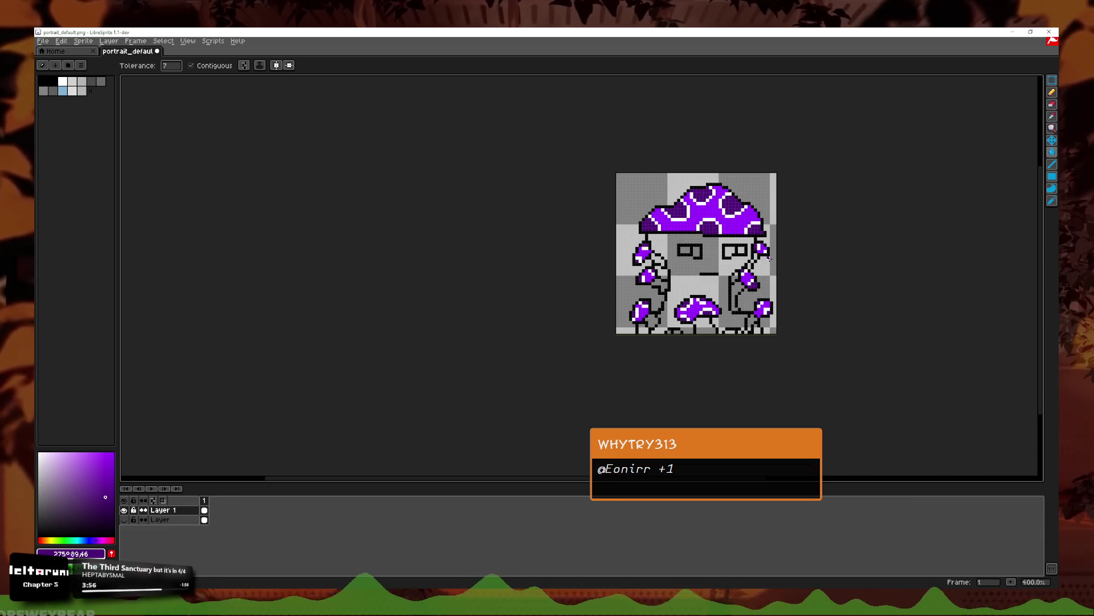
# Step: Paint over the right mushroom's white highlight in purple and redraw the highlight lower down
pyautogui.scroll(8, 769, 257)
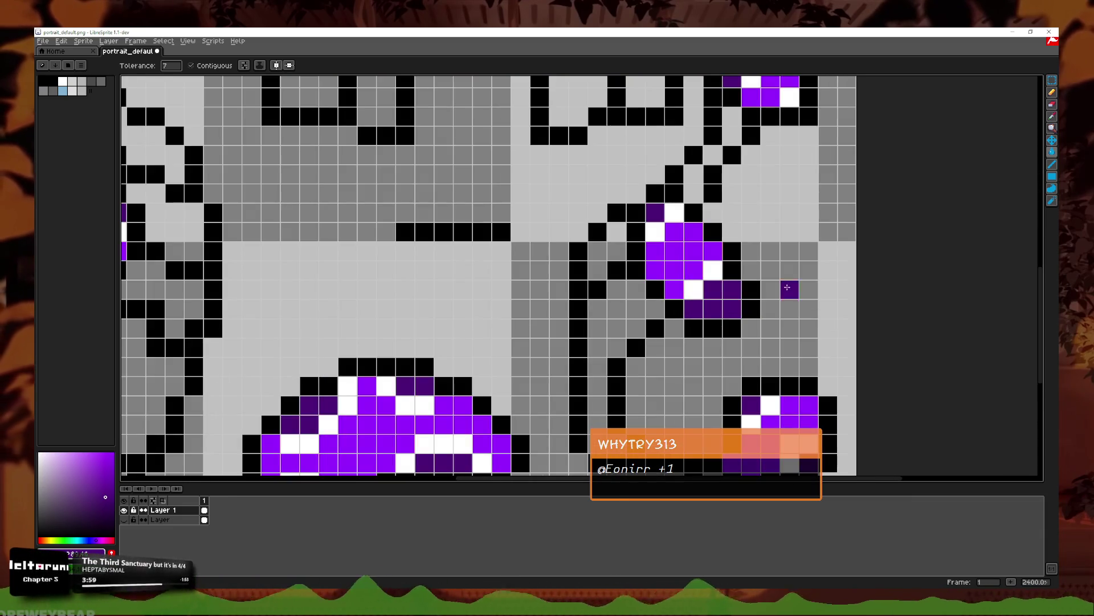
pyautogui.press('i')
pyautogui.click(1052, 90)
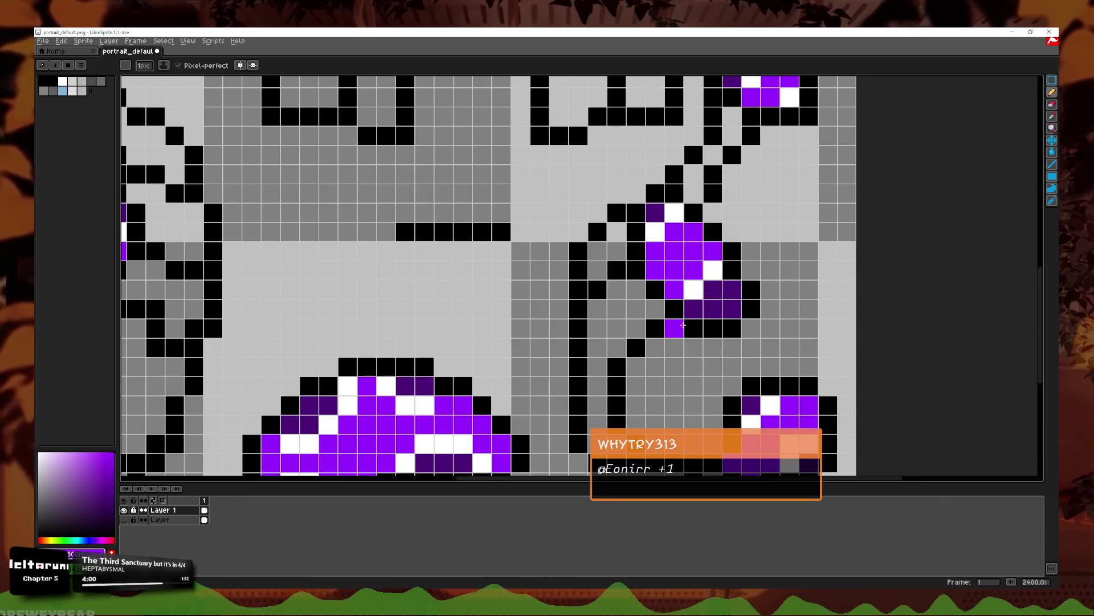
pyautogui.moveTo(693, 290); pyautogui.dragTo(713, 269)
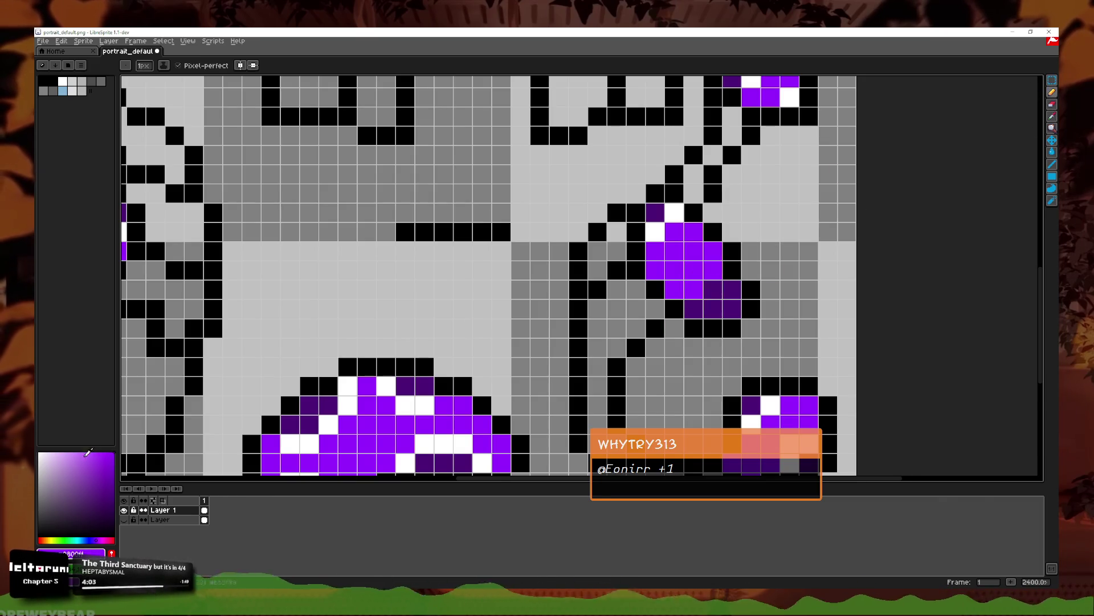
pyautogui.moveTo(694, 311); pyautogui.dragTo(713, 291)
pyautogui.click(532, 293)
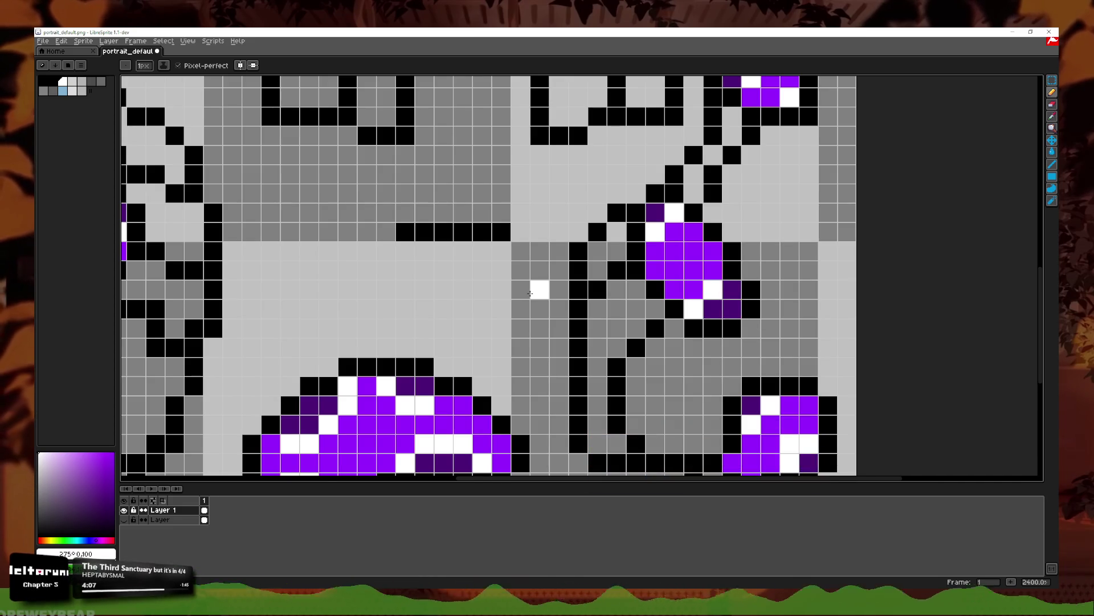
pyautogui.scroll(-3, 662, 275)
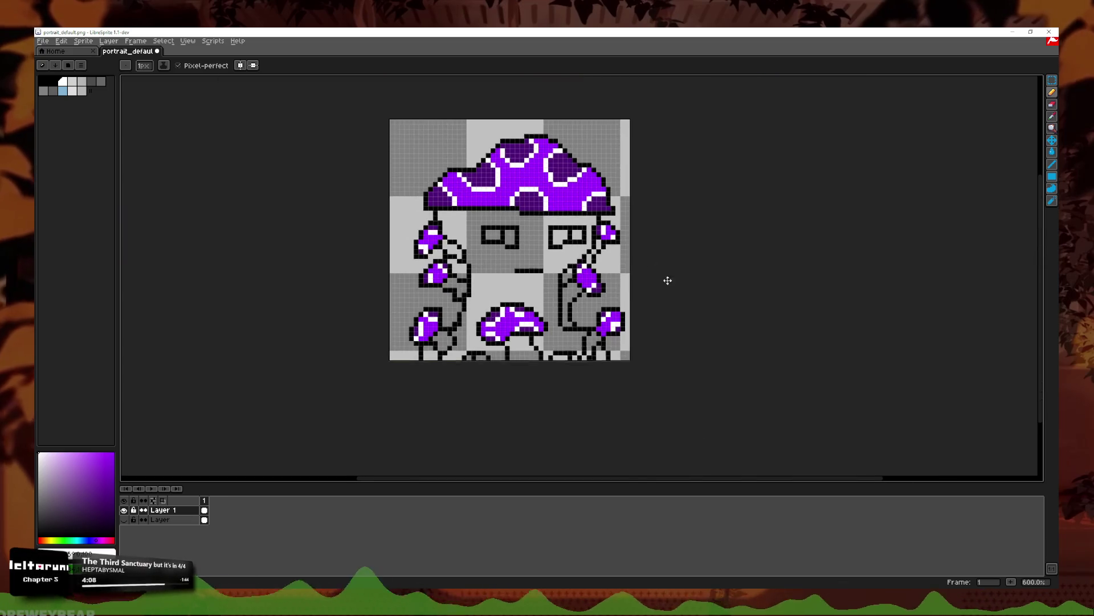
pyautogui.scroll(1, 399, 391)
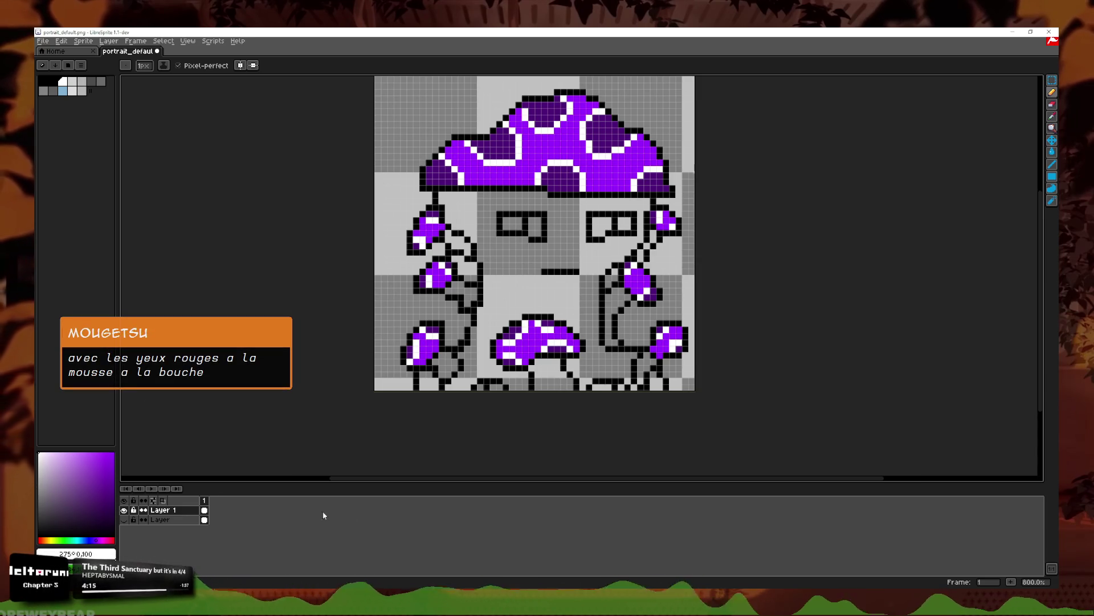
pyautogui.hotkey('alt', 'Tab')
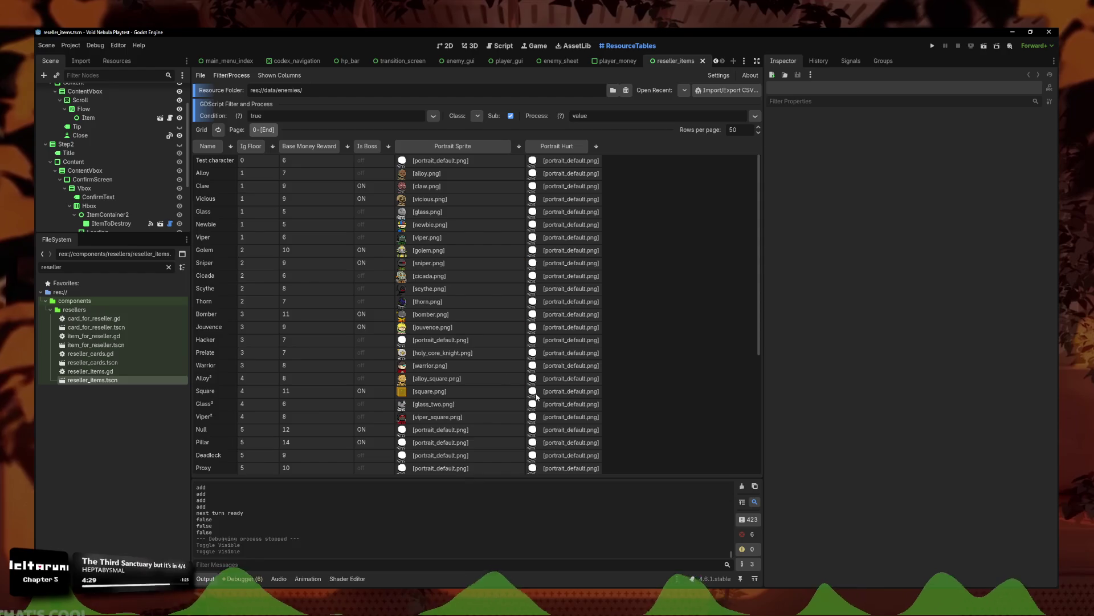
# Step: View the Newbie, Golem, Bomber and Square portrait sprites in the ResourceTables grid
pyautogui.click(430, 224)
pyautogui.click(991, 216)
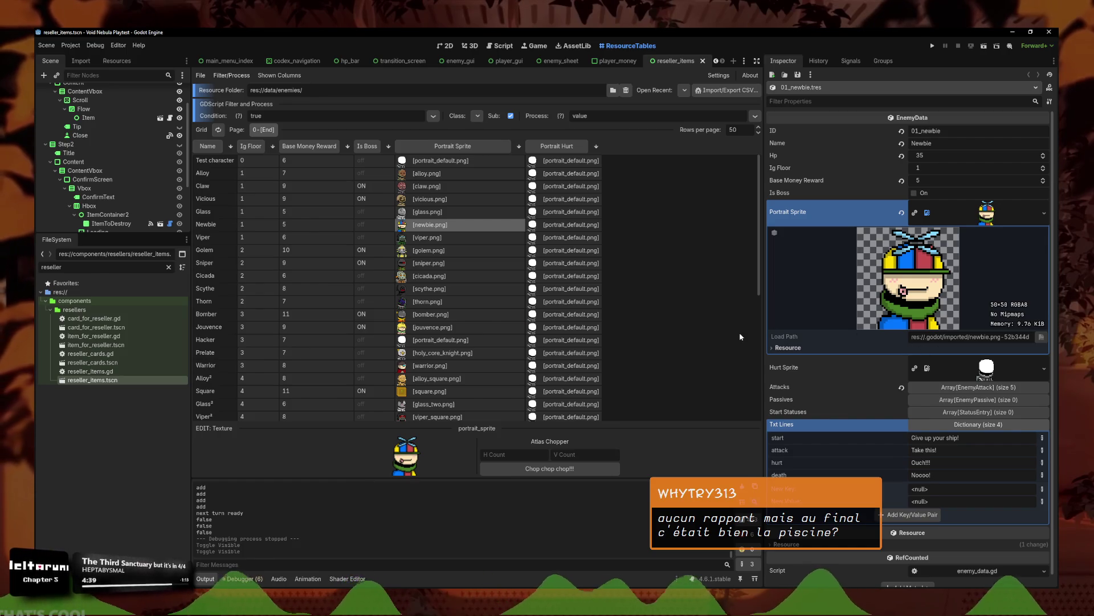
pyautogui.click(441, 252)
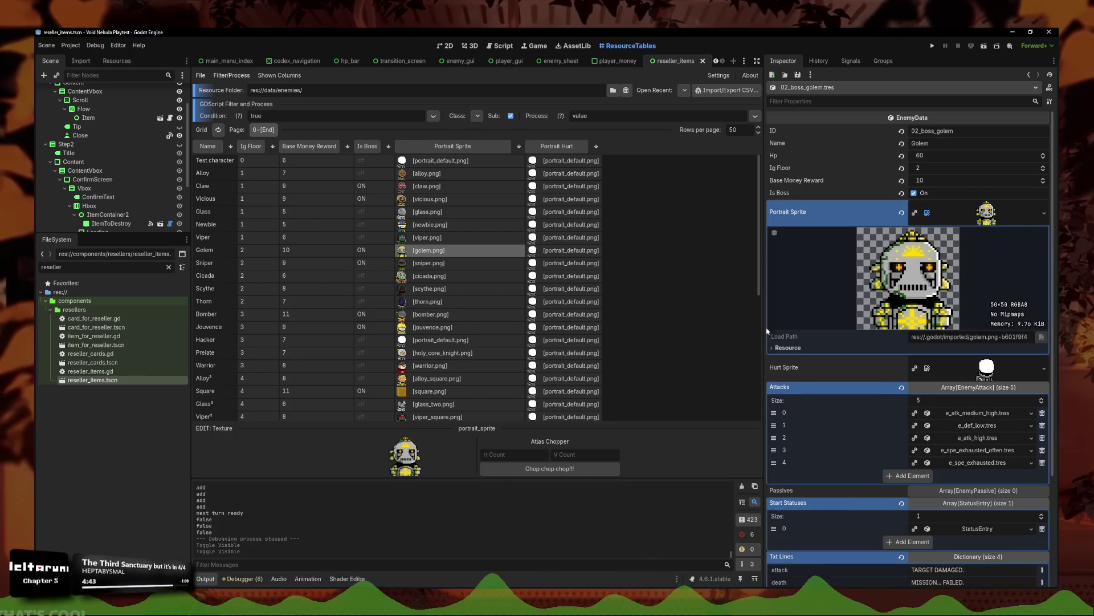
pyautogui.click(433, 315)
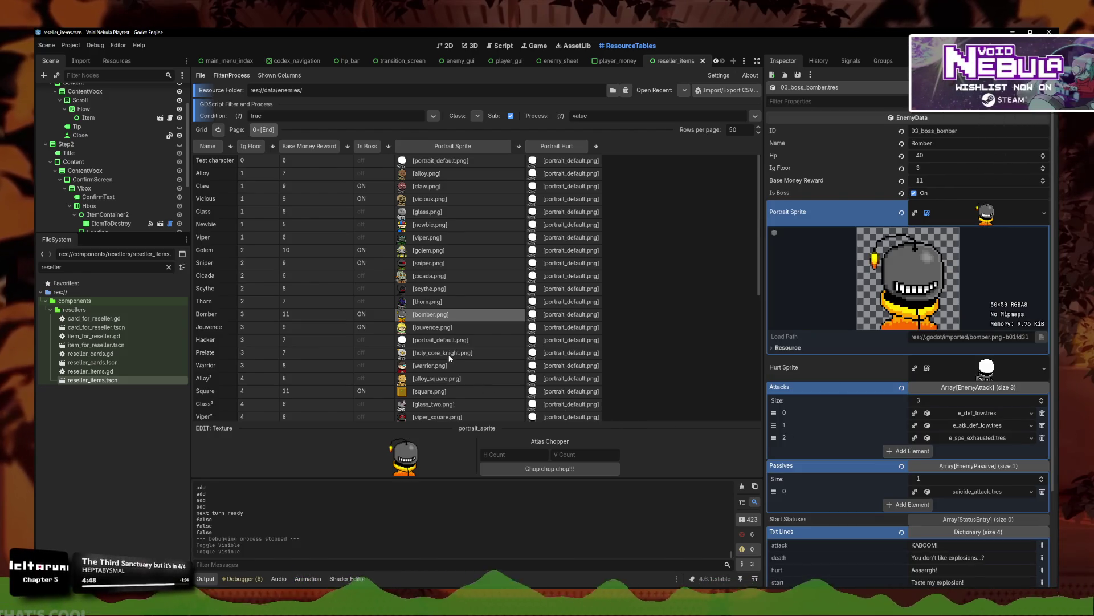
pyautogui.click(429, 391)
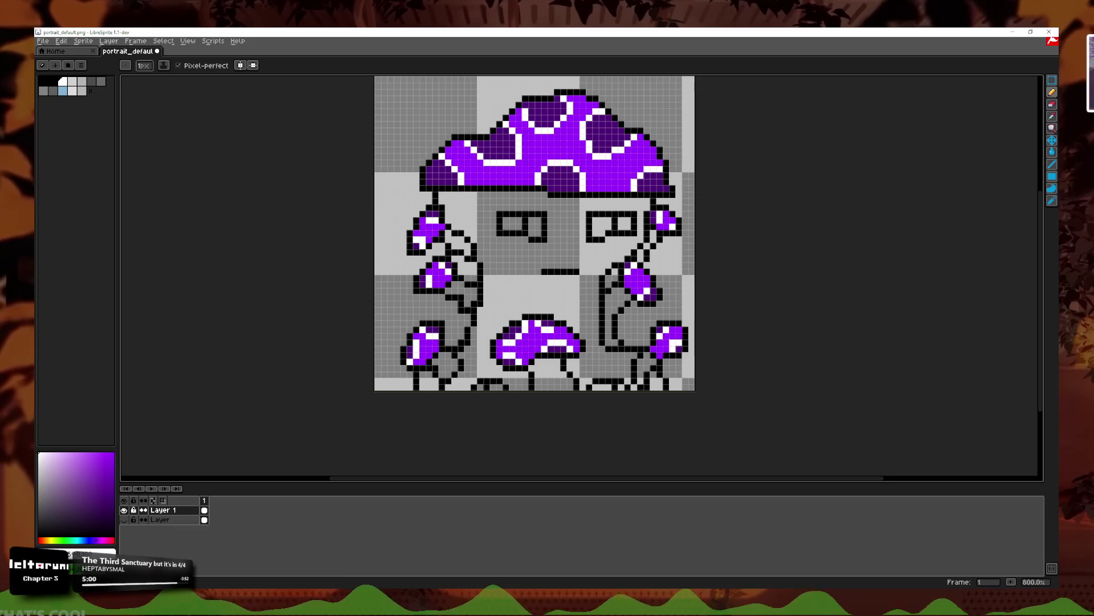
# Step: Check the Bomber boss's portrait in Godot again, then return to the mushroom sprite
pyautogui.scroll(1, 550, 361)
pyautogui.scroll(-1, 631, 263)
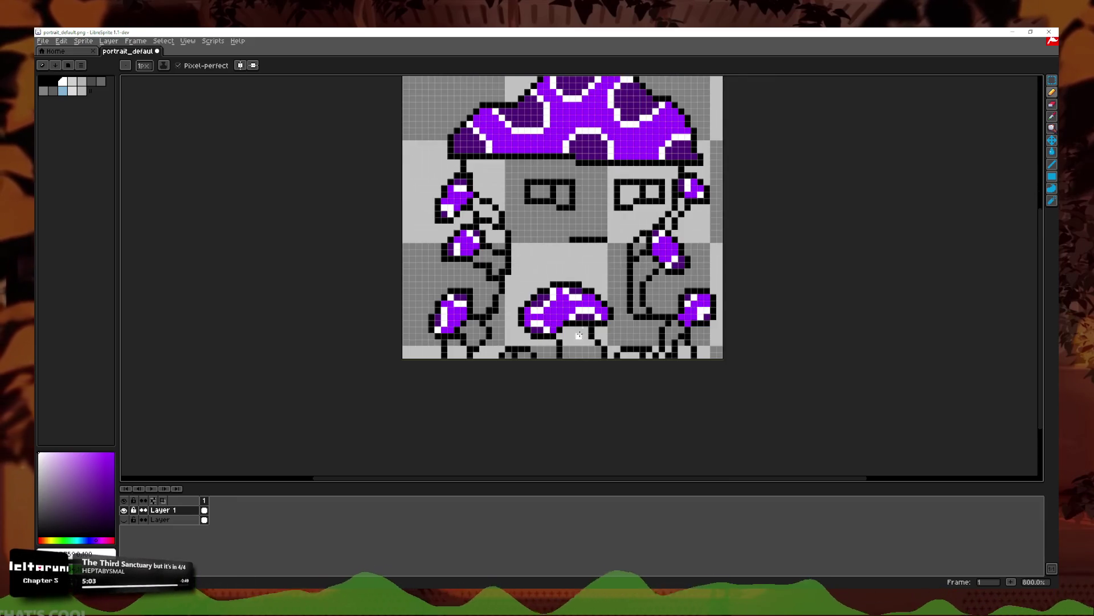
pyautogui.scroll(1, 579, 335)
pyautogui.hscroll(1, 593, 263)
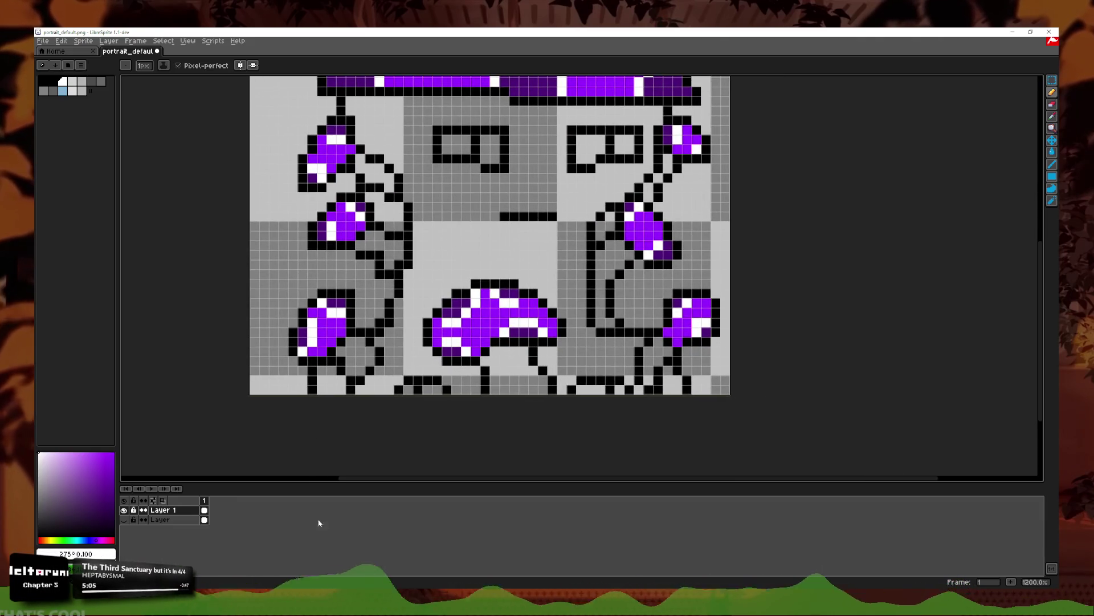
pyautogui.hotkey('alt', 'Tab')
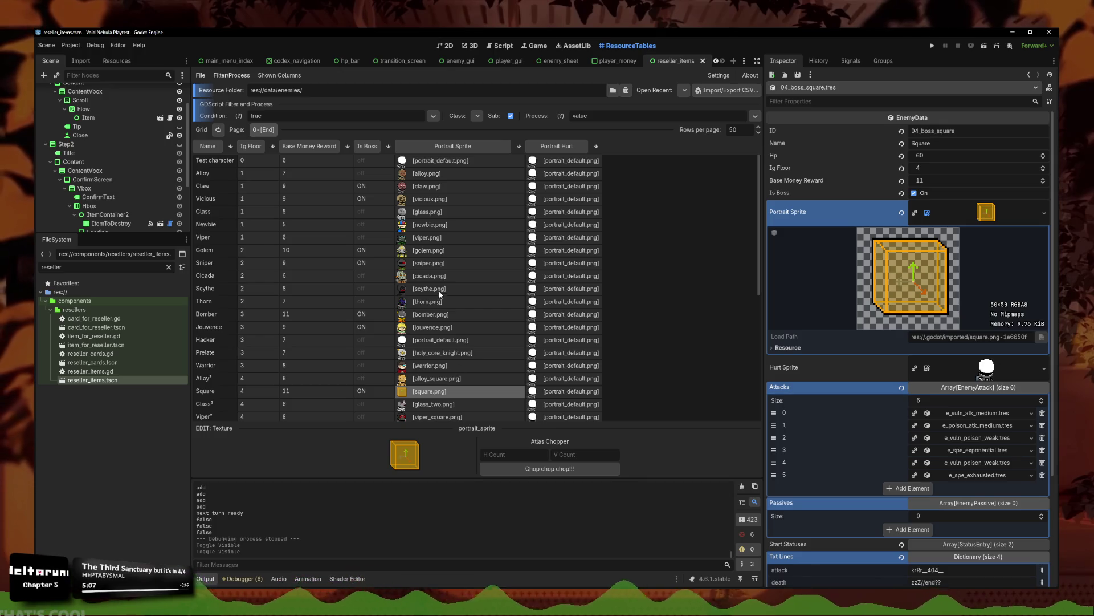
pyautogui.click(433, 315)
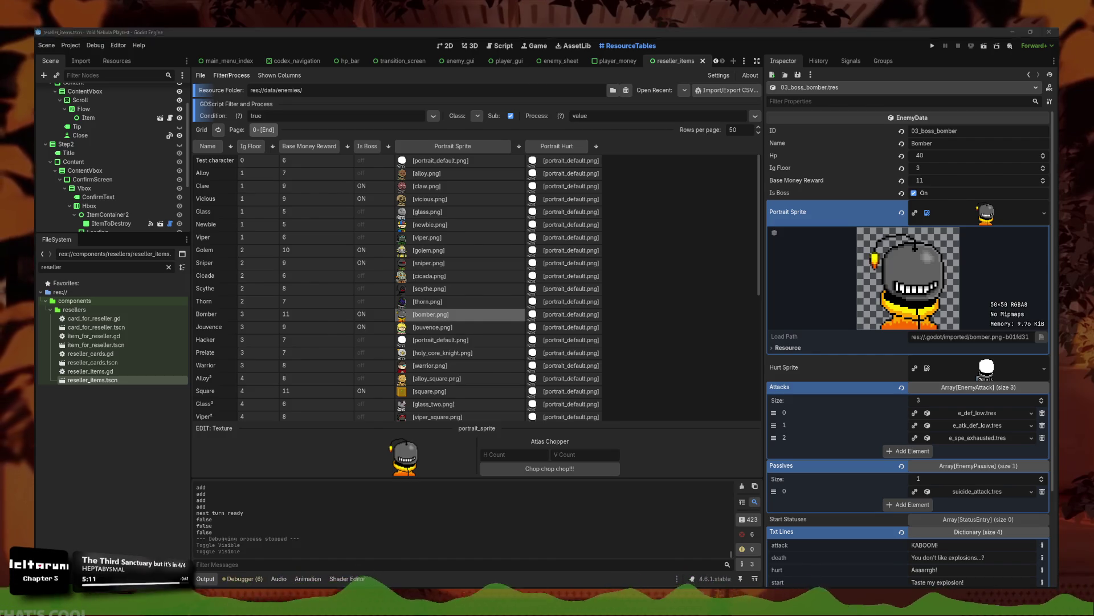
pyautogui.hotkey('alt', 'Tab')
# Step: Sample white and pencil highlight pixels onto the bottom-edge and right-side mushrooms
pyautogui.scroll(-3, 567, 321)
pyautogui.scroll(4, 568, 320)
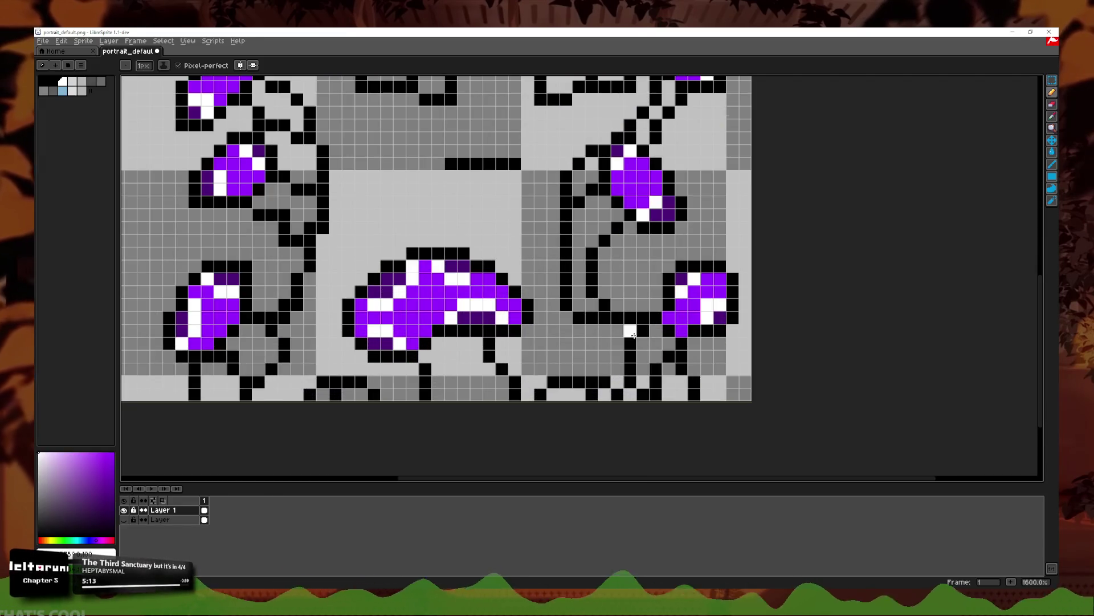
pyautogui.press('i')
pyautogui.click(413, 268)
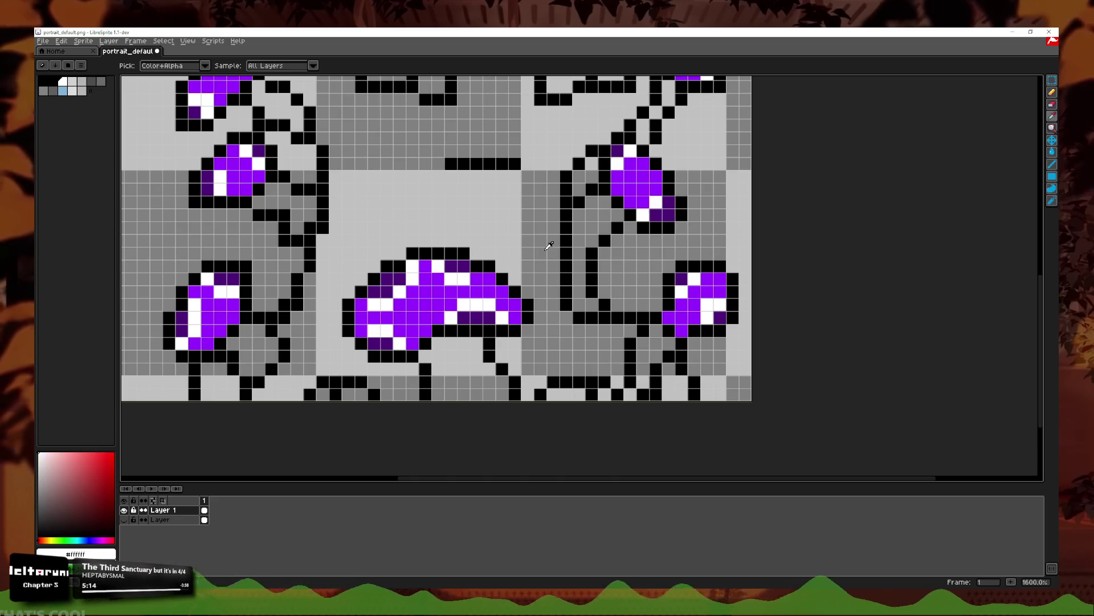
pyautogui.press('b')
pyautogui.click(342, 396)
pyautogui.click(335, 393)
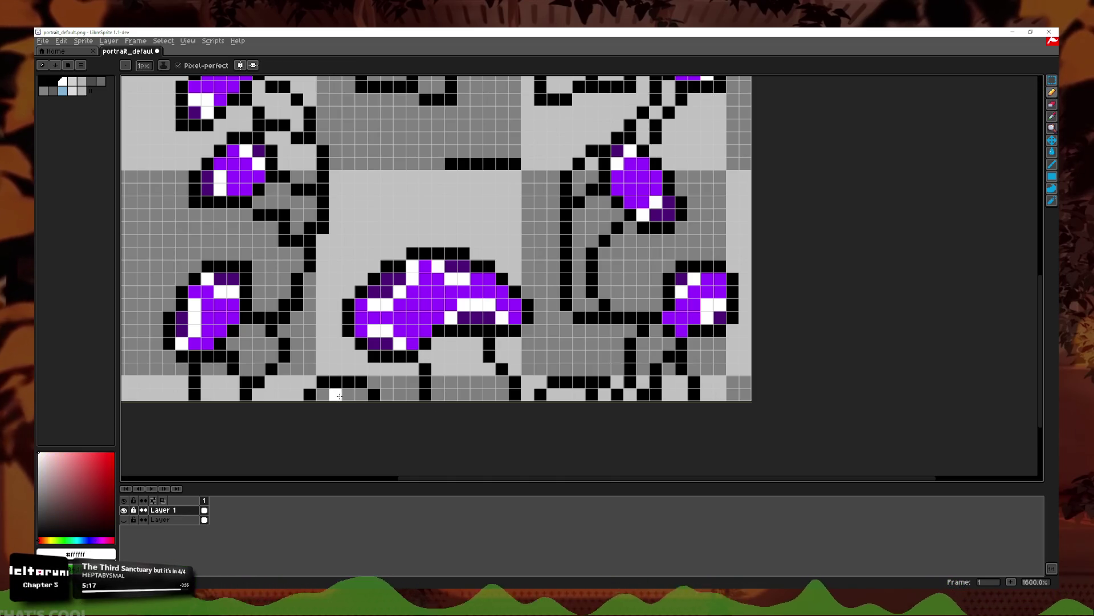
pyautogui.click(591, 393)
pyautogui.click(693, 355)
pyautogui.scroll(-1, 689, 350)
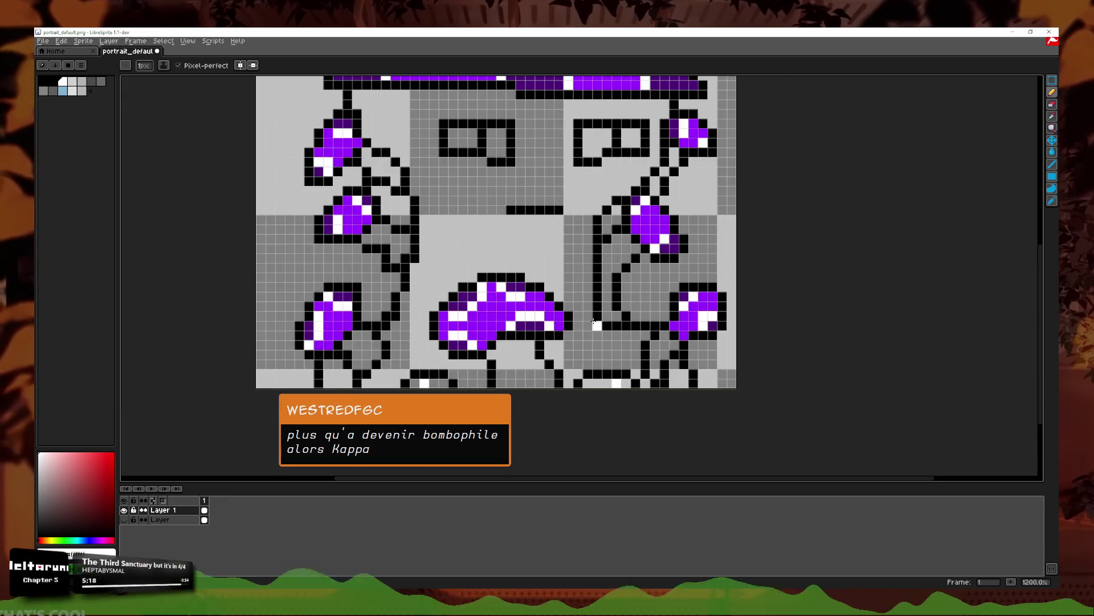
pyautogui.scroll(1, 307, 239)
# Step: Sample the cap purple and draw purple caps along the portrait's bottom edge
pyautogui.click(1052, 116)
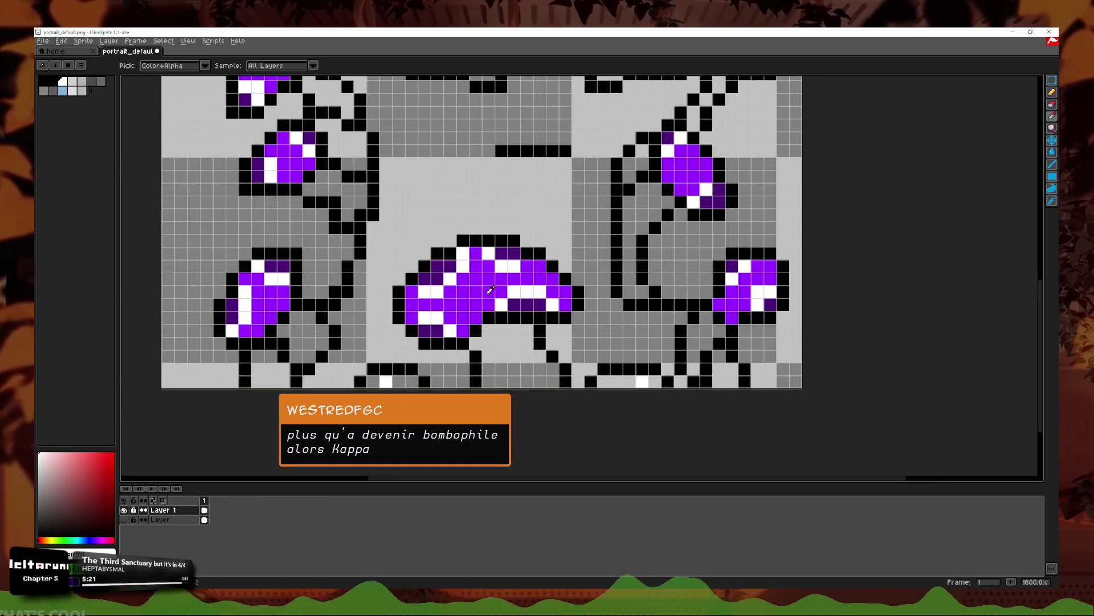
pyautogui.click(707, 177)
pyautogui.click(1052, 93)
pyautogui.click(642, 380)
pyautogui.moveTo(629, 381); pyautogui.dragTo(604, 381)
pyautogui.moveTo(399, 381); pyautogui.dragTo(411, 381)
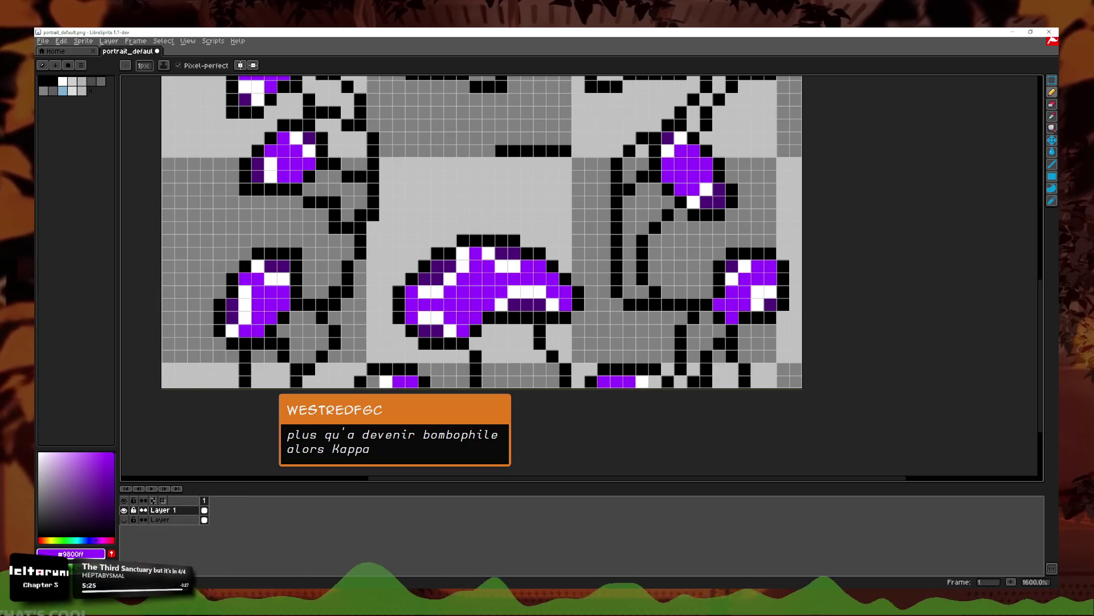
pyautogui.hotkey('alt', 'Tab')
pyautogui.scroll(-5, 421, 318)
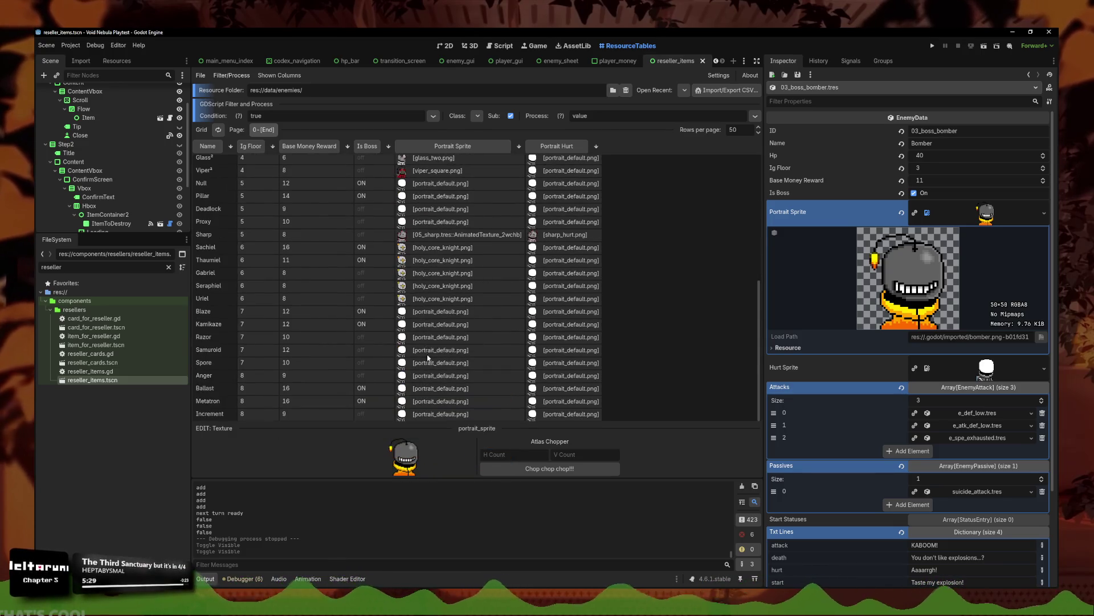
# Step: Load 07_boss_kamikaze.tres, inspect its ID and name, and compare with the Bomber entry
pyautogui.click(209, 324)
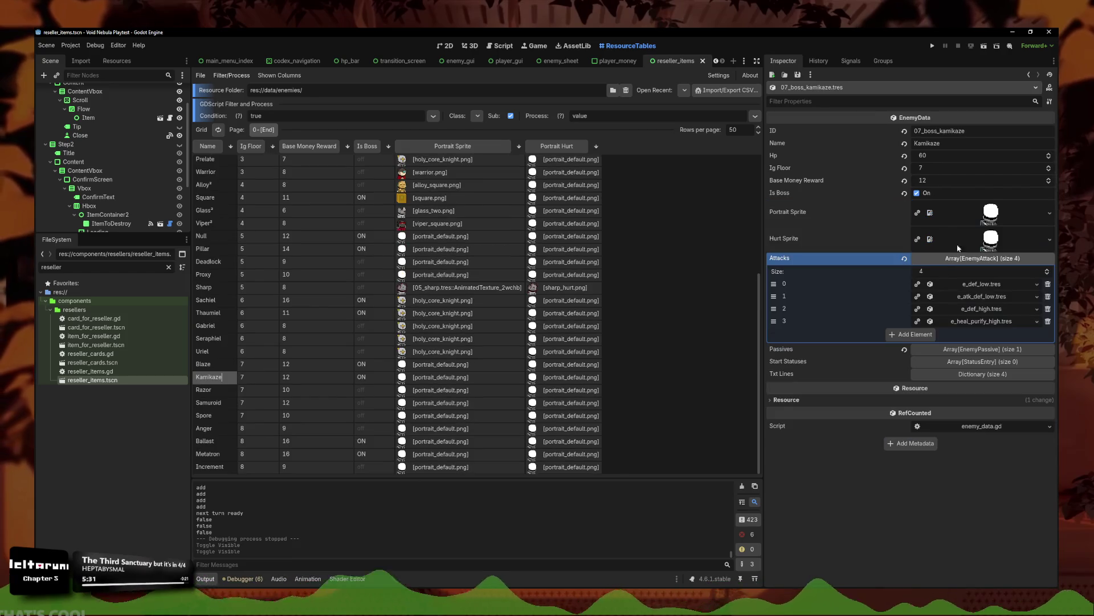
pyautogui.scroll(4, 414, 234)
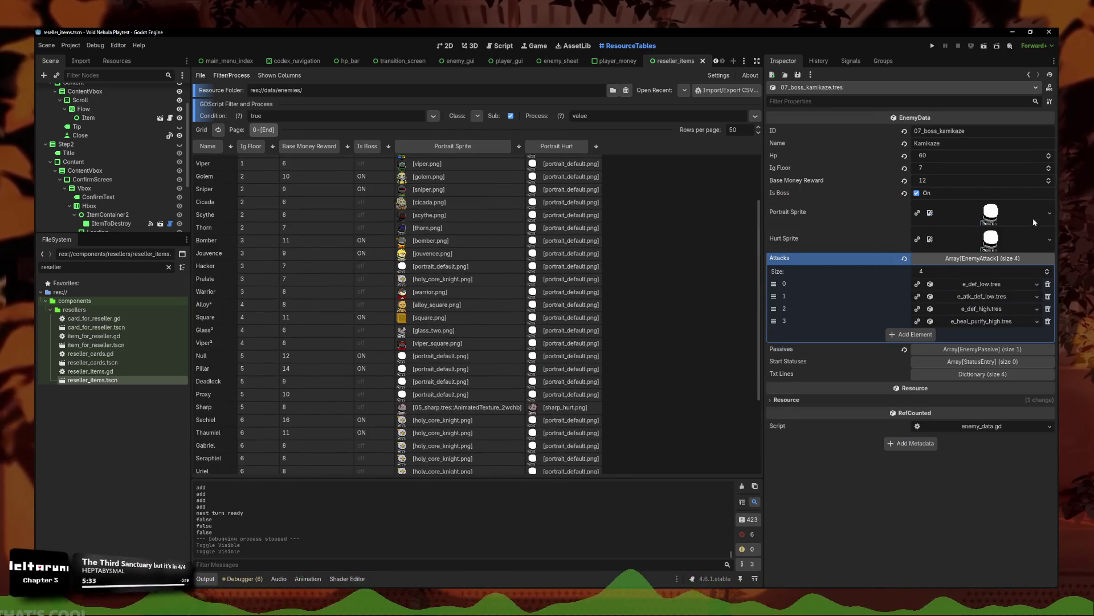
pyautogui.doubleClick(941, 131)
pyautogui.doubleClick(945, 144)
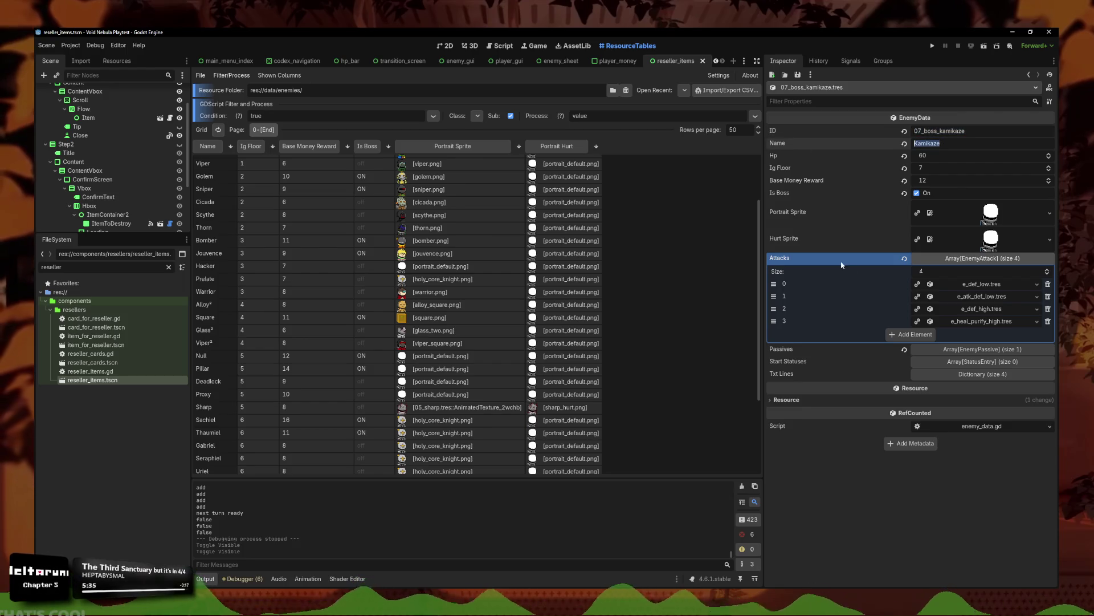
pyautogui.click(433, 246)
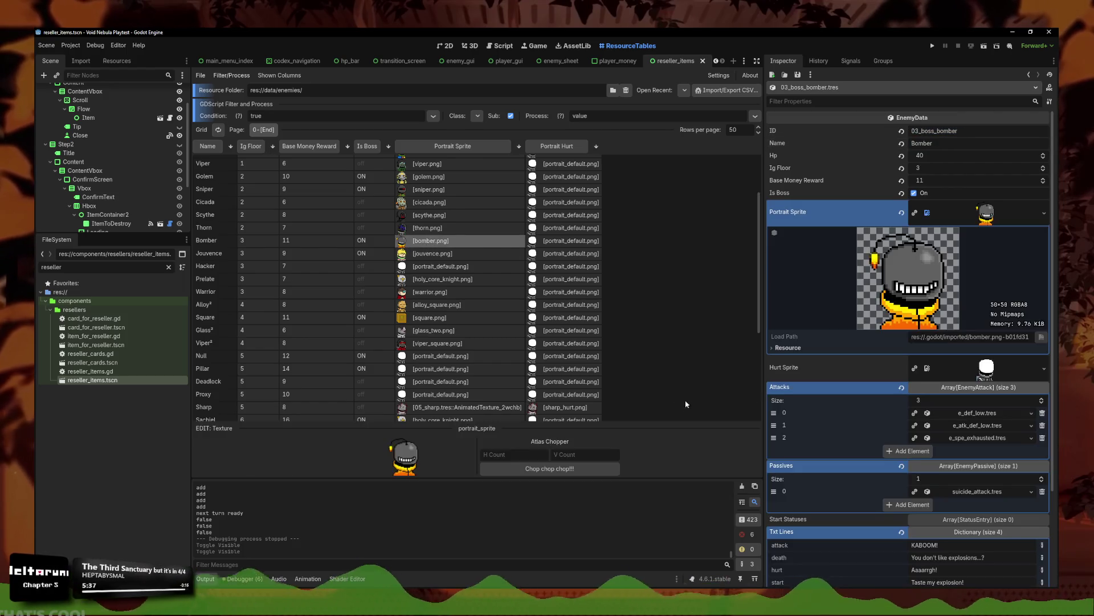
pyautogui.scroll(-4, 495, 293)
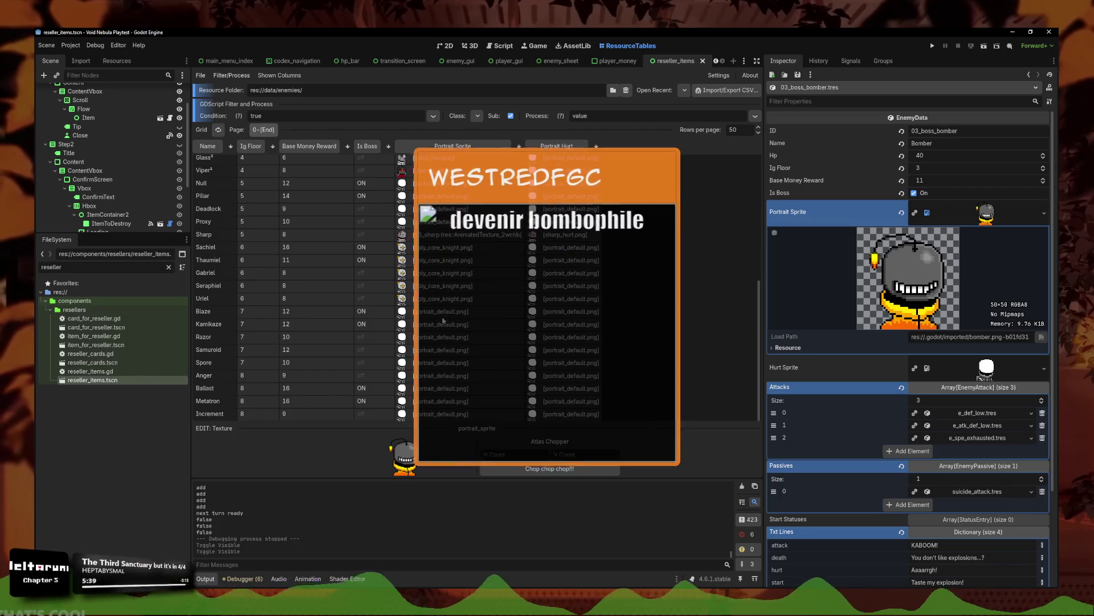
pyautogui.click(439, 324)
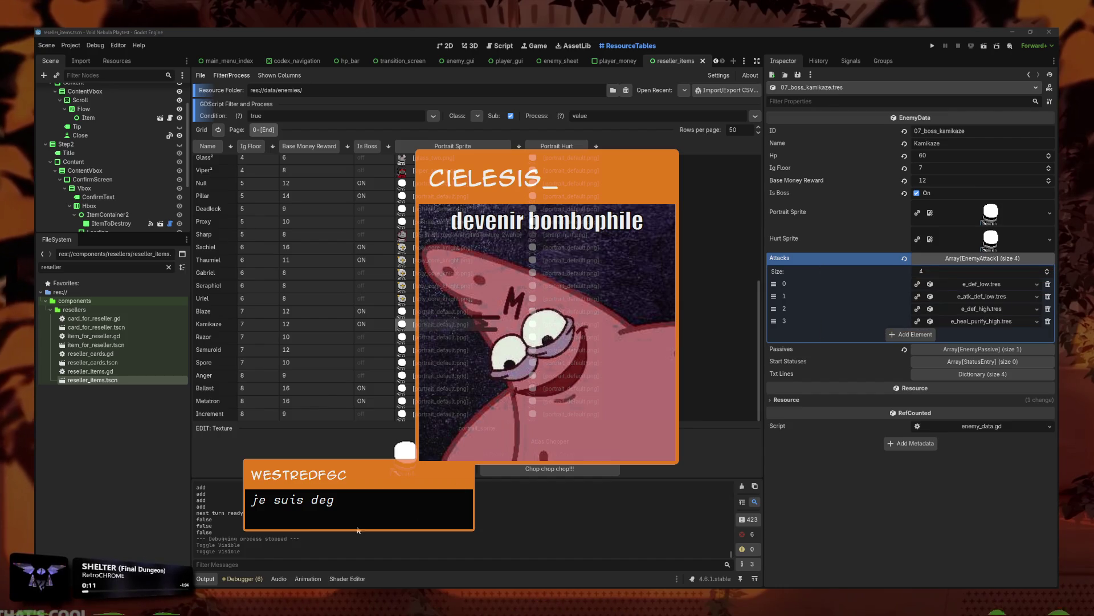
pyautogui.hotkey('alt', 'Tab')
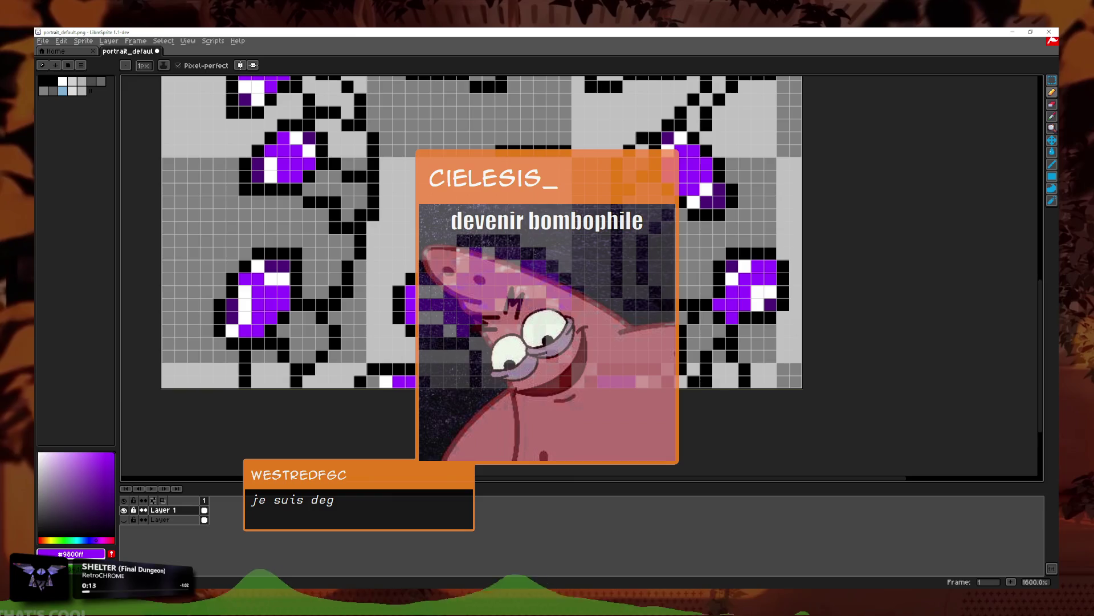
# Step: Try filling the left eye with sampled dark purple, then undo it
pyautogui.scroll(-3, 439, 366)
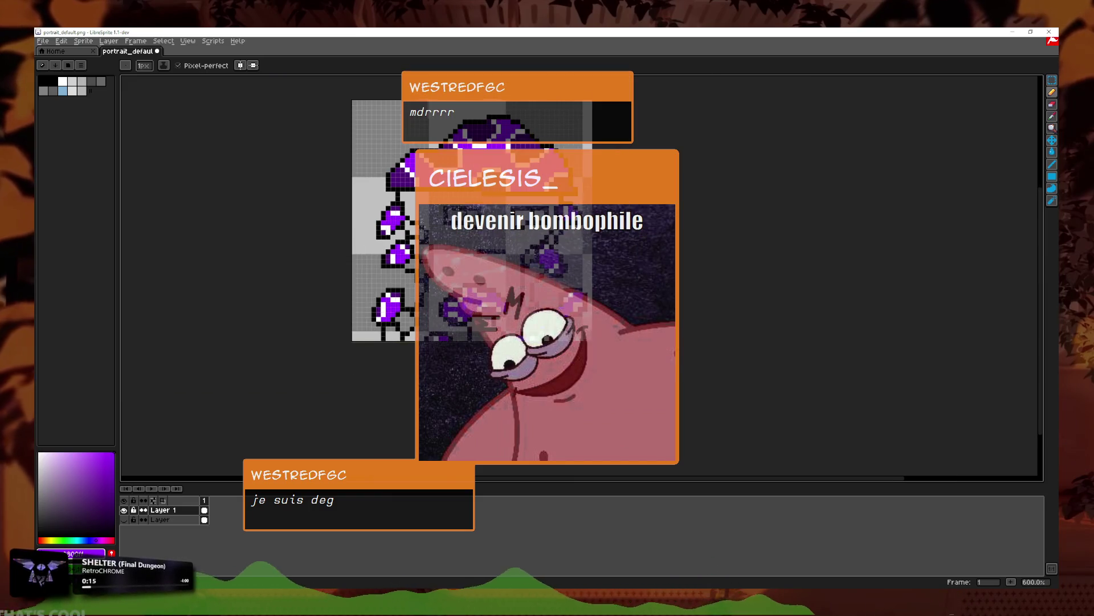
pyautogui.scroll(2, 536, 316)
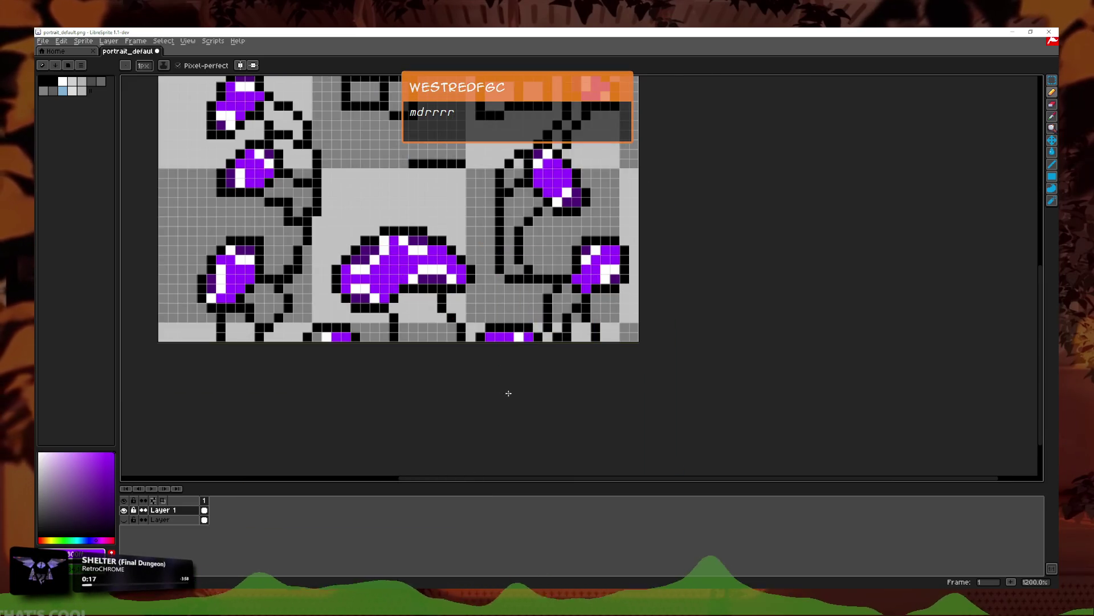
pyautogui.press('i')
pyautogui.click(615, 270)
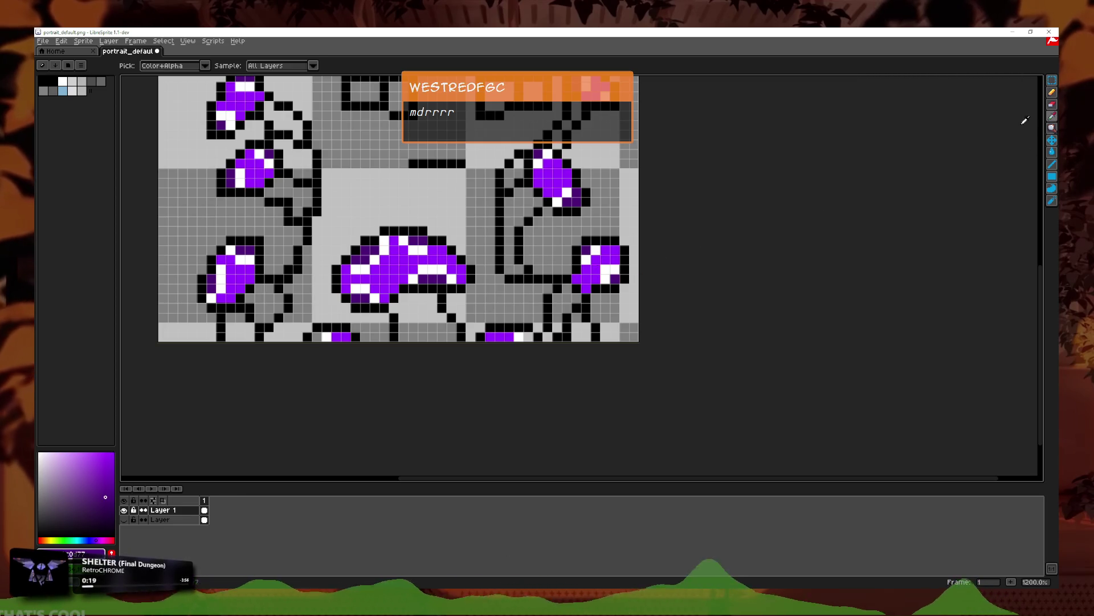
pyautogui.click(1053, 153)
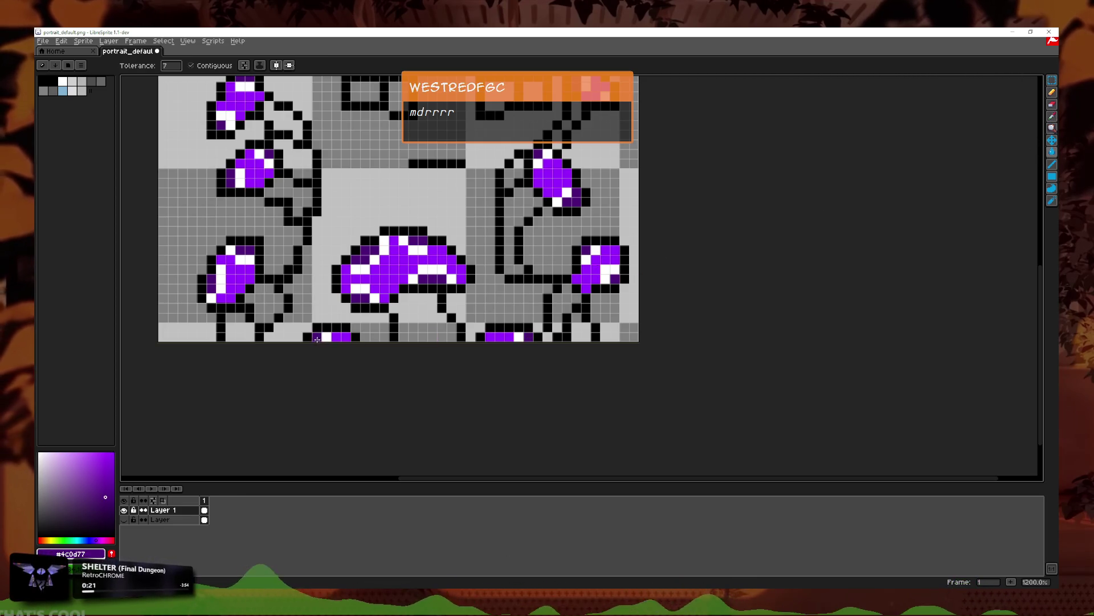
pyautogui.scroll(-3, 461, 205)
pyautogui.moveTo(461, 205); pyautogui.dragTo(470, 272)
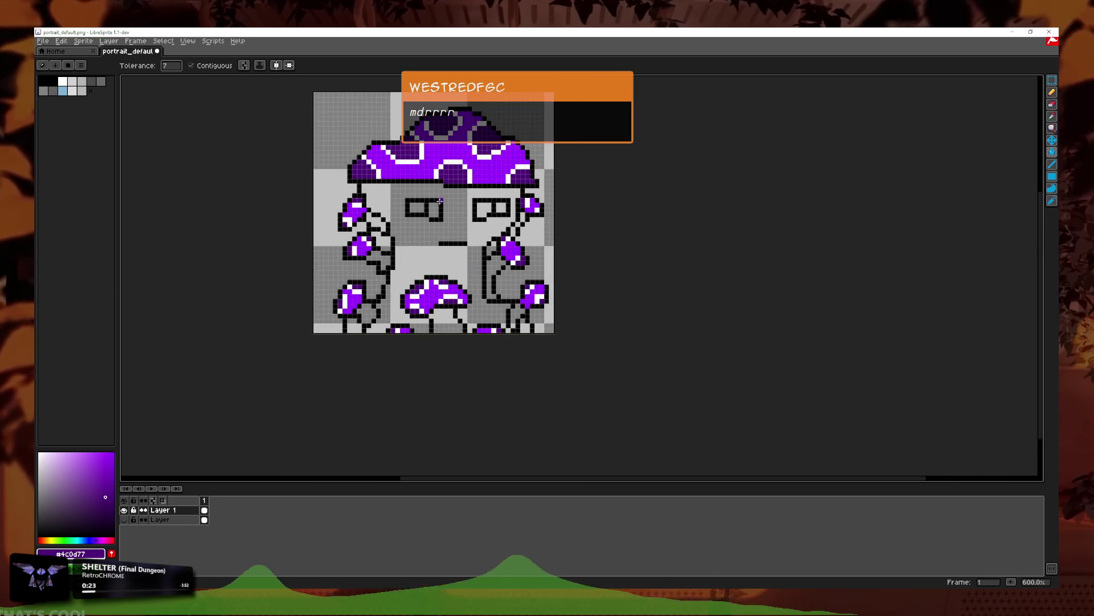
pyautogui.scroll(3, 440, 201)
pyautogui.click(428, 218)
pyautogui.scroll(-3, 500, 256)
pyautogui.hotkey('ctrl', 'z')
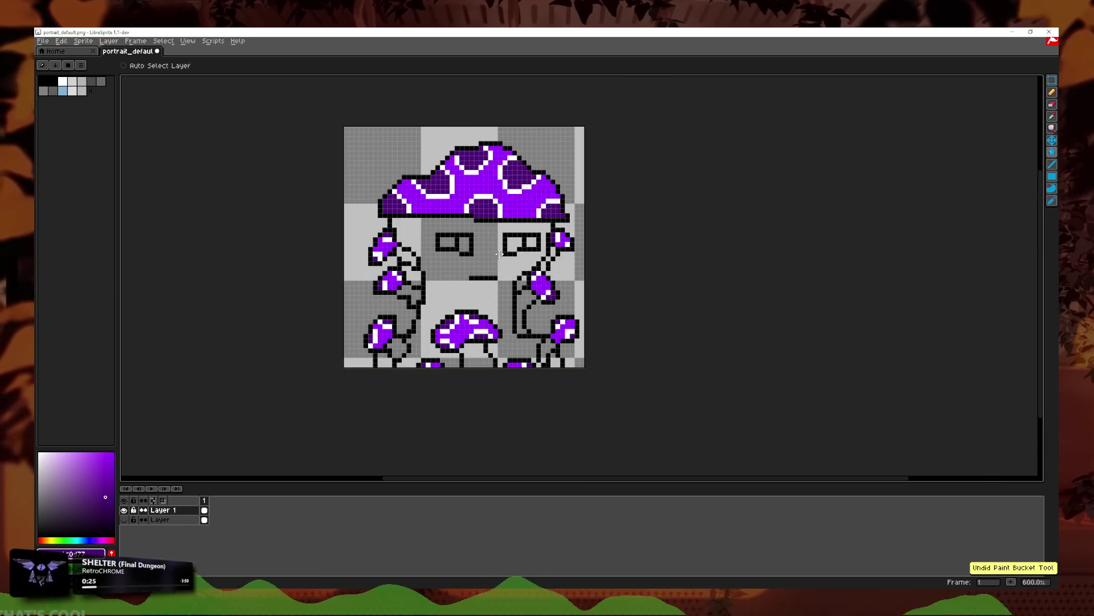
pyautogui.scroll(4, 499, 255)
# Step: Bucket-fill both pockets of each eye with white
pyautogui.click(1053, 118)
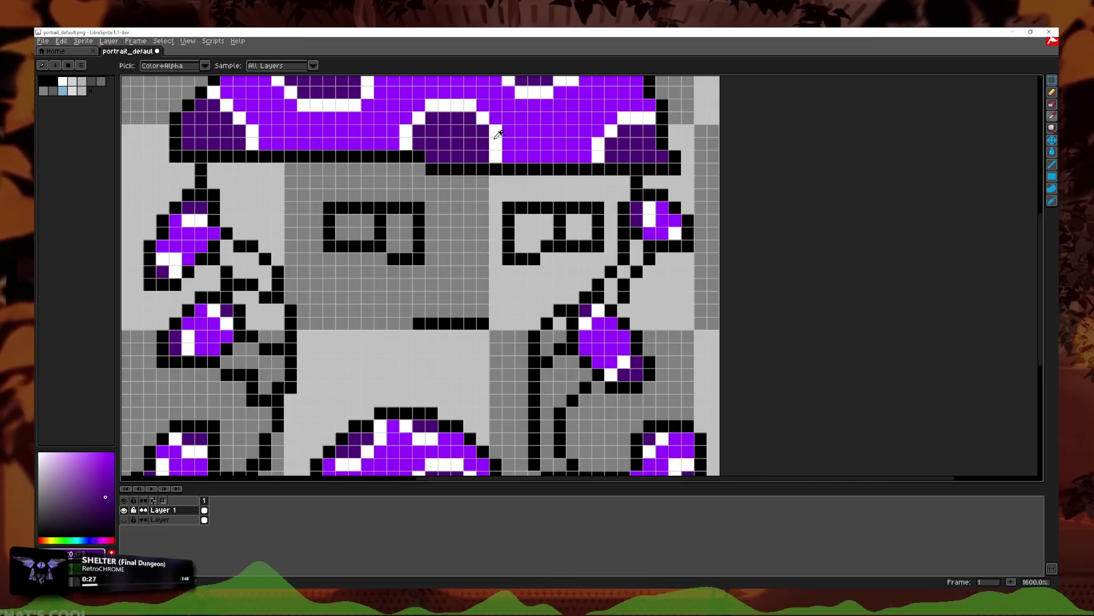
pyautogui.click(1052, 150)
pyautogui.click(530, 228)
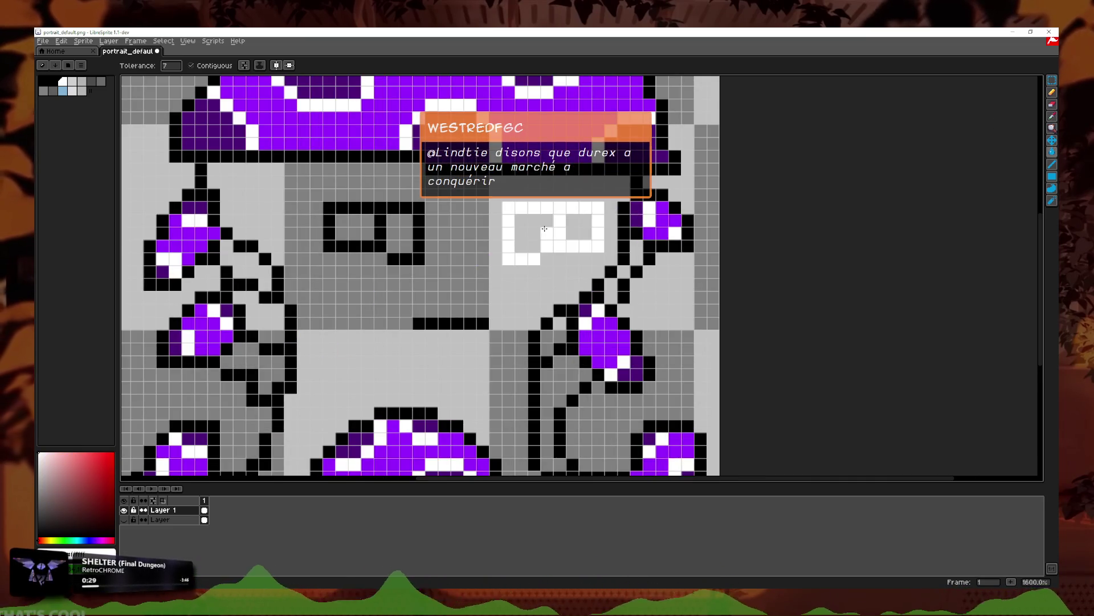
pyautogui.click(579, 229)
pyautogui.click(355, 228)
pyautogui.click(399, 234)
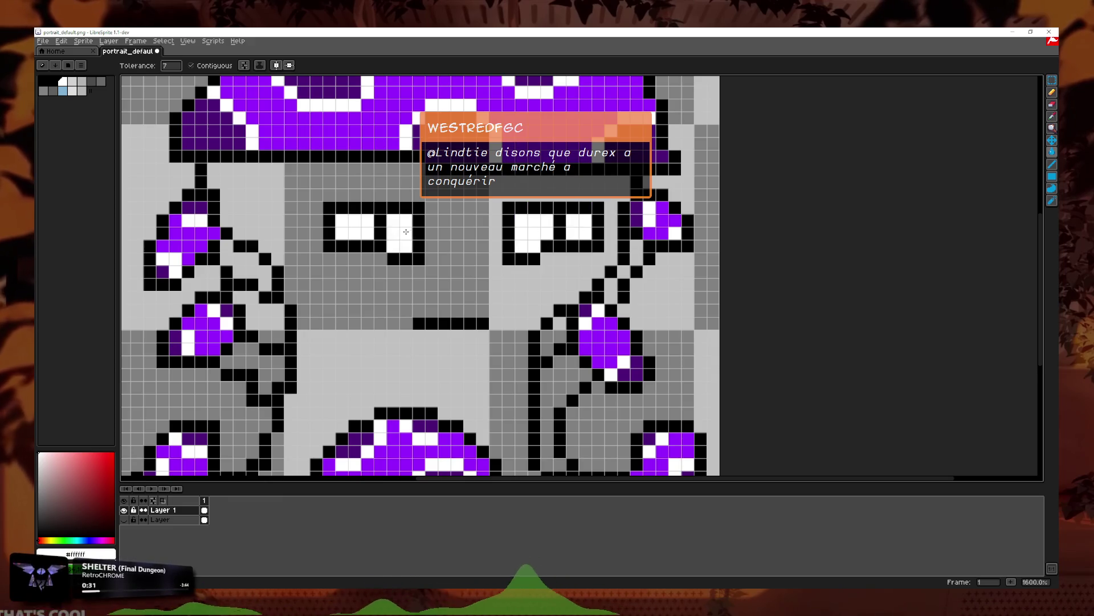
pyautogui.click(1052, 116)
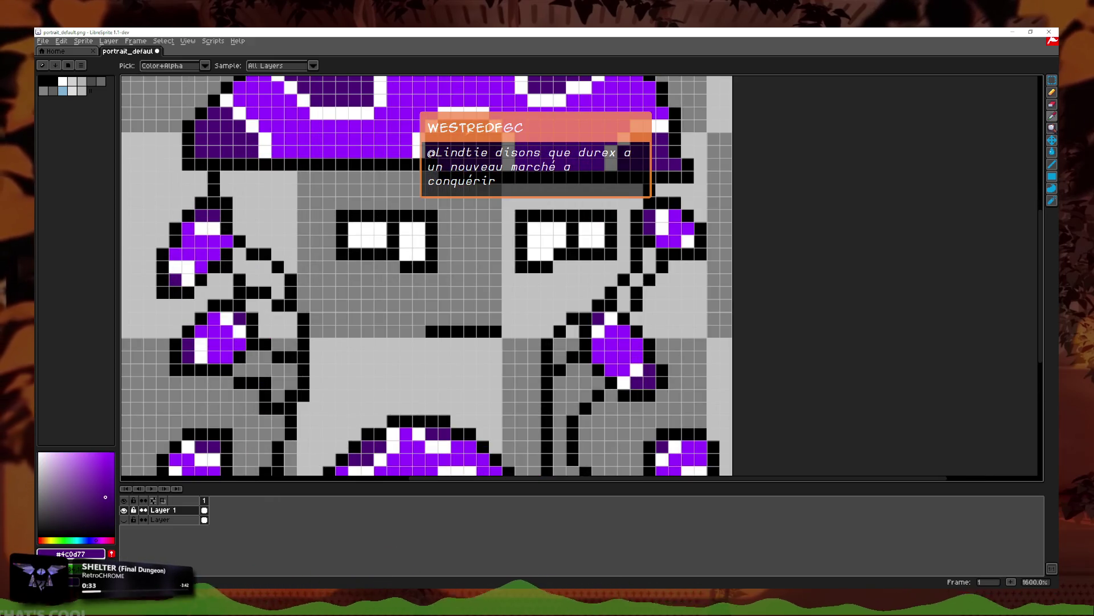
pyautogui.click(1052, 92)
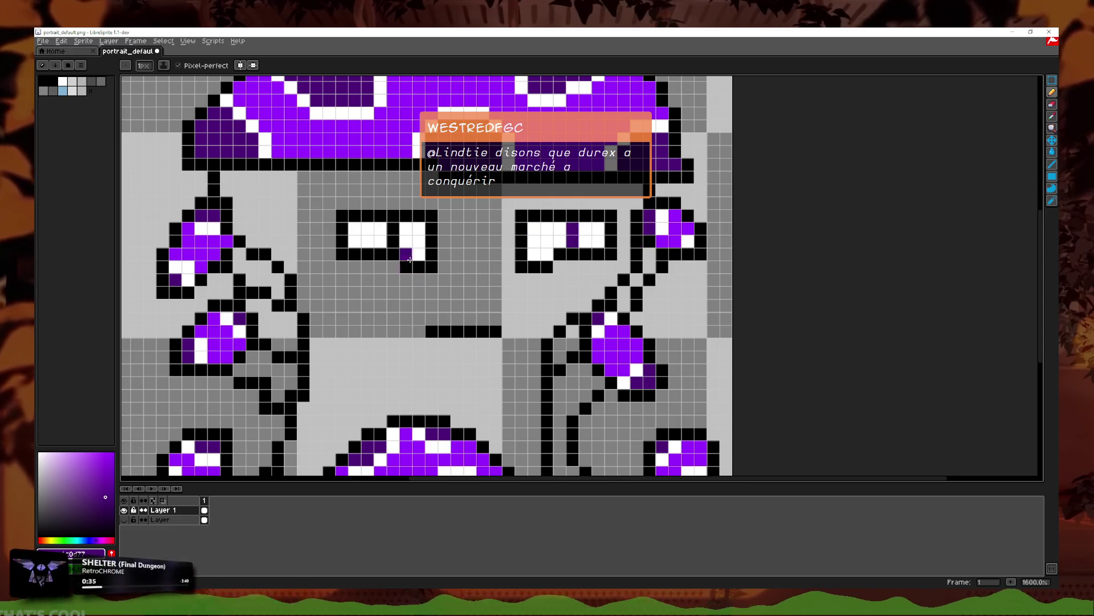
# Step: Sample purple from the canvas and paint the purple pupils into the eyes
pyautogui.scroll(-3, 478, 217)
pyautogui.click(1053, 117)
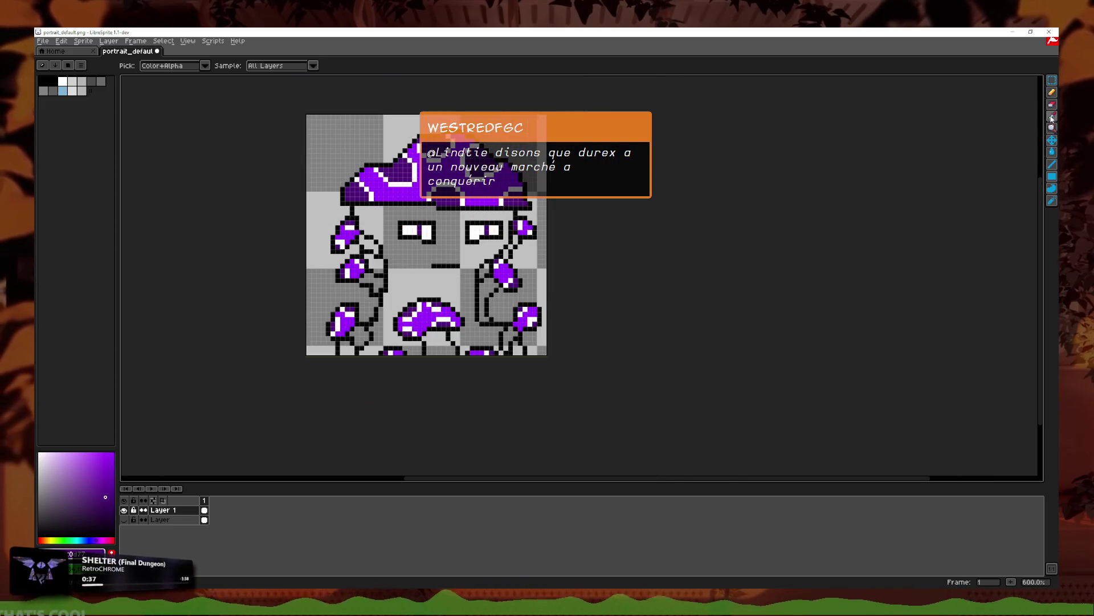
pyautogui.scroll(4, 522, 213)
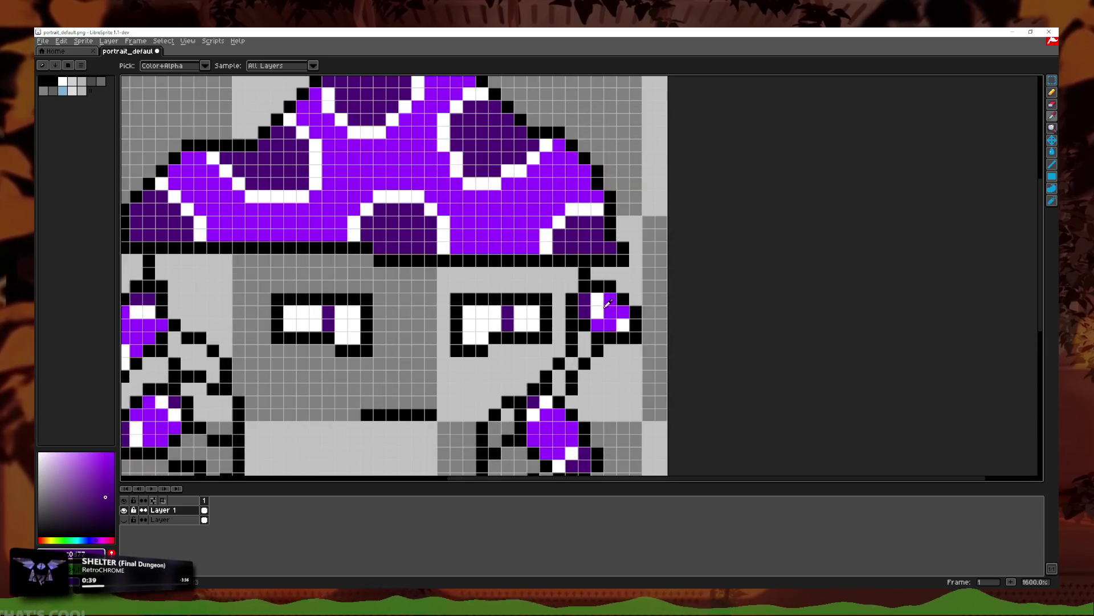
pyautogui.click(1055, 104)
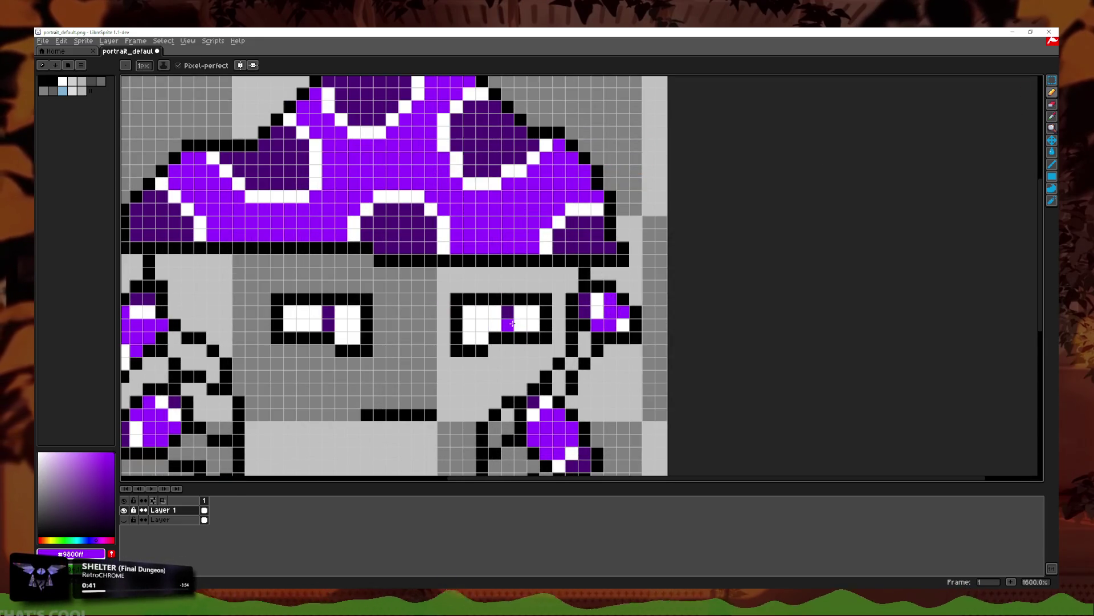
pyautogui.moveTo(357, 324); pyautogui.dragTo(316, 325)
# Step: Erase the stray black outline pixels beside the left eye
pyautogui.scroll(-6, 577, 311)
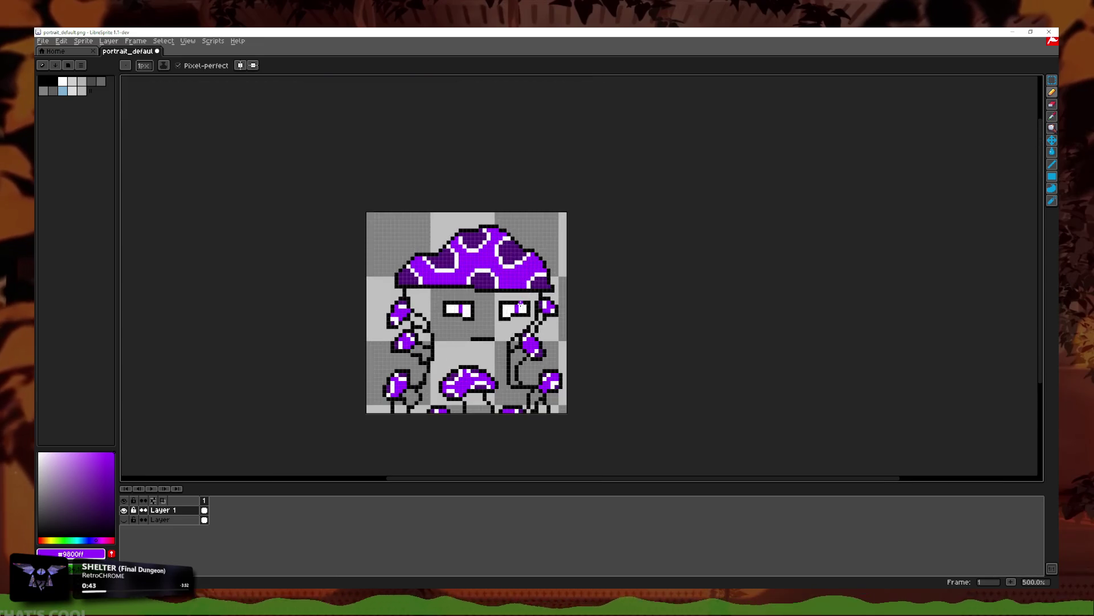
pyautogui.scroll(5, 577, 311)
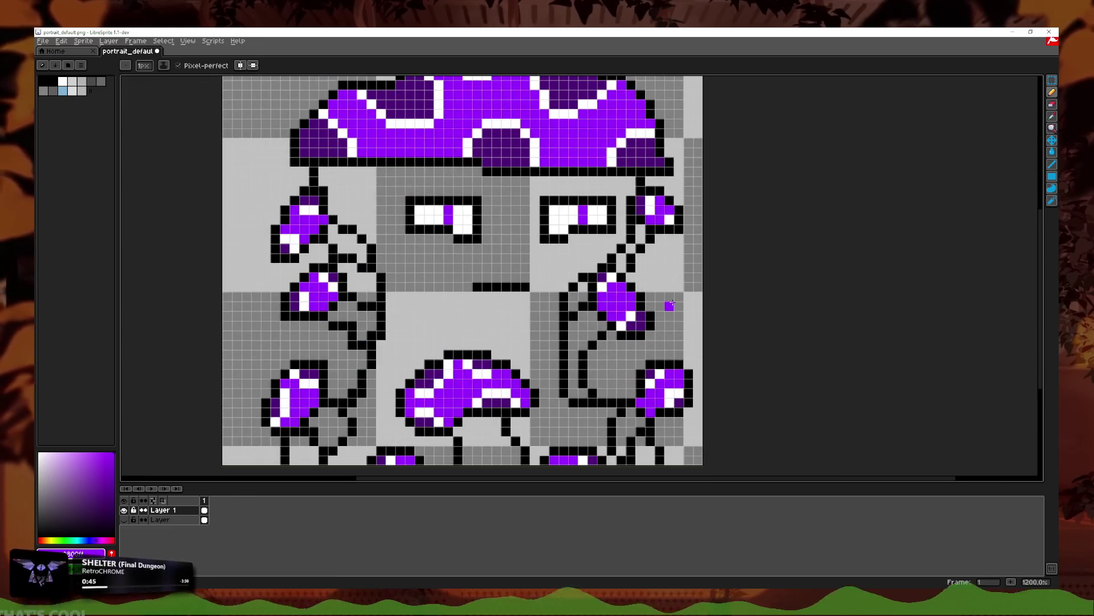
pyautogui.scroll(-2, 667, 306)
pyautogui.click(1052, 116)
pyautogui.scroll(5, 466, 265)
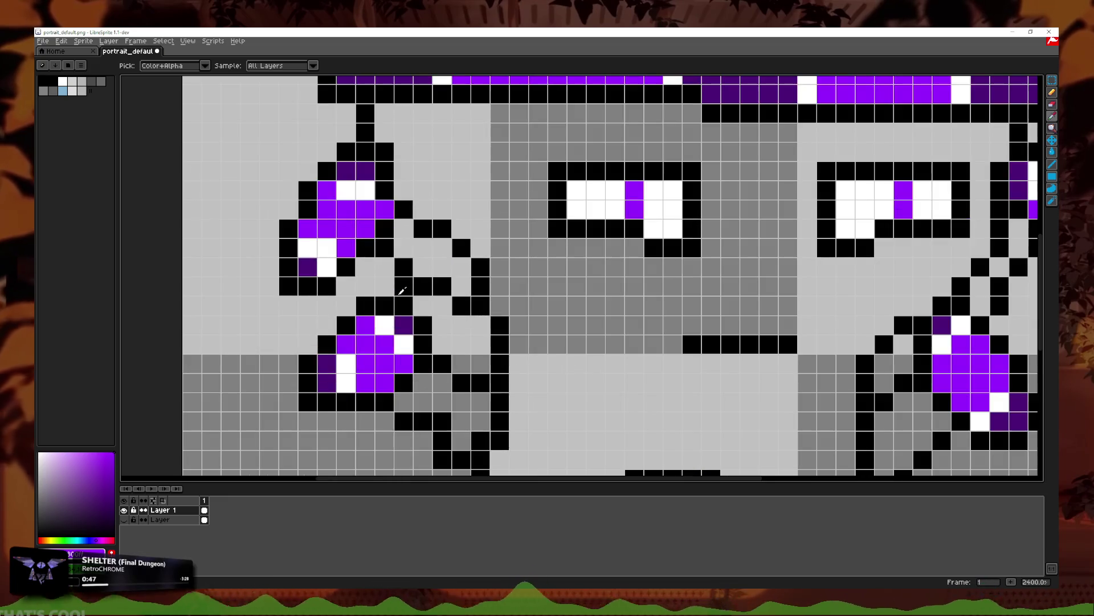
pyautogui.click(1052, 105)
pyautogui.moveTo(422, 285); pyautogui.dragTo(403, 285)
pyautogui.click(403, 266)
# Step: Redraw black outline pixels in new spots beside the left eye
pyautogui.click(1052, 92)
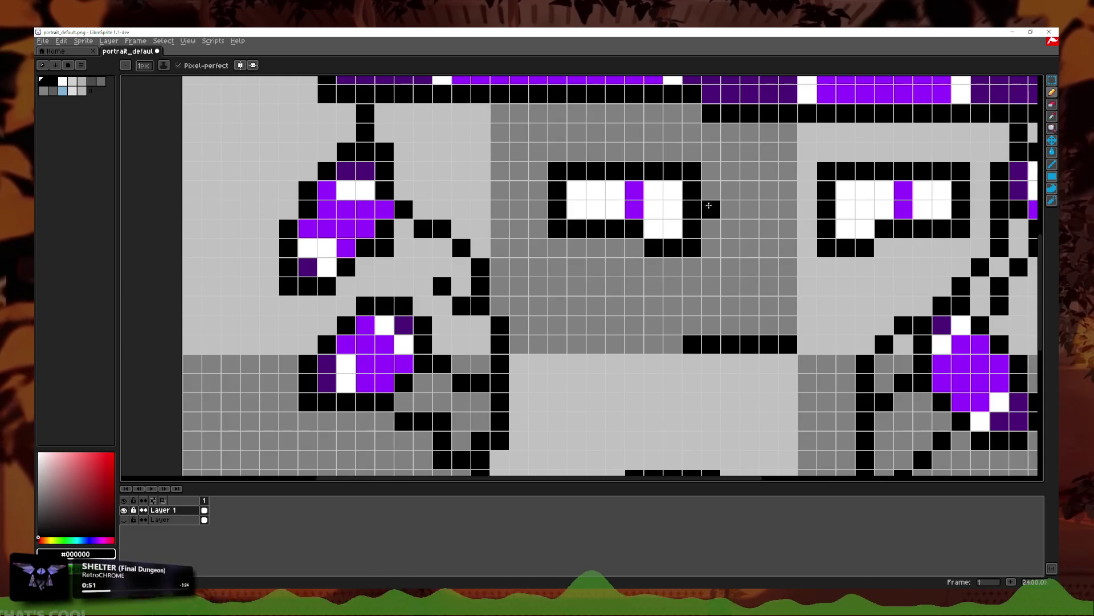
pyautogui.click(422, 266)
pyautogui.click(403, 247)
pyautogui.scroll(-5, 400, 255)
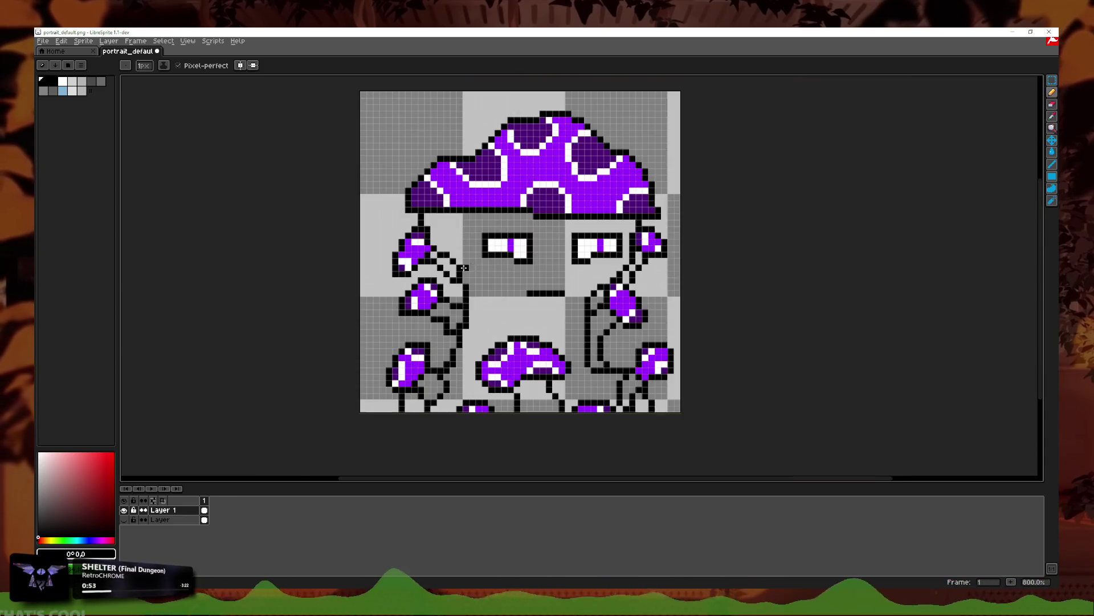
pyautogui.scroll(2, 510, 309)
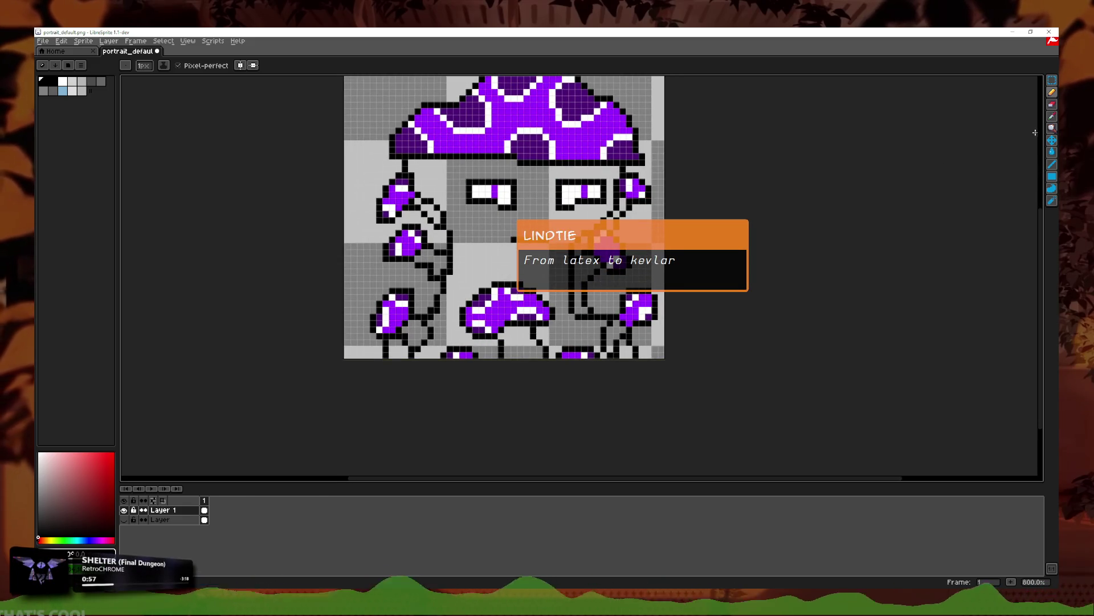
# Step: Erase black pixels in the lower stem outline, then undo the last pencil stroke
pyautogui.click(1052, 105)
pyautogui.moveTo(377, 336); pyautogui.dragTo(377, 362)
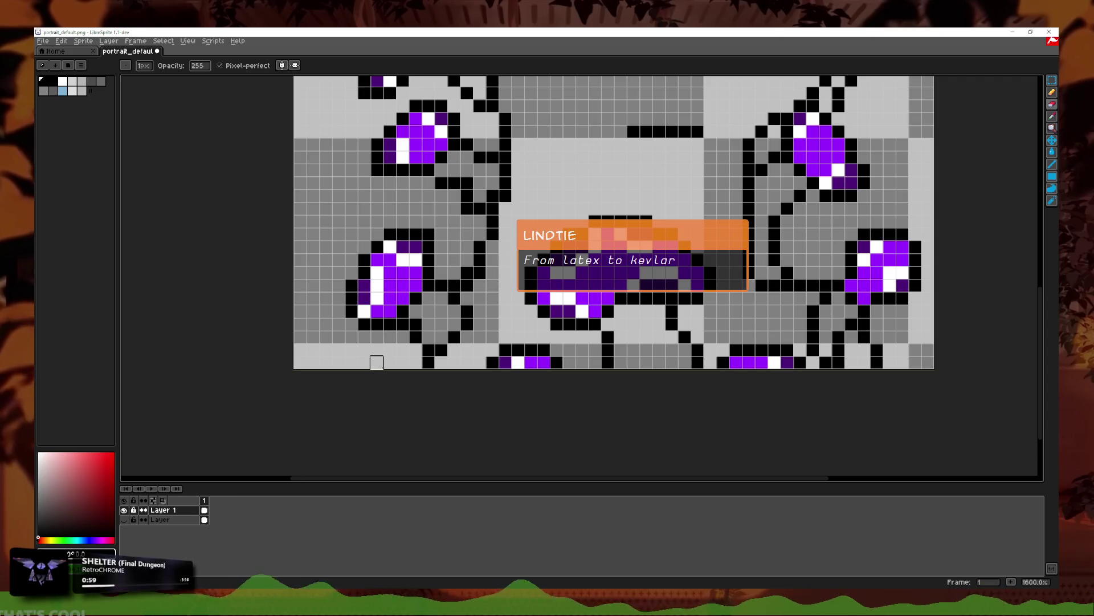
pyautogui.press('b')
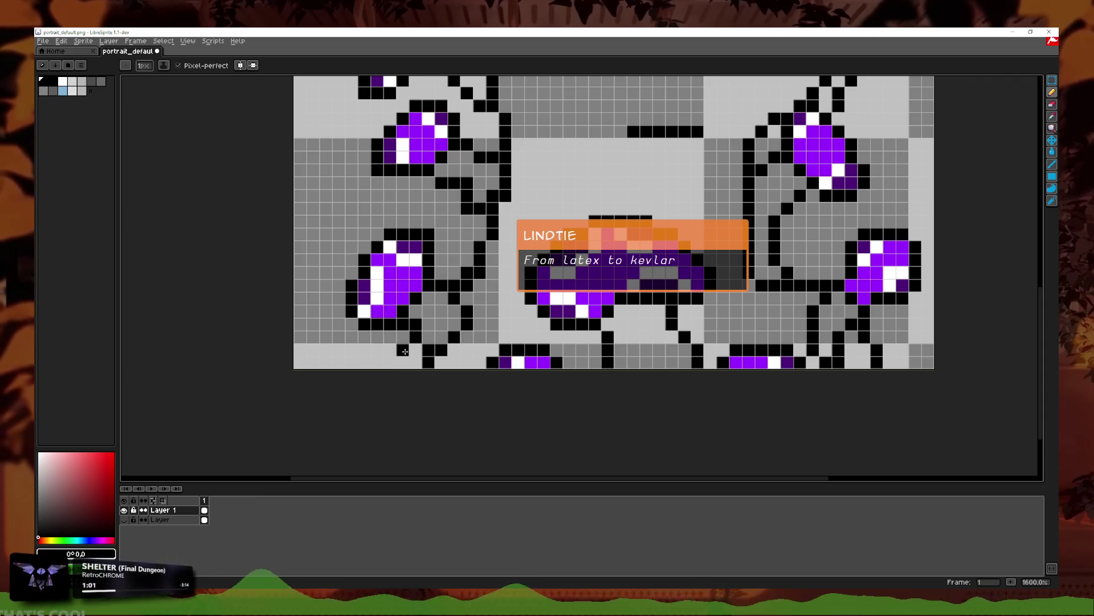
pyautogui.scroll(-4, 475, 324)
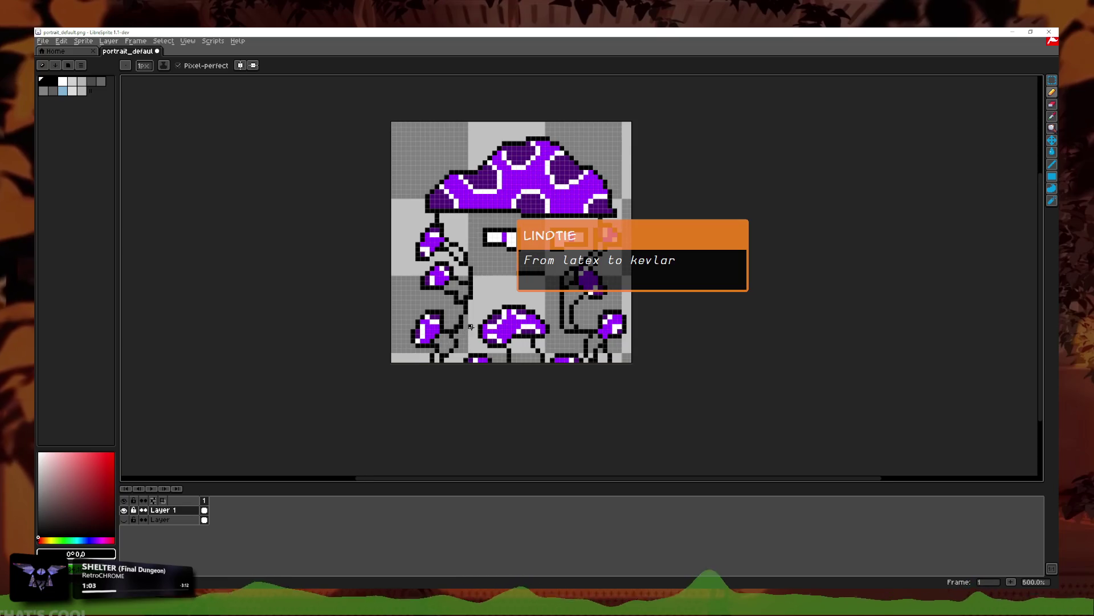
pyautogui.scroll(1, 456, 354)
pyautogui.hotkey('ctrl', 'z')
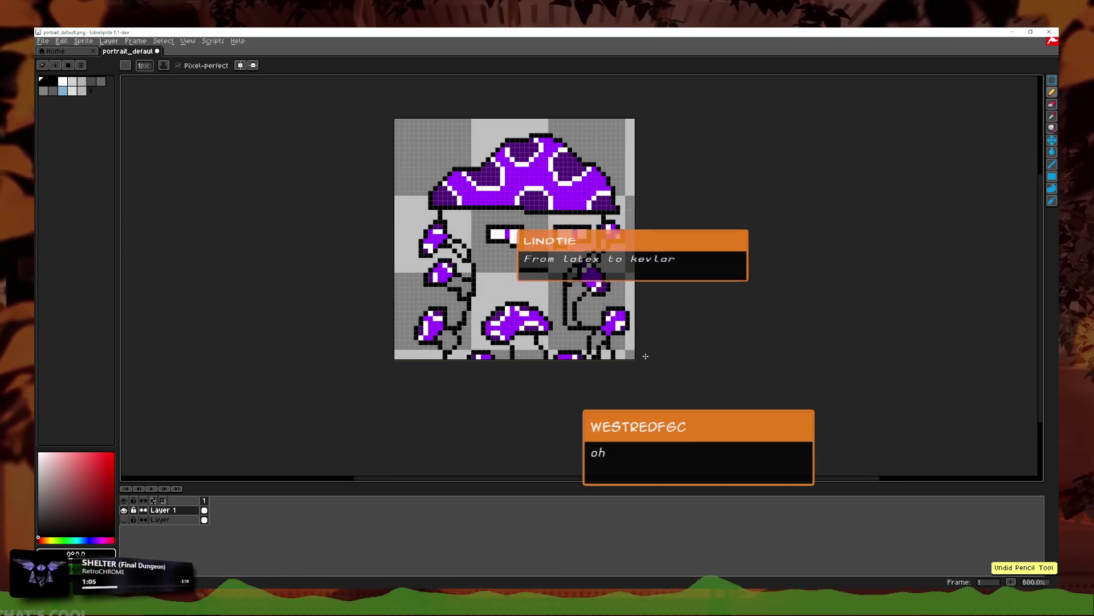
# Step: Choose pale yellow as the drawing colour
pyautogui.scroll(-2, 646, 355)
pyautogui.scroll(3, 646, 355)
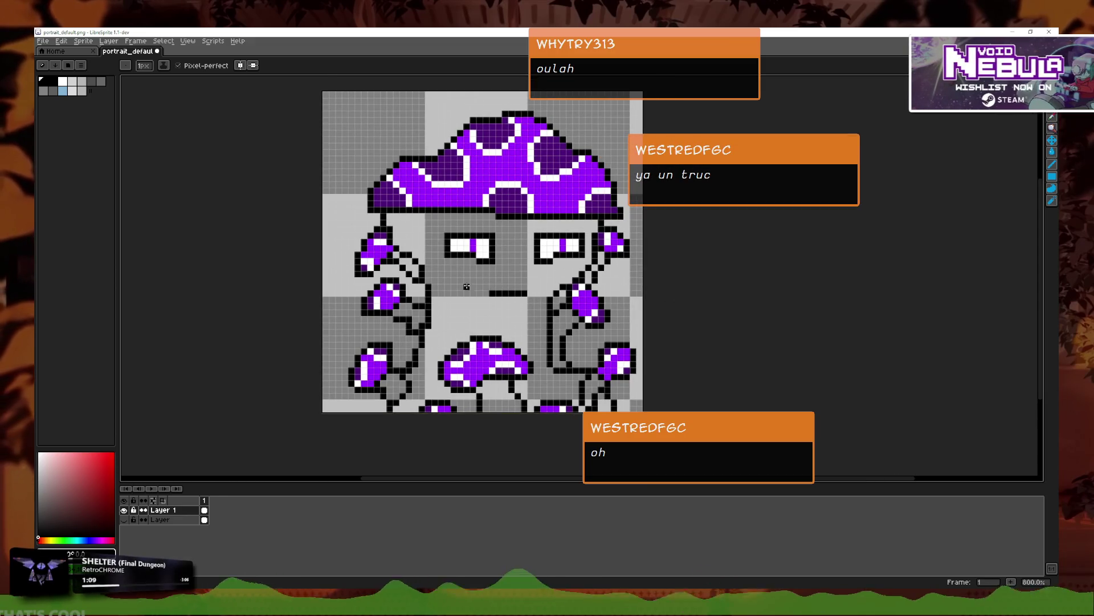
pyautogui.hscroll(-1, 694, 307)
pyautogui.scroll(3, 615, 397)
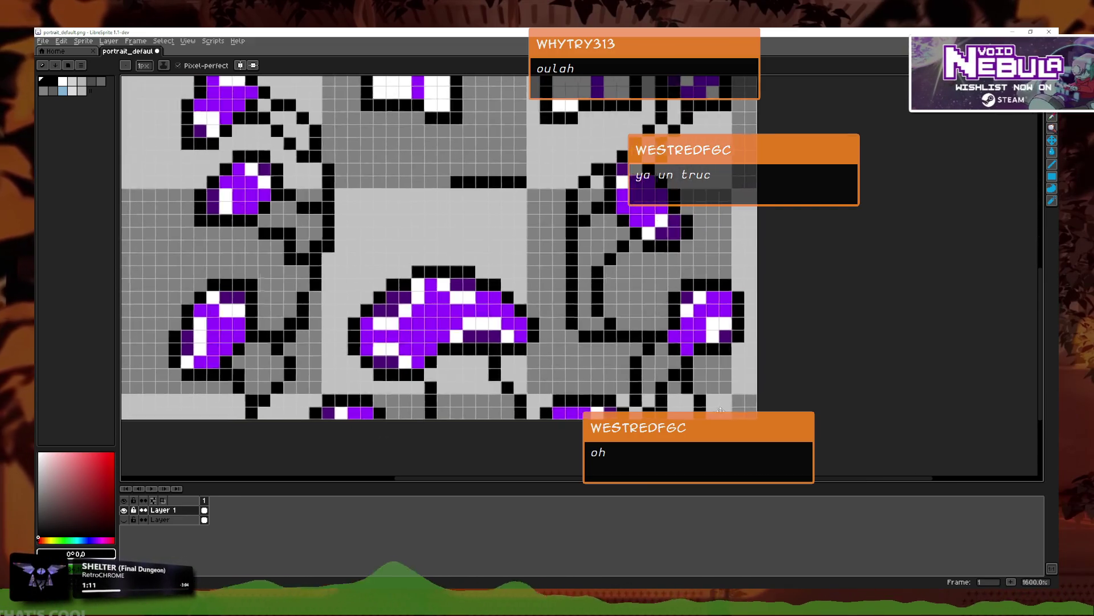
pyautogui.scroll(-2, 716, 403)
pyautogui.click(1052, 129)
pyautogui.scroll(2, 449, 245)
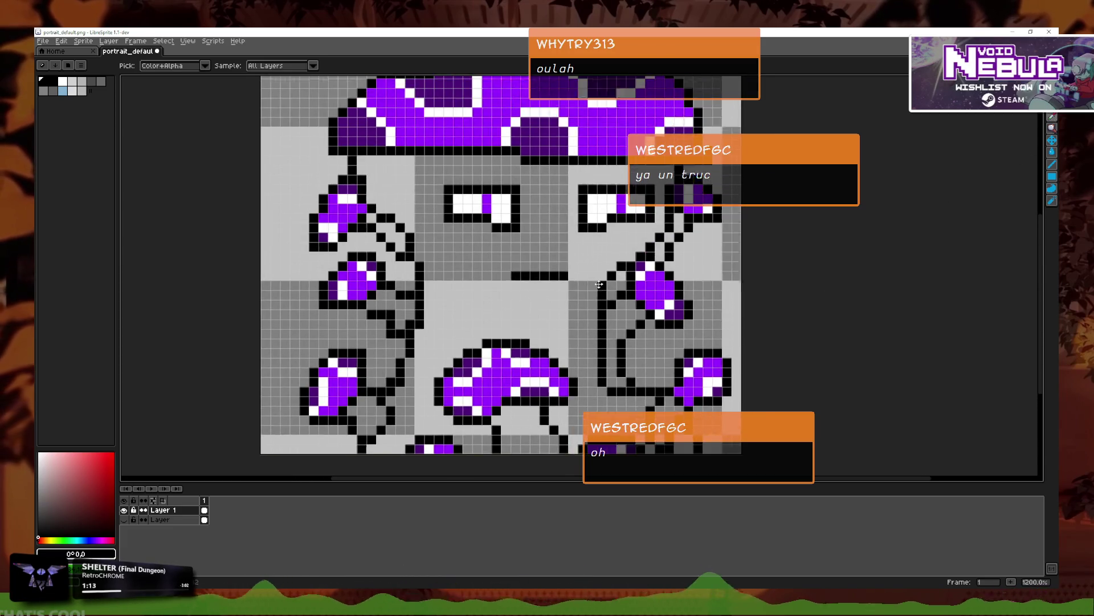
pyautogui.click(53, 537)
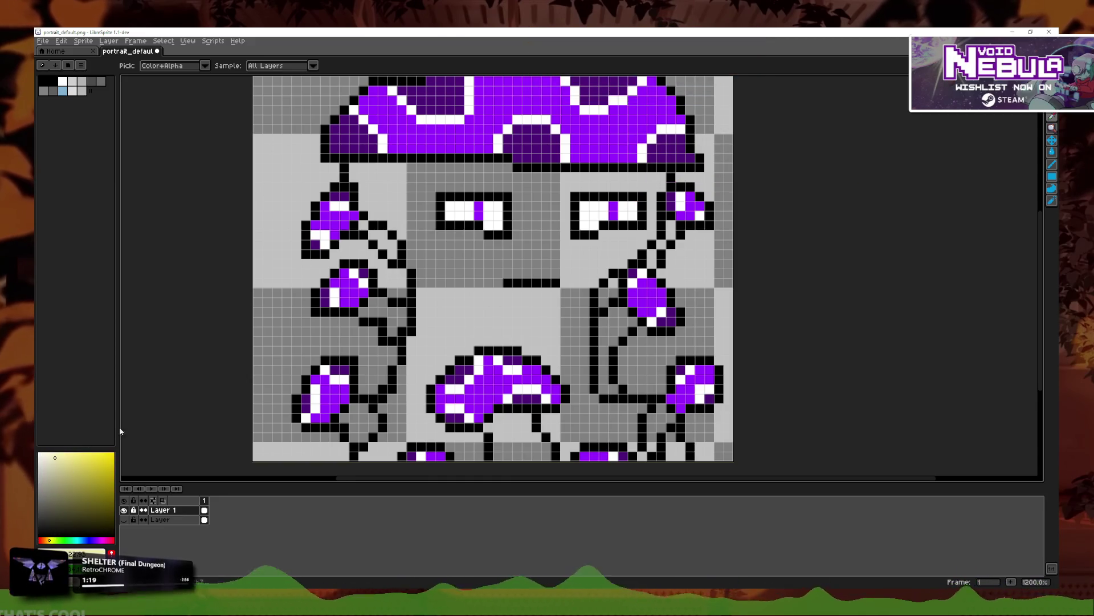
# Step: Bucket-fill the face and grey side pockets with pale cream, undoing the unwanted side fill
pyautogui.press('g')
pyautogui.click(425, 319)
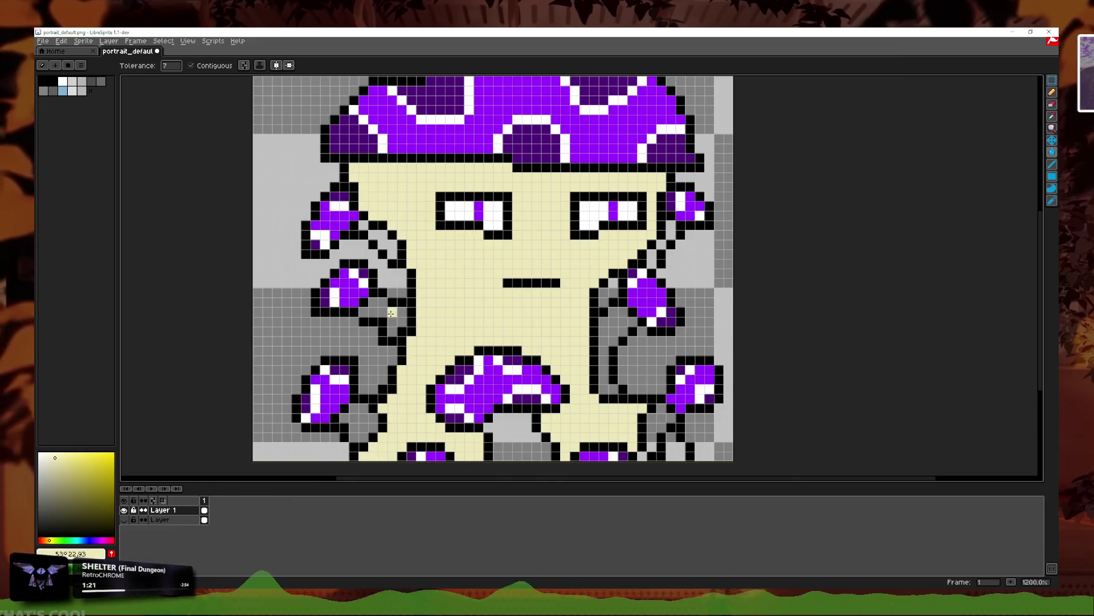
pyautogui.click(391, 313)
pyautogui.click(392, 244)
pyautogui.click(359, 417)
pyautogui.click(659, 423)
pyautogui.hotkey('ctrl', 'z')
pyautogui.hotkey('ctrl', 'z')
pyautogui.hotkey('ctrl', 'z')
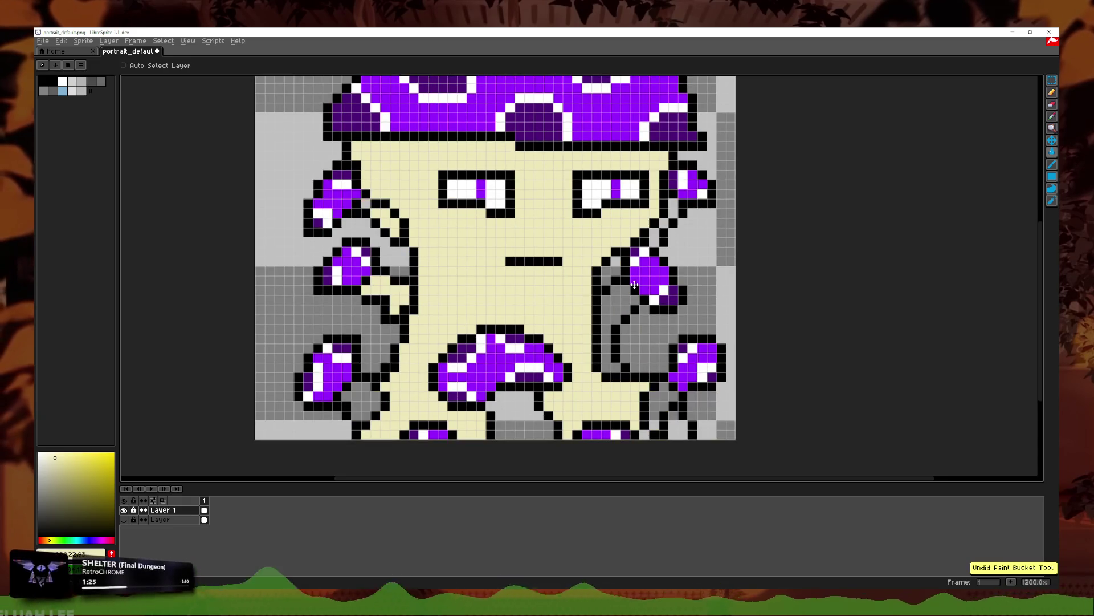
pyautogui.scroll(-2, 620, 289)
pyautogui.scroll(1, 660, 396)
pyautogui.scroll(-1, 641, 398)
pyautogui.scroll(1, 582, 306)
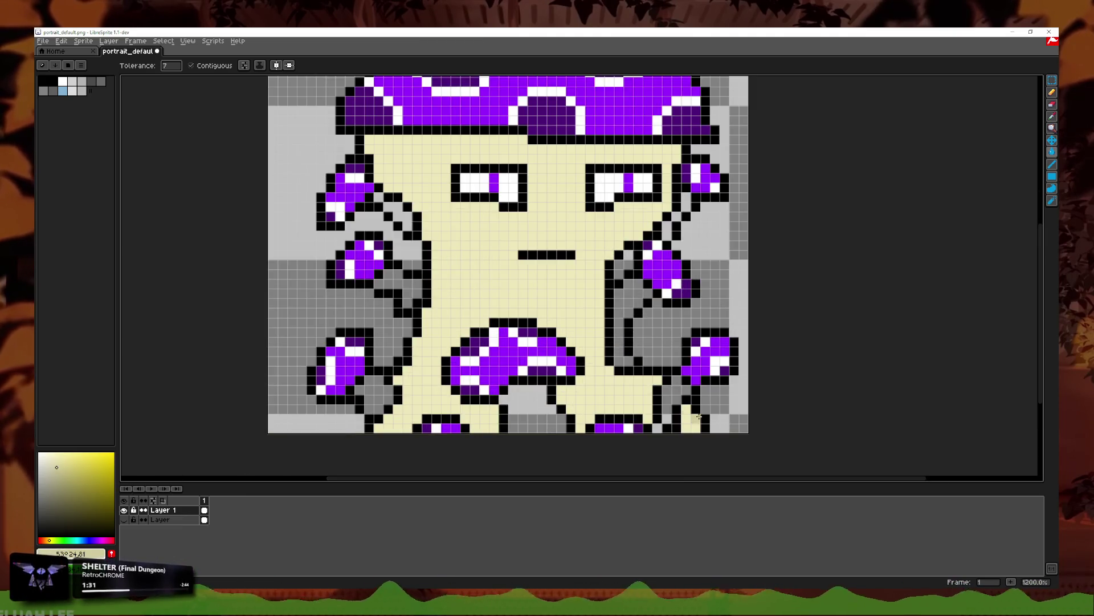
# Step: Fill the remaining stem pockets cream and shade the right stem pocket khaki
pyautogui.click(674, 398)
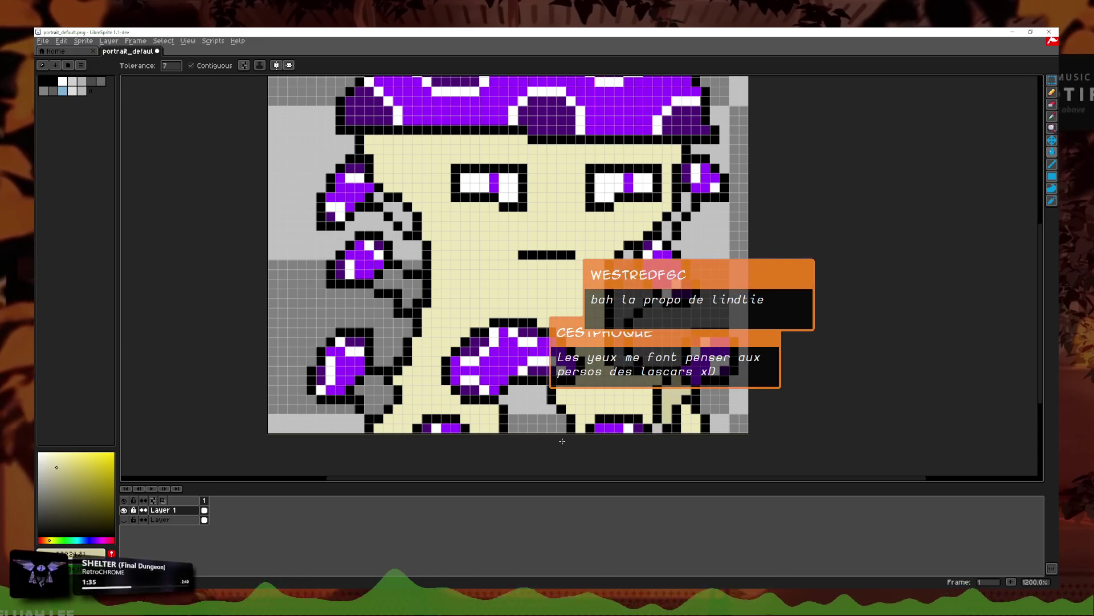
pyautogui.click(536, 409)
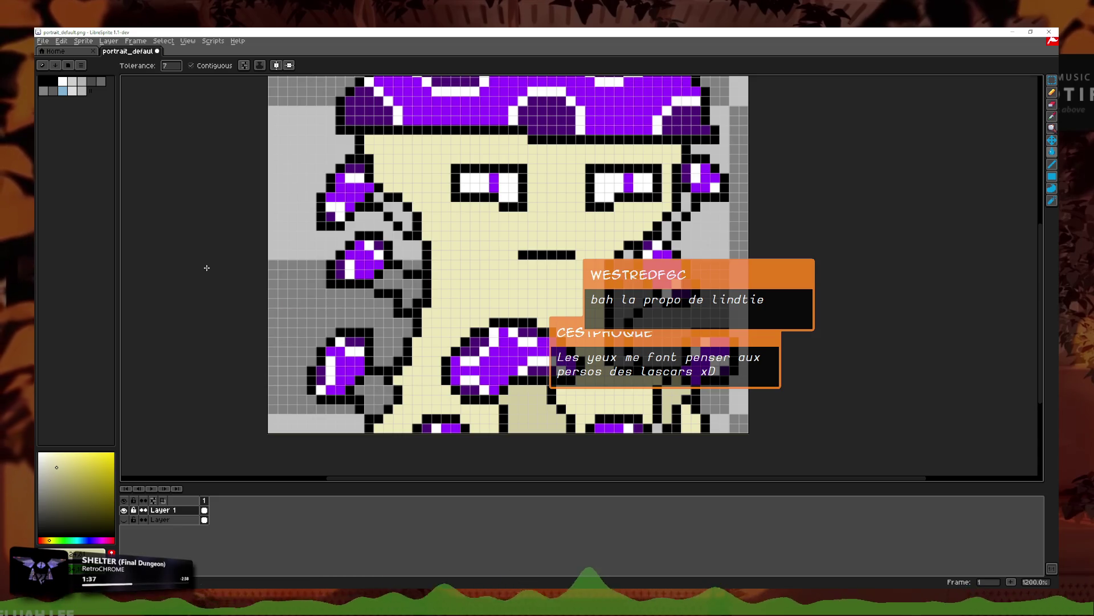
pyautogui.click(378, 384)
pyautogui.click(402, 288)
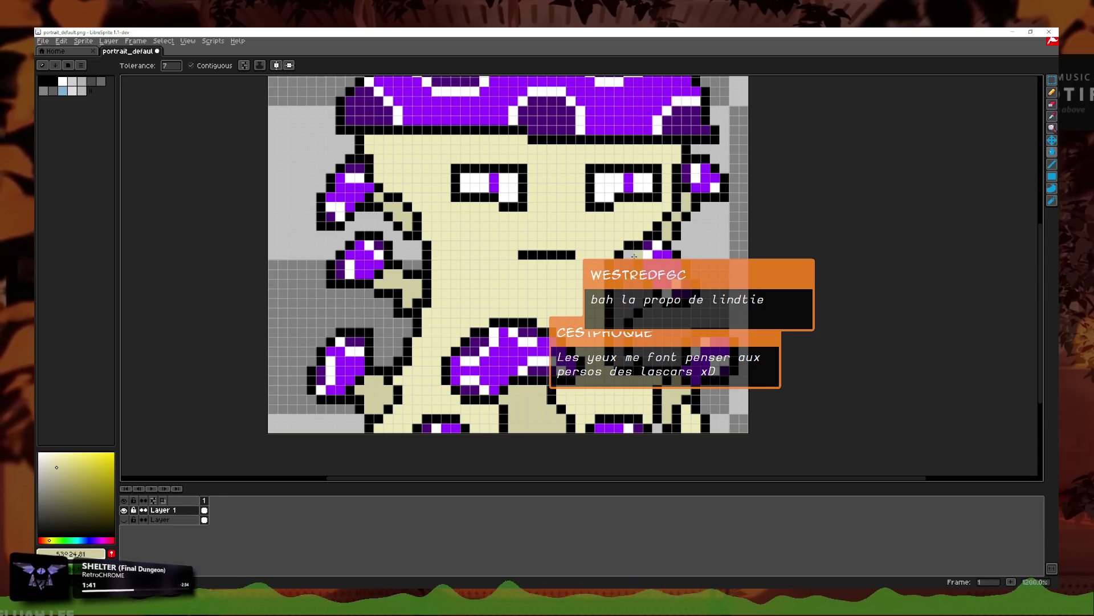
pyautogui.click(623, 306)
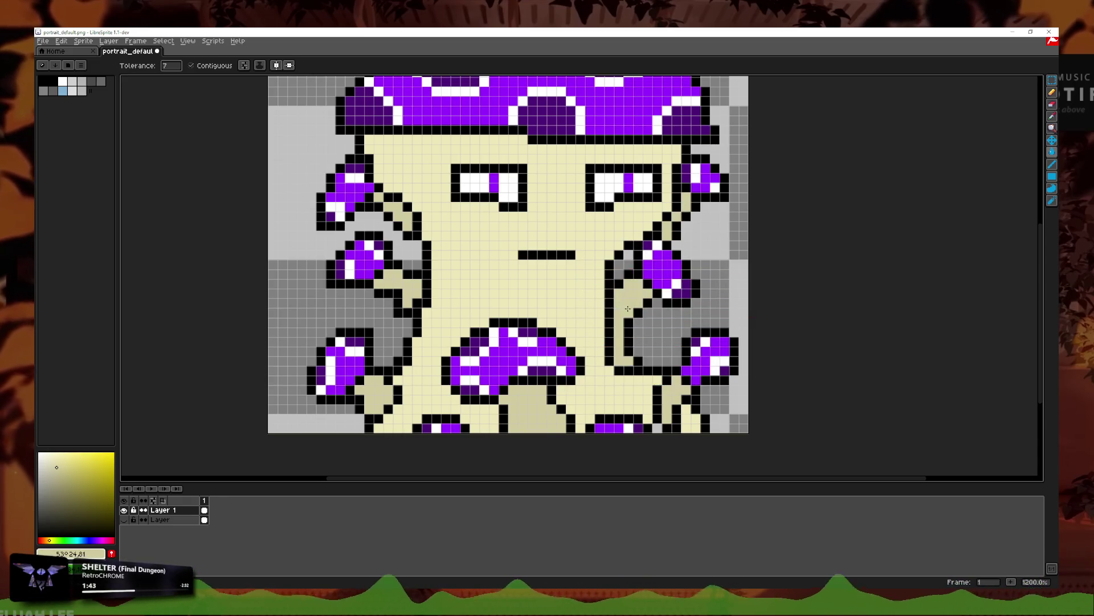
pyautogui.scroll(-2, 624, 306)
pyautogui.scroll(-1, 678, 377)
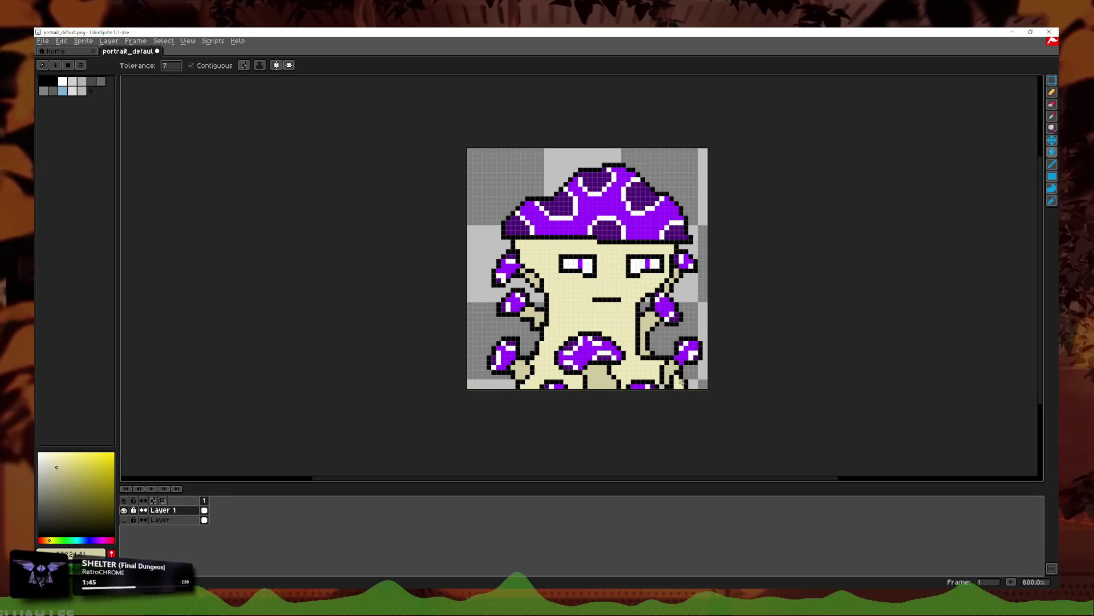
pyautogui.scroll(1, 683, 381)
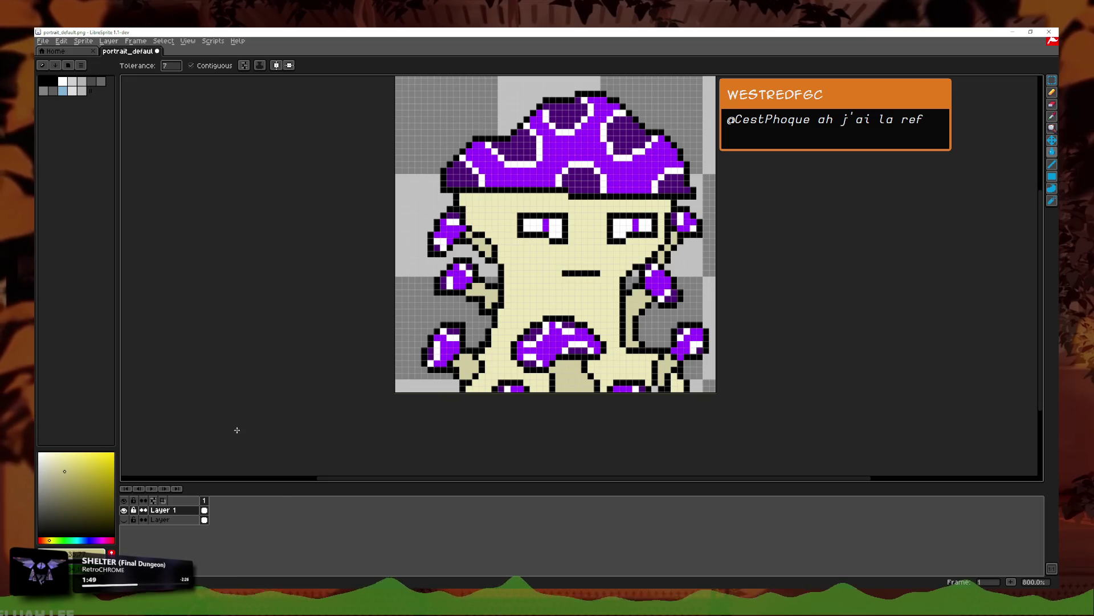
pyautogui.moveTo(609, 362); pyautogui.dragTo(546, 359)
pyautogui.scroll(1, 542, 345)
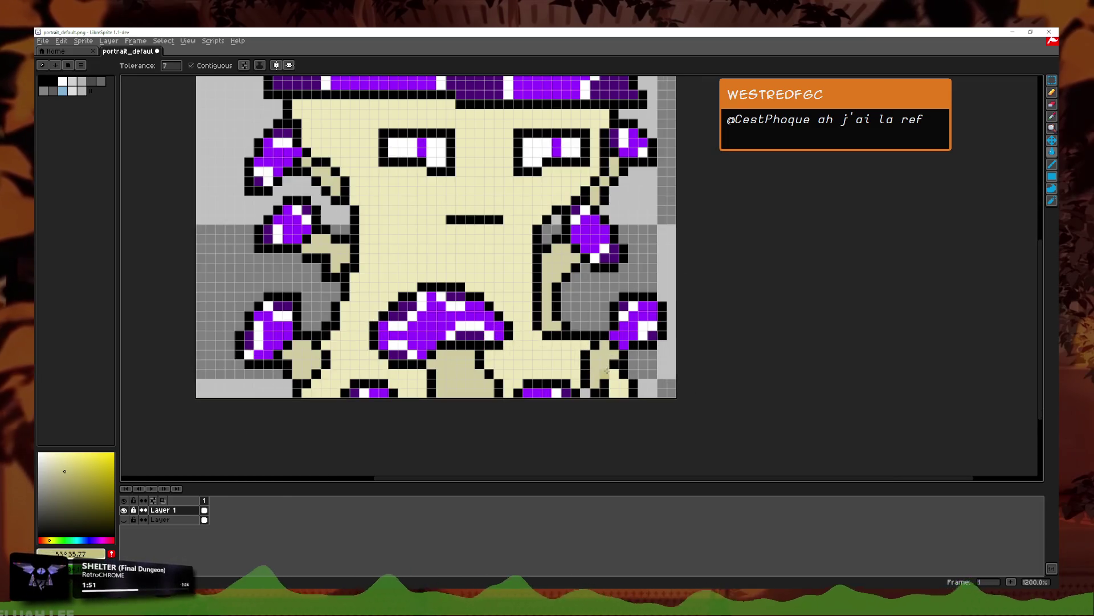
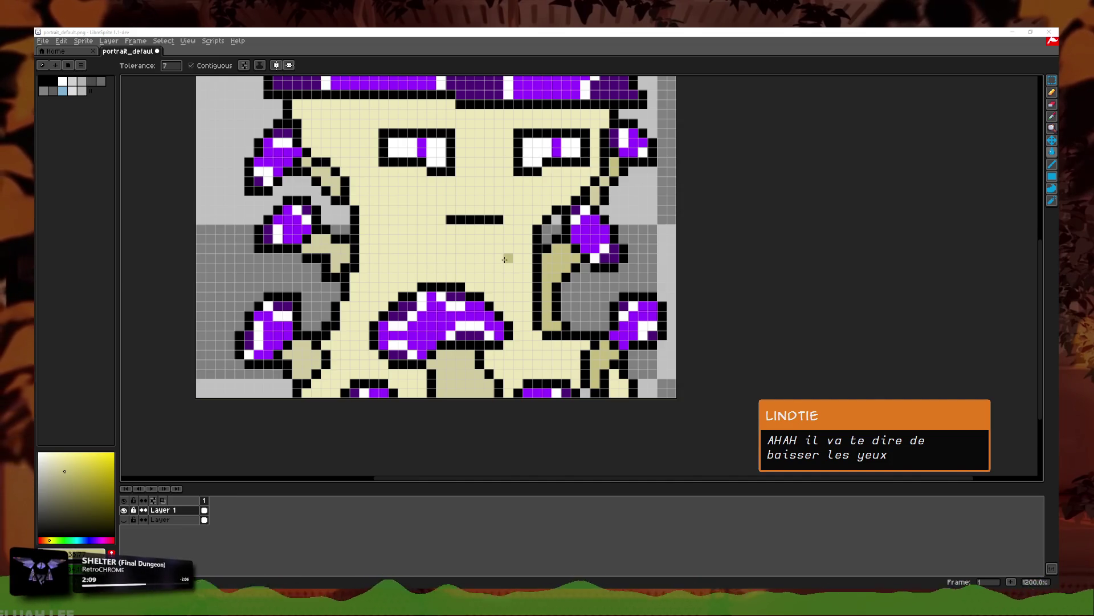
# Step: Pencil the stray pixels near the mushroom's right arm in cream
pyautogui.scroll(-2, 505, 259)
pyautogui.scroll(2, 507, 262)
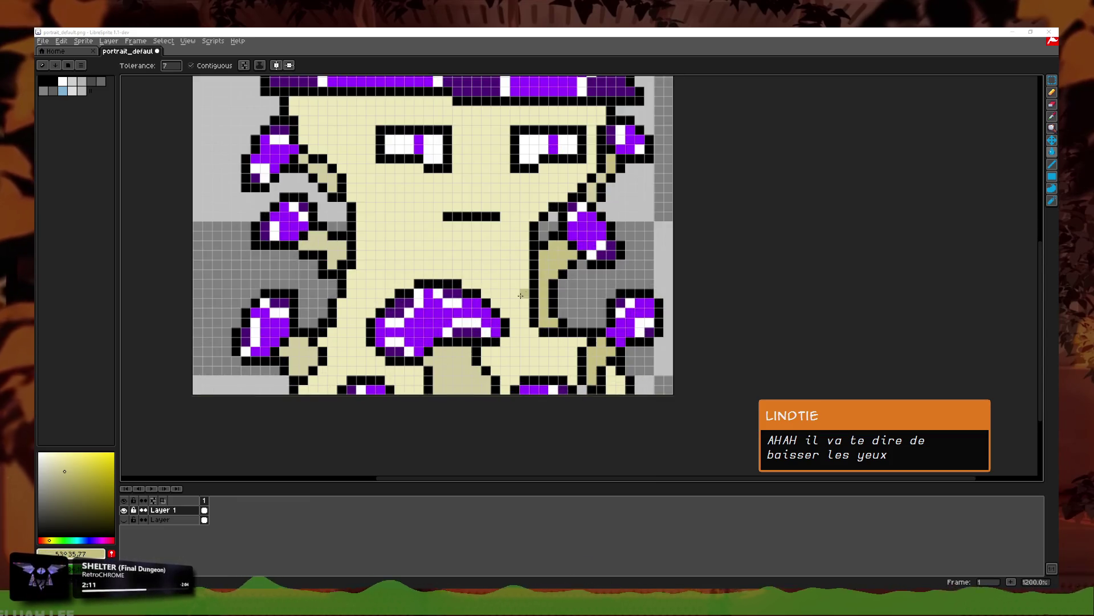
pyautogui.press('i')
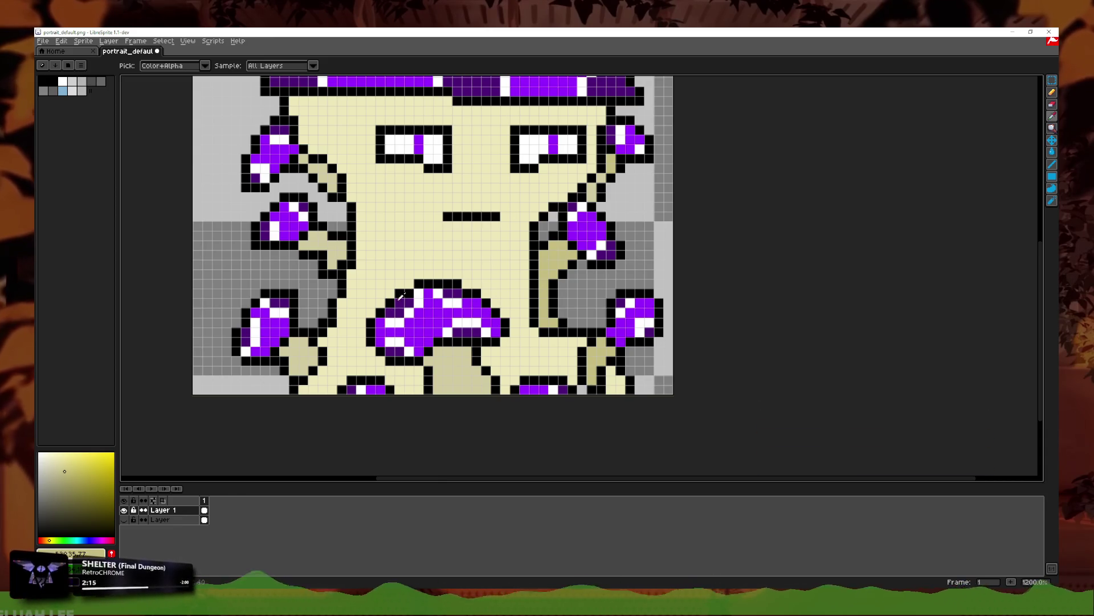
pyautogui.click(1051, 152)
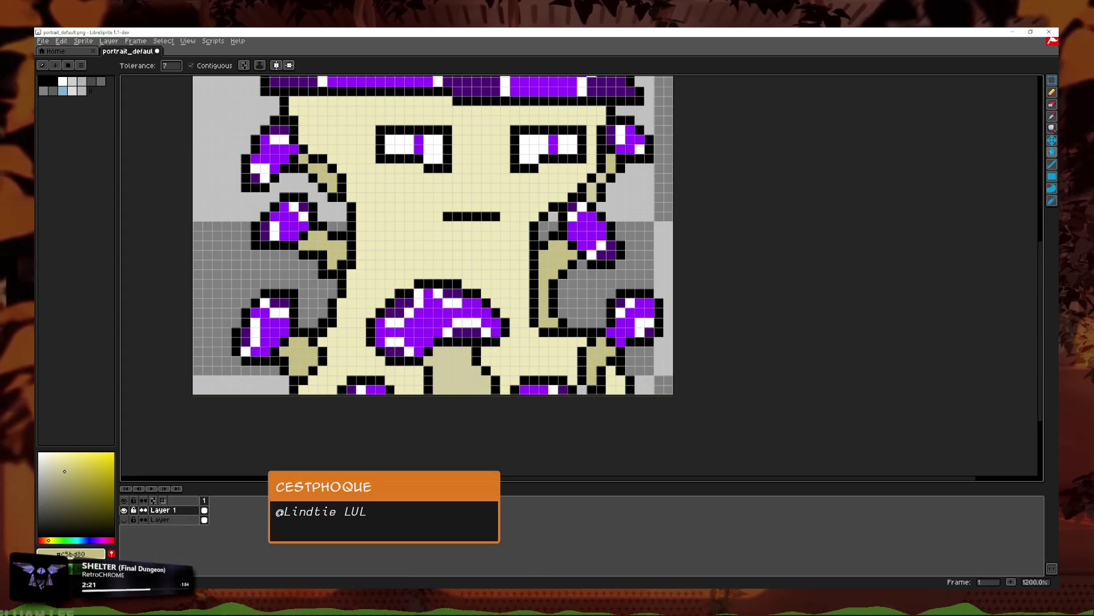
pyautogui.click(1054, 116)
pyautogui.scroll(1, 556, 365)
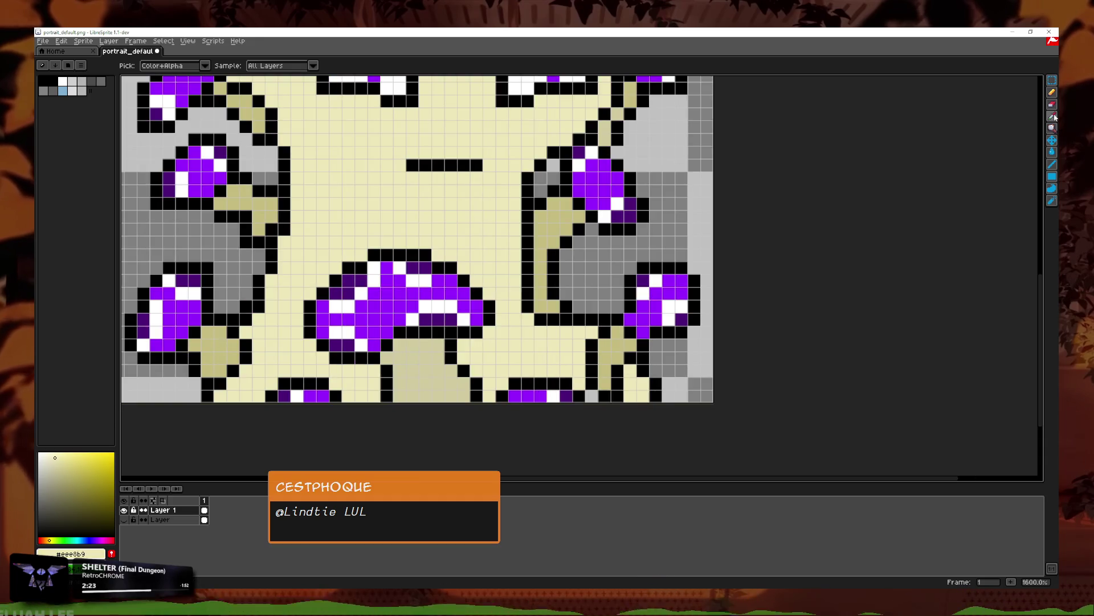
pyautogui.click(1053, 152)
pyautogui.scroll(-4, 598, 399)
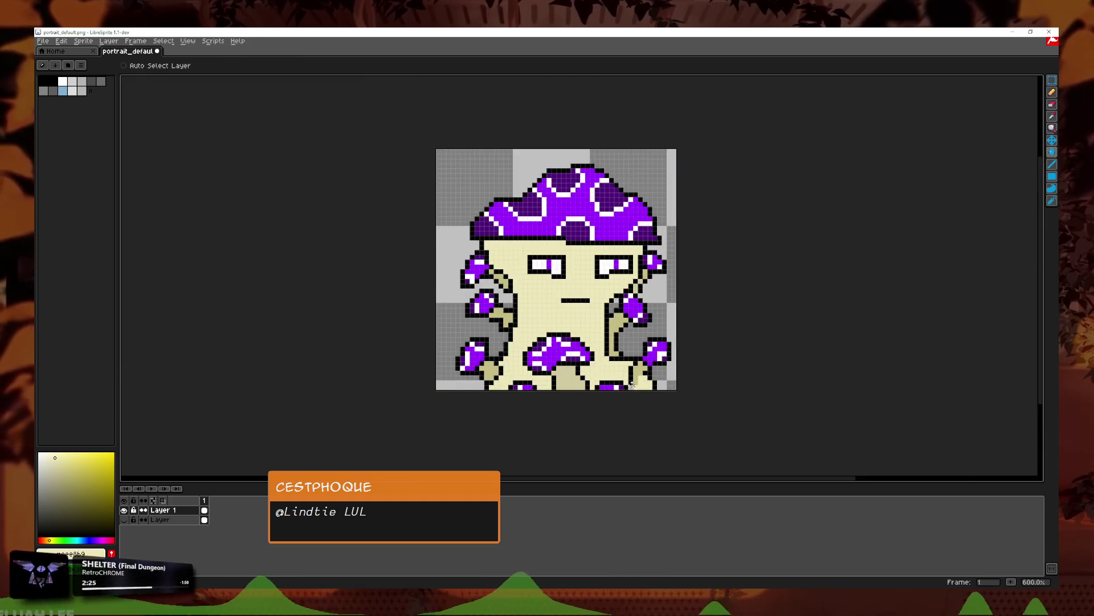
pyautogui.scroll(1, 598, 399)
pyautogui.scroll(-2, 598, 399)
pyautogui.scroll(-1, 598, 399)
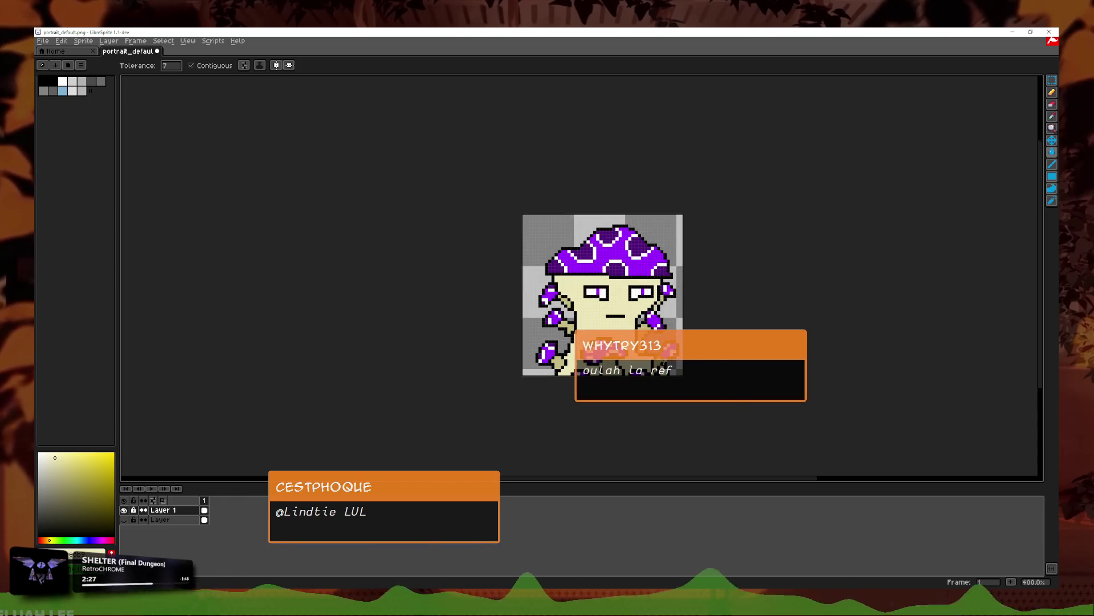
pyautogui.scroll(8, 658, 391)
pyautogui.click(1052, 93)
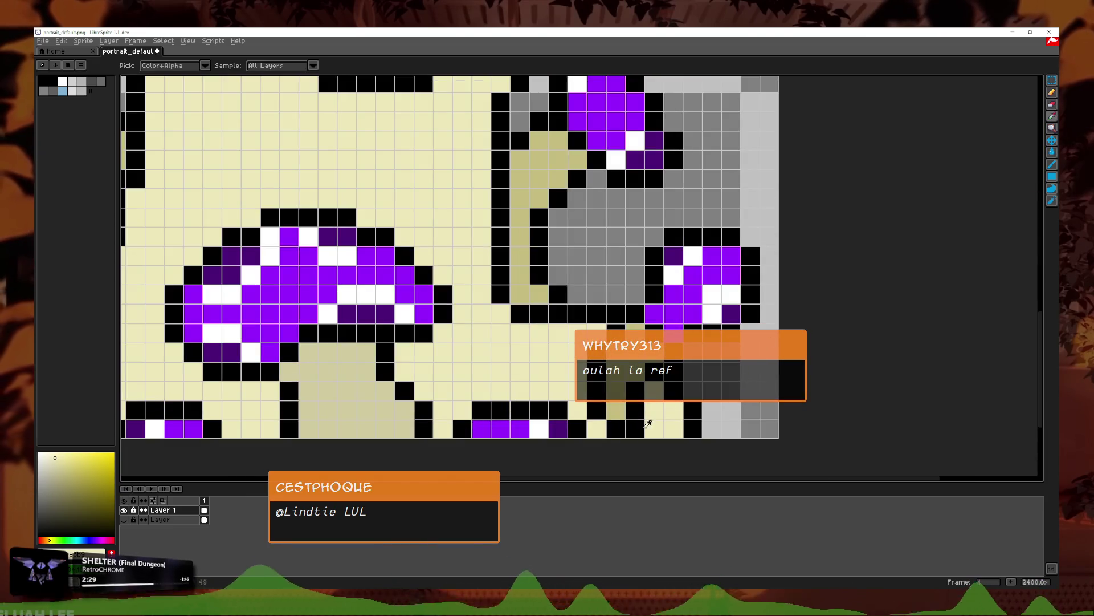
pyautogui.click(616, 427)
pyautogui.click(634, 428)
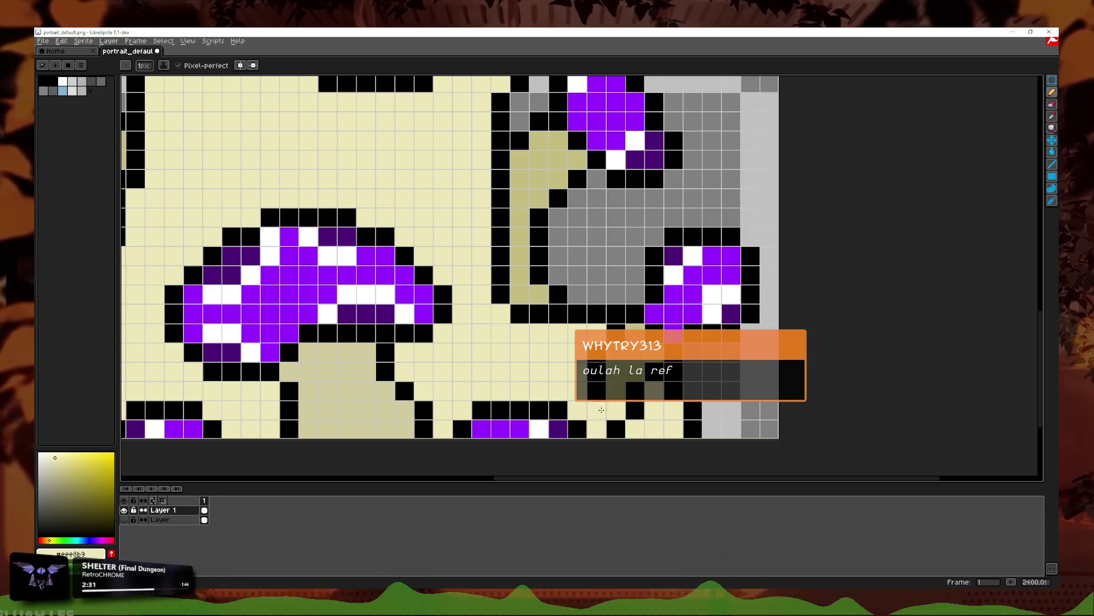
pyautogui.moveTo(596, 391); pyautogui.dragTo(615, 410)
# Step: Paint black outline pixels below the right arm, undoing one misplaced black pixel
pyautogui.click(44, 81)
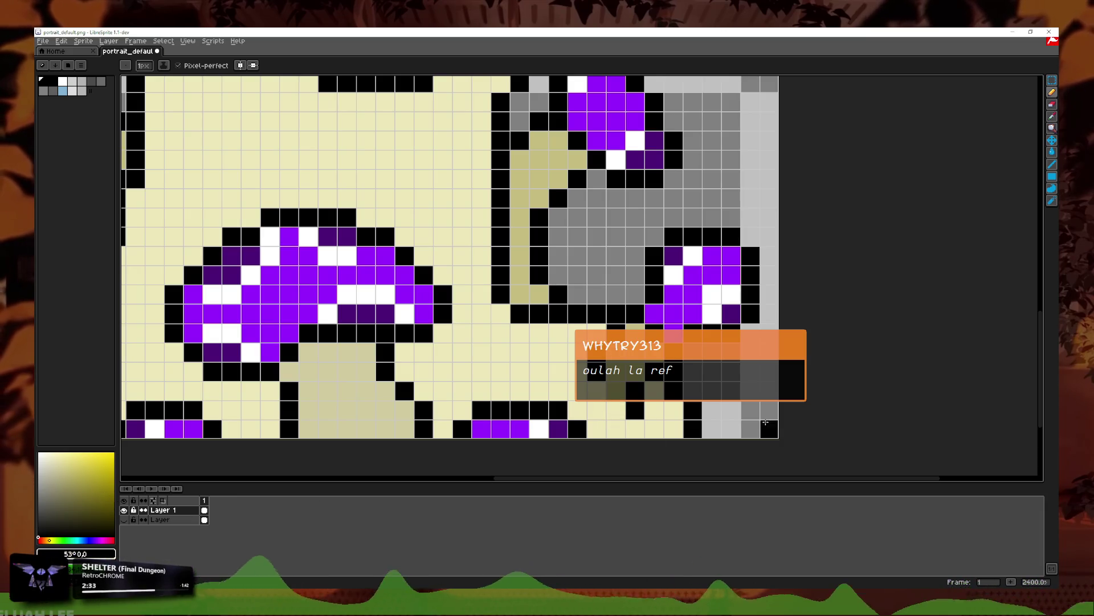
pyautogui.click(615, 390)
pyautogui.click(770, 392)
pyautogui.hotkey('ctrl', 'z')
pyautogui.click(1052, 105)
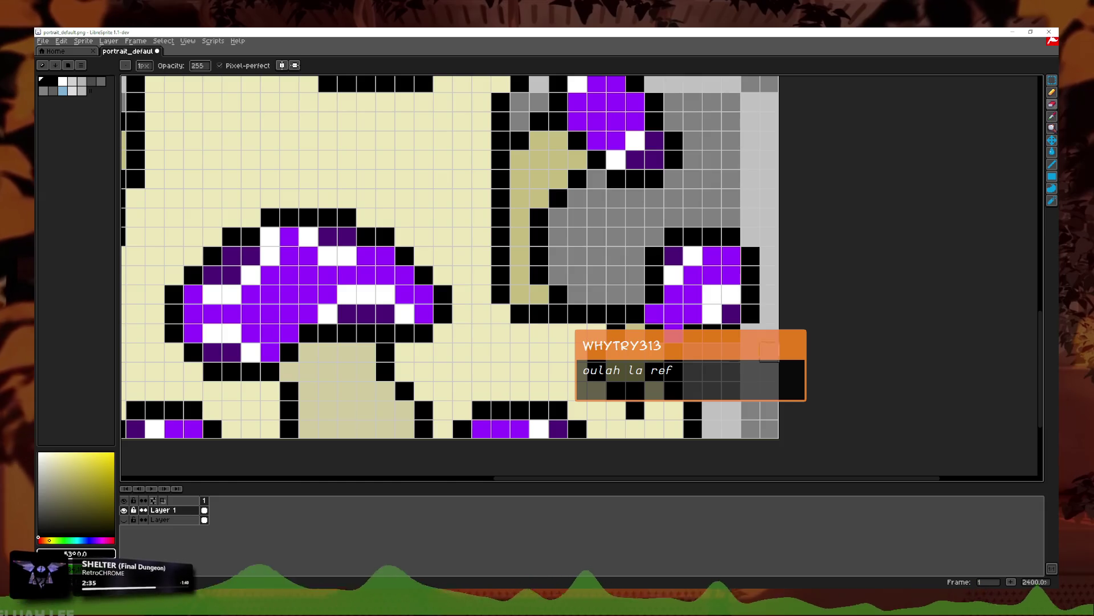
pyautogui.click(1052, 92)
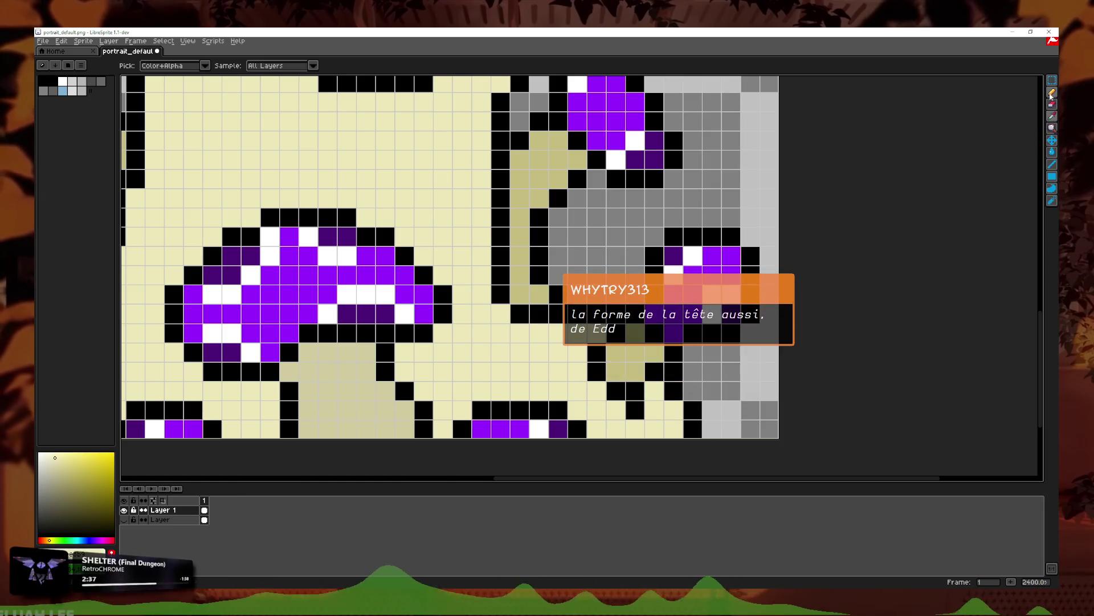
pyautogui.scroll(-5, 734, 353)
pyautogui.moveTo(772, 341); pyautogui.dragTo(763, 343)
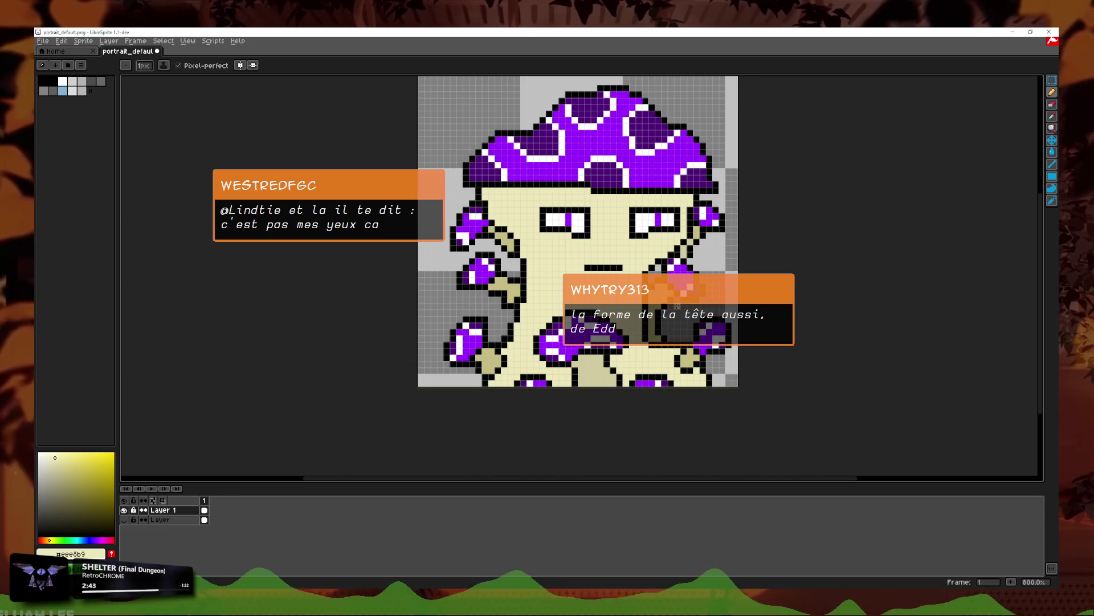
pyautogui.scroll(-2, 746, 227)
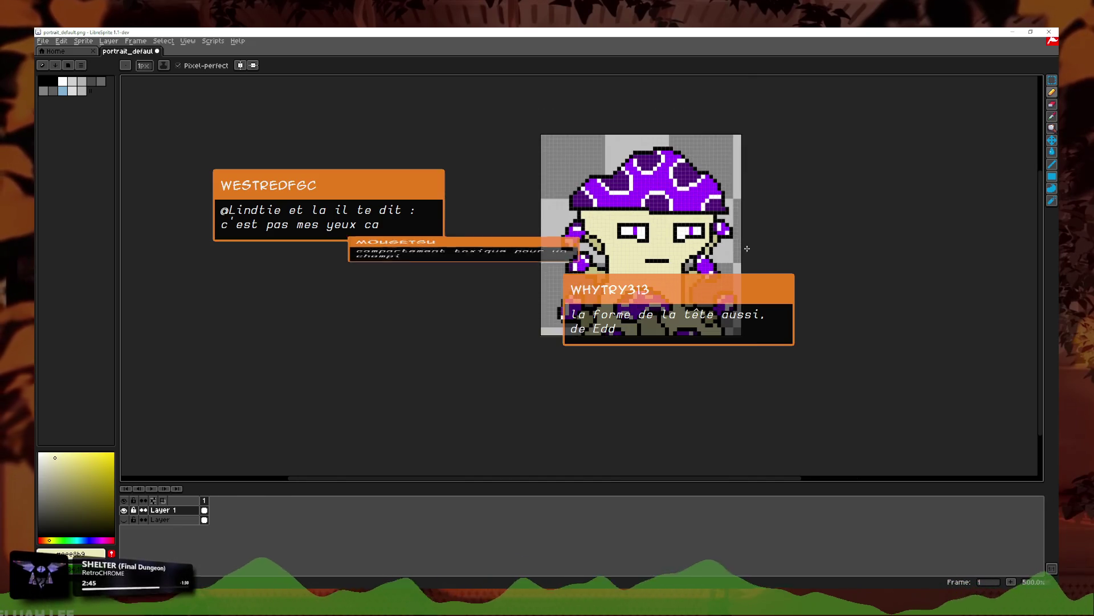
pyautogui.scroll(2, 703, 274)
pyautogui.scroll(-1, 703, 274)
pyautogui.scroll(6, 703, 274)
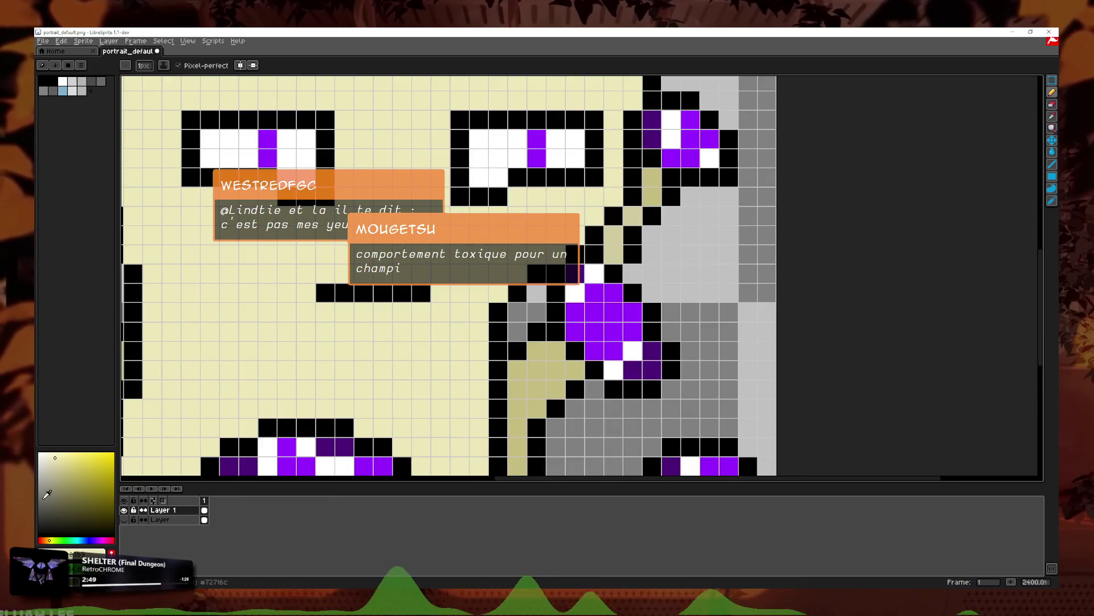
# Step: Turn the tan pixel beside the right arm and one more pixel black
pyautogui.moveTo(109, 495); pyautogui.dragTo(38, 536)
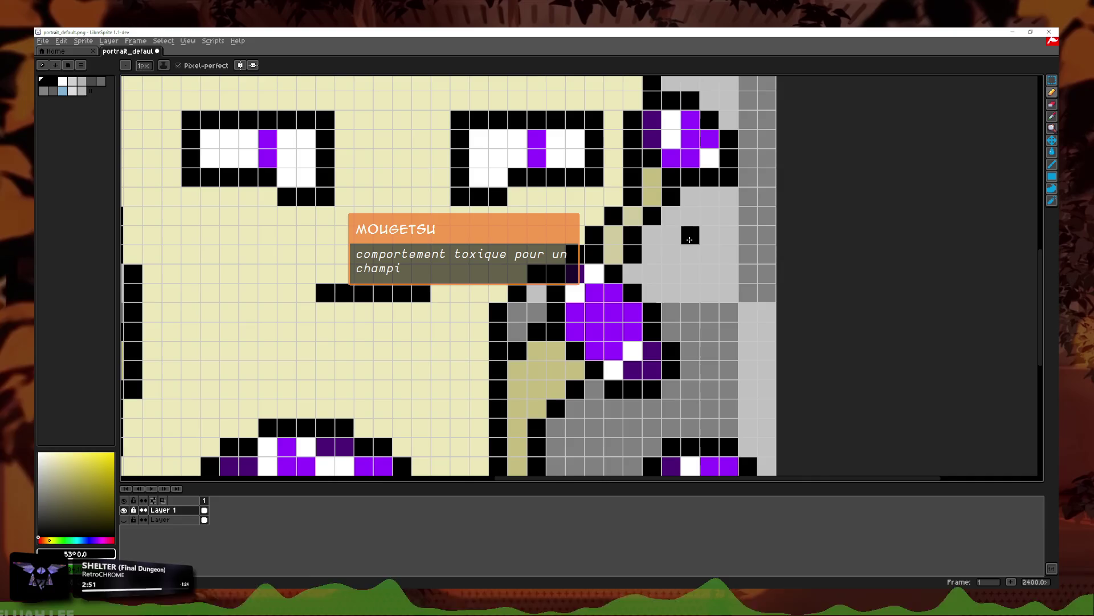
pyautogui.click(616, 238)
pyautogui.click(1053, 105)
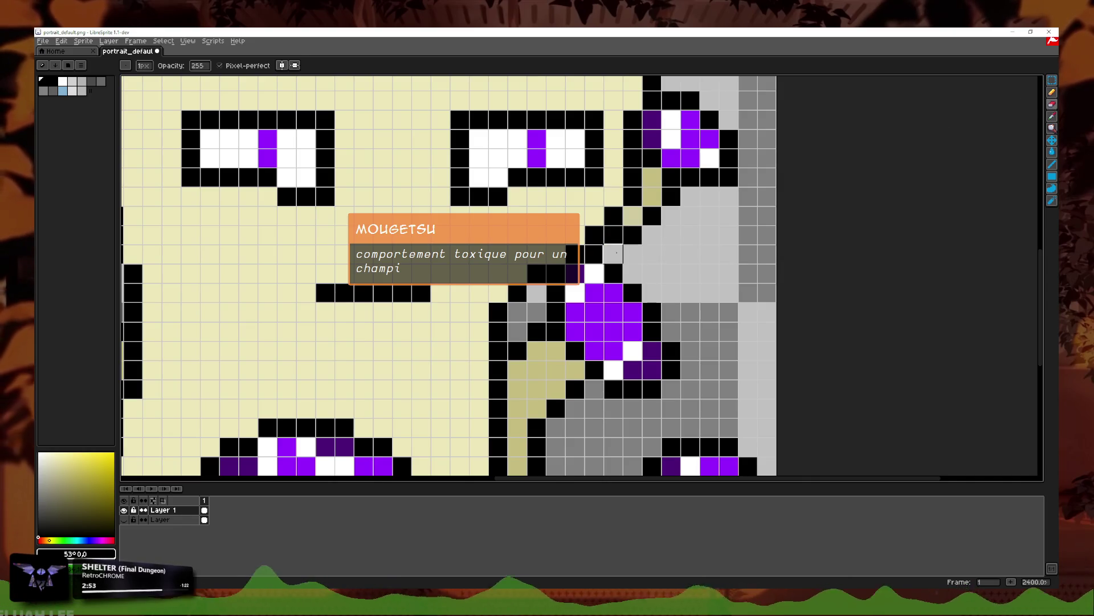
pyautogui.scroll(-5, 717, 242)
pyautogui.scroll(-3, 718, 243)
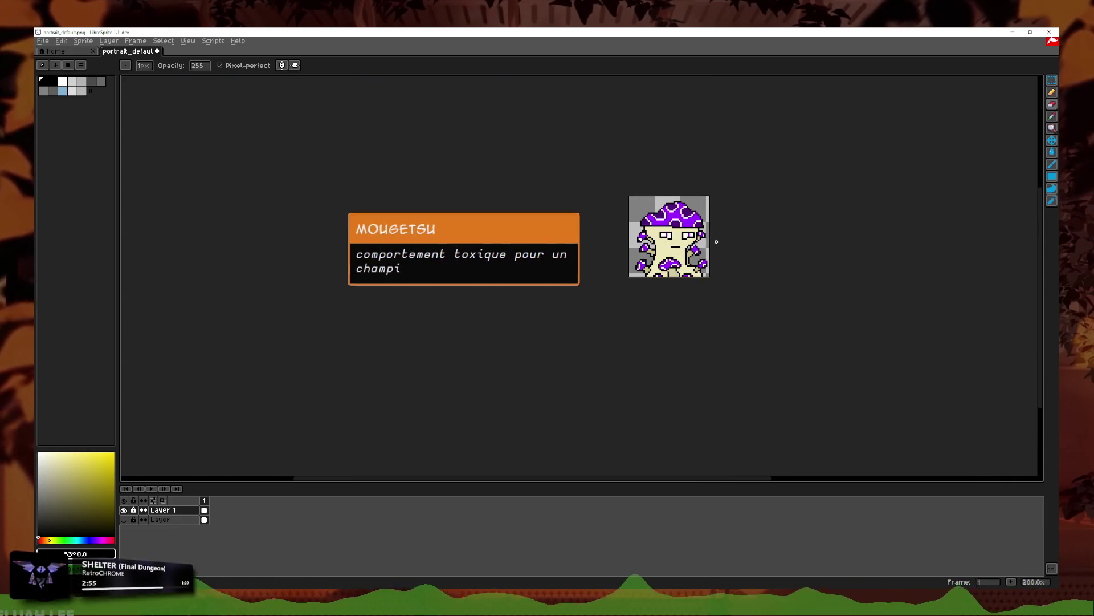
pyautogui.scroll(7, 636, 249)
pyautogui.scroll(-6, 636, 249)
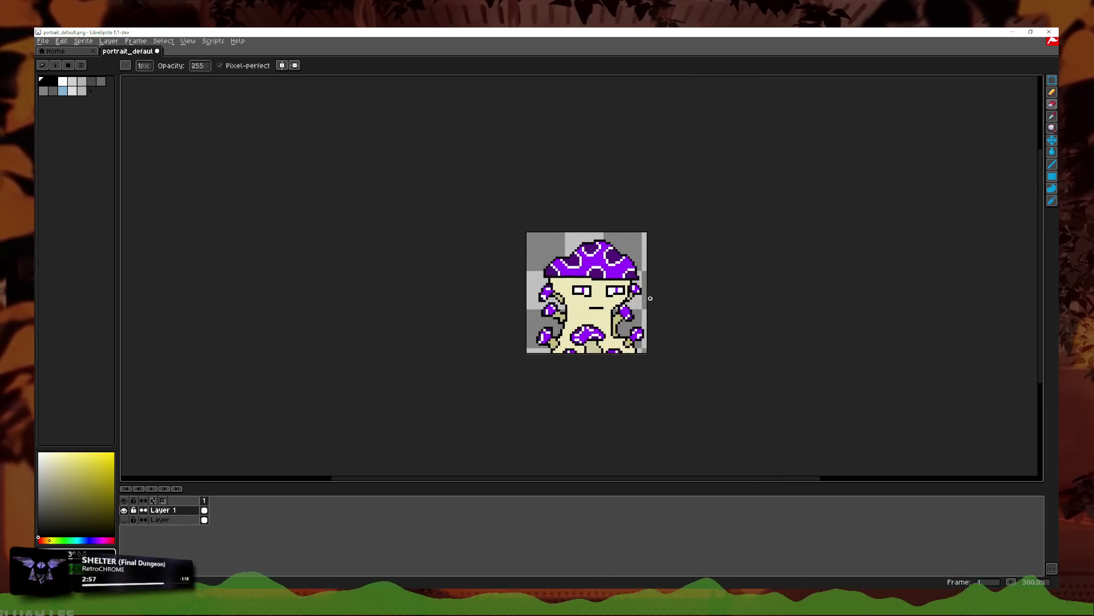
pyautogui.scroll(-1, 647, 298)
pyautogui.scroll(4, 582, 335)
pyautogui.scroll(3, 583, 336)
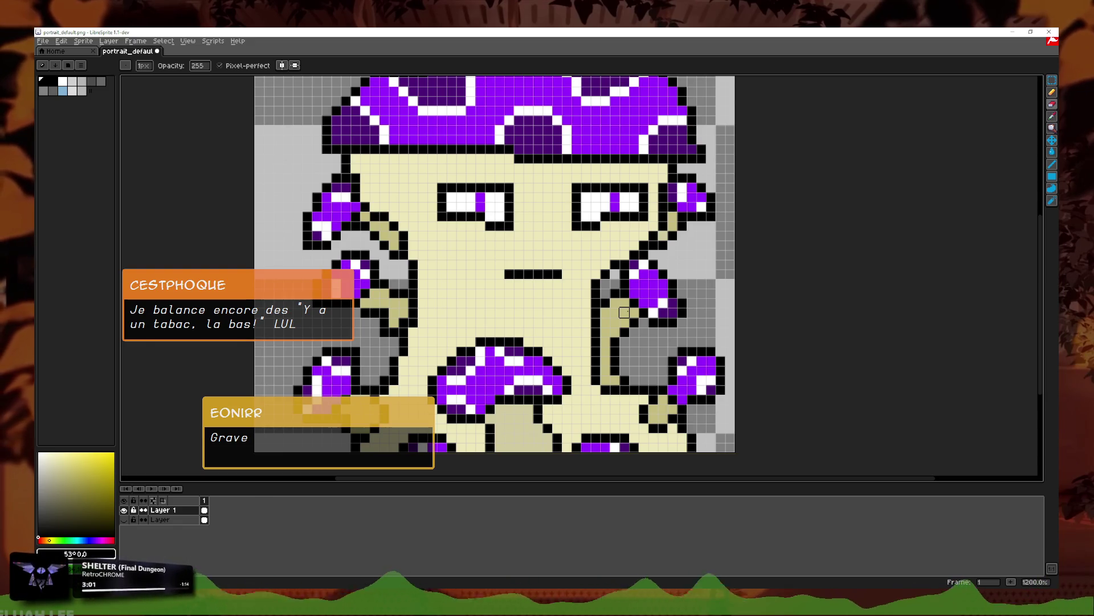
pyautogui.scroll(-2, 569, 312)
pyautogui.scroll(2, 633, 323)
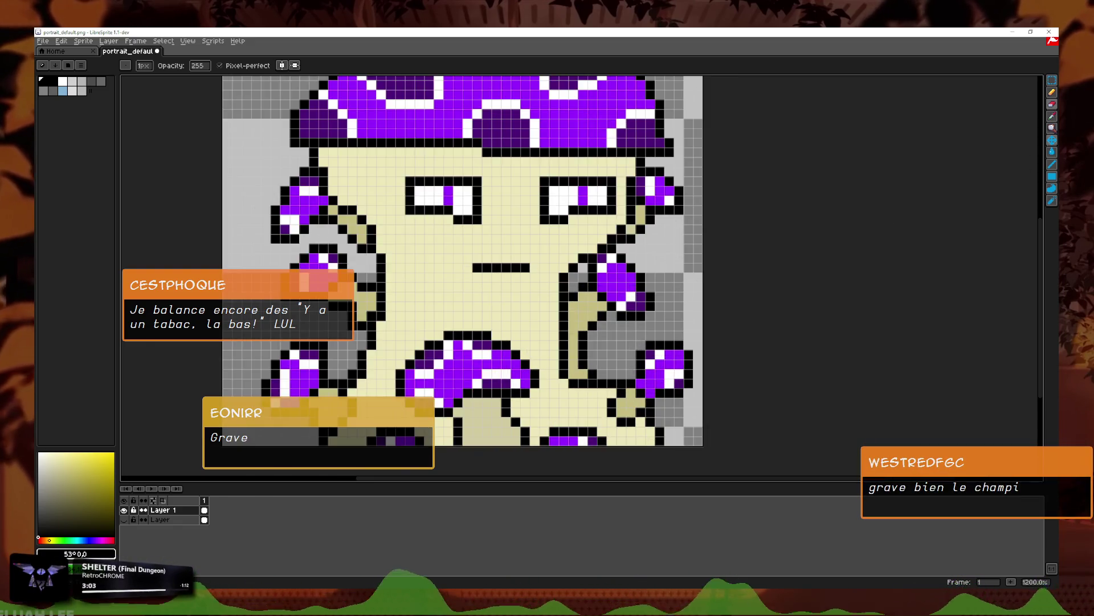
pyautogui.press('i')
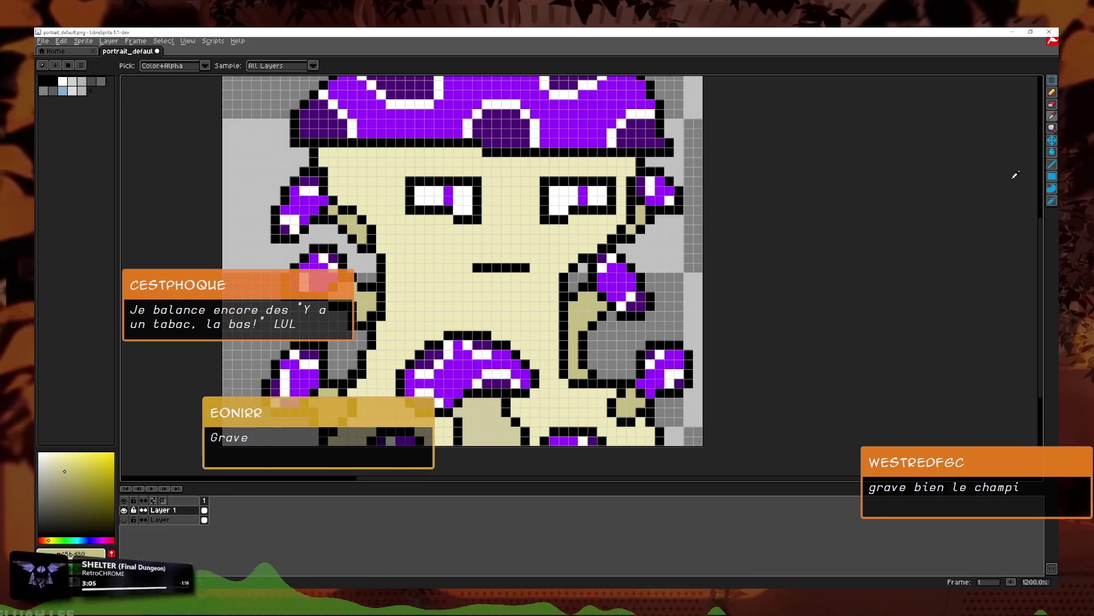
pyautogui.press('g')
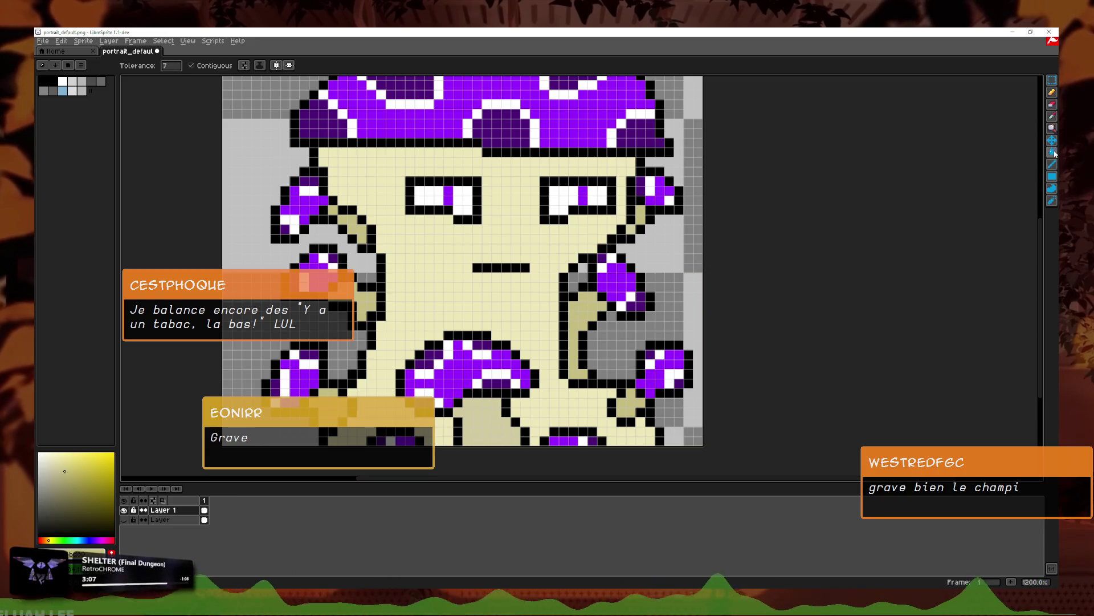
pyautogui.scroll(-4, 489, 423)
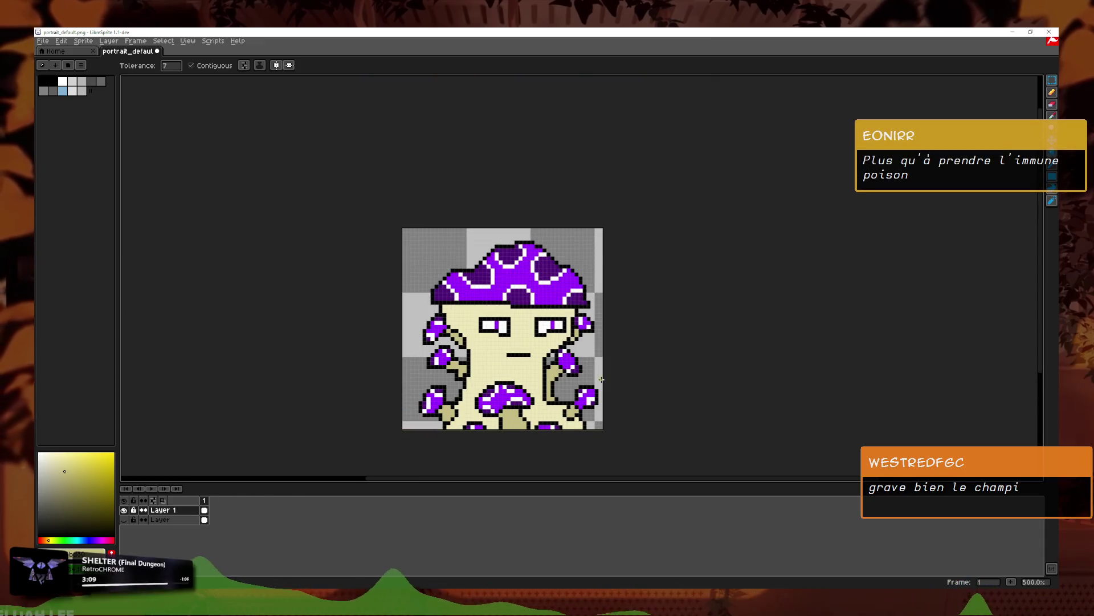
pyautogui.scroll(-1, 585, 376)
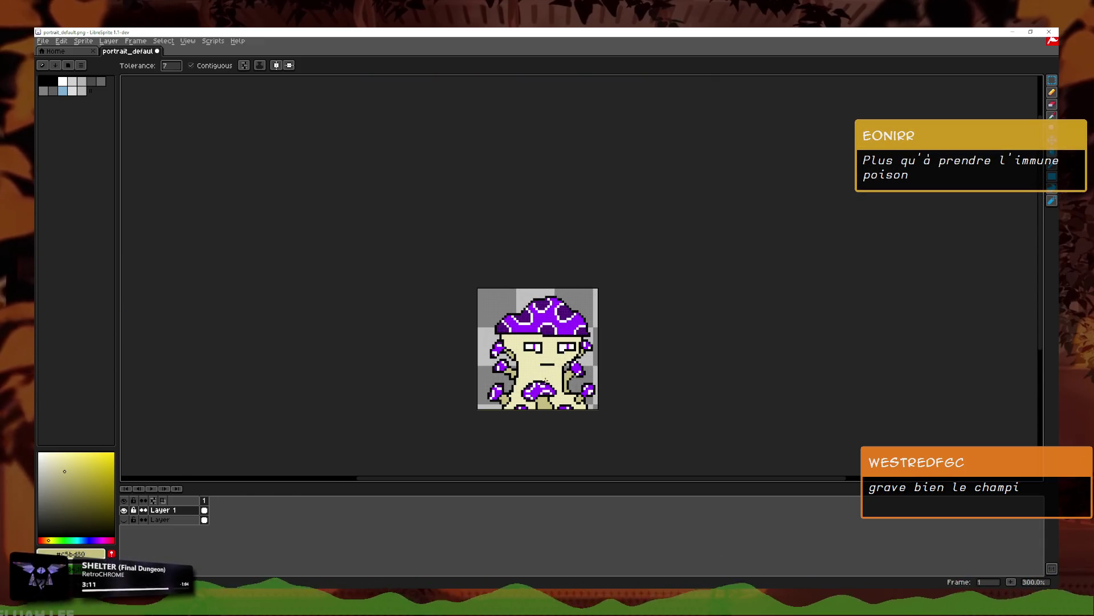
pyautogui.scroll(4, 546, 379)
pyautogui.scroll(2, 546, 379)
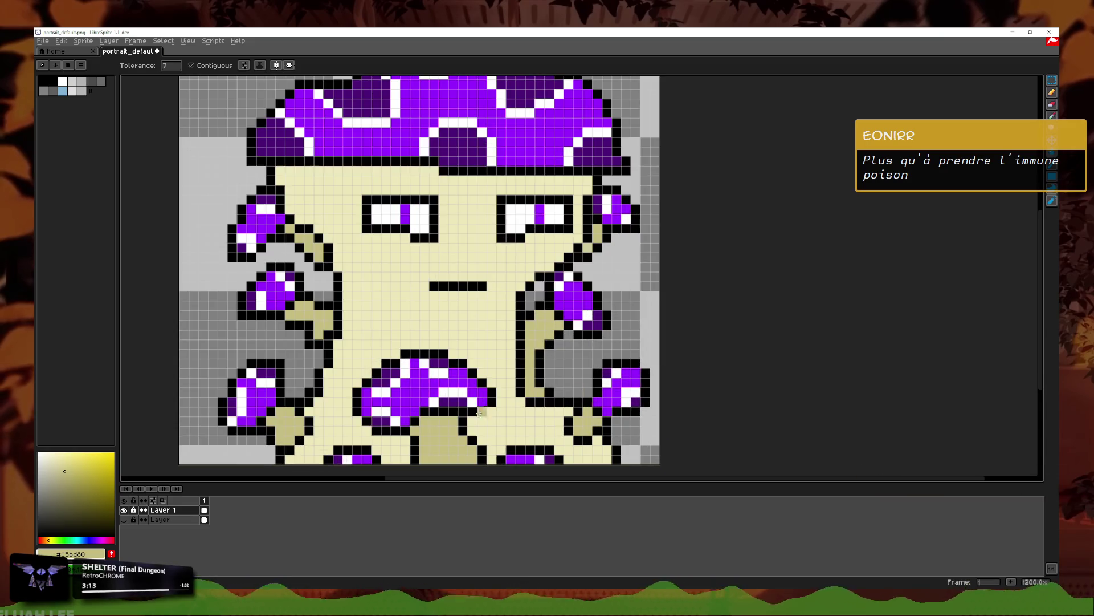
# Step: Add Layer 2 above Layer 1 with 77 opacity and Normal blend mode
pyautogui.rightClick(157, 510)
pyautogui.click(163, 529)
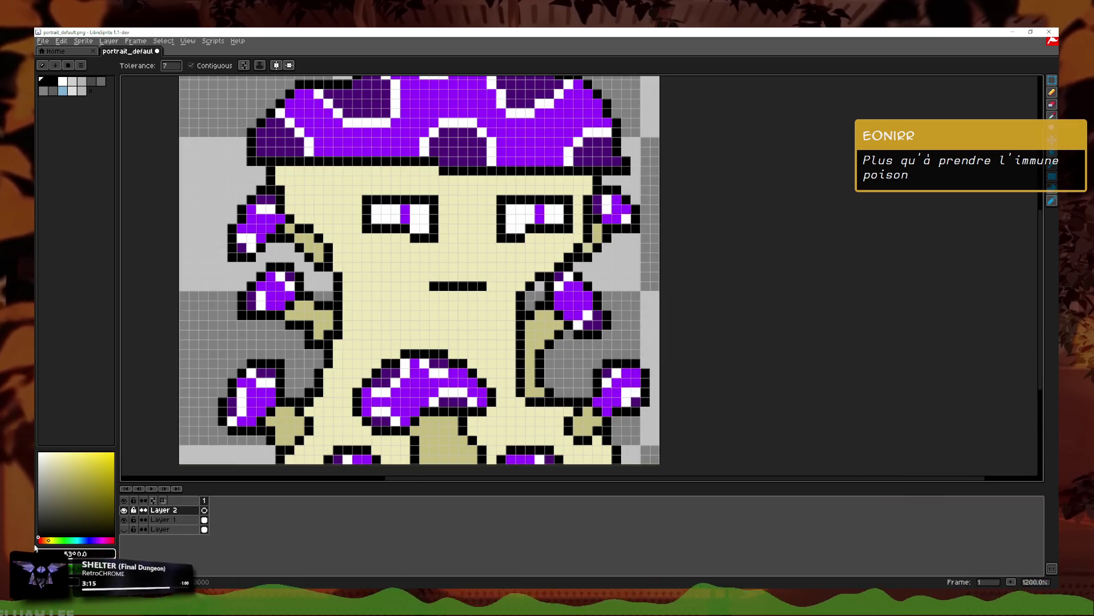
pyautogui.doubleClick(188, 510)
pyautogui.moveTo(329, 344); pyautogui.dragTo(284, 343)
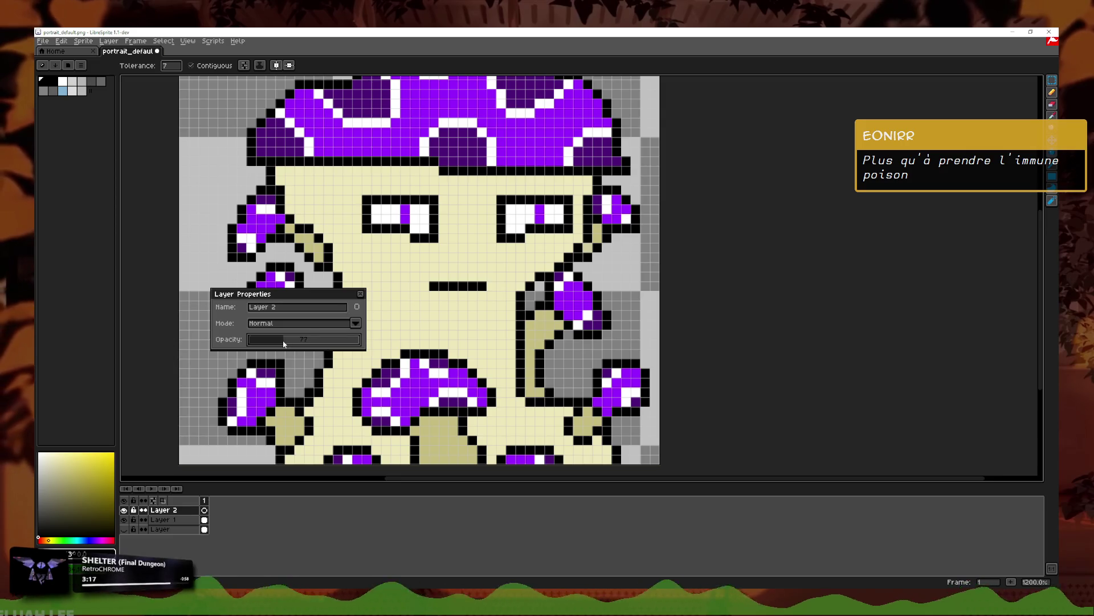
pyautogui.click(355, 324)
pyautogui.click(296, 336)
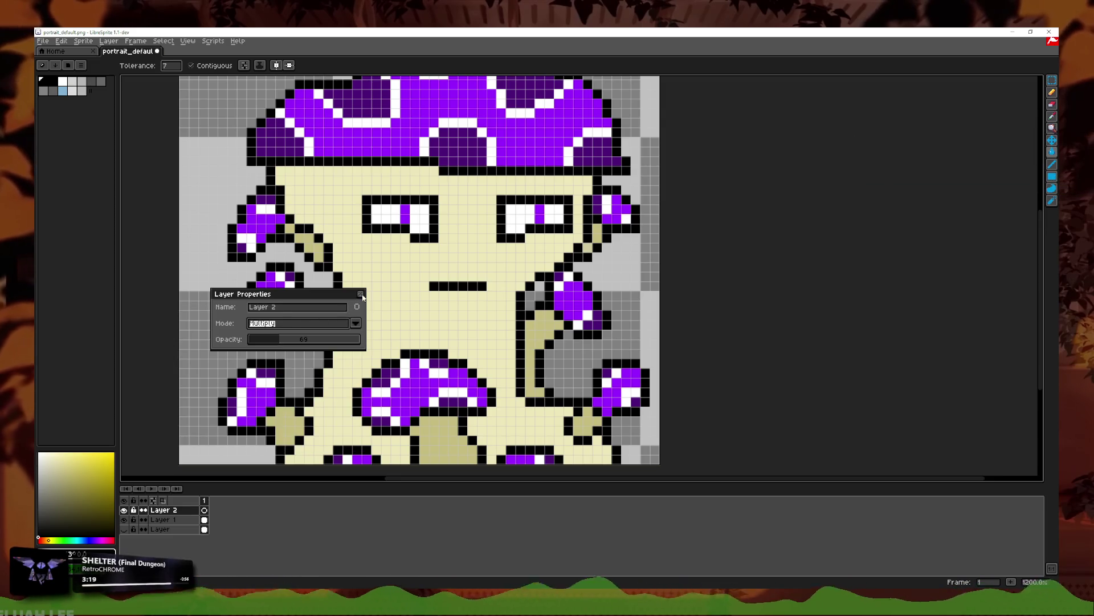
pyautogui.click(360, 293)
# Step: Pencil two rows of tan shading beneath the cap
pyautogui.press('b')
pyautogui.scroll(1, 597, 179)
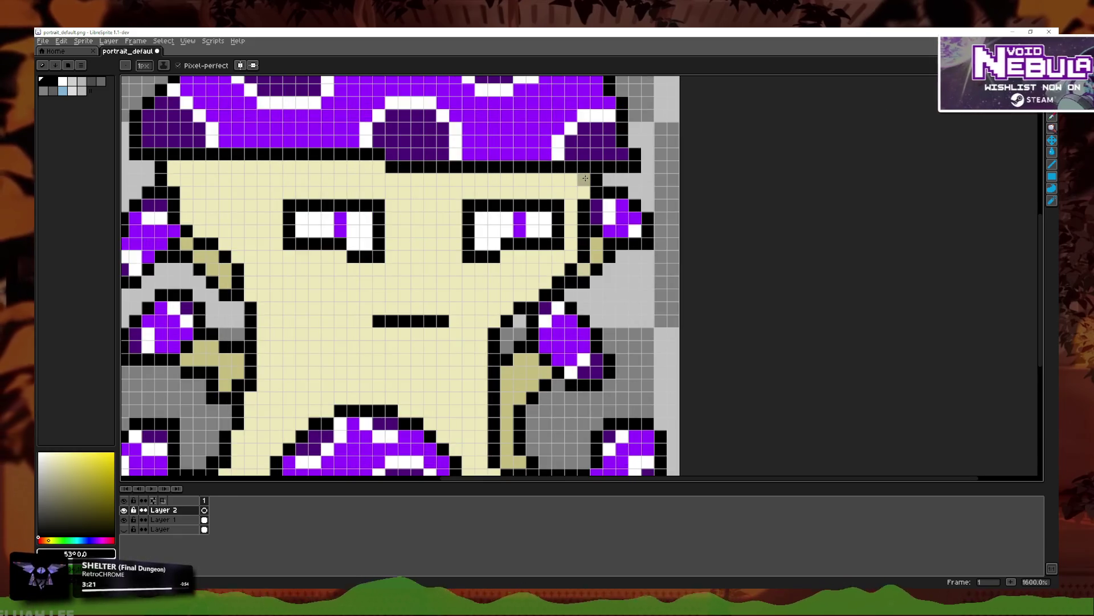
pyautogui.keyDown('shift'); pyautogui.click(188, 196); pyautogui.keyUp('shift')
pyautogui.click(174, 179)
pyautogui.click(186, 167)
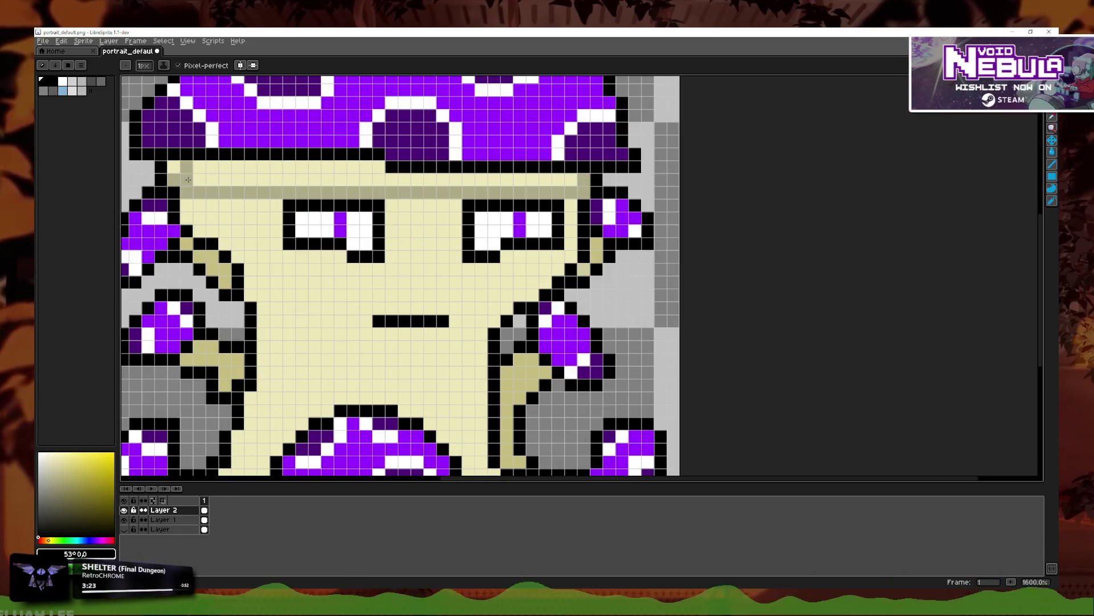
pyautogui.keyDown('shift'); pyautogui.click(570, 180); pyautogui.keyUp('shift')
pyautogui.moveTo(374, 168); pyautogui.dragTo(171, 167)
pyautogui.scroll(-5, 487, 298)
pyautogui.scroll(7, 487, 299)
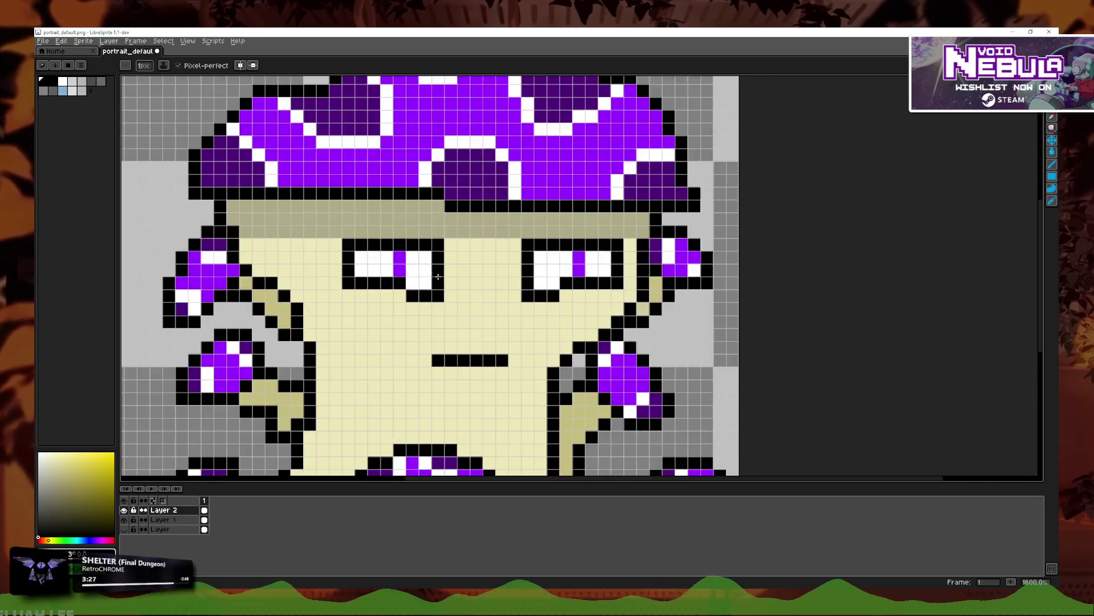
# Step: Shade the top rows of both eyes grey
pyautogui.click(344, 253)
pyautogui.click(446, 252)
pyautogui.moveTo(369, 252); pyautogui.dragTo(395, 252)
pyautogui.click(472, 253)
pyautogui.click(708, 256)
pyautogui.keyDown('shift'); pyautogui.click(830, 253); pyautogui.keyUp('shift')
# Step: Draw tan shading strokes under the right and left eyes
pyautogui.moveTo(856, 330); pyautogui.dragTo(677, 355)
pyautogui.moveTo(498, 355)
pyautogui.mouseDown()
pyautogui.moveTo(422, 329)
pyautogui.moveTo(317, 330)
pyautogui.mouseUp()
pyautogui.moveTo(499, 479)
pyautogui.mouseDown()
pyautogui.moveTo(457, 393)
pyautogui.moveTo(559, 397)
pyautogui.mouseUp()
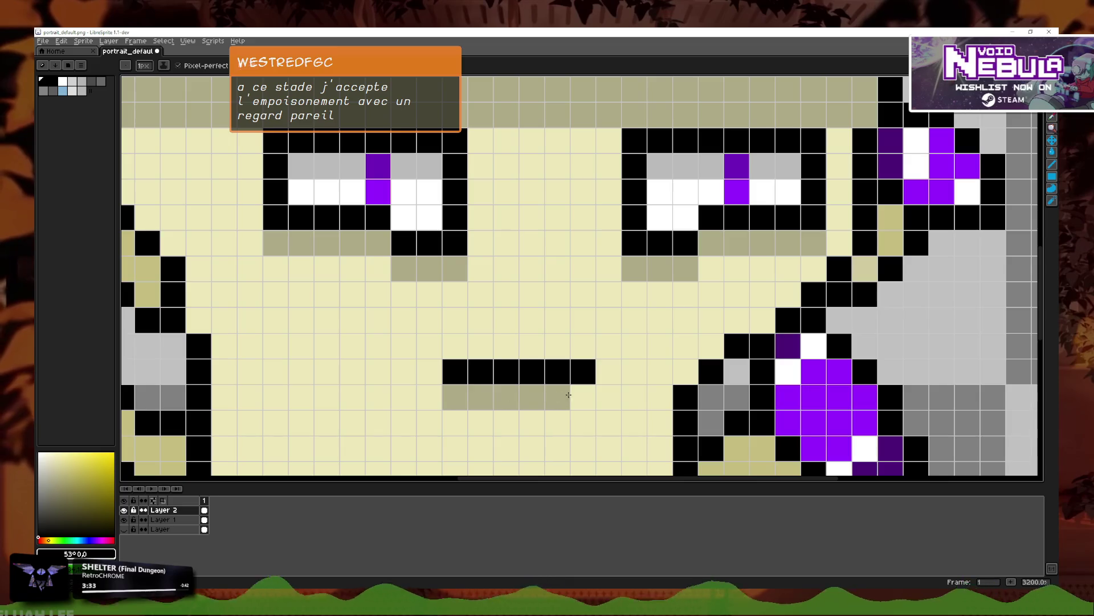
pyautogui.scroll(-8, 642, 345)
pyautogui.scroll(3, 642, 345)
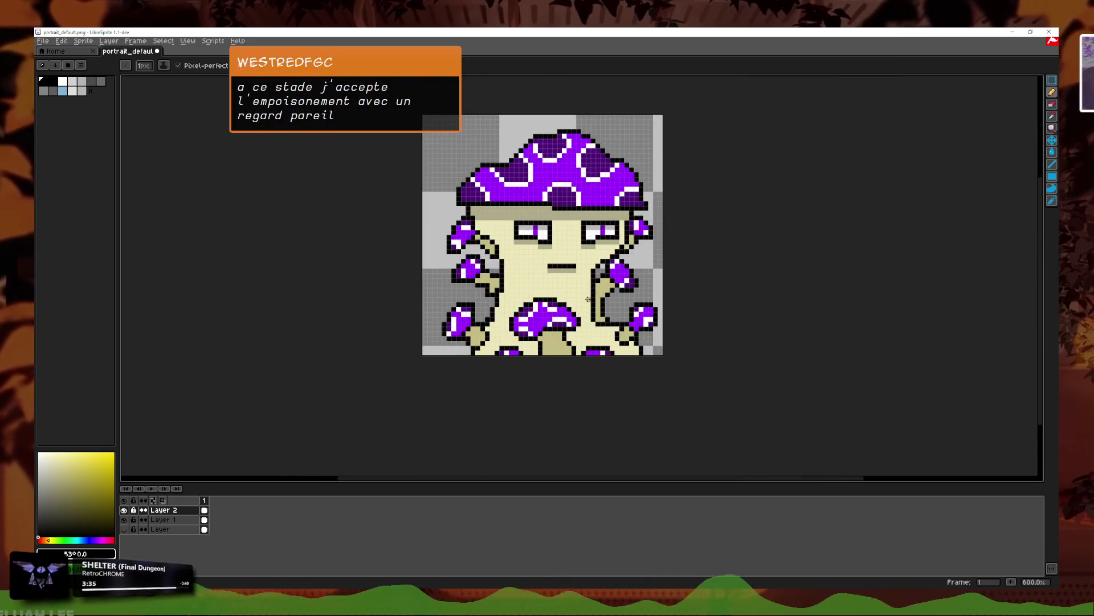
pyautogui.scroll(-1, 530, 306)
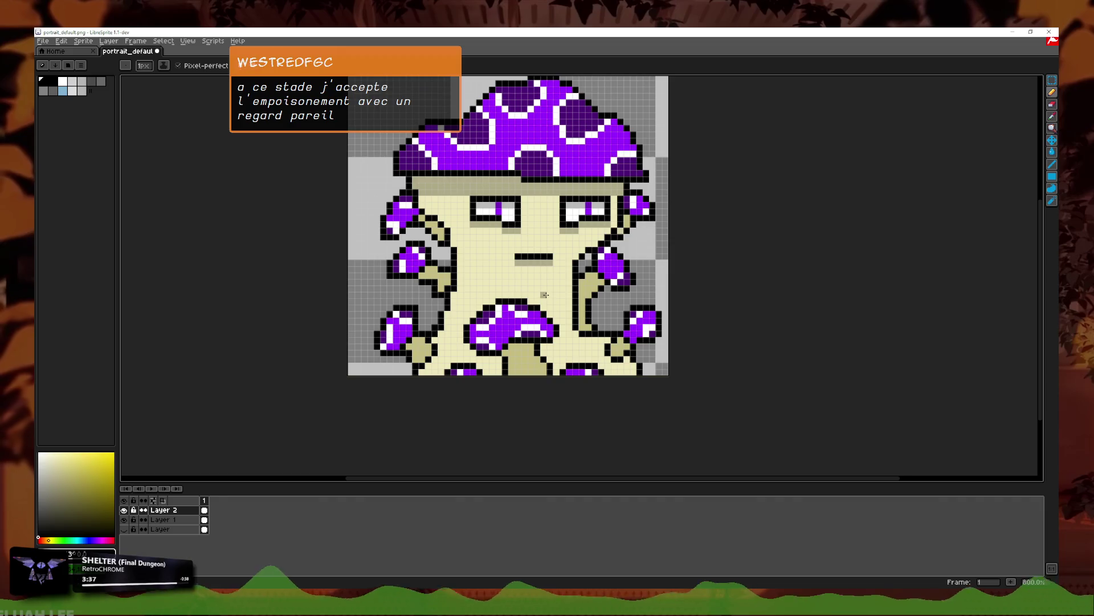
pyautogui.scroll(5, 596, 207)
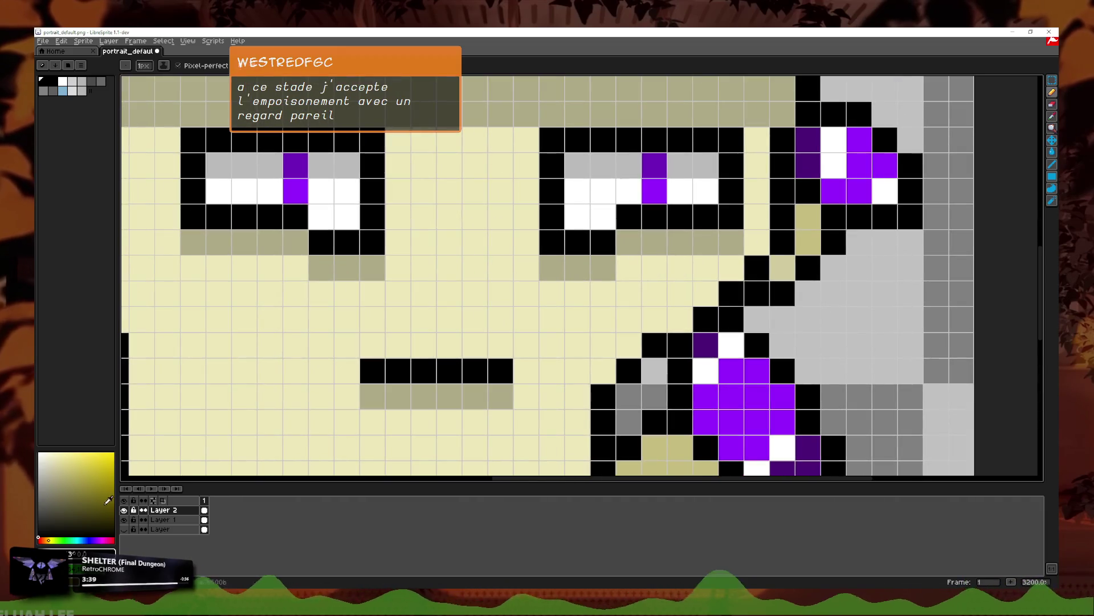
pyautogui.click(103, 540)
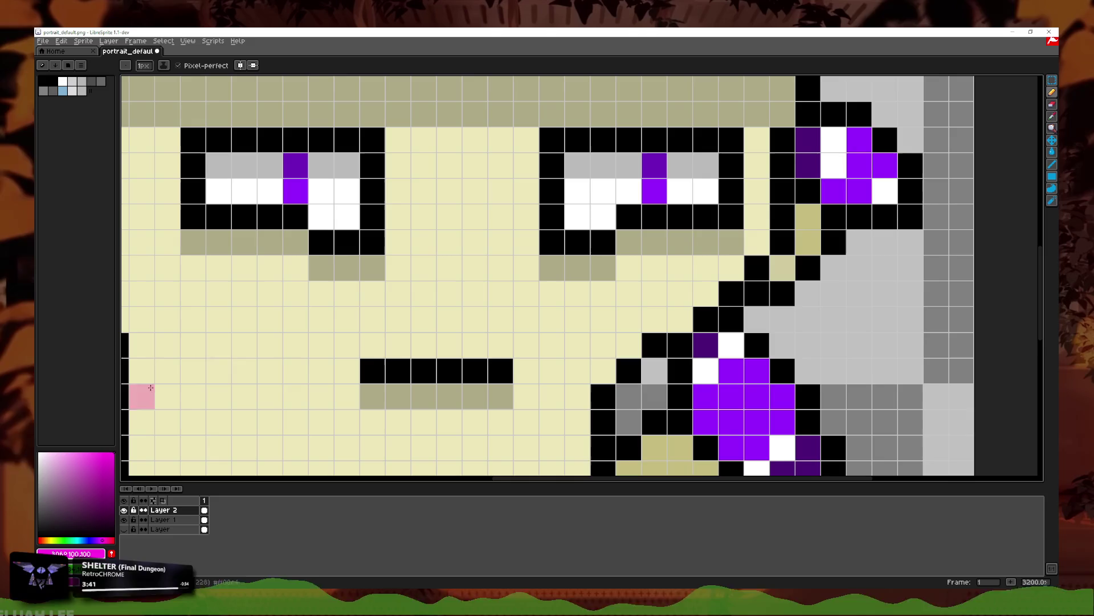
# Step: Paint pink pixels around the mouth and a checkered pink blush on the left cheek
pyautogui.moveTo(421, 344); pyautogui.dragTo(449, 344)
pyautogui.moveTo(424, 397); pyautogui.dragTo(450, 397)
pyautogui.scroll(-4, 595, 336)
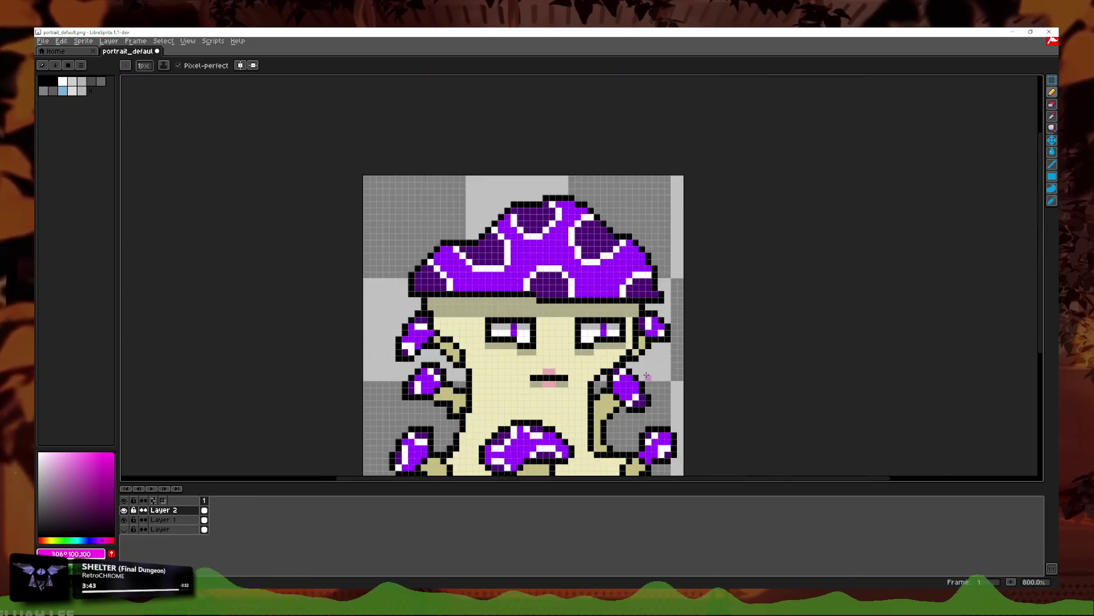
pyautogui.scroll(3, 595, 337)
pyautogui.scroll(1, 595, 336)
pyautogui.moveTo(211, 251)
pyautogui.mouseDown()
pyautogui.moveTo(211, 302)
pyautogui.moveTo(237, 251)
pyautogui.mouseUp()
pyautogui.hotkey('ctrl', 'z')
pyautogui.moveTo(186, 277)
pyautogui.mouseDown()
pyautogui.moveTo(198, 265)
pyautogui.moveTo(236, 276)
pyautogui.mouseUp()
pyautogui.click(262, 251)
# Step: On Layer 1, pencil alternating black eyelash pixels above both eyes
pyautogui.scroll(-1, 680, 220)
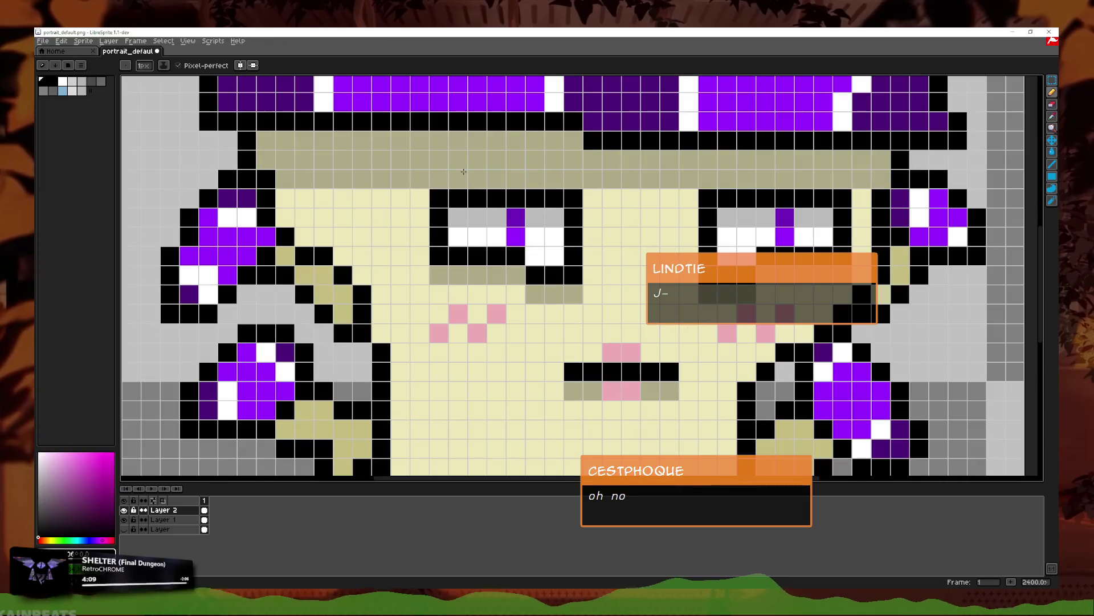
pyautogui.moveTo(680, 221); pyautogui.dragTo(533, 287)
pyautogui.click(162, 519)
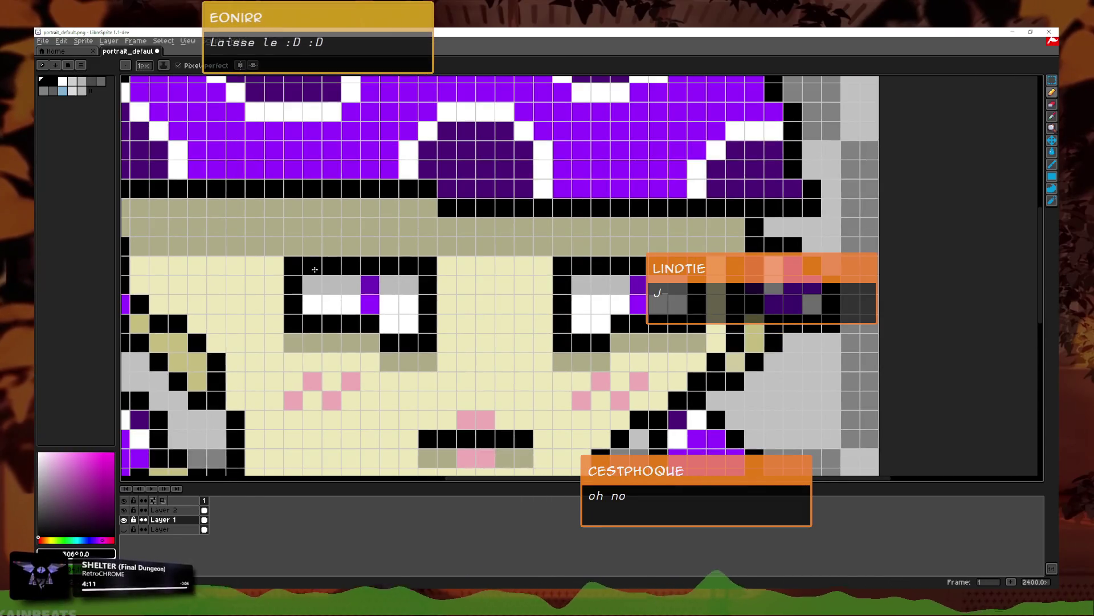
pyautogui.click(293, 246)
pyautogui.click(325, 246)
pyautogui.click(370, 246)
pyautogui.click(408, 246)
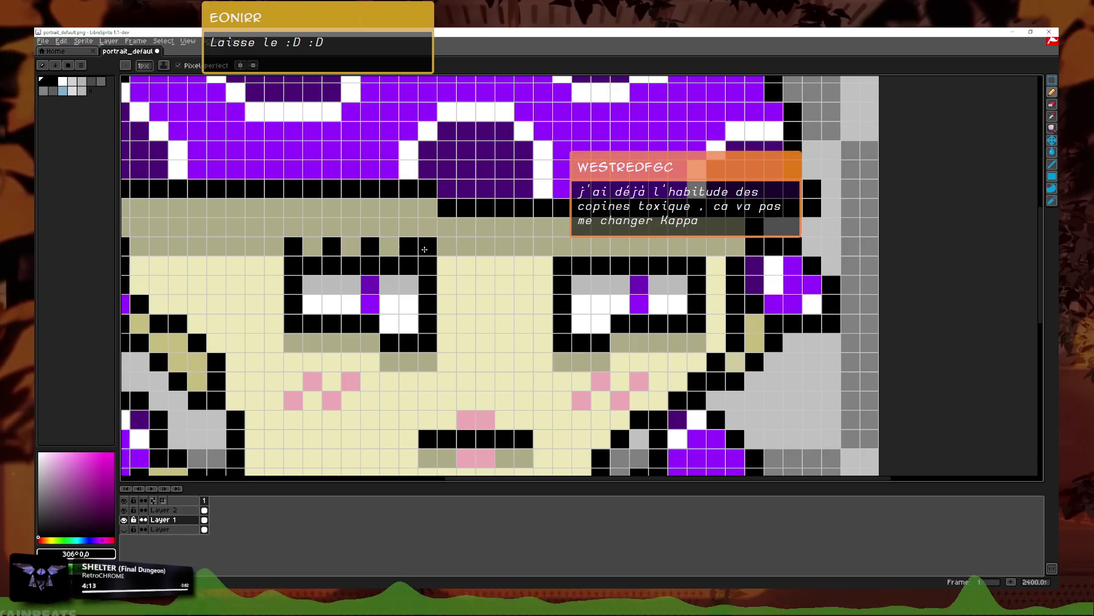
pyautogui.click(562, 246)
pyautogui.click(601, 246)
pyautogui.click(639, 246)
pyautogui.click(677, 246)
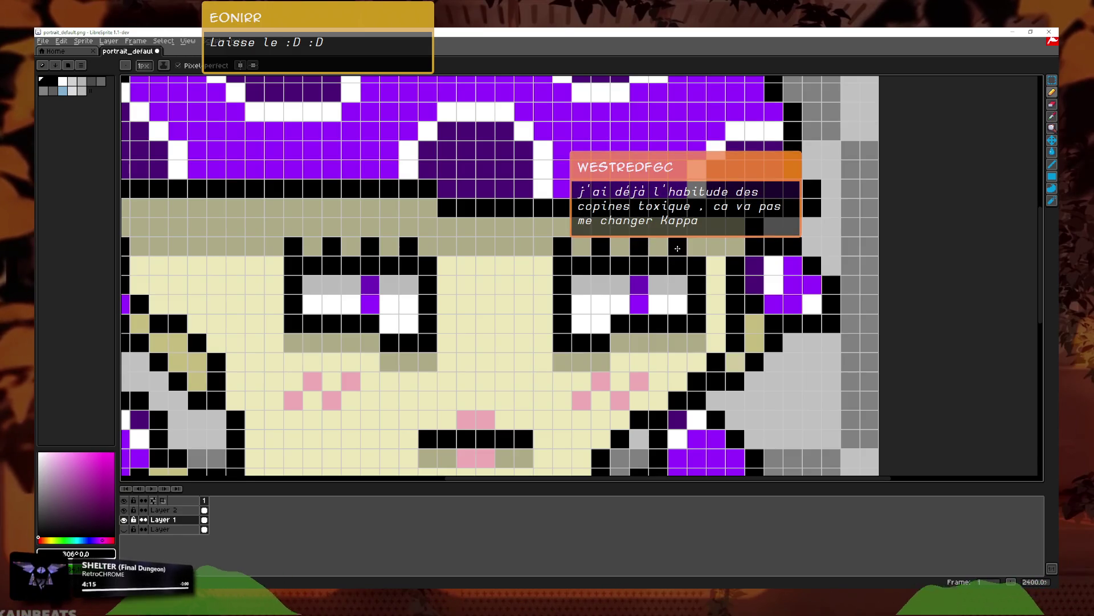
# Step: Fill the left eye's lash row black, then restore alternating cells to sampled cream
pyautogui.scroll(-6, 718, 295)
pyautogui.scroll(3, 749, 318)
pyautogui.scroll(-2, 783, 325)
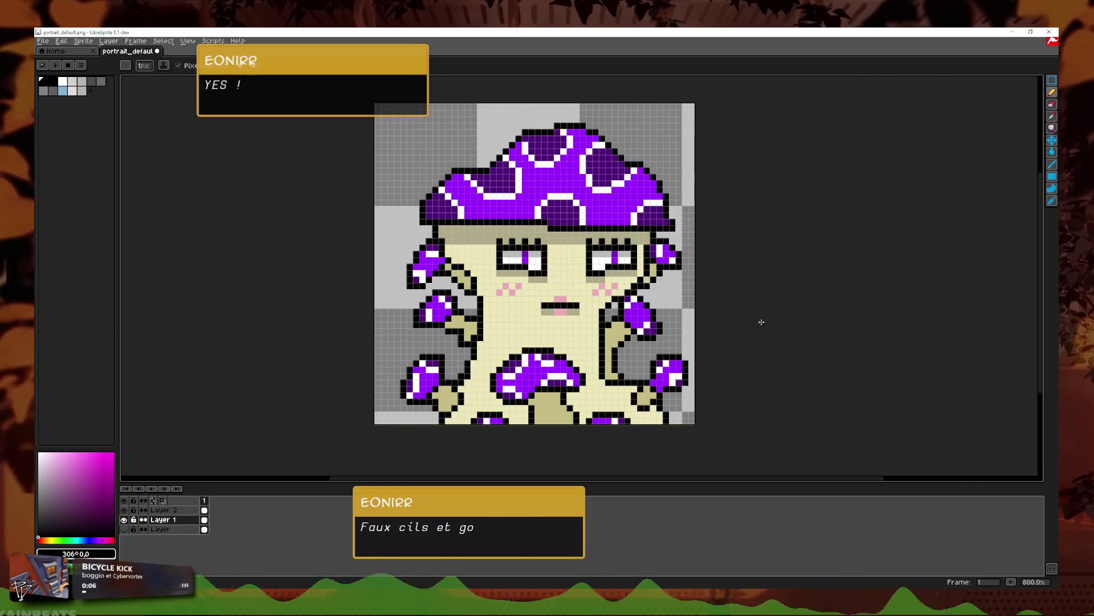
pyautogui.scroll(1, 718, 274)
pyautogui.moveTo(740, 300); pyautogui.dragTo(797, 287)
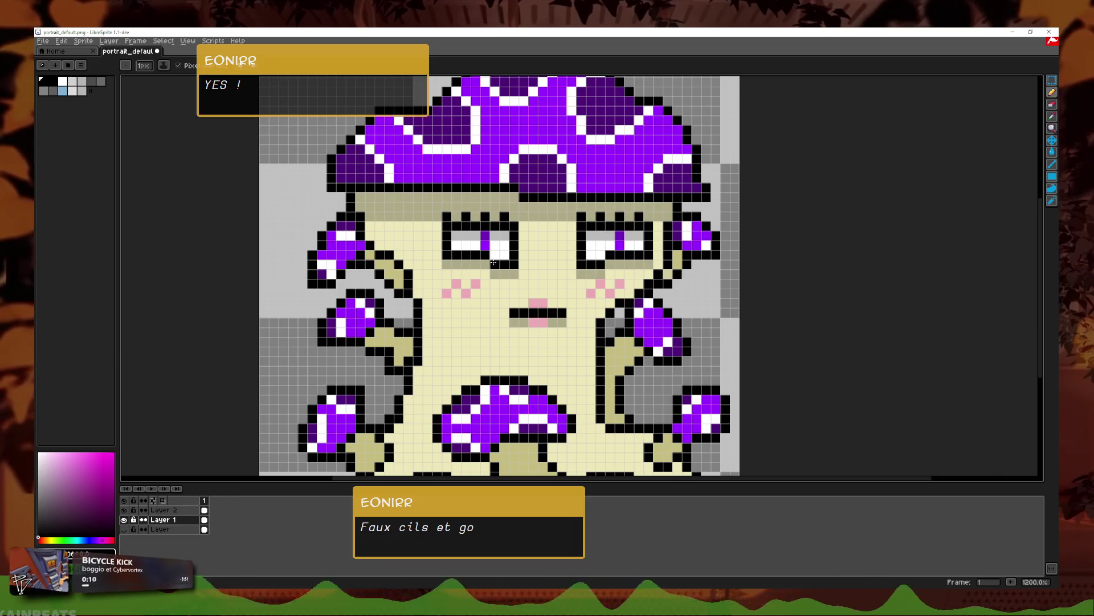
pyautogui.scroll(3, 513, 263)
pyautogui.moveTo(566, 137); pyautogui.dragTo(413, 137)
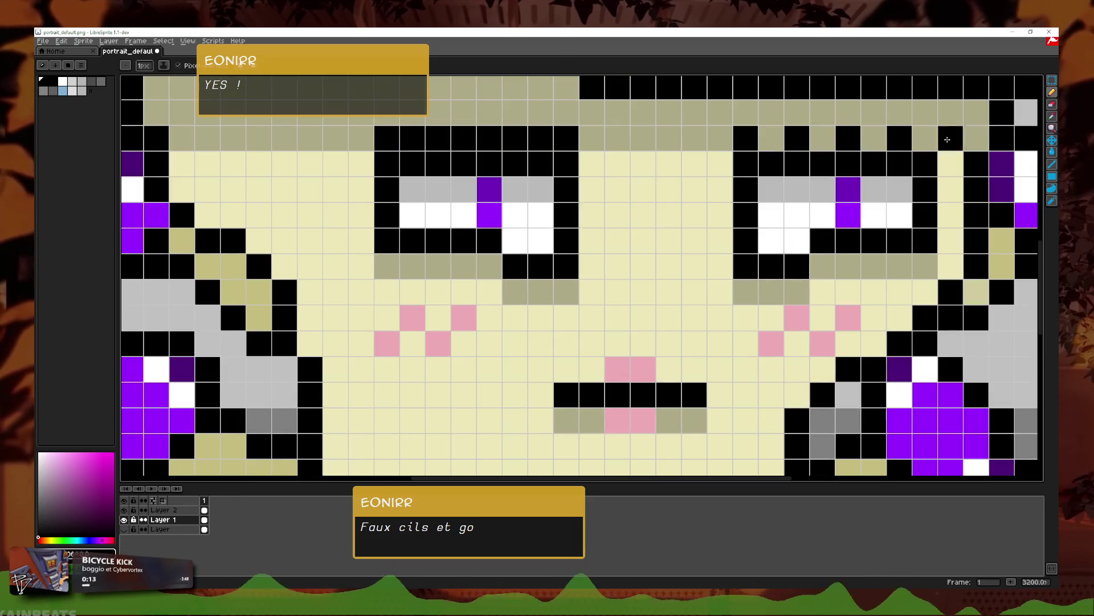
pyautogui.click(1053, 108)
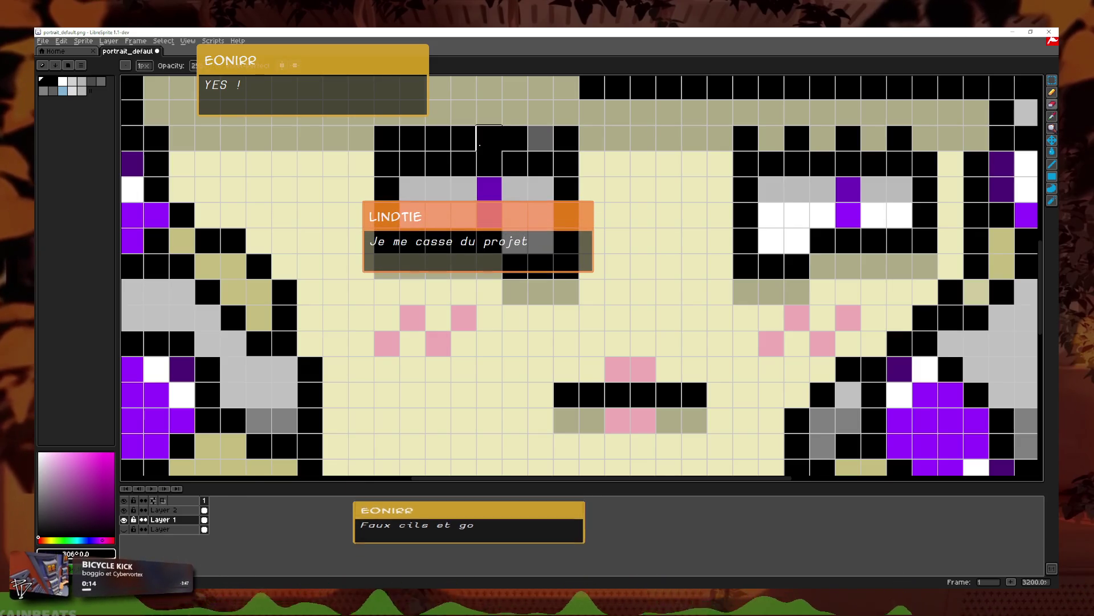
pyautogui.press('i')
pyautogui.click(677, 200)
pyautogui.click(1052, 92)
pyautogui.click(541, 138)
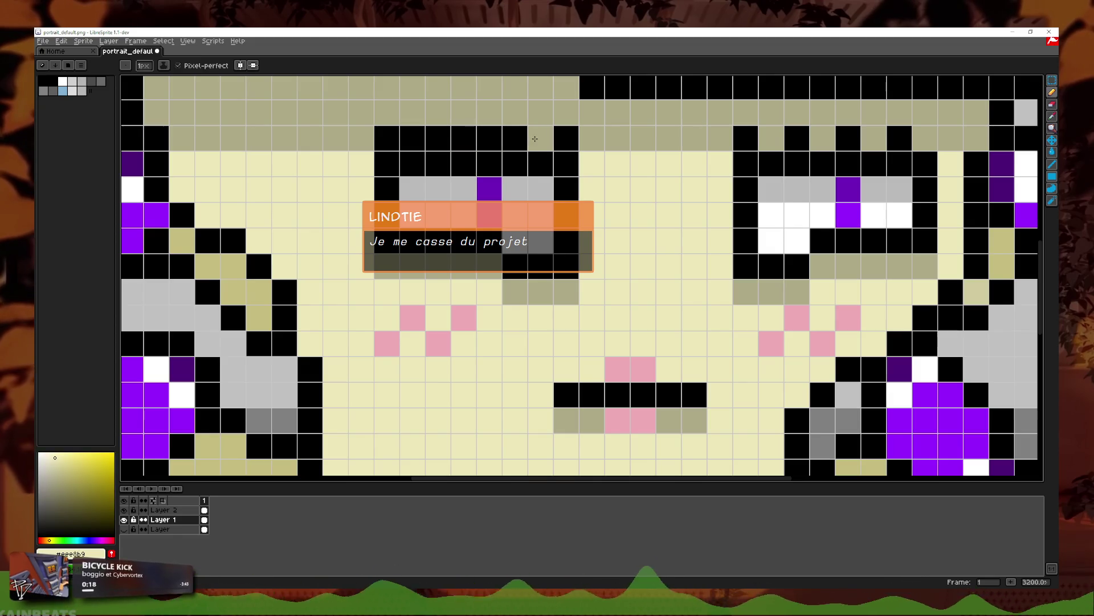
pyautogui.click(438, 138)
pyautogui.click(412, 138)
pyautogui.click(387, 138)
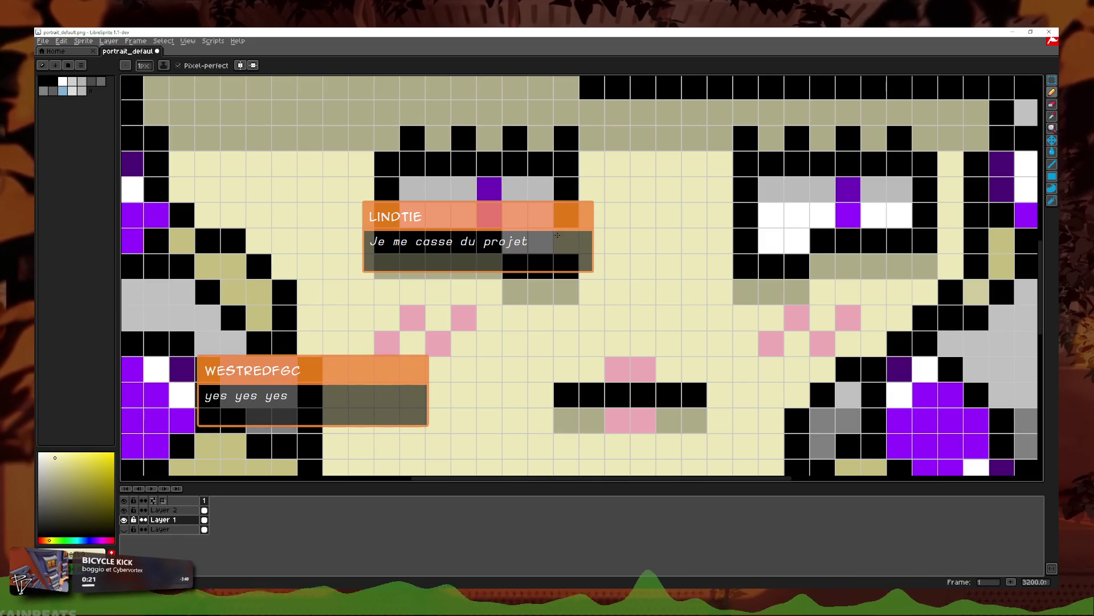
pyautogui.scroll(-6, 564, 240)
pyautogui.scroll(2, 789, 263)
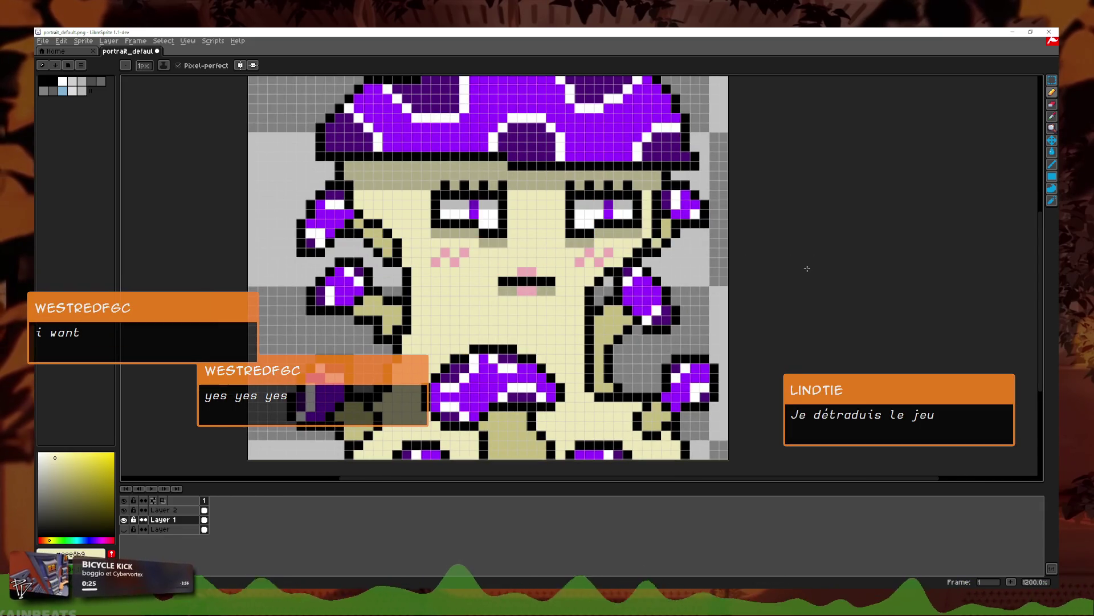
# Step: On Layer 2, recolour the pink mouth pixels olive, undoing the upper ones
pyautogui.scroll(-2, 545, 232)
pyautogui.scroll(4, 551, 234)
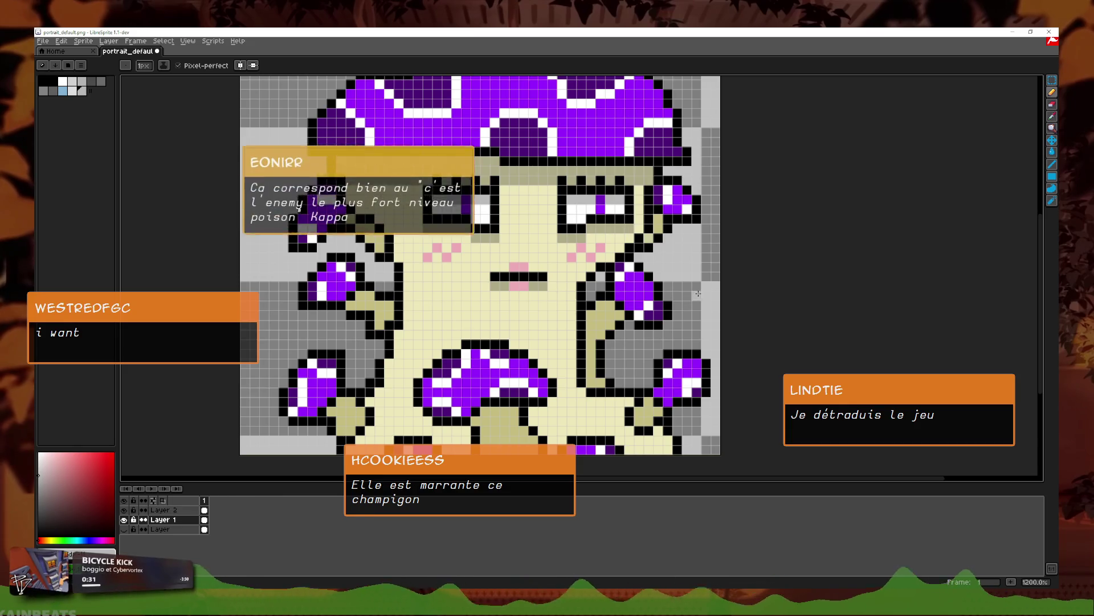
pyautogui.scroll(-2, 659, 204)
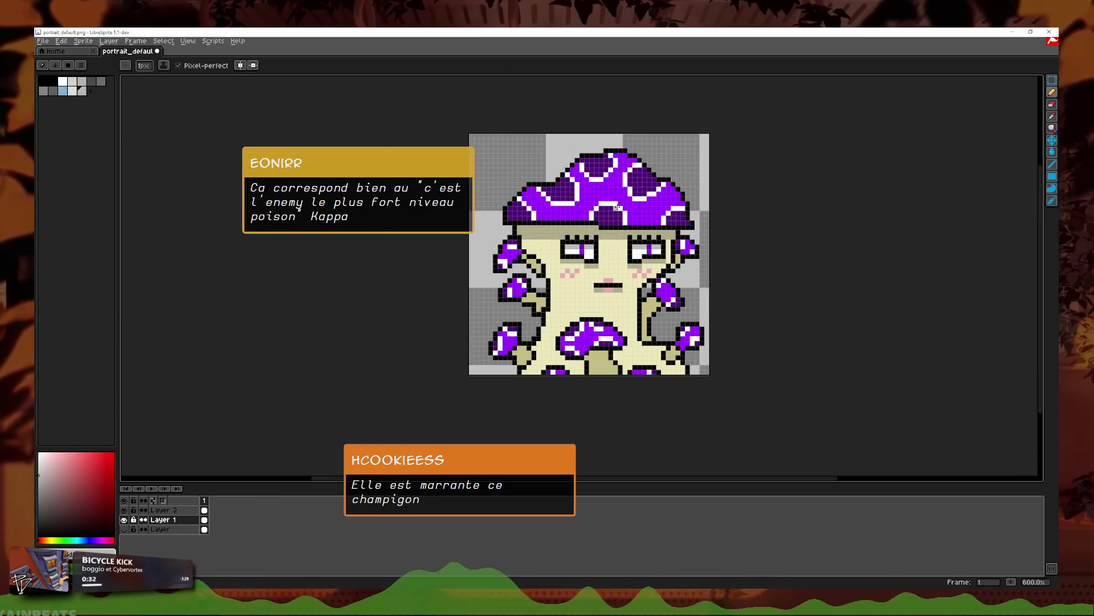
pyautogui.scroll(3, 678, 299)
pyautogui.scroll(-2, 699, 333)
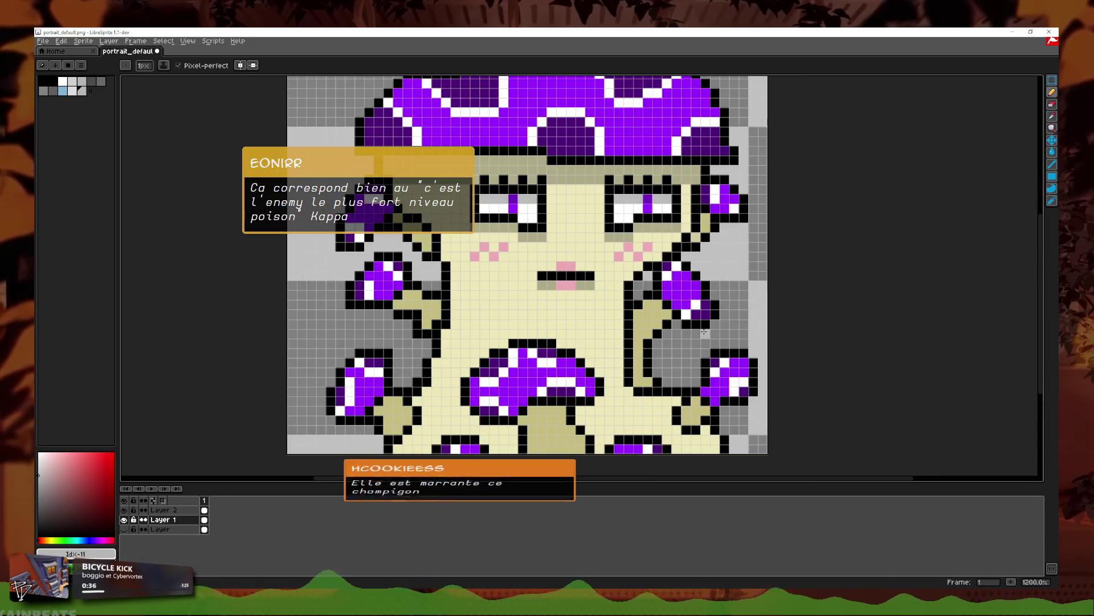
pyautogui.scroll(2, 704, 331)
pyautogui.scroll(-2, 662, 313)
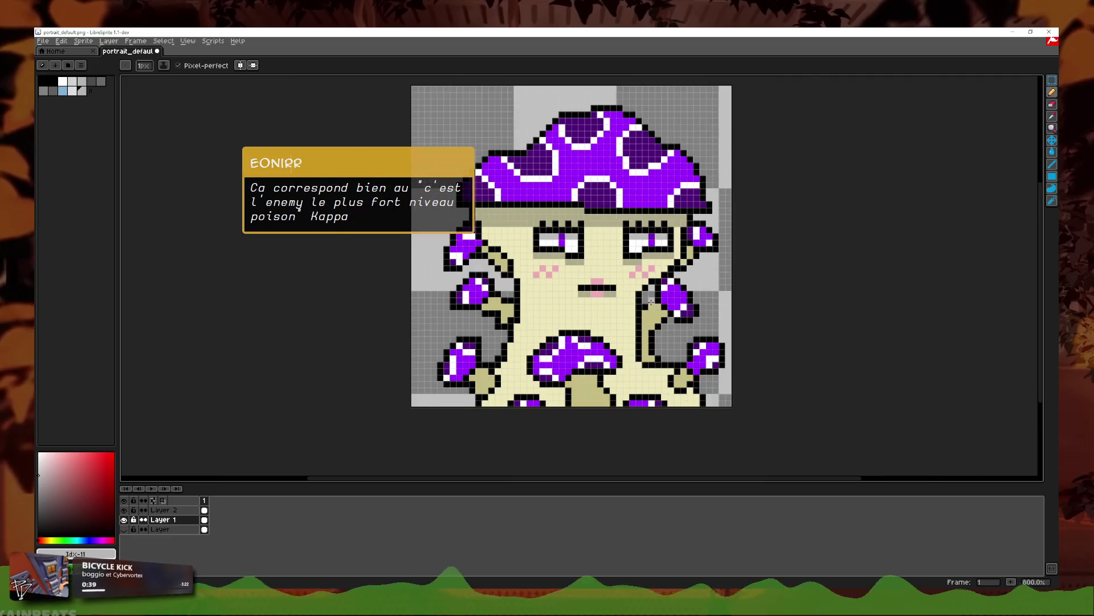
pyautogui.scroll(3, 651, 299)
pyautogui.scroll(3, 527, 246)
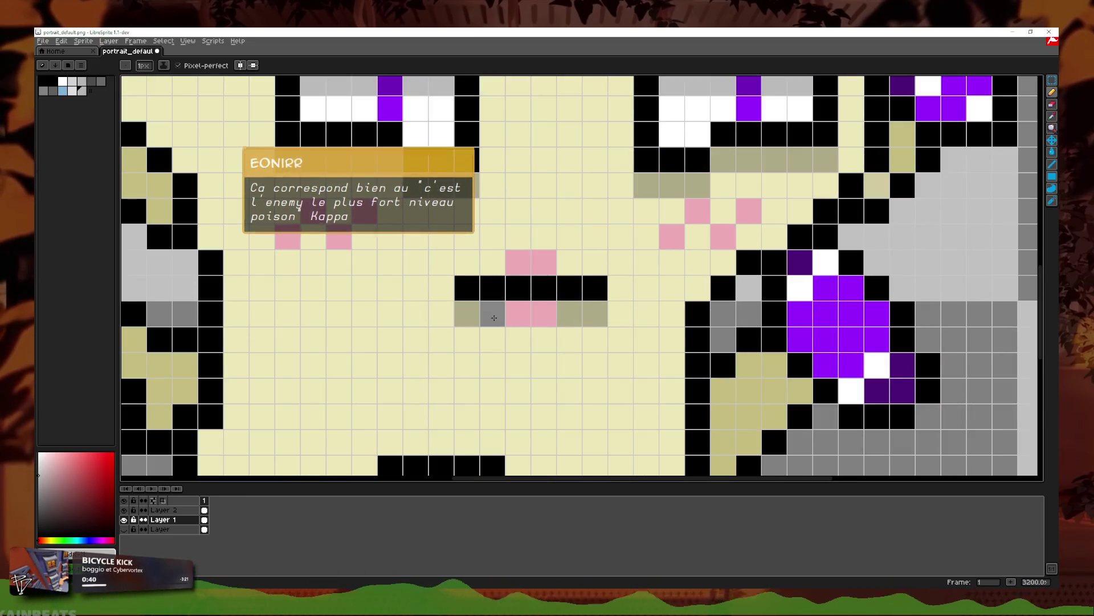
pyautogui.click(167, 510)
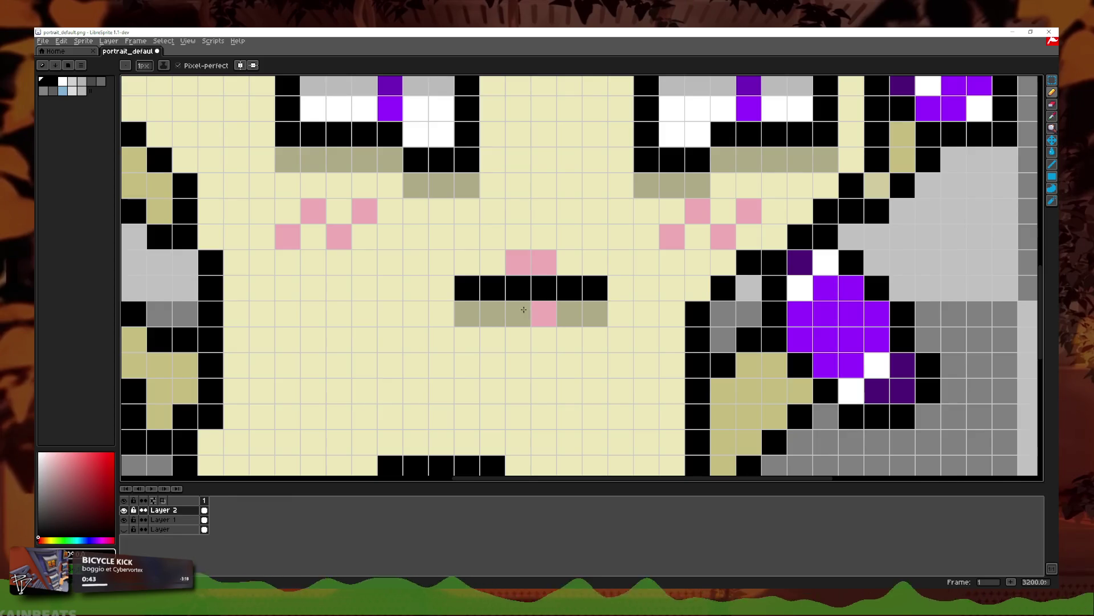
pyautogui.moveTo(544, 313); pyautogui.dragTo(519, 314)
pyautogui.moveTo(544, 262); pyautogui.dragTo(521, 273)
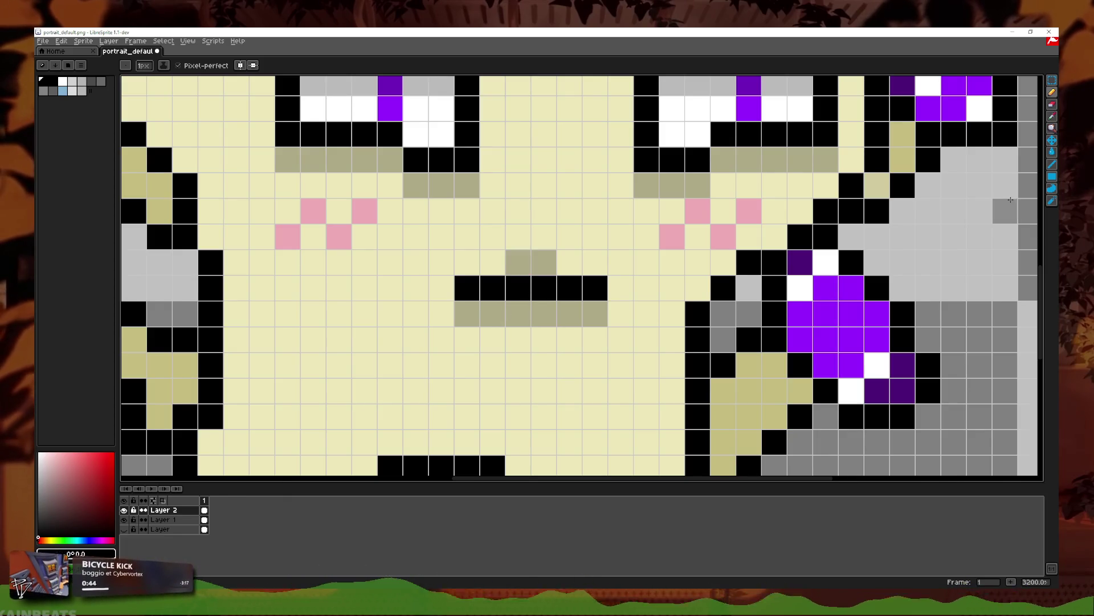
pyautogui.hotkey('ctrl', 'z')
# Step: On Layer 1, repaint the two lower mouth pixels pink and add a cheek blush pixel
pyautogui.press('i')
pyautogui.press('b')
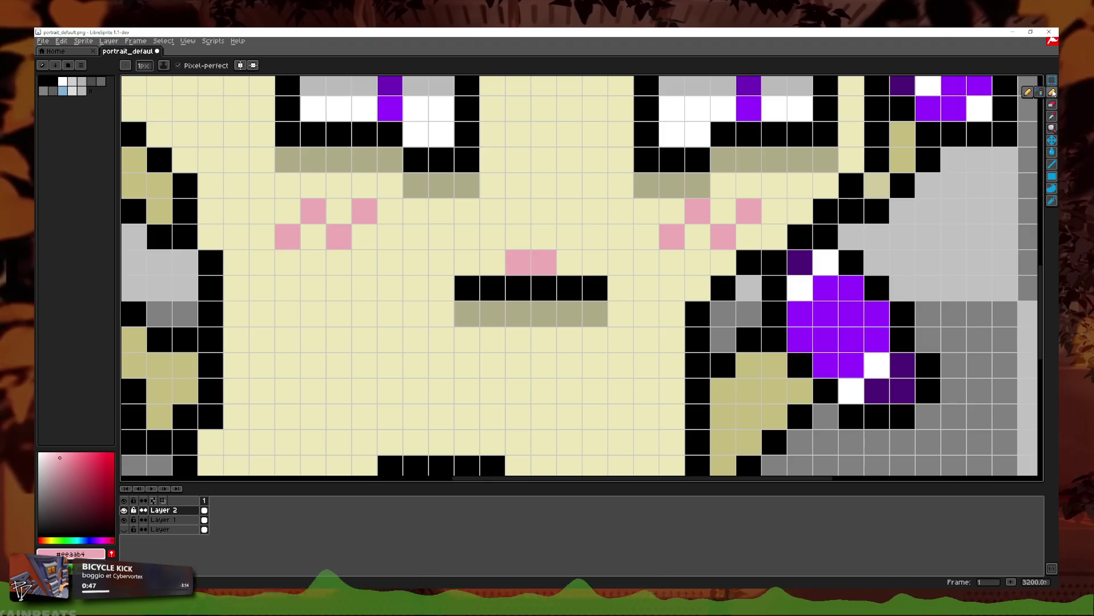
pyautogui.click(165, 519)
pyautogui.click(544, 314)
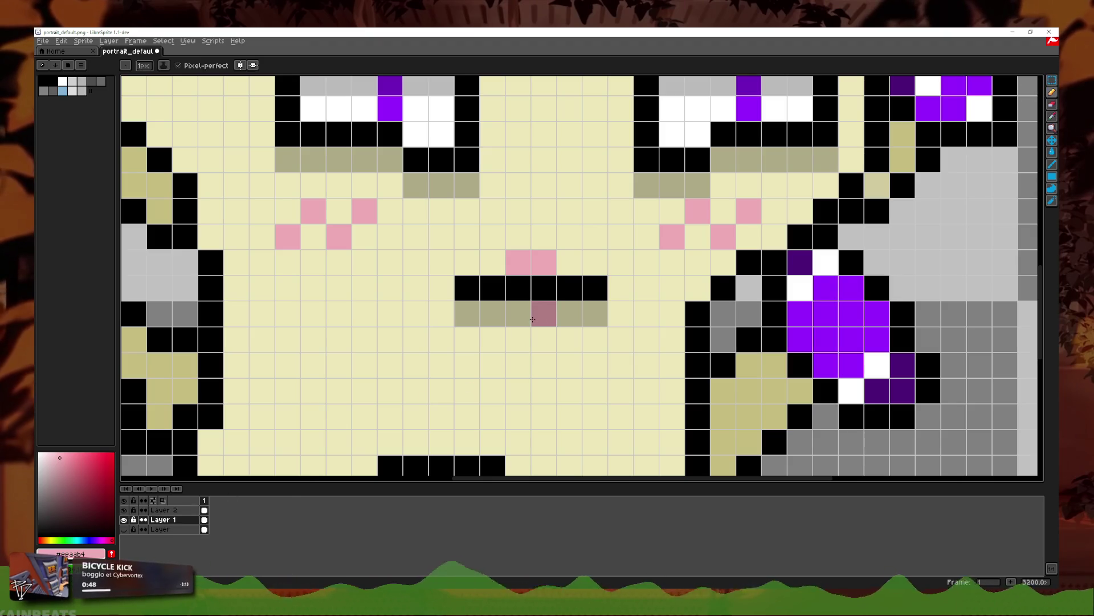
pyautogui.click(518, 313)
pyautogui.click(638, 213)
pyautogui.scroll(-1, 631, 219)
pyautogui.scroll(-3, 631, 220)
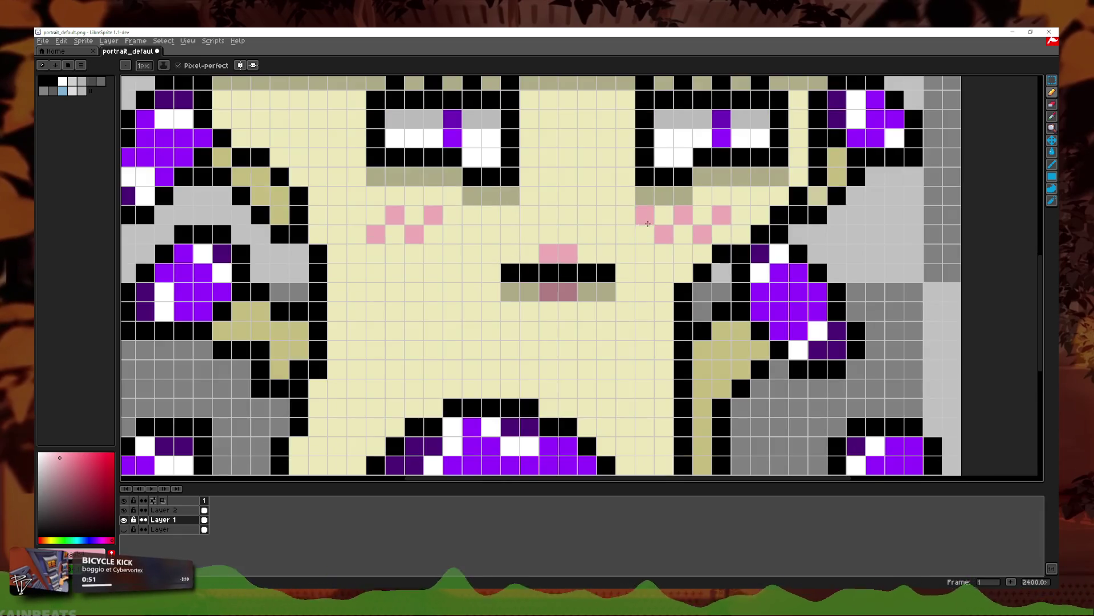
# Step: Repaint the left eye's old purple pupil pixels white and grey
pyautogui.scroll(-1, 773, 259)
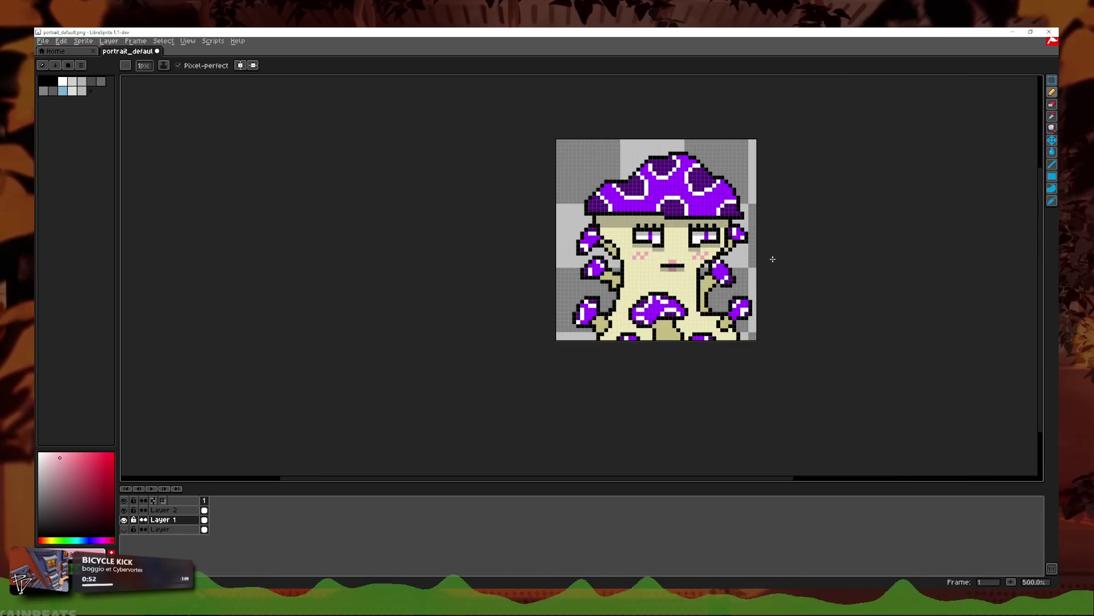
pyautogui.scroll(2, 766, 256)
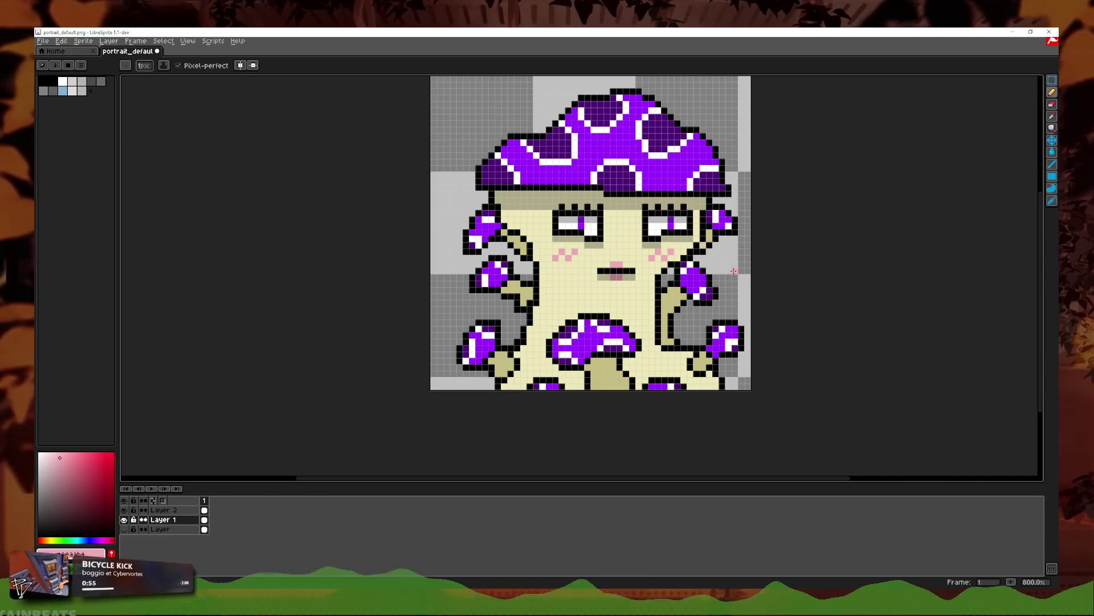
pyautogui.scroll(-1, 734, 270)
pyautogui.scroll(3, 724, 297)
pyautogui.press('i')
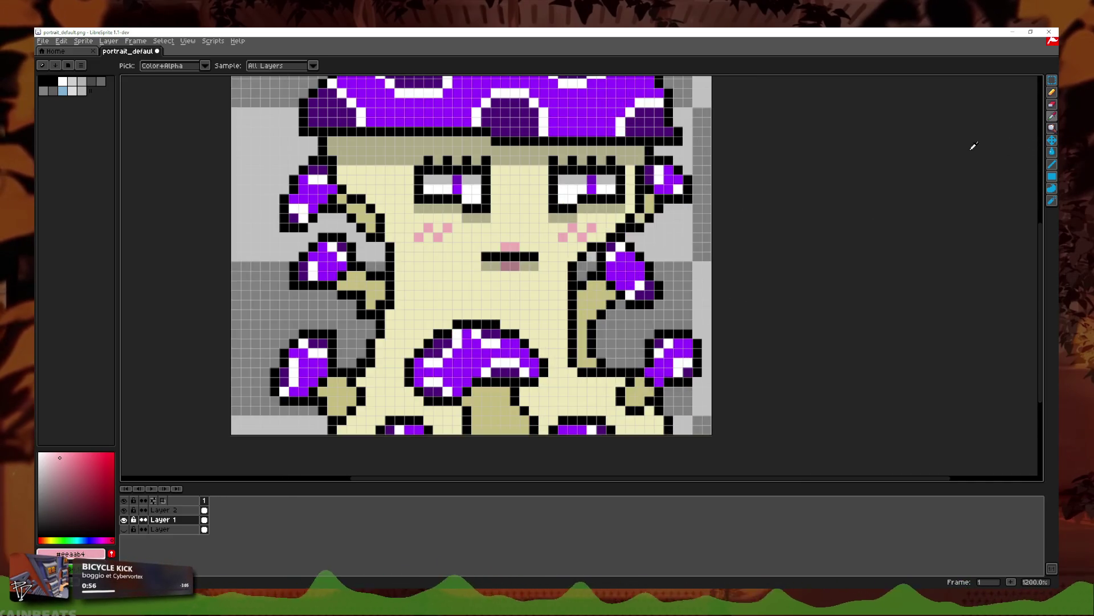
pyautogui.scroll(-4, 620, 226)
pyautogui.press('z')
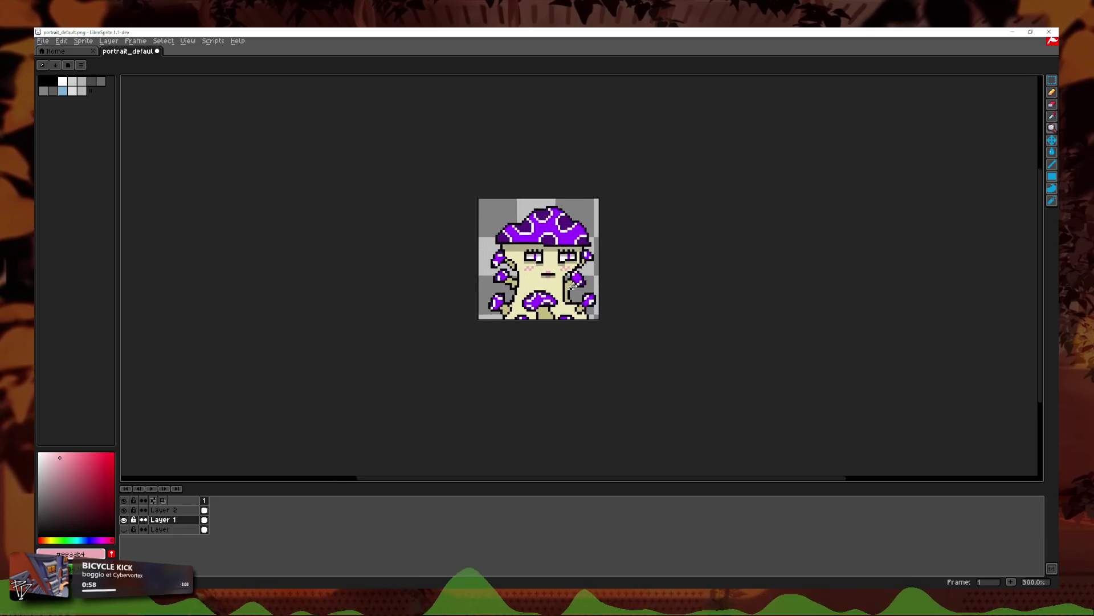
pyautogui.scroll(10, 556, 278)
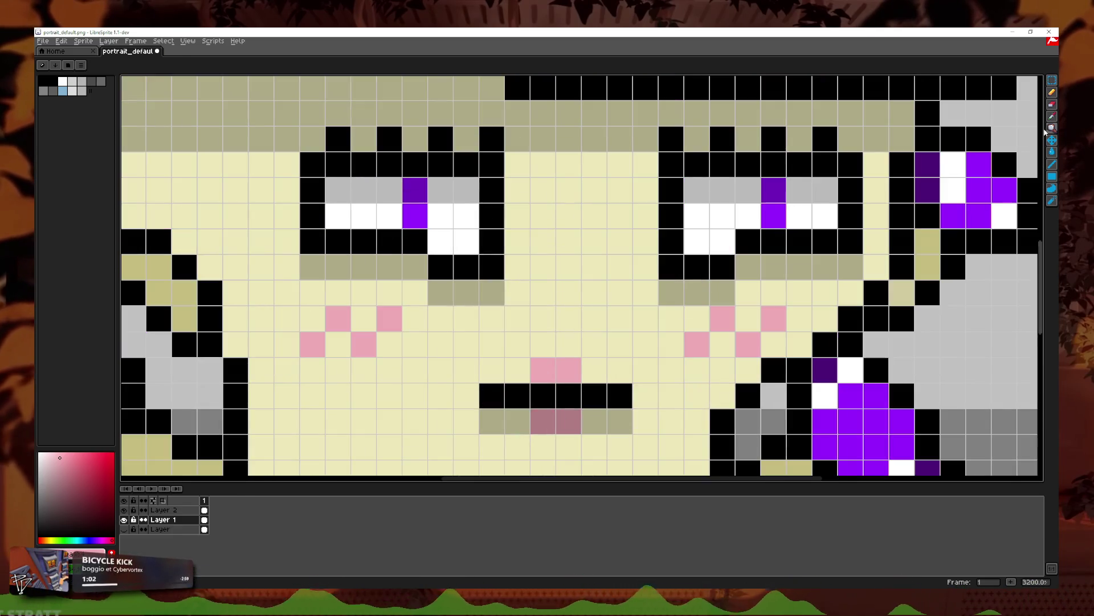
pyautogui.click(1051, 117)
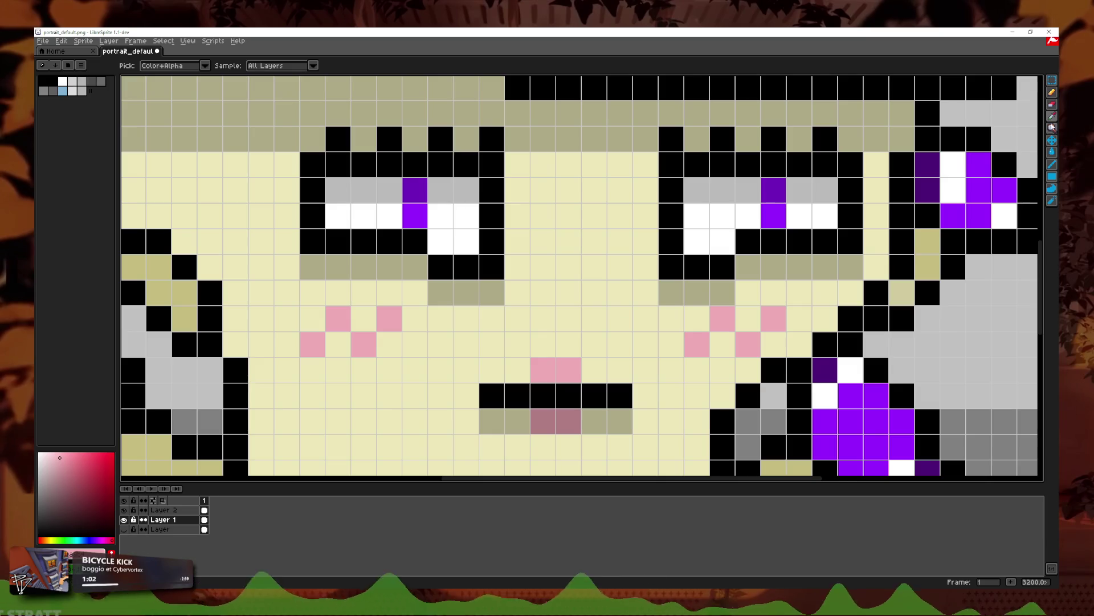
pyautogui.click(1052, 92)
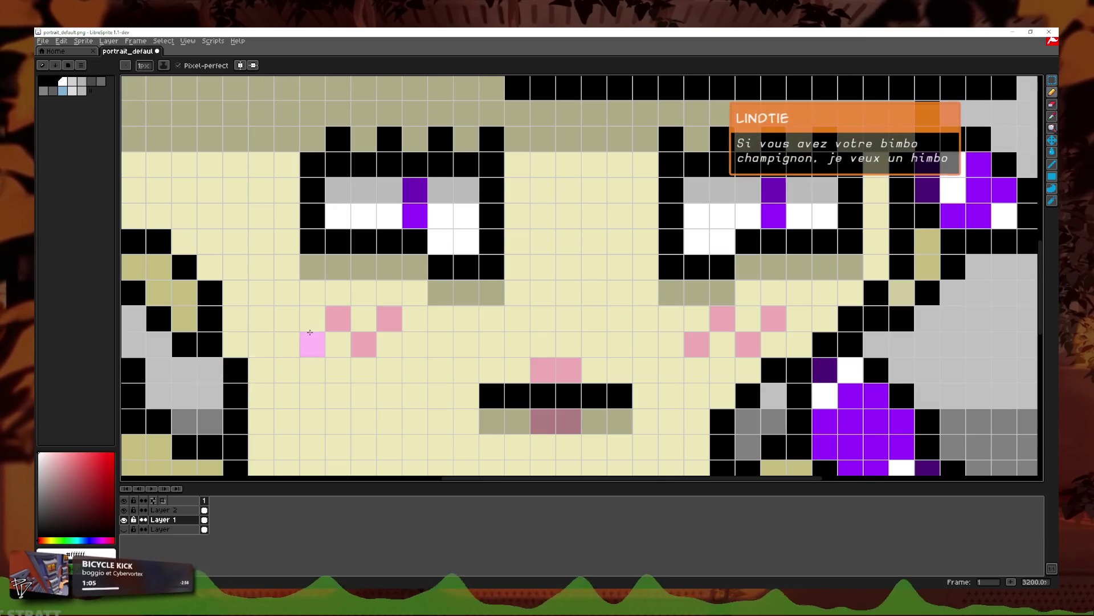
pyautogui.click(415, 215)
pyautogui.rightClick(415, 191)
# Step: Sample the eye's purple and draw a three-pixel vertical pupil line in the left eye
pyautogui.click(1052, 128)
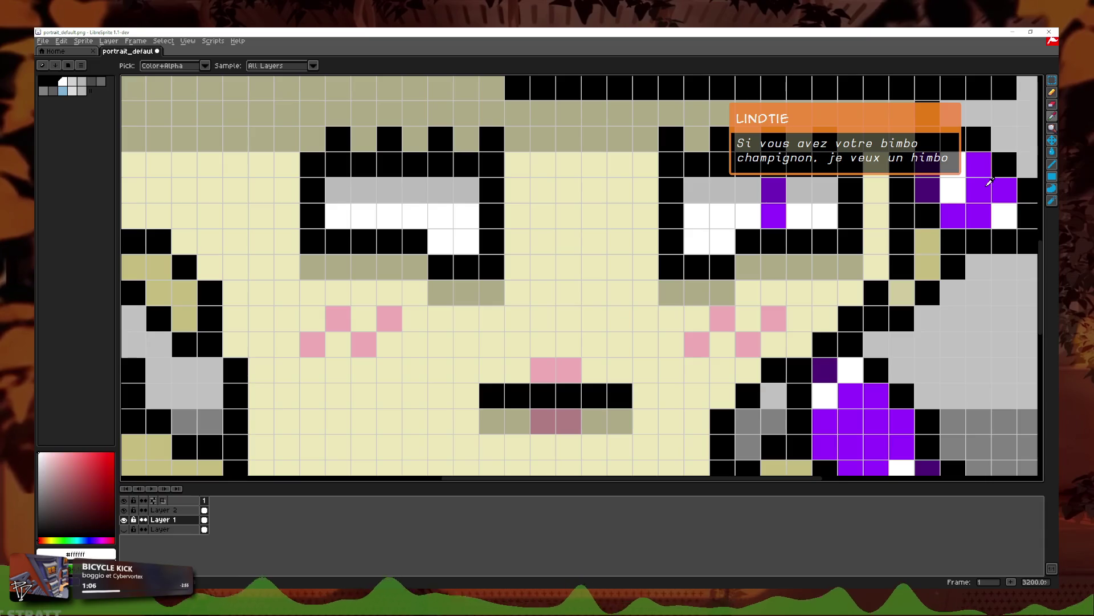
pyautogui.click(1052, 94)
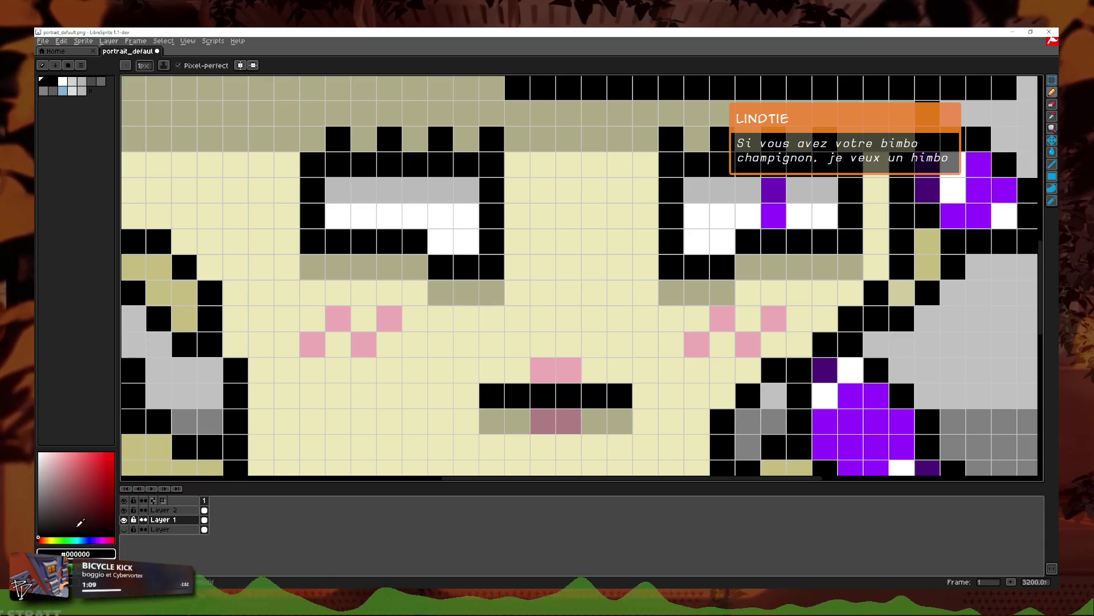
pyautogui.click(1053, 117)
pyautogui.click(1052, 94)
pyautogui.moveTo(440, 242); pyautogui.dragTo(440, 191)
pyautogui.scroll(-5, 526, 193)
# Step: Undo the pupil line and redraw it one column further left
pyautogui.scroll(5, 610, 194)
pyautogui.hotkey('ctrl', 'z')
pyautogui.moveTo(435, 242); pyautogui.dragTo(435, 217)
pyautogui.scroll(-5, 644, 230)
pyautogui.scroll(1, 644, 230)
pyautogui.scroll(-2, 682, 212)
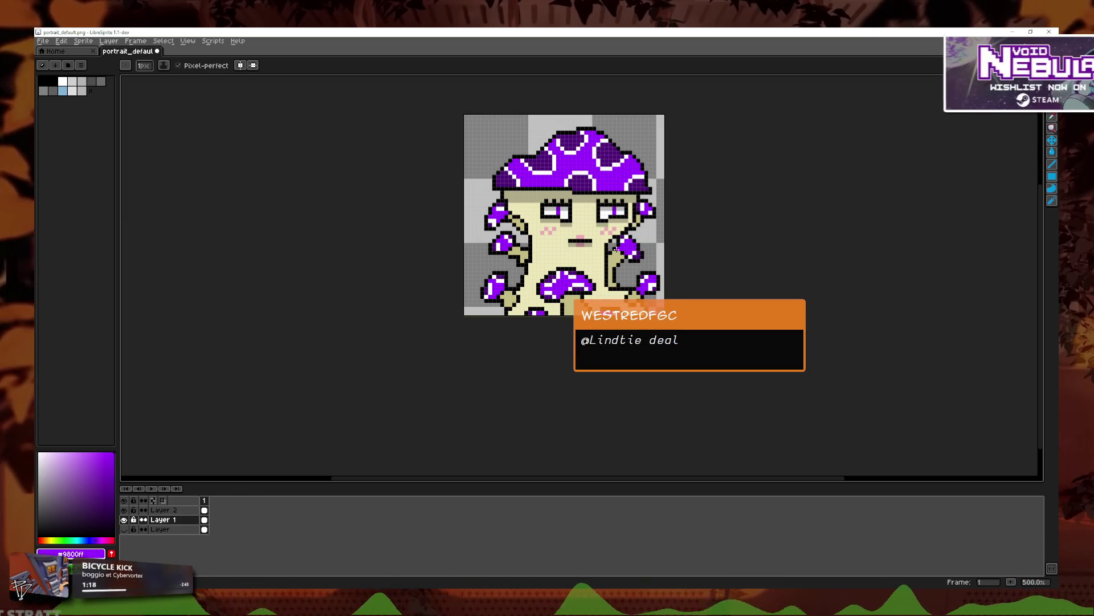
pyautogui.scroll(4, 573, 256)
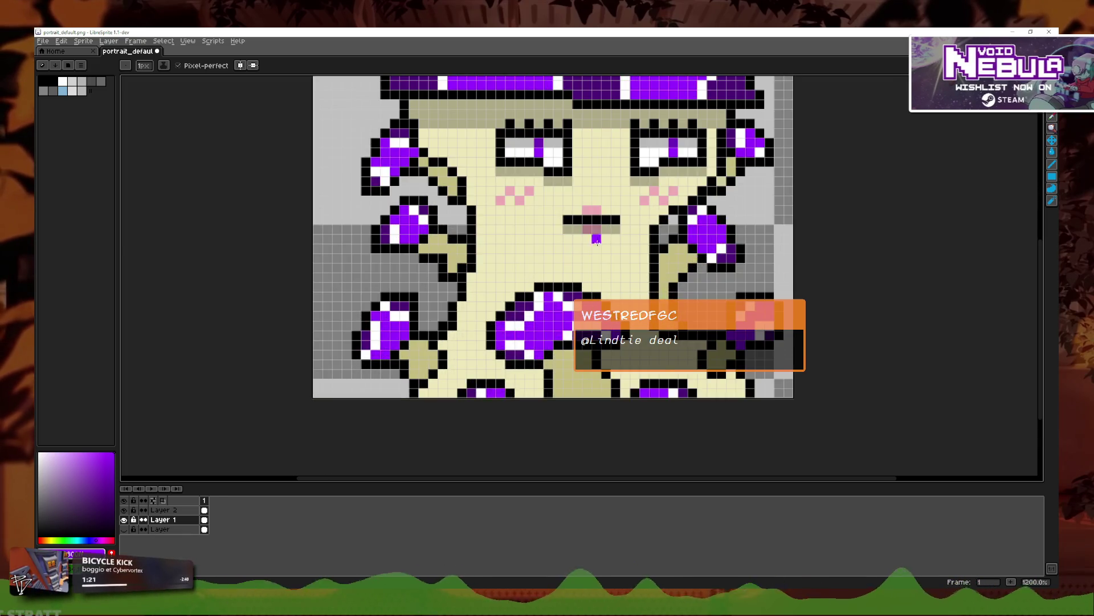
pyautogui.scroll(-2, 763, 228)
# Step: Make Layer 2 the active layer, glance at the Godot editor, and return
pyautogui.hscroll(1, 713, 251)
pyautogui.scroll(2, 655, 302)
pyautogui.click(162, 510)
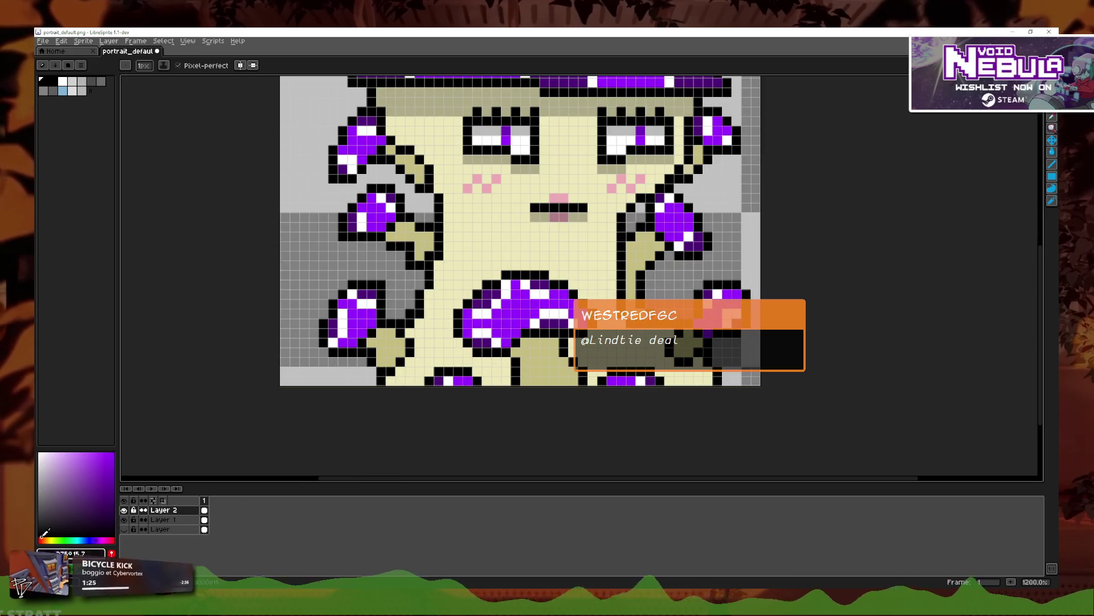
pyautogui.scroll(1, 366, 300)
pyautogui.hotkey('alt', 'Tab')
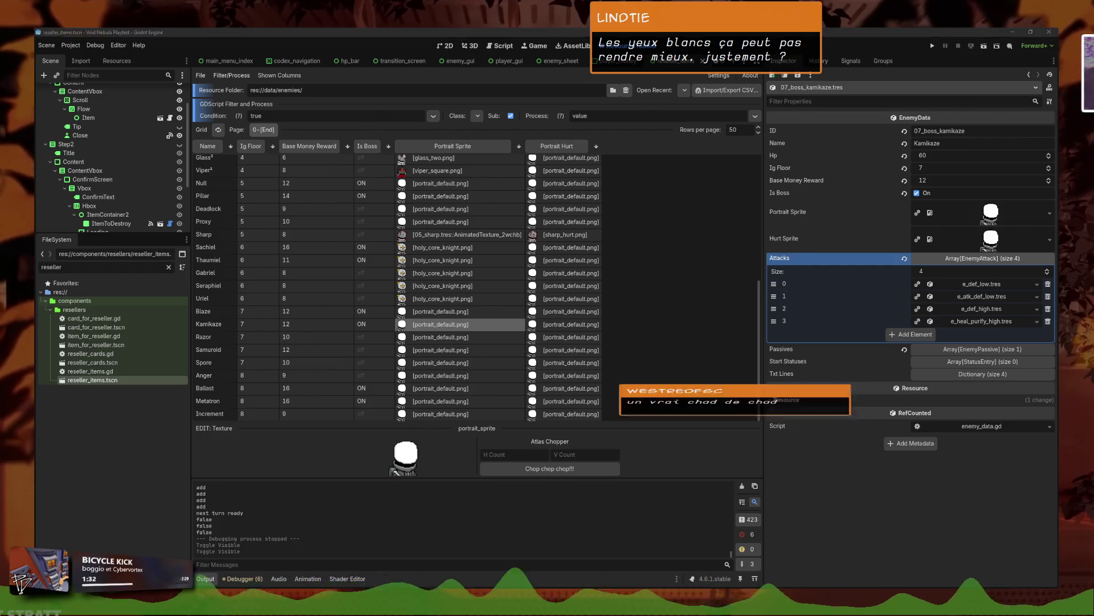
pyautogui.hotkey('alt', 'Tab')
# Step: Paint khaki shadow pixels around the mushroom stem and darken one purple mushroom pixel
pyautogui.scroll(2, 604, 333)
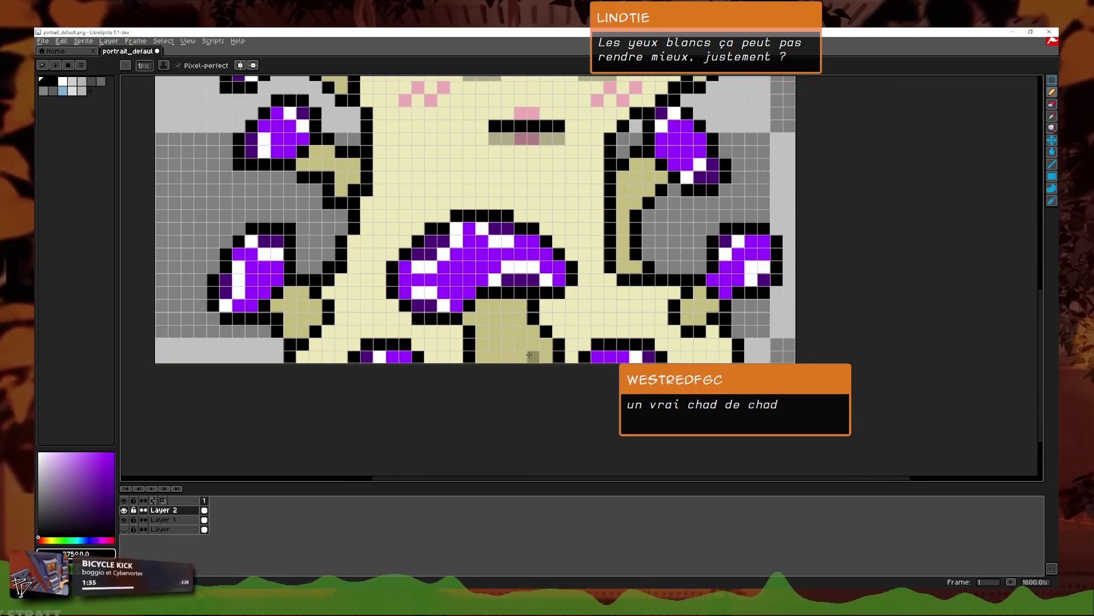
pyautogui.scroll(3, 468, 334)
pyautogui.moveTo(472, 365)
pyautogui.mouseDown()
pyautogui.moveTo(473, 346)
pyautogui.moveTo(416, 326)
pyautogui.mouseUp()
pyautogui.click(454, 326)
pyautogui.click(473, 326)
pyautogui.click(376, 288)
pyautogui.click(390, 225)
pyautogui.moveTo(357, 230); pyautogui.dragTo(357, 268)
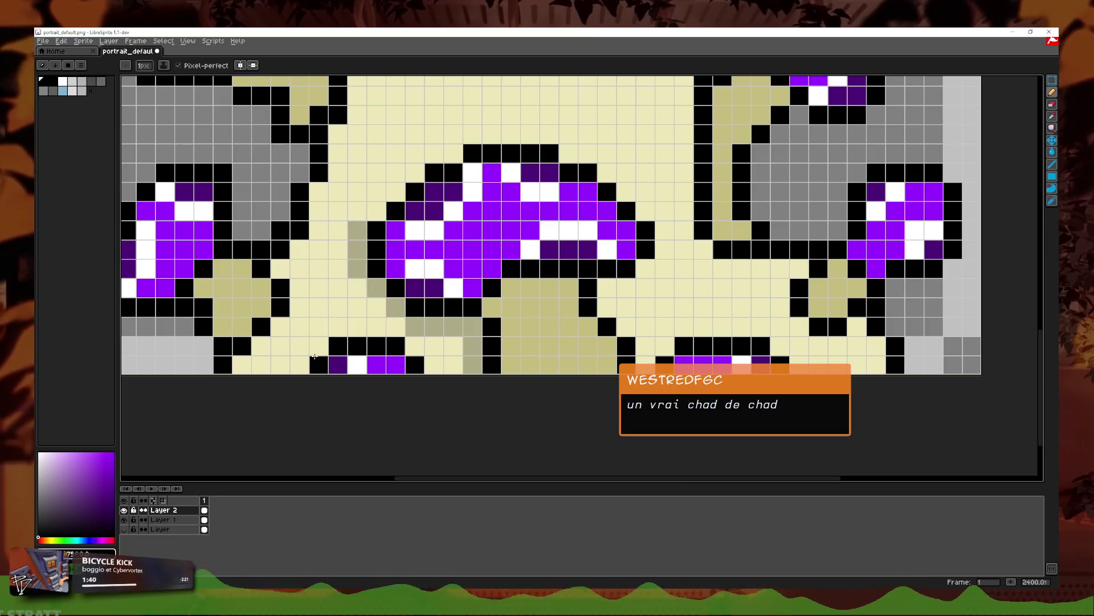
# Step: Shade the left small mushroom: darker khaki beside it, dark purple cap, light grey highlight
pyautogui.moveTo(303, 363); pyautogui.dragTo(438, 388)
pyautogui.click(357, 352)
pyautogui.moveTo(356, 352)
pyautogui.mouseDown()
pyautogui.moveTo(357, 313)
pyautogui.moveTo(279, 313)
pyautogui.mouseUp()
pyautogui.click(356, 313)
pyautogui.click(279, 293)
pyautogui.click(260, 309)
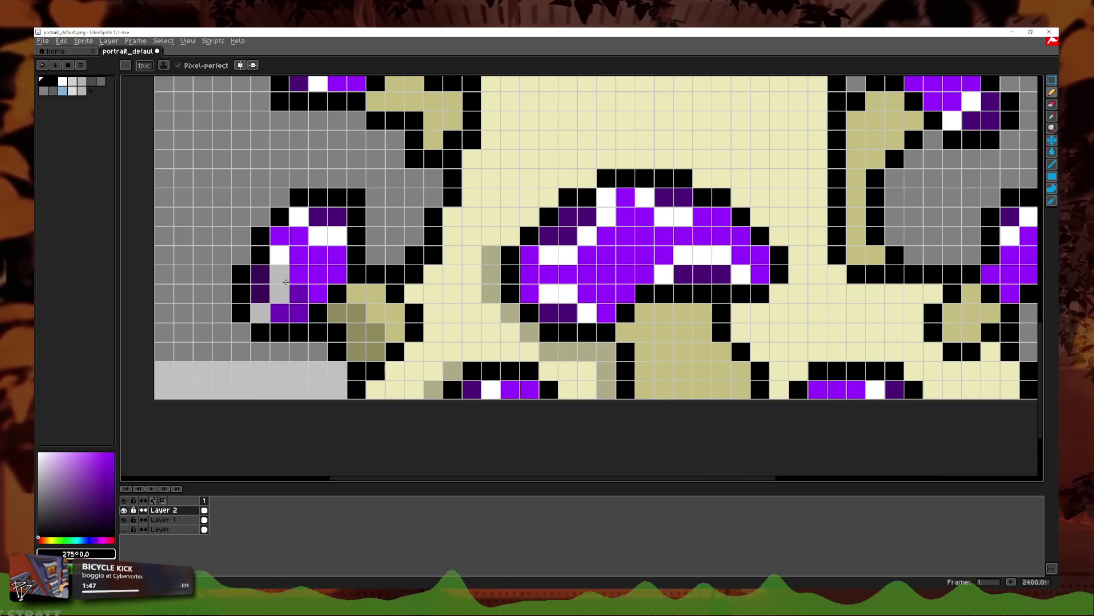
# Step: Darken the left hair-shadow pixels to olive and shade the left hair mushroom purple
pyautogui.scroll(-3, 319, 293)
pyautogui.scroll(3, 297, 162)
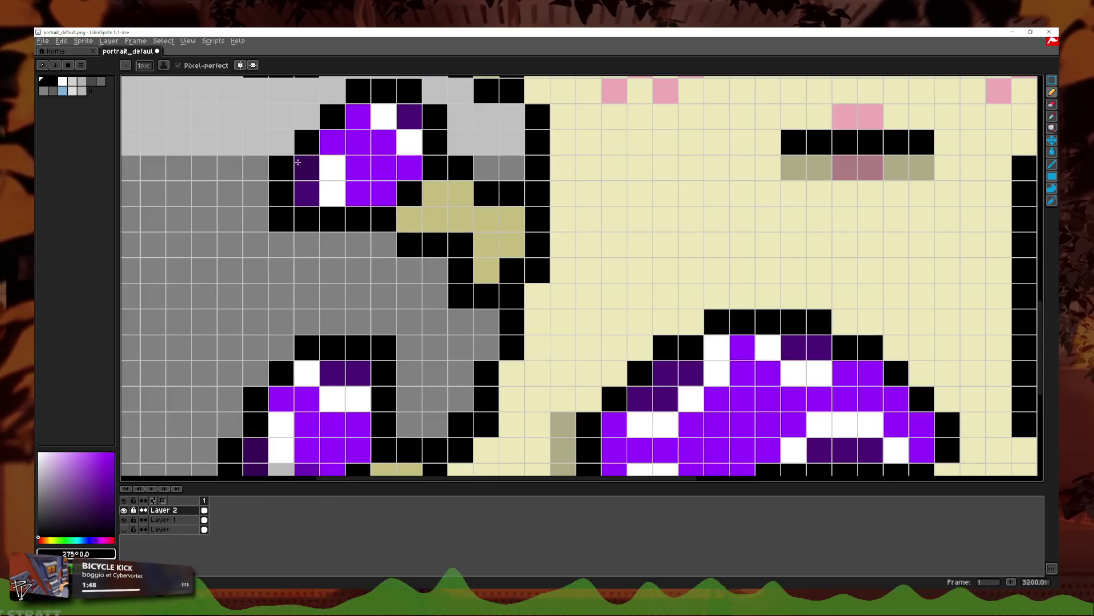
pyautogui.scroll(-4, 605, 223)
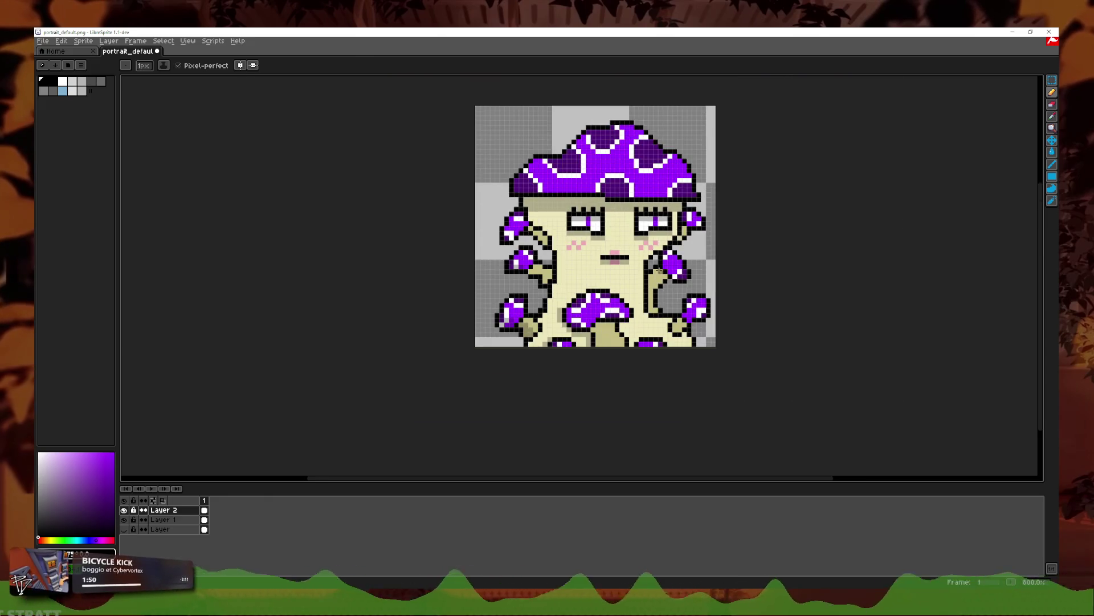
pyautogui.scroll(5, 622, 246)
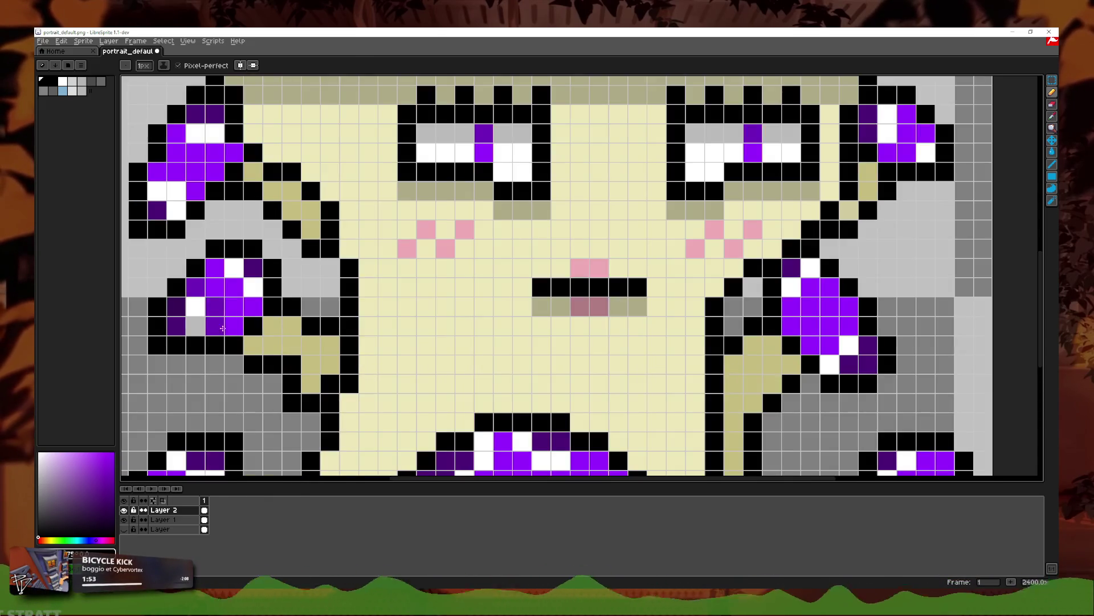
pyautogui.click(310, 365)
pyautogui.moveTo(245, 342)
pyautogui.mouseDown()
pyautogui.moveTo(273, 345)
pyautogui.moveTo(424, 421)
pyautogui.mouseUp()
pyautogui.click(311, 384)
pyautogui.click(292, 344)
pyautogui.click(330, 365)
pyautogui.click(330, 345)
pyautogui.moveTo(274, 265)
pyautogui.mouseDown()
pyautogui.moveTo(255, 265)
pyautogui.moveTo(274, 246)
pyautogui.moveTo(296, 247)
pyautogui.moveTo(393, 285)
pyautogui.mouseUp()
# Step: Darken two more diagonal hair-shadow cells to olive
pyautogui.click(409, 284)
pyautogui.click(387, 267)
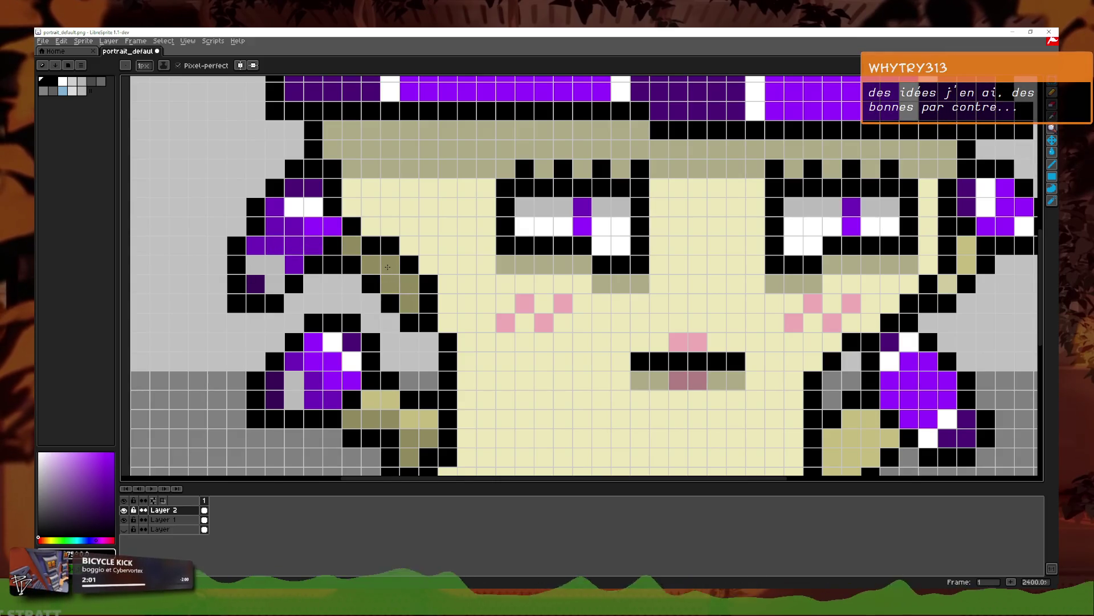
pyautogui.scroll(-3, 587, 295)
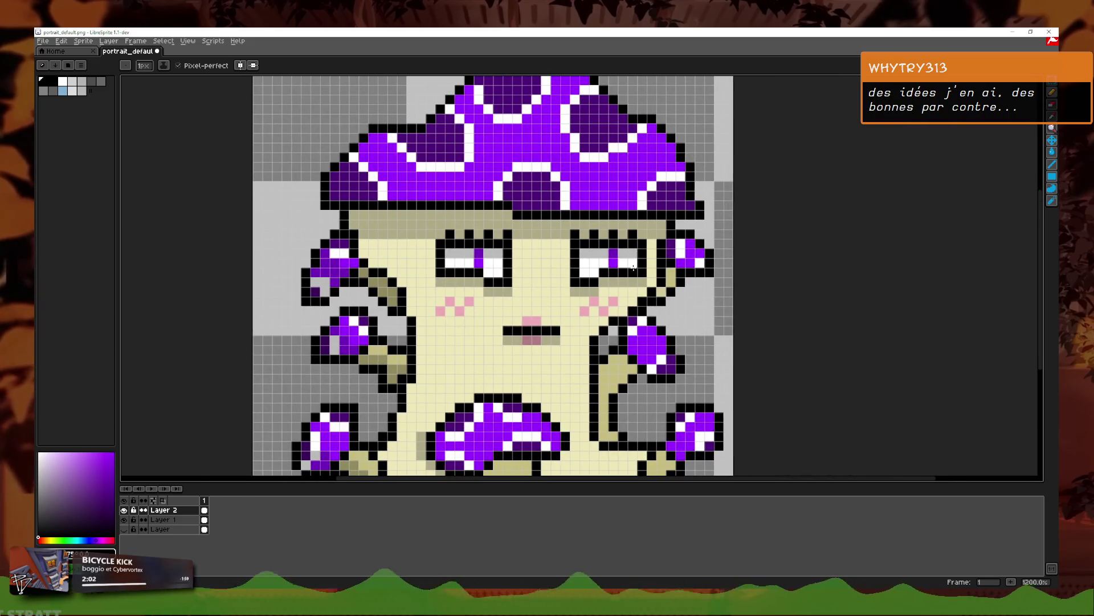
pyautogui.scroll(3, 631, 268)
# Step: Shade the right hair's small mushroom with grey and dark purple pixels
pyautogui.moveTo(674, 311); pyautogui.dragTo(590, 209)
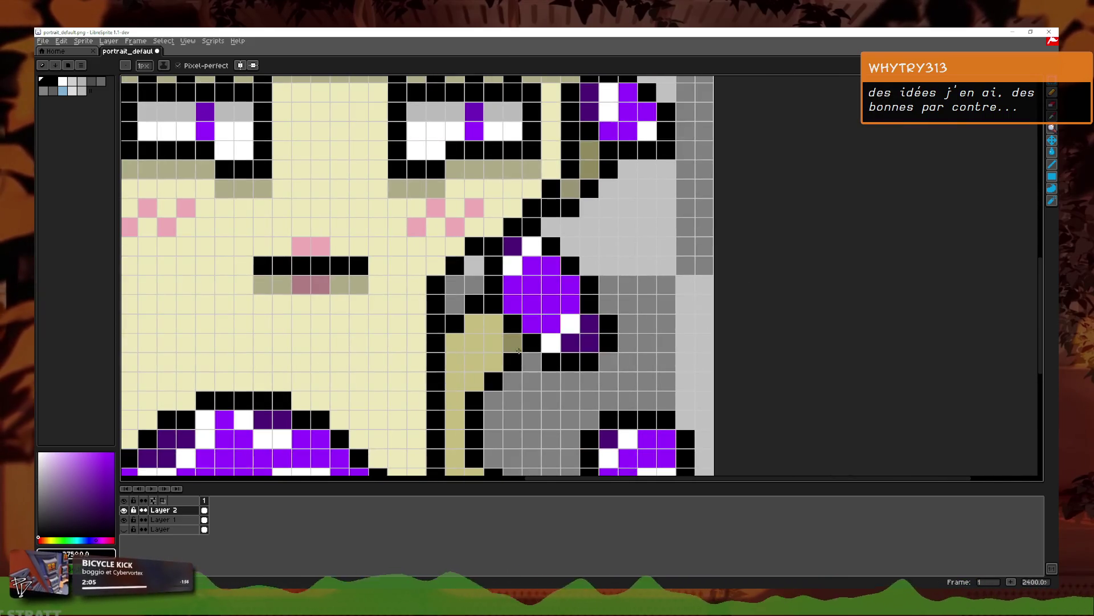
pyautogui.scroll(-3, 519, 351)
pyautogui.scroll(3, 547, 331)
pyautogui.scroll(-2, 598, 296)
pyautogui.scroll(2, 638, 271)
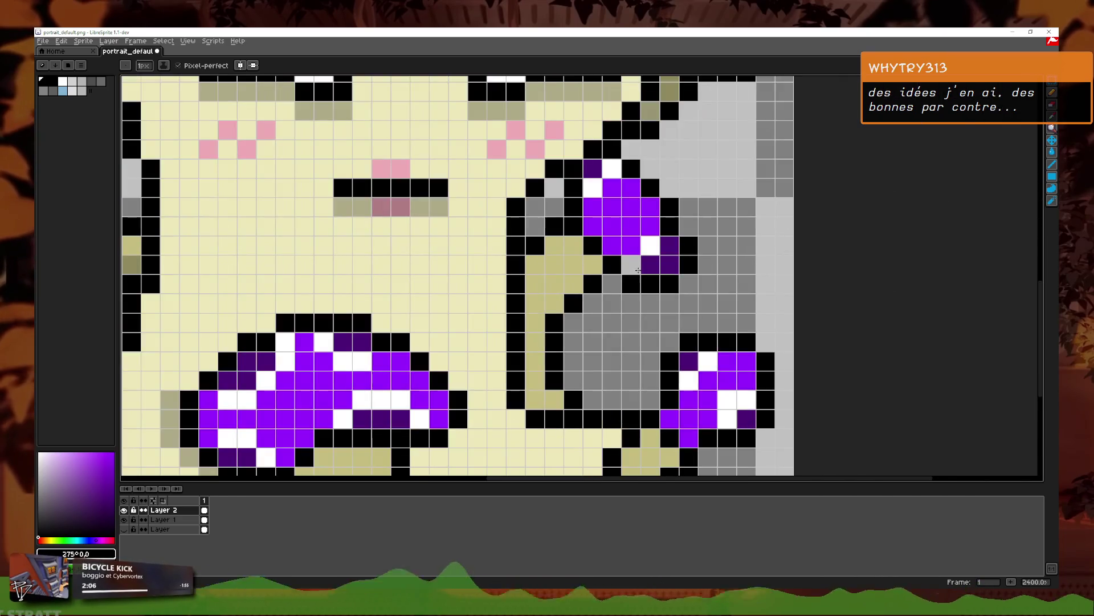
pyautogui.click(650, 245)
pyautogui.click(631, 245)
pyautogui.click(631, 226)
# Step: Paint darker khaki shading down the right hair strand, redoing one olive stroke
pyautogui.moveTo(593, 264)
pyautogui.mouseDown()
pyautogui.moveTo(535, 313)
pyautogui.moveTo(535, 390)
pyautogui.moveTo(554, 399)
pyautogui.mouseUp()
pyautogui.moveTo(535, 308)
pyautogui.mouseDown()
pyautogui.moveTo(573, 265)
pyautogui.moveTo(572, 245)
pyautogui.mouseUp()
pyautogui.scroll(-2, 652, 289)
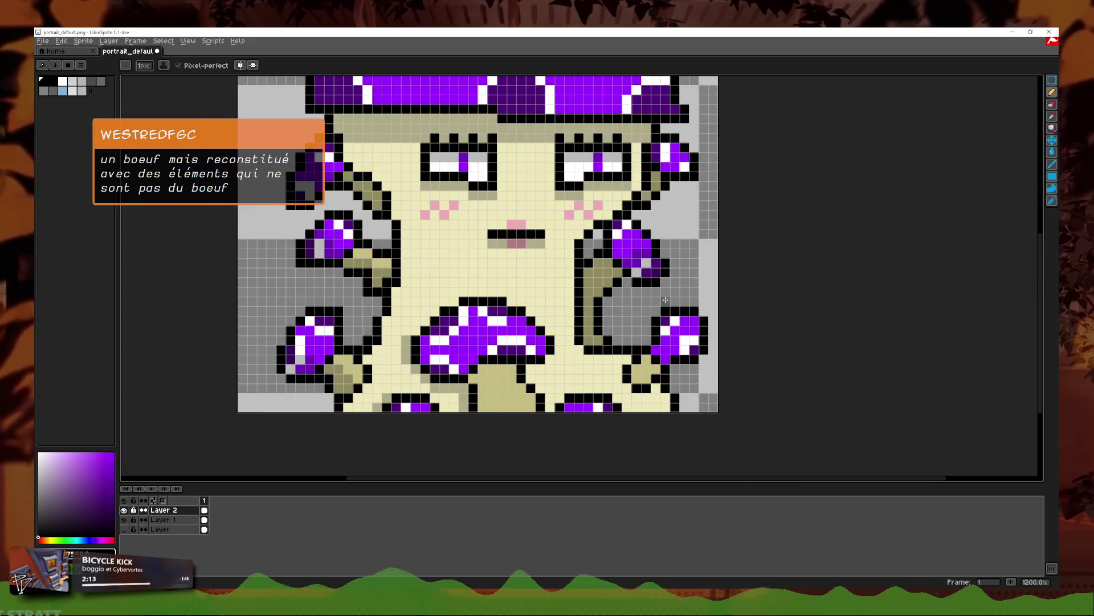
pyautogui.scroll(2, 677, 305)
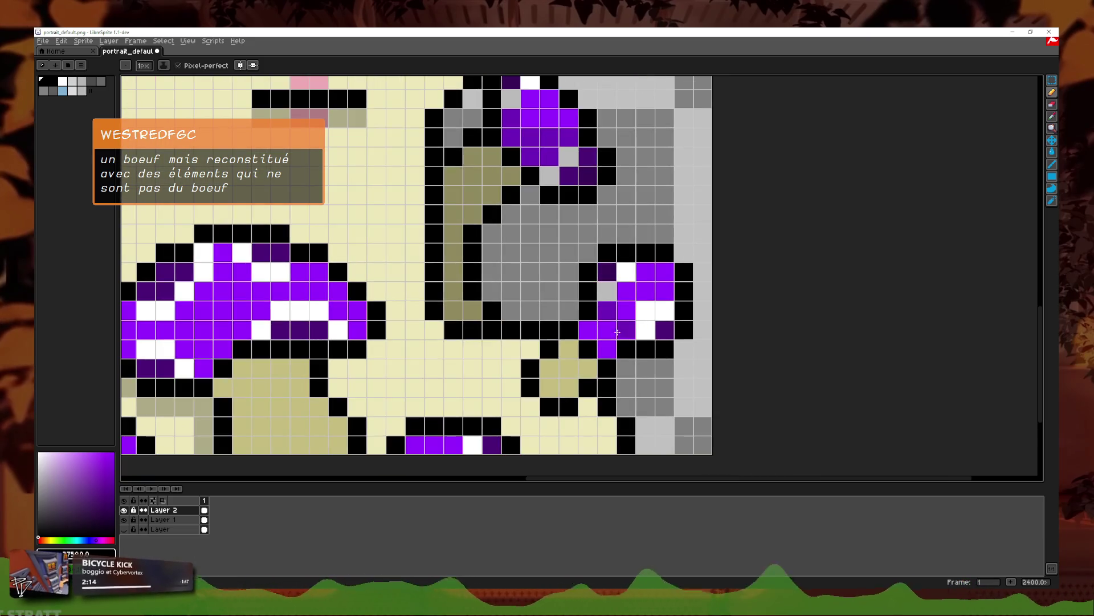
pyautogui.moveTo(618, 332)
pyautogui.mouseDown()
pyautogui.moveTo(570, 353)
pyautogui.moveTo(551, 388)
pyautogui.moveTo(606, 445)
pyautogui.mouseUp()
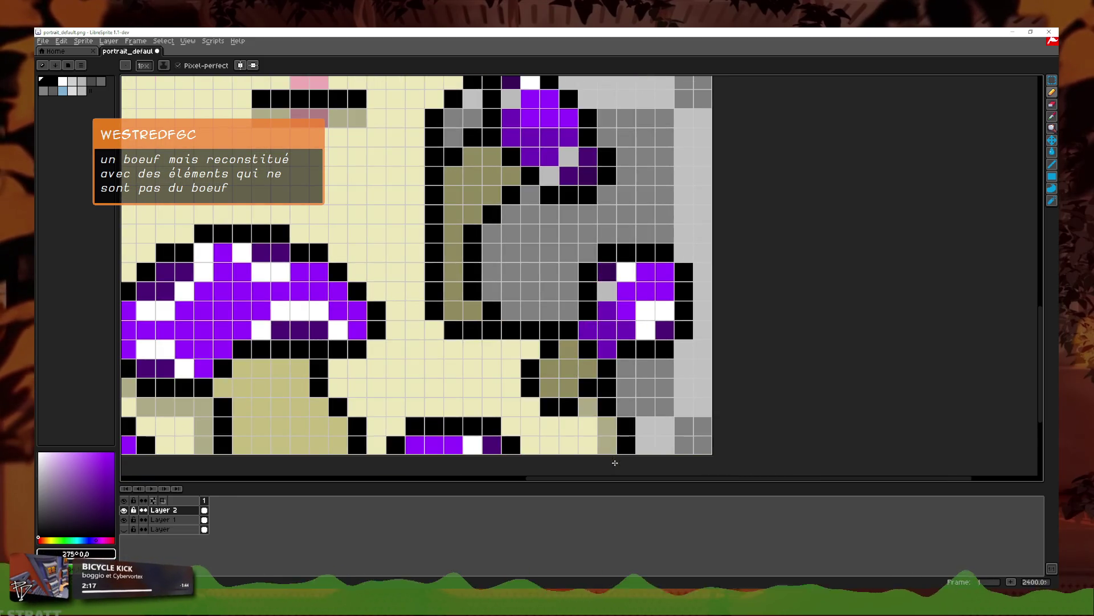
pyautogui.hotkey('ctrl', 'z')
pyautogui.moveTo(549, 387); pyautogui.dragTo(546, 364)
# Step: Darken the large lower mushroom's stem khaki and add a dark stripe on its cap
pyautogui.moveTo(614, 354); pyautogui.dragTo(681, 277)
pyautogui.moveTo(443, 349); pyautogui.dragTo(400, 283)
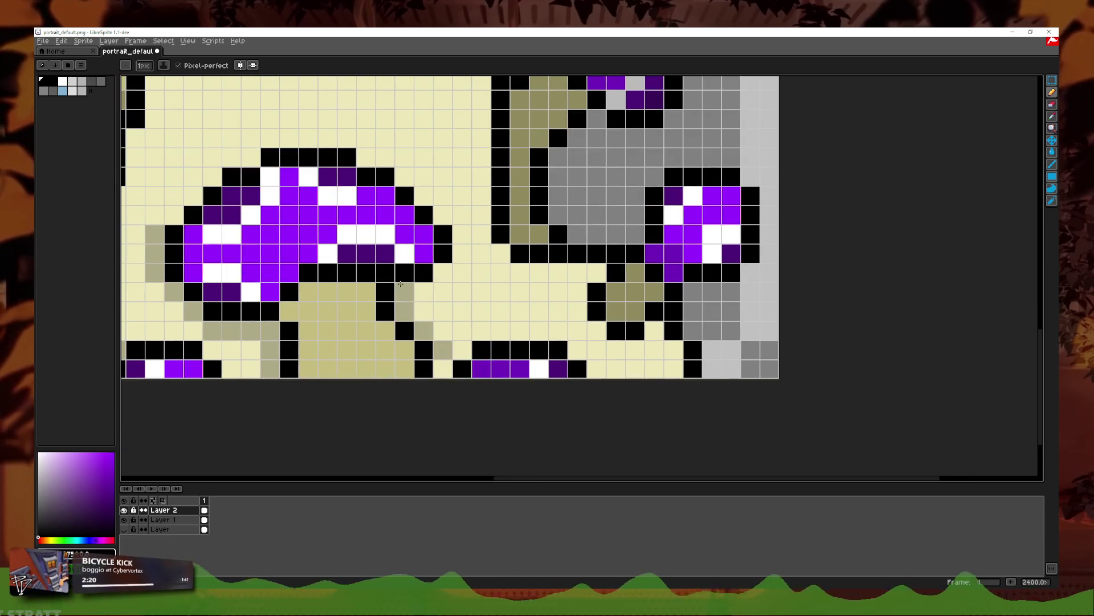
pyautogui.moveTo(342, 376)
pyautogui.mouseDown()
pyautogui.moveTo(433, 385)
pyautogui.moveTo(399, 308)
pyautogui.moveTo(418, 379)
pyautogui.mouseUp()
pyautogui.moveTo(375, 298)
pyautogui.mouseDown()
pyautogui.moveTo(334, 217)
pyautogui.moveTo(296, 294)
pyautogui.moveTo(371, 279)
pyautogui.moveTo(463, 296)
pyautogui.mouseUp()
pyautogui.scroll(-5, 476, 297)
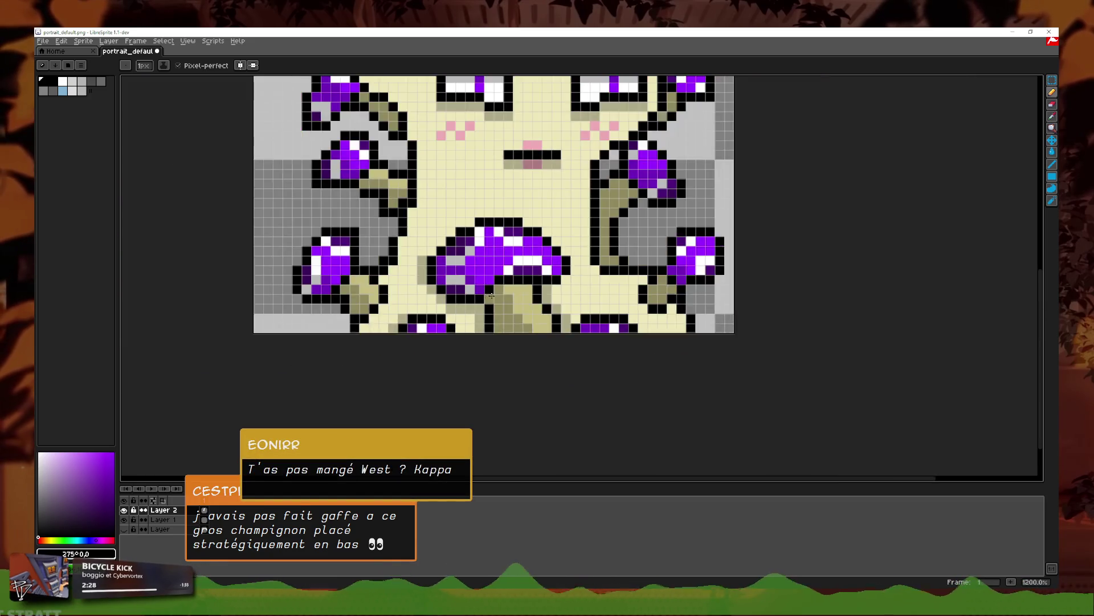
pyautogui.scroll(3, 518, 310)
pyautogui.scroll(-3, 518, 309)
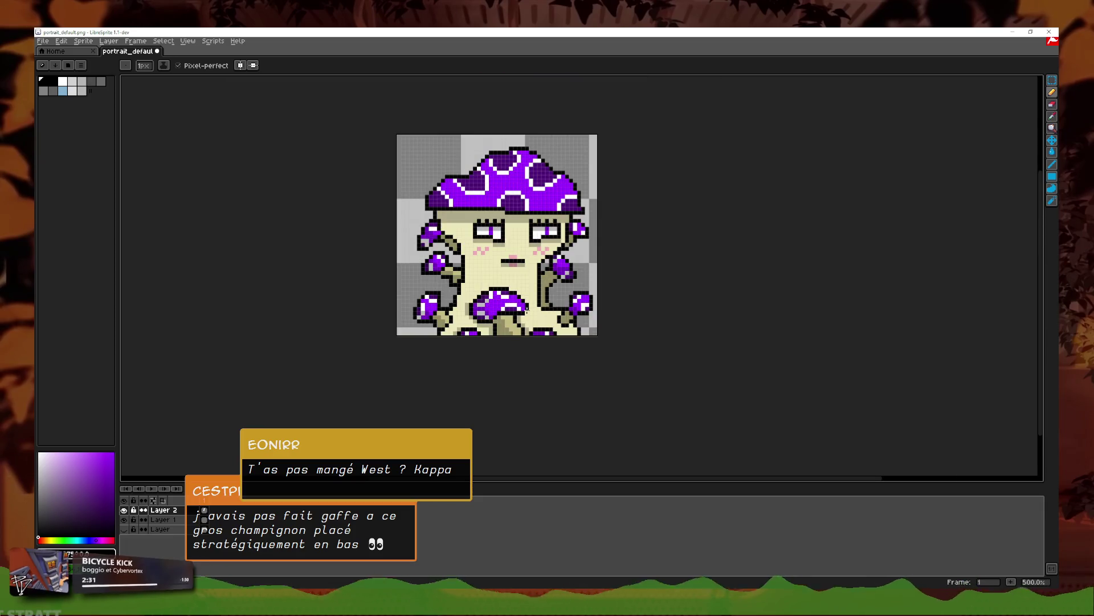
# Step: Shade the big cap's lower-left area dark purple, undoing and repainting one stroke
pyautogui.scroll(3, 529, 308)
pyautogui.scroll(3, 431, 349)
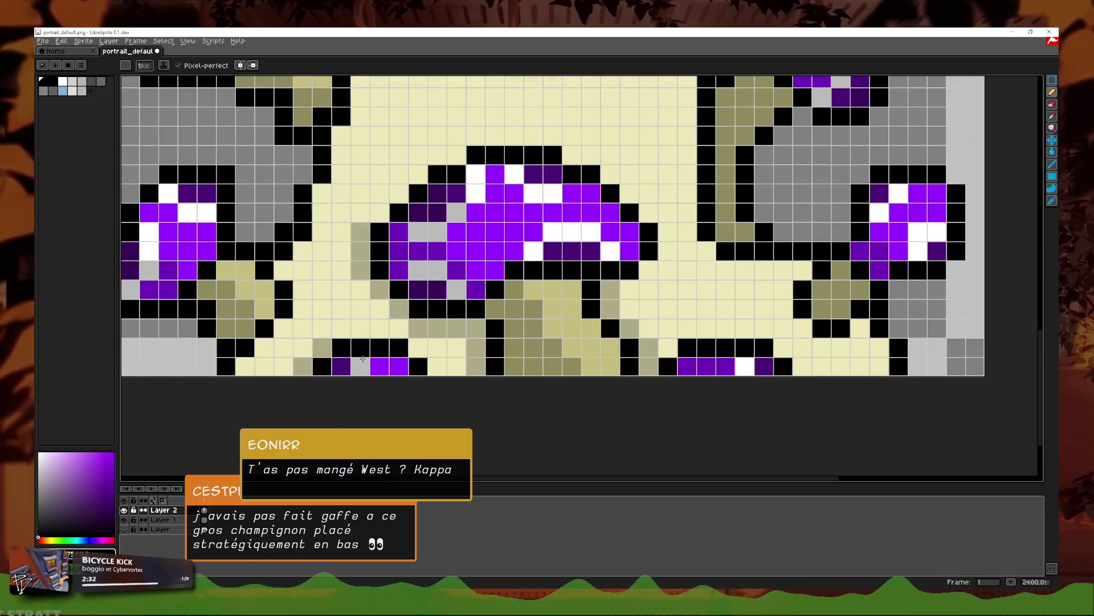
pyautogui.scroll(-5, 576, 200)
pyautogui.scroll(3, 575, 201)
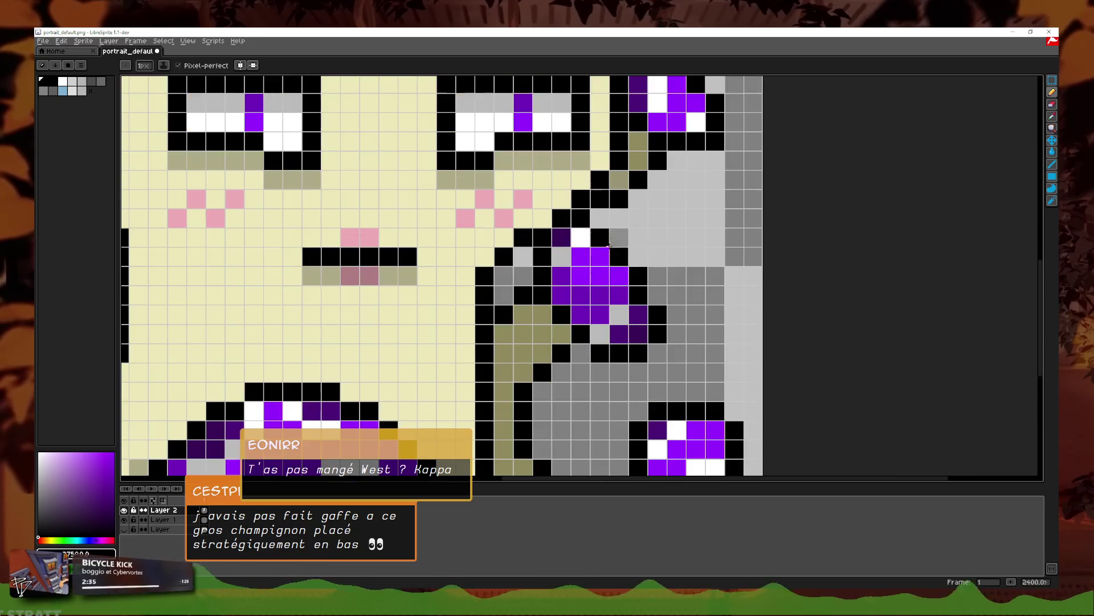
pyautogui.scroll(-3, 575, 201)
pyautogui.scroll(4, 617, 215)
pyautogui.scroll(-2, 618, 214)
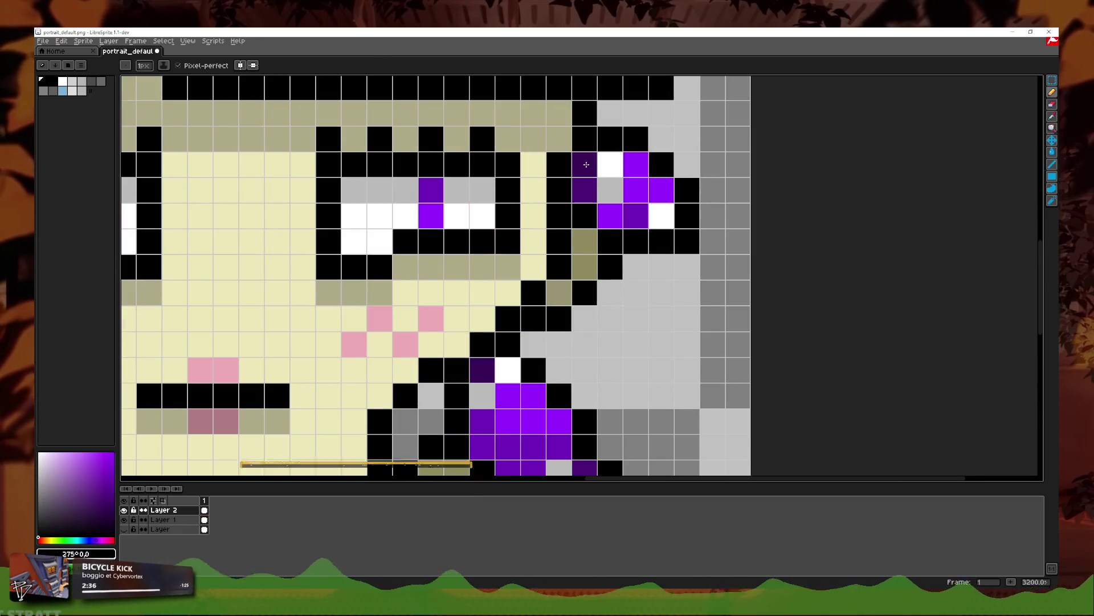
pyautogui.scroll(-1, 611, 215)
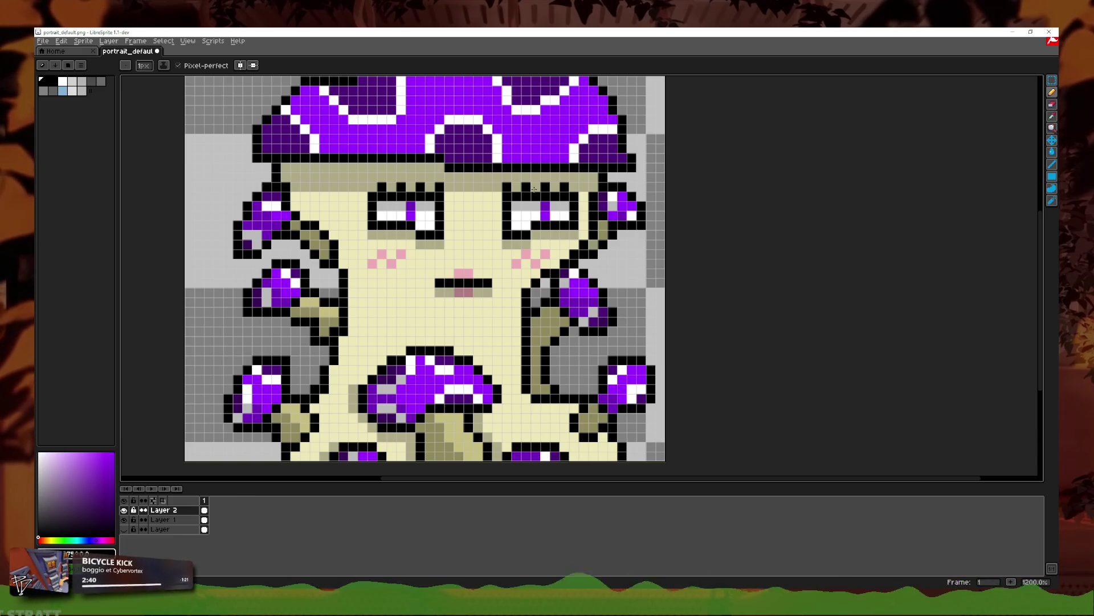
pyautogui.scroll(-1, 534, 188)
pyautogui.scroll(3, 228, 274)
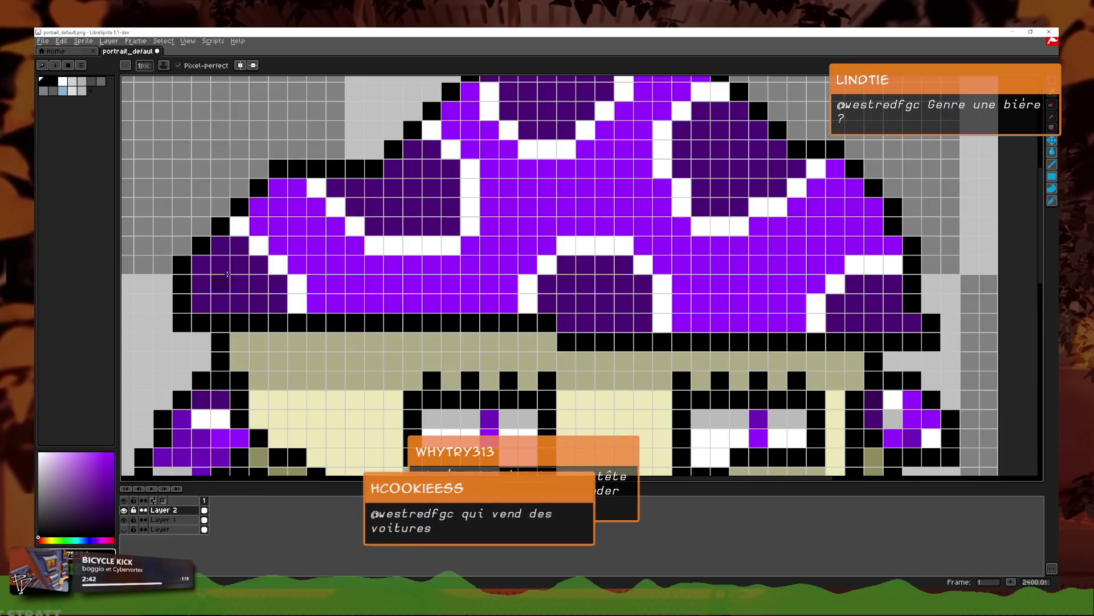
pyautogui.scroll(-3, 242, 269)
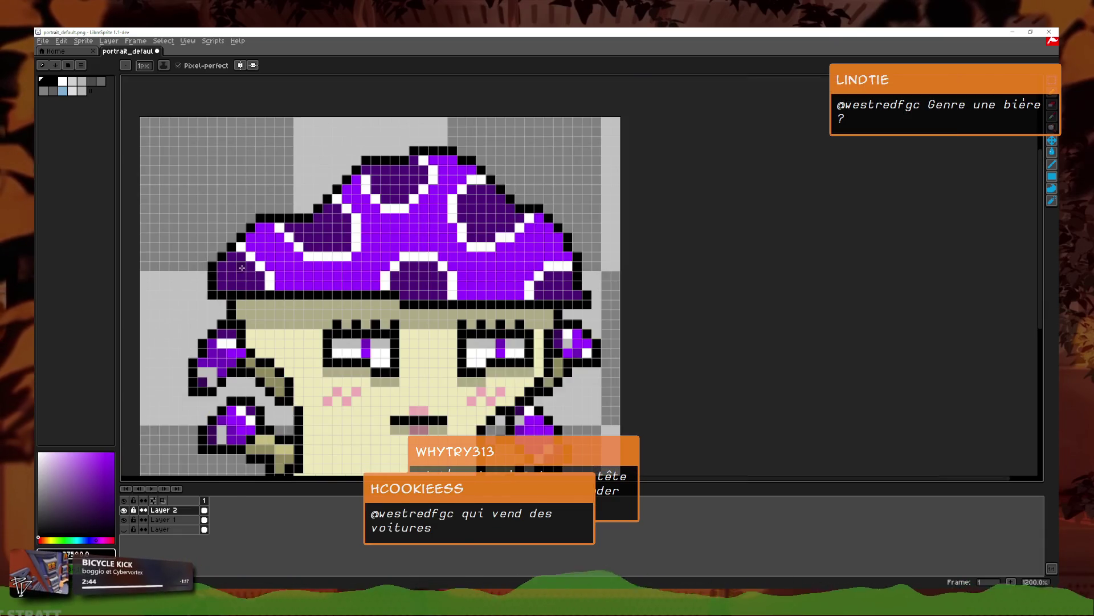
pyautogui.scroll(-2, 470, 336)
pyautogui.scroll(3, 334, 282)
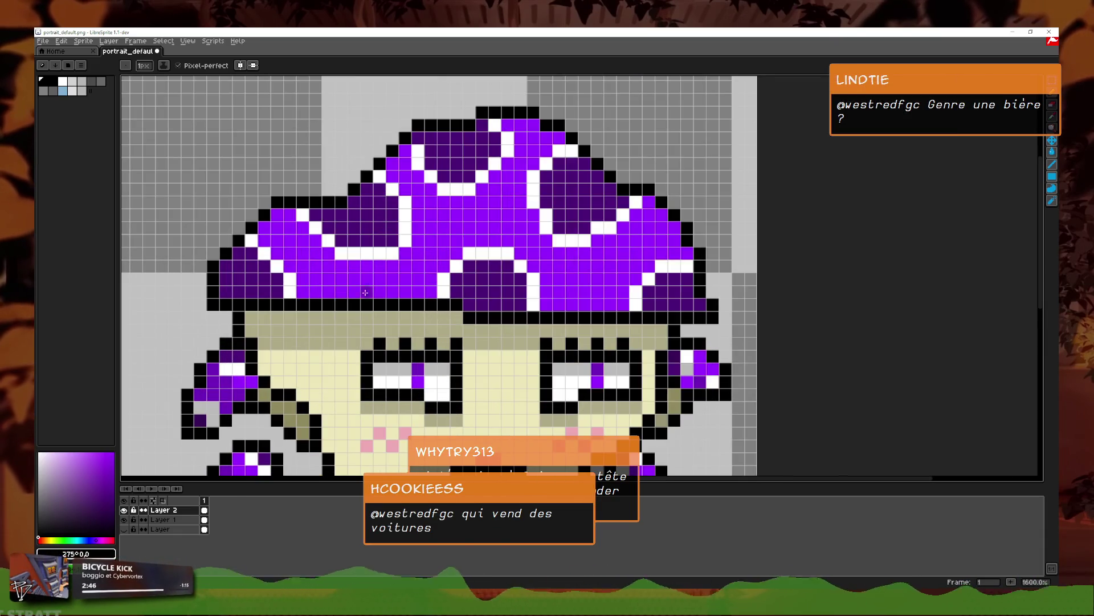
pyautogui.moveTo(334, 282); pyautogui.dragTo(337, 206)
pyautogui.moveTo(324, 285)
pyautogui.mouseDown()
pyautogui.moveTo(292, 240)
pyautogui.moveTo(290, 279)
pyautogui.moveTo(308, 251)
pyautogui.mouseUp()
pyautogui.hotkey('ctrl', 'z')
pyautogui.moveTo(302, 291)
pyautogui.mouseDown()
pyautogui.moveTo(315, 291)
pyautogui.moveTo(278, 279)
pyautogui.mouseUp()
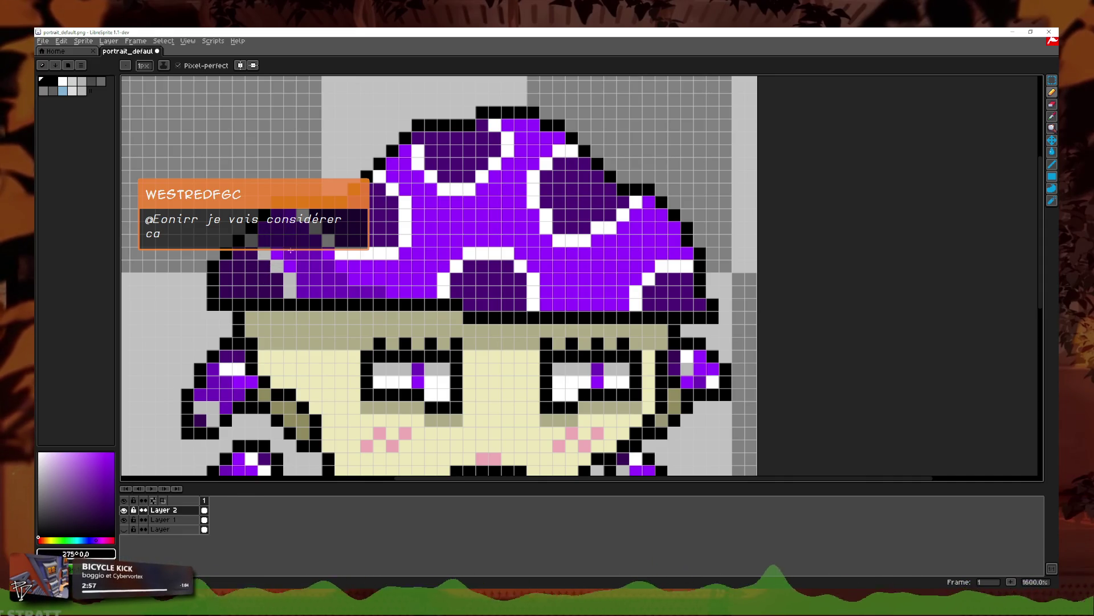
# Step: Extend the dark purple shading along the cap's bottom edge
pyautogui.moveTo(393, 292); pyautogui.dragTo(418, 291)
pyautogui.moveTo(531, 304); pyautogui.dragTo(693, 305)
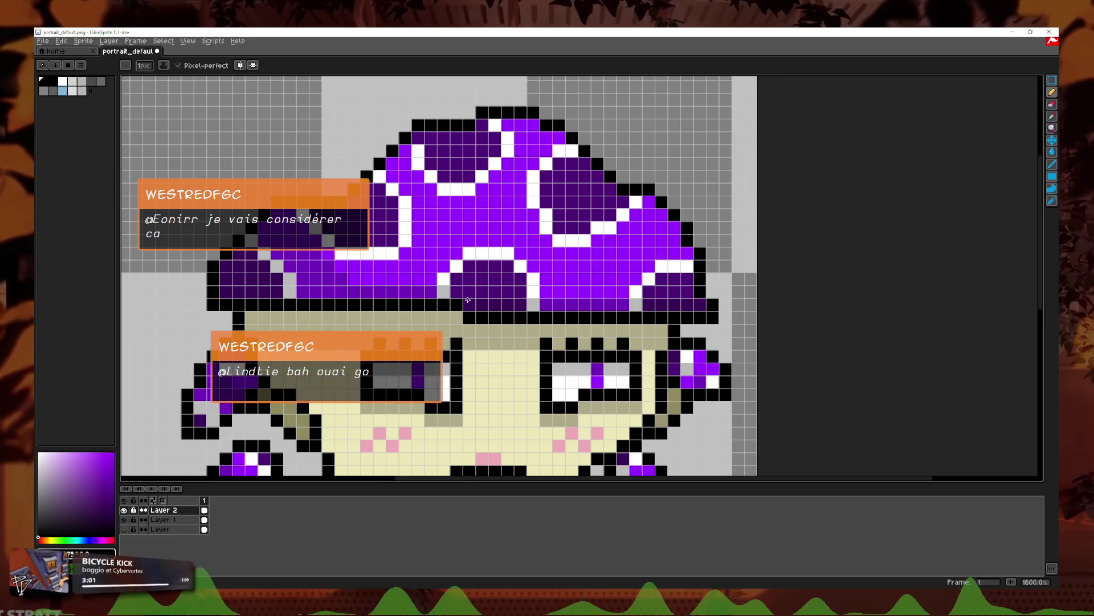
pyautogui.scroll(-8, 467, 300)
pyautogui.scroll(3, 492, 311)
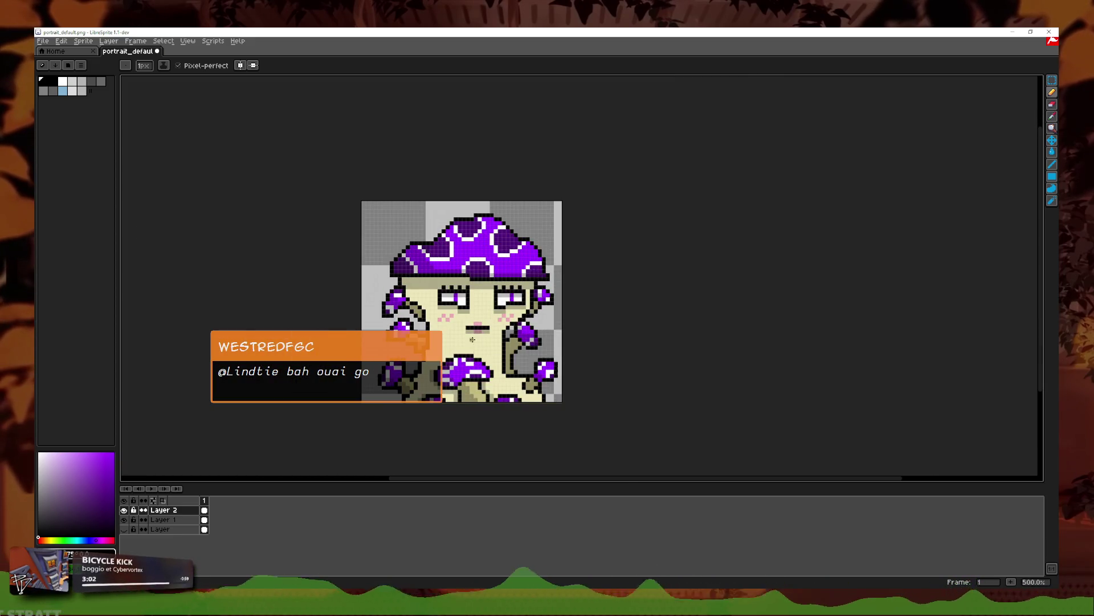
# Step: Try olive shading strokes on the lower stem, then undo all three edits
pyautogui.scroll(5, 473, 344)
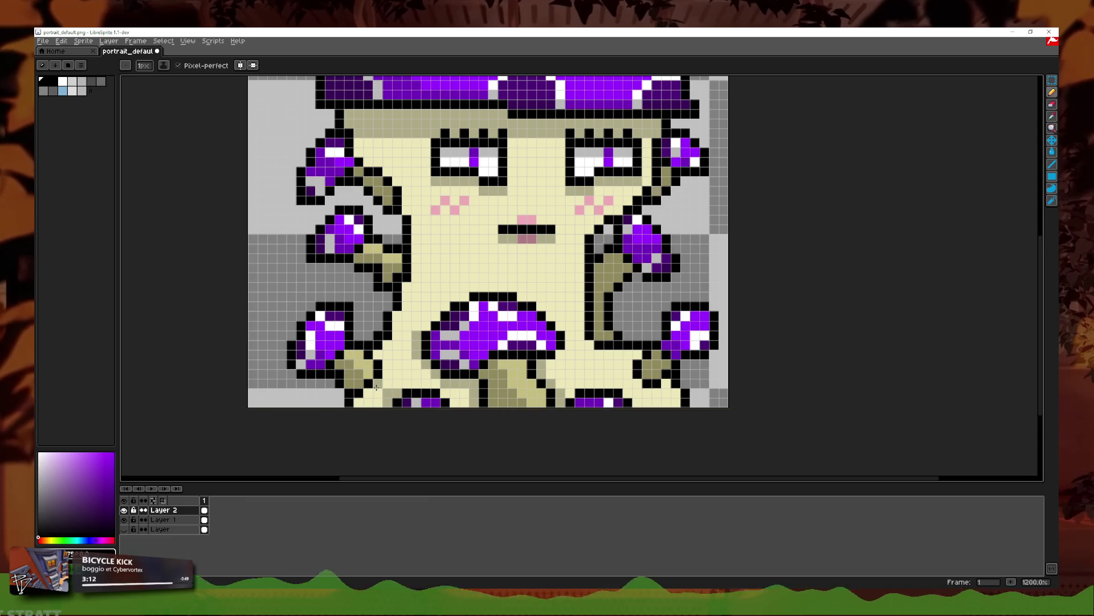
pyautogui.scroll(-1, 429, 410)
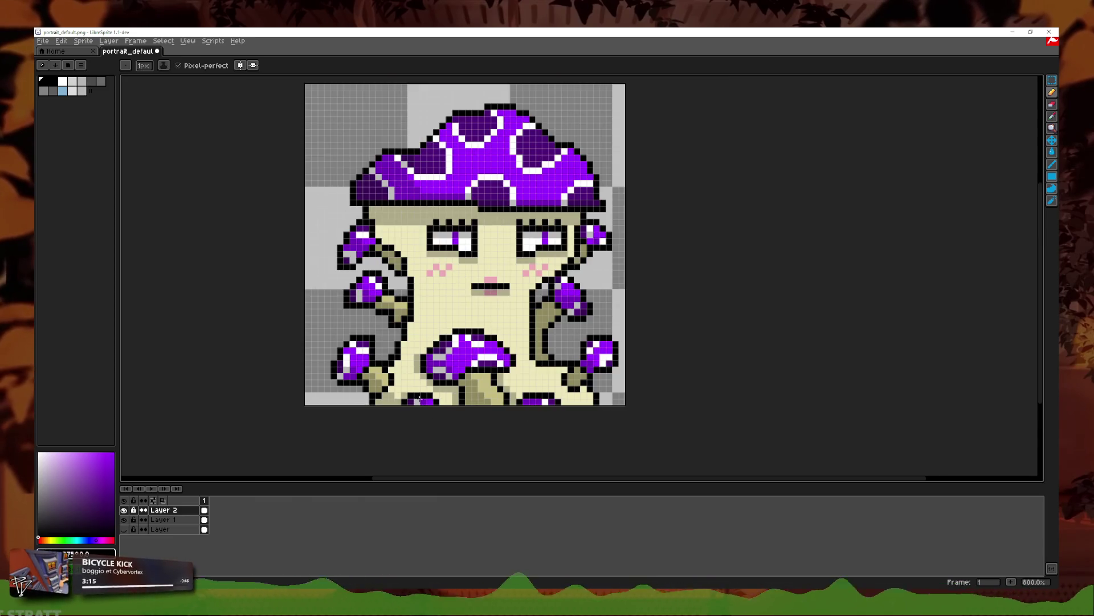
pyautogui.scroll(1, 374, 281)
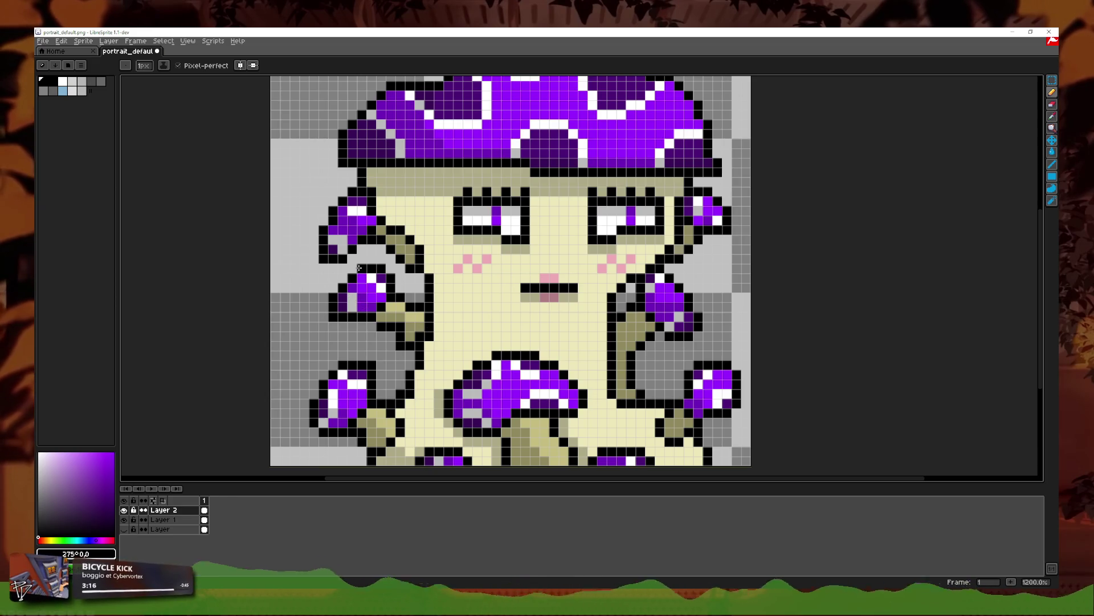
pyautogui.scroll(-1, 359, 268)
pyautogui.scroll(-2, 639, 297)
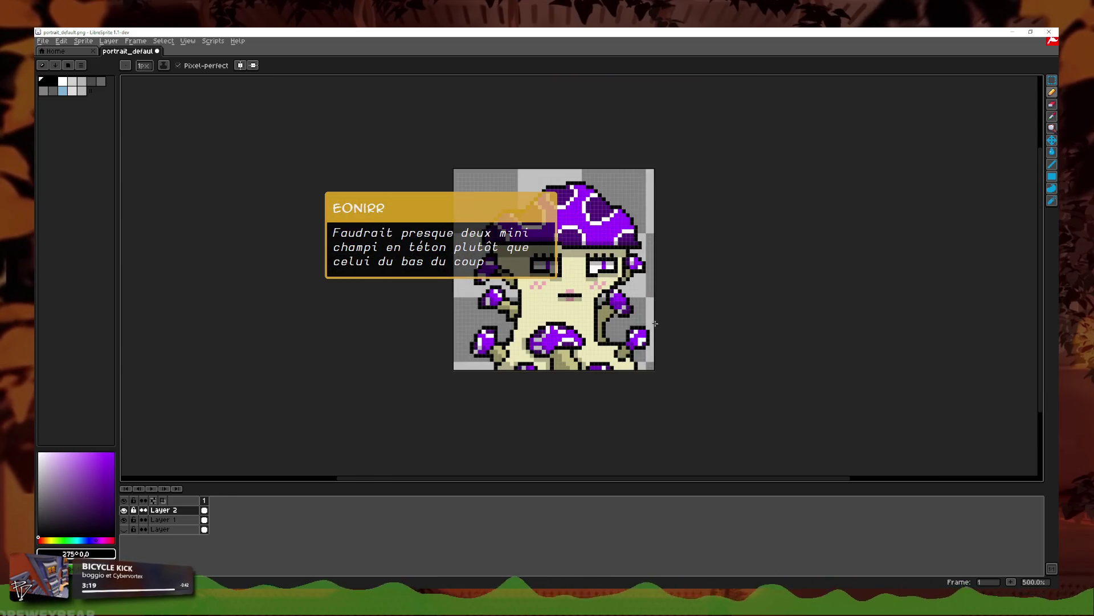
pyautogui.scroll(5, 570, 359)
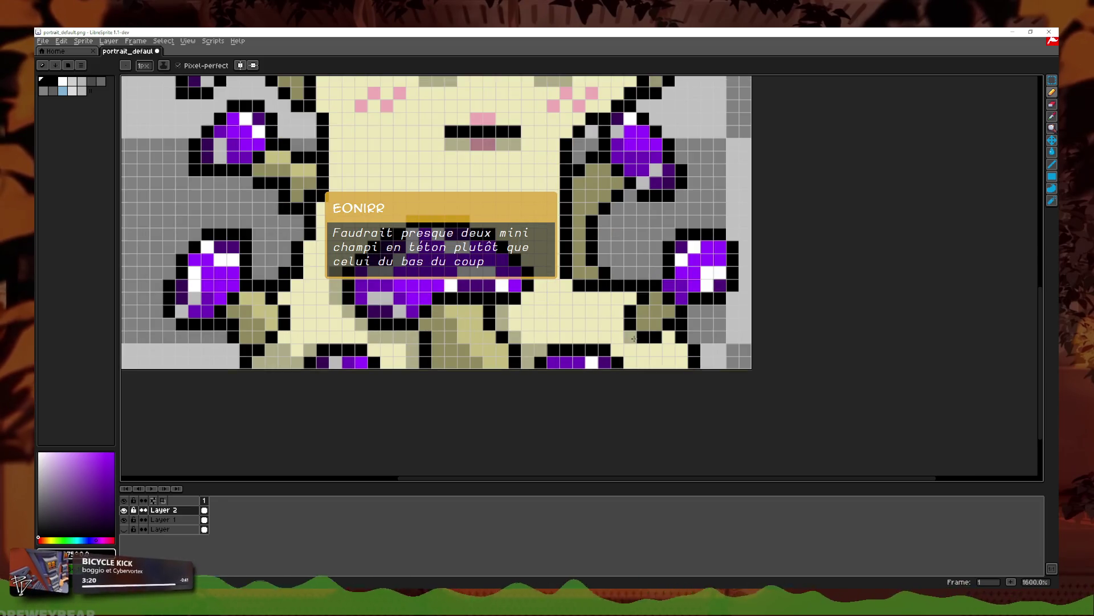
pyautogui.moveTo(619, 326); pyautogui.dragTo(631, 301)
pyautogui.scroll(-3, 624, 299)
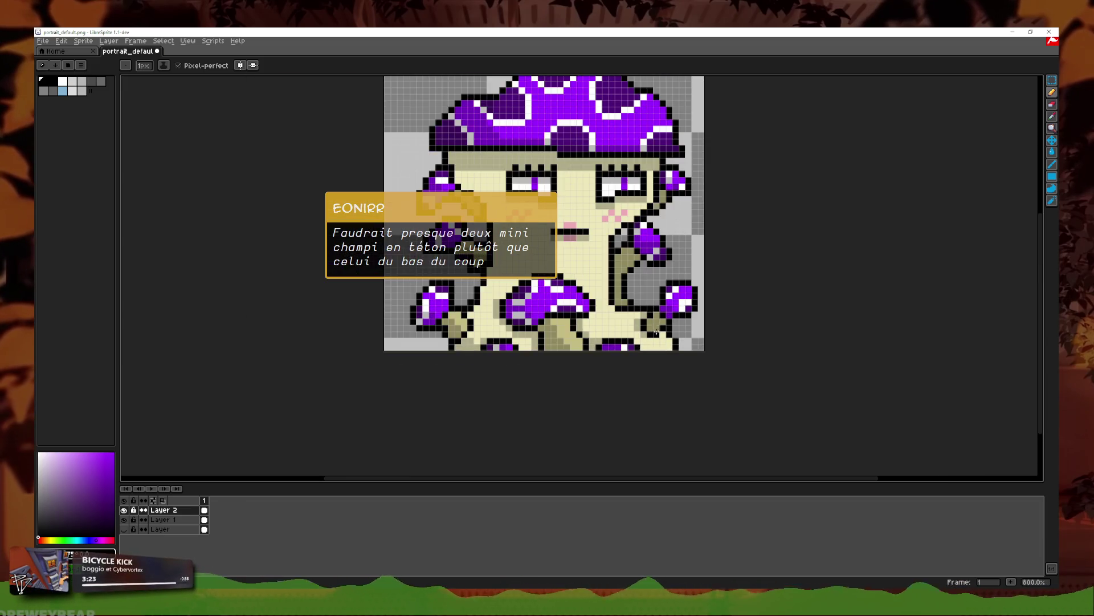
pyautogui.scroll(3, 559, 354)
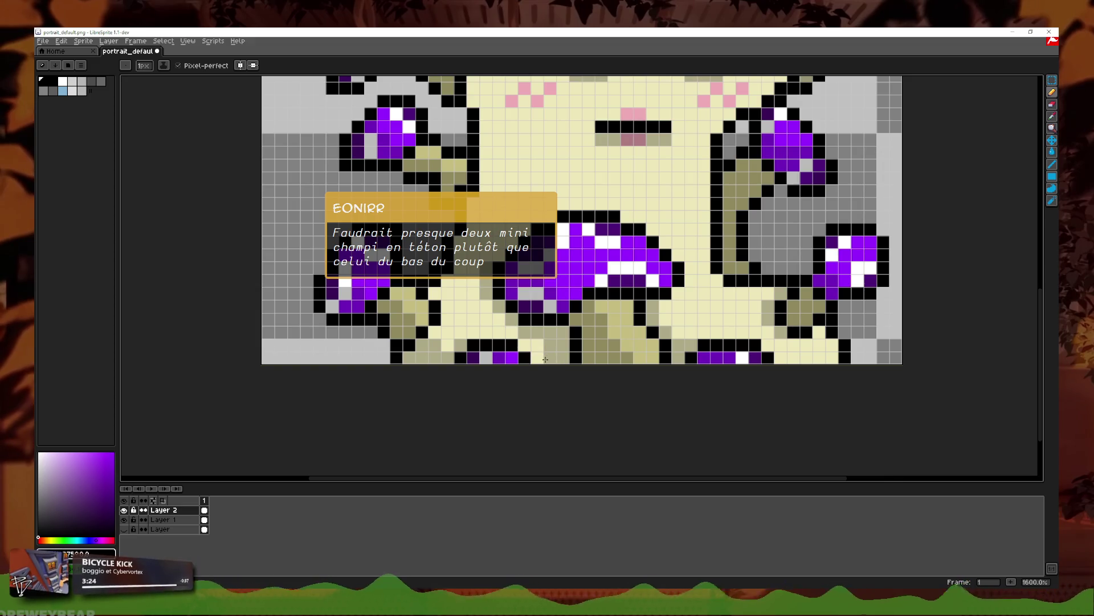
pyautogui.moveTo(511, 329)
pyautogui.mouseDown()
pyautogui.moveTo(486, 285)
pyautogui.moveTo(473, 291)
pyautogui.mouseUp()
pyautogui.scroll(-2, 522, 345)
pyautogui.scroll(2, 512, 302)
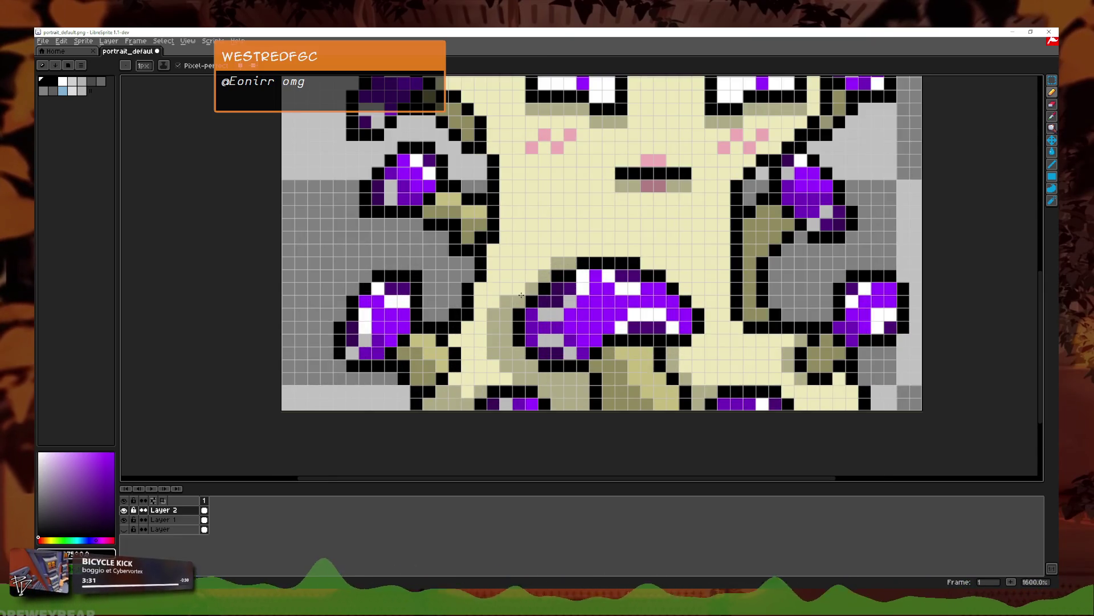
pyautogui.scroll(-3, 531, 279)
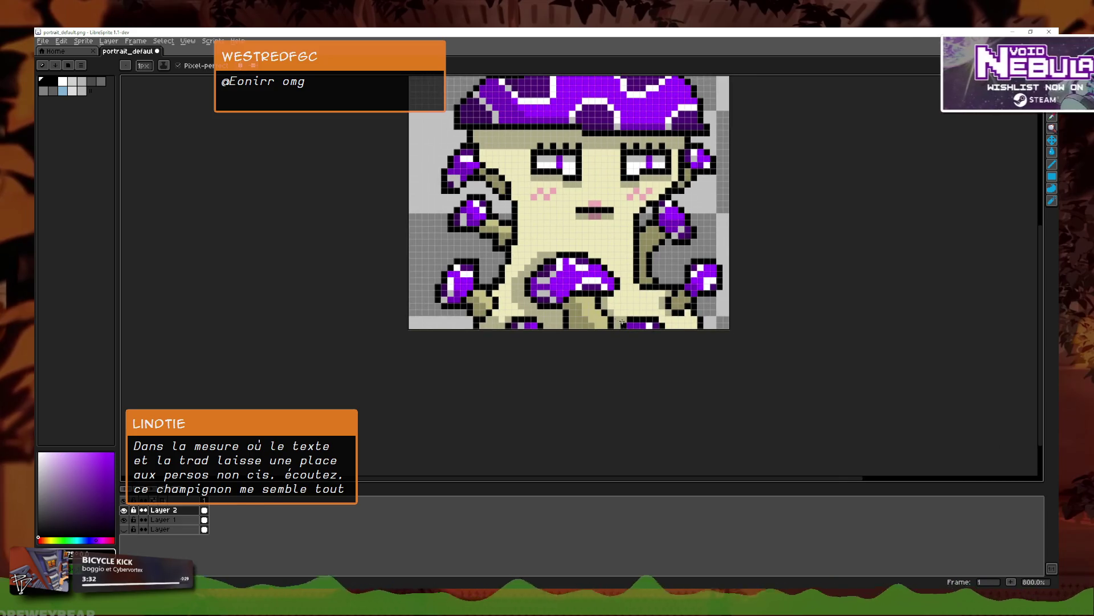
pyautogui.scroll(5, 547, 283)
pyautogui.hotkey('ctrl', 'z')
pyautogui.hotkey('ctrl', 'z')
pyautogui.hotkey('ctrl', 'z')
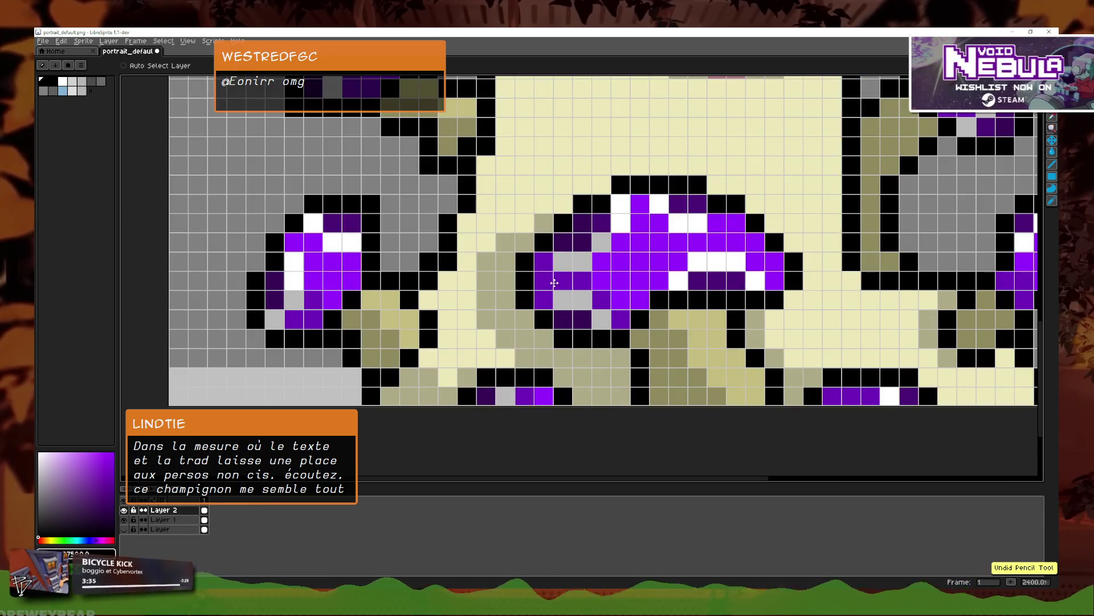
pyautogui.hotkey('ctrl', 'z')
pyautogui.hotkey('ctrl', 'z')
pyautogui.hotkey('ctrl', 'z')
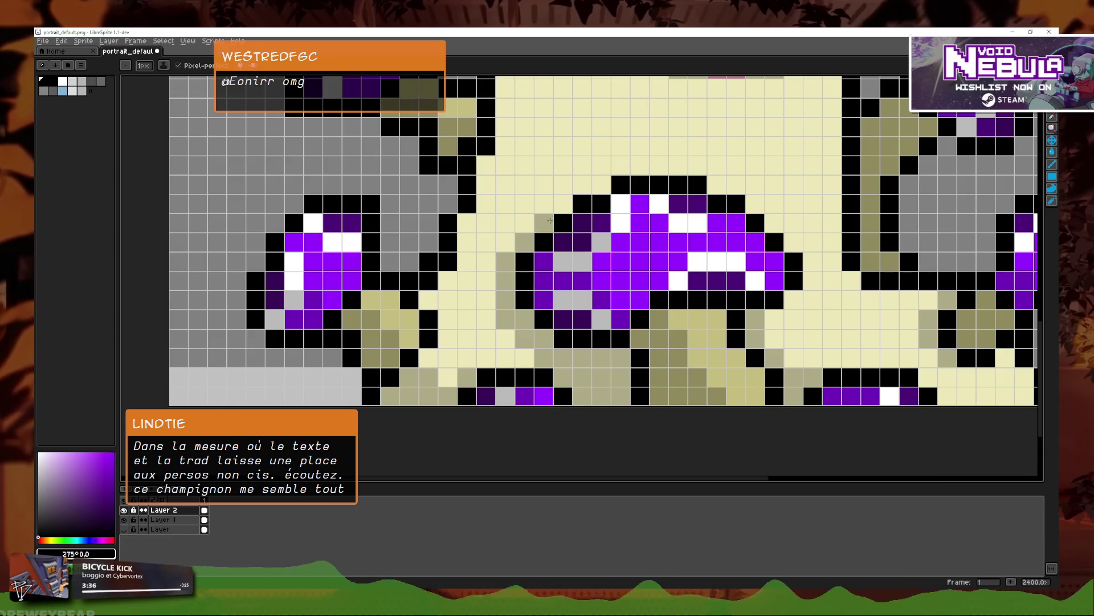
pyautogui.hotkey('ctrl', 'z')
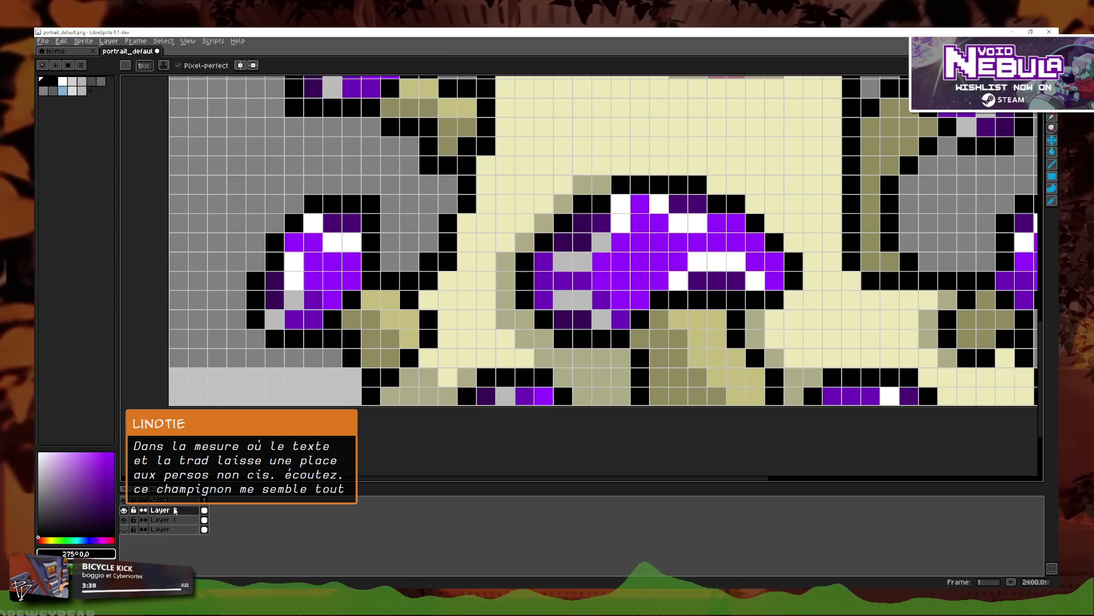
# Step: Open Layer 2's properties, showing Multiply blend mode at opacity 137
pyautogui.doubleClick(175, 511)
pyautogui.press('Return')
pyautogui.scroll(-5, 563, 269)
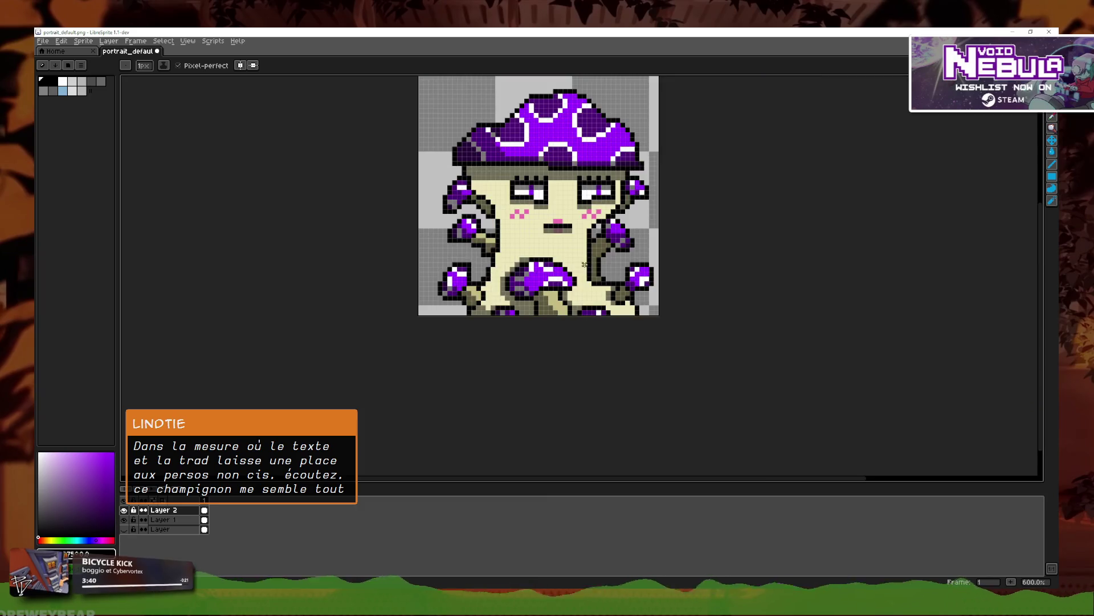
pyautogui.doubleClick(175, 510)
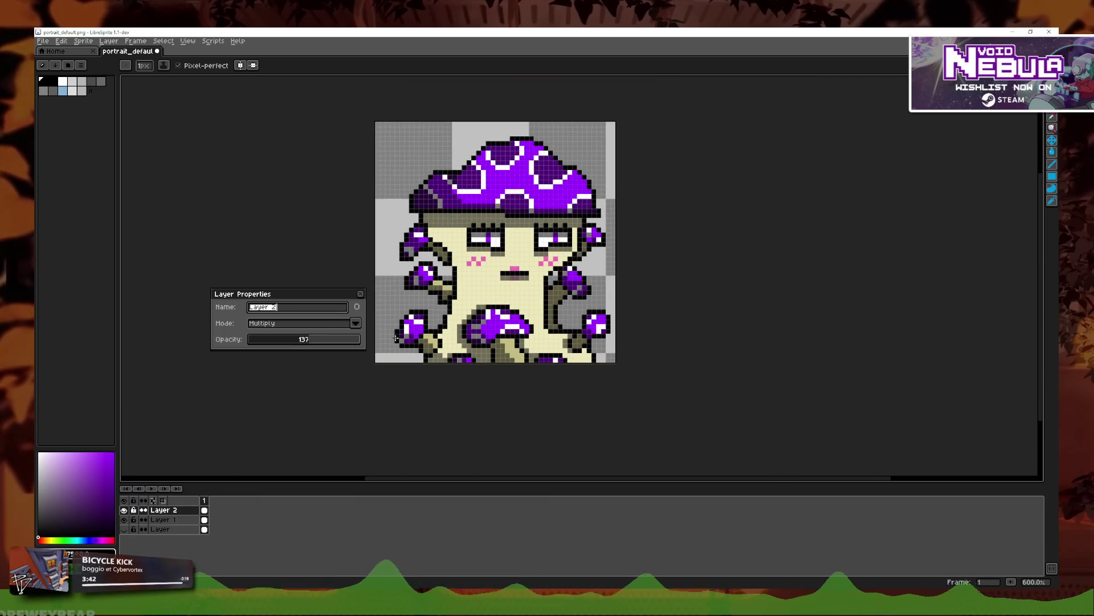
# Step: Lower Layer 2's opacity from 137 to about 105
pyautogui.moveTo(295, 342); pyautogui.dragTo(300, 341)
pyautogui.click(360, 294)
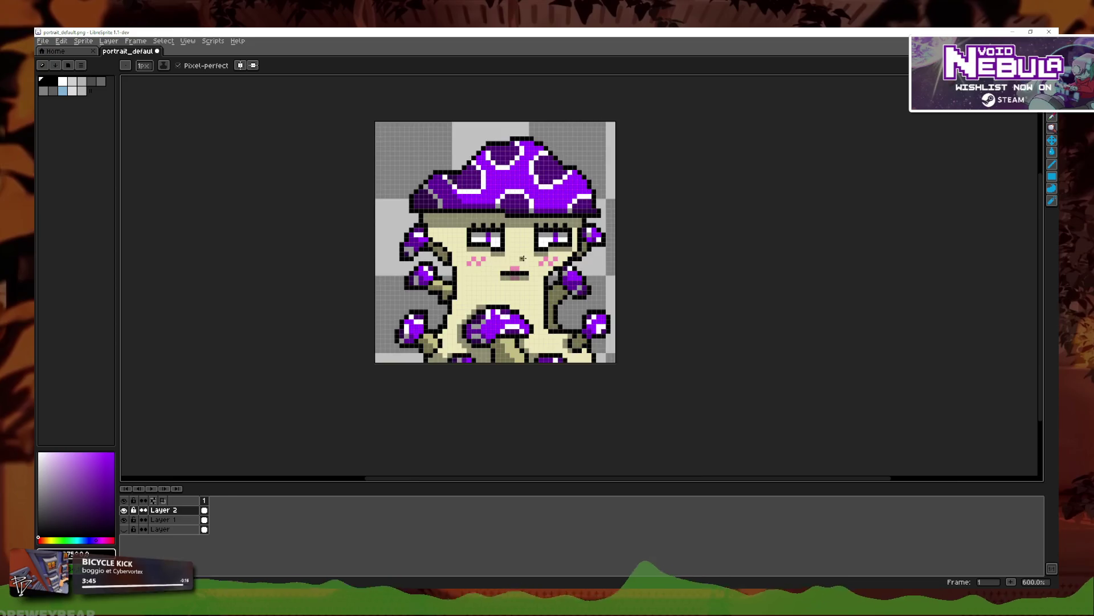
pyautogui.scroll(4, 527, 260)
# Step: Paint over the nose and both cheeks' pink blush with skin colour
pyautogui.click(1052, 116)
pyautogui.moveTo(461, 283); pyautogui.dragTo(590, 269)
pyautogui.moveTo(475, 269)
pyautogui.mouseDown()
pyautogui.moveTo(381, 266)
pyautogui.moveTo(397, 257)
pyautogui.mouseUp()
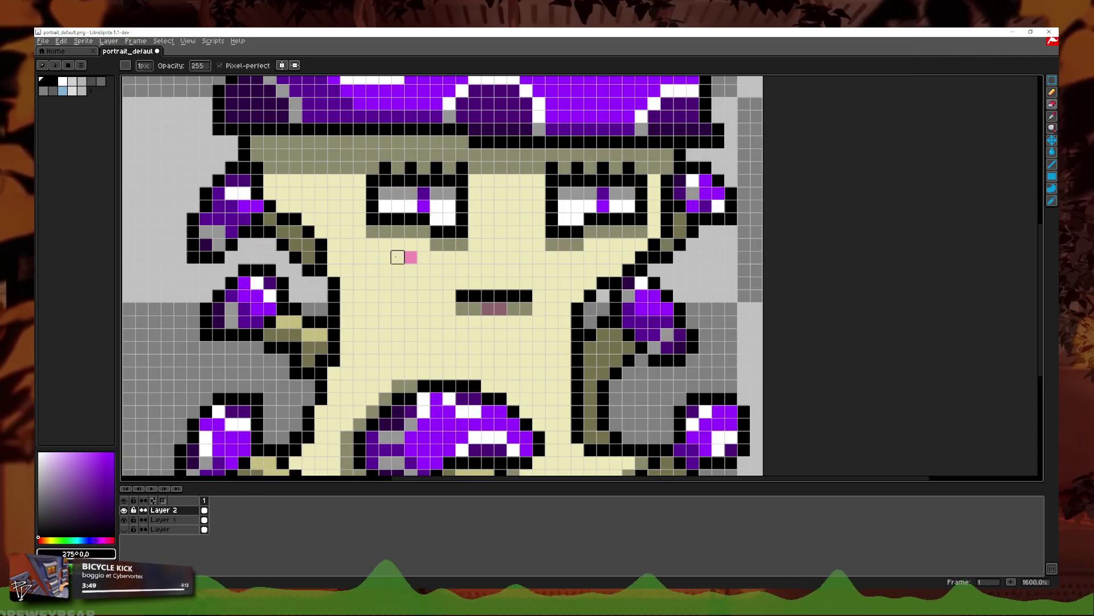
pyautogui.click(410, 256)
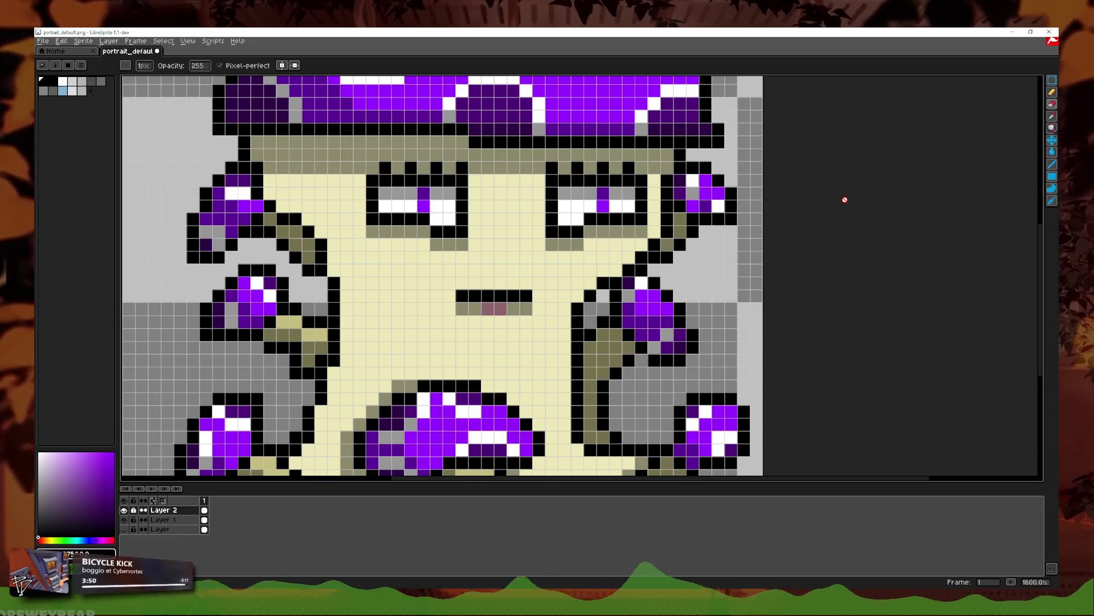
pyautogui.click(124, 510)
pyautogui.click(1052, 118)
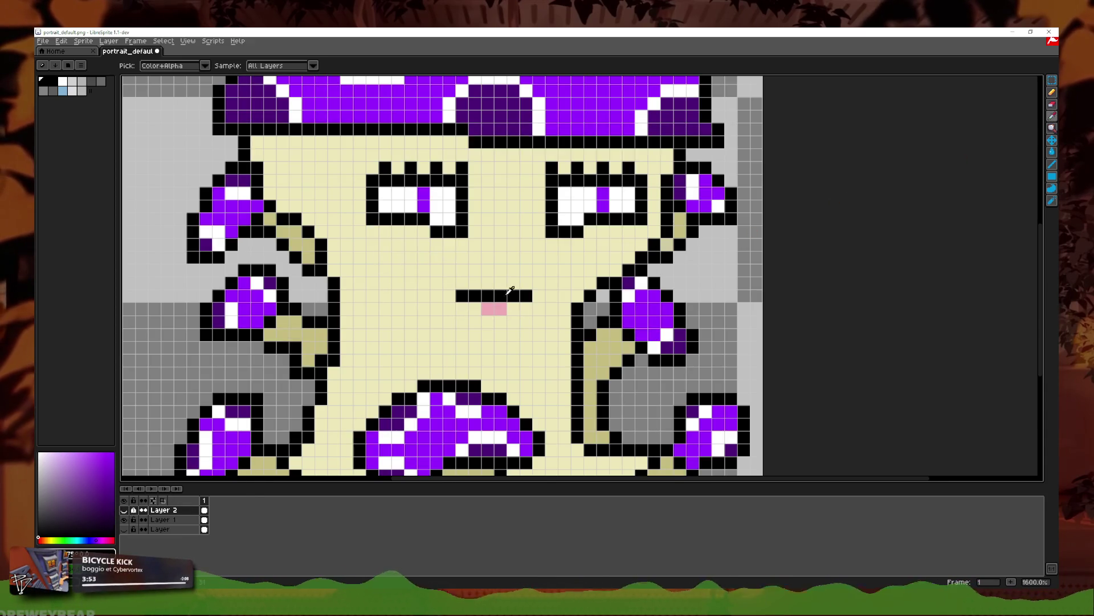
pyautogui.click(1052, 93)
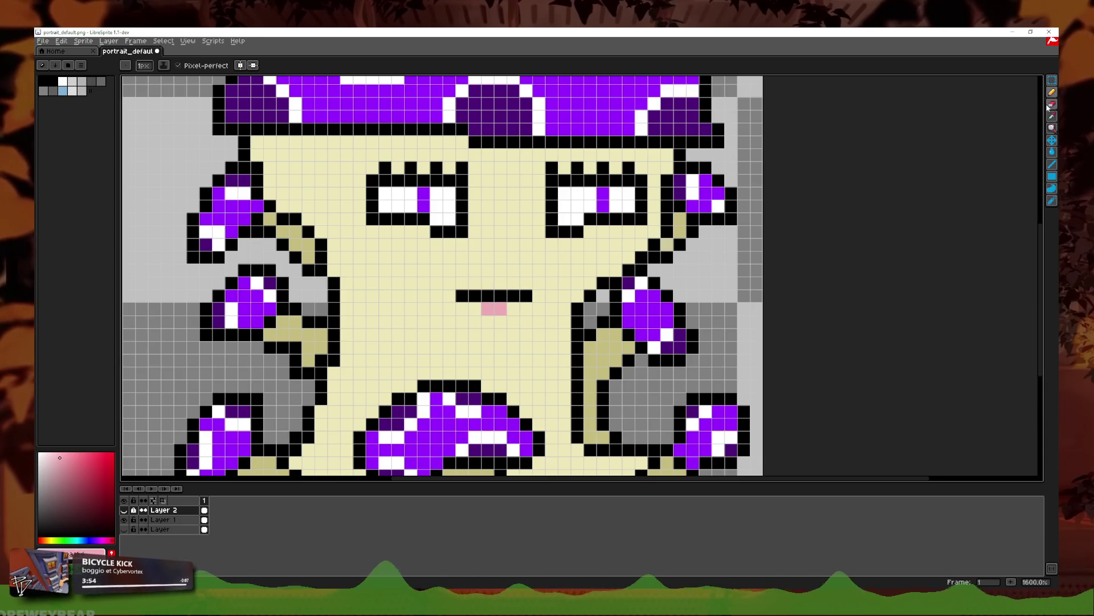
pyautogui.click(124, 510)
# Step: On Layer 1, draw a pink nose pixel above the mouth and a left-cheek blush pixel
pyautogui.click(163, 519)
pyautogui.click(513, 270)
pyautogui.click(488, 283)
pyautogui.scroll(-3, 501, 297)
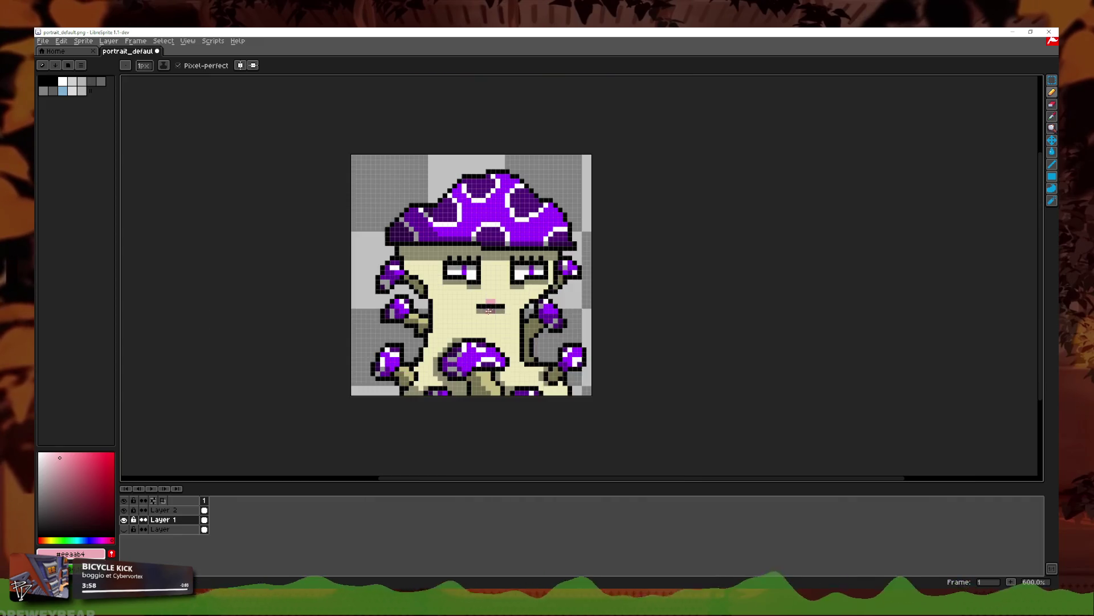
pyautogui.scroll(6, 501, 297)
pyautogui.moveTo(371, 289)
pyautogui.mouseDown()
pyautogui.moveTo(390, 269)
pyautogui.moveTo(390, 289)
pyautogui.moveTo(410, 289)
pyautogui.mouseUp()
pyautogui.hotkey('ctrl', 'z')
pyautogui.click(371, 269)
# Step: Try larger cheek blush blocks, undo them all, and add a new Layer 3
pyautogui.scroll(-3, 376, 273)
pyautogui.hotkey('ctrl', 'z')
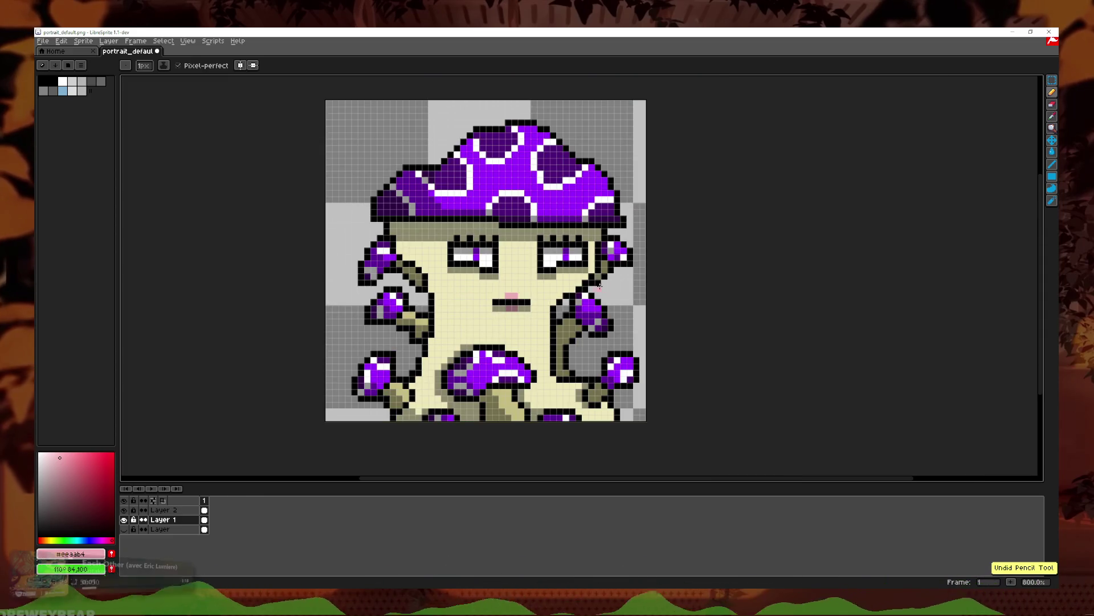
pyautogui.scroll(4, 496, 290)
pyautogui.moveTo(342, 315); pyautogui.dragTo(393, 302)
pyautogui.click(393, 316)
pyautogui.click(342, 290)
pyautogui.click(676, 291)
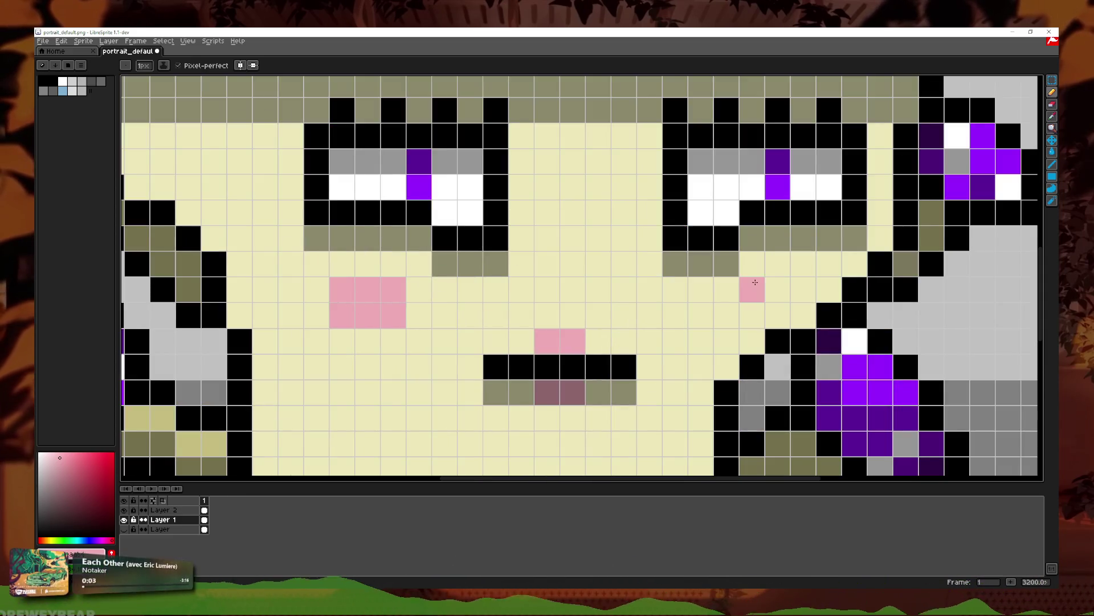
pyautogui.scroll(-3, 676, 298)
pyautogui.scroll(4, 677, 320)
pyautogui.hotkey('ctrl', 'z')
pyautogui.scroll(-4, 468, 342)
pyautogui.hotkey('ctrl', 'z')
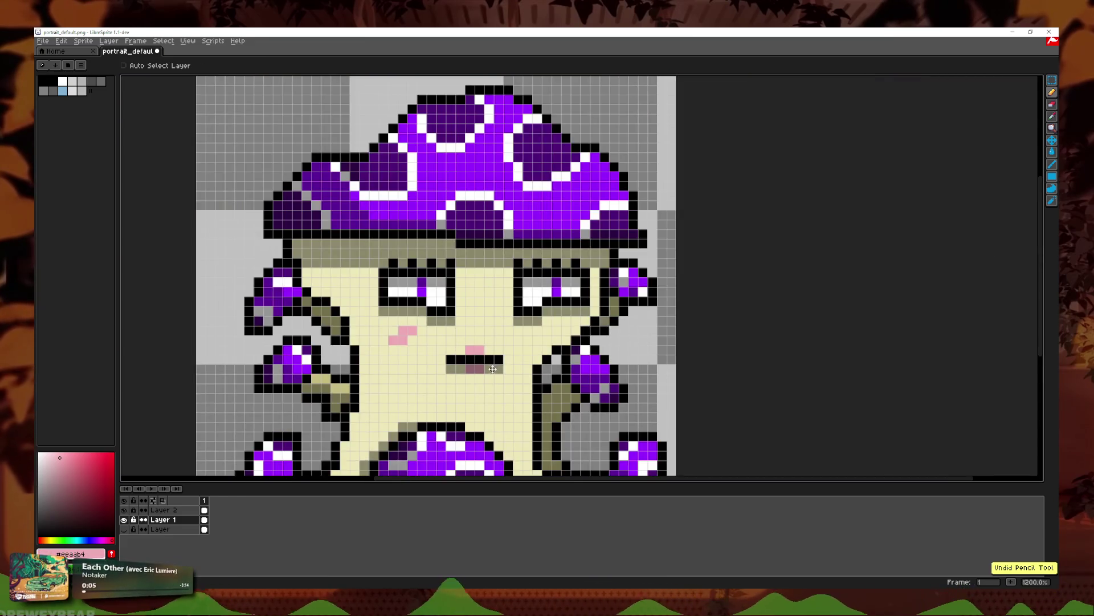
pyautogui.hotkey('ctrl', 'z')
pyautogui.hotkey('ctrl', 'z')
pyautogui.hotkey('shift', 'n')
pyautogui.scroll(3, 378, 381)
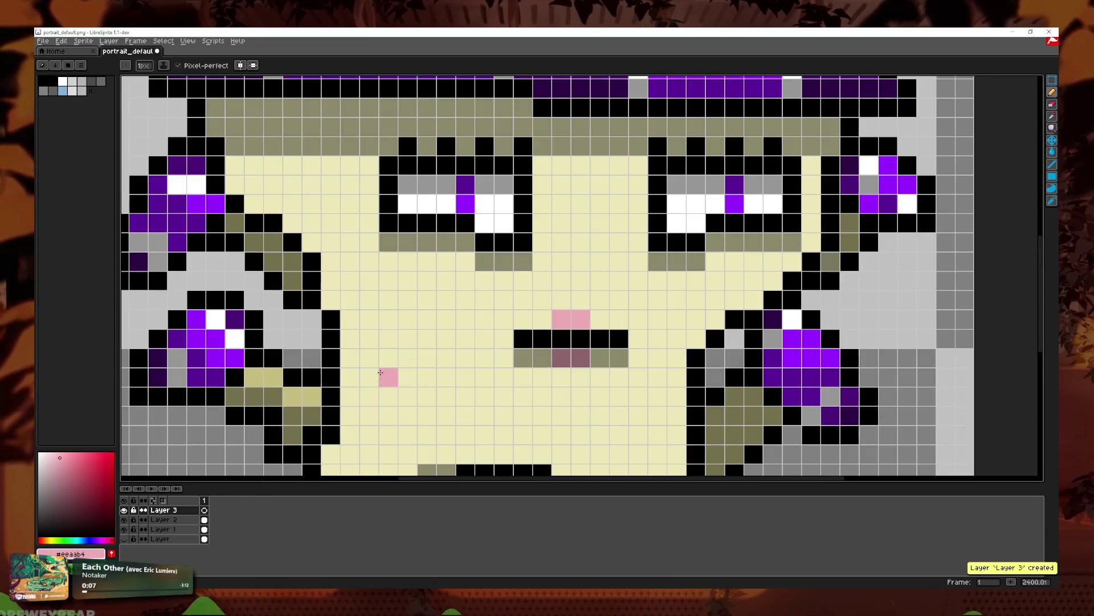
pyautogui.moveTo(403, 291)
pyautogui.mouseDown()
pyautogui.moveTo(408, 280)
pyautogui.moveTo(426, 299)
pyautogui.moveTo(428, 285)
pyautogui.moveTo(447, 287)
pyautogui.mouseUp()
pyautogui.click(696, 280)
pyautogui.click(714, 281)
pyautogui.click(734, 299)
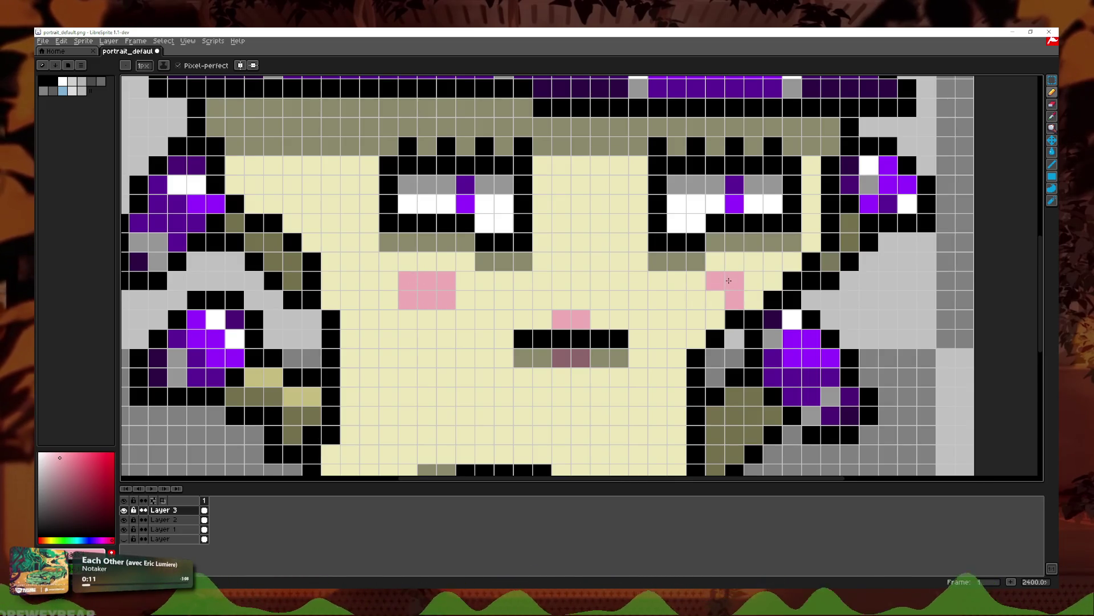
pyautogui.click(696, 299)
pyautogui.click(715, 299)
pyautogui.click(734, 281)
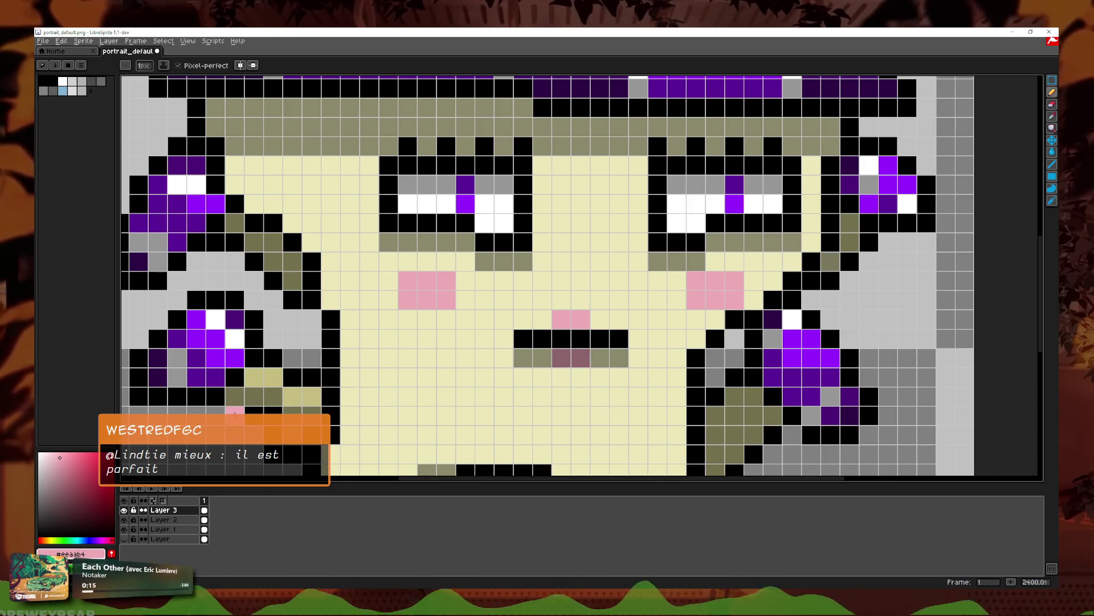
pyautogui.click(246, 399)
pyautogui.hotkey('ctrl', 'z')
pyautogui.click(249, 409)
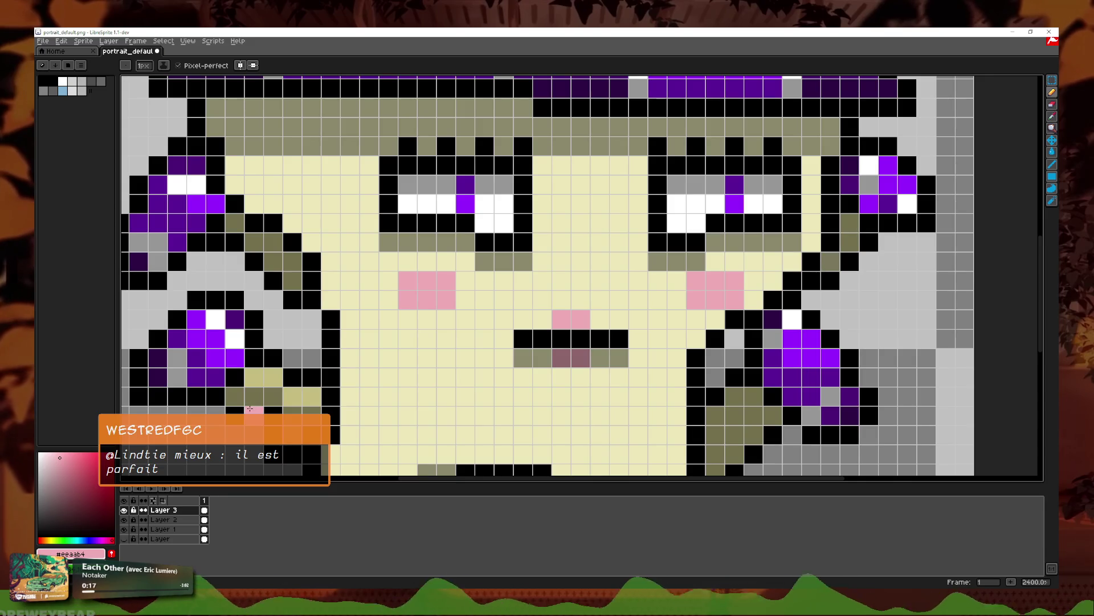
pyautogui.doubleClick(164, 509)
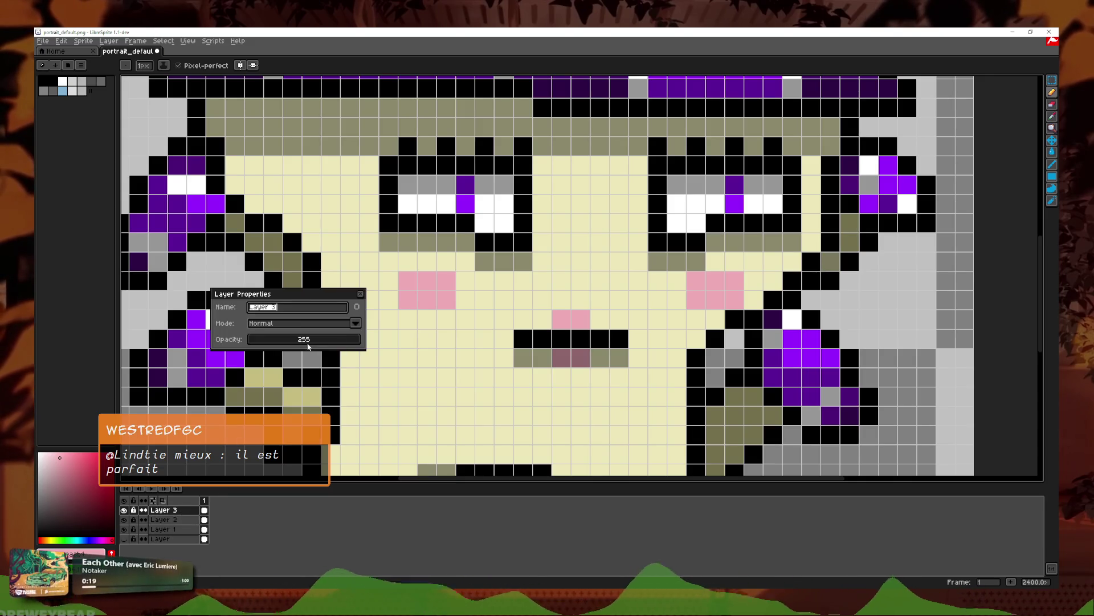
pyautogui.click(307, 342)
pyautogui.moveTo(307, 345); pyautogui.dragTo(299, 345)
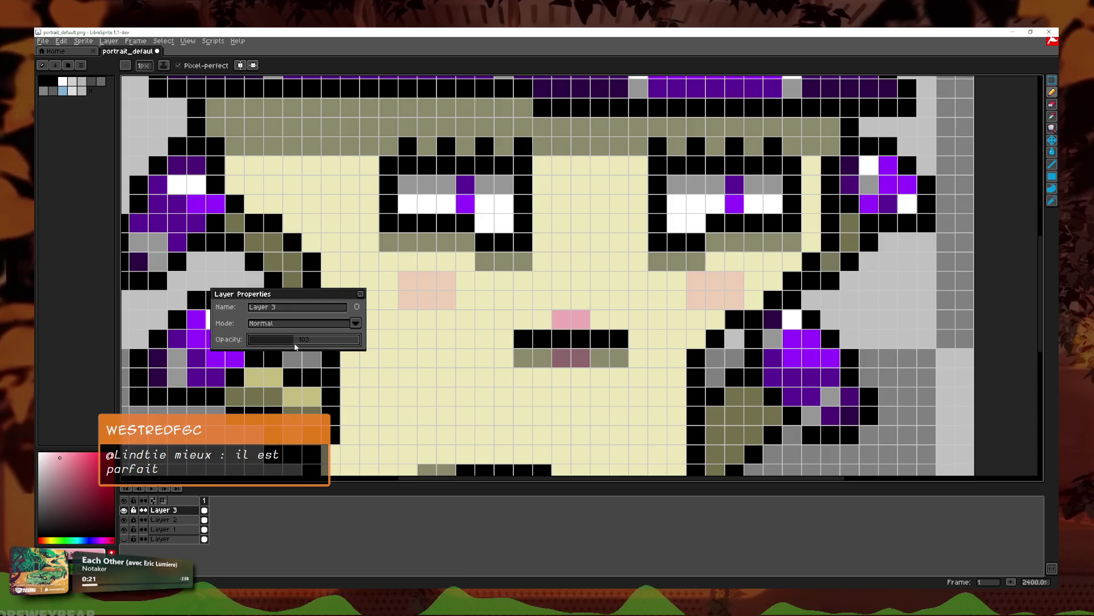
pyautogui.click(360, 294)
pyautogui.scroll(-7, 549, 312)
pyautogui.scroll(-2, 550, 313)
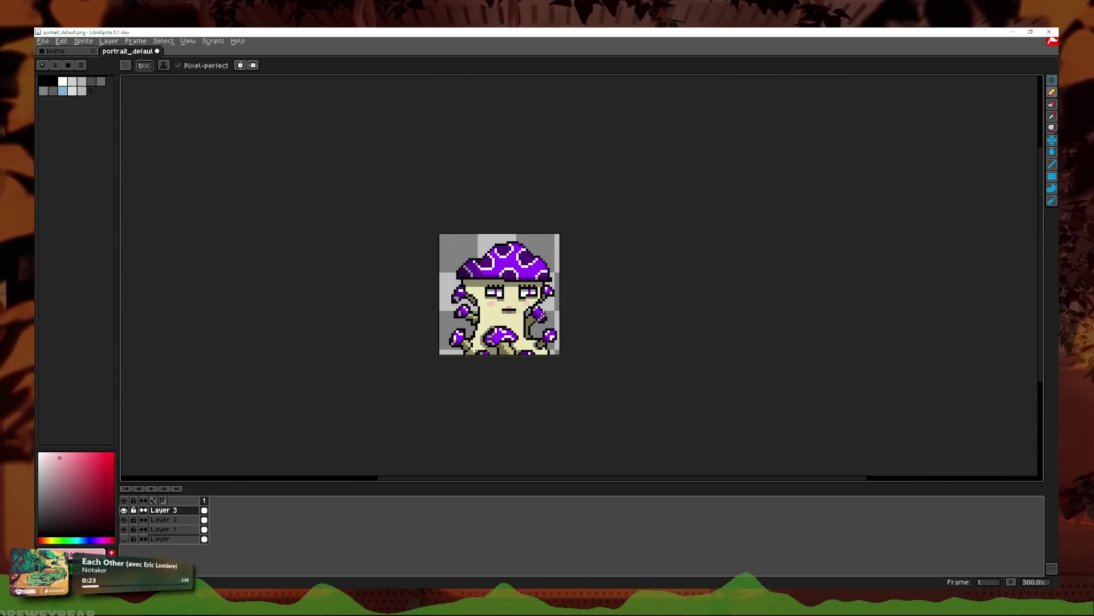
pyautogui.scroll(-2, 538, 311)
pyautogui.scroll(5, 538, 312)
pyautogui.scroll(-1, 620, 327)
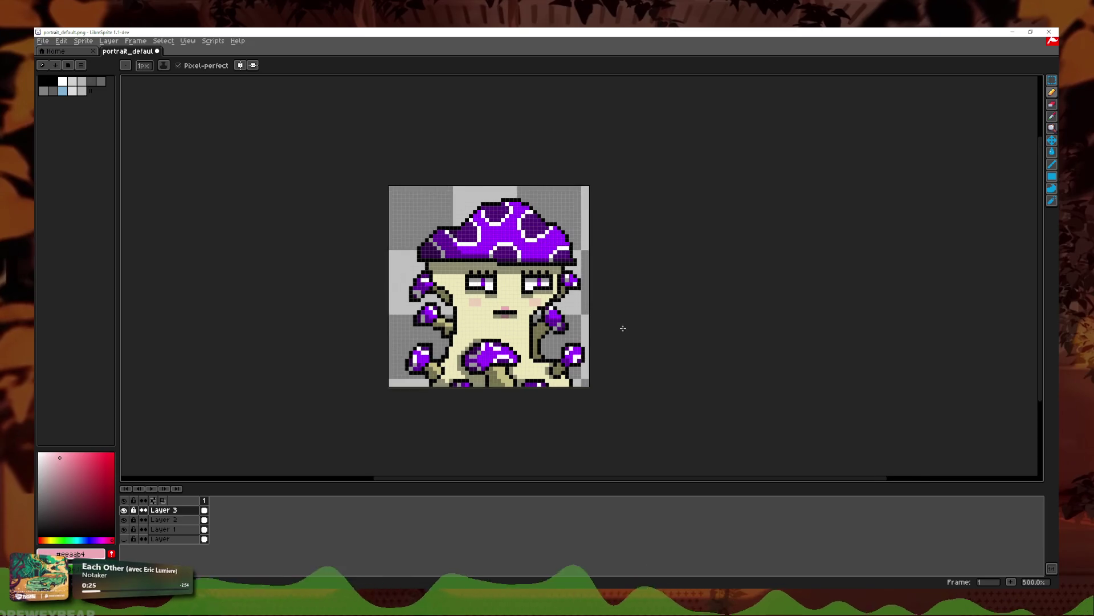
pyautogui.scroll(2, 644, 341)
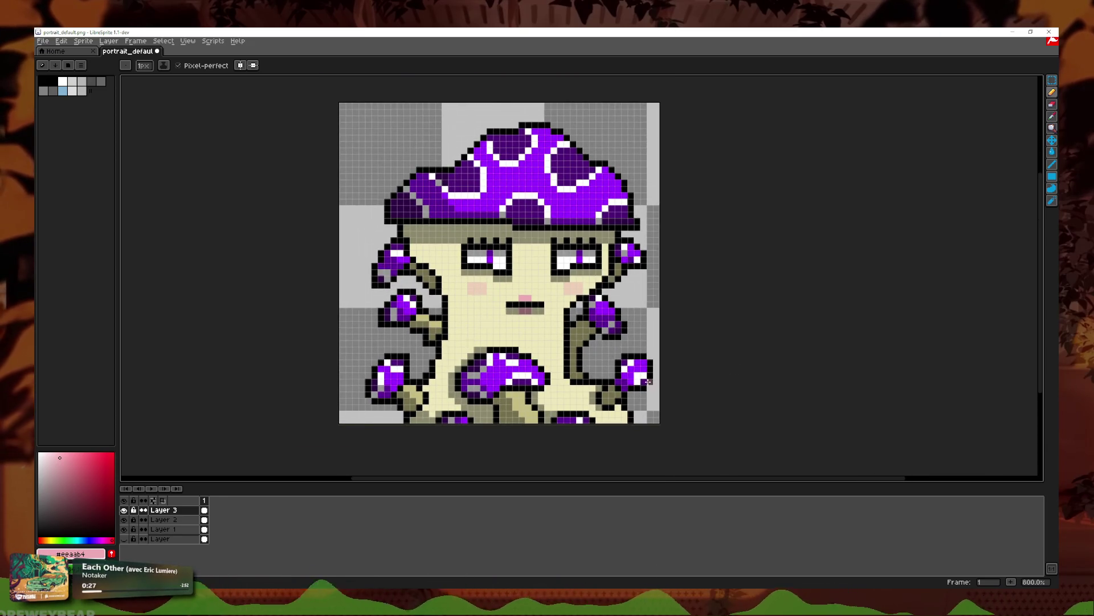
pyautogui.scroll(1, 648, 381)
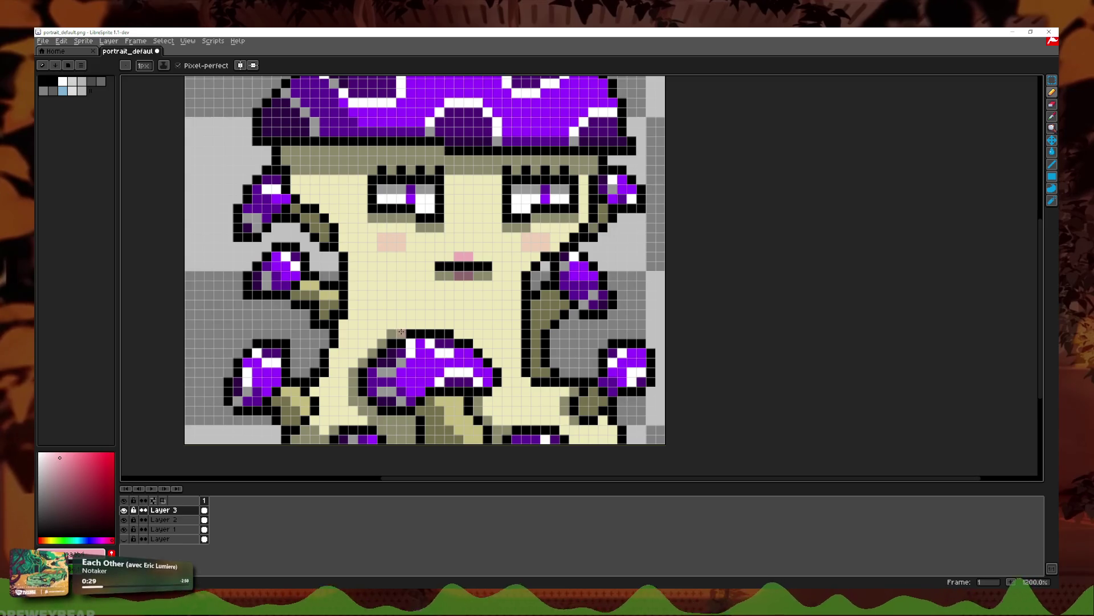
# Step: Select Layer 2 and compare the portrait with its shading hidden and shown
pyautogui.click(162, 520)
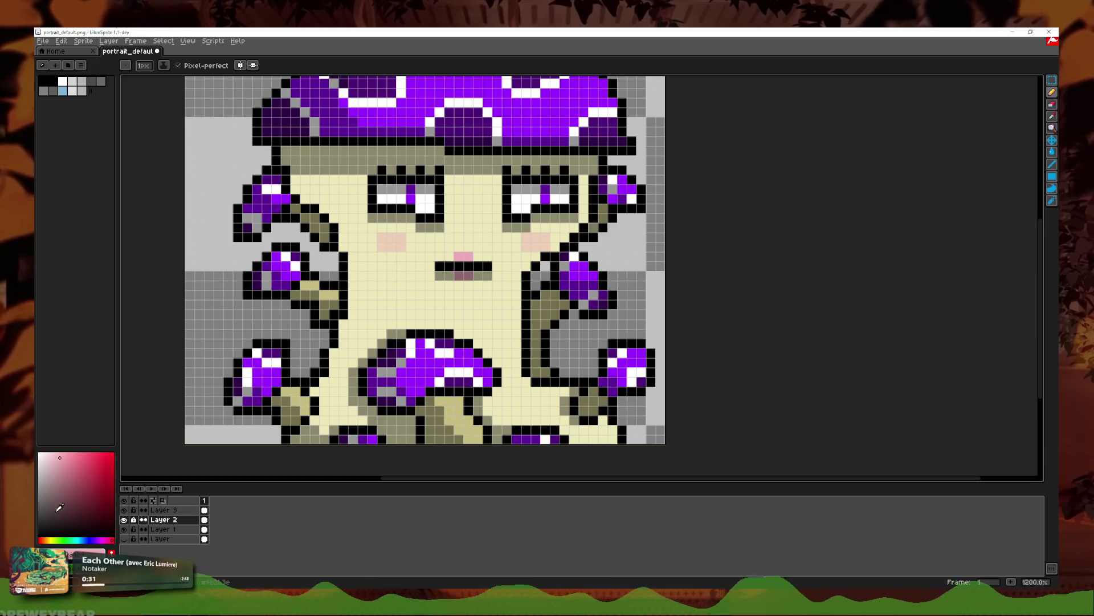
pyautogui.scroll(1, 322, 177)
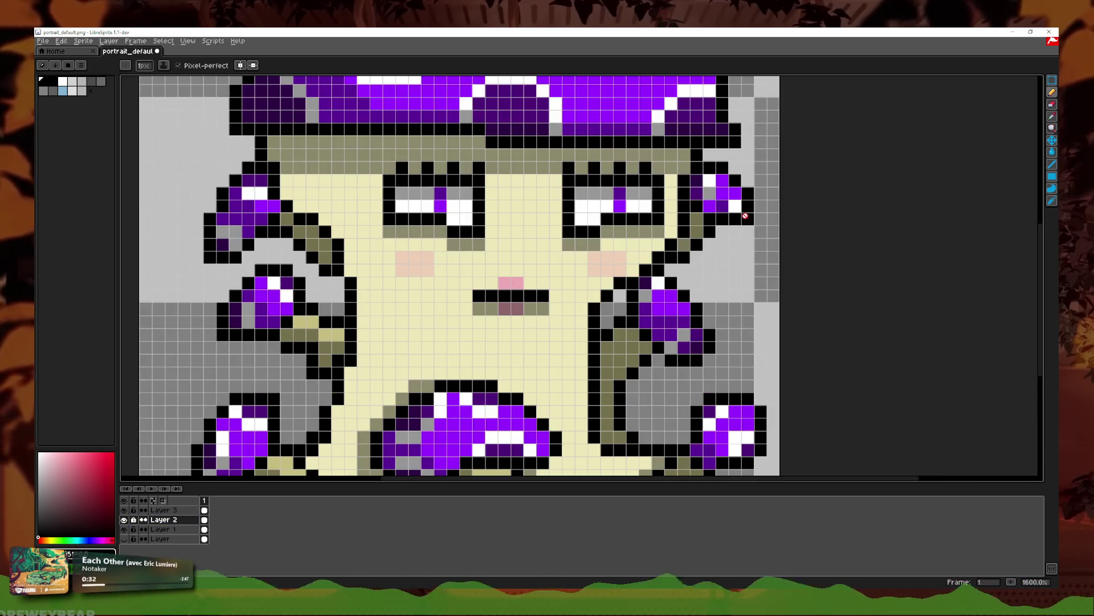
pyautogui.doubleClick(124, 520)
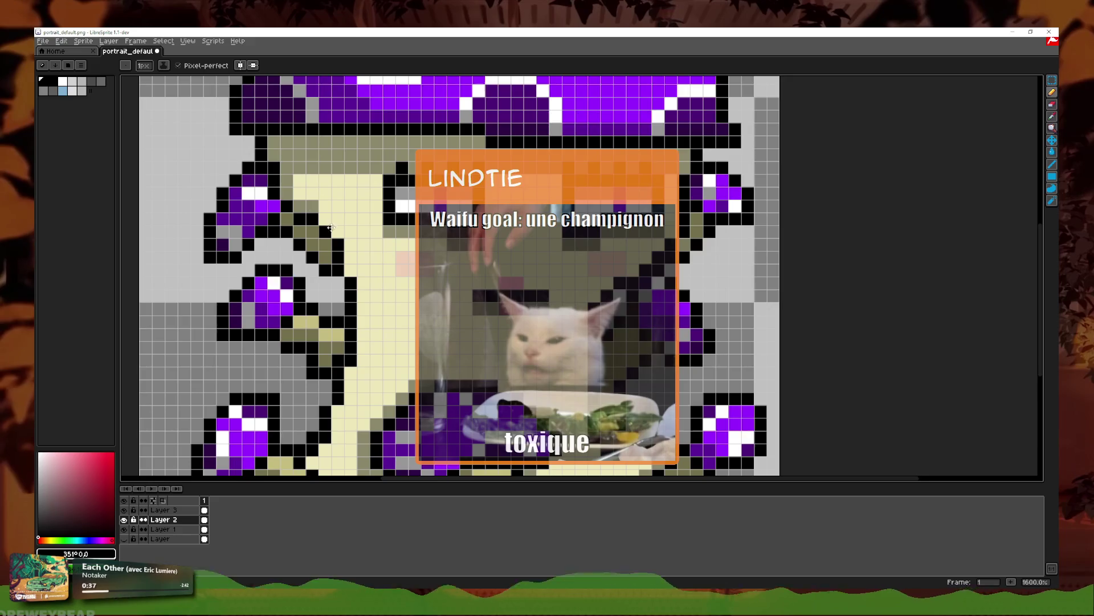
pyautogui.moveTo(336, 251); pyautogui.dragTo(365, 228)
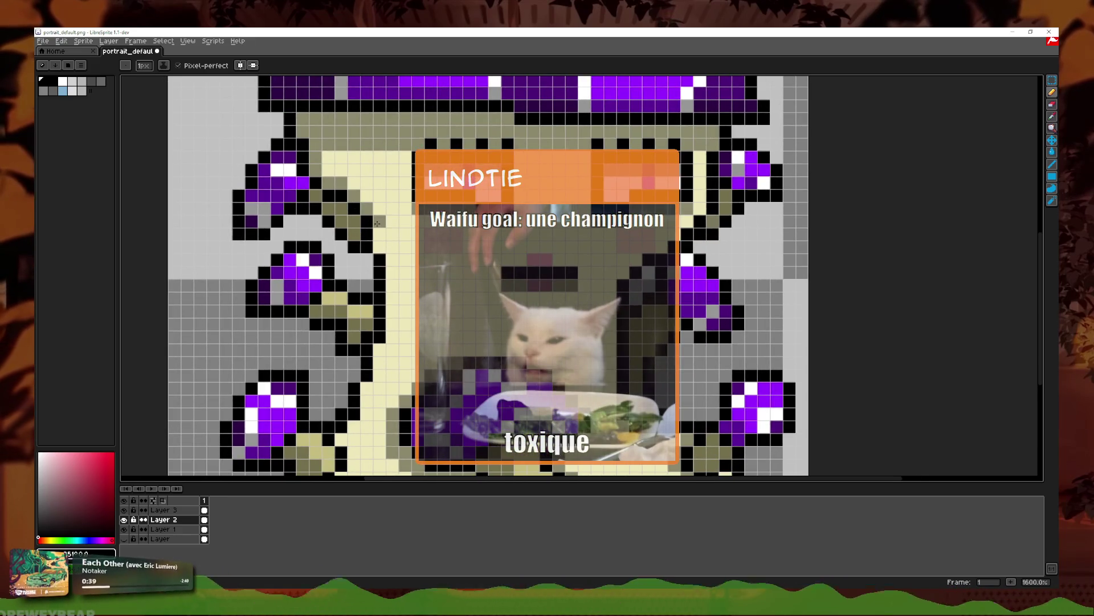
# Step: Draw dark strokes beside the stem outline and an olive stroke up the stem
pyautogui.moveTo(384, 269); pyautogui.dragTo(393, 330)
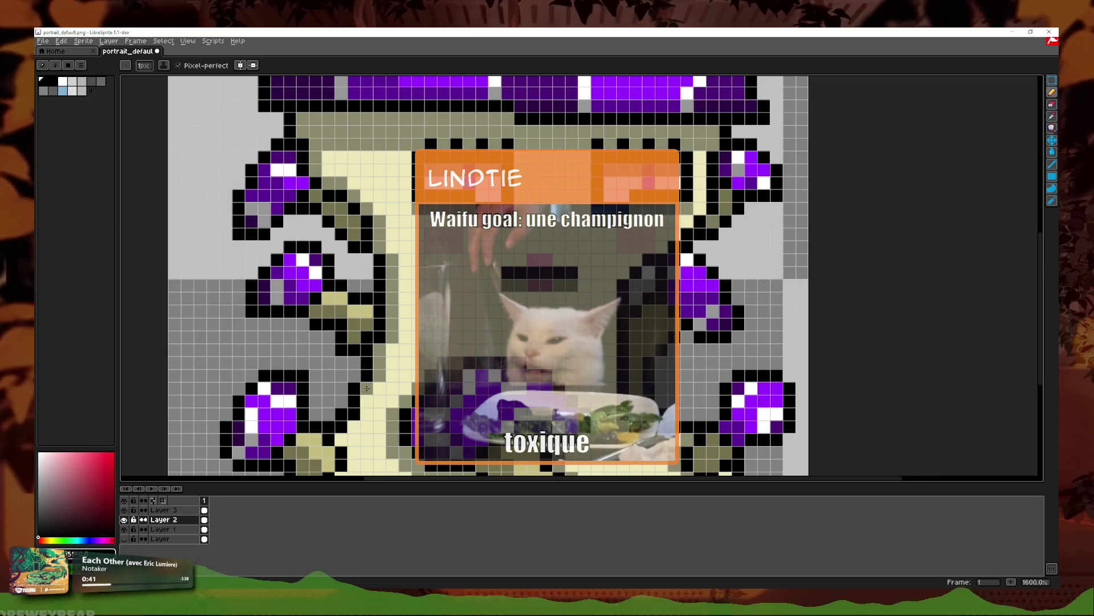
pyautogui.moveTo(367, 389); pyautogui.dragTo(345, 426)
pyautogui.scroll(-5, 342, 439)
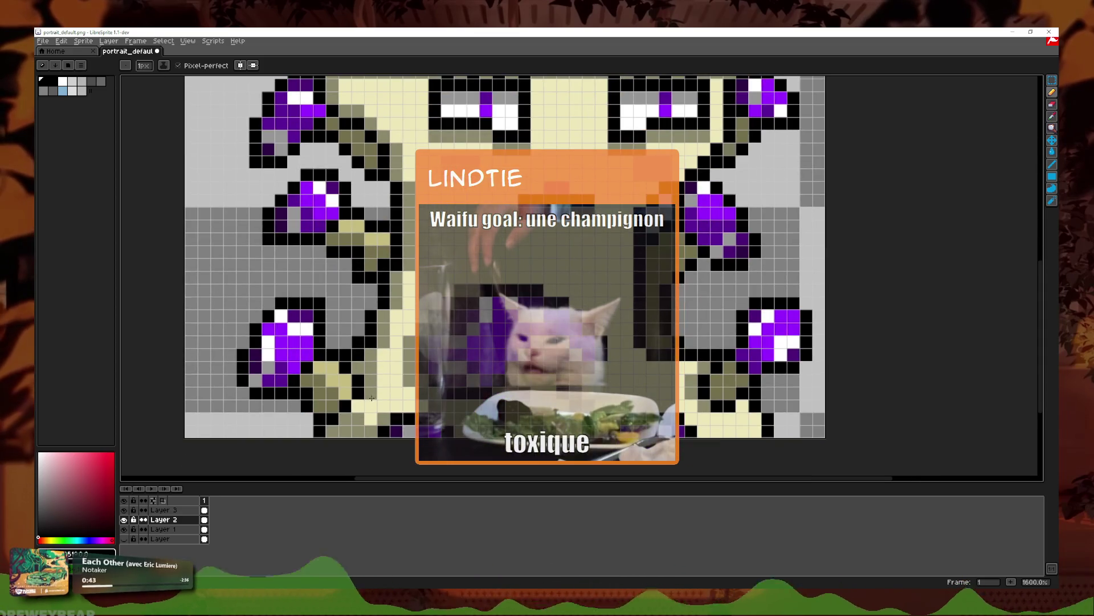
pyautogui.moveTo(388, 410)
pyautogui.mouseDown()
pyautogui.moveTo(399, 399)
pyautogui.moveTo(393, 322)
pyautogui.moveTo(412, 291)
pyautogui.moveTo(429, 301)
pyautogui.mouseUp()
# Step: Paint olive shading along the row under the chin
pyautogui.scroll(-4, 416, 302)
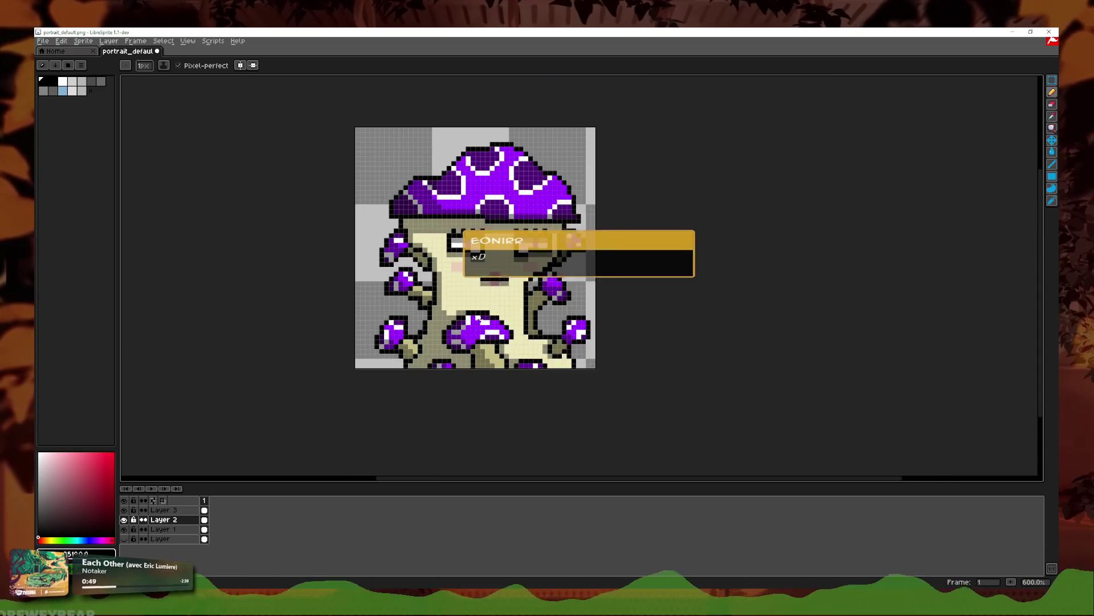
pyautogui.scroll(-2, 456, 314)
pyautogui.scroll(5, 517, 334)
pyautogui.scroll(-4, 517, 334)
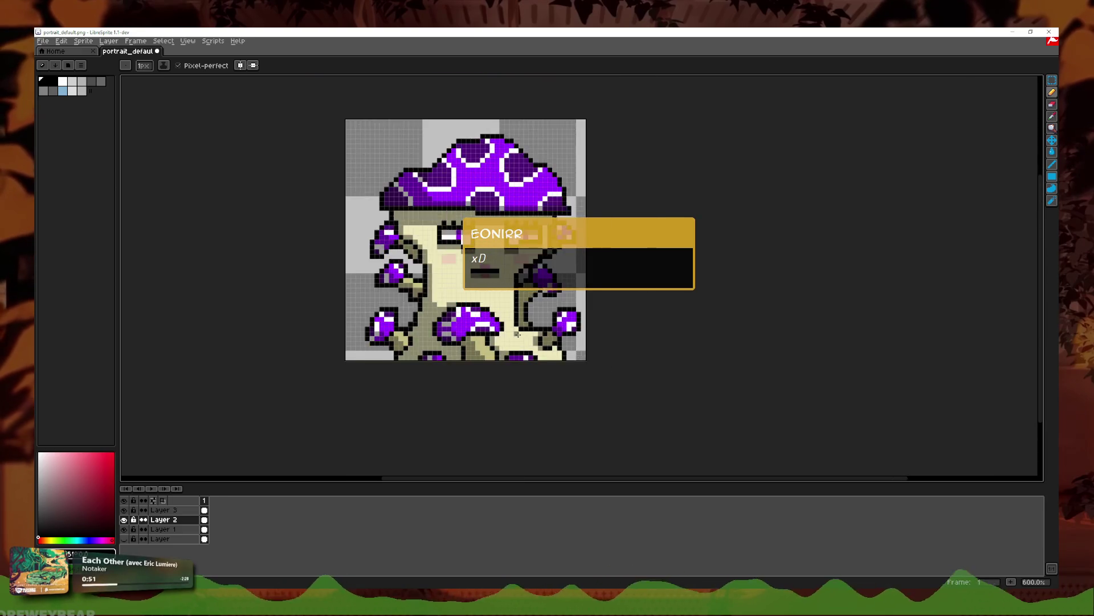
pyautogui.scroll(5, 474, 319)
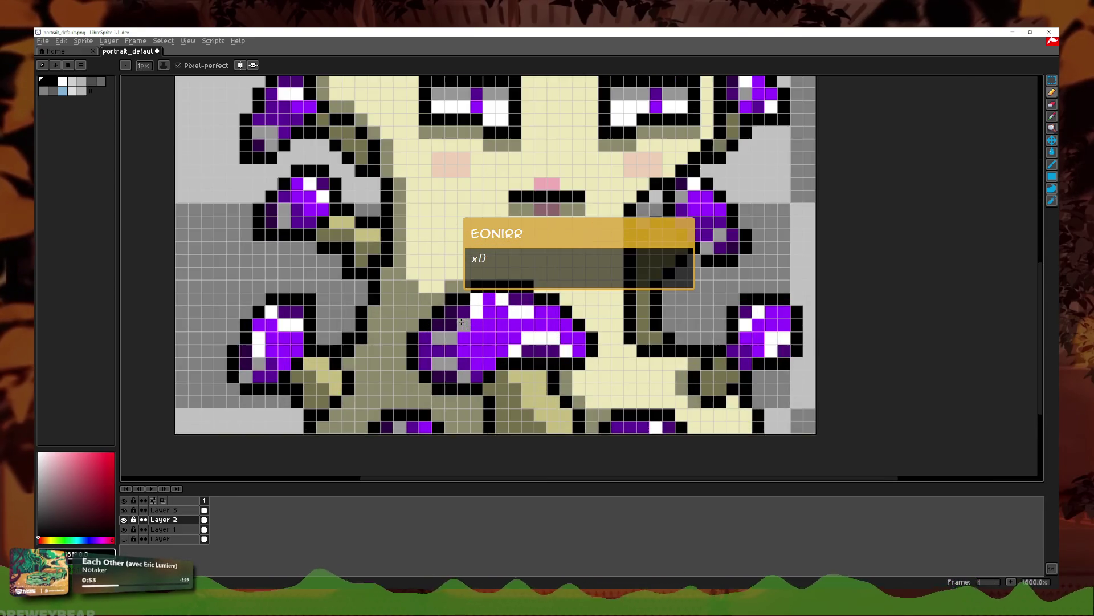
pyautogui.scroll(-5, 415, 269)
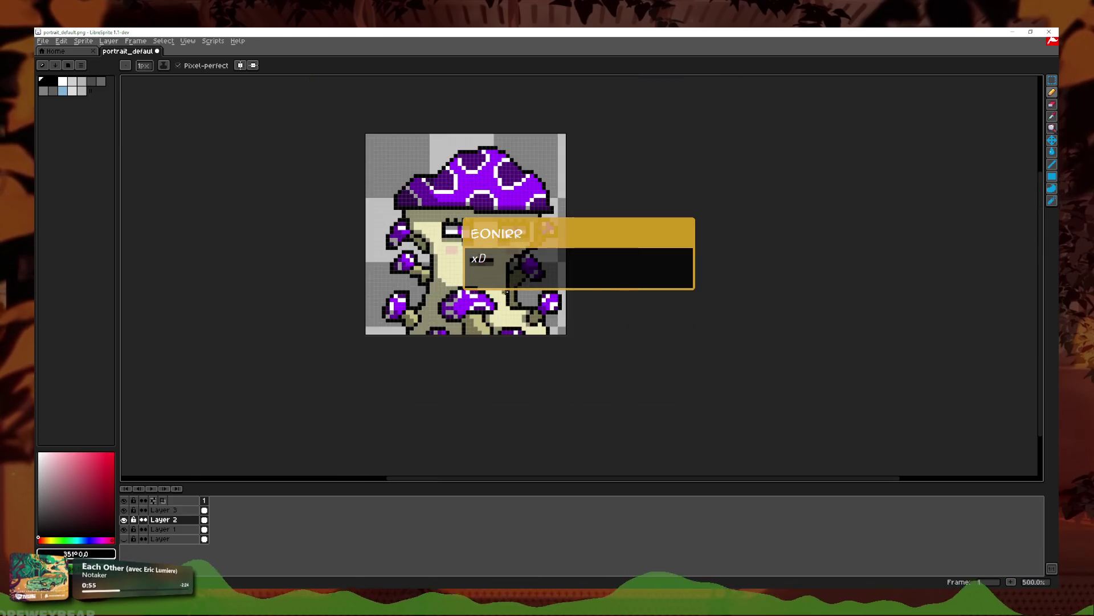
pyautogui.scroll(4, 433, 291)
pyautogui.scroll(-3, 473, 316)
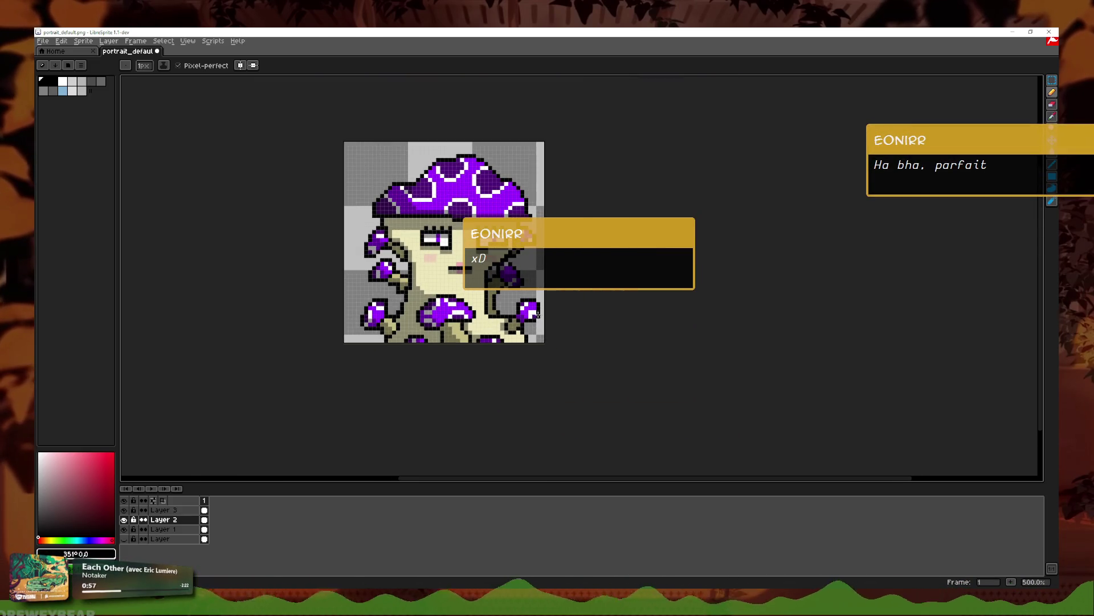
pyautogui.scroll(-3, 490, 321)
pyautogui.scroll(7, 398, 266)
pyautogui.moveTo(352, 226)
pyautogui.mouseDown()
pyautogui.moveTo(408, 226)
pyautogui.moveTo(419, 212)
pyautogui.mouseUp()
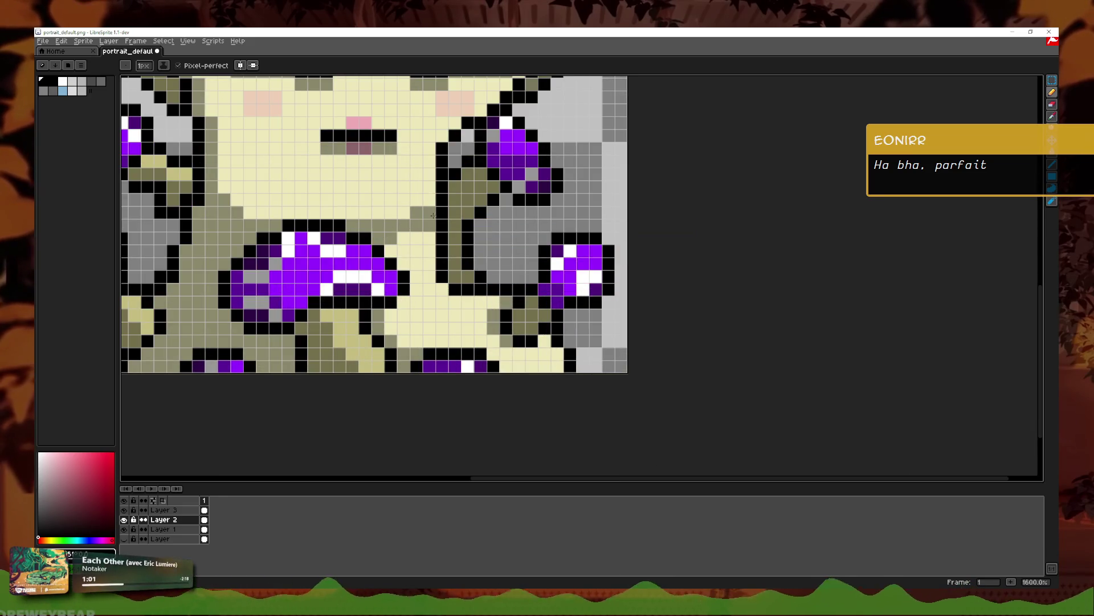
pyautogui.press('g')
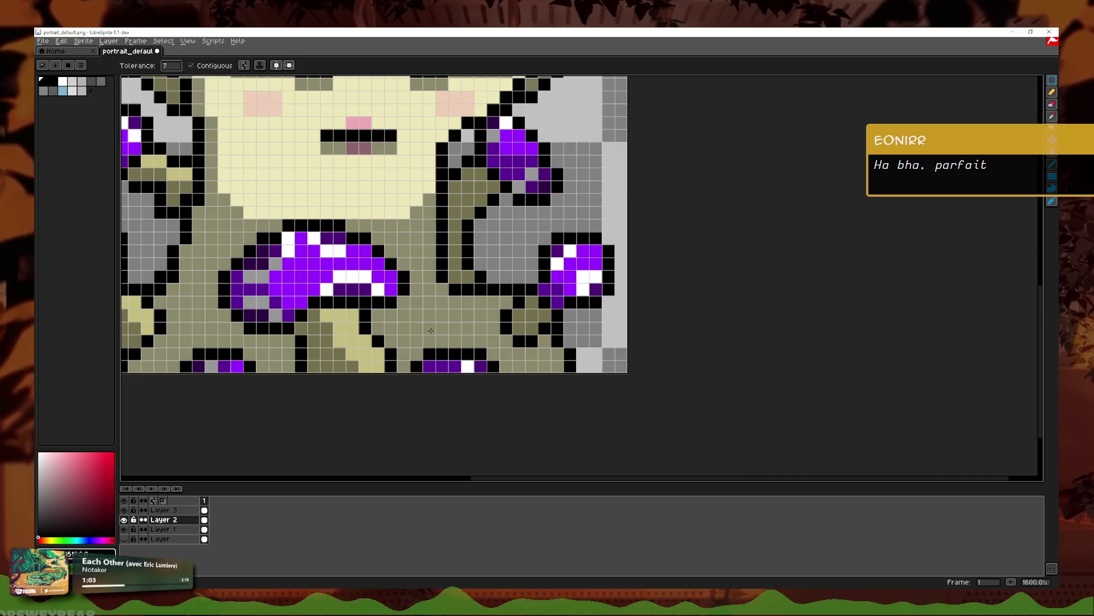
pyautogui.scroll(-5, 593, 336)
pyautogui.scroll(2, 589, 329)
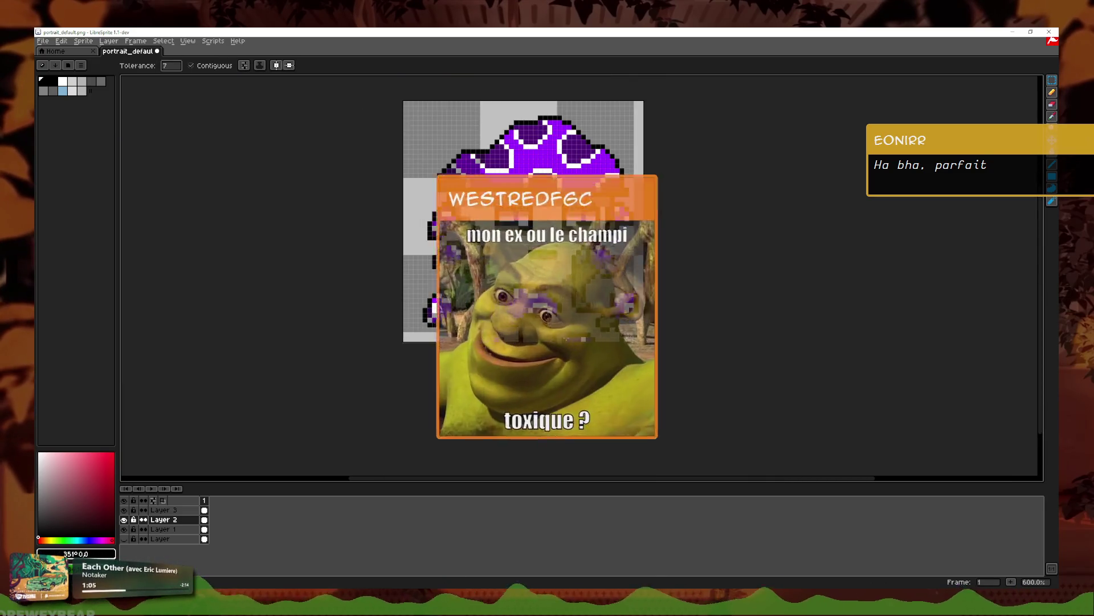
# Step: Return to the Pencil and undo the most recent stroke on the mushroom character
pyautogui.scroll(3, 578, 338)
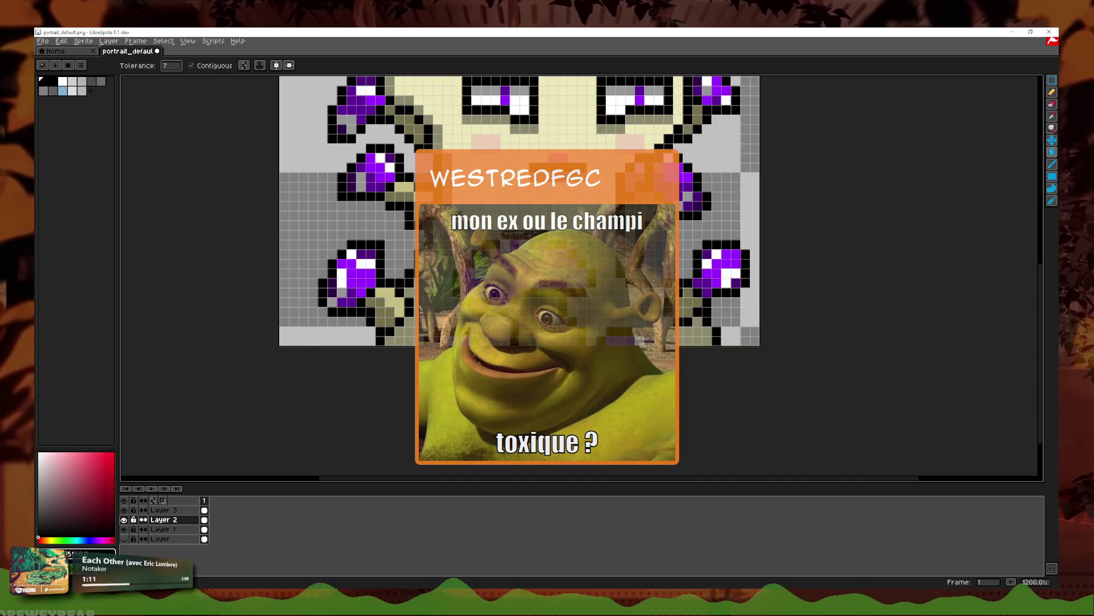
pyautogui.scroll(-1, 575, 336)
pyautogui.scroll(1, 575, 336)
pyautogui.scroll(-2, 576, 336)
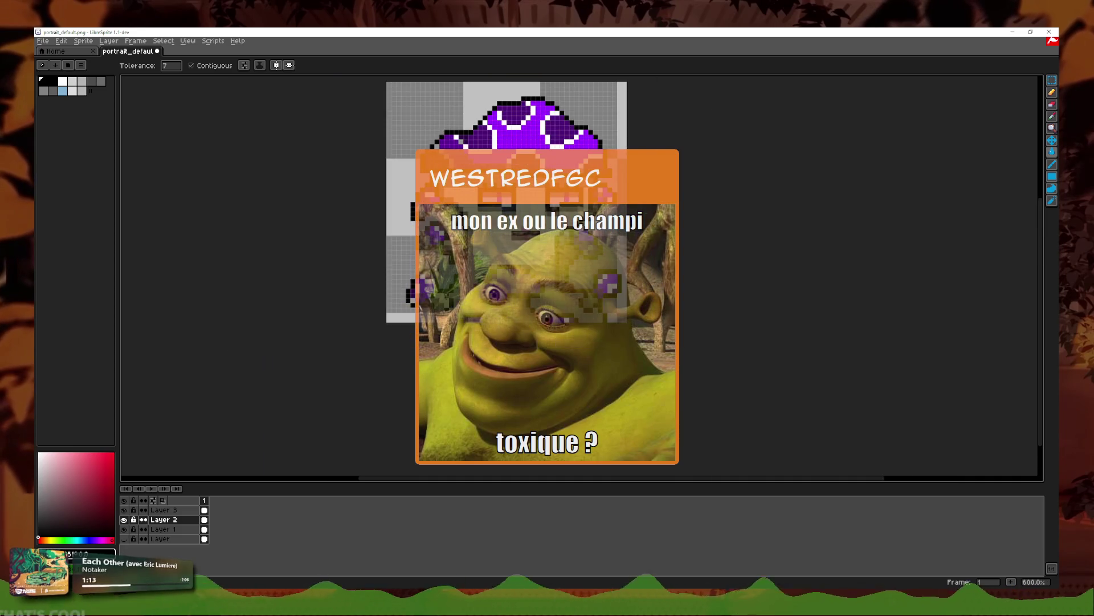
pyautogui.scroll(2, 576, 337)
pyautogui.scroll(-2, 575, 336)
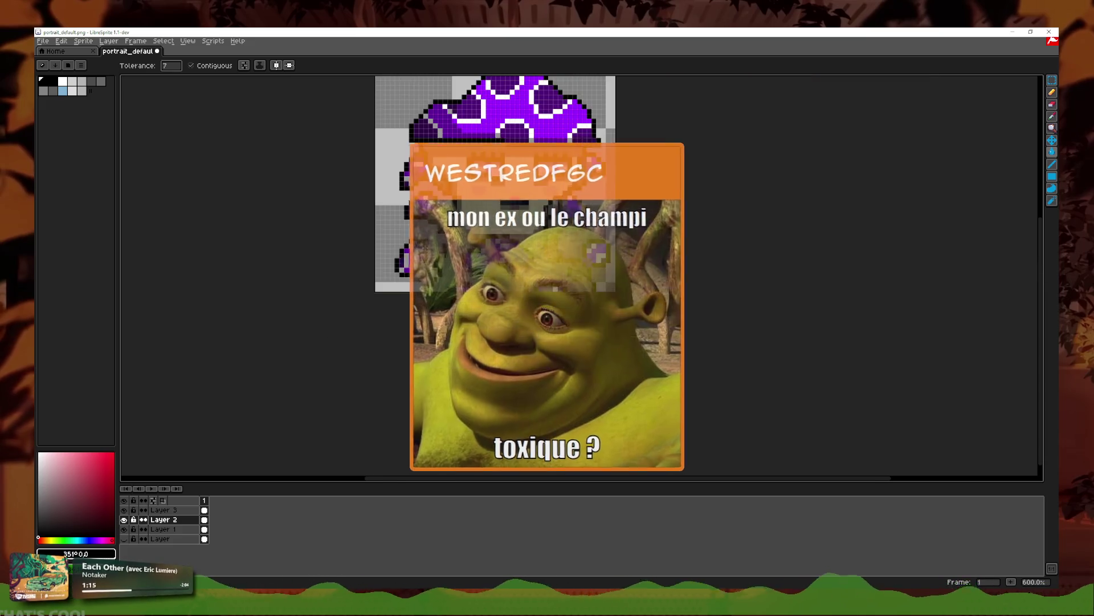
pyautogui.scroll(-2, 442, 230)
pyautogui.scroll(3, 442, 230)
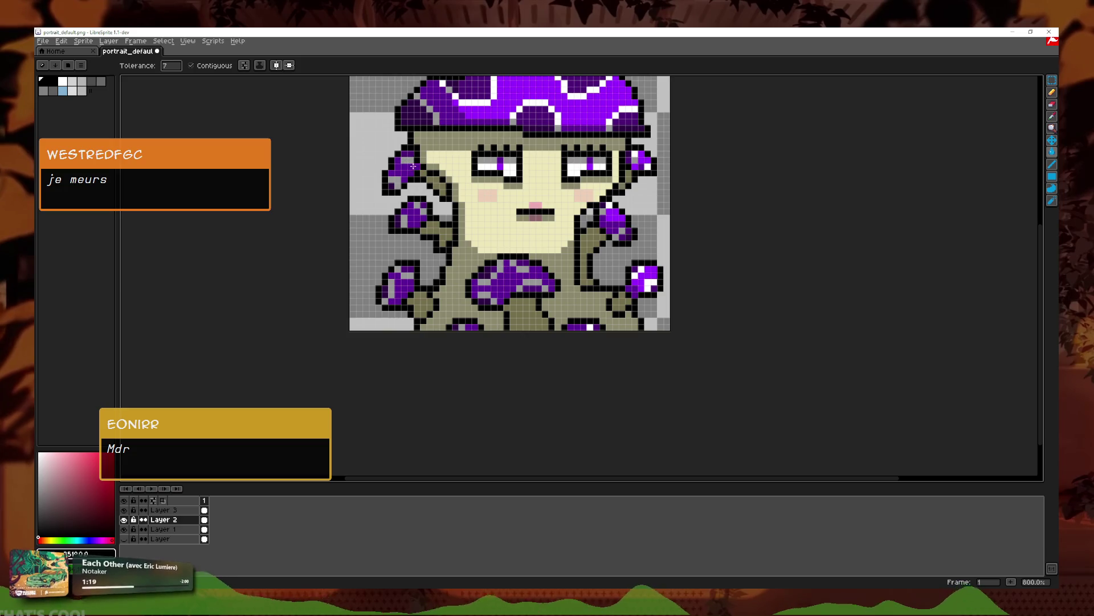
pyautogui.scroll(2, 468, 188)
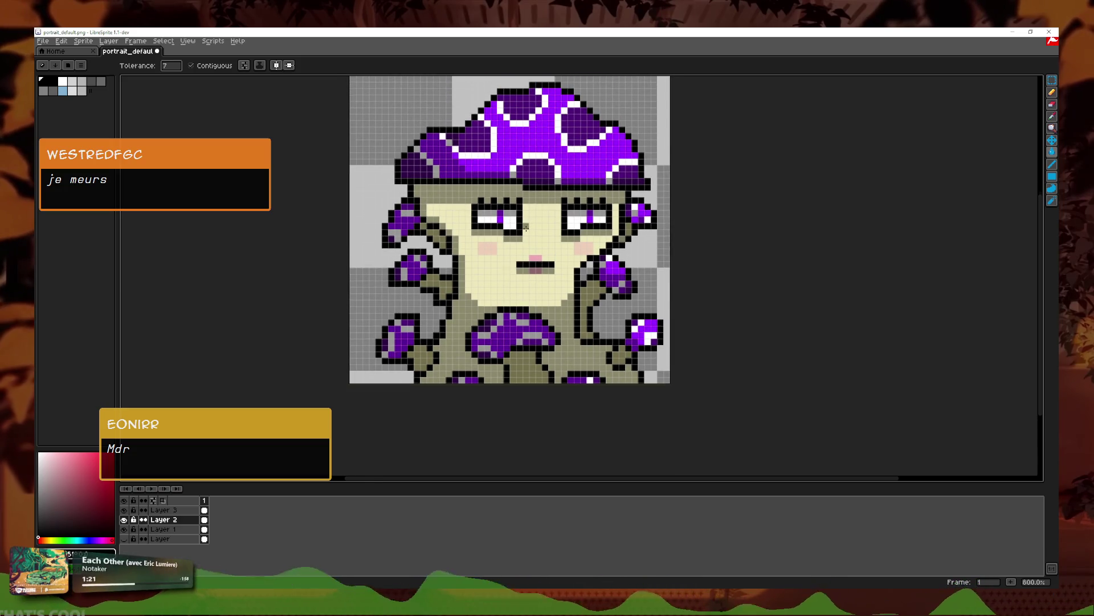
pyautogui.scroll(-5, 627, 246)
pyautogui.scroll(5, 595, 269)
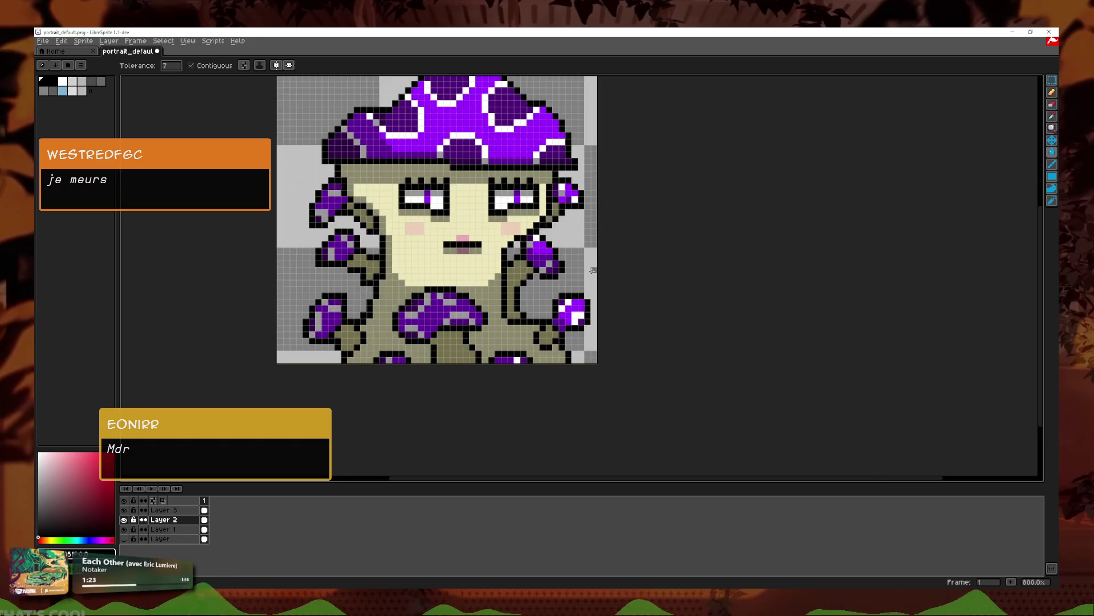
pyautogui.click(1052, 92)
pyautogui.scroll(2, 438, 279)
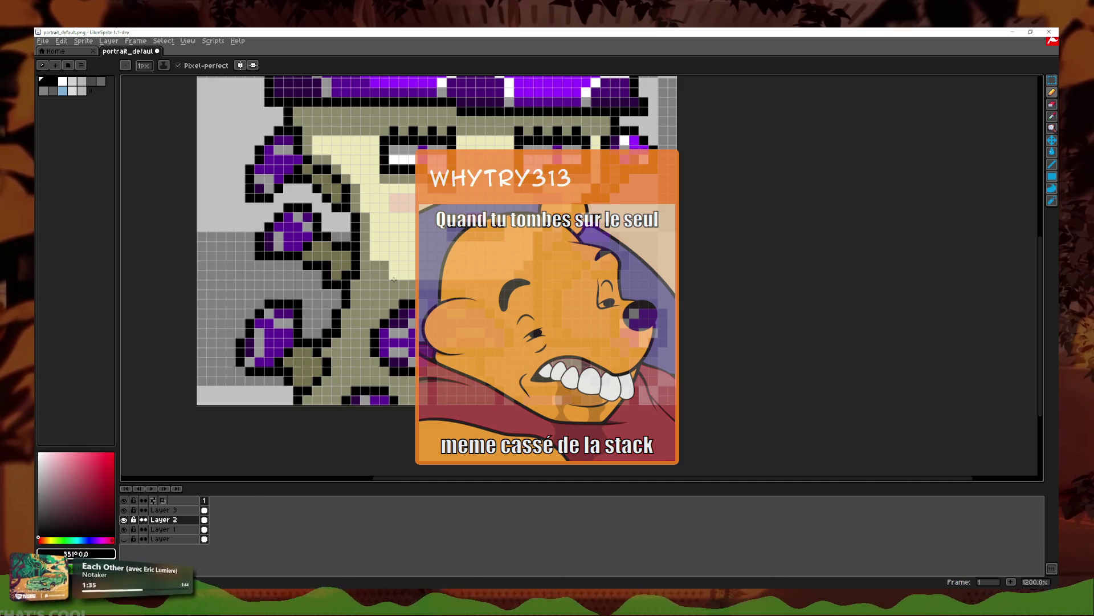
pyautogui.hotkey('ctrl', 'z')
pyautogui.scroll(-3, 511, 310)
pyautogui.scroll(1, 512, 311)
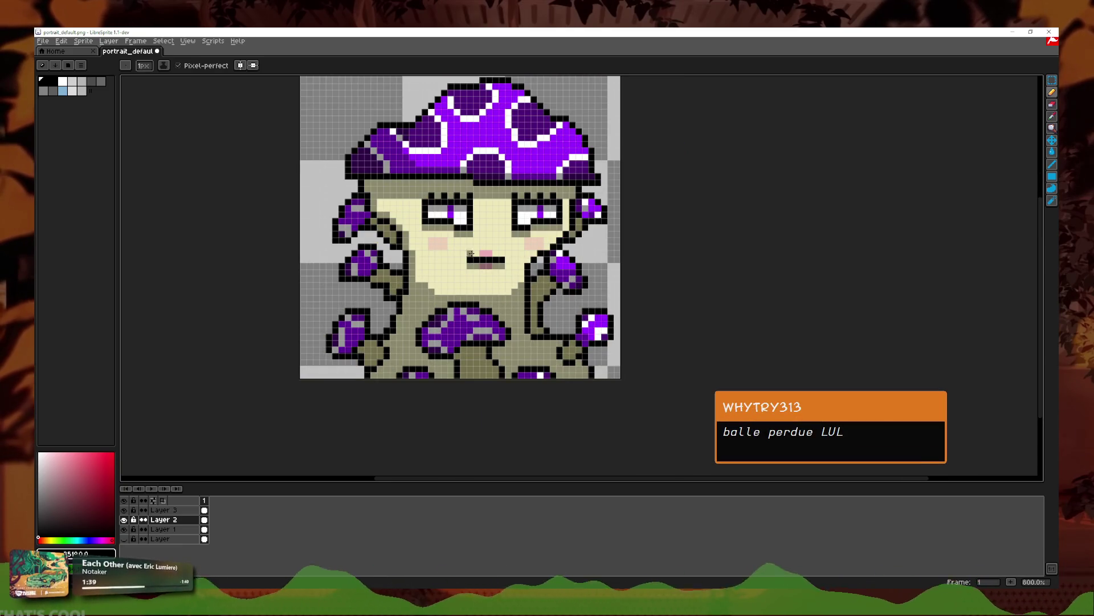
pyautogui.scroll(-4, 647, 242)
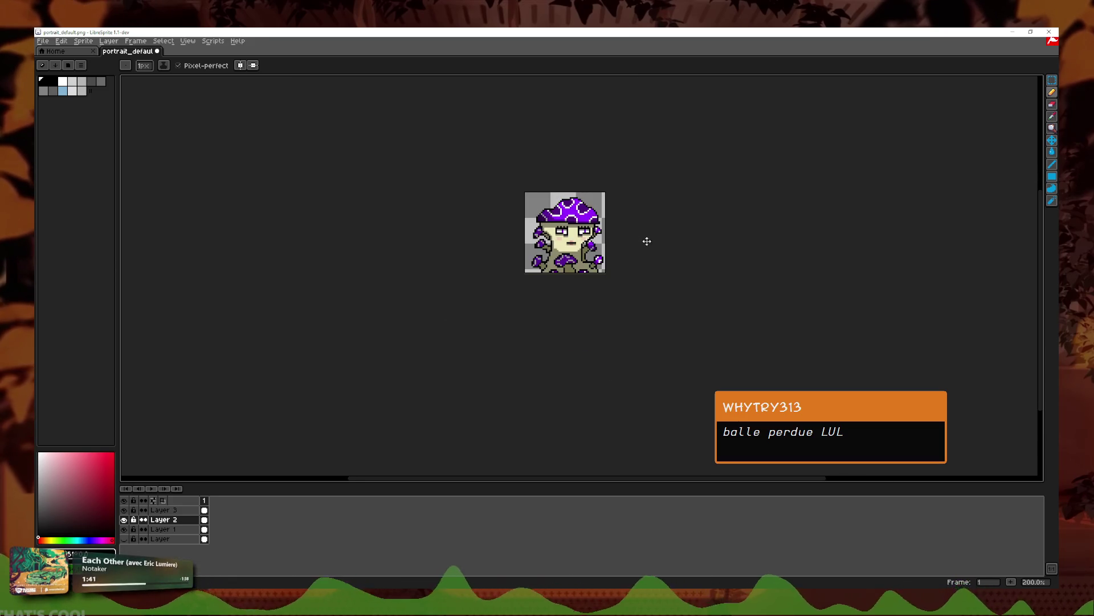
pyautogui.scroll(2, 647, 242)
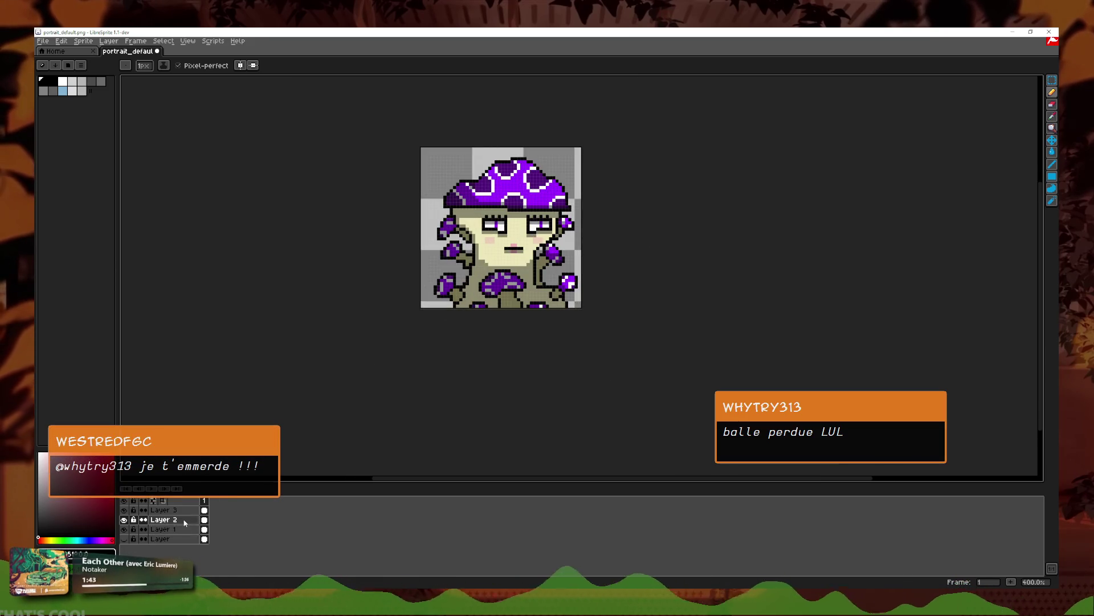
# Step: Lower Layer 2's Multiply shading opacity to 62
pyautogui.doubleClick(185, 521)
pyautogui.click(283, 341)
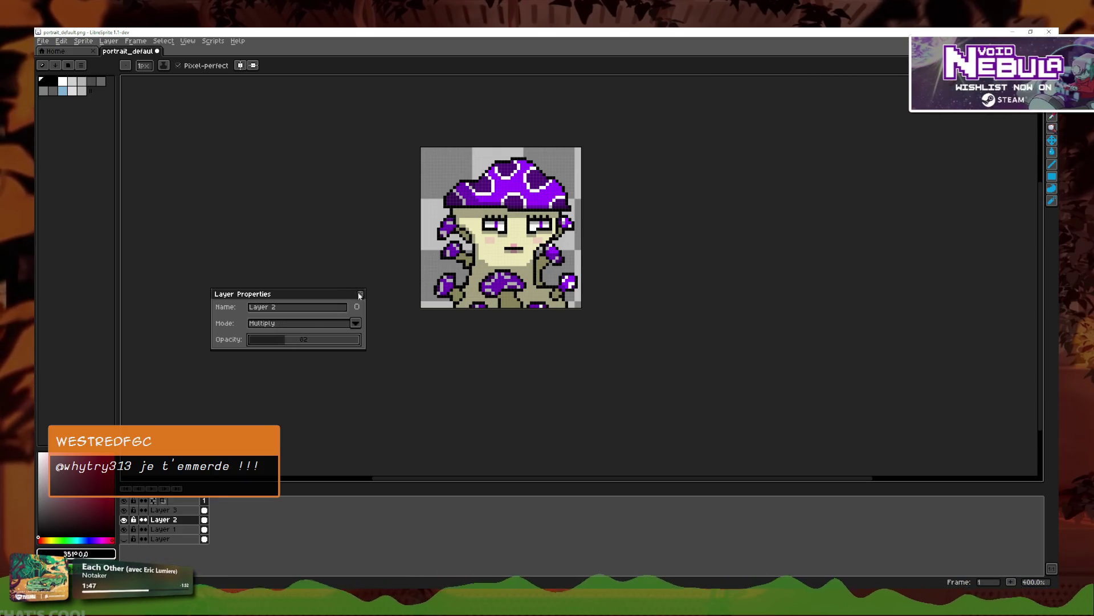
pyautogui.press('Return')
pyautogui.scroll(-2, 593, 259)
pyautogui.scroll(-1, 593, 260)
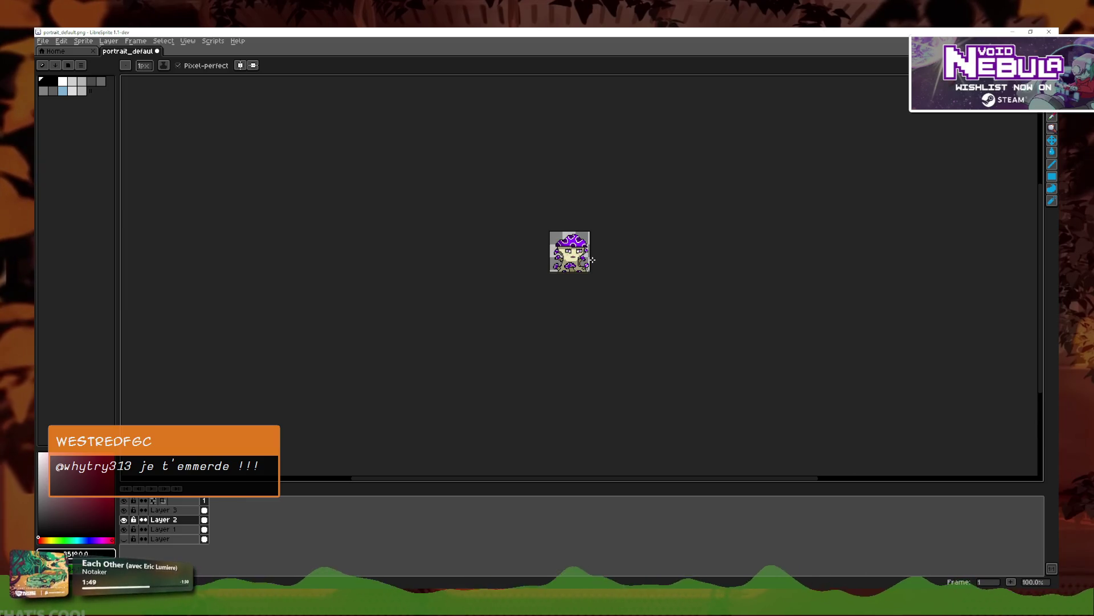
pyautogui.scroll(4, 593, 260)
pyautogui.scroll(4, 493, 300)
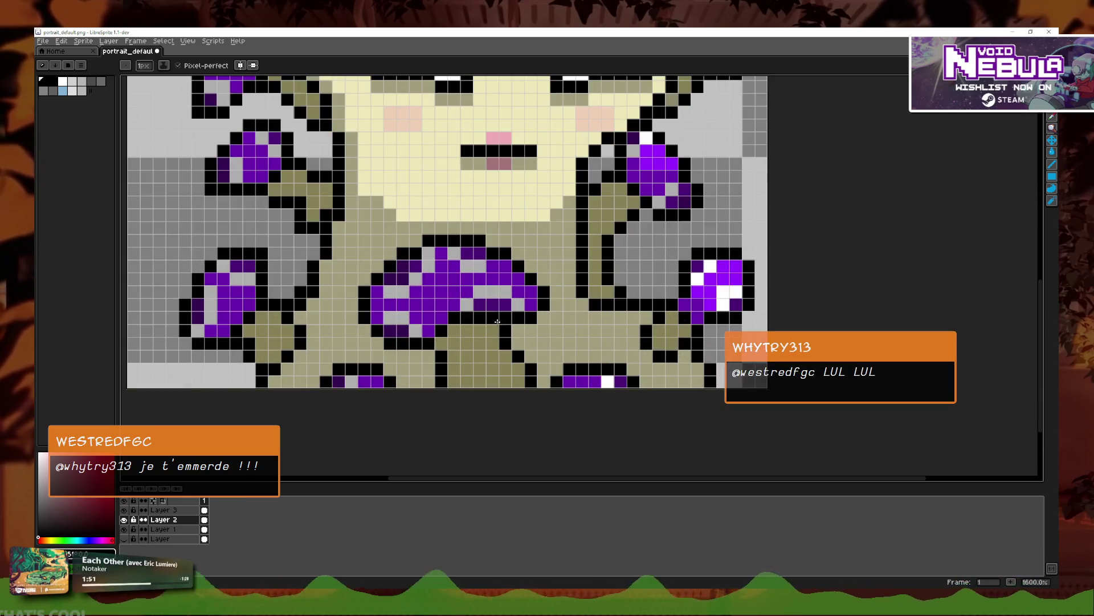
# Step: Sample the cap's purple as the drawing colour and add a new Layer 4
pyautogui.click(1052, 128)
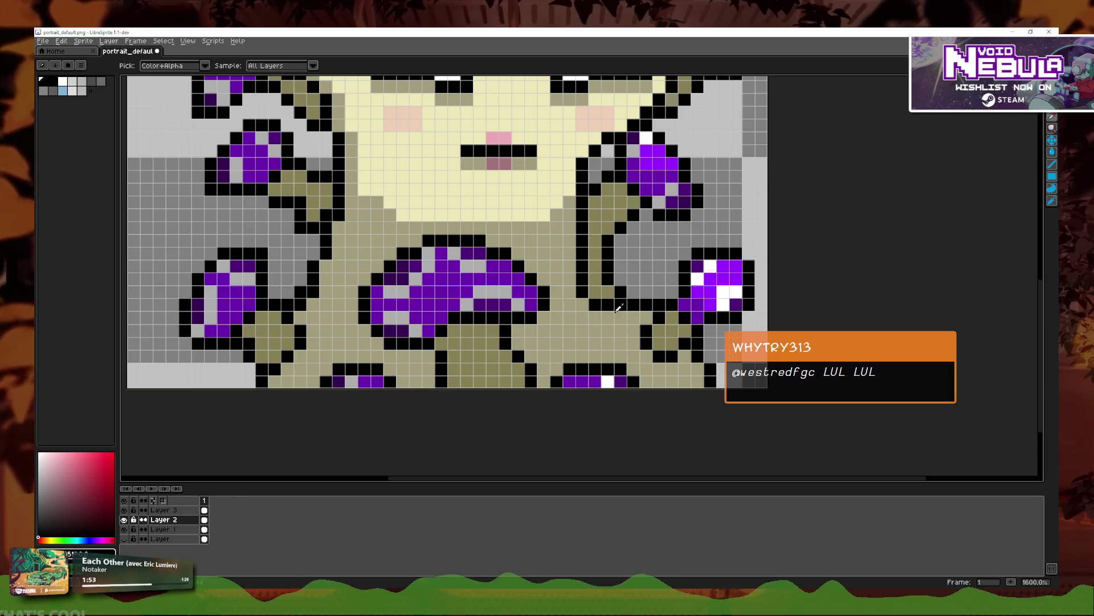
pyautogui.click(705, 281)
pyautogui.click(1052, 200)
pyautogui.hotkey('shift', 'n')
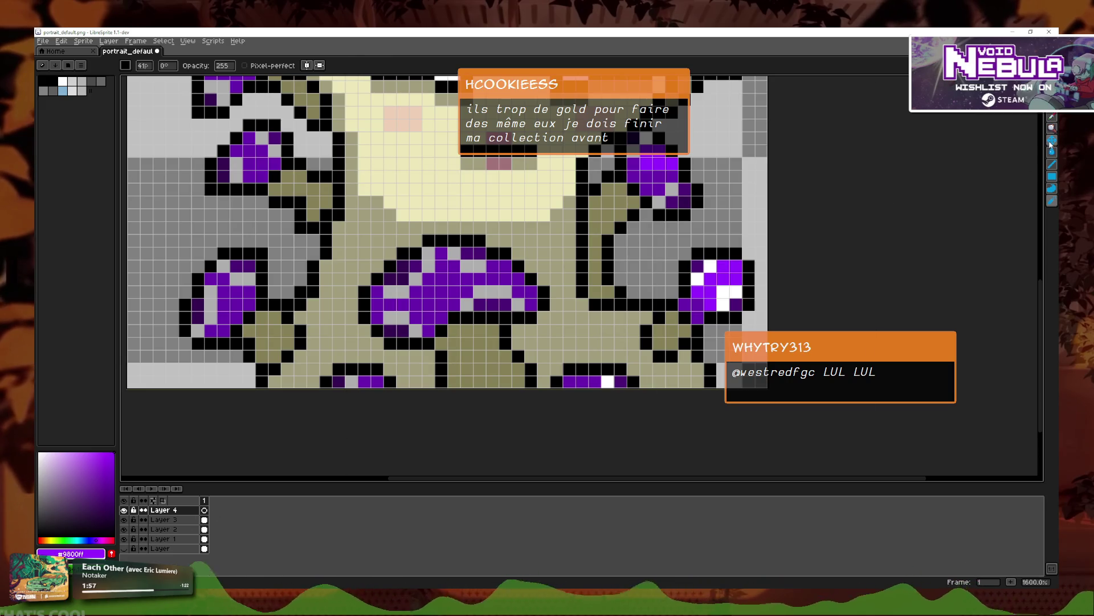
# Step: Try a purple Pencil stroke over the central cap's grey cells, then undo it
pyautogui.press('i')
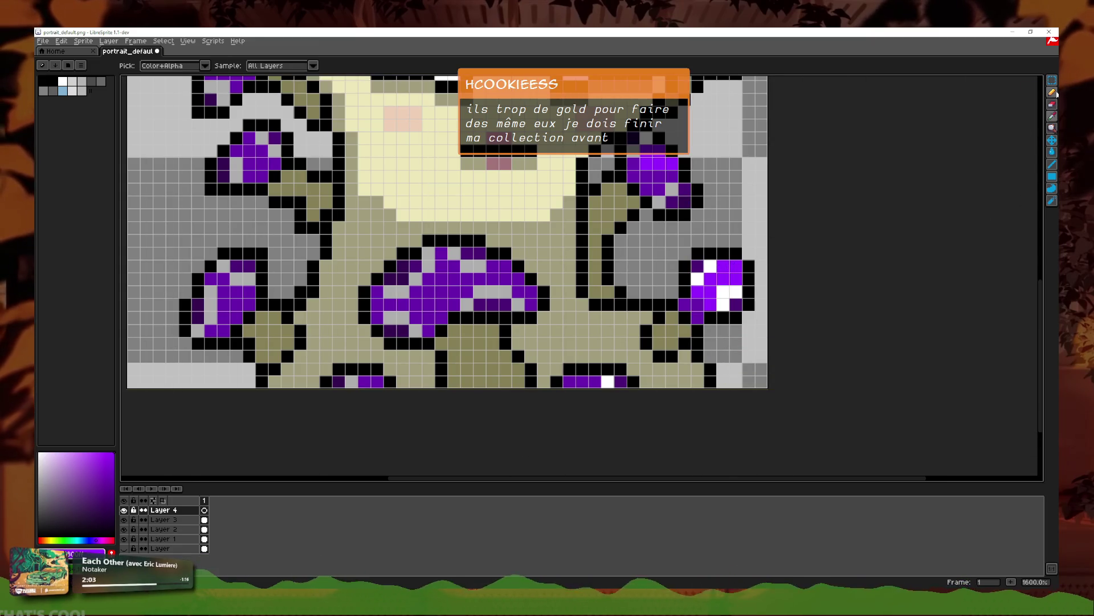
pyautogui.click(1054, 93)
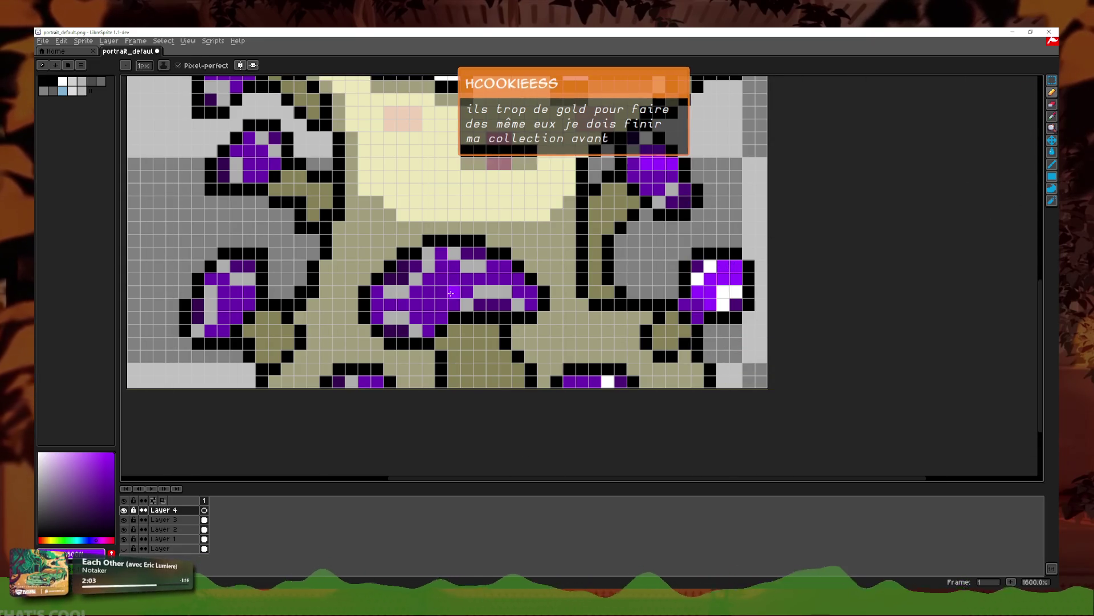
pyautogui.click(1053, 202)
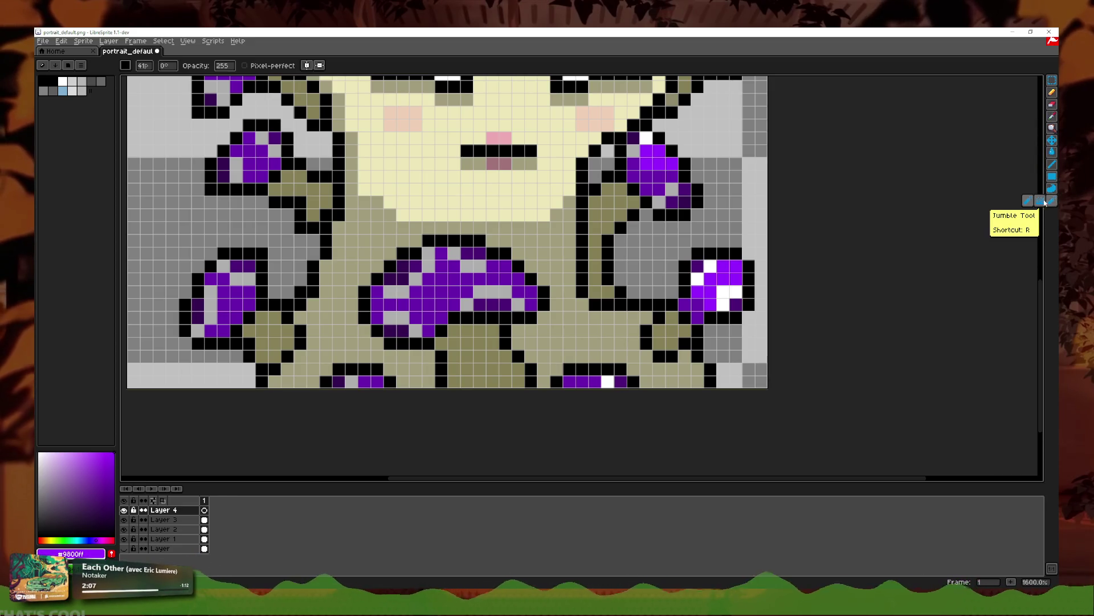
pyautogui.click(1054, 206)
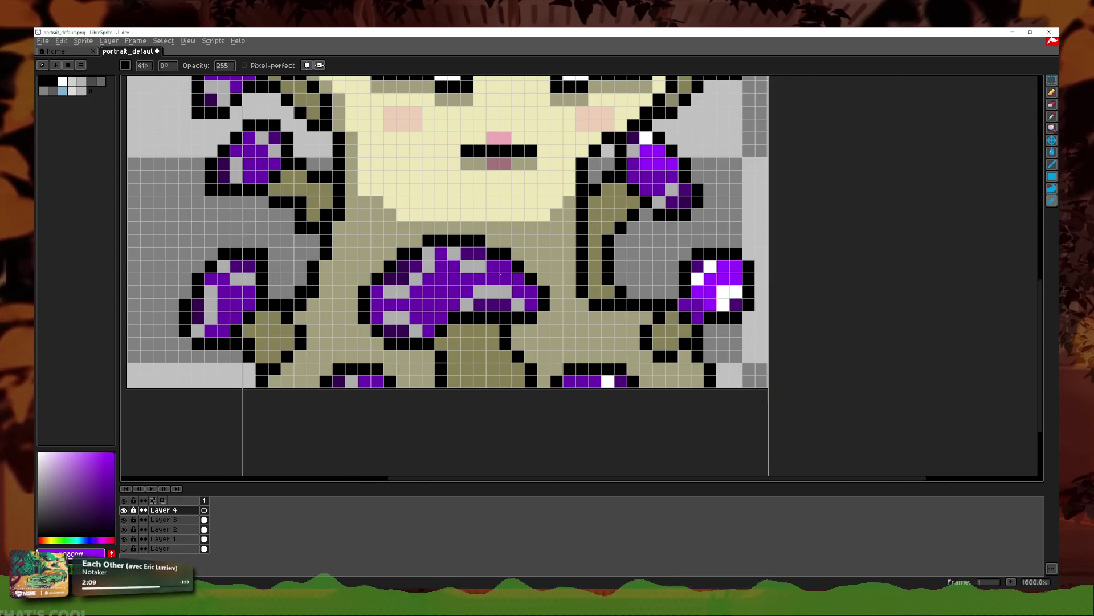
pyautogui.click(1052, 92)
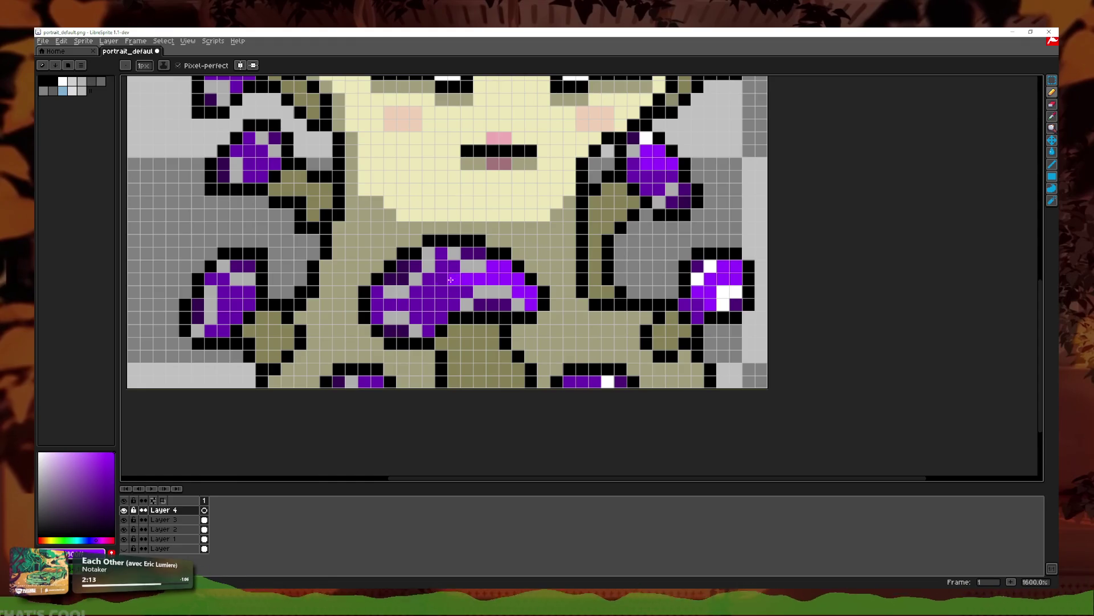
pyautogui.moveTo(437, 260)
pyautogui.mouseDown()
pyautogui.moveTo(427, 277)
pyautogui.moveTo(403, 276)
pyautogui.moveTo(372, 321)
pyautogui.mouseUp()
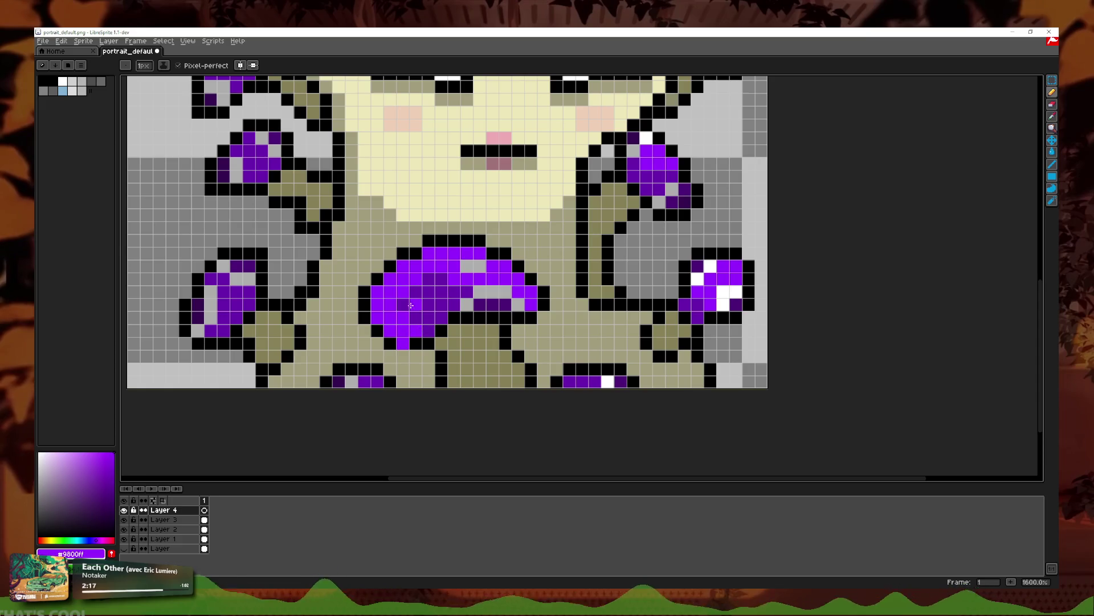
pyautogui.hotkey('ctrl', 'z')
pyautogui.hotkey('ctrl', 'z')
pyautogui.hotkey('ctrl', 'z')
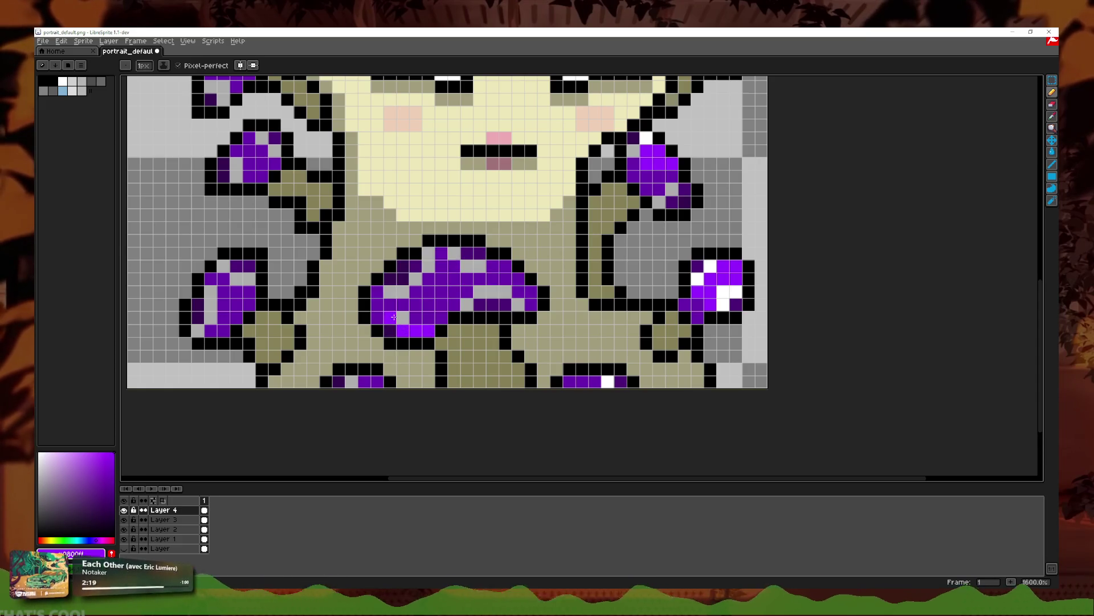
# Step: Paint Bucket the central cap's grey and dark-purple patches bright purple
pyautogui.click(1052, 188)
pyautogui.click(423, 317)
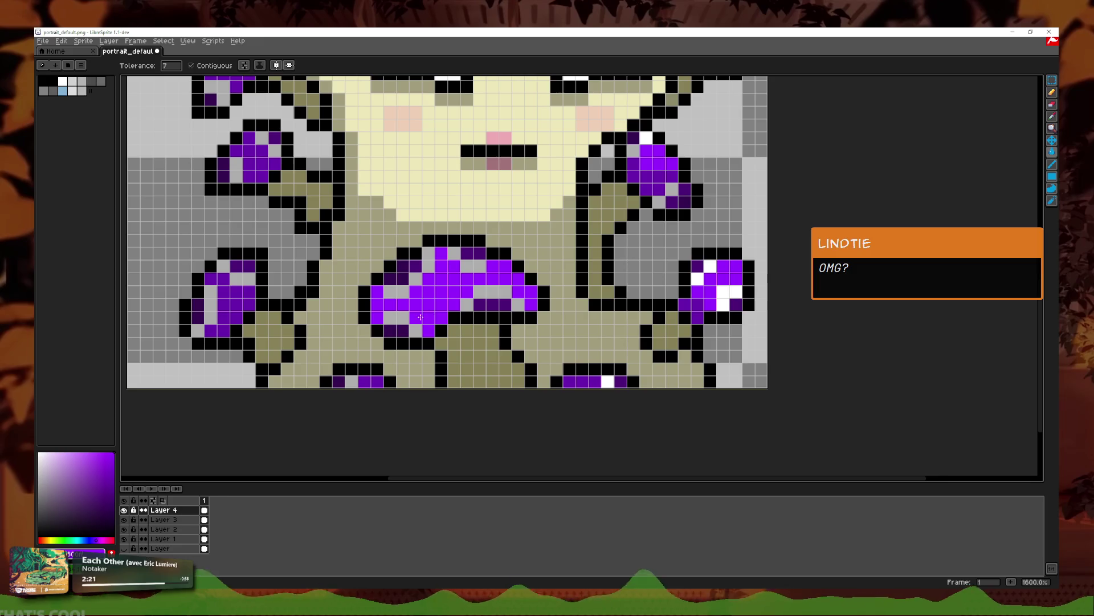
pyautogui.click(413, 317)
pyautogui.click(405, 327)
pyautogui.click(415, 330)
pyautogui.click(403, 291)
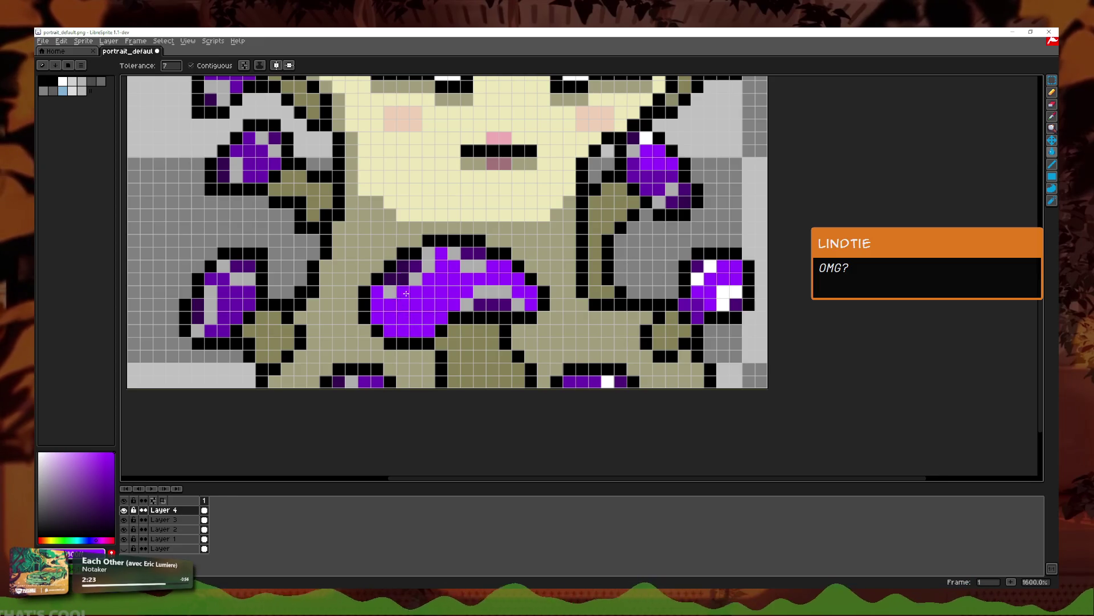
pyautogui.click(393, 278)
pyautogui.click(429, 265)
pyautogui.click(429, 252)
pyautogui.click(467, 265)
pyautogui.click(474, 251)
pyautogui.click(480, 291)
pyautogui.click(500, 291)
pyautogui.click(468, 304)
pyautogui.click(504, 303)
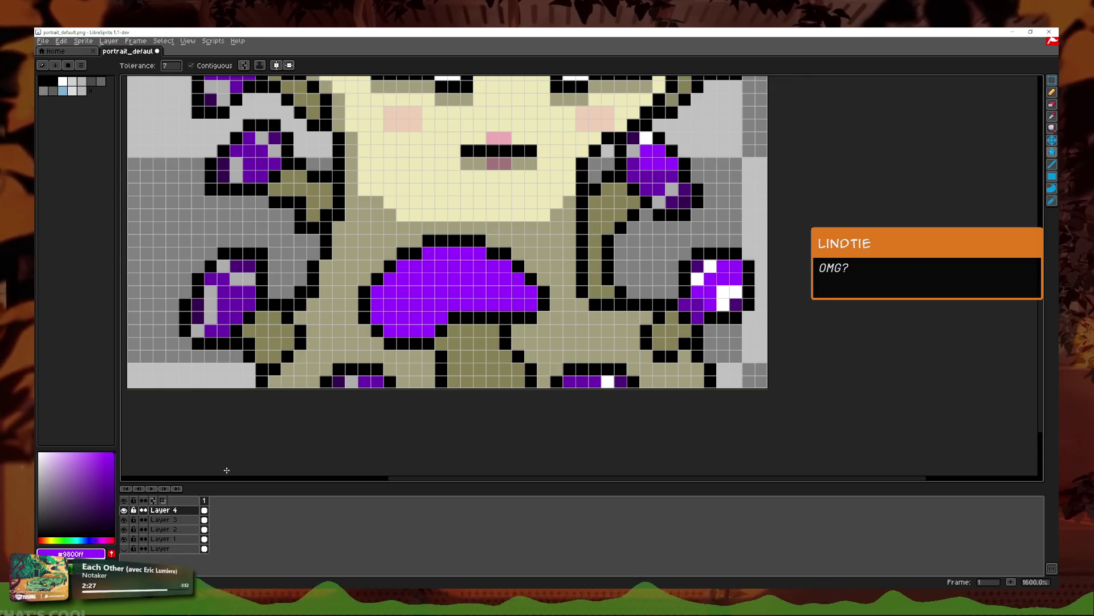
# Step: Fill the left cap's patches bright purple
pyautogui.scroll(-5, 576, 171)
pyautogui.scroll(5, 542, 210)
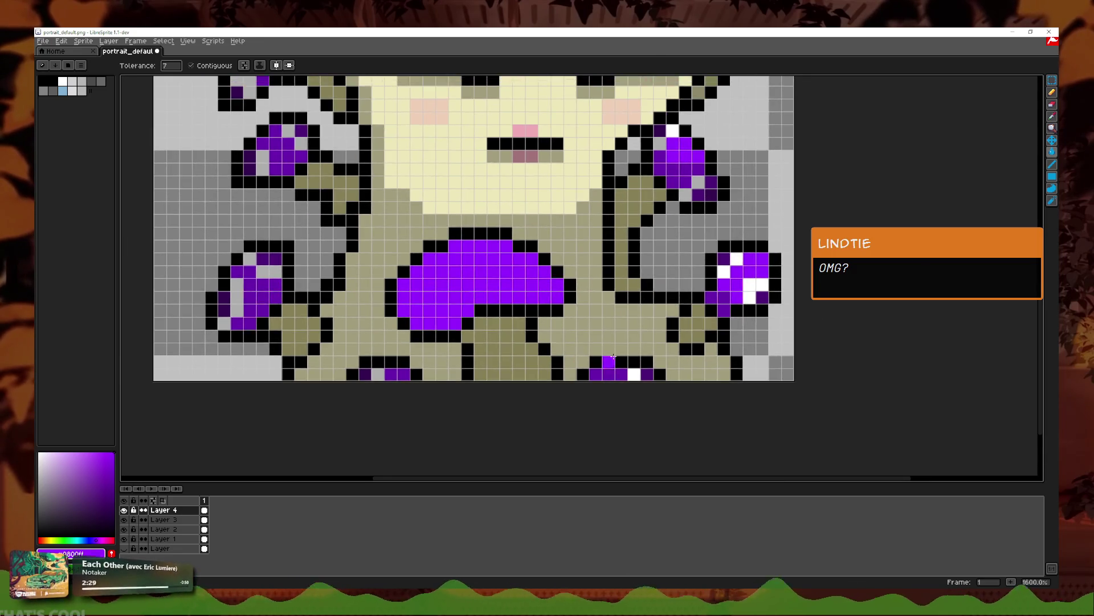
pyautogui.scroll(-2, 471, 367)
pyautogui.scroll(4, 471, 367)
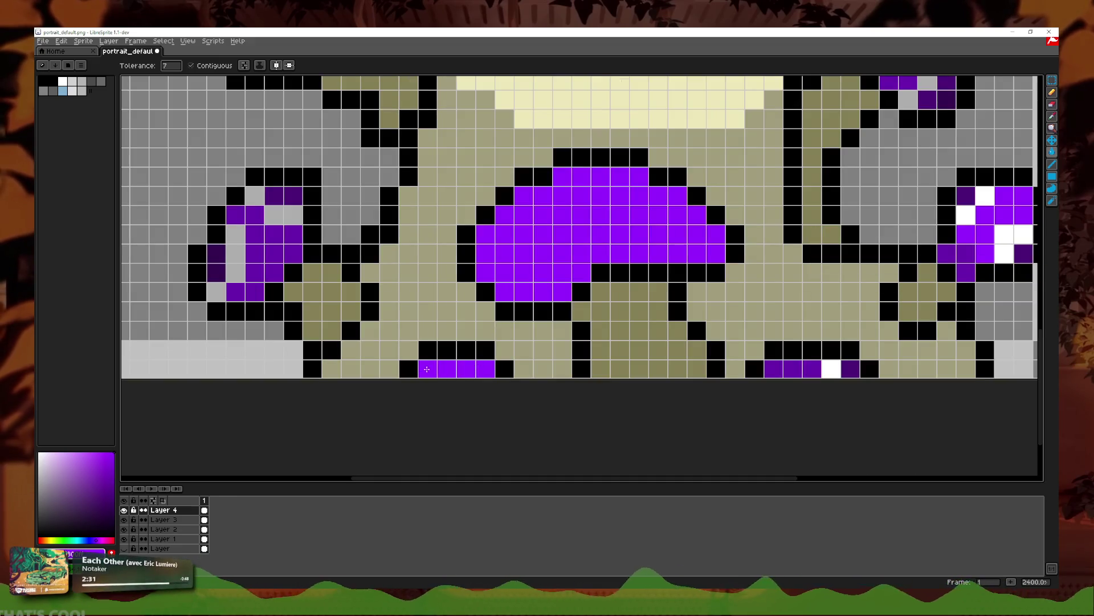
pyautogui.click(274, 235)
pyautogui.click(274, 264)
pyautogui.click(284, 215)
pyautogui.click(278, 195)
pyautogui.click(236, 253)
pyautogui.click(217, 263)
pyautogui.click(220, 292)
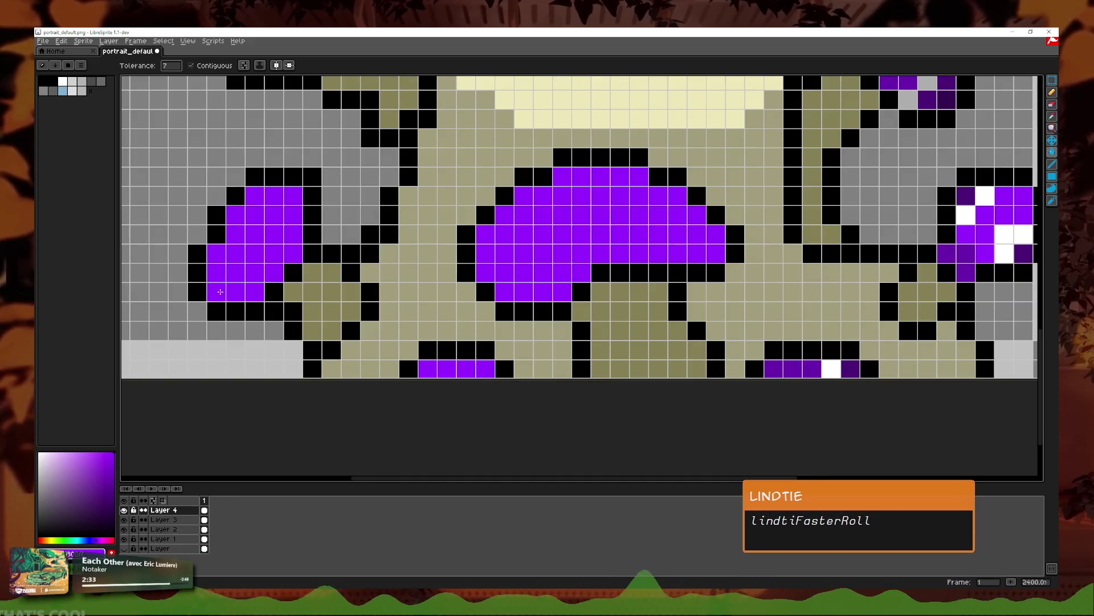
# Step: Fill the bottom-row cells and the right cap's white and dark-purple cells purple
pyautogui.hscroll(5, 399, 319)
pyautogui.click(603, 379)
pyautogui.click(583, 379)
pyautogui.click(641, 379)
pyautogui.click(659, 379)
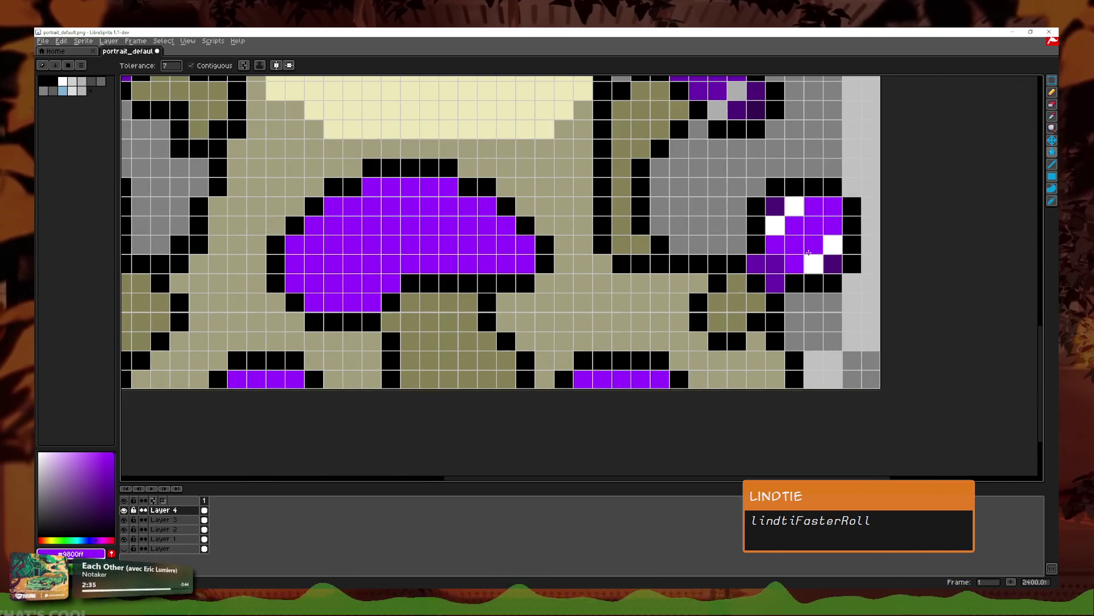
pyautogui.click(834, 245)
pyautogui.click(814, 264)
pyautogui.click(776, 264)
pyautogui.click(775, 225)
pyautogui.click(795, 206)
pyautogui.click(776, 206)
pyautogui.click(830, 267)
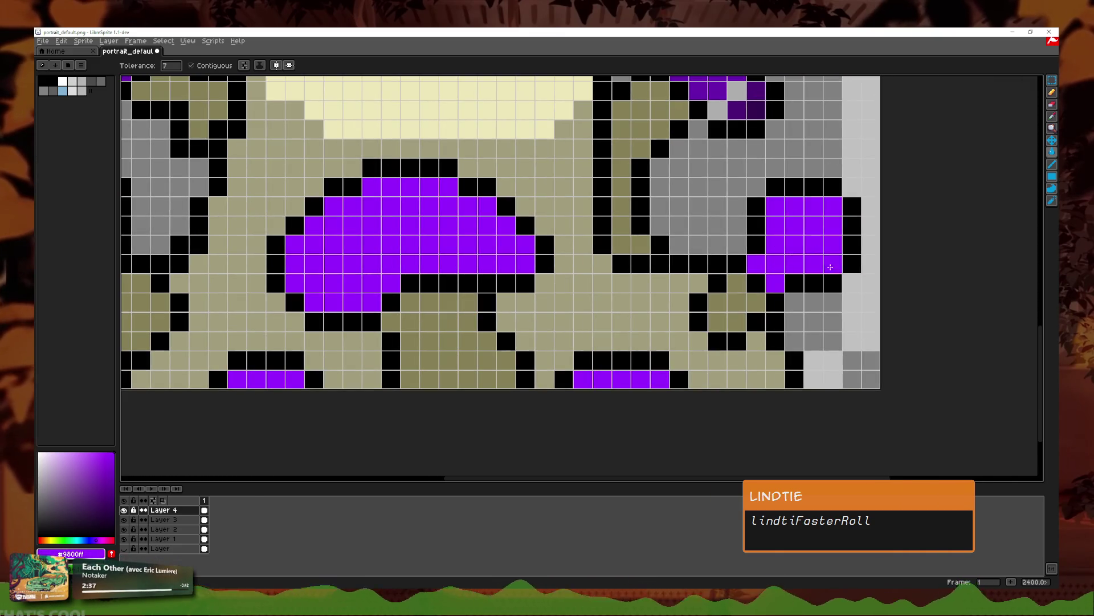
# Step: Fill the upper-right cap's grey cells and dark region purple
pyautogui.scroll(3, 762, 172)
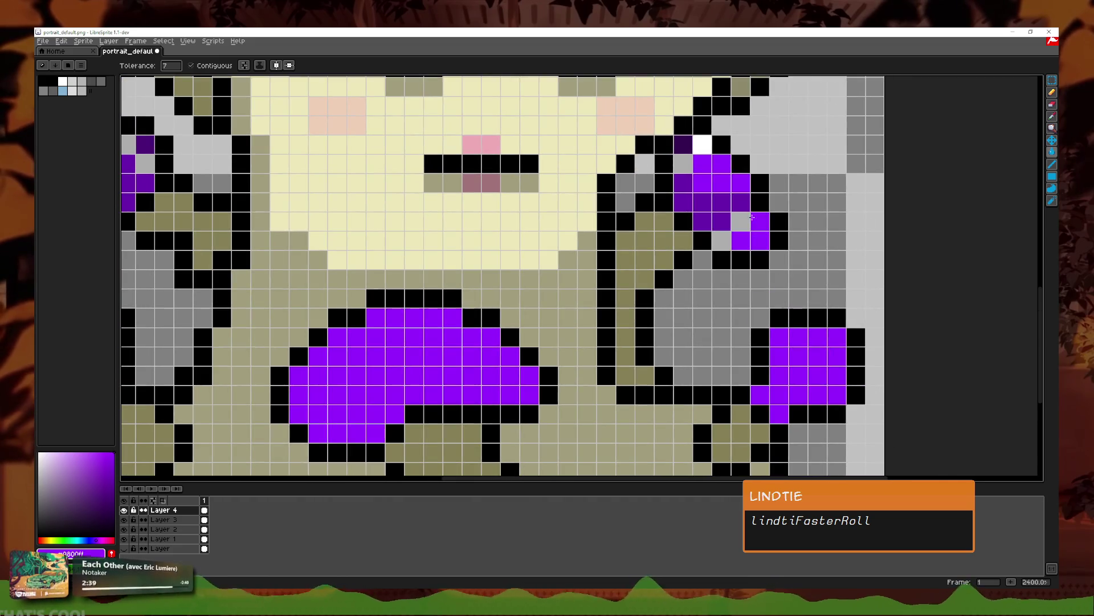
pyautogui.click(741, 221)
pyautogui.click(721, 240)
pyautogui.click(729, 187)
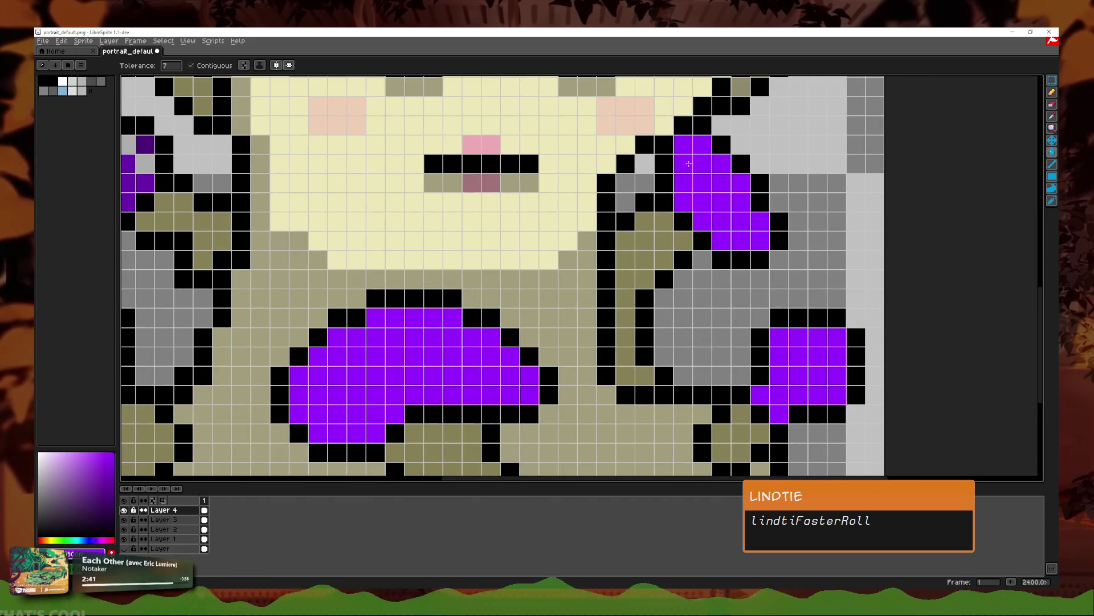
pyautogui.doubleClick(165, 509)
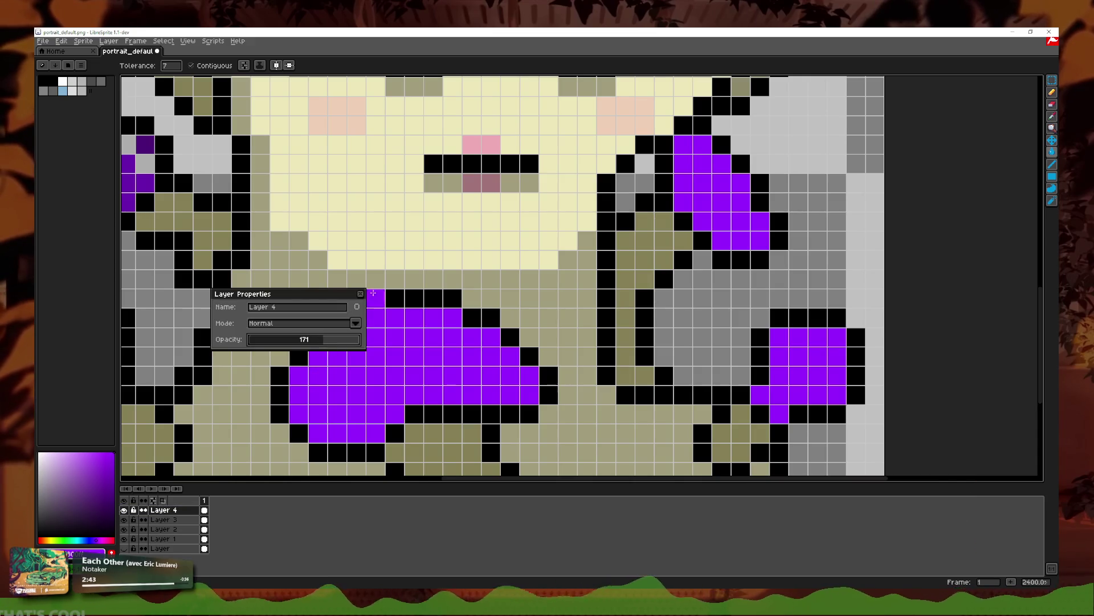
pyautogui.click(360, 291)
pyautogui.scroll(2, 360, 292)
pyautogui.hscroll(-6, 360, 291)
# Step: Fill the upper-left ribbon's grey and dark-purple cells purple
pyautogui.click(405, 268)
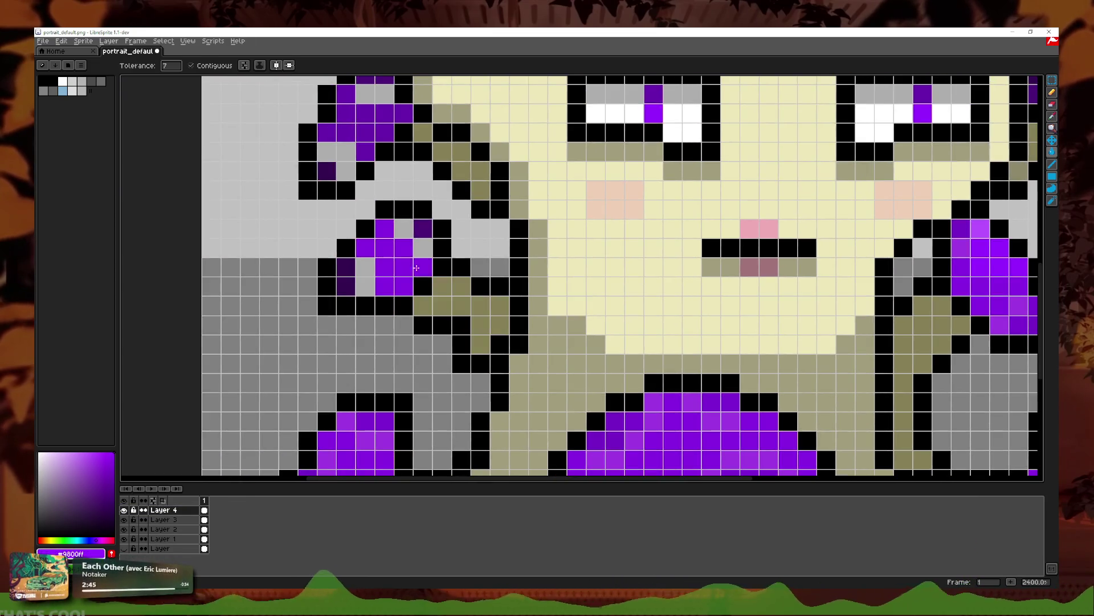
pyautogui.click(423, 247)
pyautogui.click(411, 222)
pyautogui.click(365, 276)
pyautogui.click(346, 286)
pyautogui.click(346, 267)
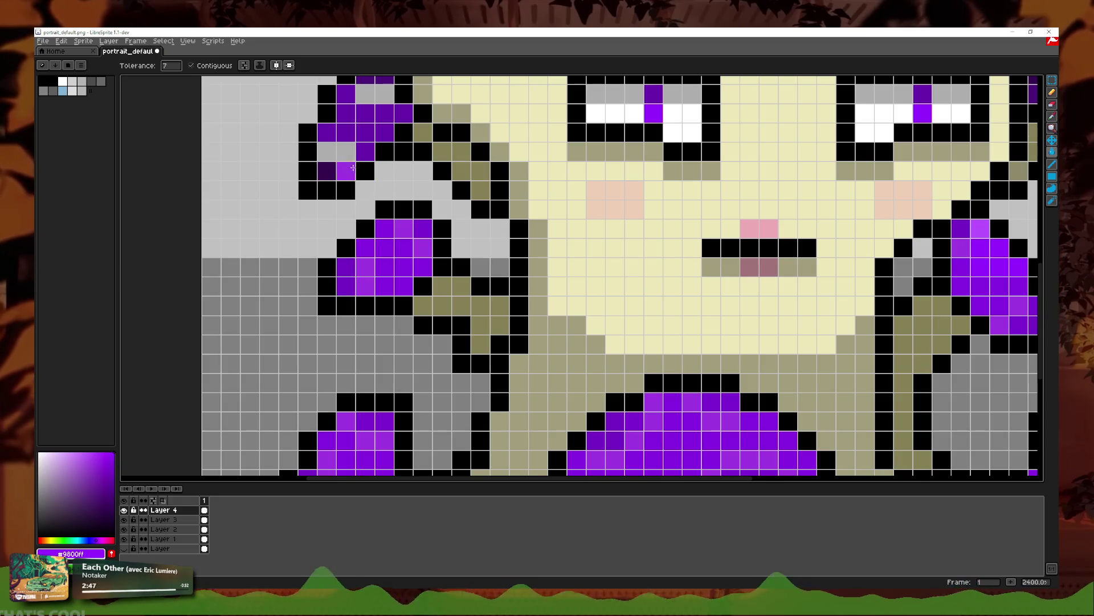
# Step: Fill the left ribbon's cells bright purple
pyautogui.scroll(3, 359, 179)
pyautogui.click(315, 311)
pyautogui.click(325, 271)
pyautogui.click(306, 327)
pyautogui.click(362, 252)
pyautogui.click(348, 252)
pyautogui.click(353, 234)
pyautogui.scroll(3, 421, 204)
pyautogui.click(342, 228)
pyautogui.click(410, 216)
pyautogui.click(397, 245)
pyautogui.click(377, 216)
pyautogui.click(357, 195)
pyautogui.click(341, 180)
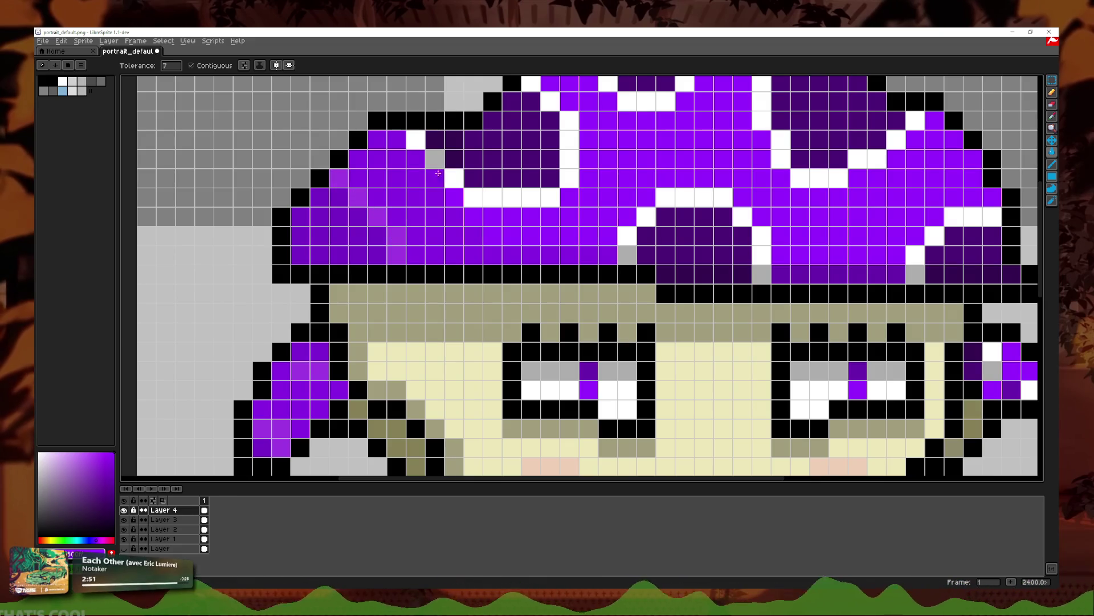
# Step: Fill the hat's white, grey and dark-purple cells near the top purple
pyautogui.click(435, 158)
pyautogui.click(453, 178)
pyautogui.click(416, 139)
pyautogui.click(522, 140)
pyautogui.click(512, 198)
pyautogui.click(454, 149)
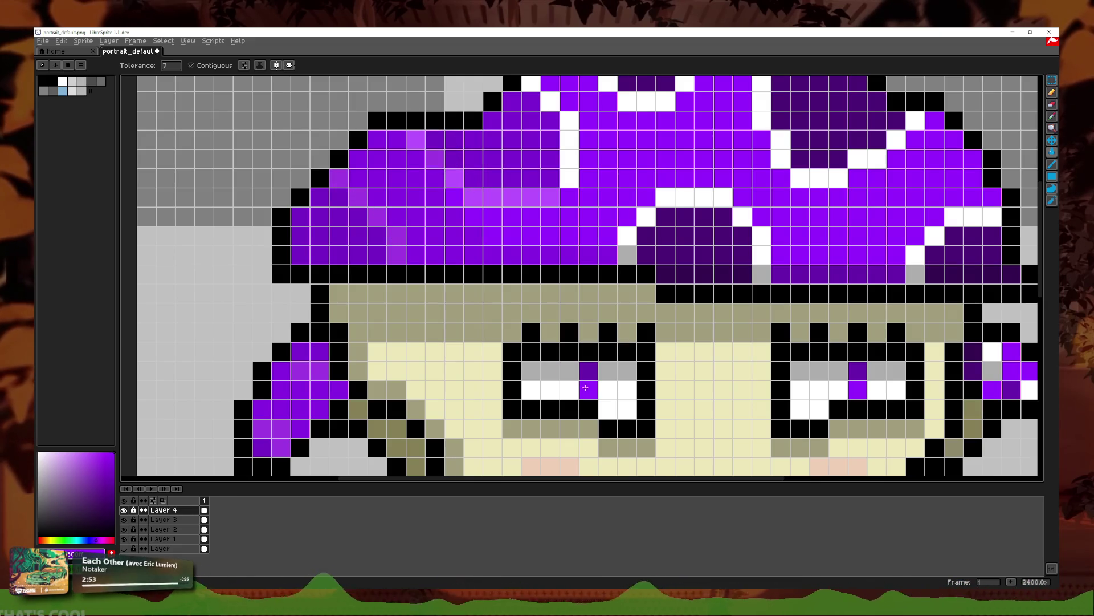
# Step: Fill the right ribbon's white and grey cells purple
pyautogui.click(992, 352)
pyautogui.click(992, 371)
pyautogui.click(974, 361)
pyautogui.moveTo(1011, 389); pyautogui.dragTo(849, 380)
pyautogui.click(850, 380)
pyautogui.click(869, 380)
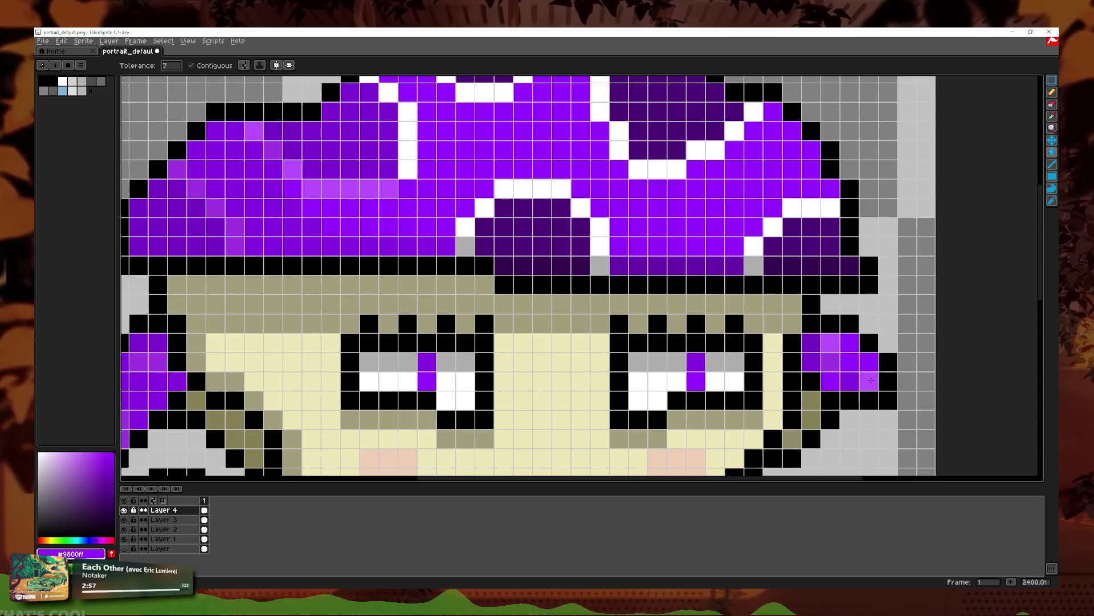
# Step: Fill the hat's white ring cells, dark-purple blocks and lower dark band purple
pyautogui.click(811, 207)
pyautogui.click(772, 226)
pyautogui.click(812, 237)
pyautogui.click(753, 246)
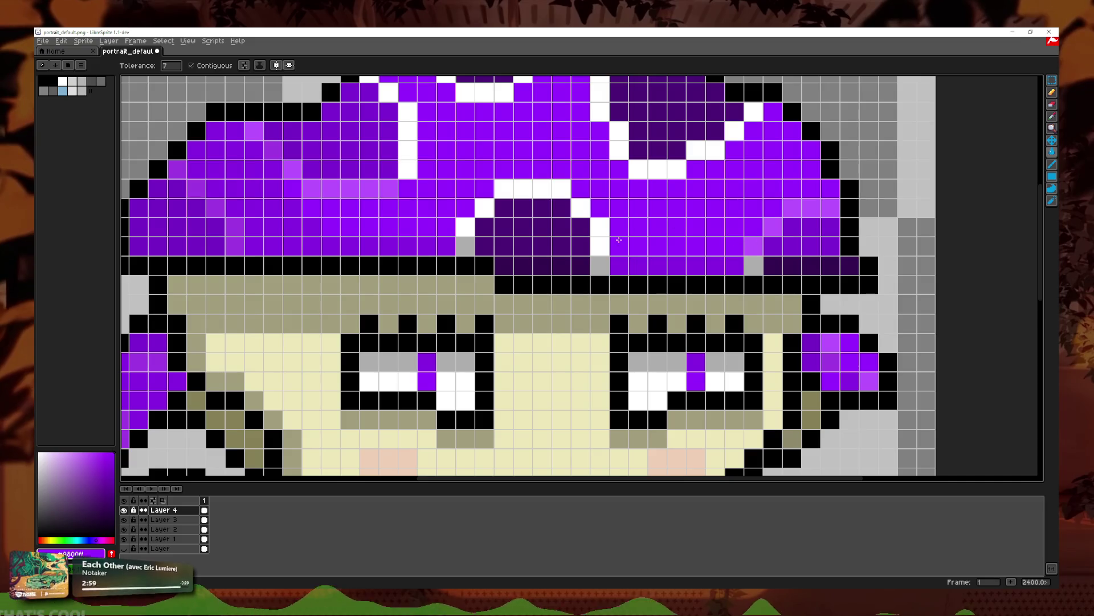
pyautogui.click(600, 237)
pyautogui.click(552, 211)
pyautogui.click(562, 194)
pyautogui.click(581, 207)
pyautogui.click(599, 266)
pyautogui.click(542, 266)
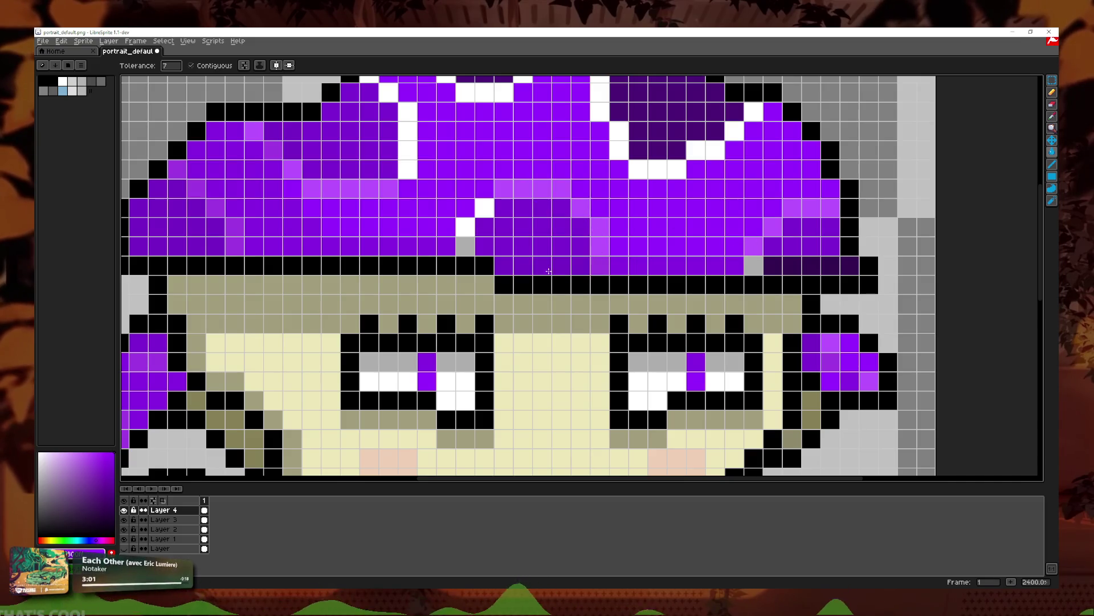
pyautogui.click(798, 266)
pyautogui.click(754, 265)
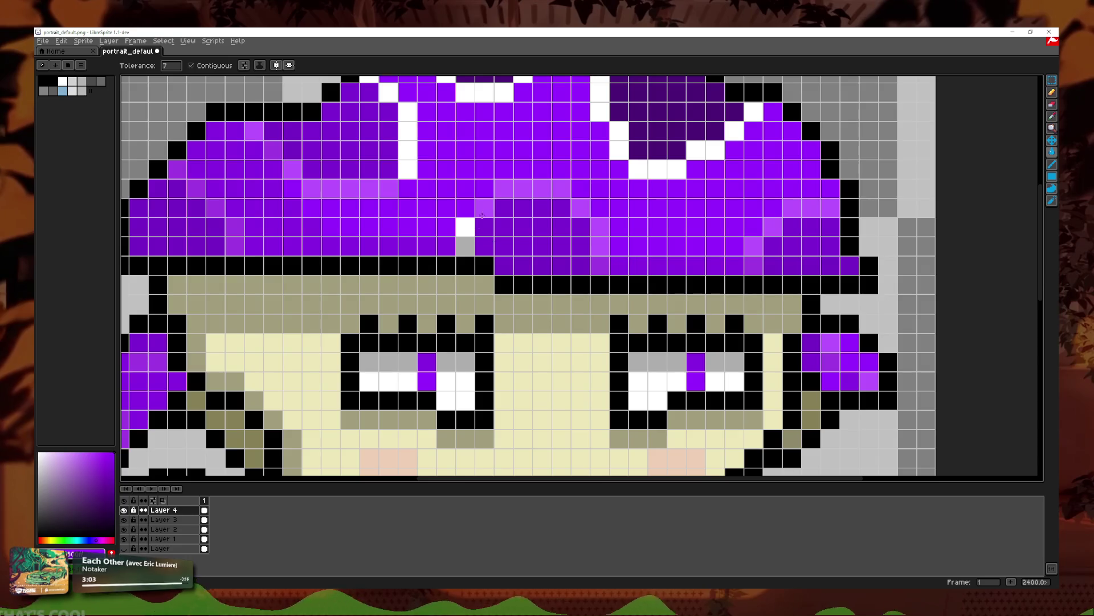
# Step: Fill the hat's white column and top dark region purple
pyautogui.click(465, 227)
pyautogui.click(408, 165)
pyautogui.scroll(2, 394, 145)
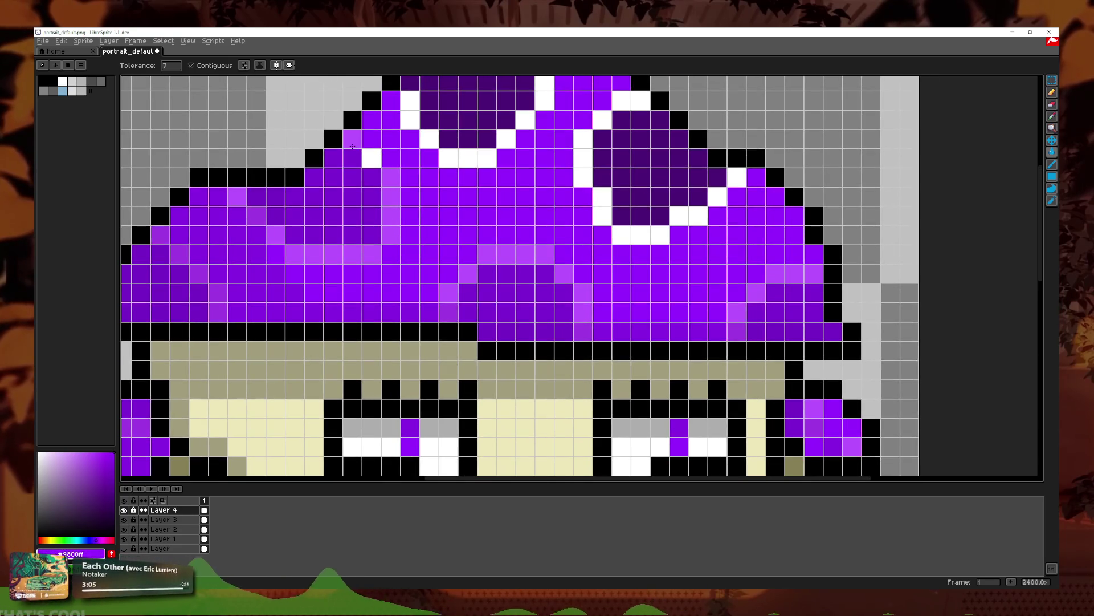
pyautogui.click(411, 112)
pyautogui.click(451, 138)
pyautogui.click(430, 138)
pyautogui.click(449, 151)
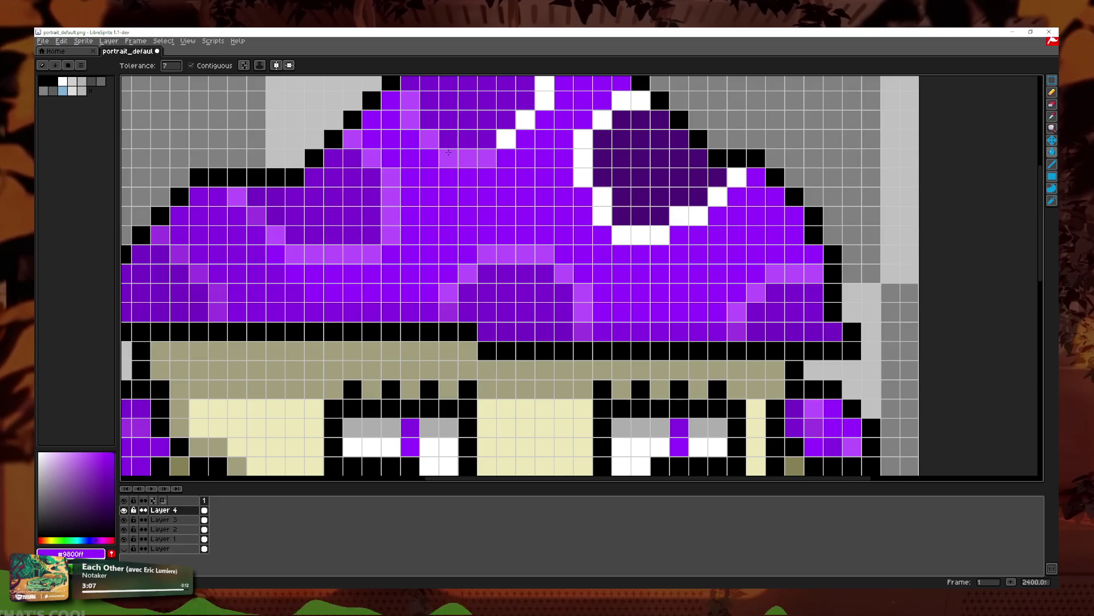
# Step: Fill the last white ring pixels and columns on the hat purple
pyautogui.click(505, 139)
pyautogui.click(525, 120)
pyautogui.click(622, 139)
pyautogui.click(602, 120)
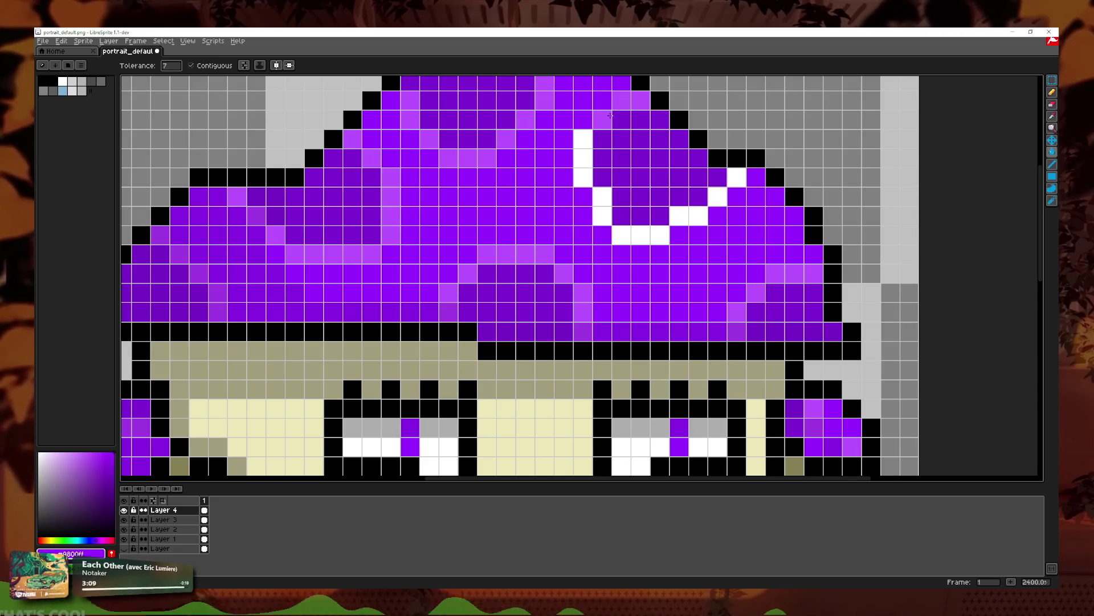
pyautogui.click(602, 206)
pyautogui.click(640, 235)
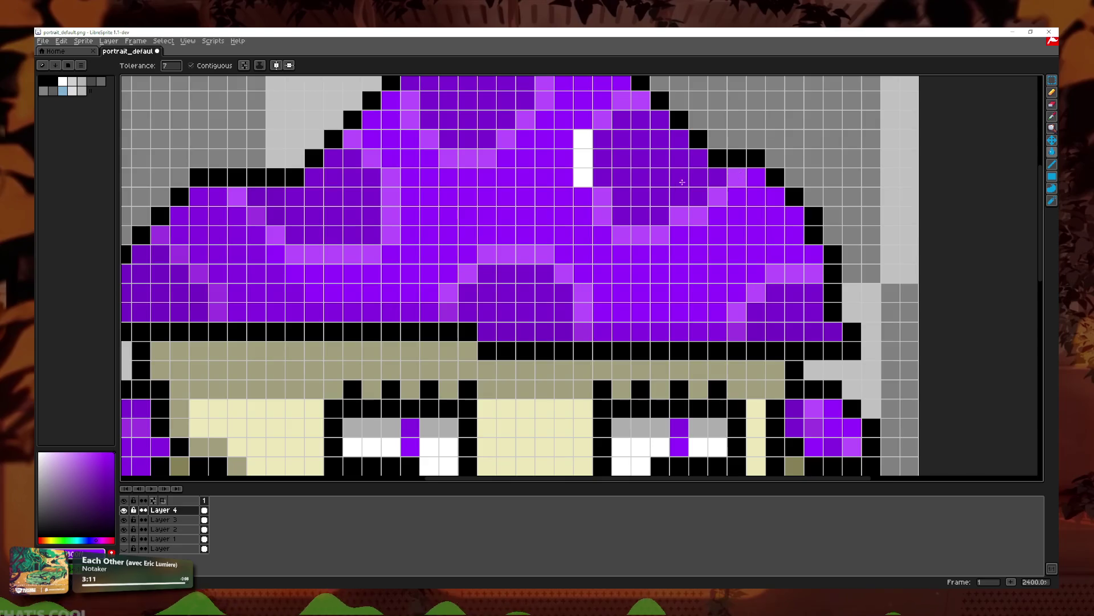
pyautogui.click(582, 158)
pyautogui.scroll(-1, 595, 151)
pyautogui.click(554, 100)
pyautogui.scroll(-3, 554, 100)
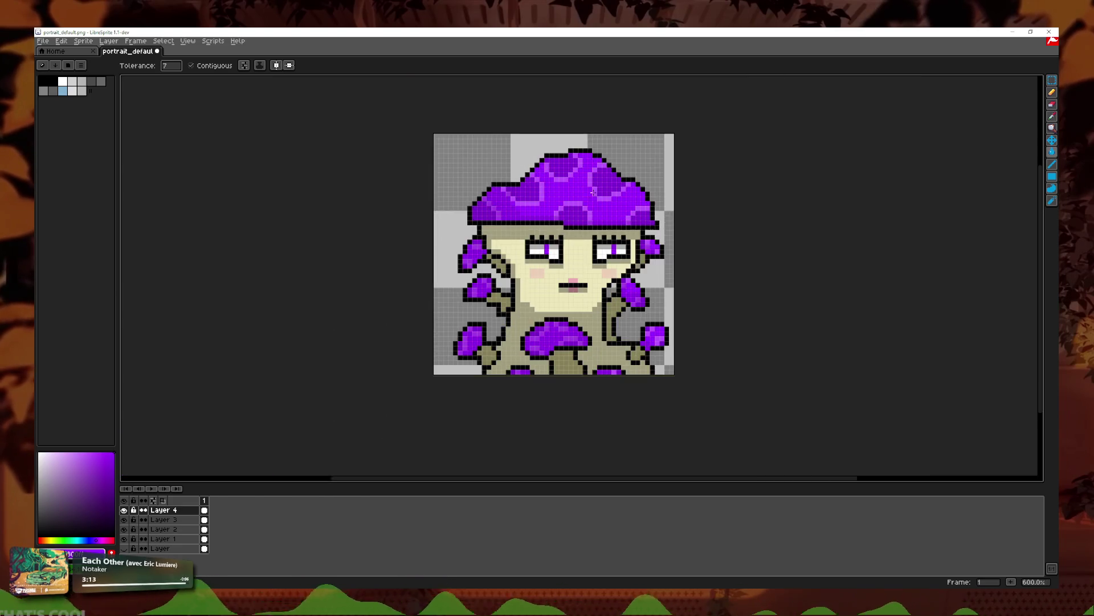
# Step: Preview Layer 4's blend modes and set it to Soft Light
pyautogui.doubleClick(174, 512)
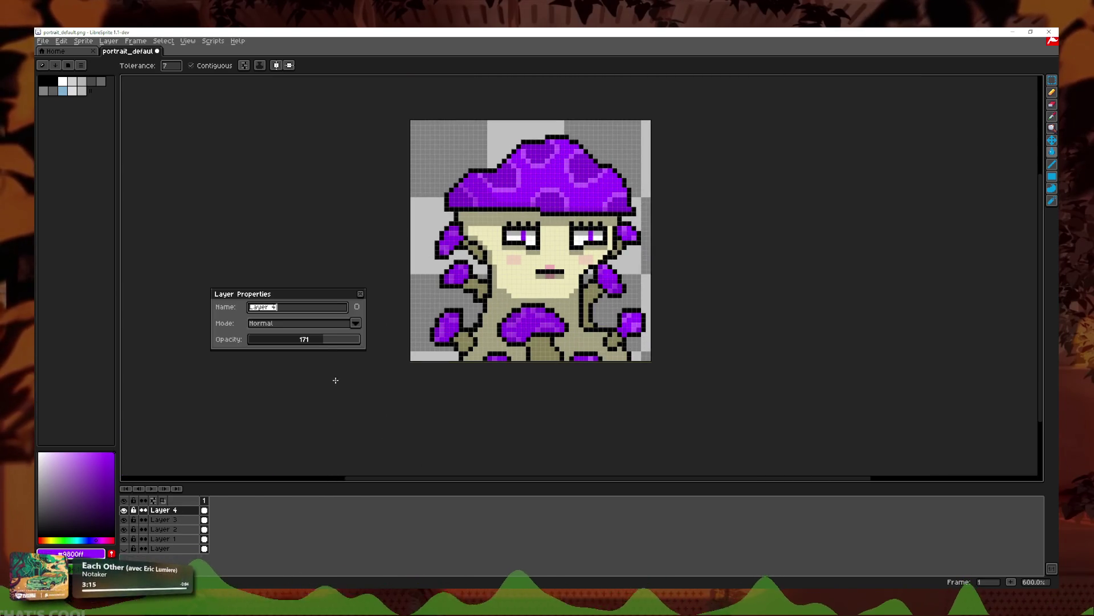
pyautogui.click(355, 323)
pyautogui.press('Down')
pyautogui.press('Down')
pyautogui.press('Down')
pyautogui.press('Down')
pyautogui.press('Down')
pyautogui.press('Down')
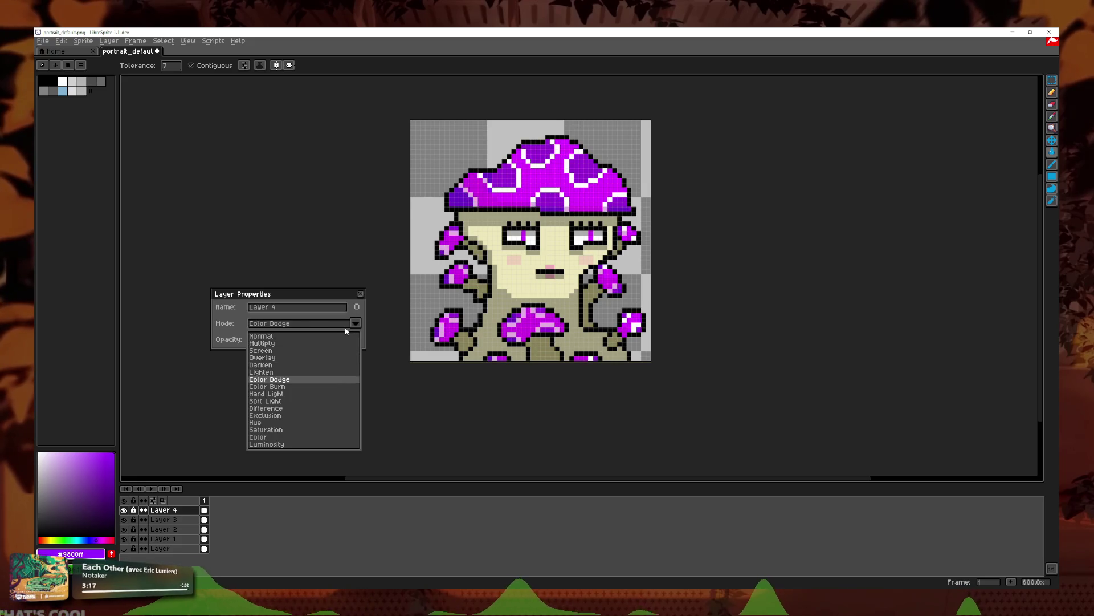
pyautogui.press('Down')
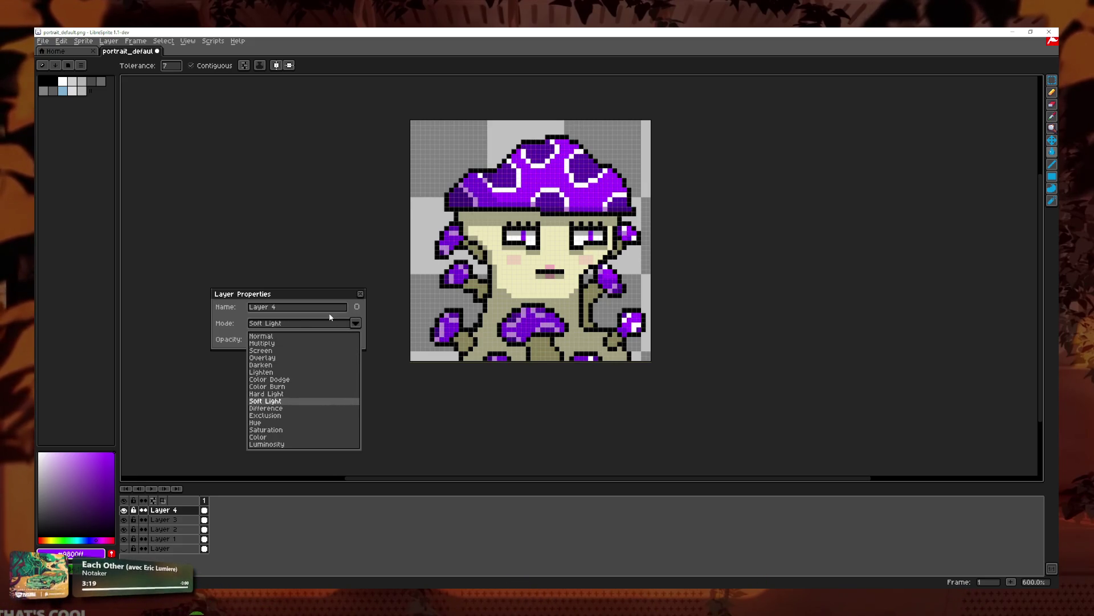
pyautogui.press('Up')
pyautogui.press('Down')
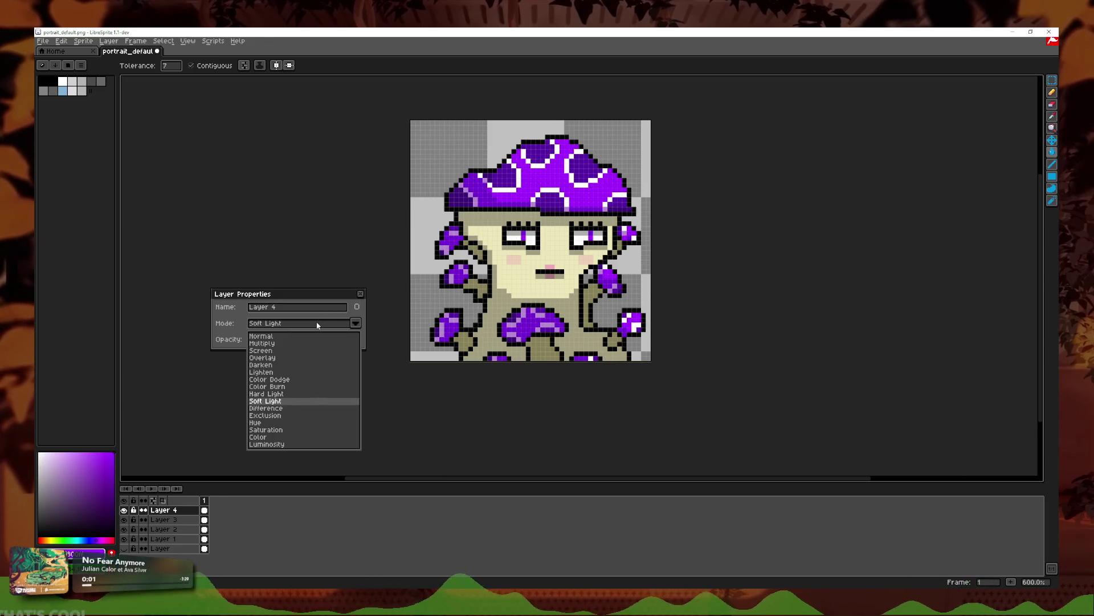
pyautogui.press('Return')
pyautogui.click(1052, 201)
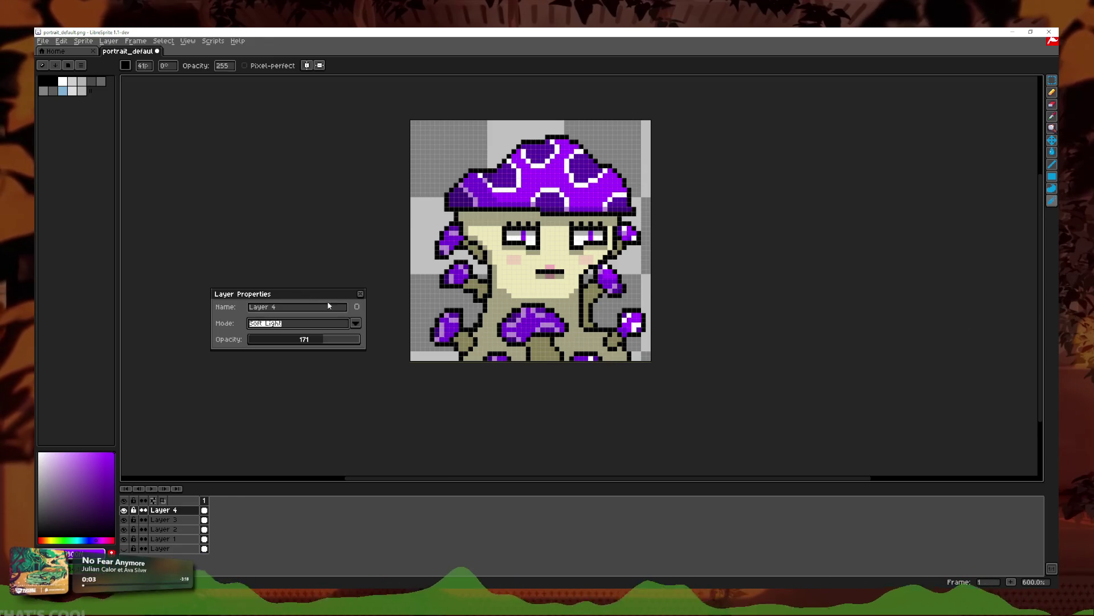
pyautogui.click(361, 293)
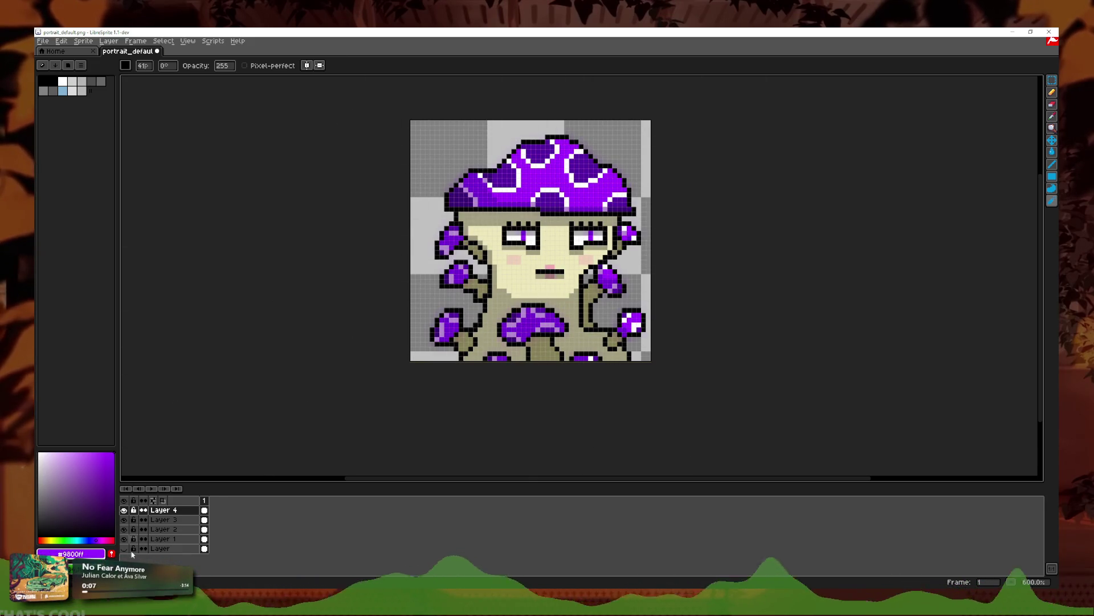
# Step: Step through Layer 4's blend modes again and settle on Difference
pyautogui.doubleClick(165, 511)
pyautogui.click(355, 323)
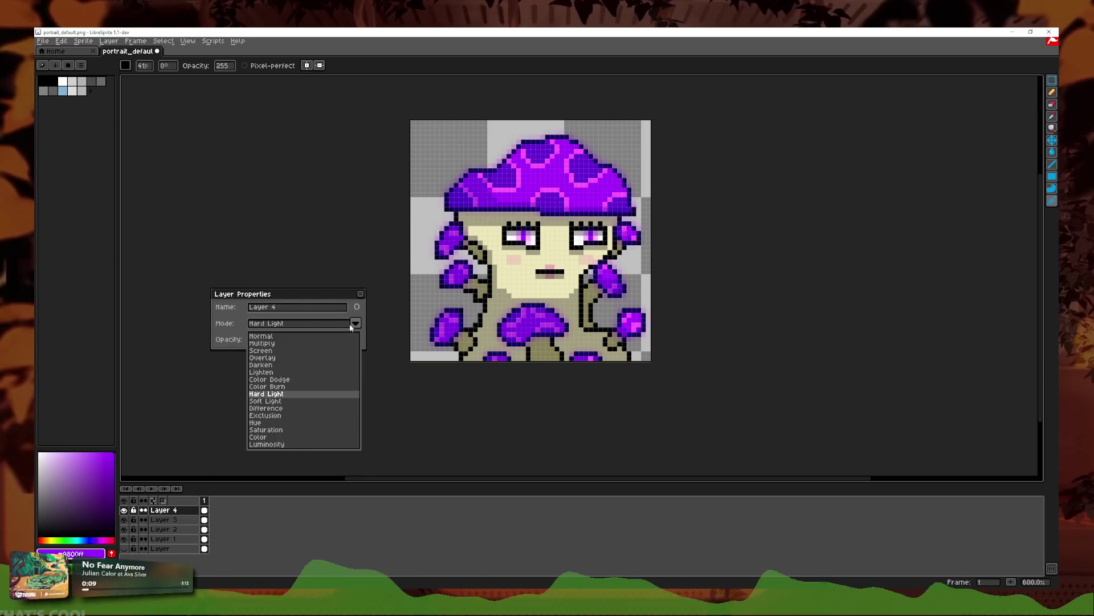
pyautogui.press('Up')
pyautogui.press('Up')
pyautogui.press('Up')
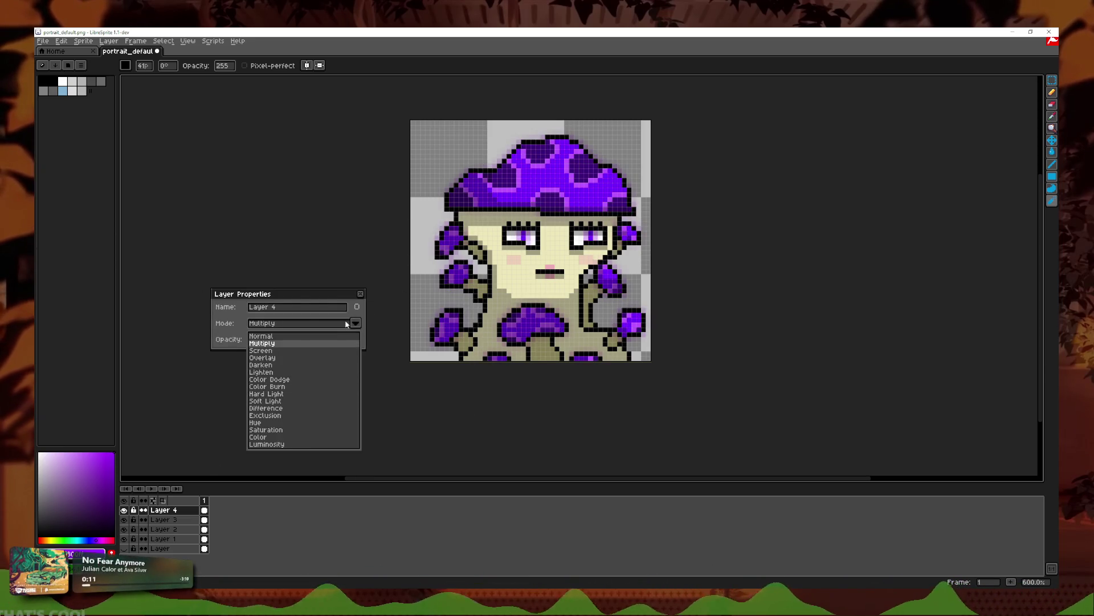
pyautogui.press('Down')
pyautogui.press('Down')
pyautogui.press('Down')
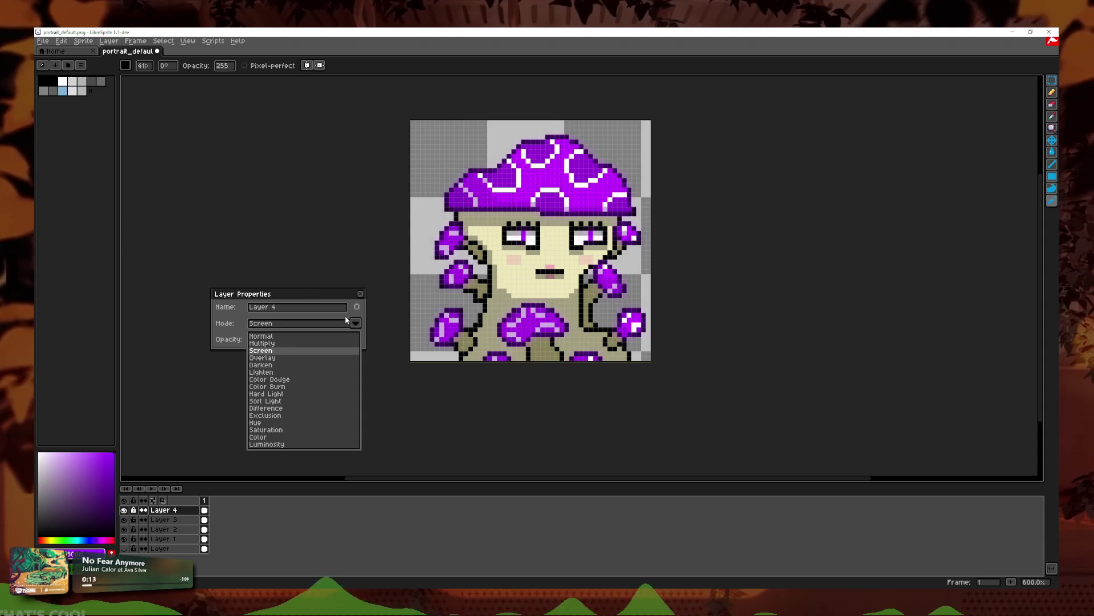
pyautogui.press('Down')
pyautogui.press('Down')
pyautogui.press('Down')
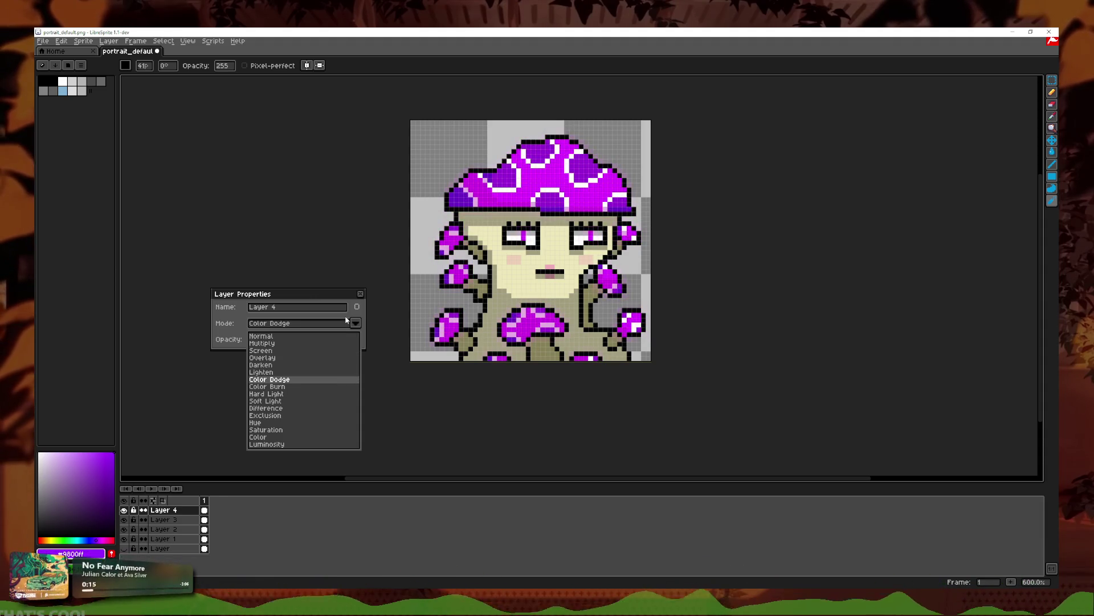
pyautogui.press('Up')
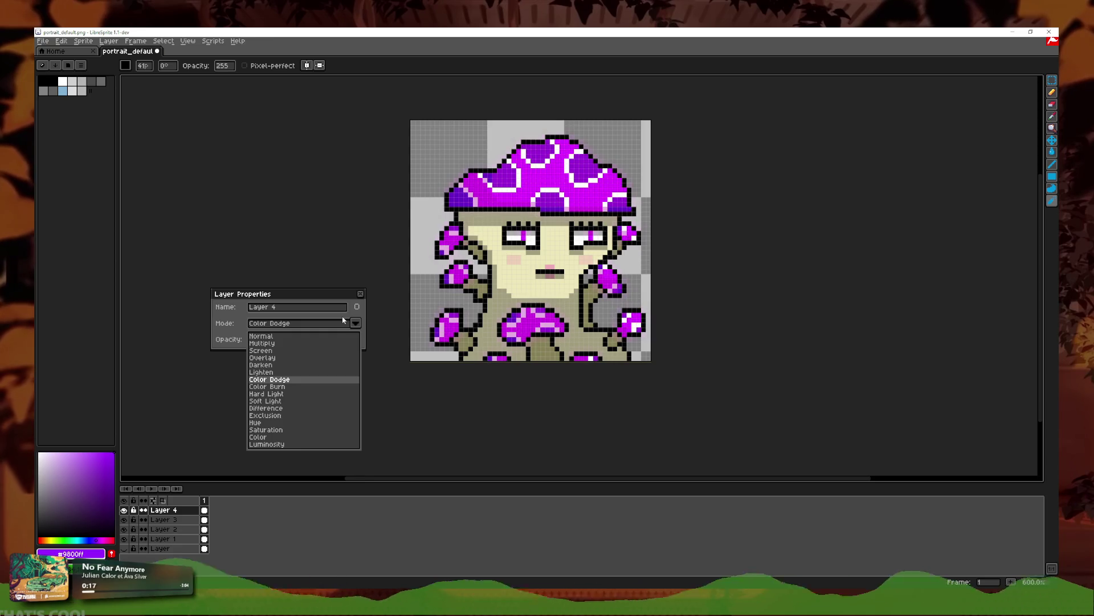
pyautogui.press('Down')
pyautogui.press('Down')
pyautogui.press('Down')
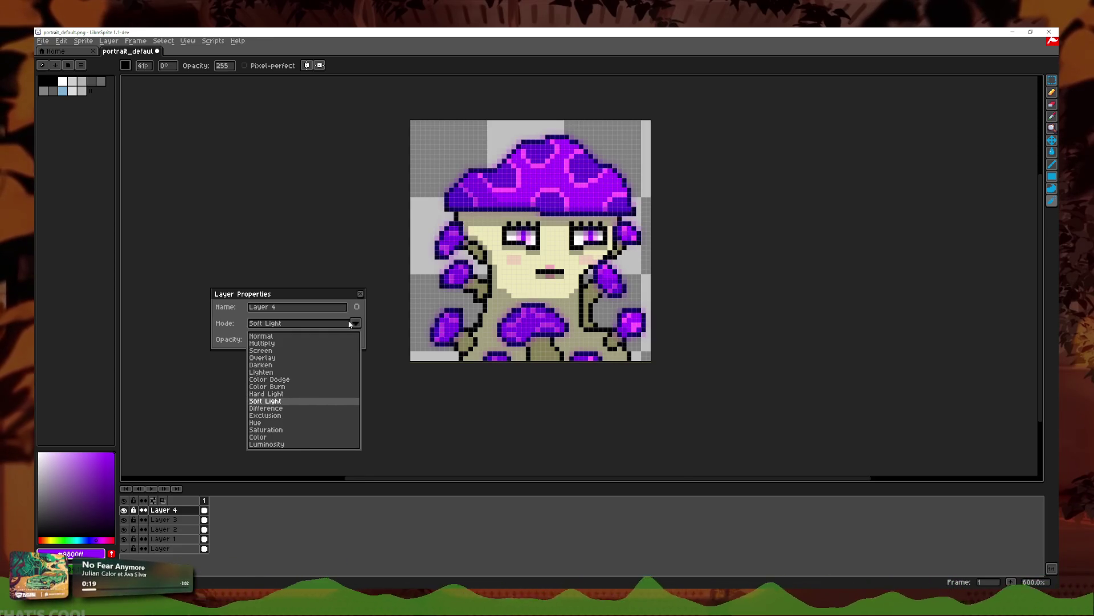
pyautogui.press('Down')
pyautogui.press('Up')
pyautogui.press('Down')
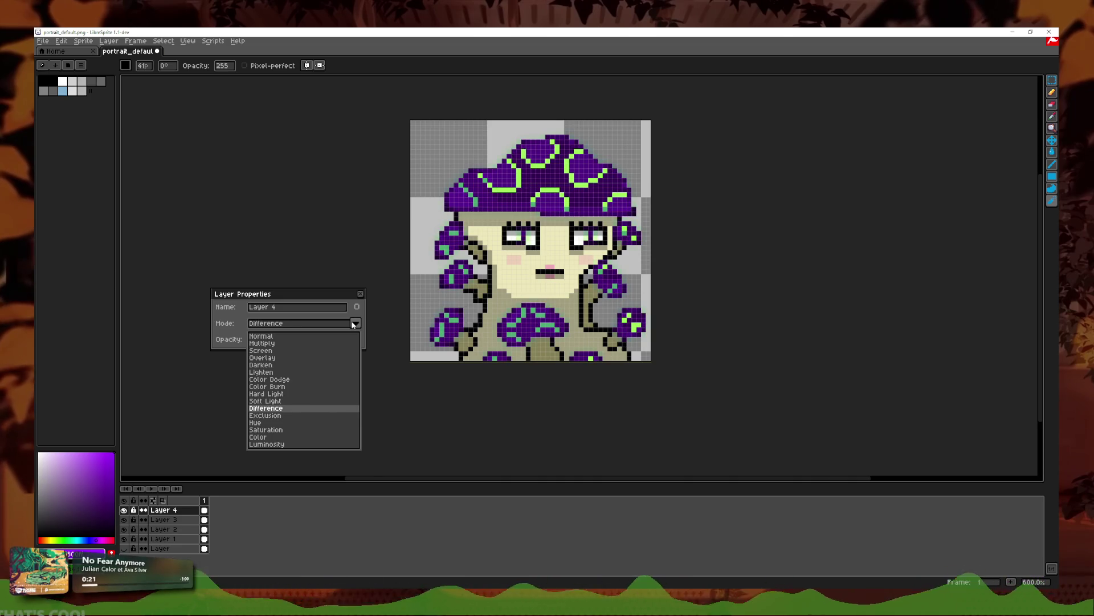
pyautogui.scroll(1, 760, 235)
pyautogui.moveTo(760, 235)
pyautogui.mouseDown()
pyautogui.moveTo(928, 239)
pyautogui.moveTo(936, 260)
pyautogui.mouseUp()
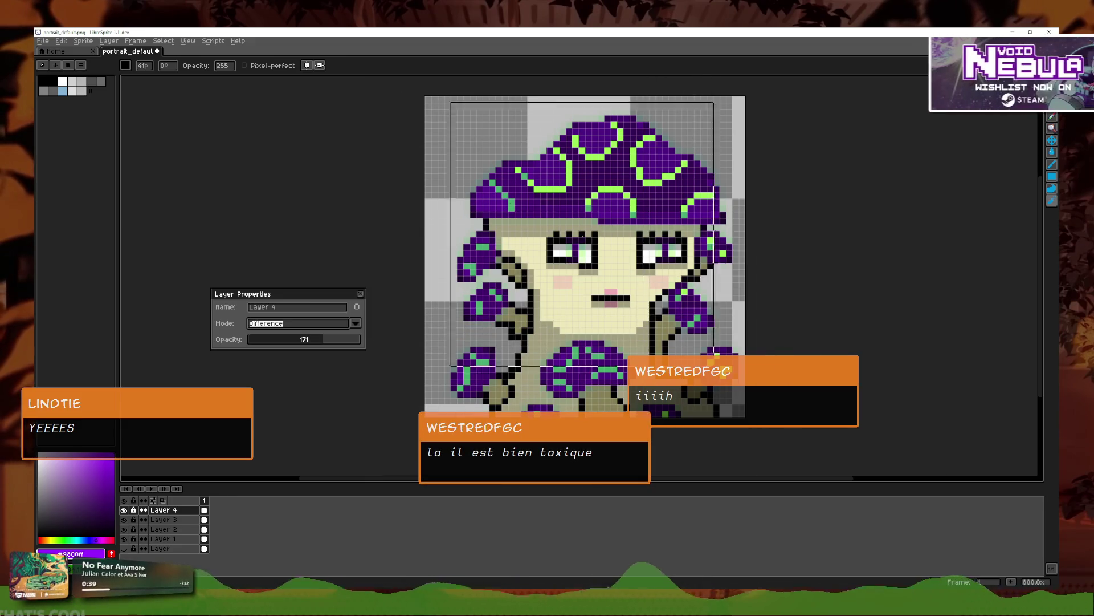
# Step: Inspect the lime-green cap rings up close, then close Layer 4's properties dialog
pyautogui.scroll(-2, 865, 293)
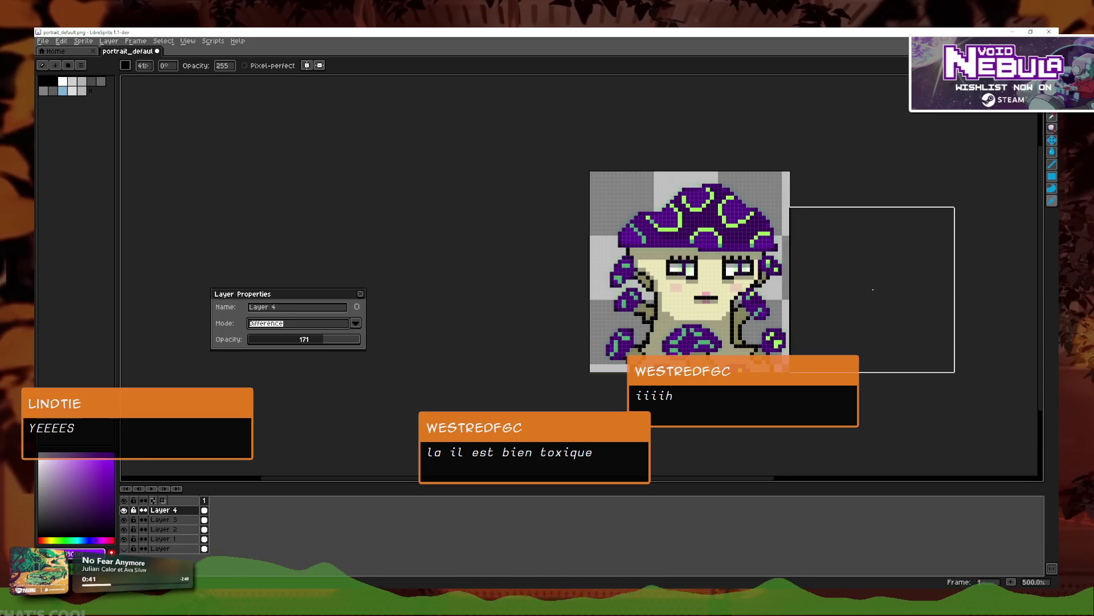
pyautogui.hscroll(1, 673, 273)
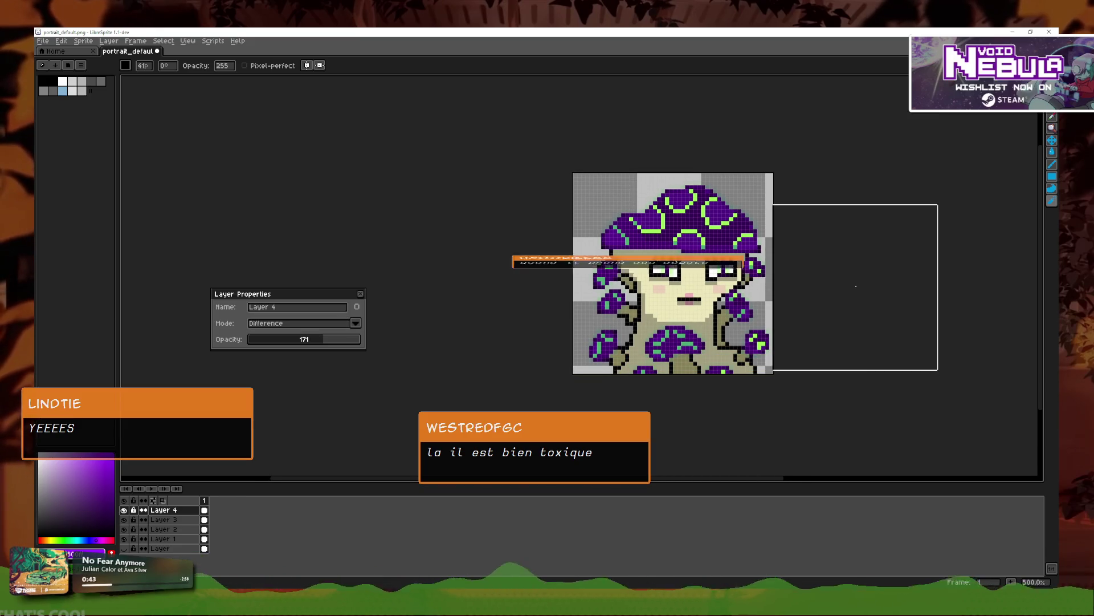
pyautogui.scroll(1, 831, 284)
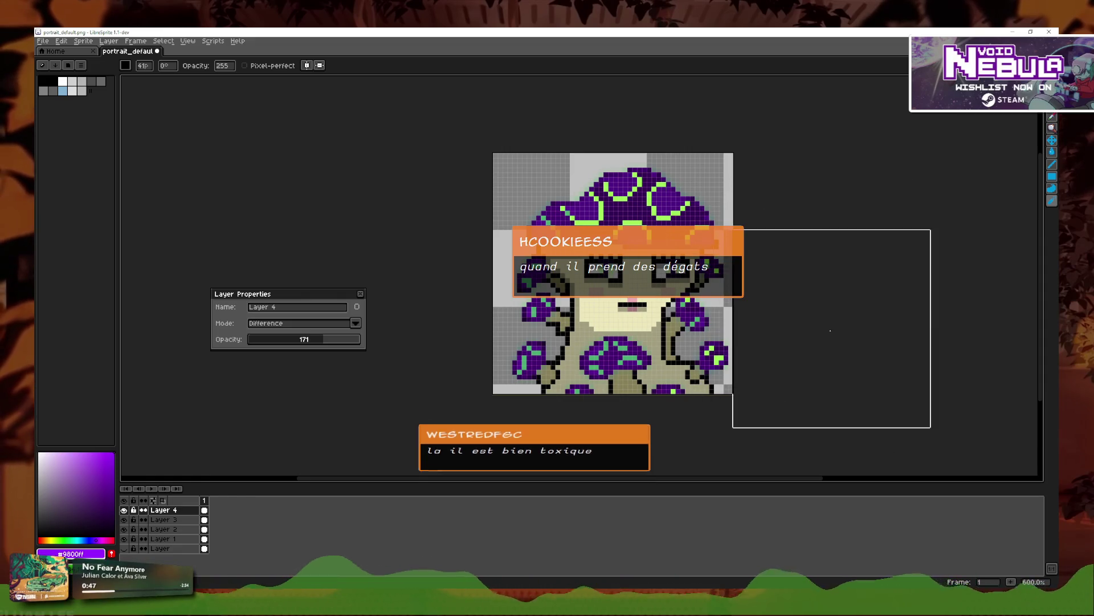
pyautogui.scroll(1, 835, 281)
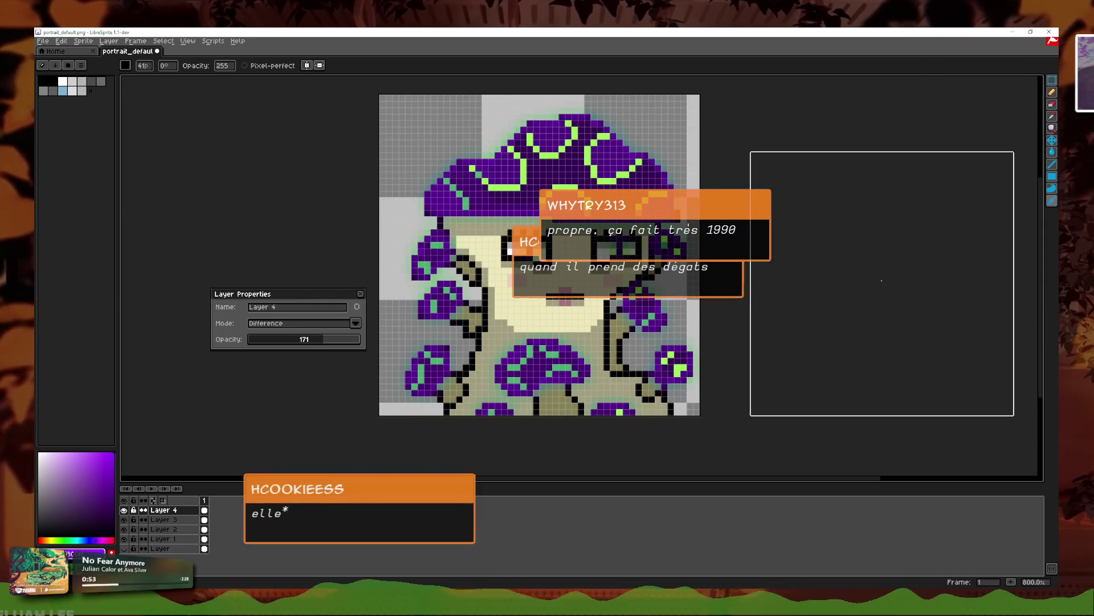
pyautogui.scroll(-1, 876, 274)
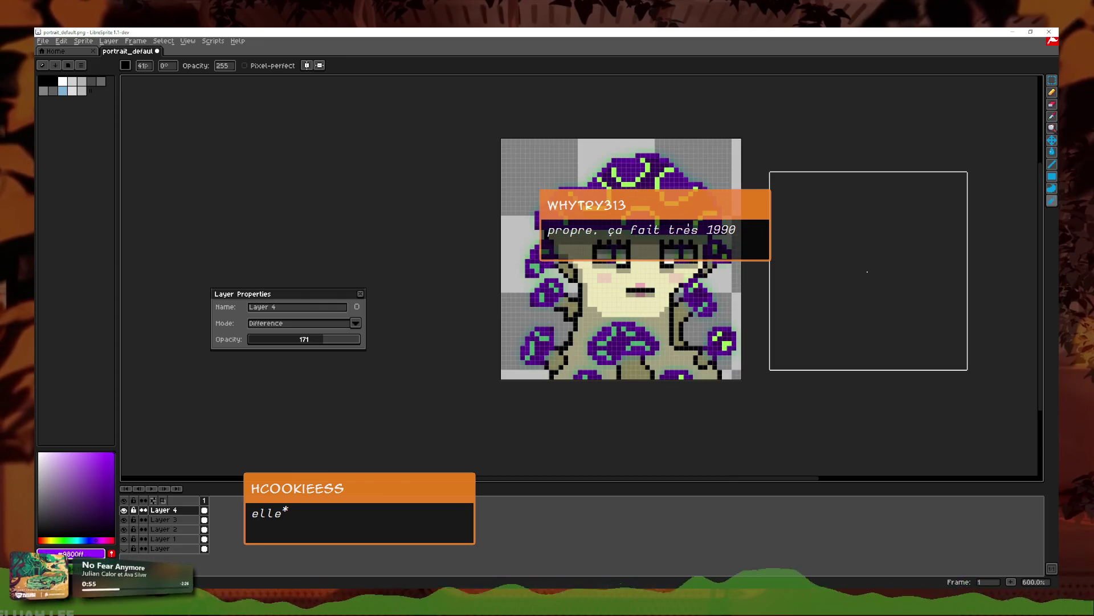
pyautogui.scroll(-2, 869, 259)
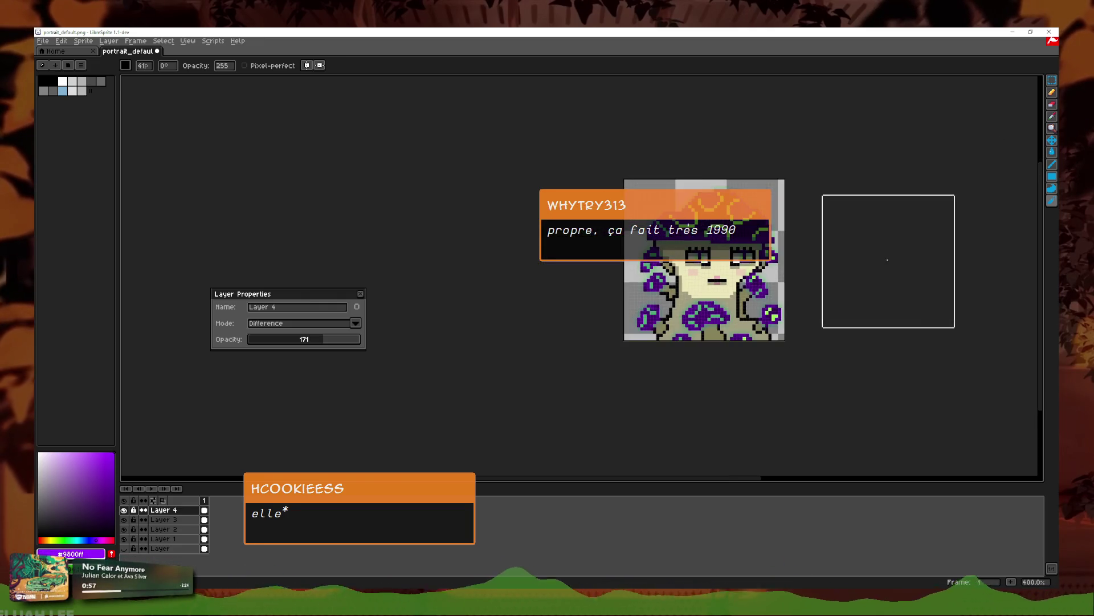
pyautogui.click(360, 294)
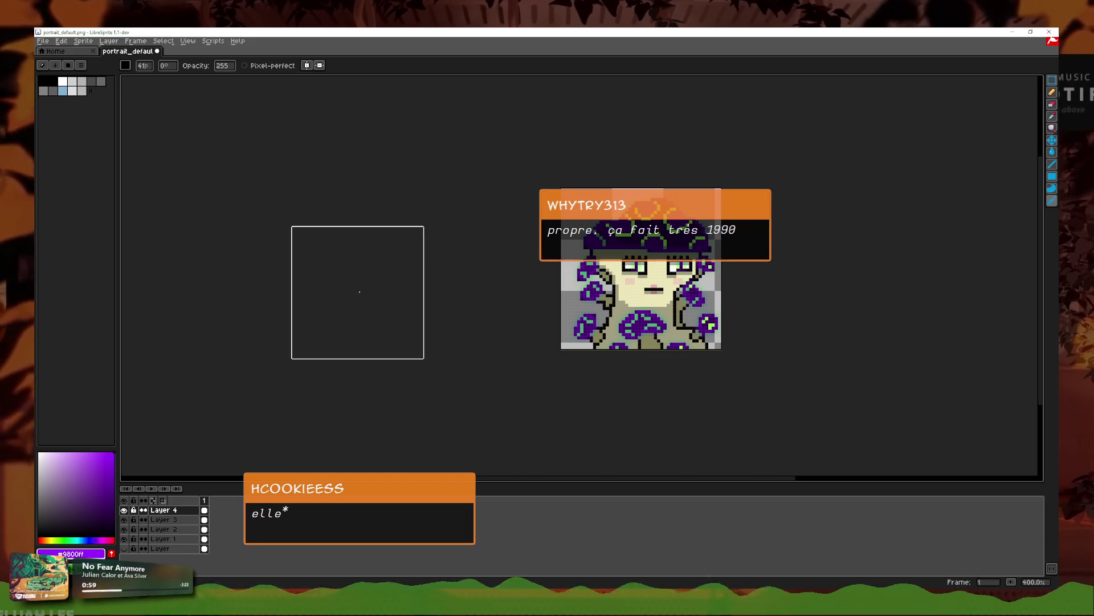
# Step: Toggle Layer 4's visibility repeatedly to compare the green and white cap rings
pyautogui.click(123, 510)
pyautogui.click(123, 510)
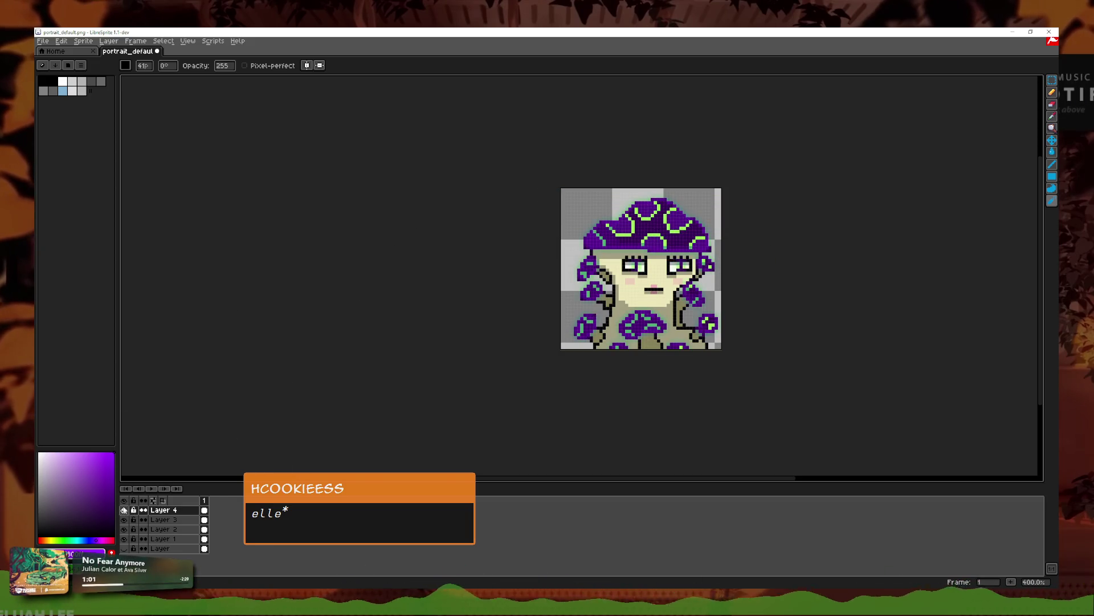
pyautogui.click(123, 510)
pyautogui.click(123, 511)
pyautogui.click(124, 510)
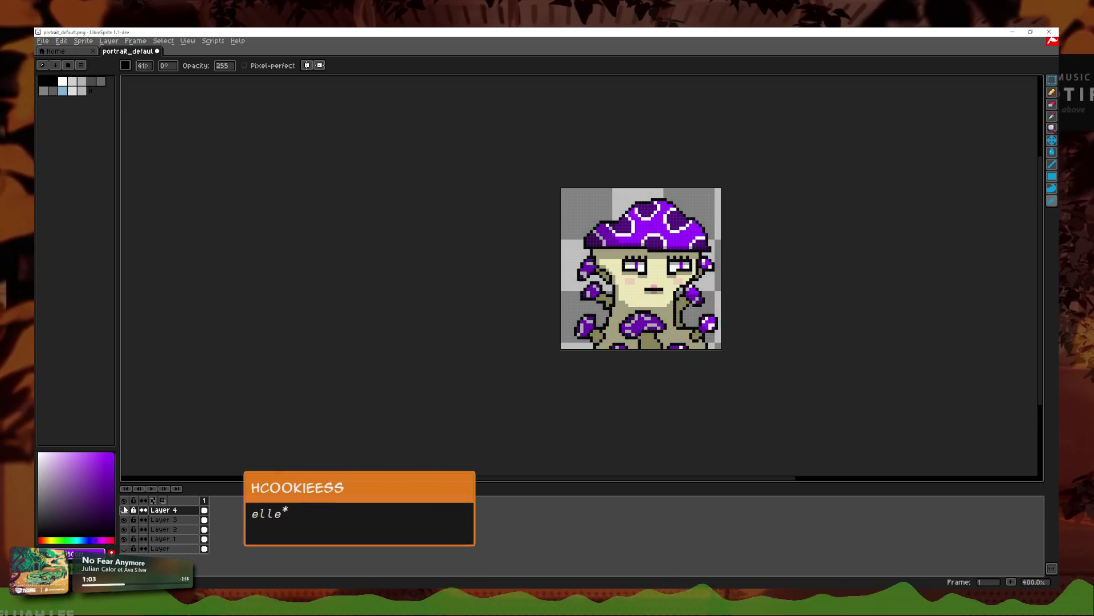
pyautogui.click(124, 510)
pyautogui.click(124, 510)
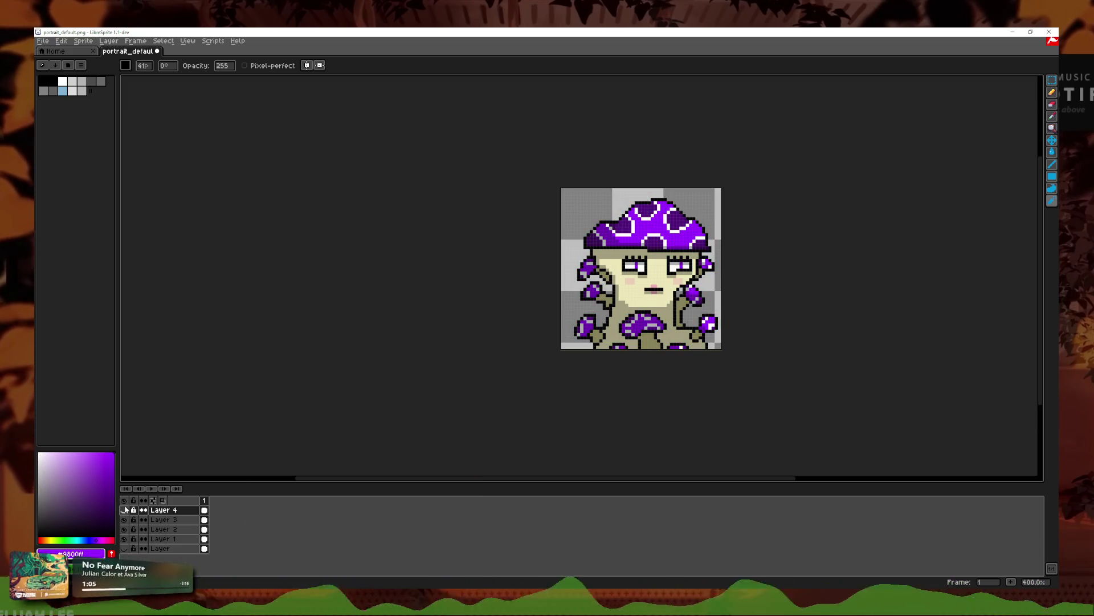
pyautogui.click(124, 510)
pyautogui.scroll(2, 721, 349)
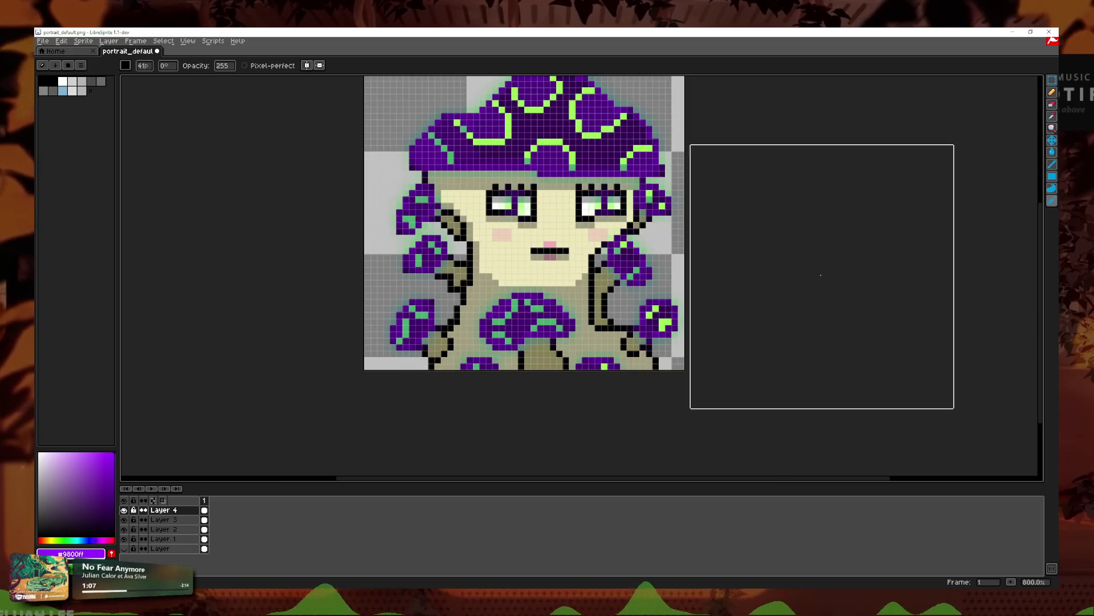
pyautogui.scroll(2, 816, 307)
pyautogui.scroll(-2, 879, 298)
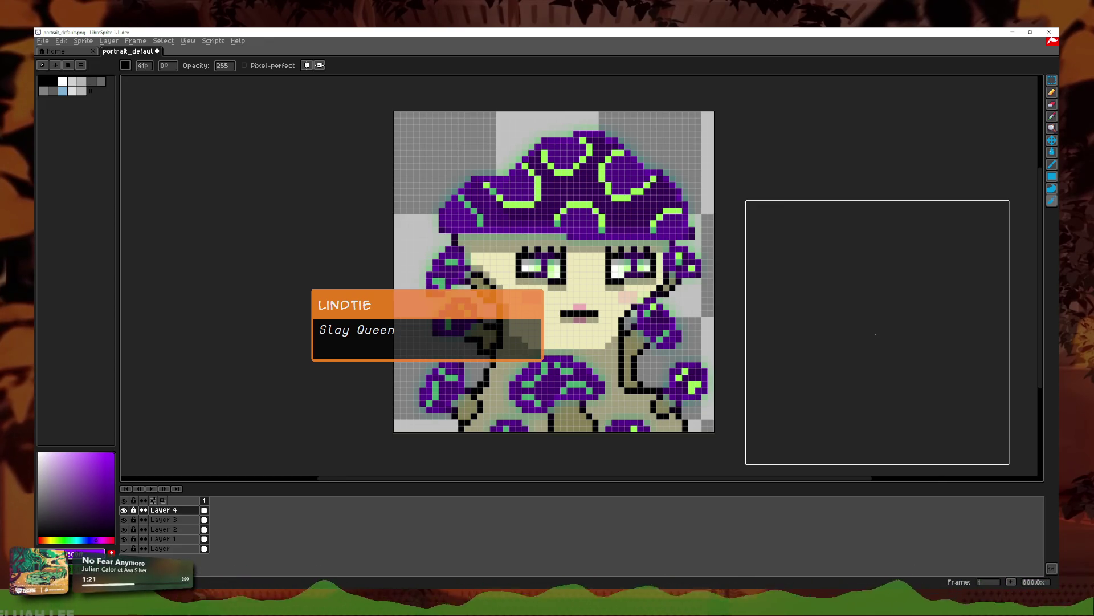
# Step: Briefly hide Layer 2 to check its effect on the portrait, then restore it
pyautogui.click(125, 530)
pyautogui.click(124, 531)
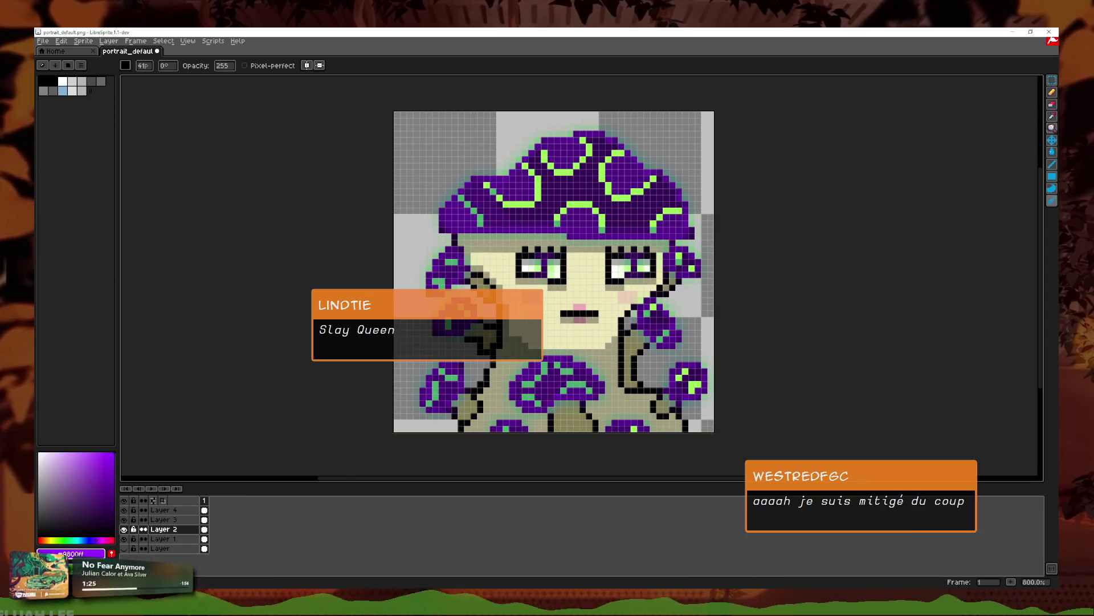
pyautogui.scroll(2, 568, 344)
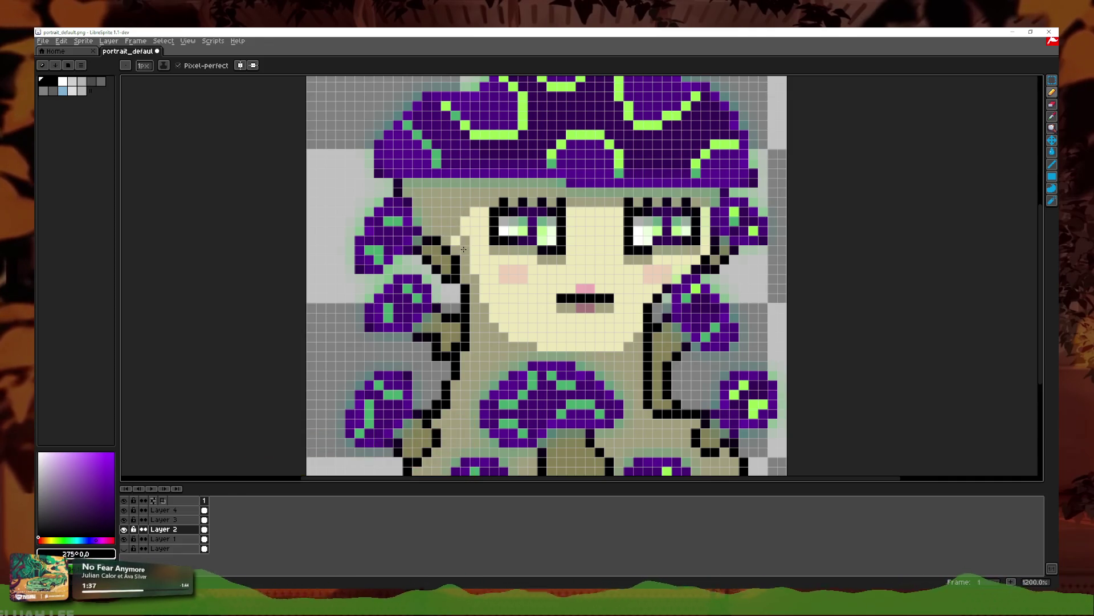
pyautogui.scroll(-4, 581, 343)
pyautogui.scroll(4, 580, 343)
pyautogui.scroll(-4, 563, 325)
pyautogui.scroll(-2, 563, 325)
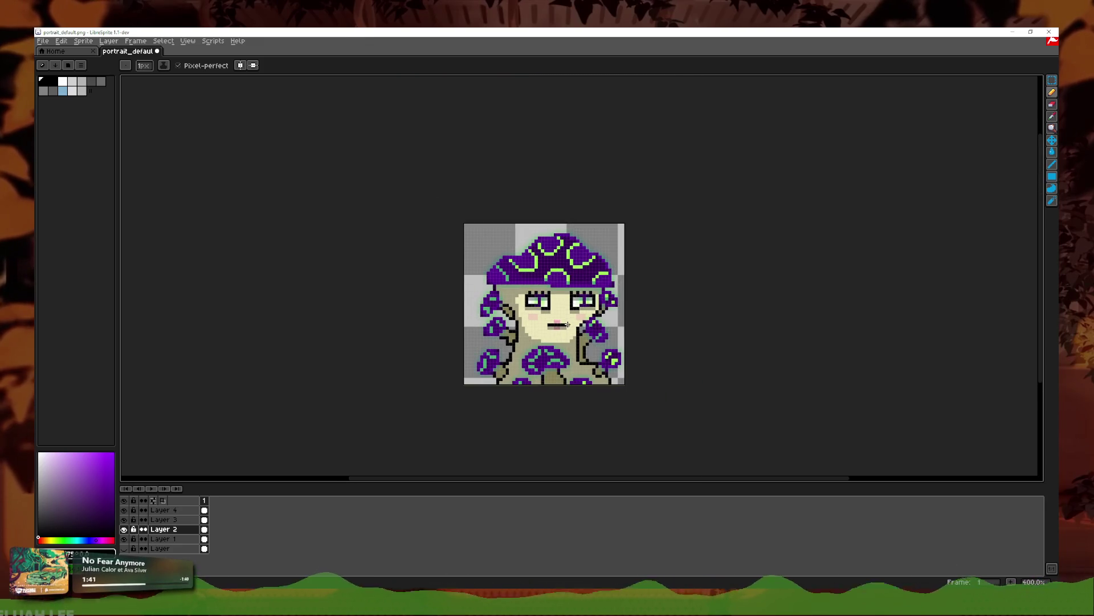
pyautogui.scroll(4, 641, 331)
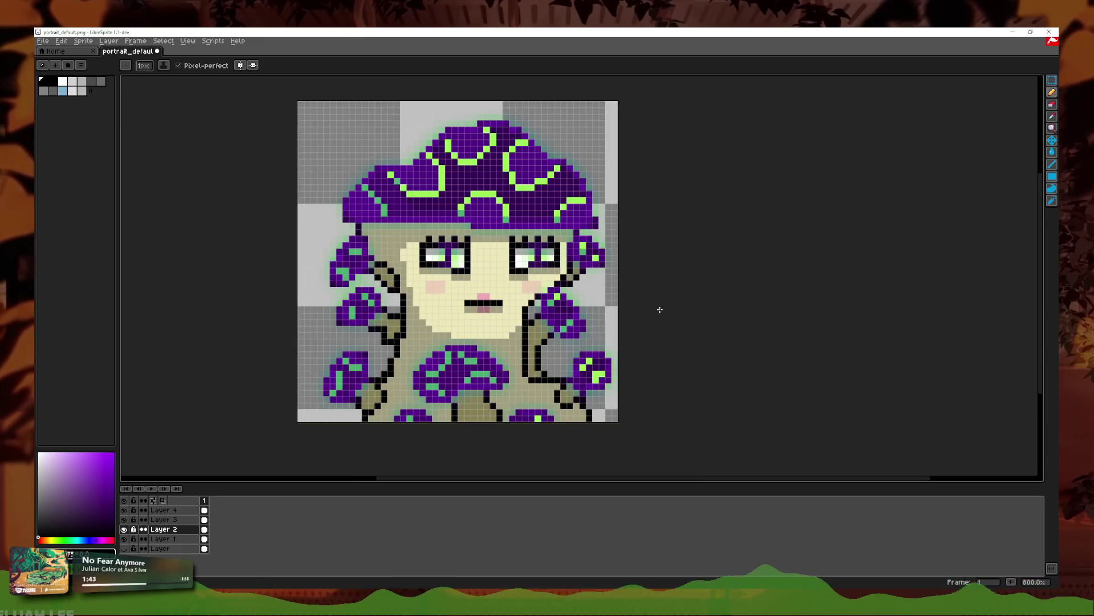
# Step: Flip Layer 4 off and on again to compare white rings with lime-green ones
pyautogui.click(124, 509)
pyautogui.click(127, 512)
pyautogui.click(126, 512)
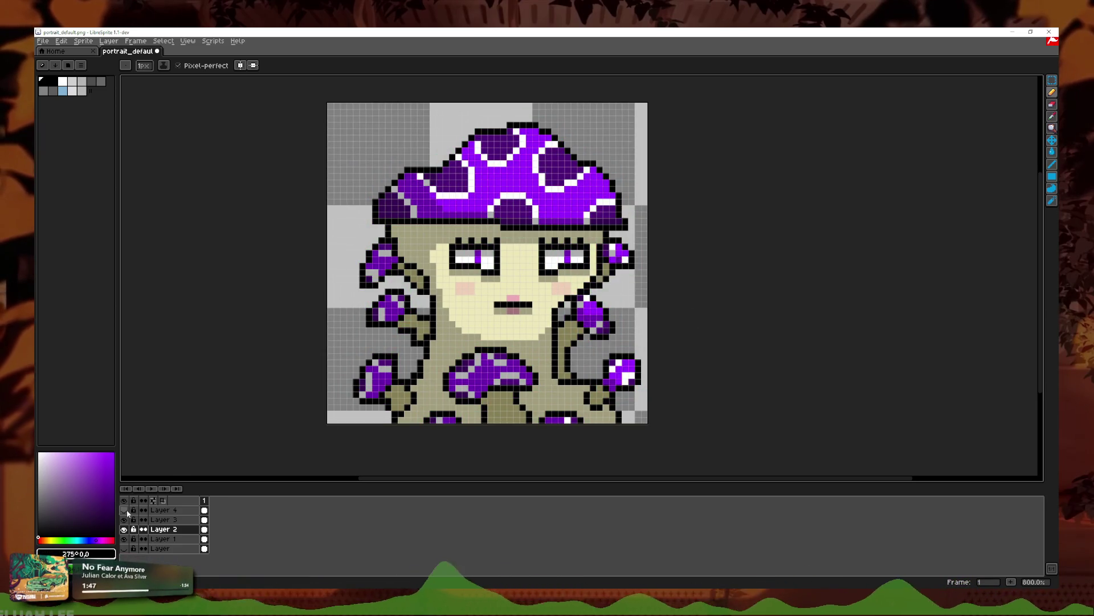
pyautogui.click(127, 512)
pyautogui.click(126, 512)
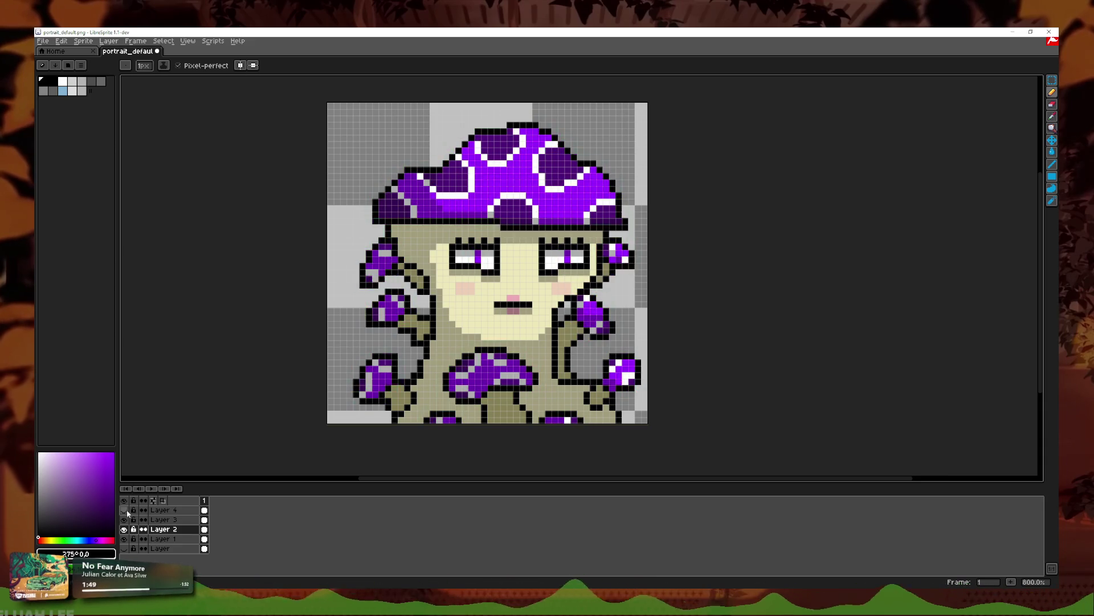
pyautogui.click(126, 512)
pyautogui.click(124, 511)
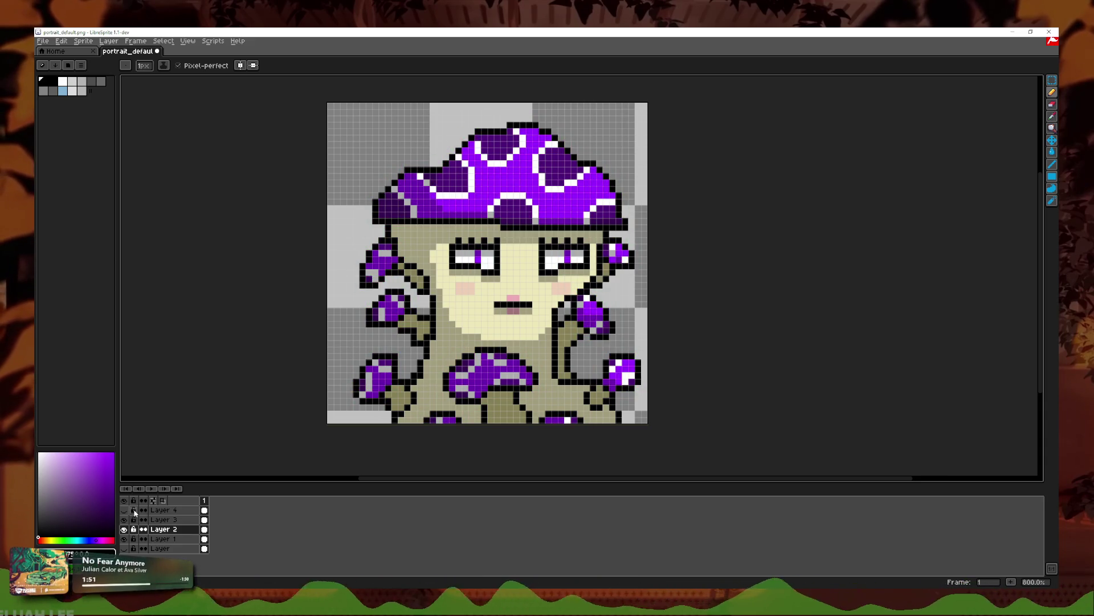
pyautogui.click(124, 511)
# Step: Check Layer 4's blend mode list and delete the unused extra layer
pyautogui.doubleClick(160, 510)
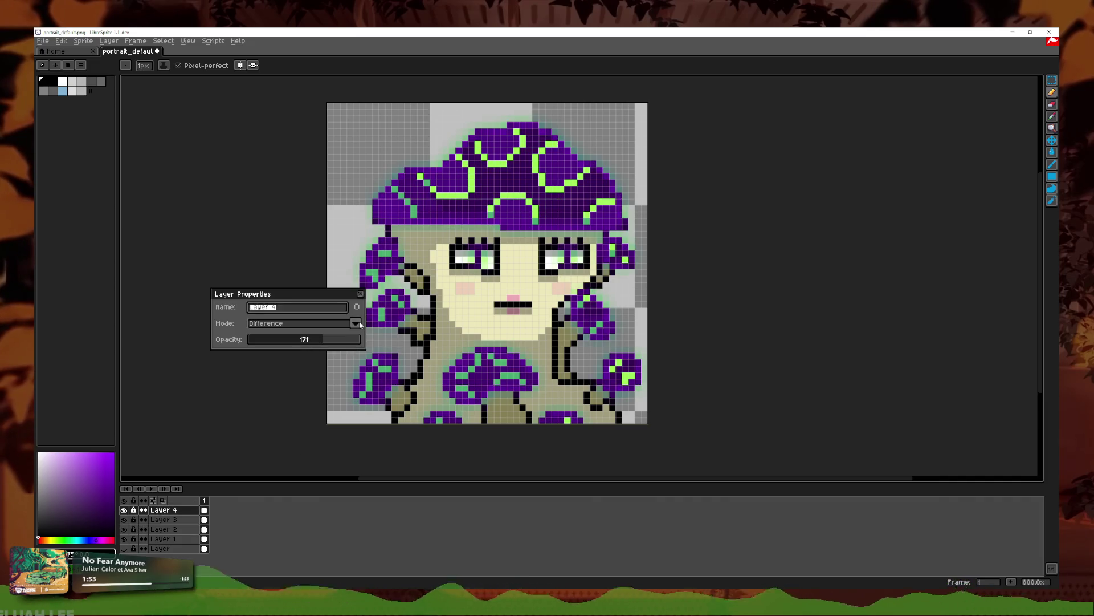
pyautogui.click(277, 323)
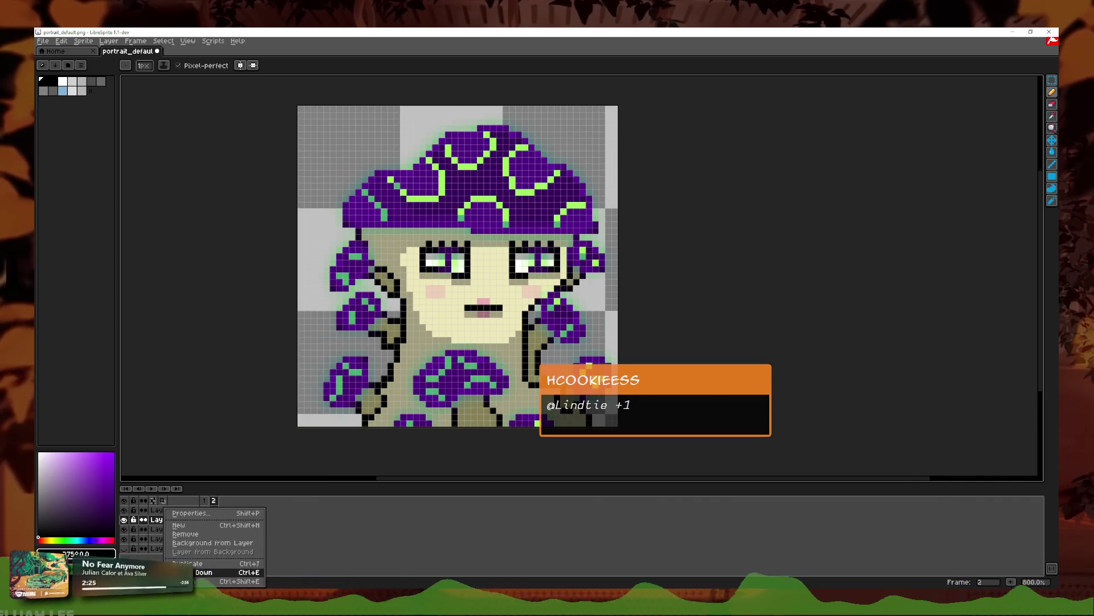
pyautogui.rightClick(171, 523)
pyautogui.click(200, 547)
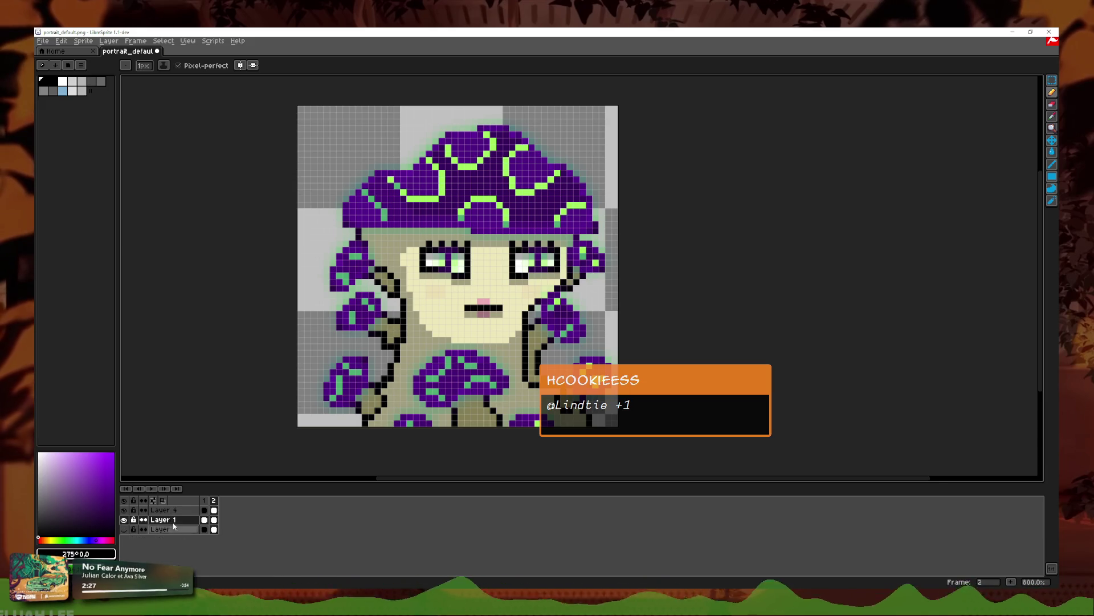
# Step: Compare Layer 4's green overlay and make Layer 4 the active layer across frames 1 and 2
pyautogui.click(125, 511)
pyautogui.click(125, 510)
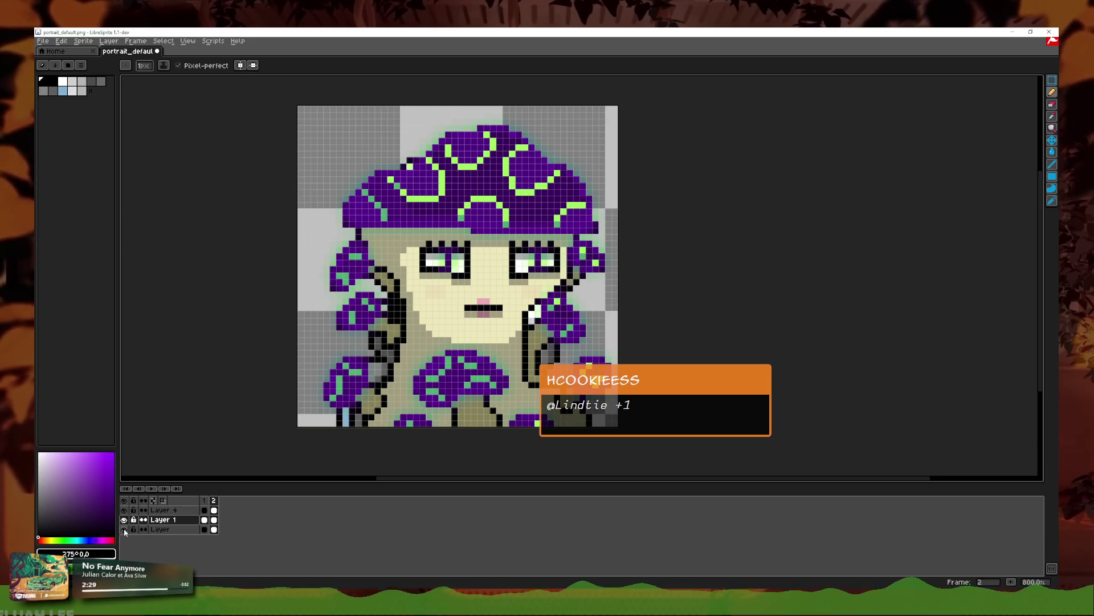
pyautogui.scroll(-1, 613, 305)
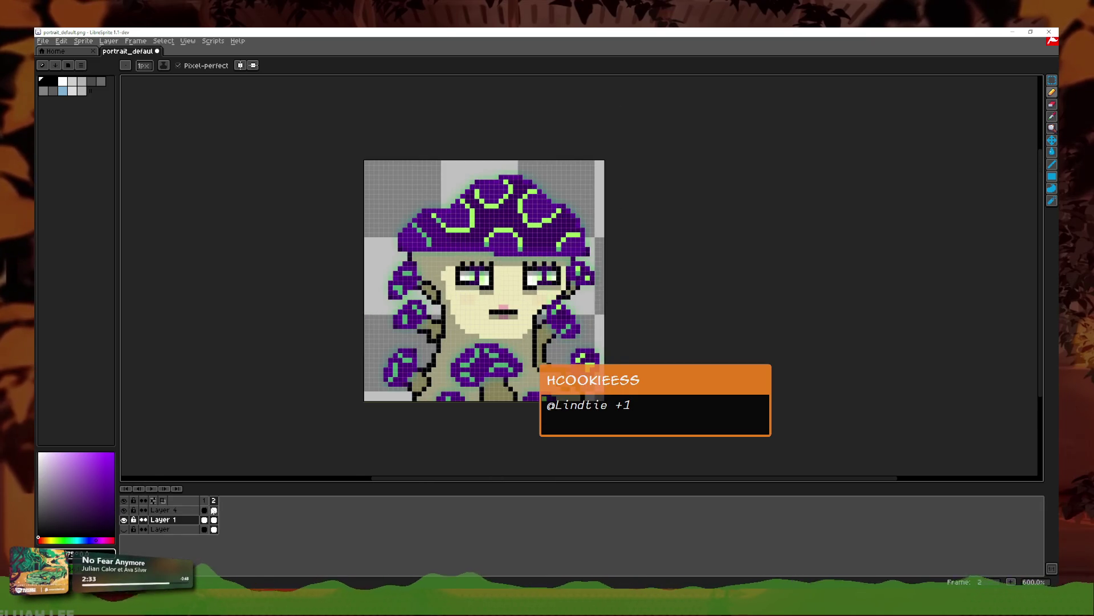
pyautogui.press('Left')
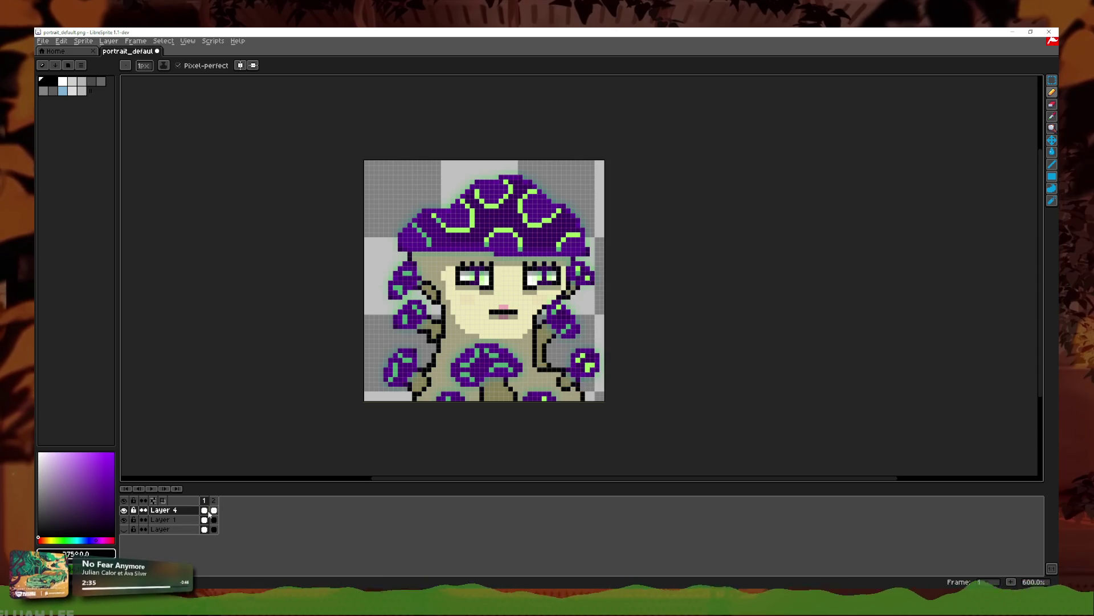
pyautogui.rightClick(205, 510)
pyautogui.click(225, 511)
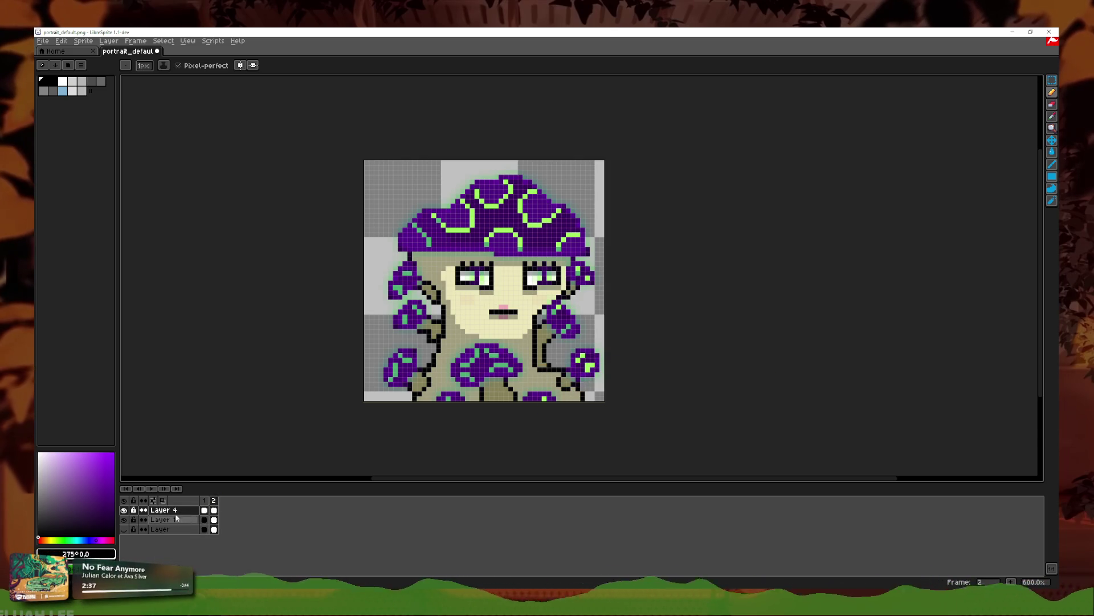
pyautogui.press('Right')
# Step: Show Layer 1's mushroom artwork and hide Layer 4's green overlay on frame 2
pyautogui.click(124, 519)
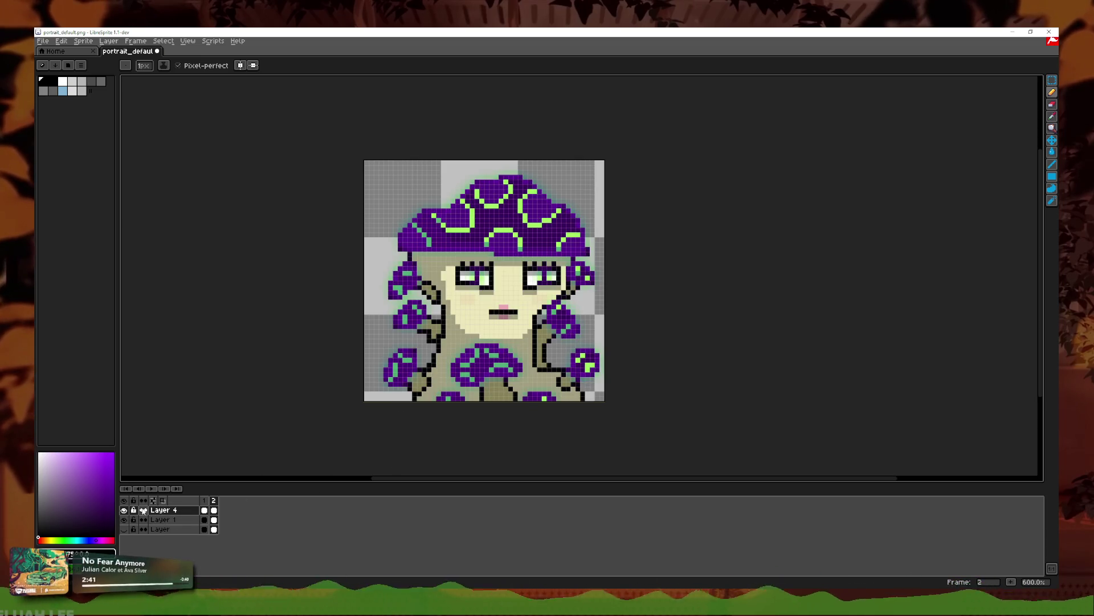
pyautogui.click(124, 509)
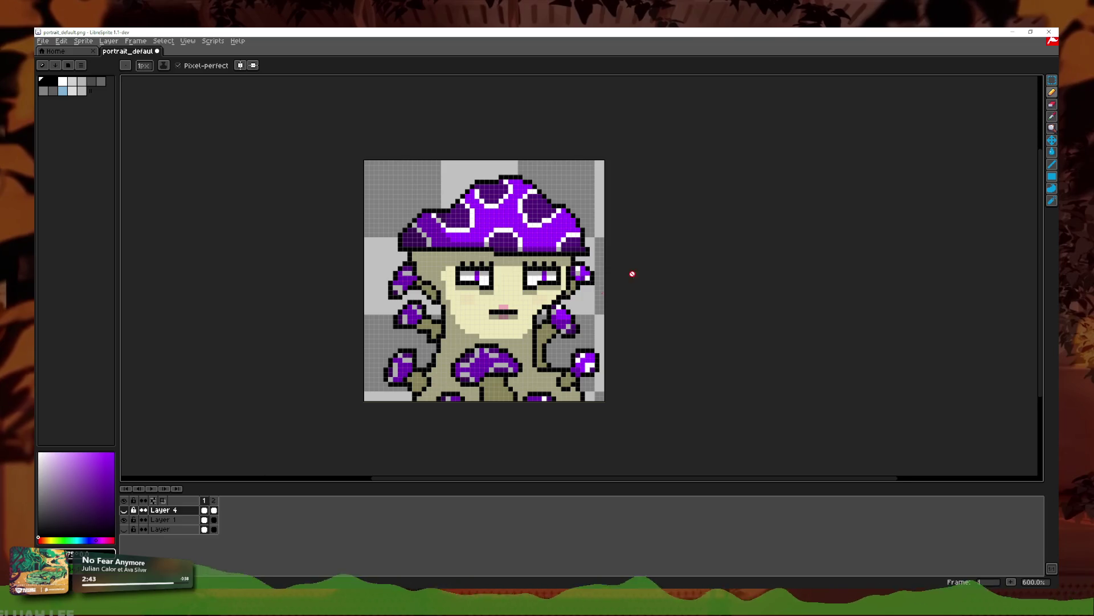
pyautogui.scroll(1, 619, 278)
pyautogui.click(205, 501)
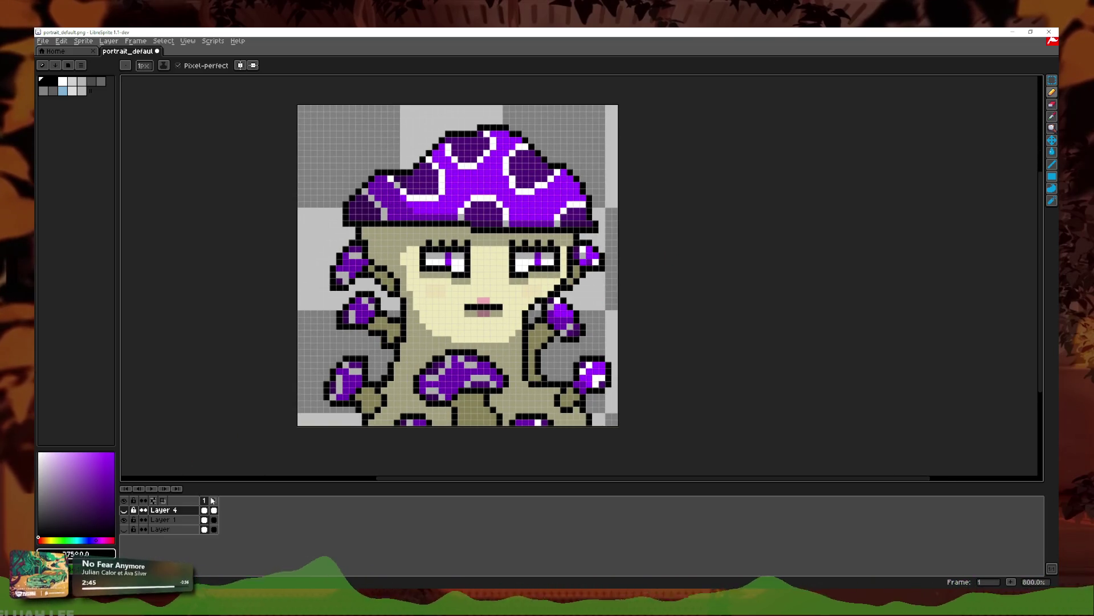
pyautogui.rightClick(214, 500)
pyautogui.press('Escape')
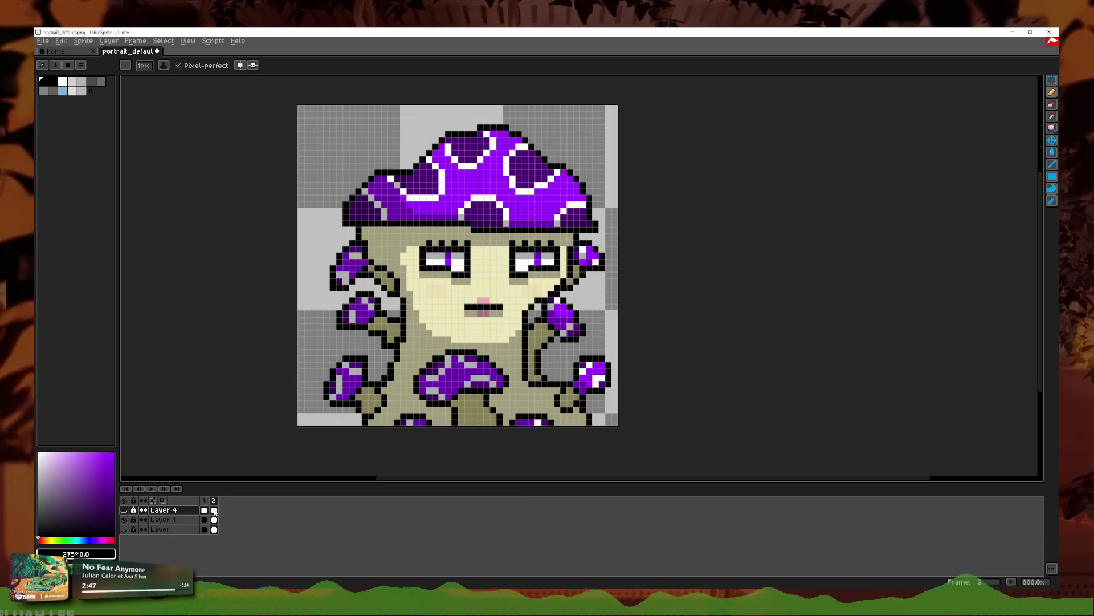
# Step: Show Layer 4 again and confirm its new blend mode in Layer Properties
pyautogui.click(123, 511)
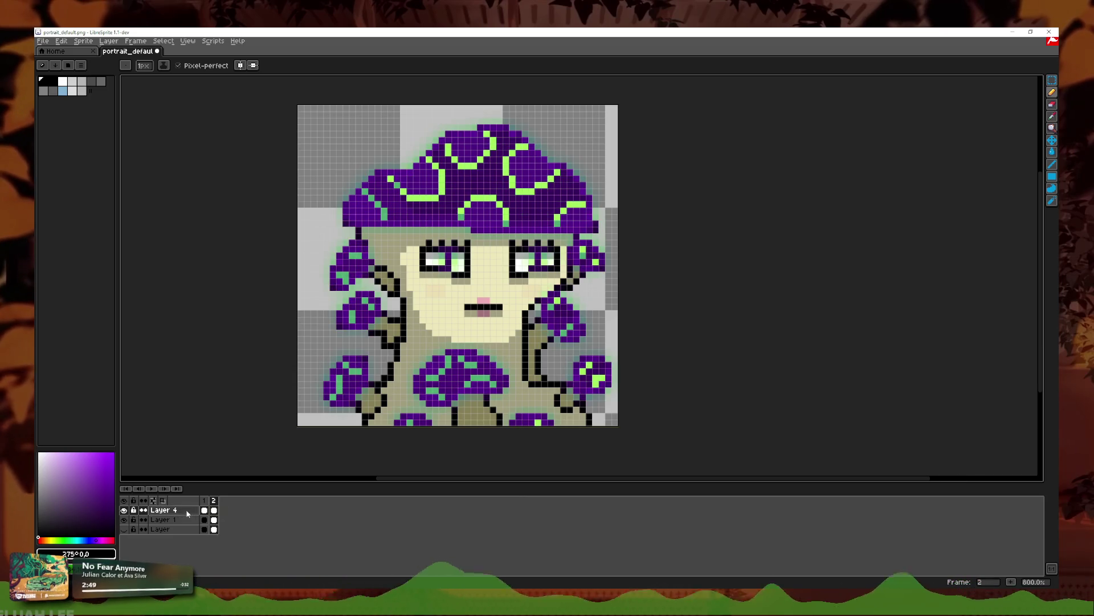
pyautogui.doubleClick(189, 513)
pyautogui.press('Return')
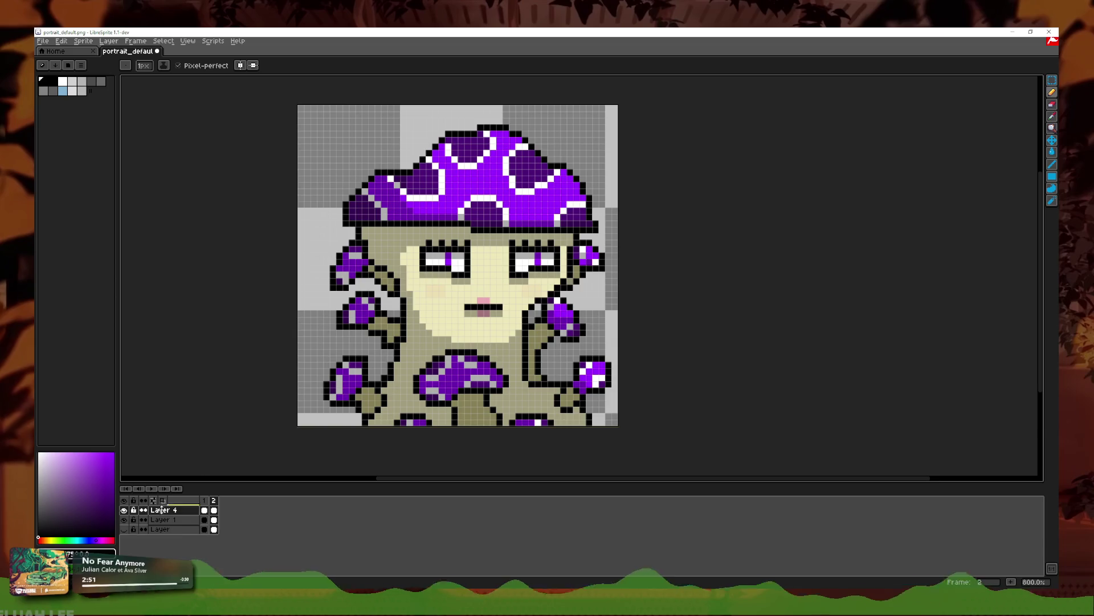
# Step: Duplicate Layer 4 and clear the copy's frame 1 cel
pyautogui.rightClick(173, 510)
pyautogui.click(200, 565)
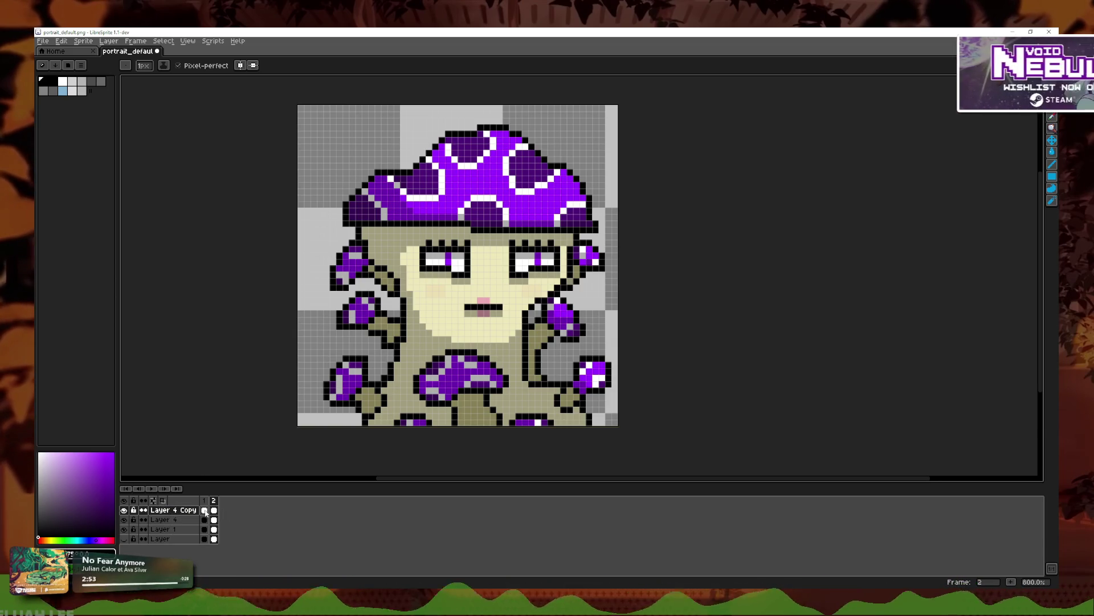
pyautogui.press('Delete')
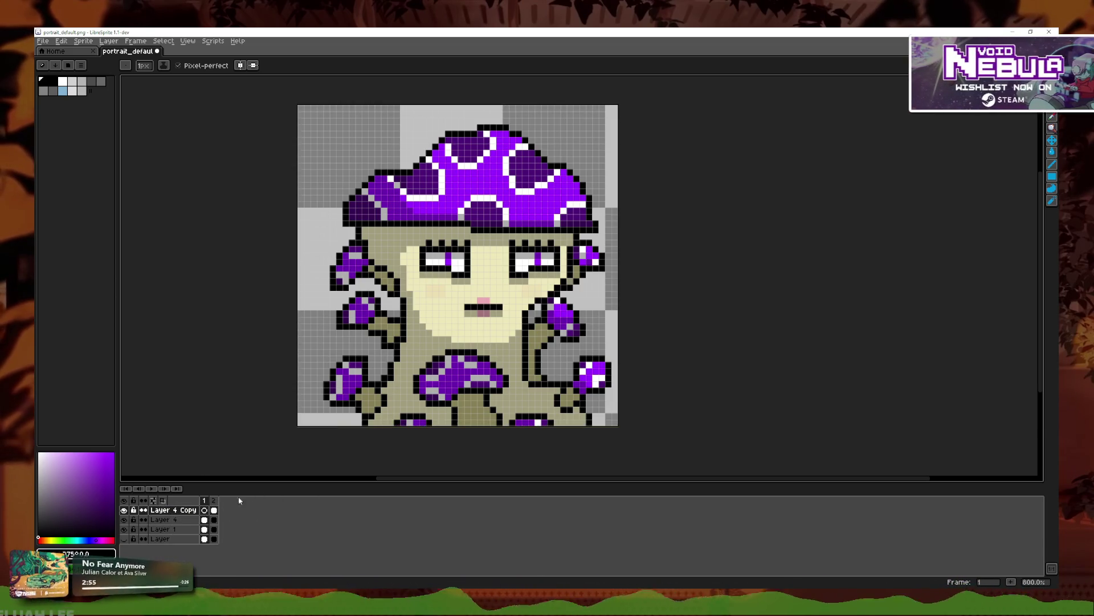
pyautogui.click(214, 521)
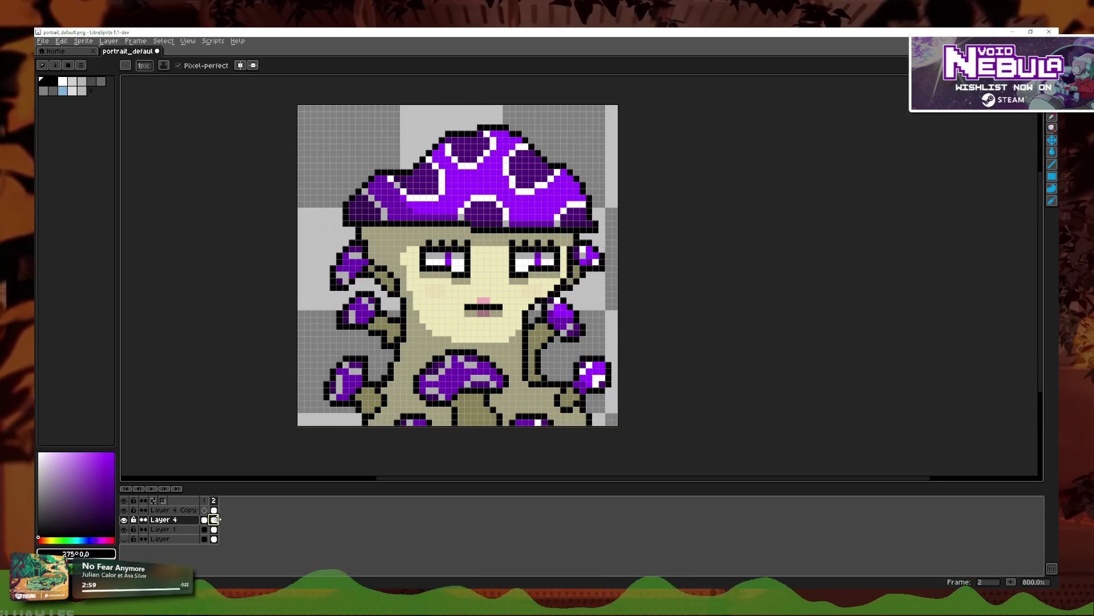
pyautogui.doubleClick(214, 510)
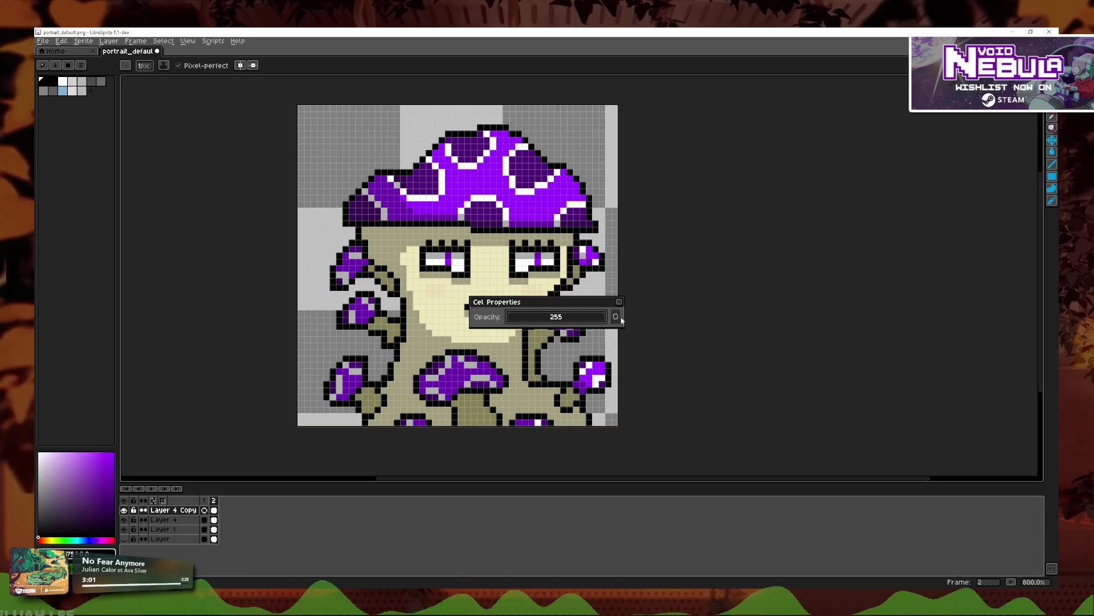
pyautogui.click(619, 302)
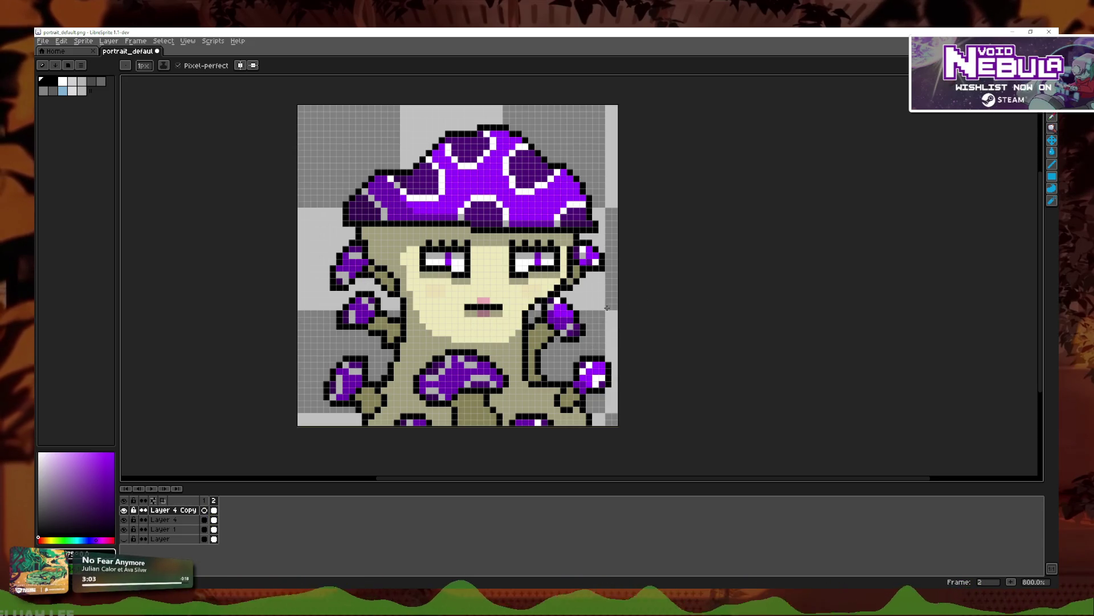
# Step: Set Layer 4 Copy's opacity to 62
pyautogui.doubleClick(167, 511)
pyautogui.moveTo(288, 340); pyautogui.dragTo(274, 342)
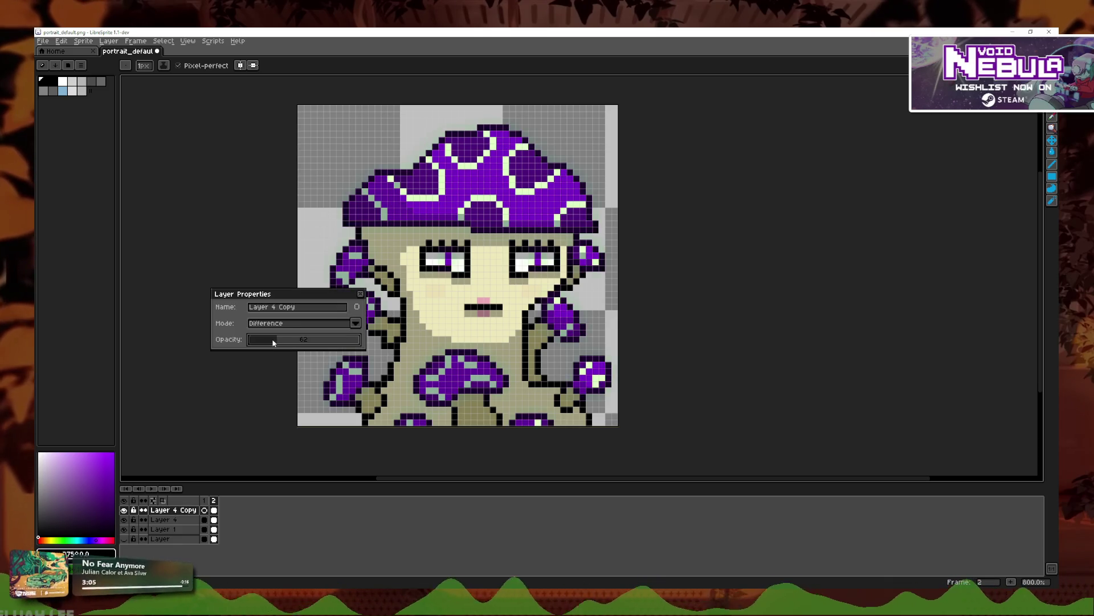
pyautogui.click(360, 293)
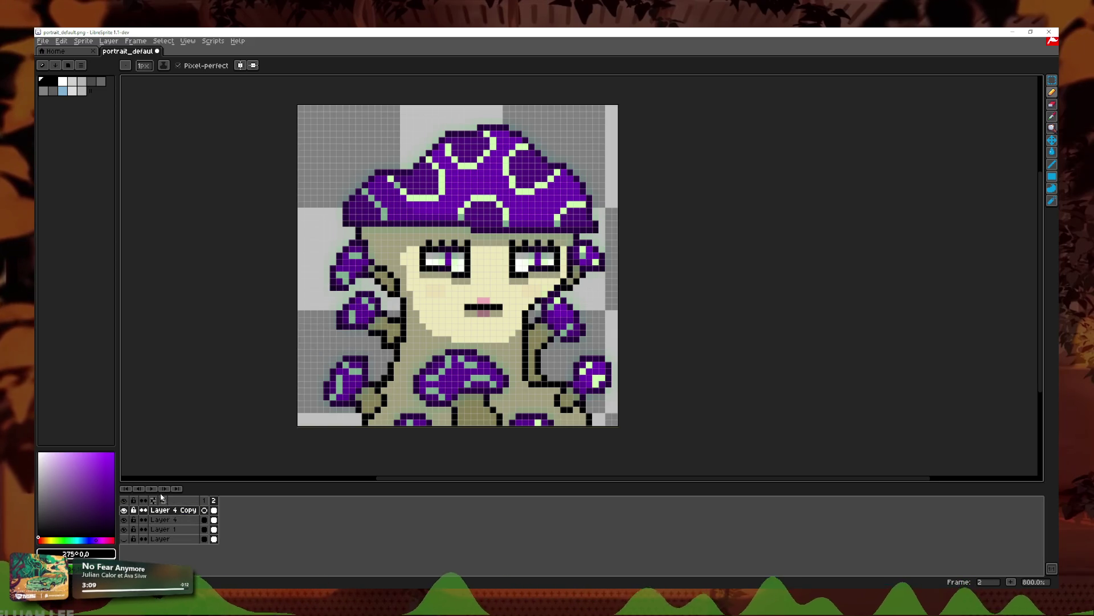
# Step: Step between frames 1 and 2 to compare the white and pale-green cap rings
pyautogui.click(141, 489)
pyautogui.click(166, 489)
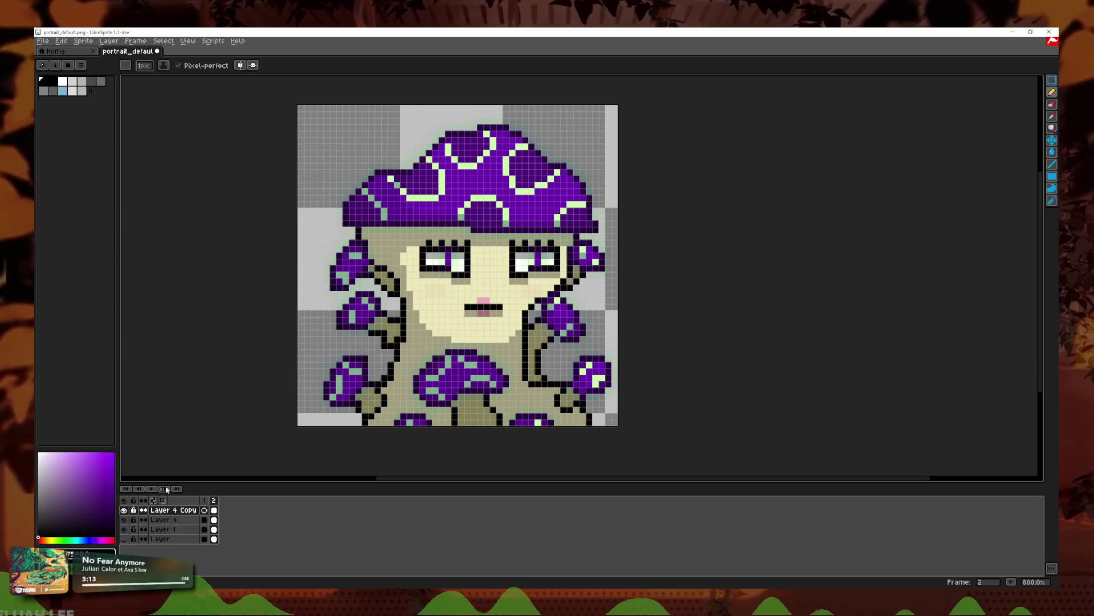
pyautogui.click(162, 489)
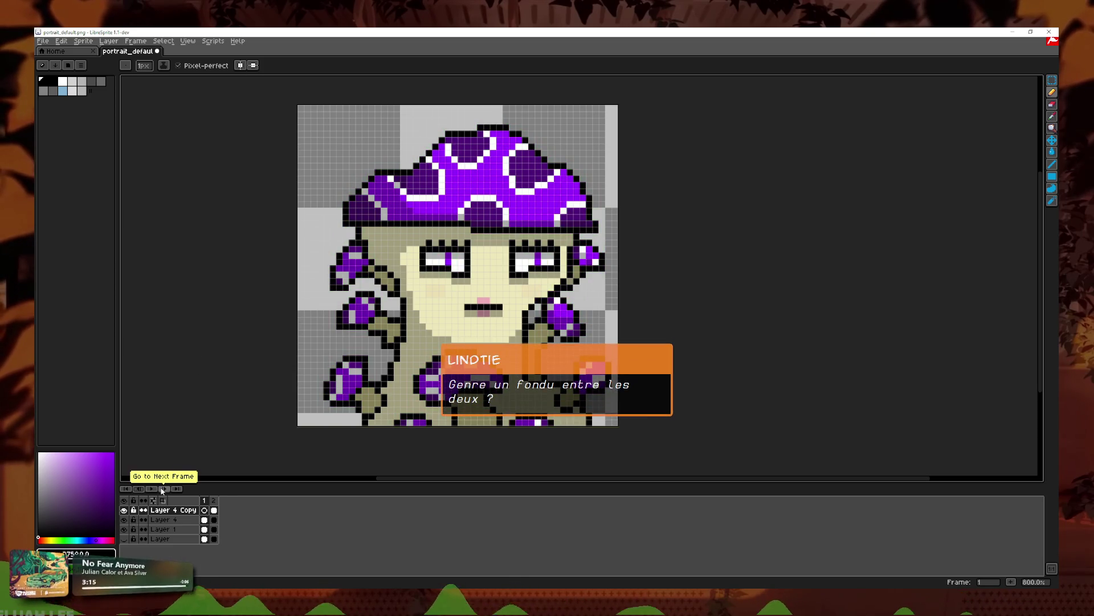
pyautogui.click(163, 489)
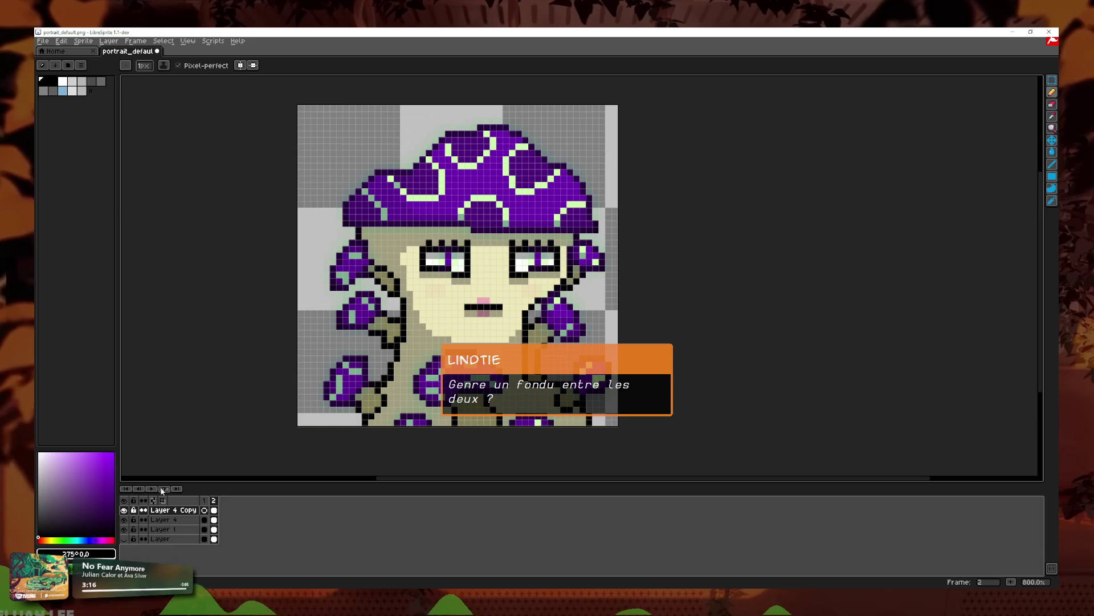
pyautogui.rightClick(214, 511)
# Step: Duplicate Layer 4 Copy to create Layer 4 Copy Copy
pyautogui.press('Escape')
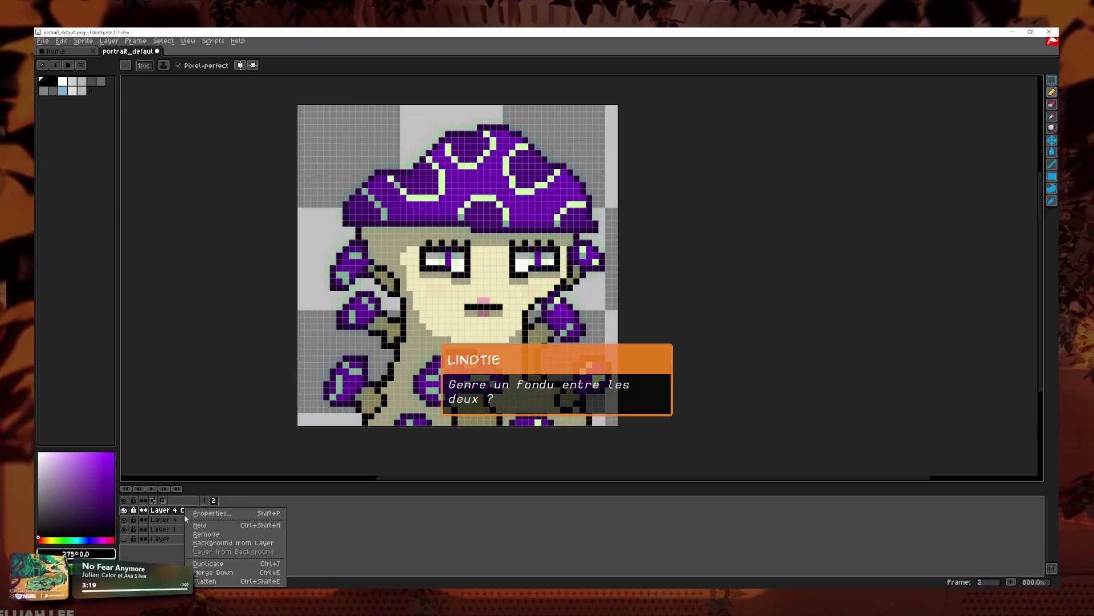
pyautogui.rightClick(184, 511)
pyautogui.click(214, 513)
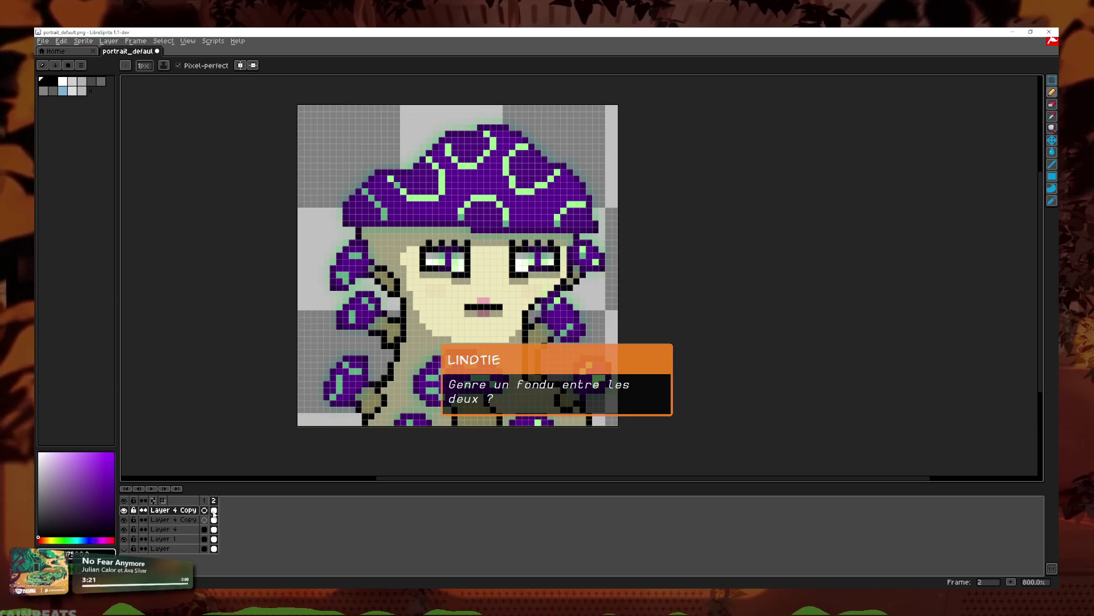
pyautogui.doubleClick(214, 519)
pyautogui.click(619, 302)
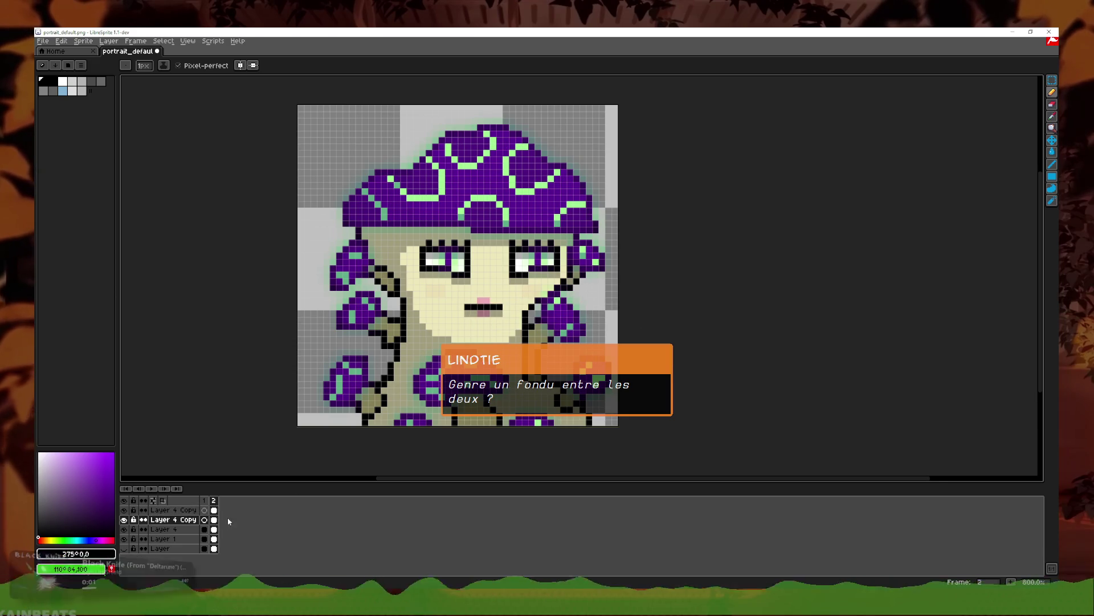
# Step: Extend the animation with a third and fourth frame and adjust the copies' cels
pyautogui.rightClick(215, 501)
pyautogui.click(245, 525)
pyautogui.rightClick(227, 506)
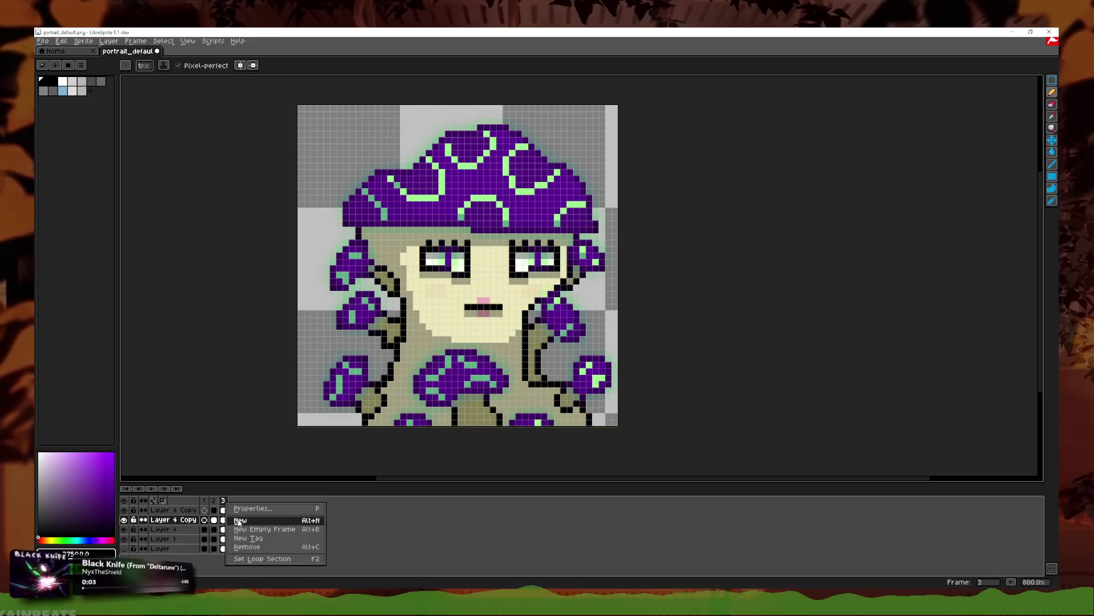
pyautogui.press('Escape')
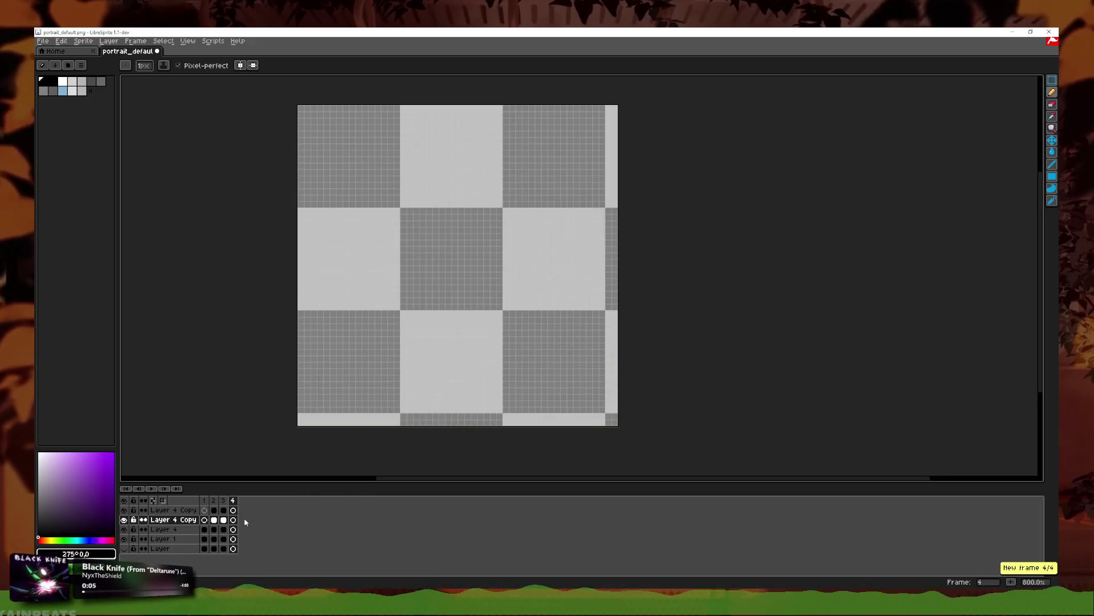
pyautogui.click(222, 510)
pyautogui.rightClick(224, 509)
pyautogui.click(233, 525)
pyautogui.rightClick(224, 519)
pyautogui.click(259, 563)
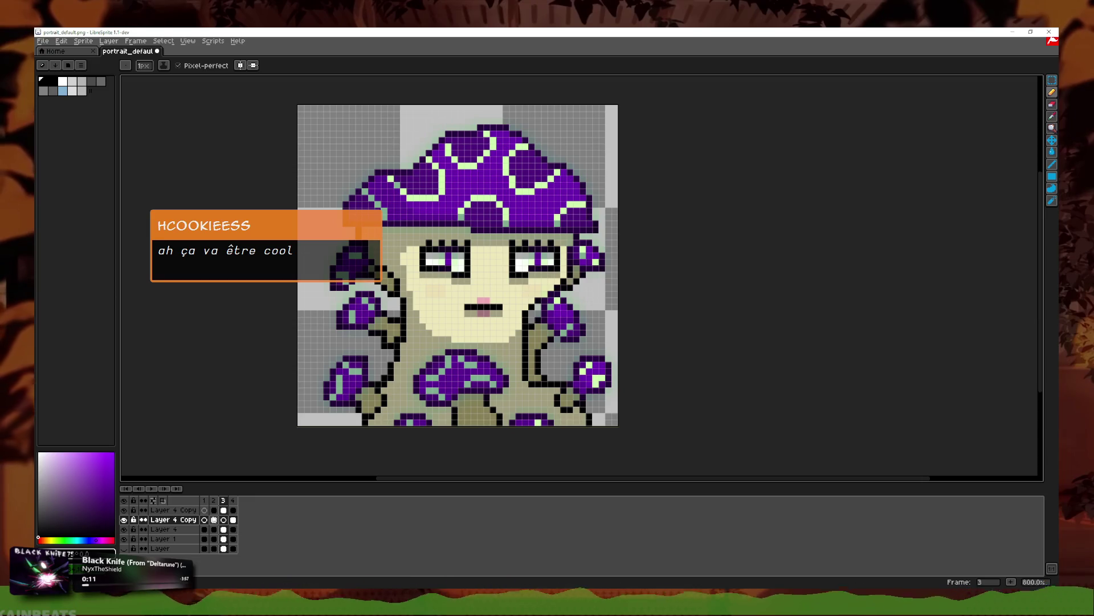
# Step: Set Layer 4 Copy Copy's opacity to 146, then play the animation from frame 1
pyautogui.click(225, 510)
pyautogui.click(214, 510)
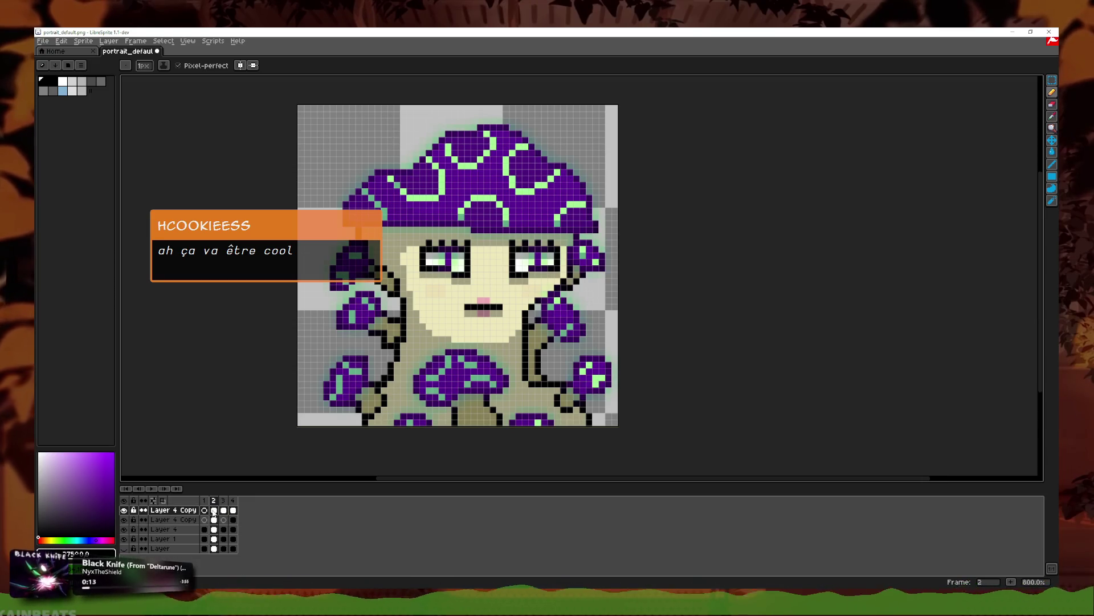
pyautogui.click(226, 512)
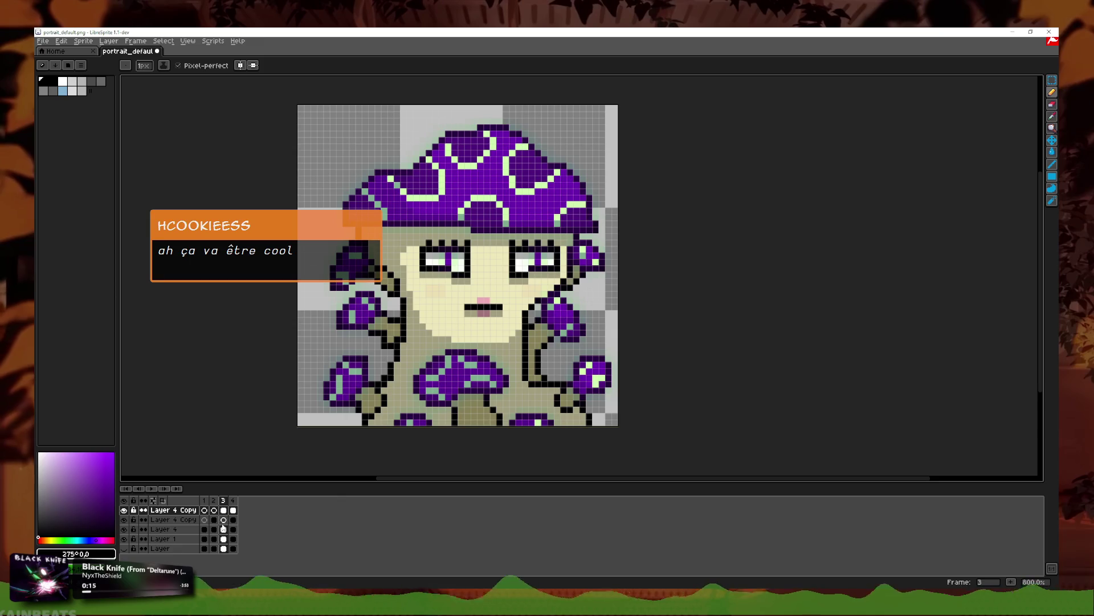
pyautogui.doubleClick(171, 510)
pyautogui.click(311, 339)
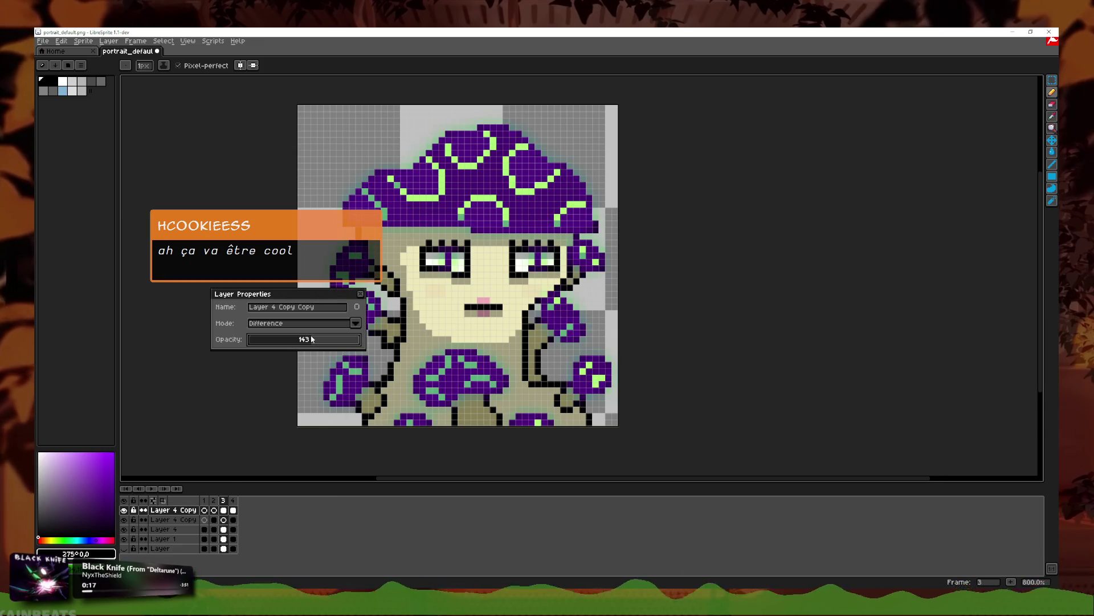
pyautogui.click(360, 293)
pyautogui.click(205, 500)
pyautogui.click(153, 488)
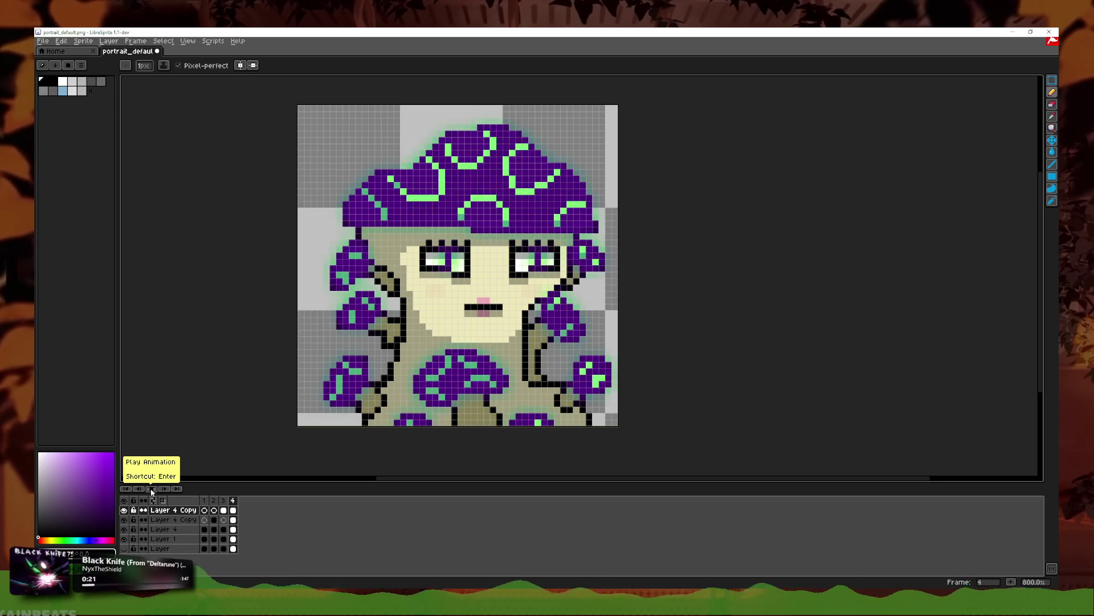
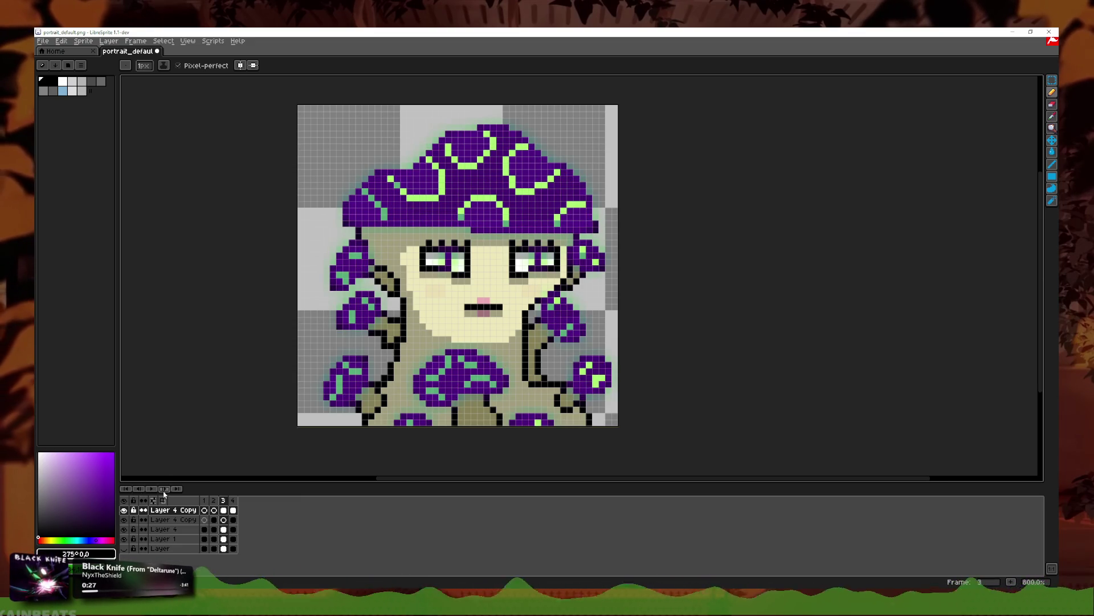
# Step: Set the top layer's opacity to 112 while comparing frames 3 and 4
pyautogui.click(233, 501)
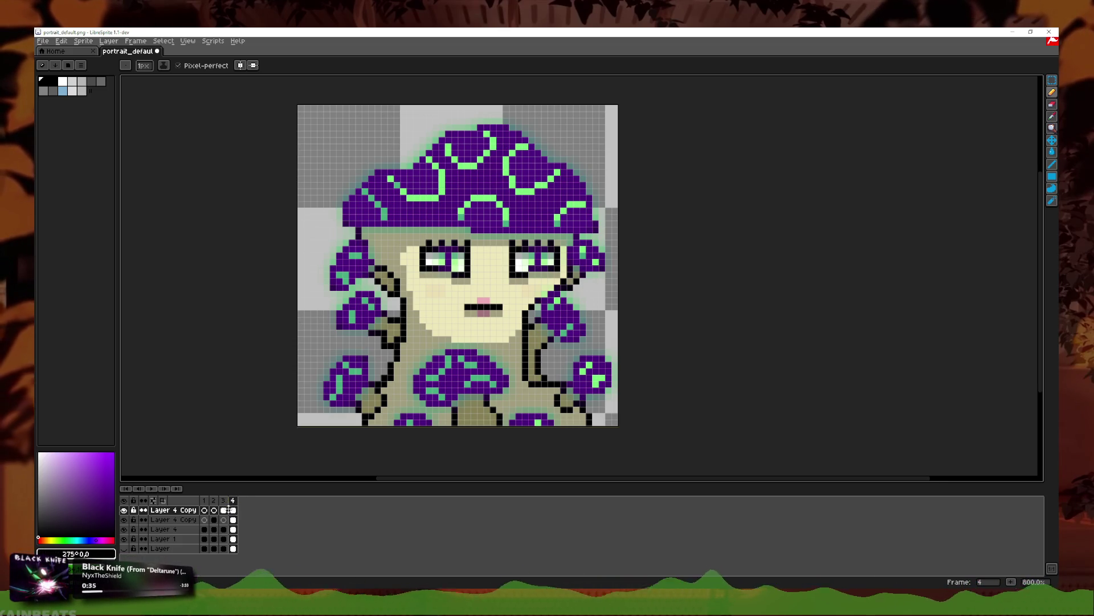
pyautogui.doubleClick(222, 500)
pyautogui.click(582, 335)
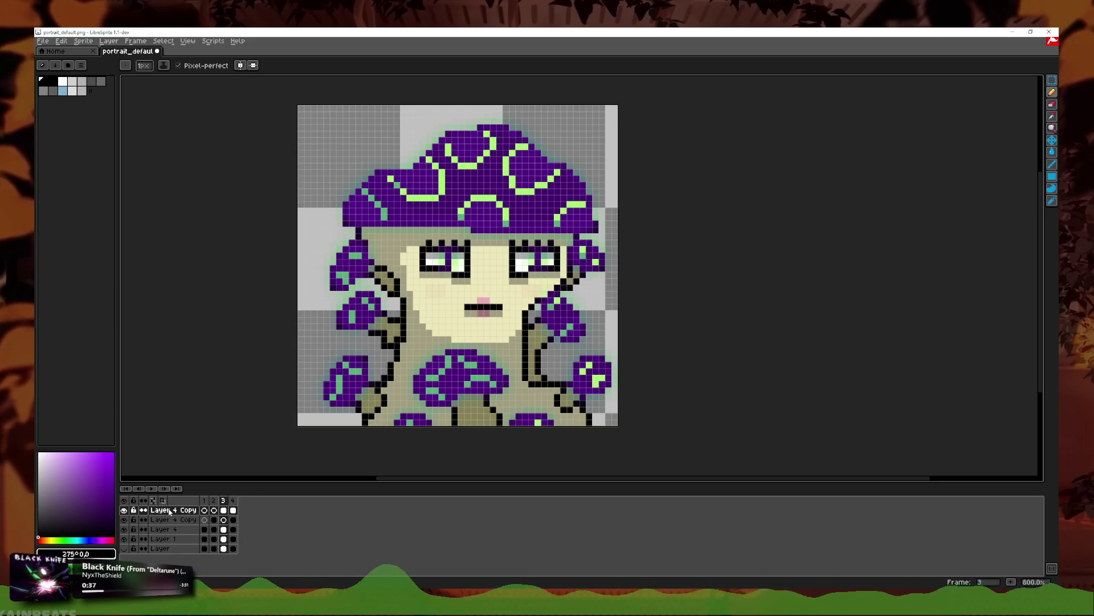
pyautogui.doubleClick(169, 511)
pyautogui.click(297, 339)
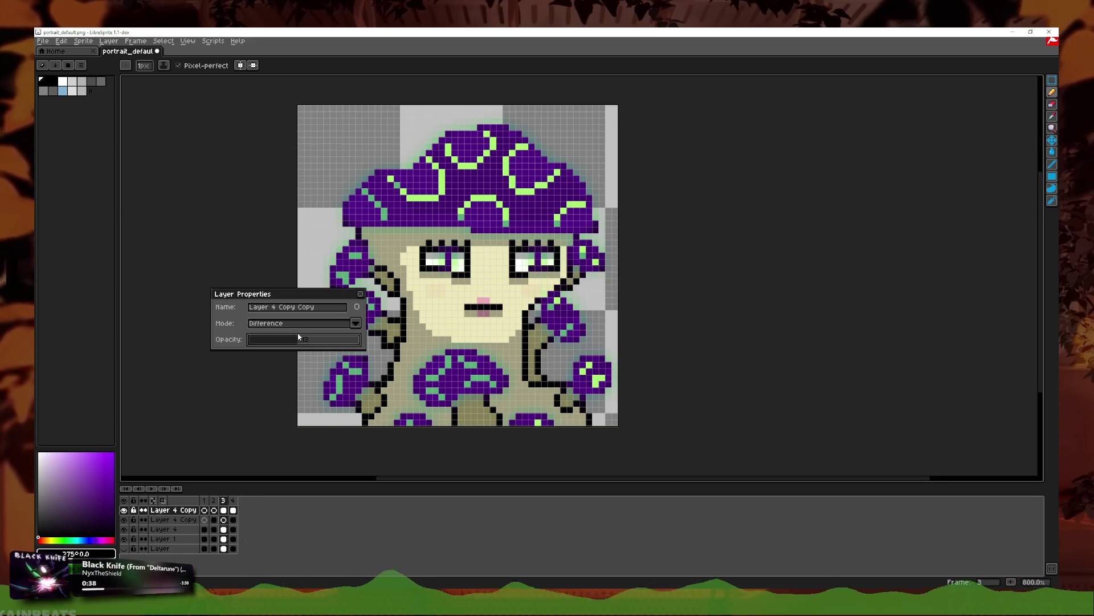
pyautogui.click(360, 294)
pyautogui.click(233, 500)
pyautogui.doubleClick(171, 510)
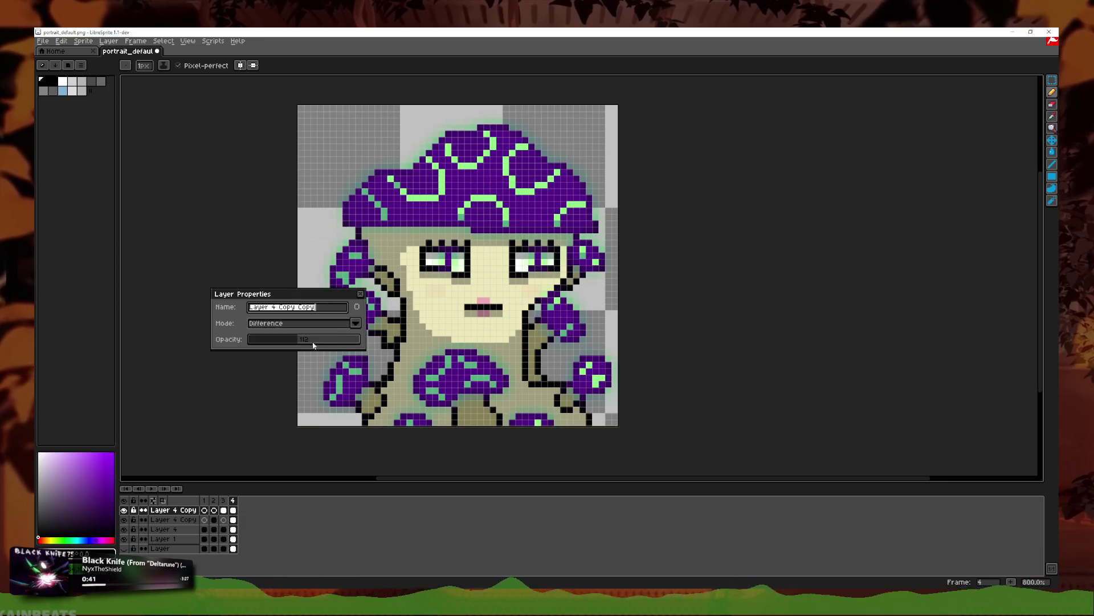
pyautogui.click(360, 294)
# Step: Duplicate the Layer 4 Copy layer and give the new copy opacity 156
pyautogui.rightClick(187, 510)
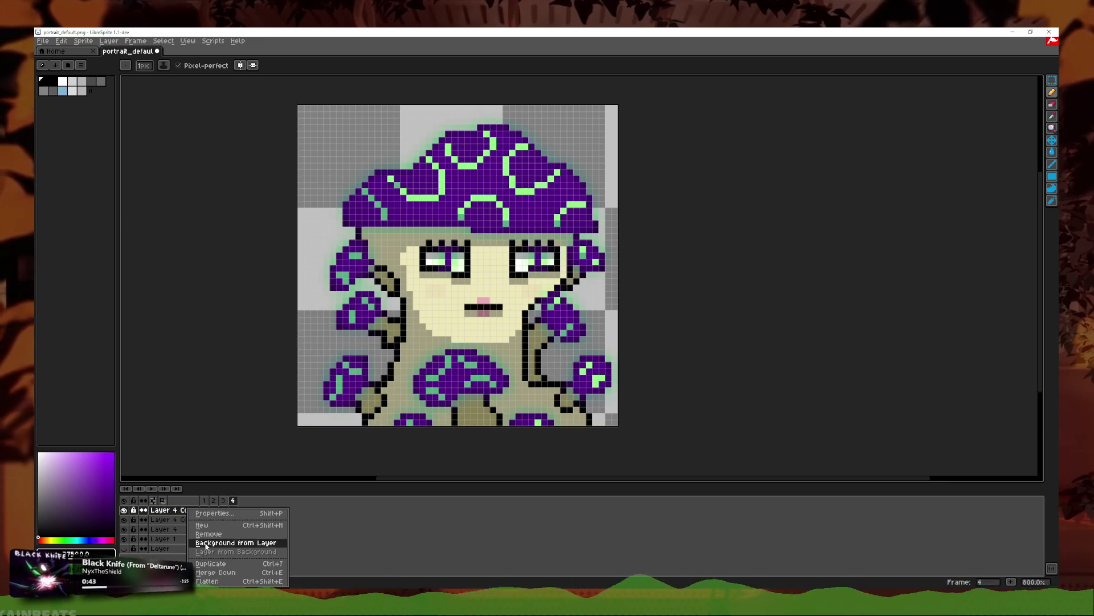
pyautogui.click(251, 542)
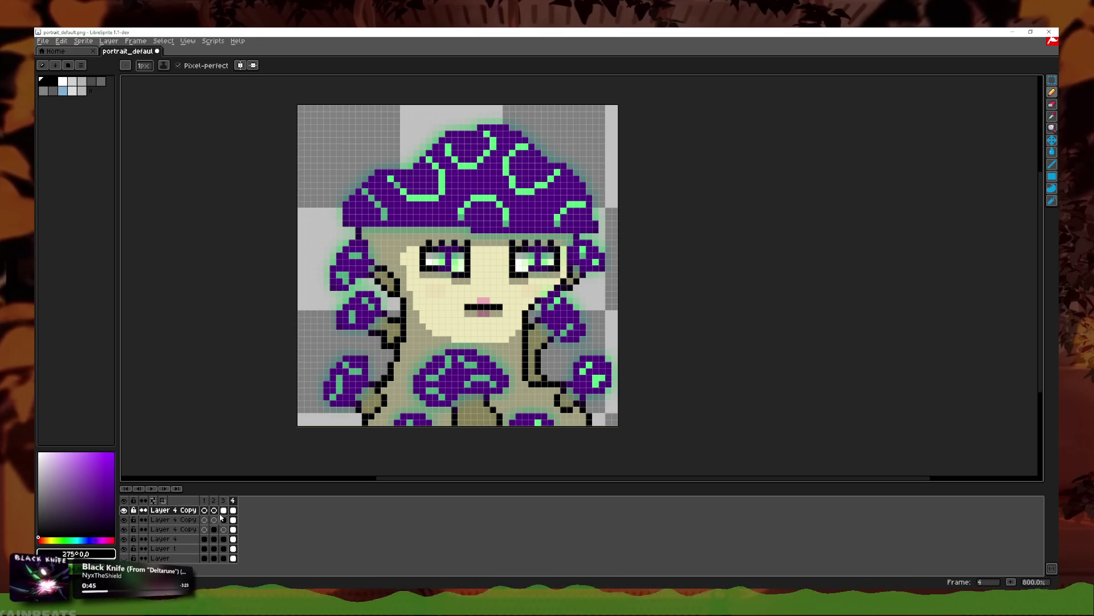
pyautogui.doubleClick(188, 509)
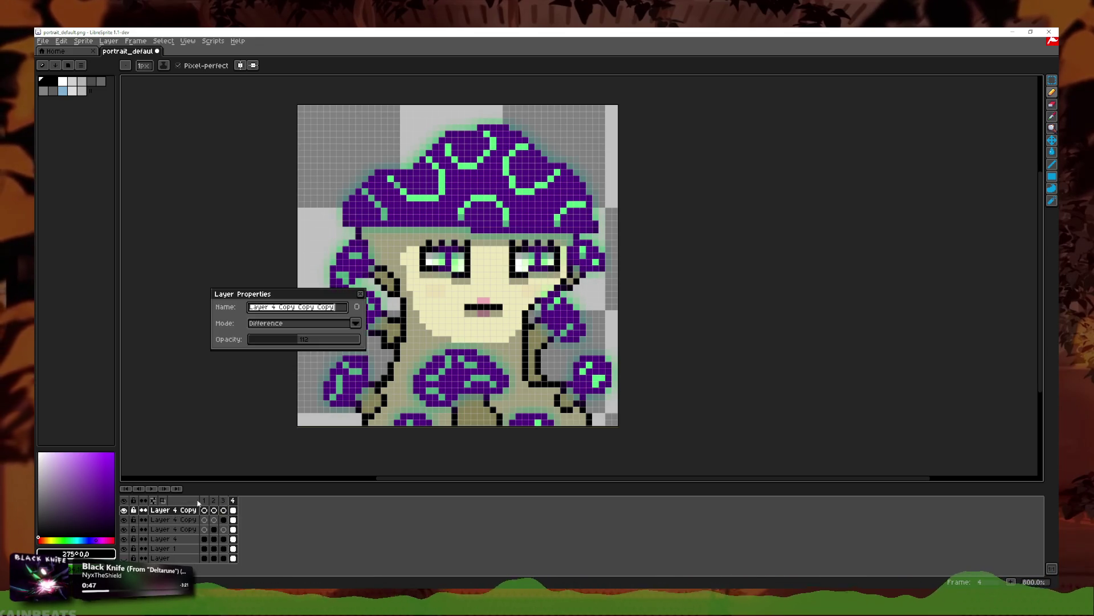
pyautogui.moveTo(304, 342); pyautogui.dragTo(311, 342)
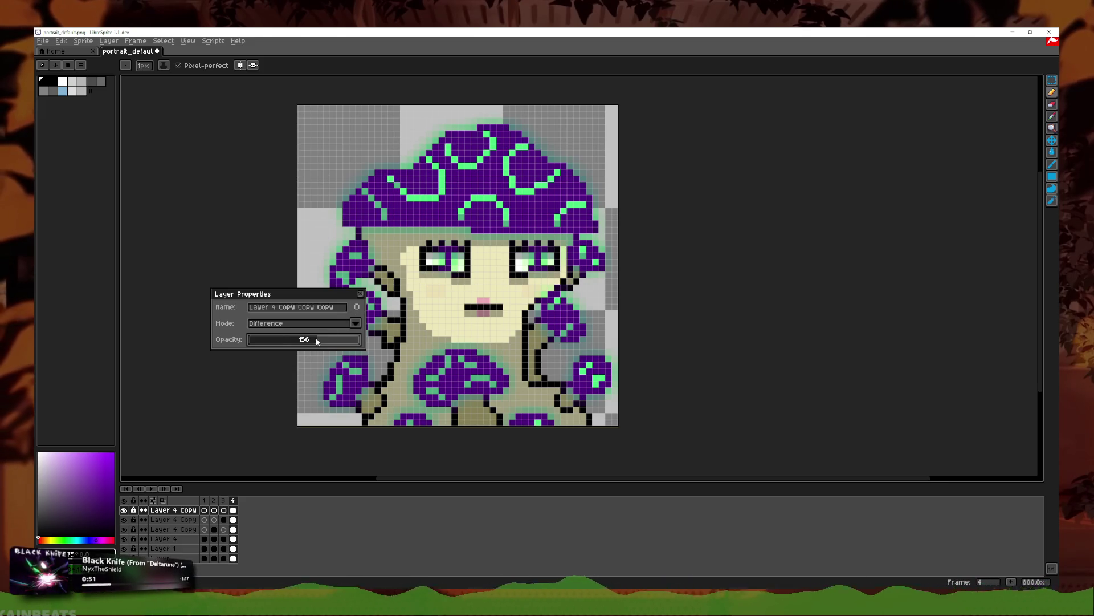
pyautogui.press('Return')
# Step: Step through the animation frames from frame 4 back to frame 1 to check the highlights
pyautogui.click(233, 520)
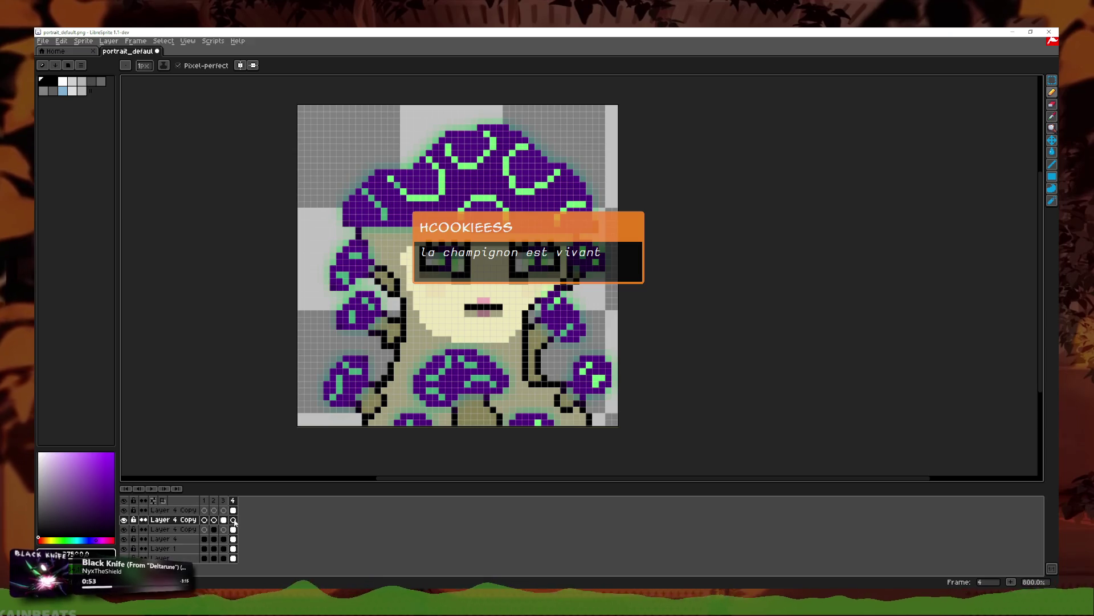
pyautogui.click(203, 500)
pyautogui.click(165, 490)
pyautogui.click(165, 489)
pyautogui.click(165, 489)
pyautogui.click(127, 489)
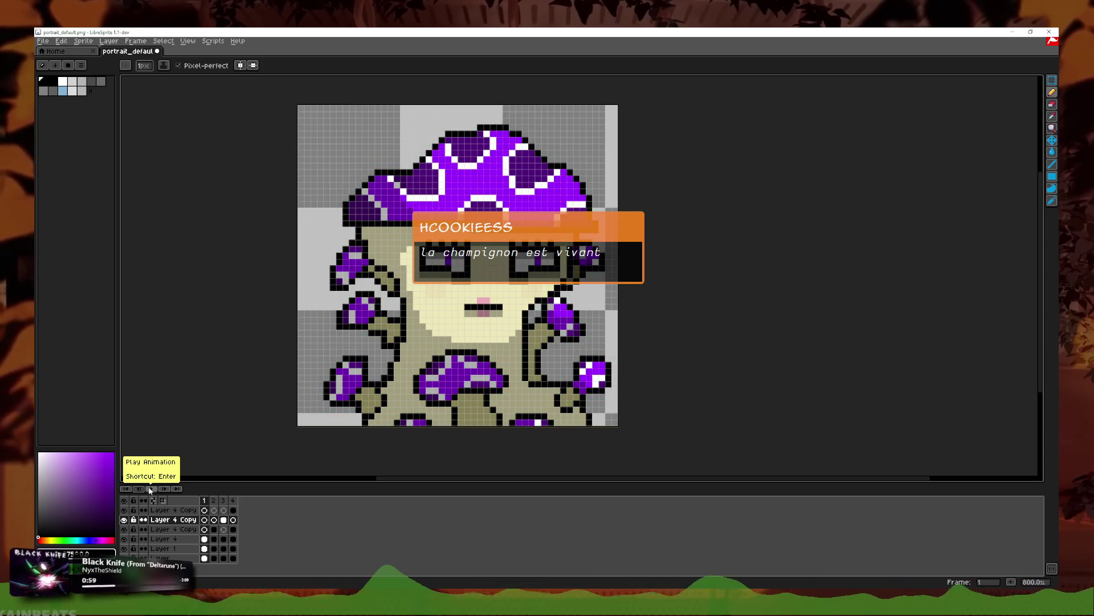
pyautogui.click(164, 489)
pyautogui.click(164, 489)
pyautogui.click(139, 489)
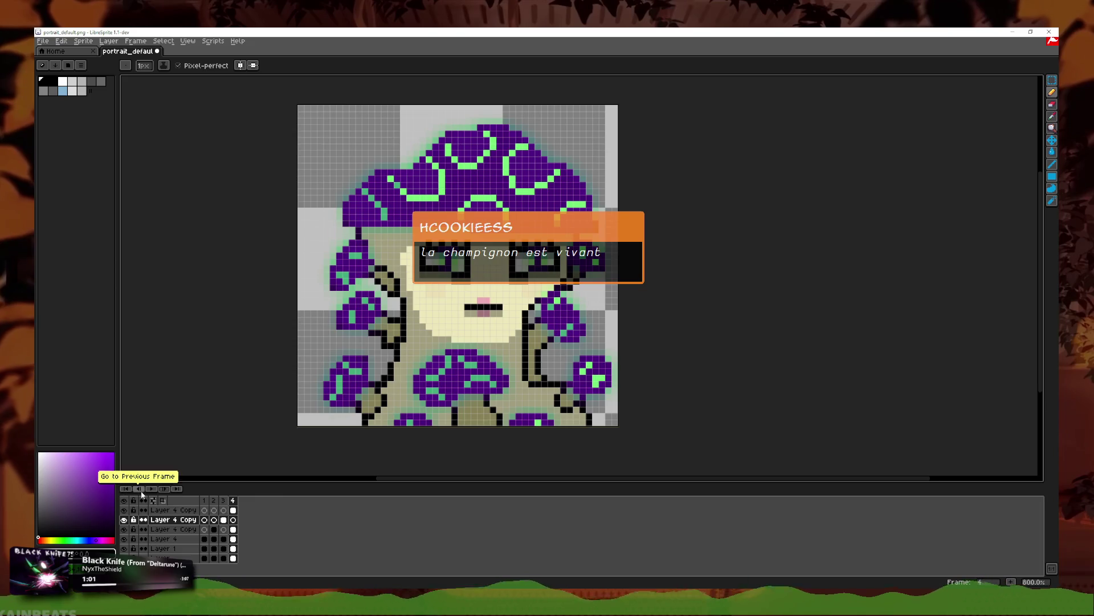
pyautogui.click(141, 490)
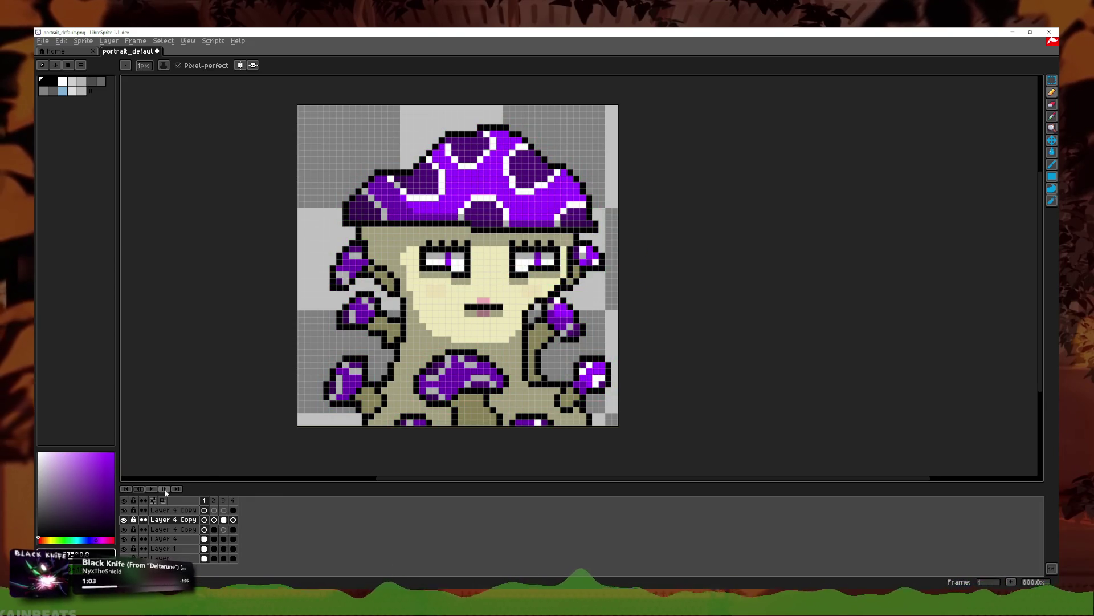
pyautogui.click(165, 489)
pyautogui.click(165, 489)
pyautogui.click(165, 489)
pyautogui.click(141, 490)
pyautogui.click(141, 490)
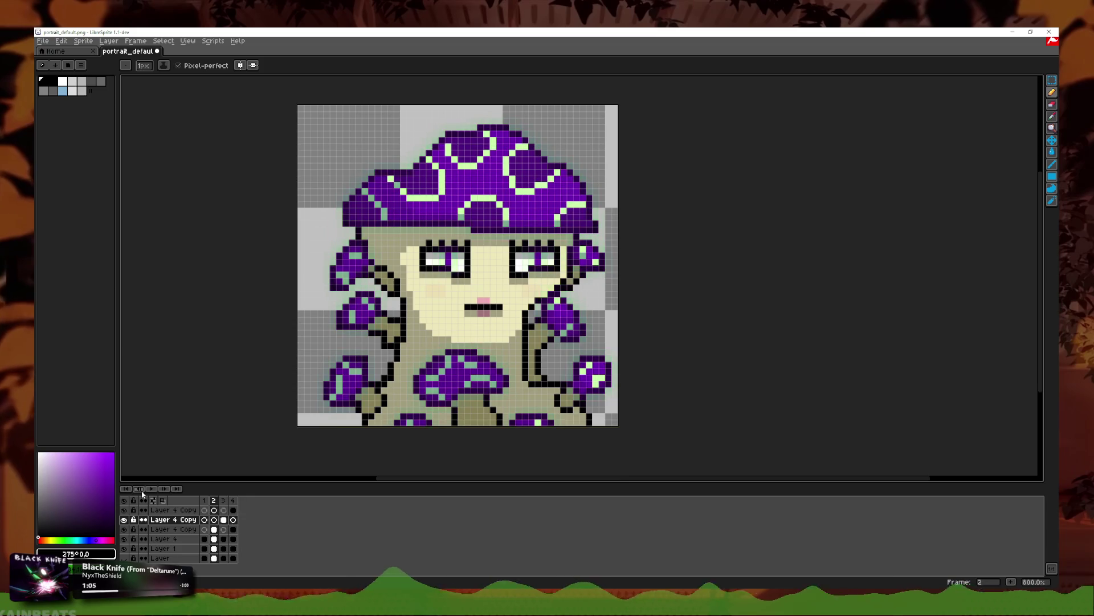
pyautogui.doubleClick(214, 501)
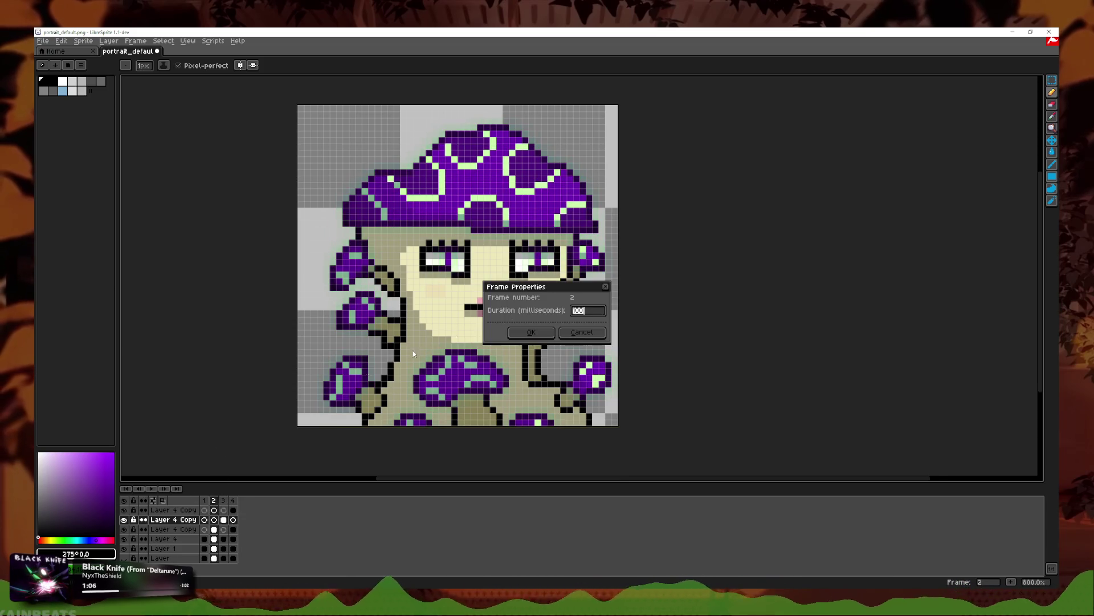
pyautogui.click(582, 333)
pyautogui.doubleClick(185, 530)
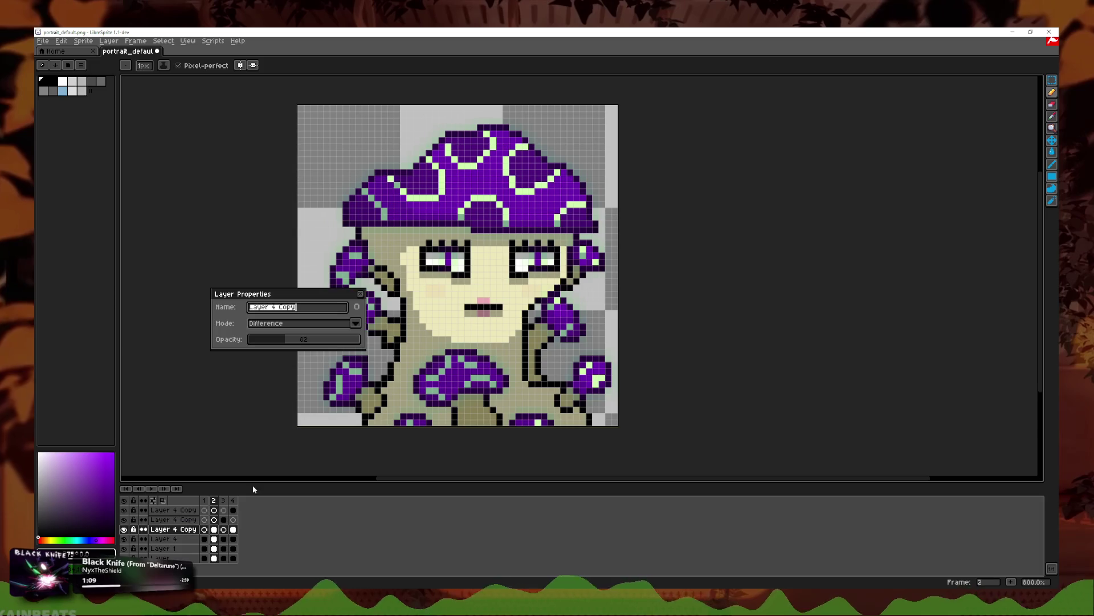
pyautogui.click(277, 340)
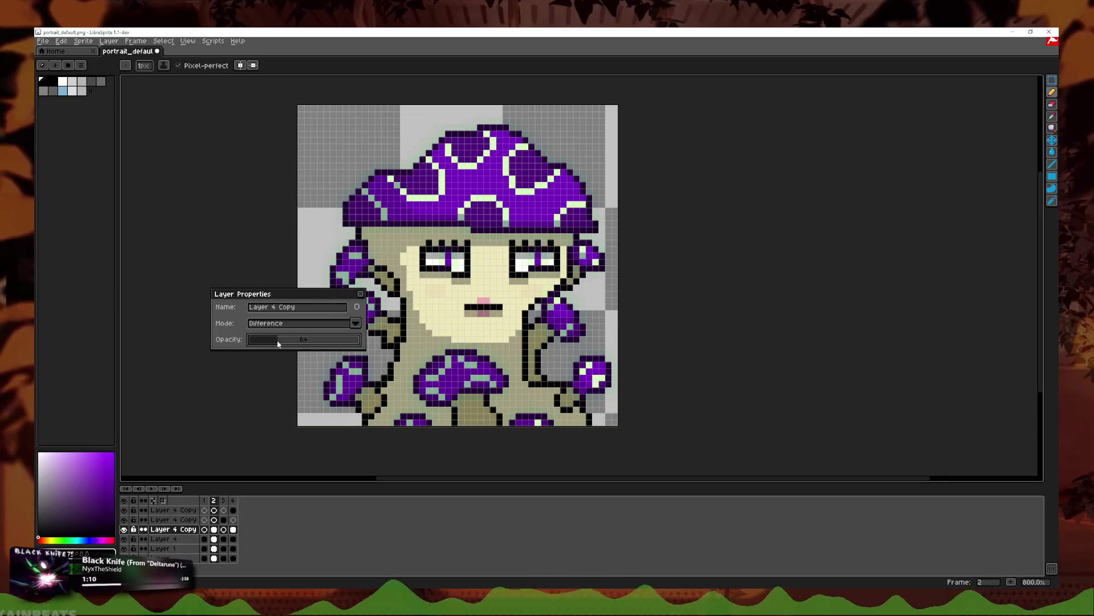
pyautogui.click(360, 294)
pyautogui.click(223, 500)
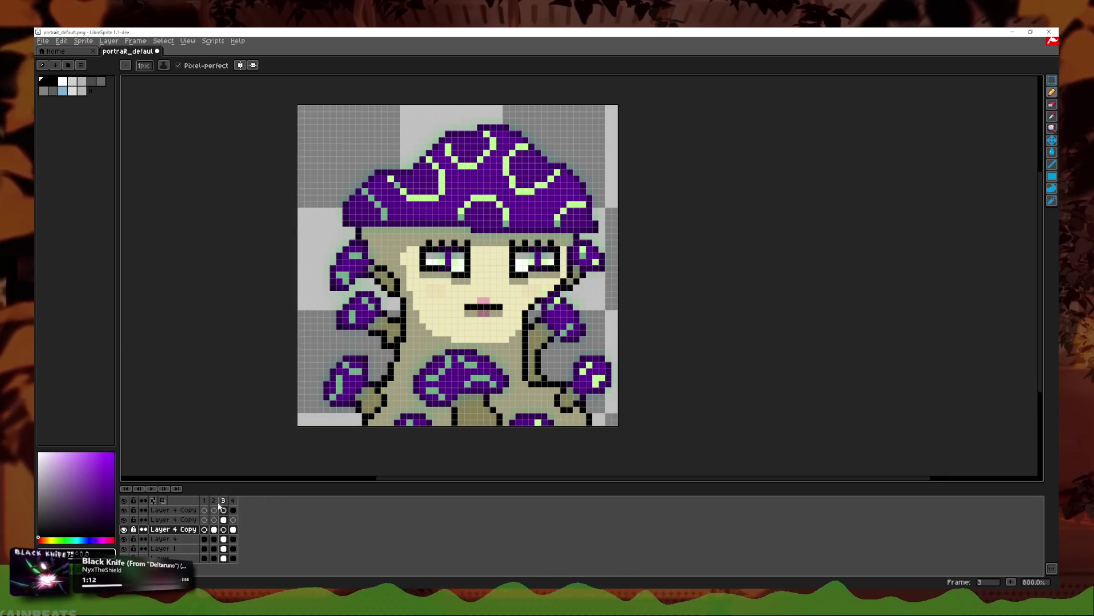
pyautogui.doubleClick(174, 519)
pyautogui.click(294, 341)
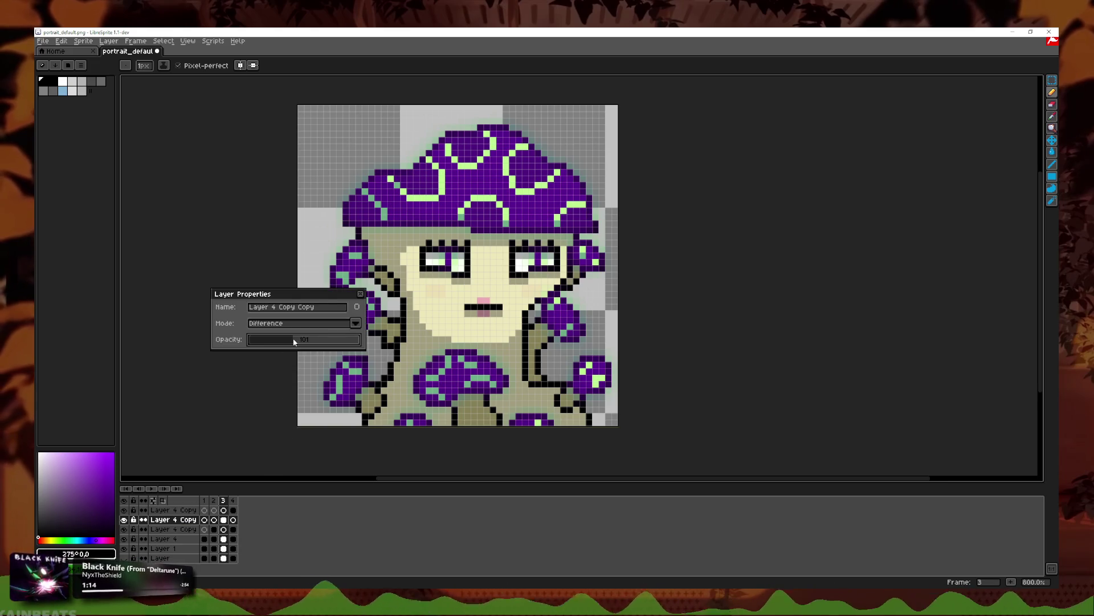
pyautogui.click(360, 294)
pyautogui.doubleClick(234, 500)
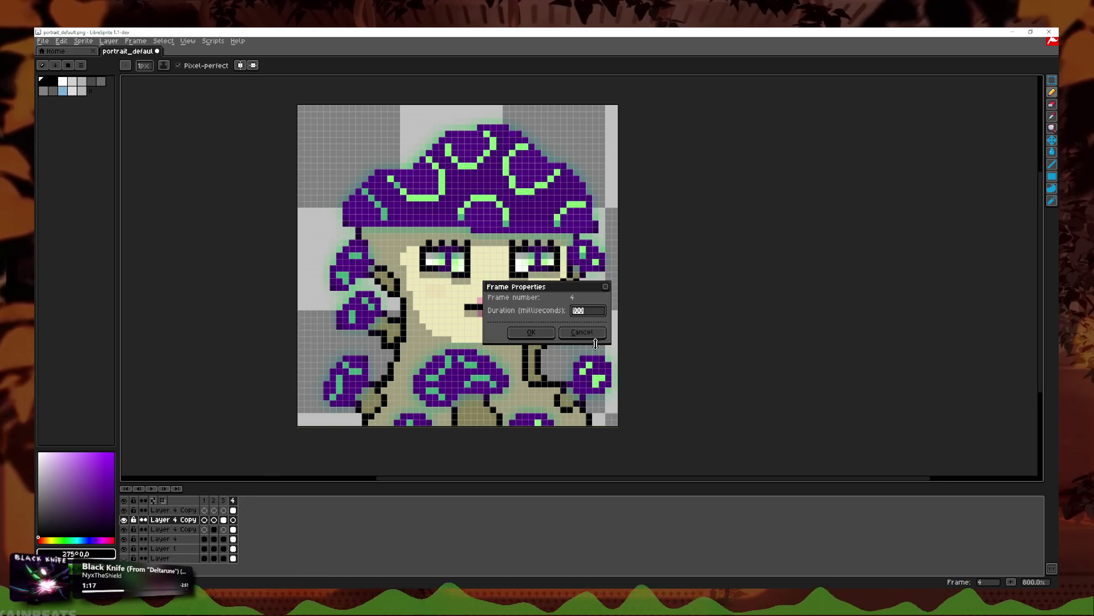
pyautogui.click(595, 332)
pyautogui.click(205, 500)
pyautogui.click(163, 488)
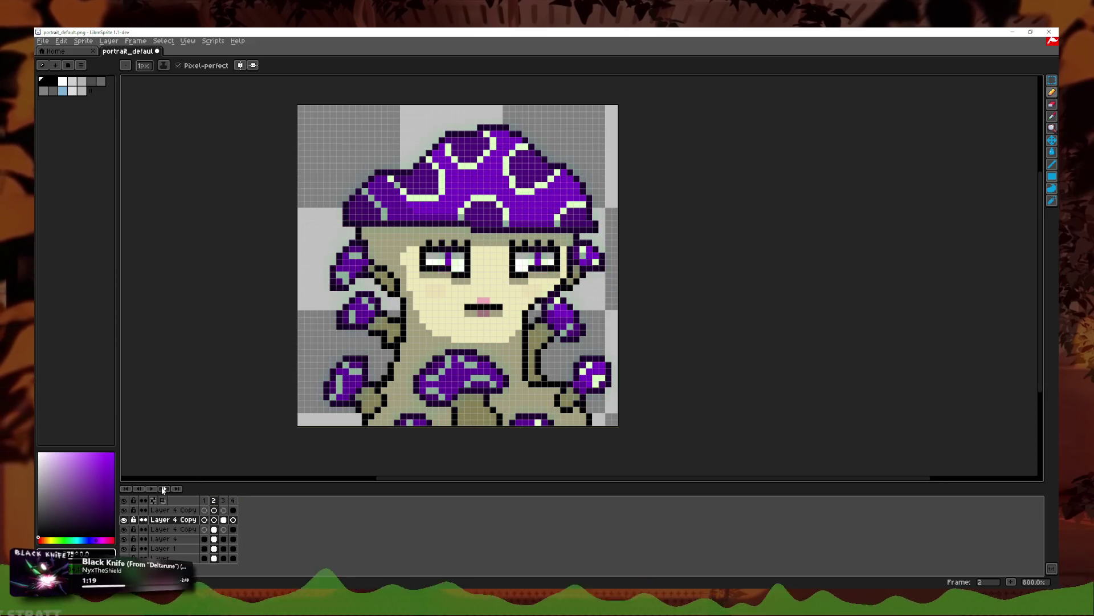
pyautogui.click(163, 489)
pyautogui.click(163, 489)
pyautogui.click(142, 489)
pyautogui.click(142, 489)
pyautogui.click(142, 489)
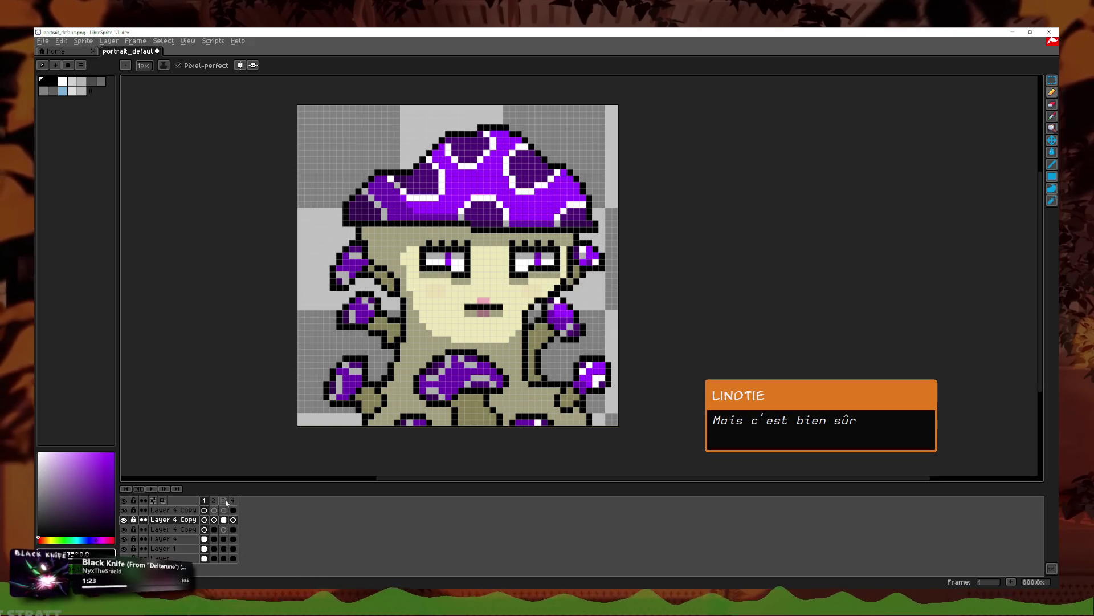
pyautogui.click(164, 489)
pyautogui.click(164, 489)
pyautogui.click(165, 488)
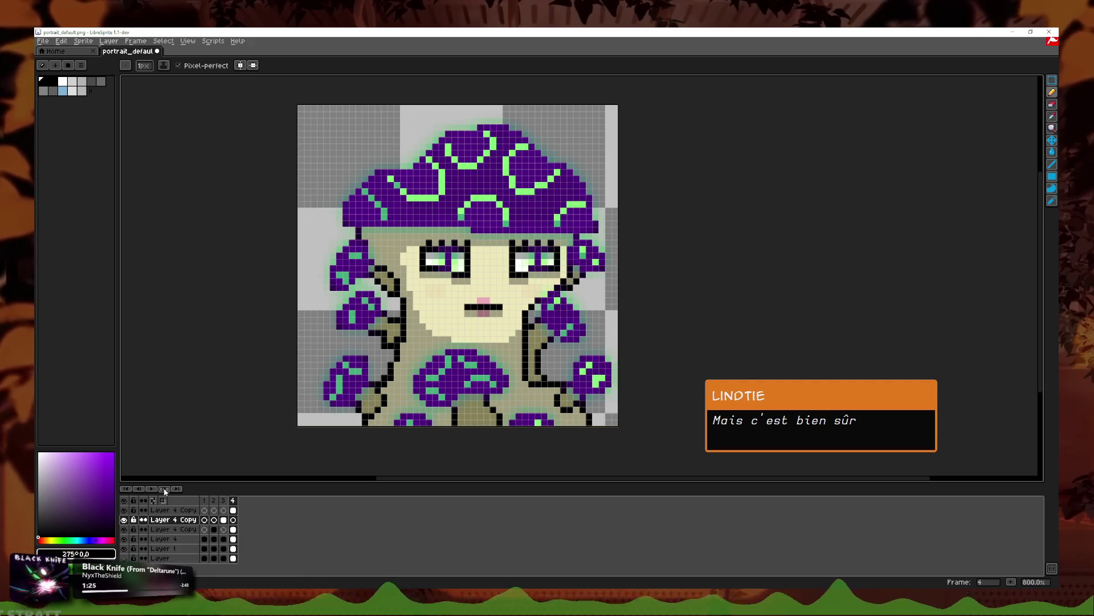
pyautogui.click(151, 489)
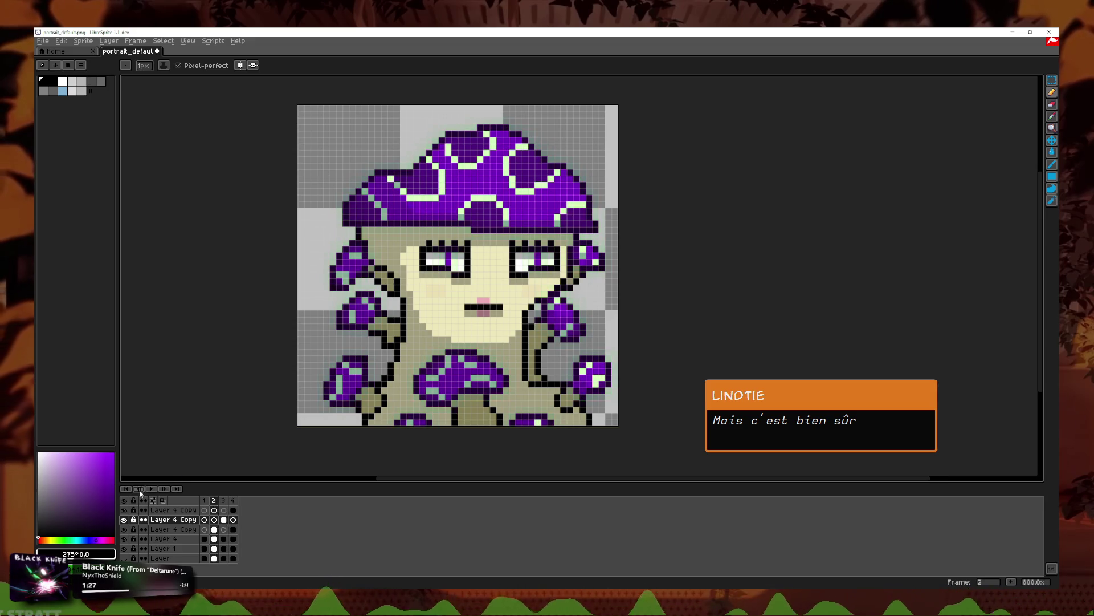
pyautogui.click(233, 500)
pyautogui.rightClick(223, 501)
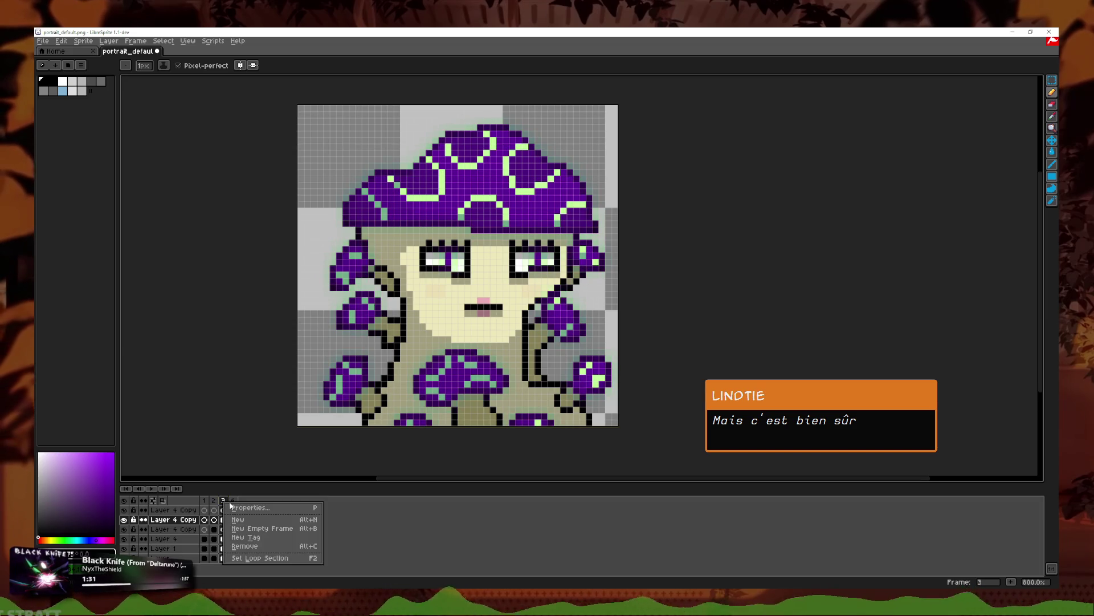
pyautogui.press('Escape')
pyautogui.click(204, 500)
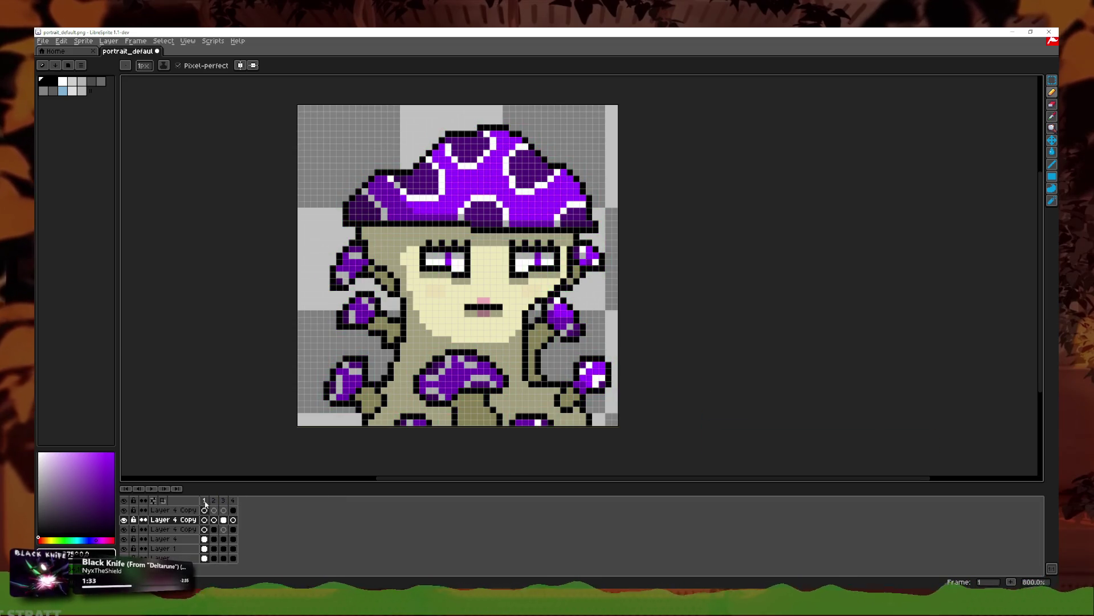
pyautogui.click(169, 490)
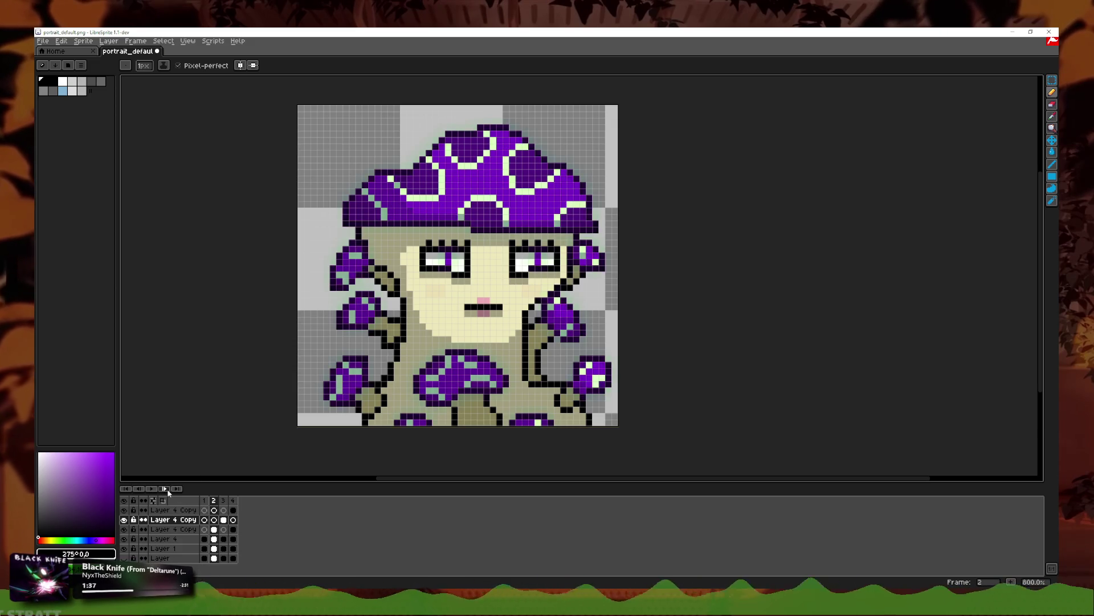
pyautogui.click(169, 490)
pyautogui.click(168, 491)
pyautogui.click(141, 490)
pyautogui.click(141, 491)
pyautogui.click(141, 490)
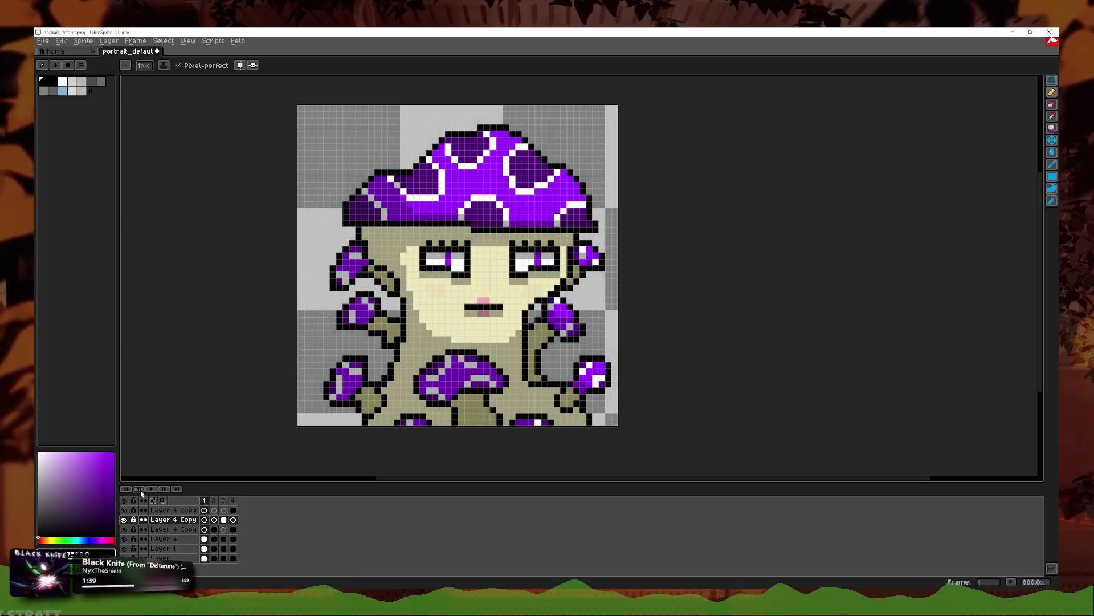
pyautogui.click(164, 490)
pyautogui.click(163, 490)
pyautogui.click(162, 490)
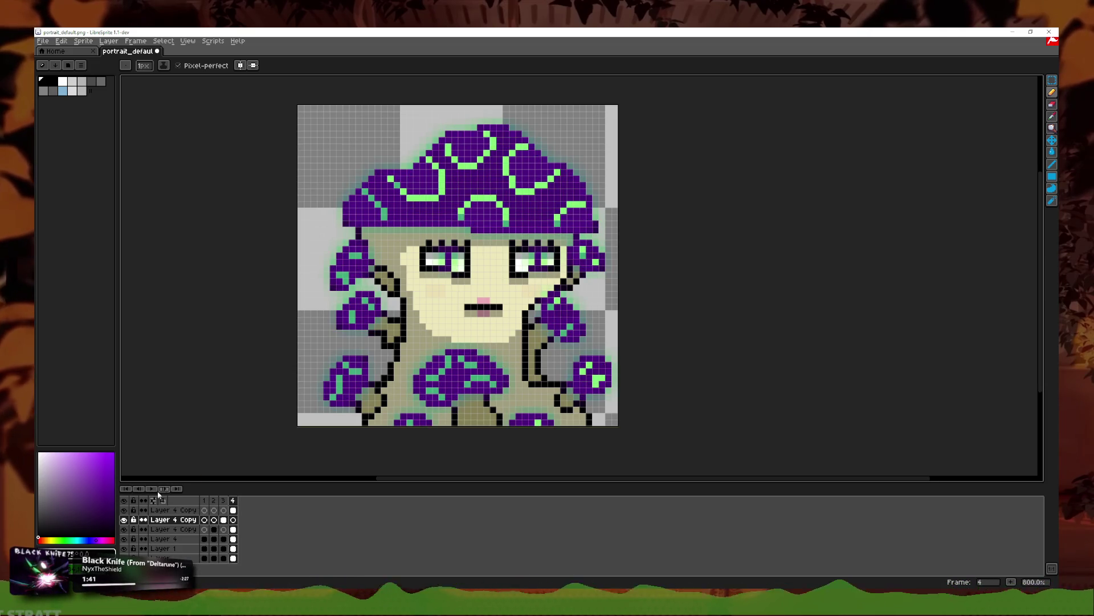
pyautogui.click(141, 490)
pyautogui.click(141, 490)
pyautogui.click(141, 490)
pyautogui.click(164, 490)
pyautogui.click(164, 490)
pyautogui.click(164, 490)
pyautogui.click(147, 489)
pyautogui.click(147, 489)
pyautogui.click(147, 490)
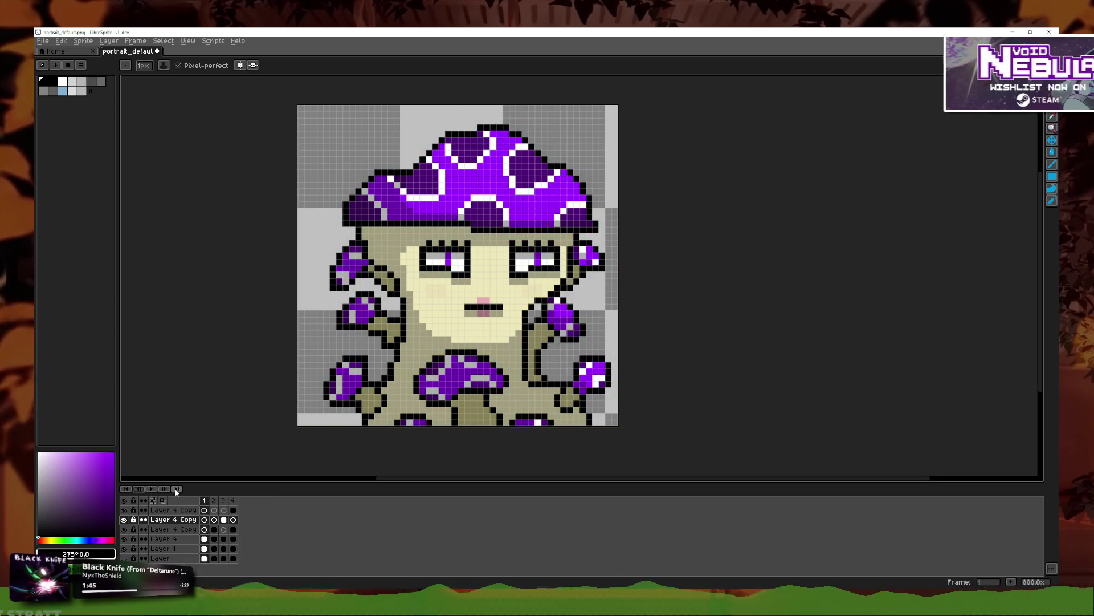
pyautogui.click(162, 489)
pyautogui.click(162, 490)
pyautogui.click(163, 490)
pyautogui.click(142, 490)
pyautogui.click(142, 490)
pyautogui.click(142, 490)
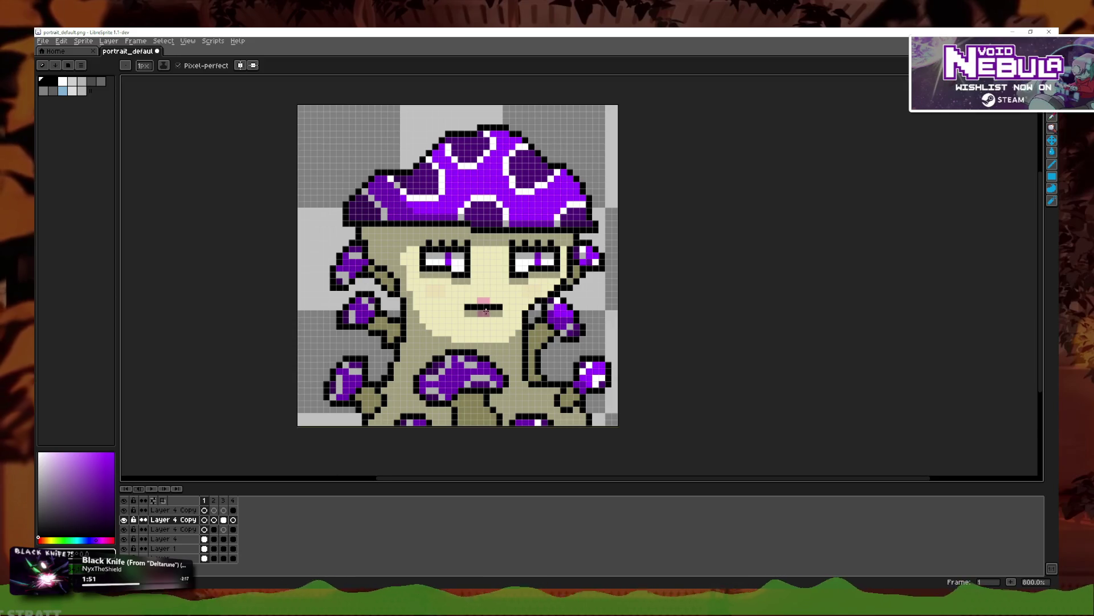
pyautogui.click(171, 550)
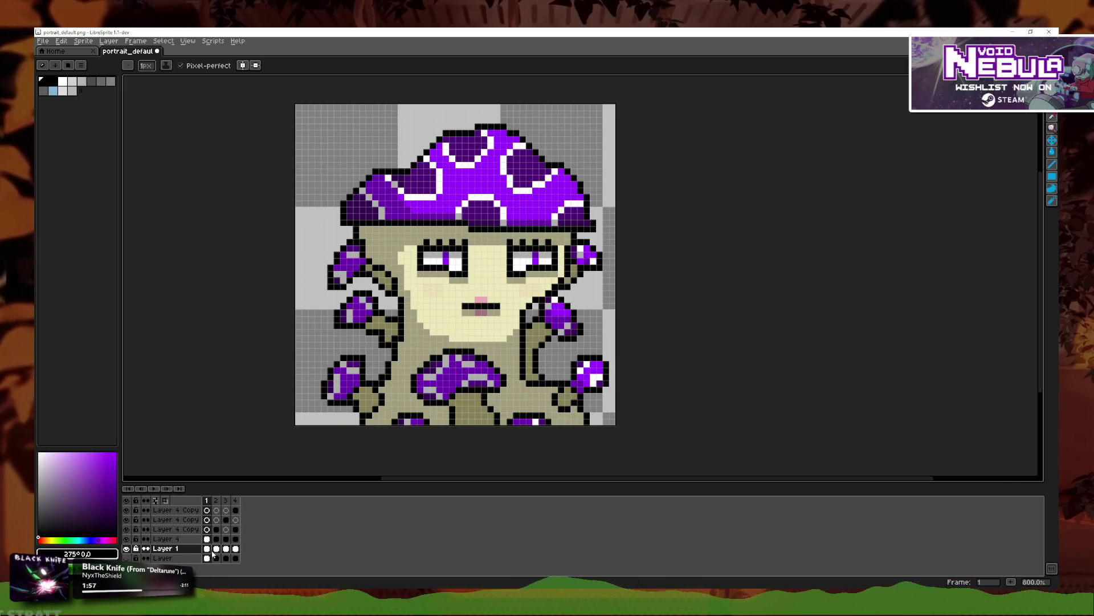
# Step: Select all of frame 2's artwork and nudge it down one pixel
pyautogui.click(215, 553)
pyautogui.press('m')
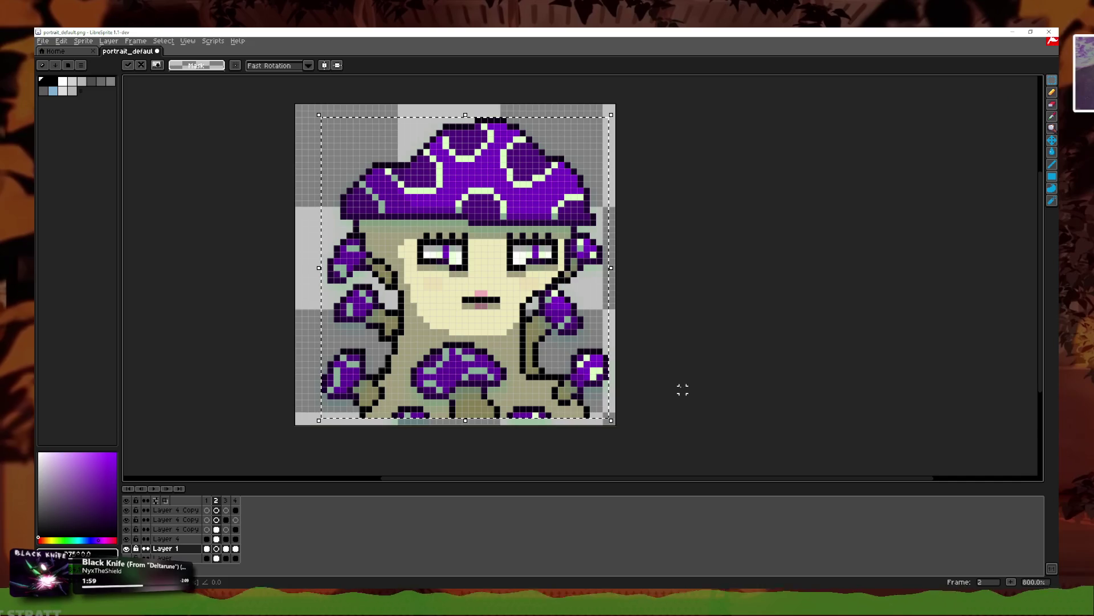
pyautogui.click(226, 548)
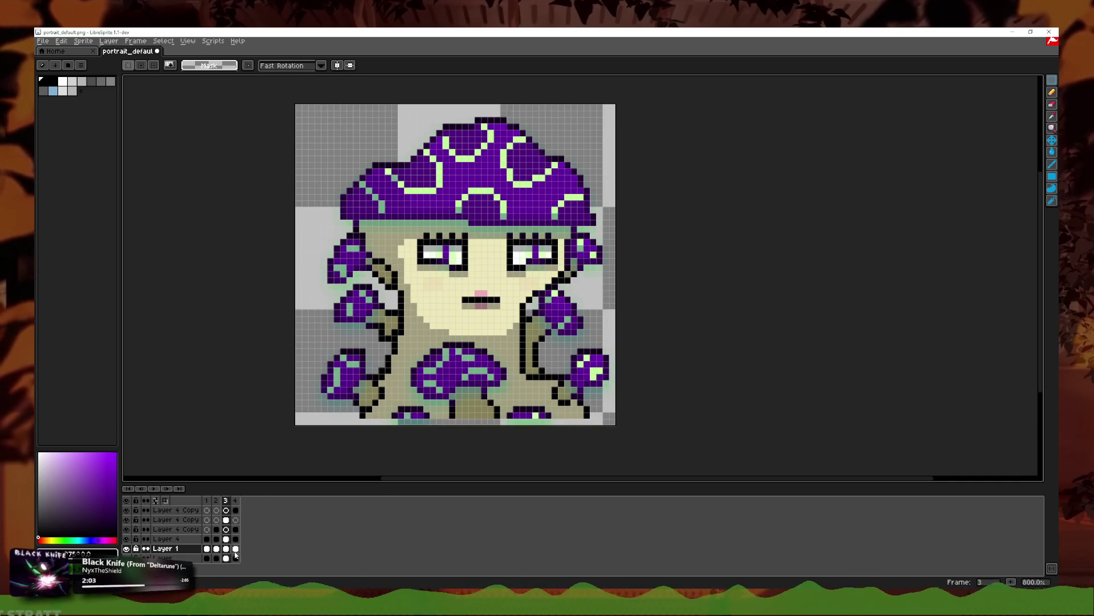
pyautogui.press('Right')
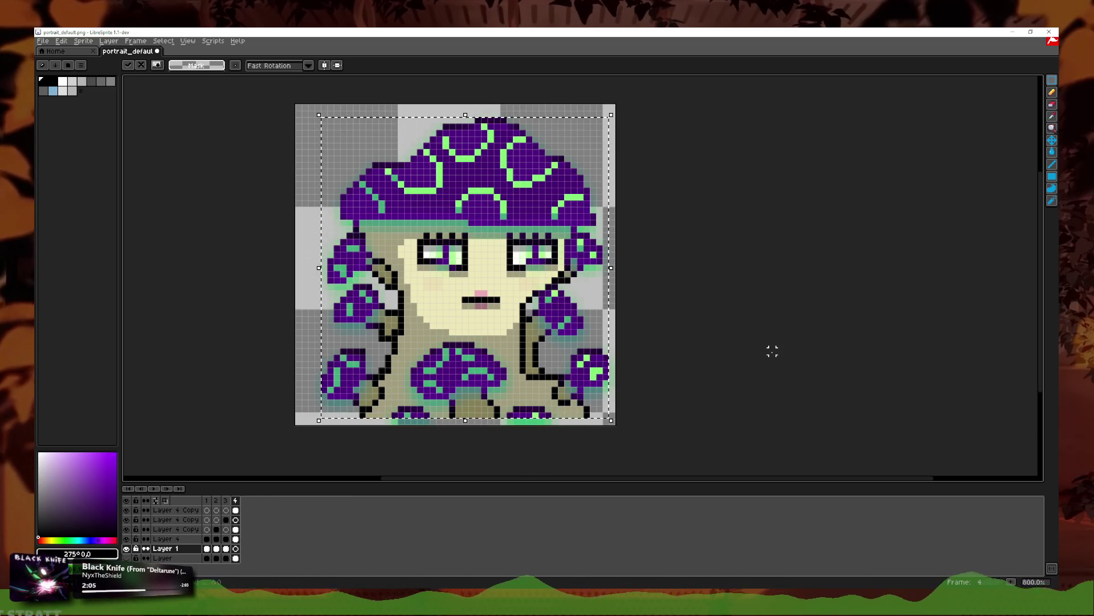
pyautogui.doubleClick(215, 548)
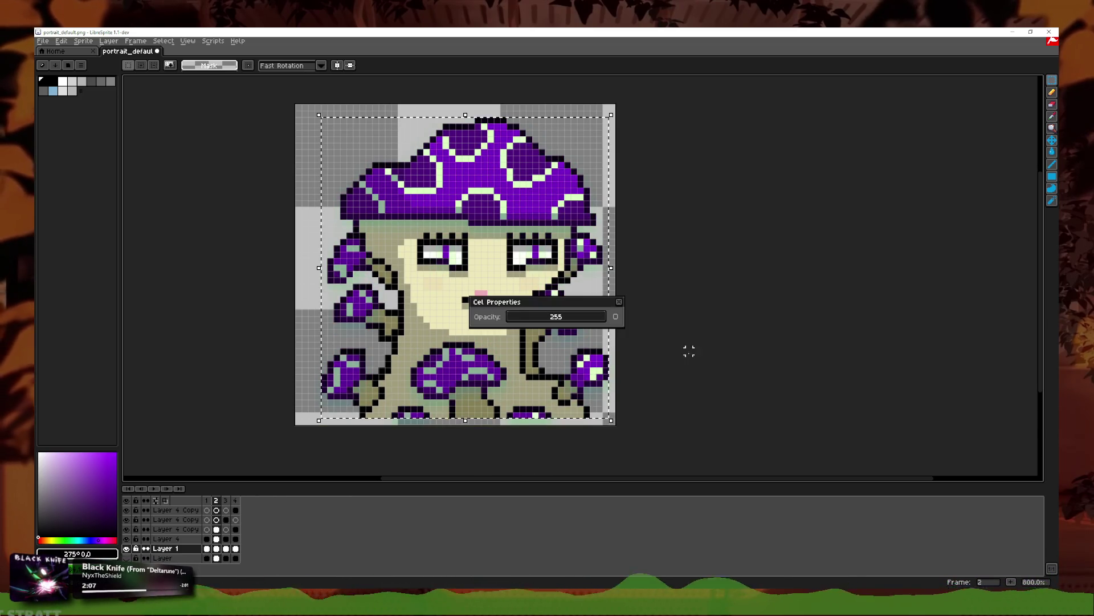
pyautogui.click(622, 306)
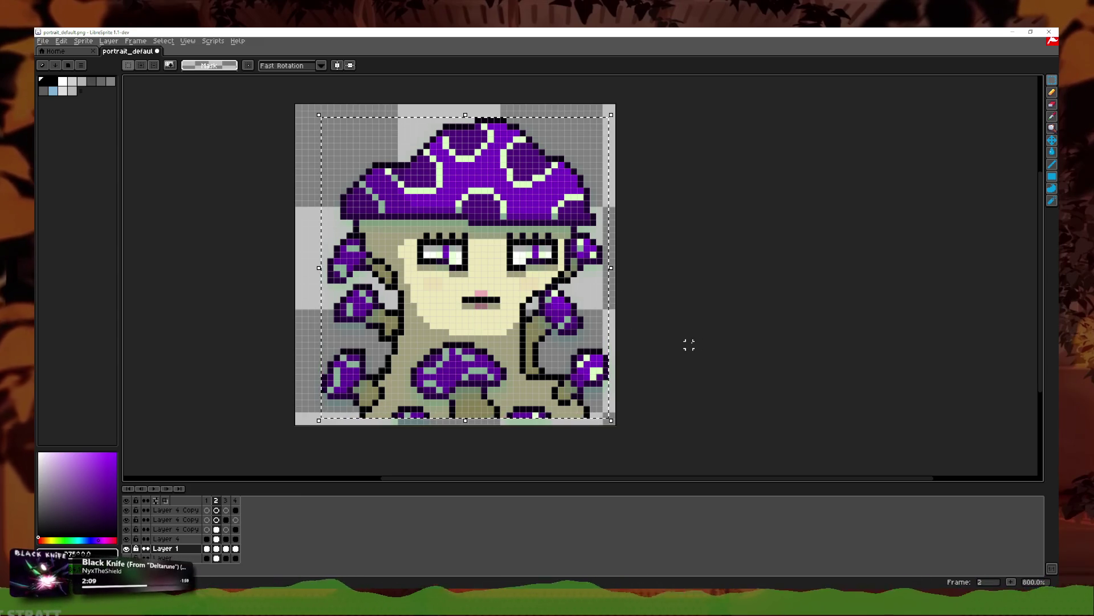
pyautogui.press('Down')
pyautogui.hotkey('ctrl', 'd')
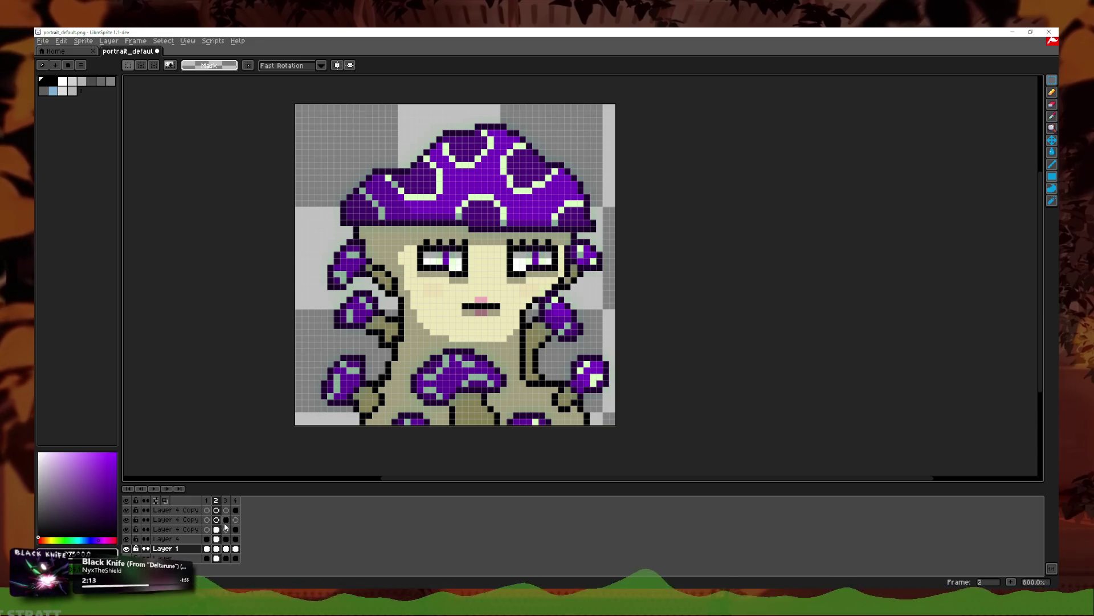
# Step: Select all on frames 3 and 4 of the copy layers and view frame 1's properties without changes
pyautogui.click(225, 523)
pyautogui.hotkey('ctrl', 'a')
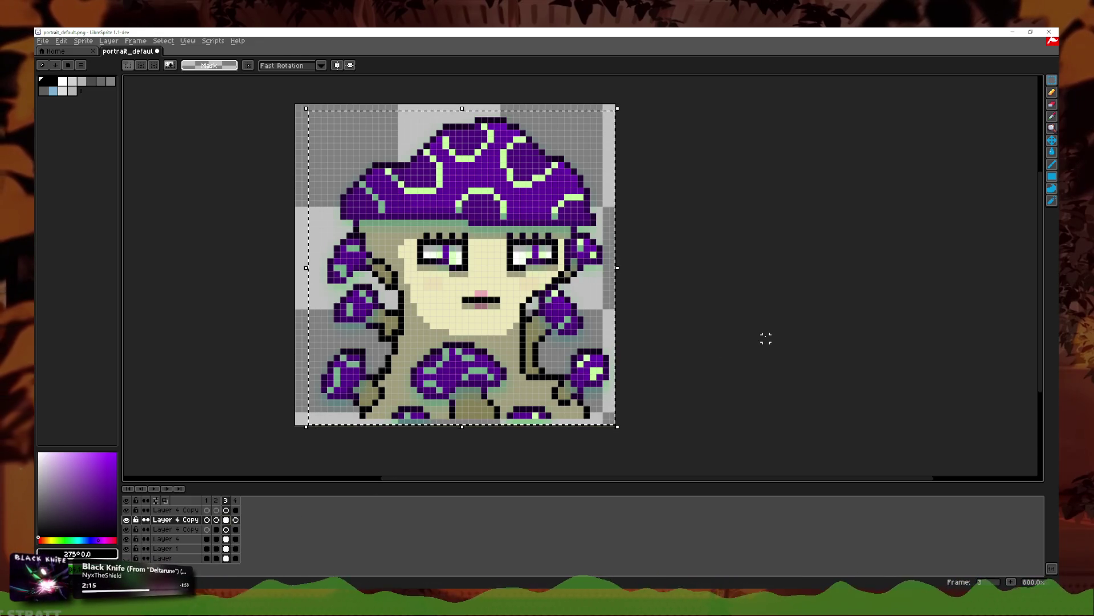
pyautogui.hotkey('ctrl', 'd')
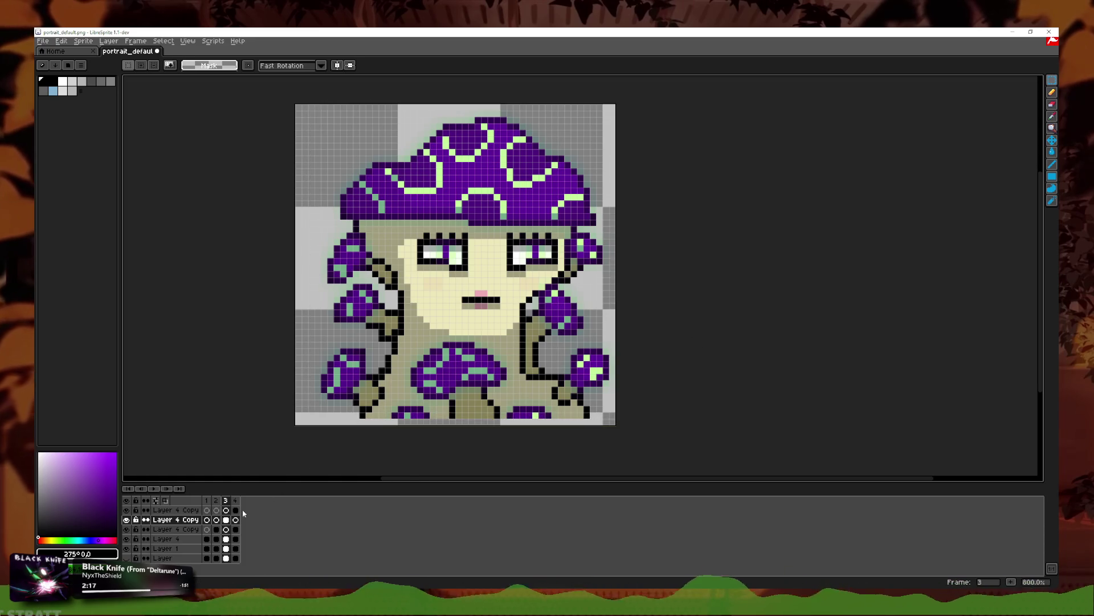
pyautogui.click(236, 510)
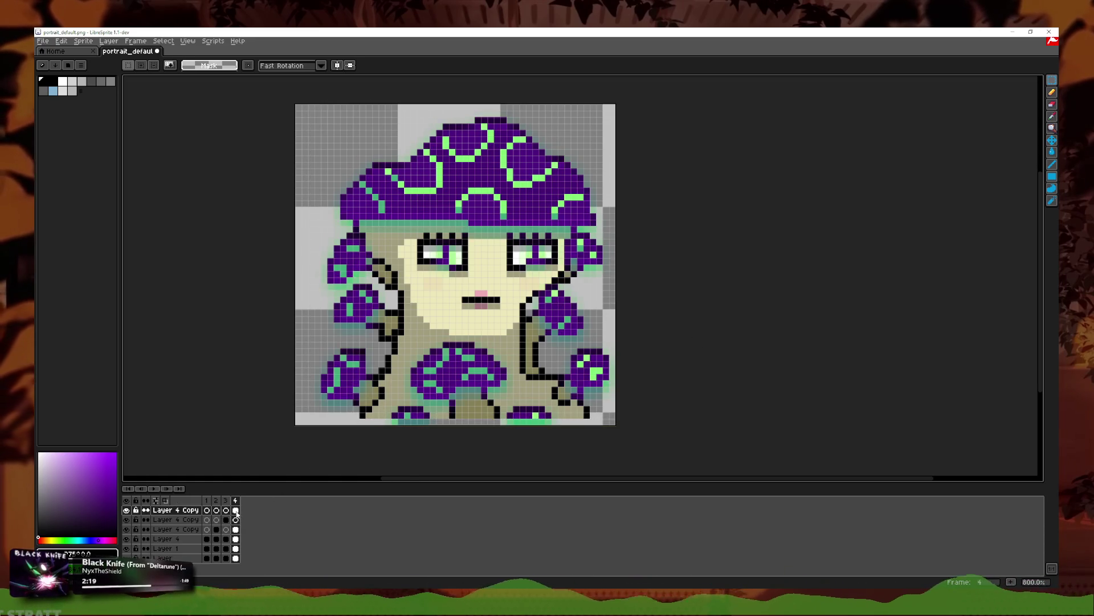
pyautogui.hotkey('ctrl', 'a')
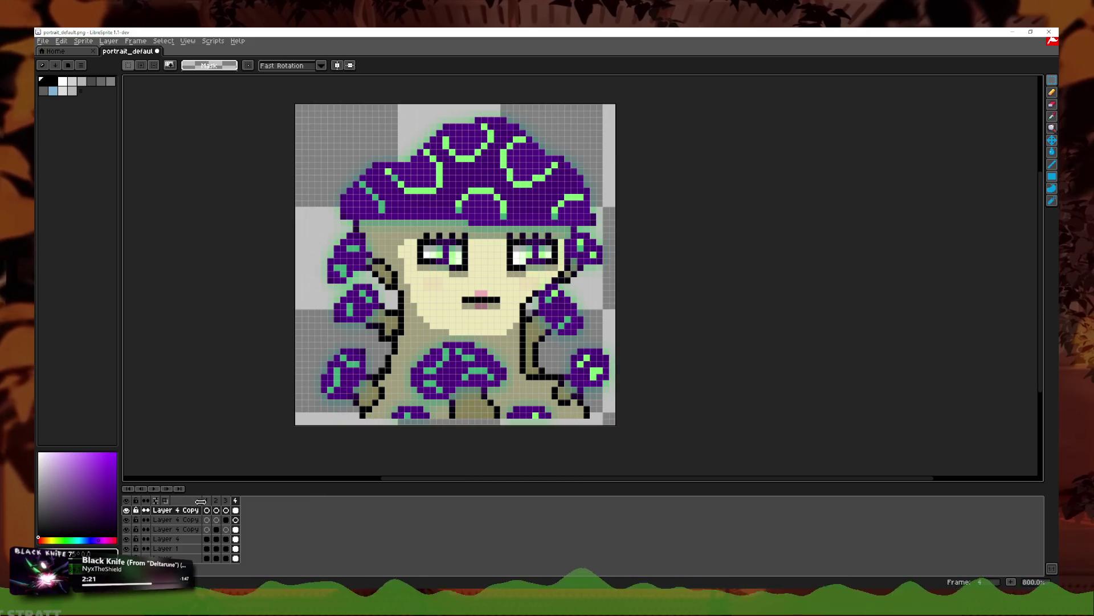
pyautogui.doubleClick(206, 500)
pyautogui.click(562, 333)
# Step: Step through the animation to frame 3 and make Layer 1 the active layer
pyautogui.click(166, 488)
pyautogui.click(166, 488)
pyautogui.click(166, 489)
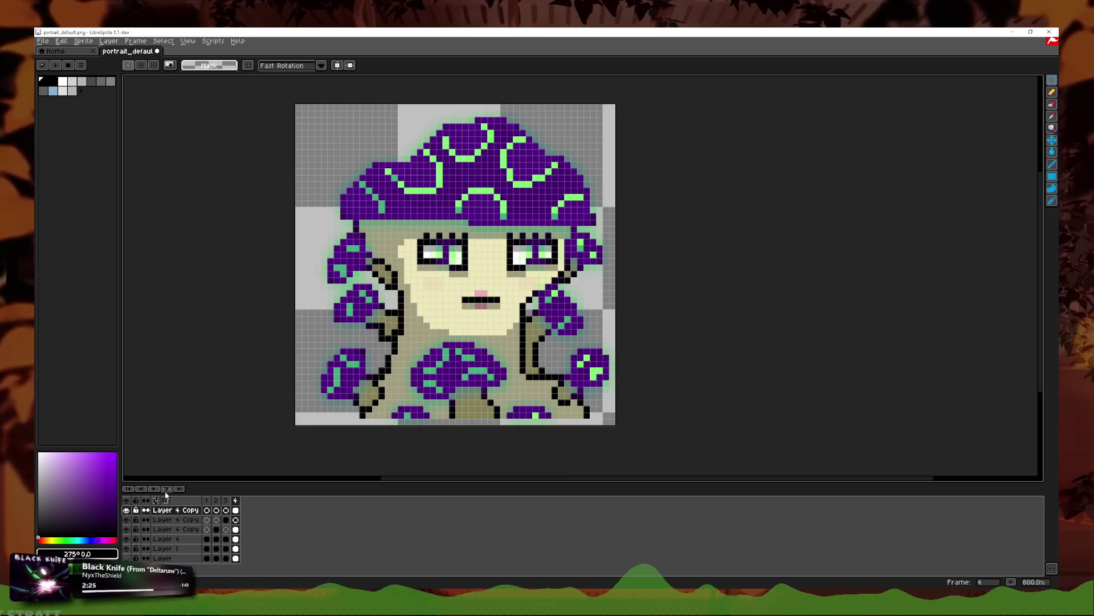
pyautogui.click(142, 489)
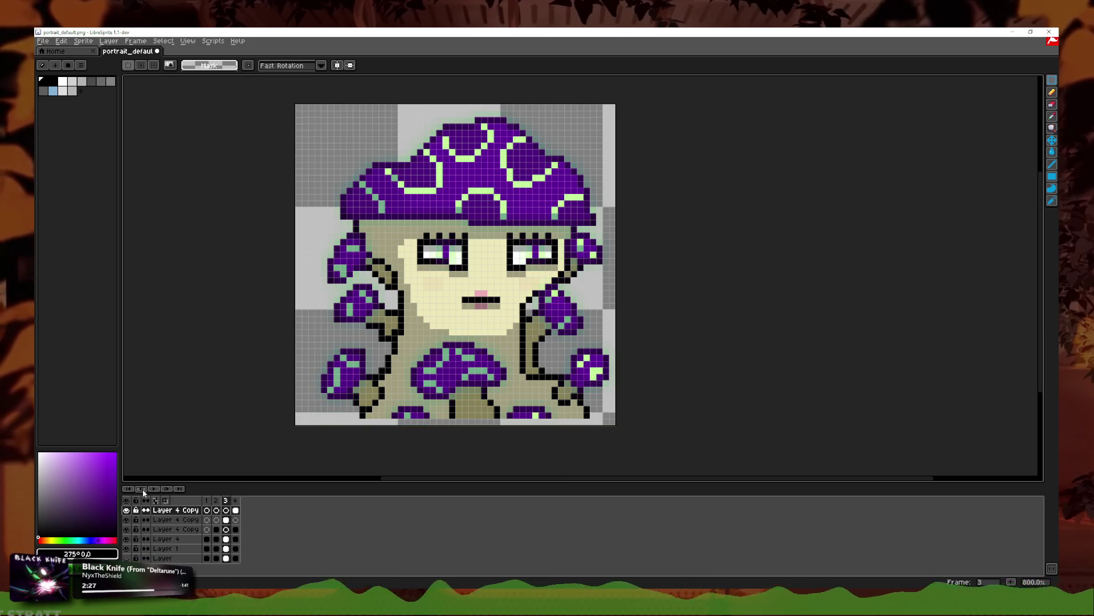
pyautogui.click(142, 490)
pyautogui.click(142, 490)
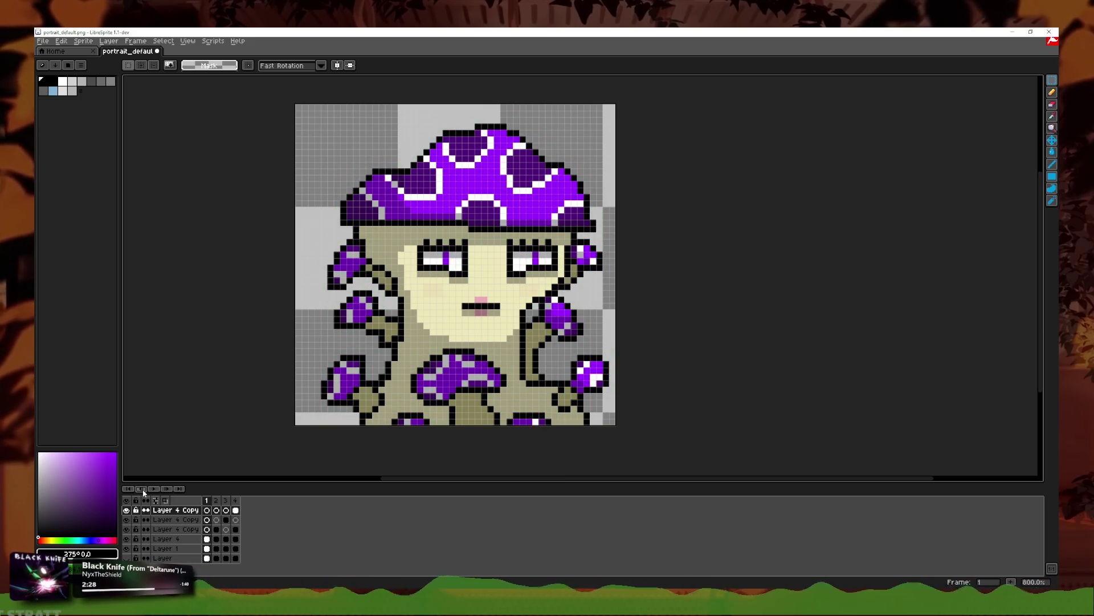
pyautogui.click(217, 501)
pyautogui.click(225, 500)
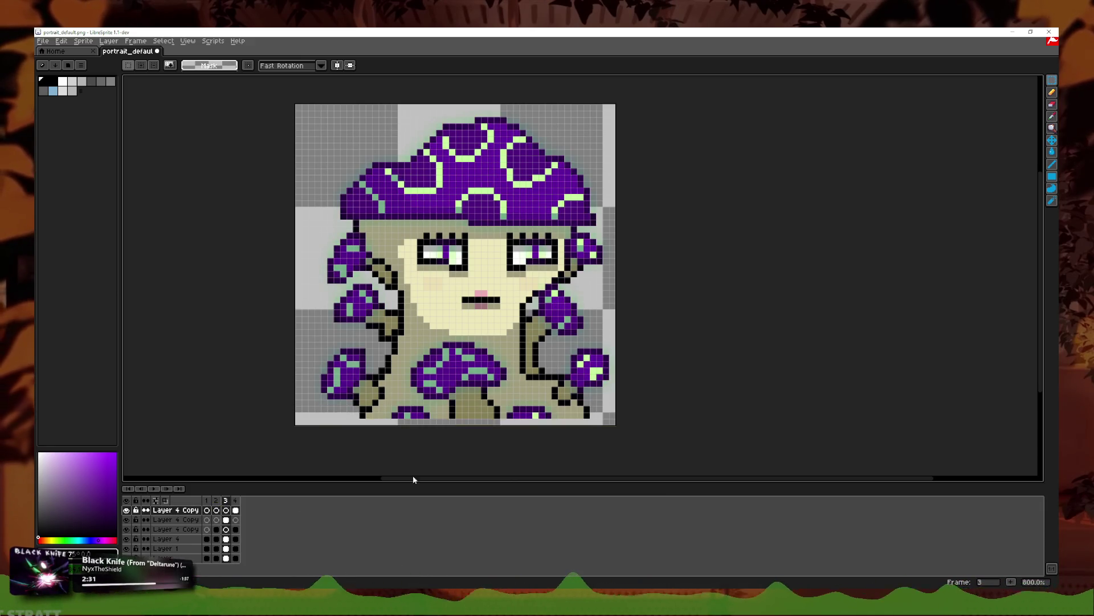
pyautogui.scroll(5, 352, 357)
pyautogui.click(166, 548)
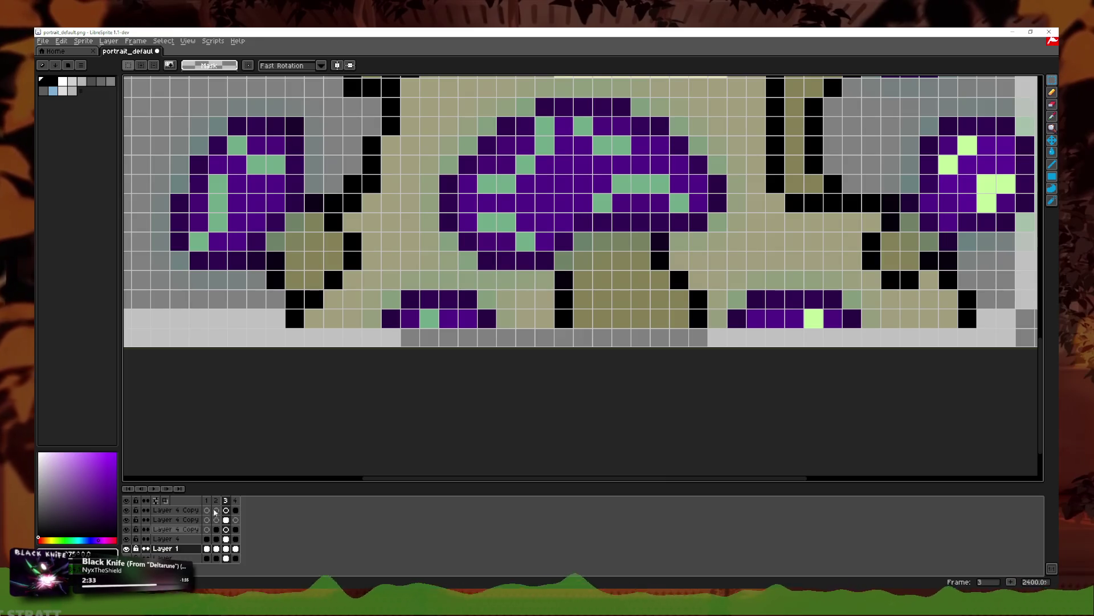
# Step: Pencil black outline pixels along the bottom row, hiding the second Layer 4 Copy
pyautogui.press('i')
pyautogui.click(293, 313)
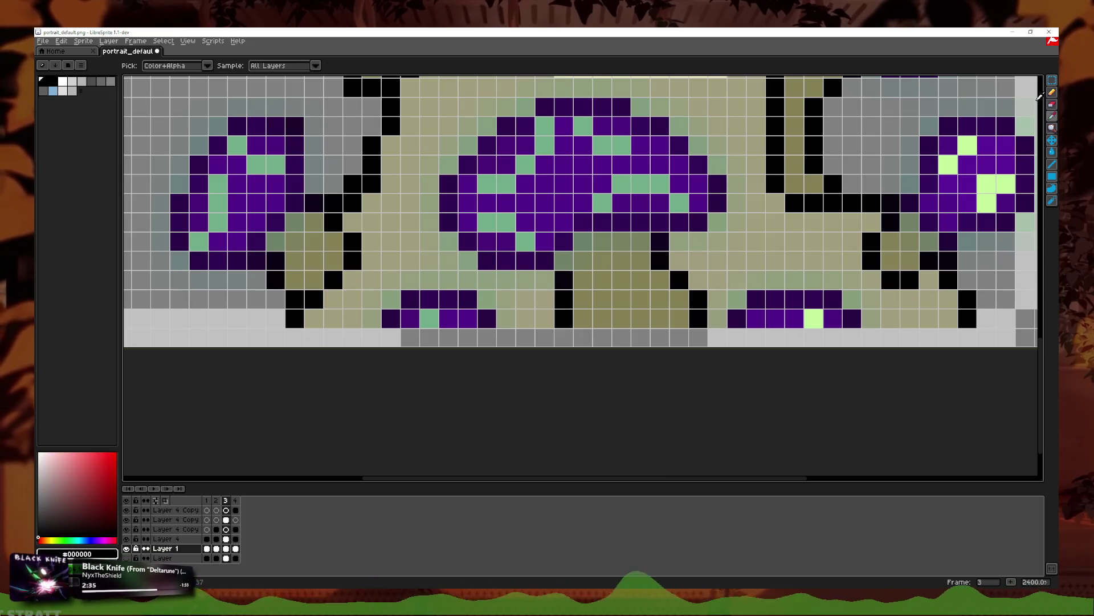
pyautogui.press('b')
pyautogui.click(698, 338)
pyautogui.click(564, 337)
pyautogui.click(295, 337)
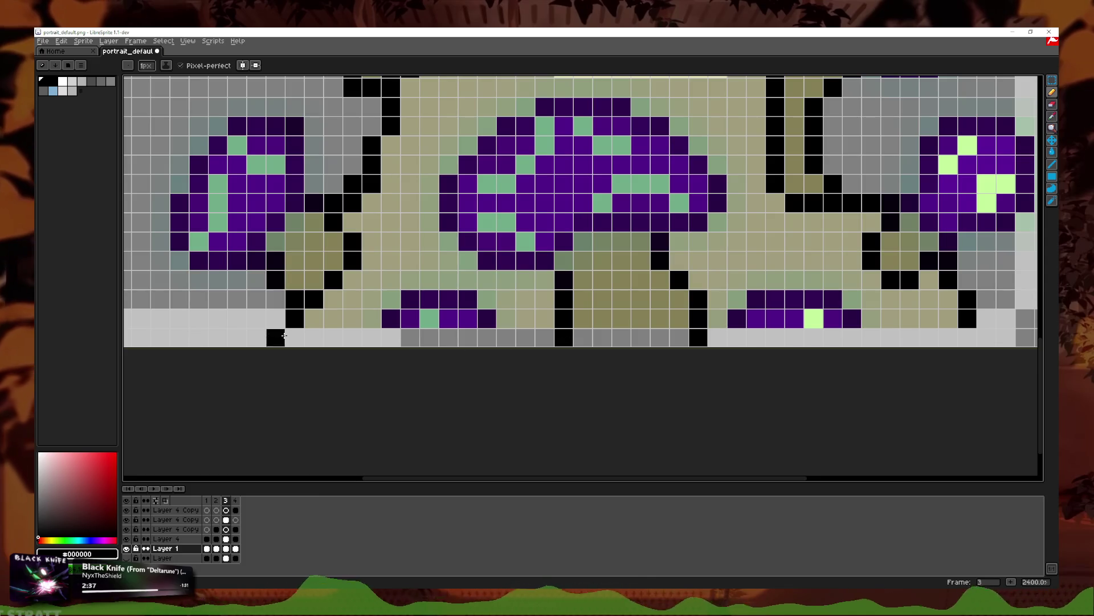
pyautogui.click(487, 337)
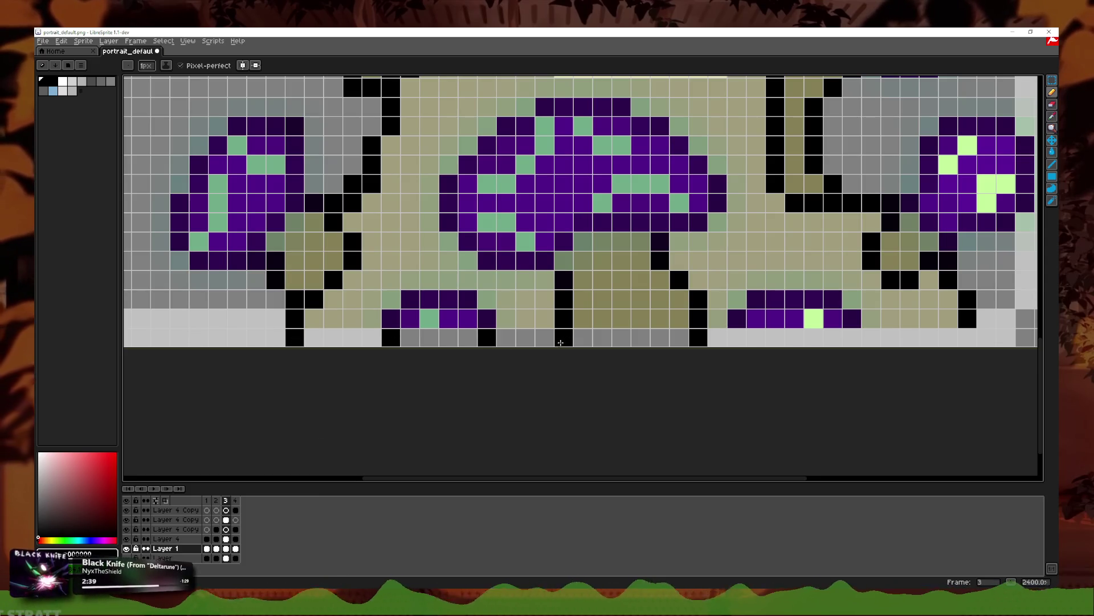
pyautogui.hscroll(3, 559, 344)
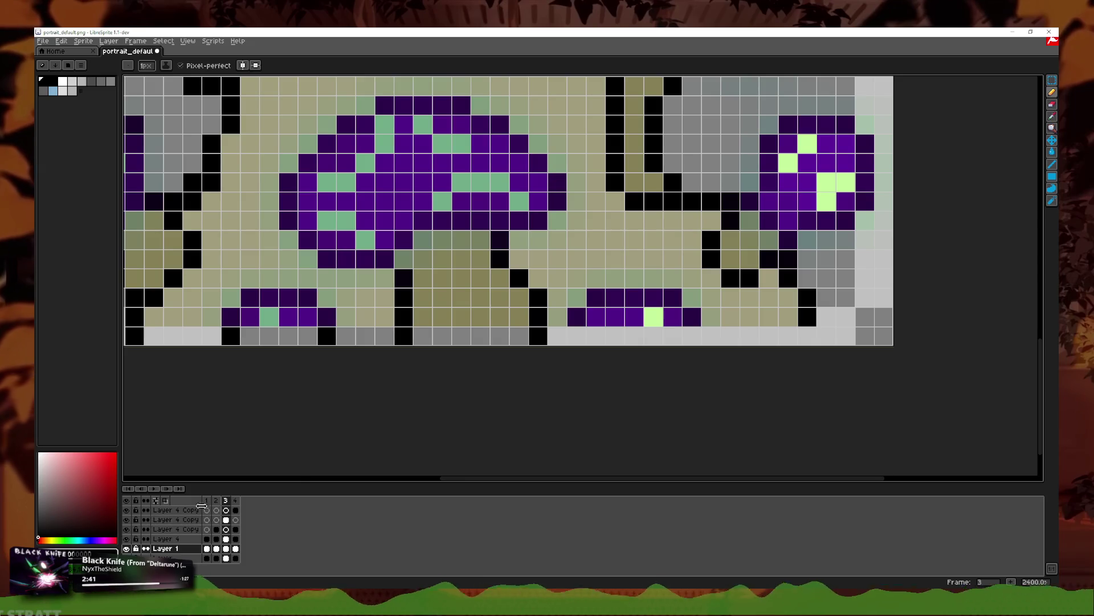
pyautogui.click(126, 519)
pyautogui.click(808, 336)
pyautogui.click(690, 337)
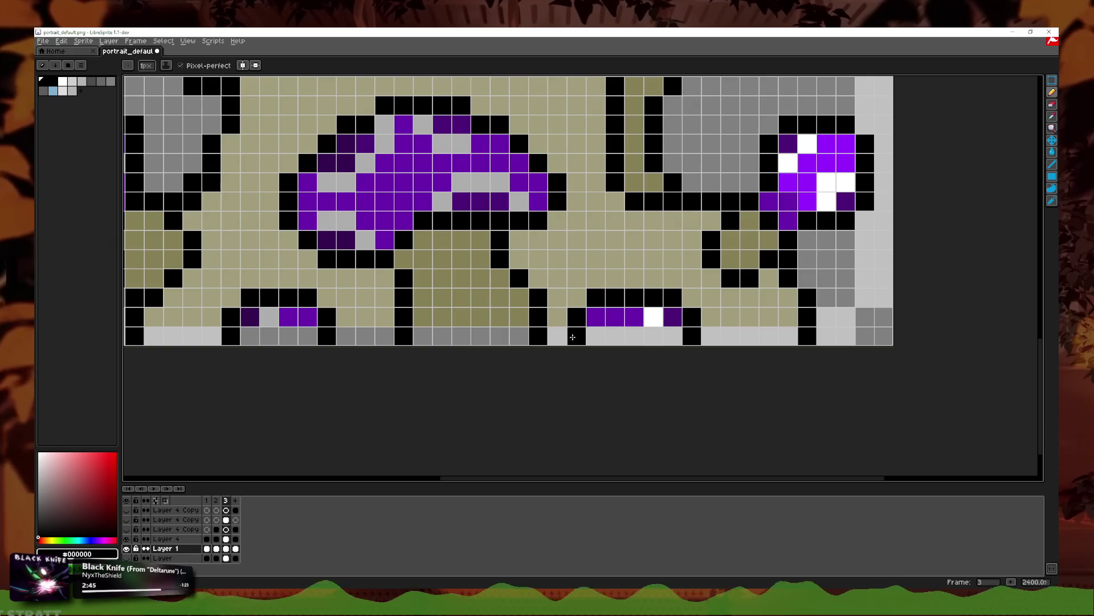
# Step: Pick the olive body colour and fill the bottom-row gaps with olive
pyautogui.scroll(-3, 690, 338)
pyautogui.scroll(3, 536, 336)
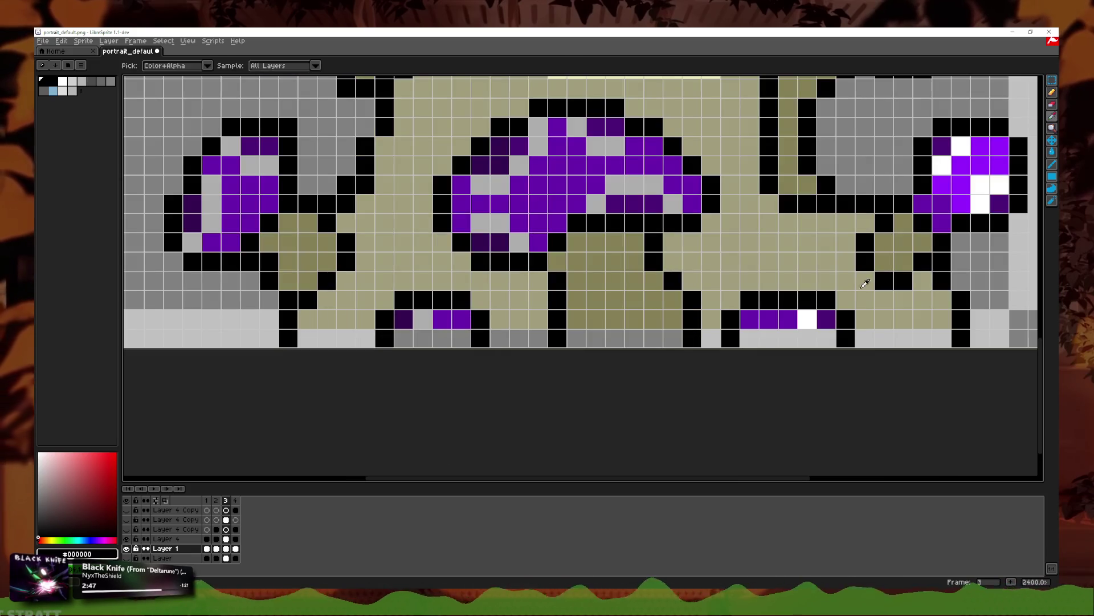
pyautogui.keyDown('alt'); pyautogui.click(871, 306); pyautogui.keyUp('alt')
pyautogui.click(942, 336)
pyautogui.moveTo(922, 336); pyautogui.dragTo(865, 336)
pyautogui.click(711, 336)
pyautogui.moveTo(539, 337); pyautogui.dragTo(500, 336)
pyautogui.click(422, 337)
pyautogui.moveTo(366, 338); pyautogui.dragTo(308, 337)
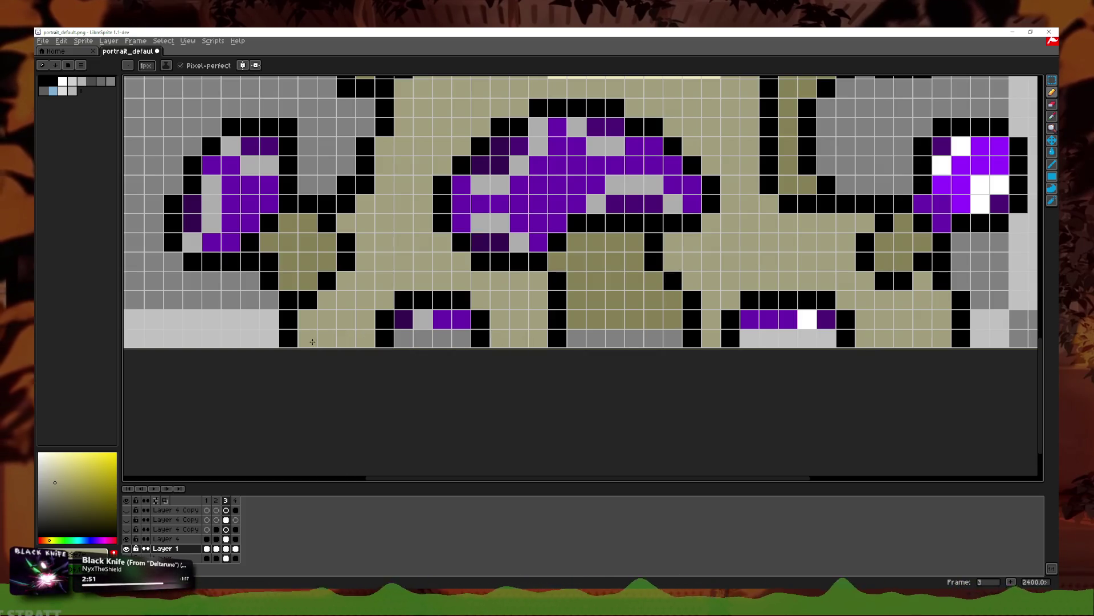
# Step: Pick the purple cap colour and paint bottom-row cells purple, undoing the last stroke
pyautogui.click(1053, 117)
pyautogui.click(798, 313)
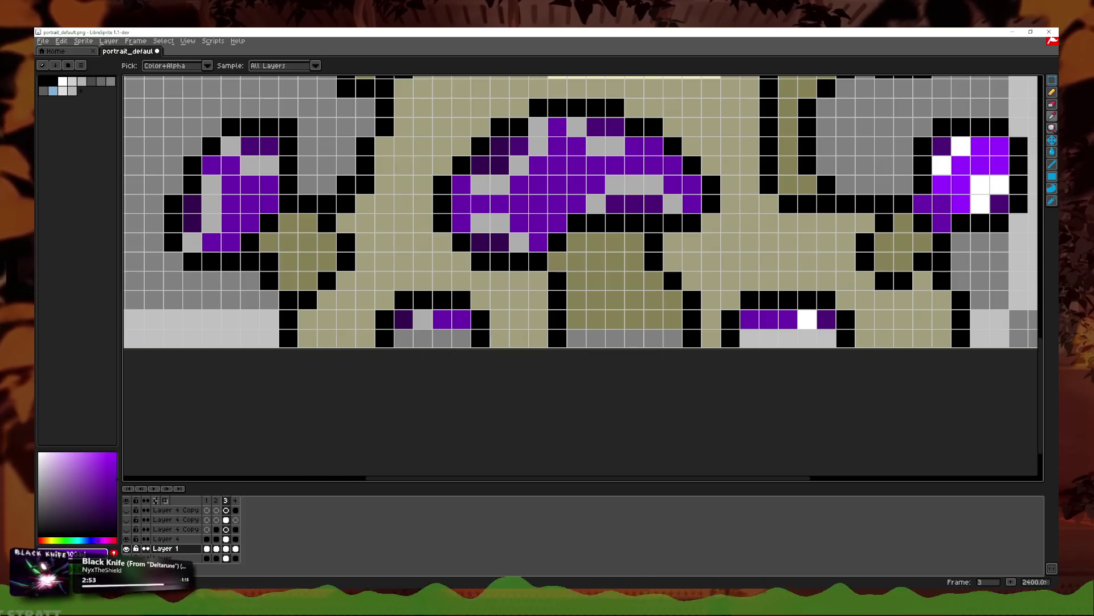
pyautogui.click(1053, 92)
pyautogui.moveTo(788, 337); pyautogui.dragTo(750, 337)
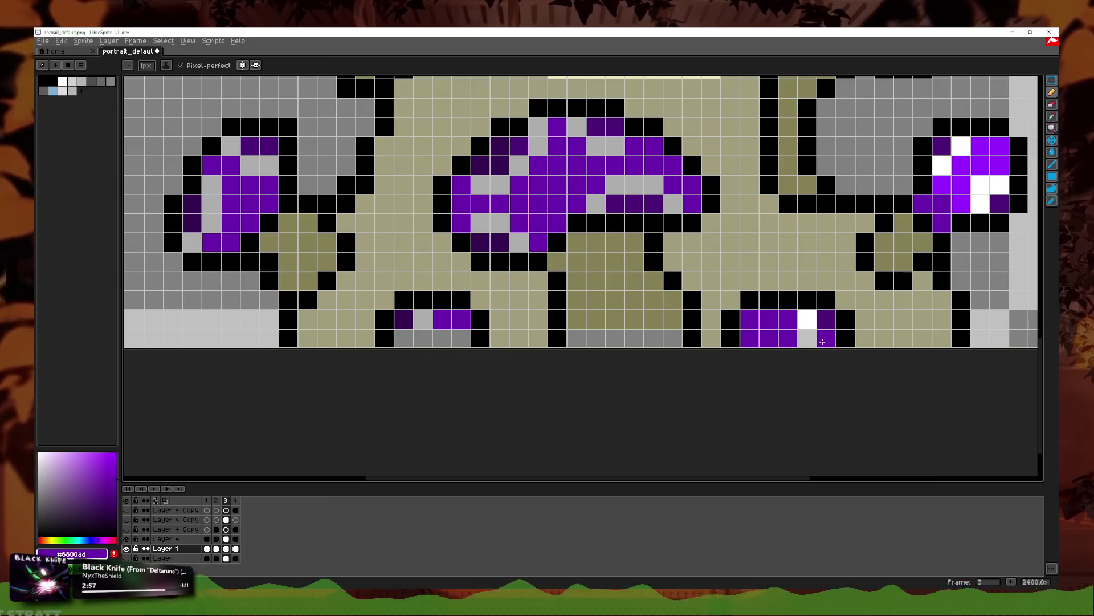
pyautogui.moveTo(442, 338); pyautogui.dragTo(462, 338)
pyautogui.click(1053, 117)
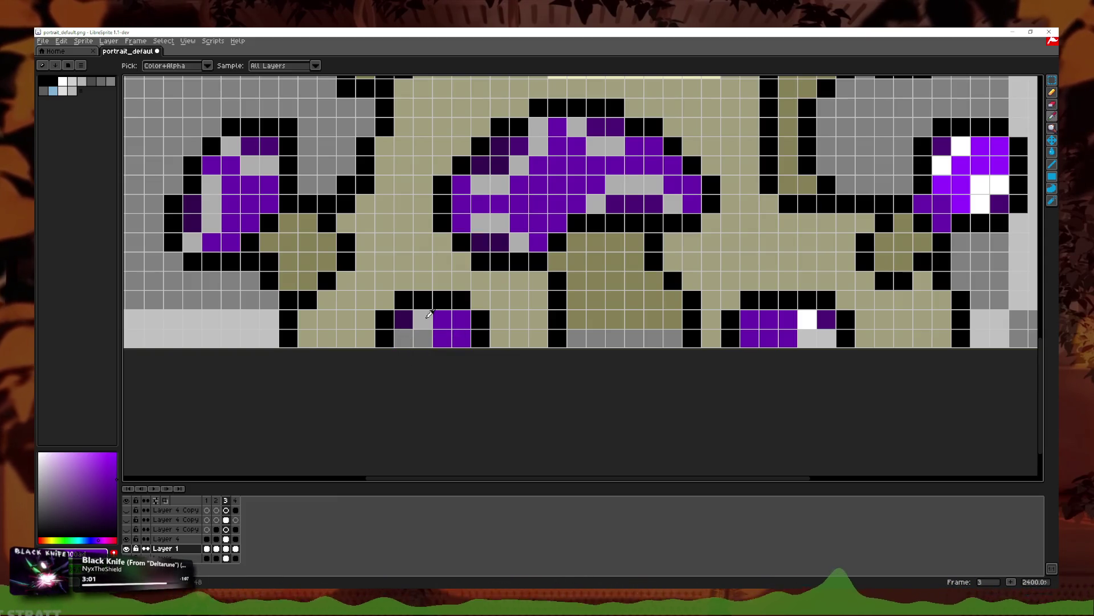
pyautogui.click(1052, 93)
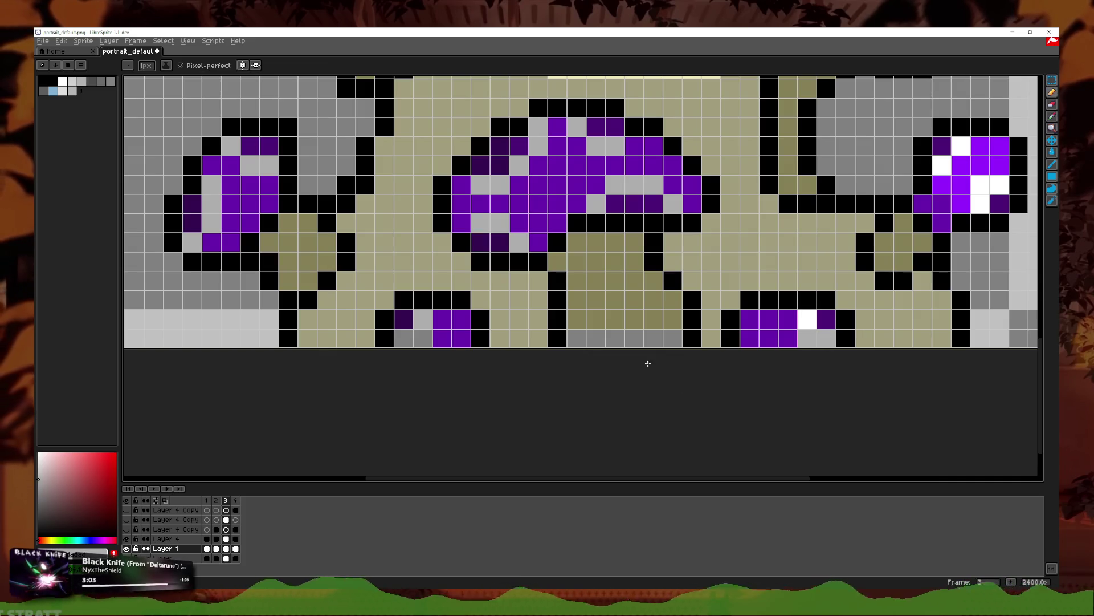
pyautogui.hotkey('ctrl', 'z')
# Step: Paint the light-grey bottom pixels white and add a few light-grey bottom-row pixels
pyautogui.click(1053, 118)
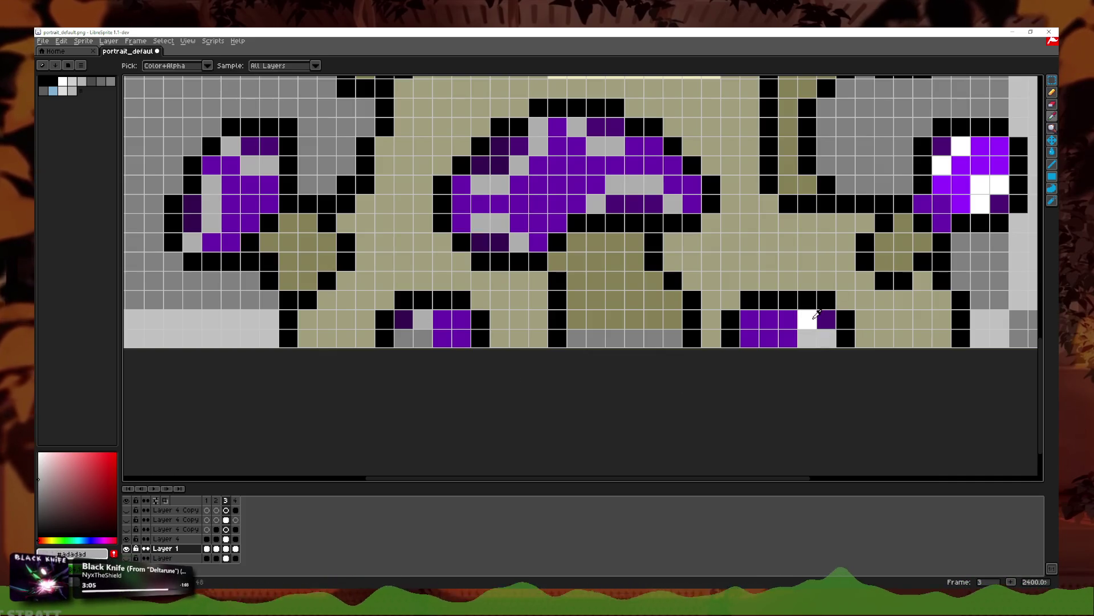
pyautogui.click(1052, 93)
pyautogui.moveTo(826, 338); pyautogui.dragTo(807, 338)
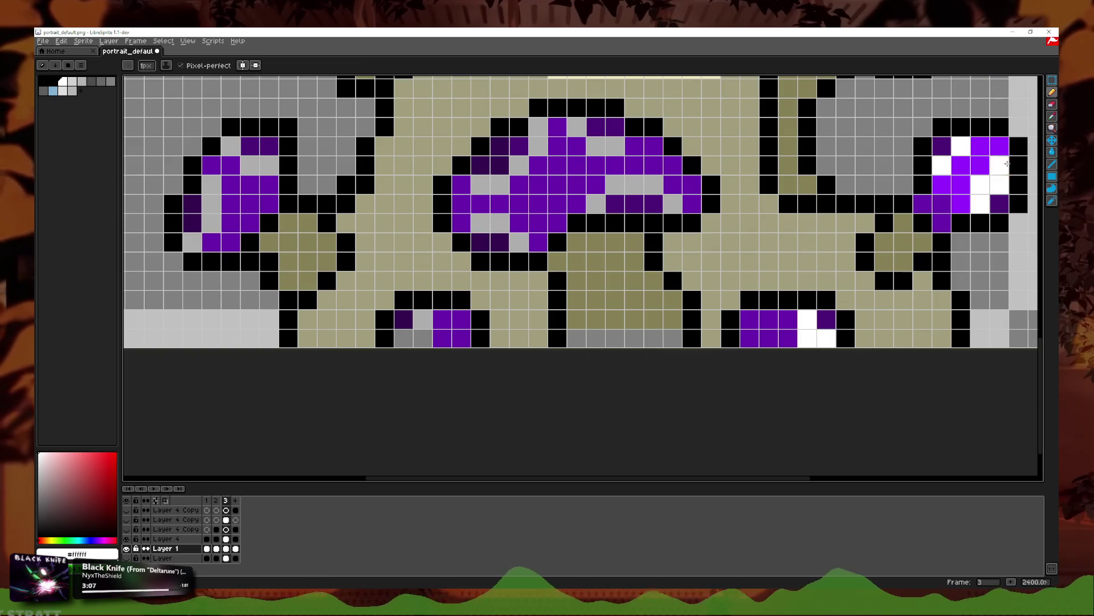
pyautogui.click(1052, 118)
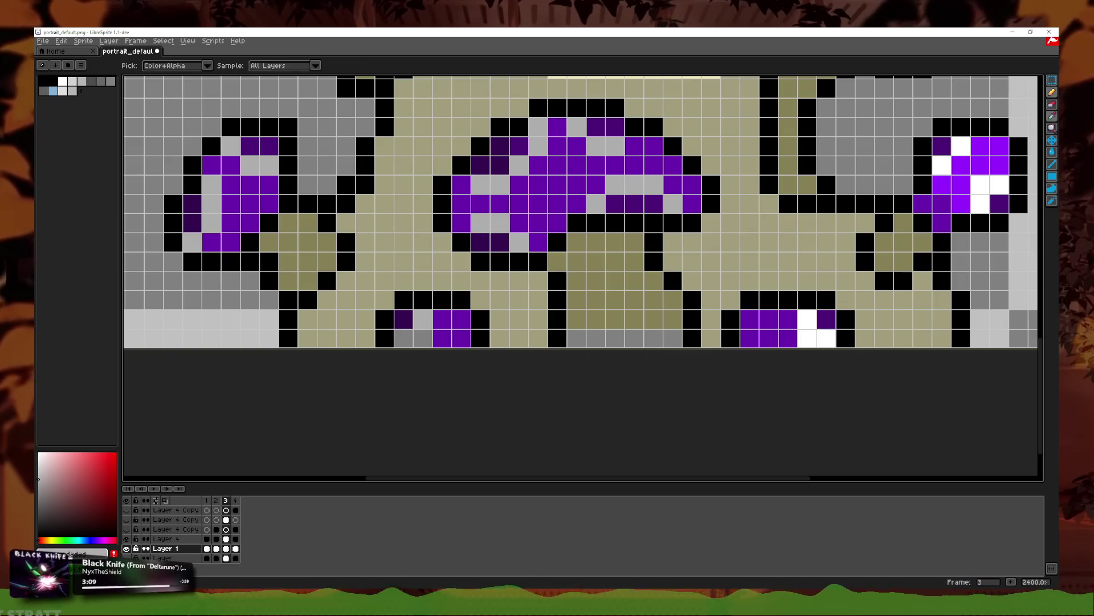
pyautogui.press('b')
pyautogui.click(423, 338)
pyautogui.click(404, 338)
pyautogui.click(654, 338)
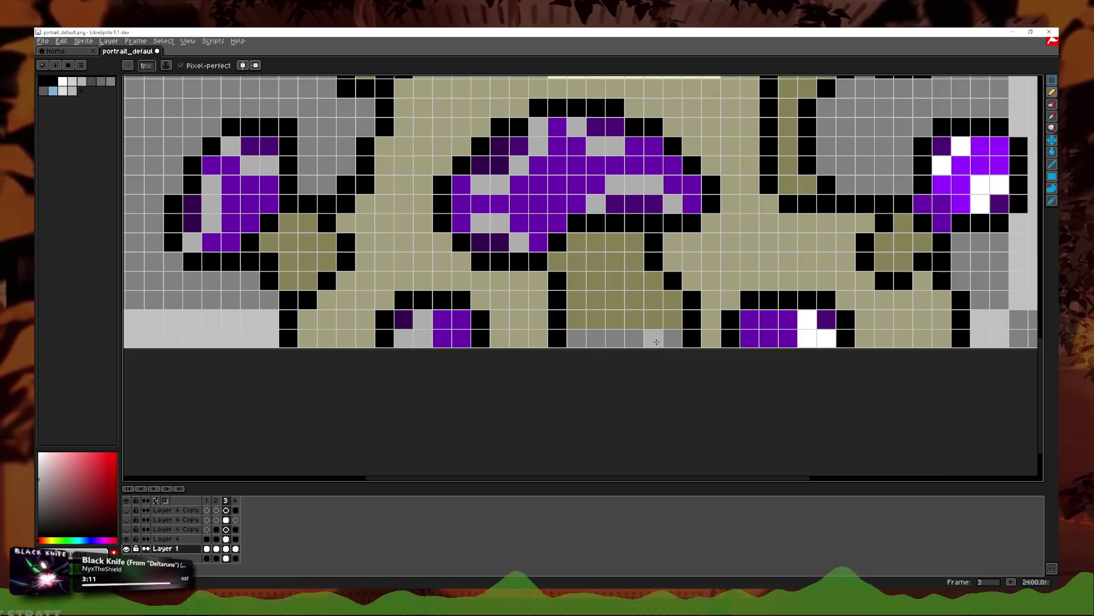
# Step: Try a dark khaki filled rectangle over the top-right ball, undo it, and show Layer 4 Copy
pyautogui.click(1052, 118)
pyautogui.click(791, 239)
pyautogui.click(1053, 164)
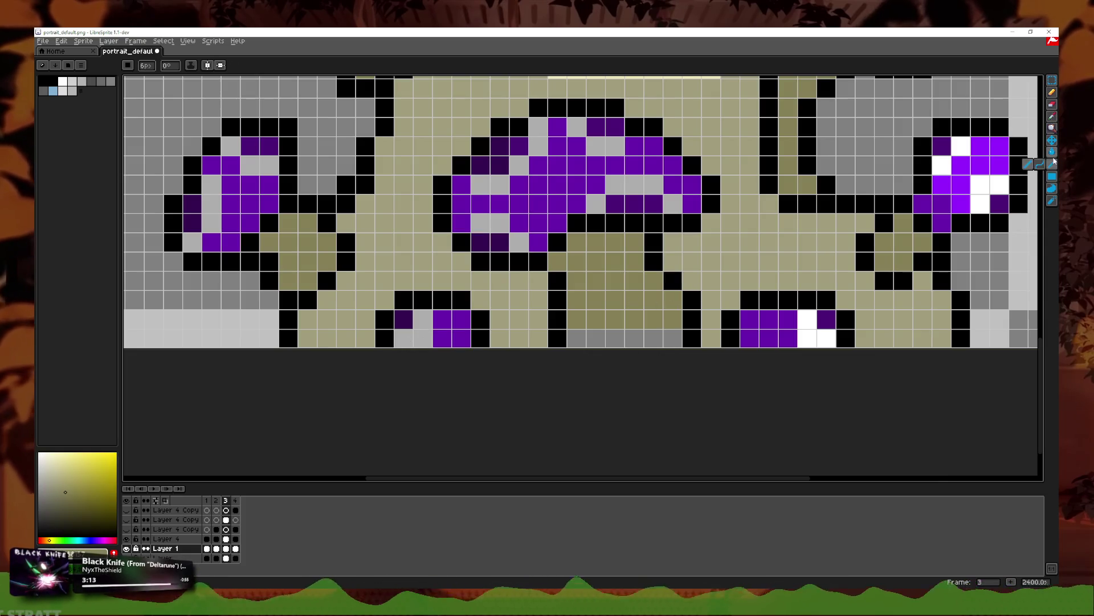
pyautogui.moveTo(961, 106); pyautogui.dragTo(1014, 172)
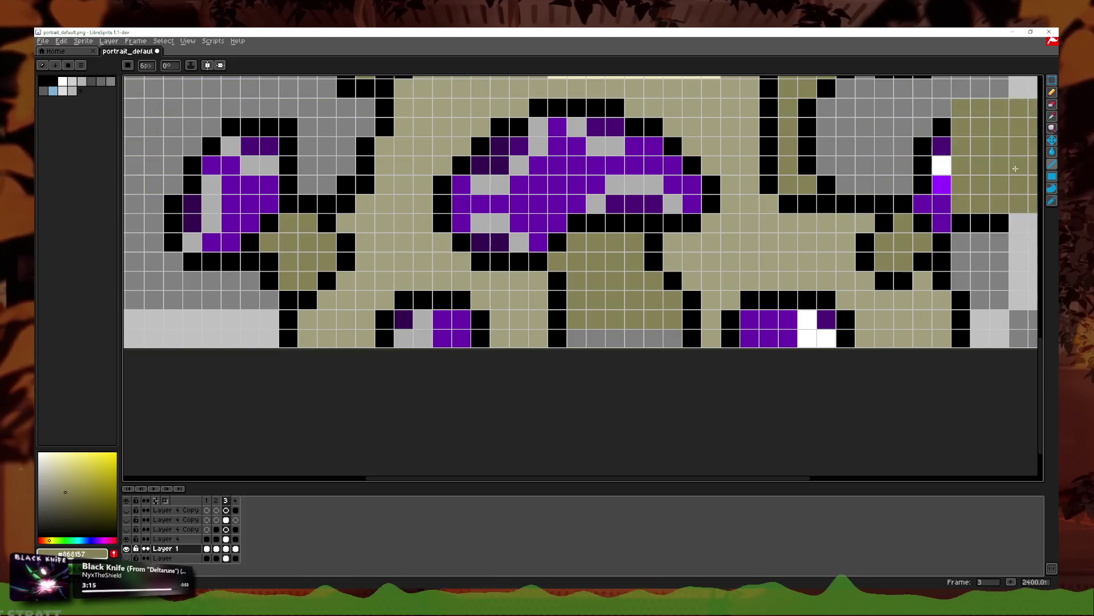
pyautogui.hotkey('ctrl', 'z')
pyautogui.press('g')
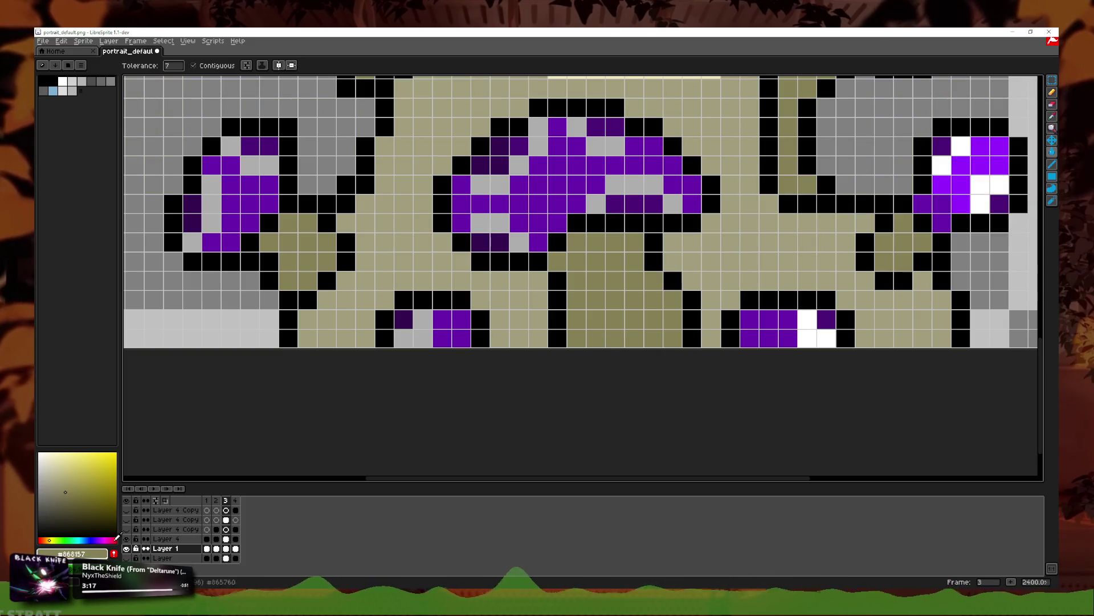
pyautogui.click(127, 520)
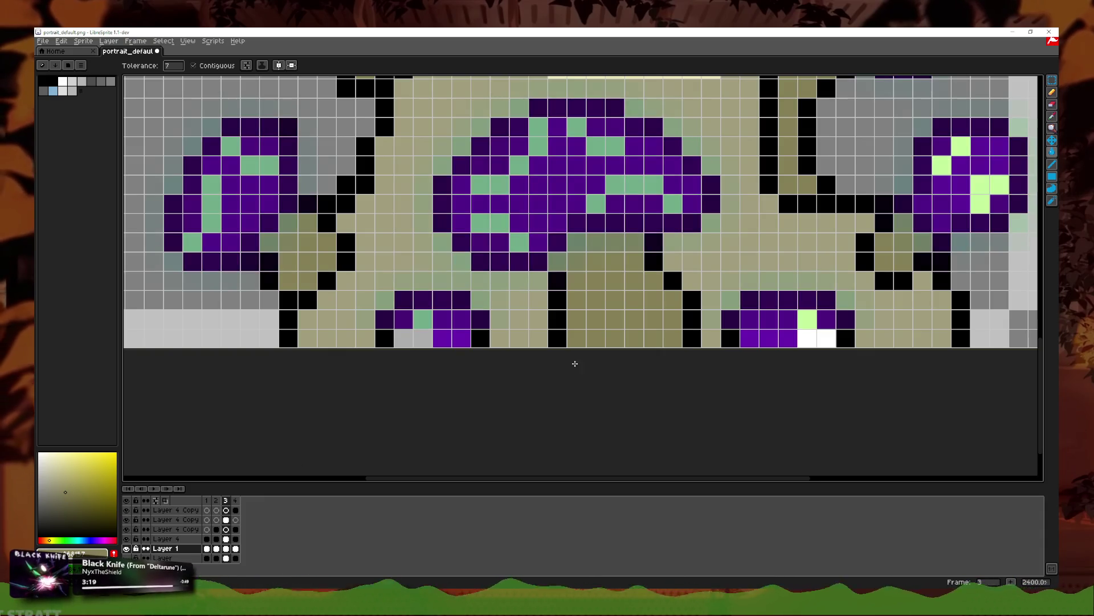
pyautogui.scroll(1, 809, 287)
pyautogui.scroll(-2, 808, 287)
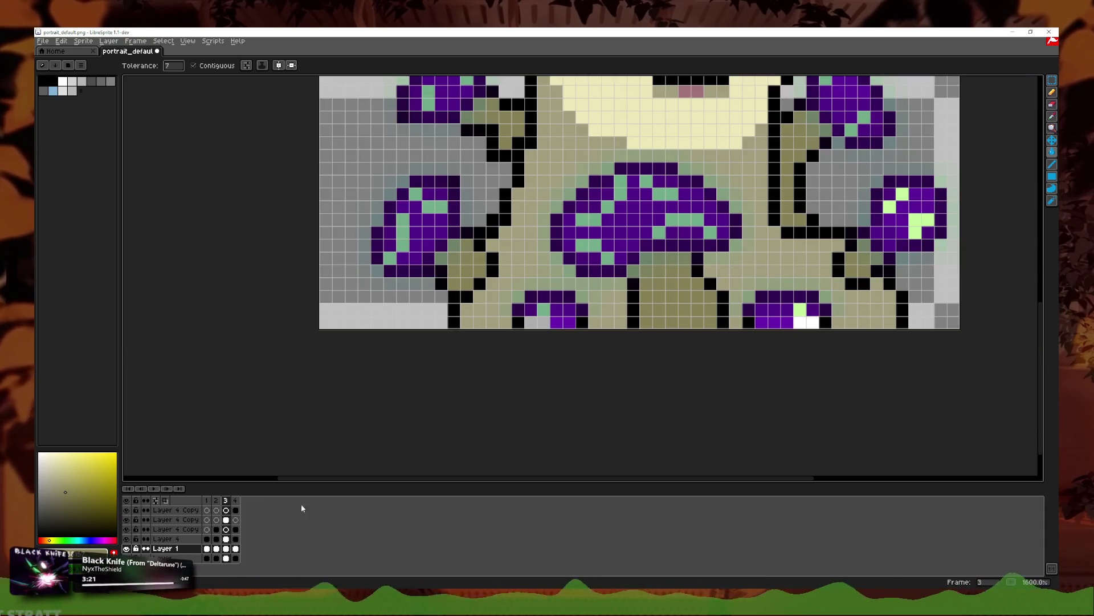
pyautogui.scroll(1, 501, 362)
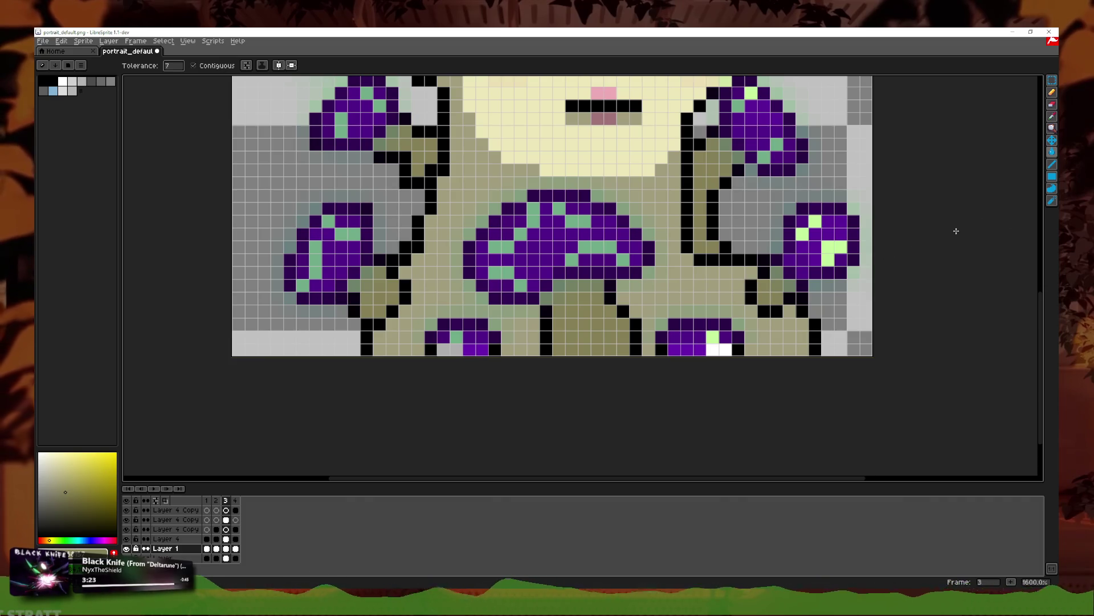
pyautogui.doubleClick(171, 519)
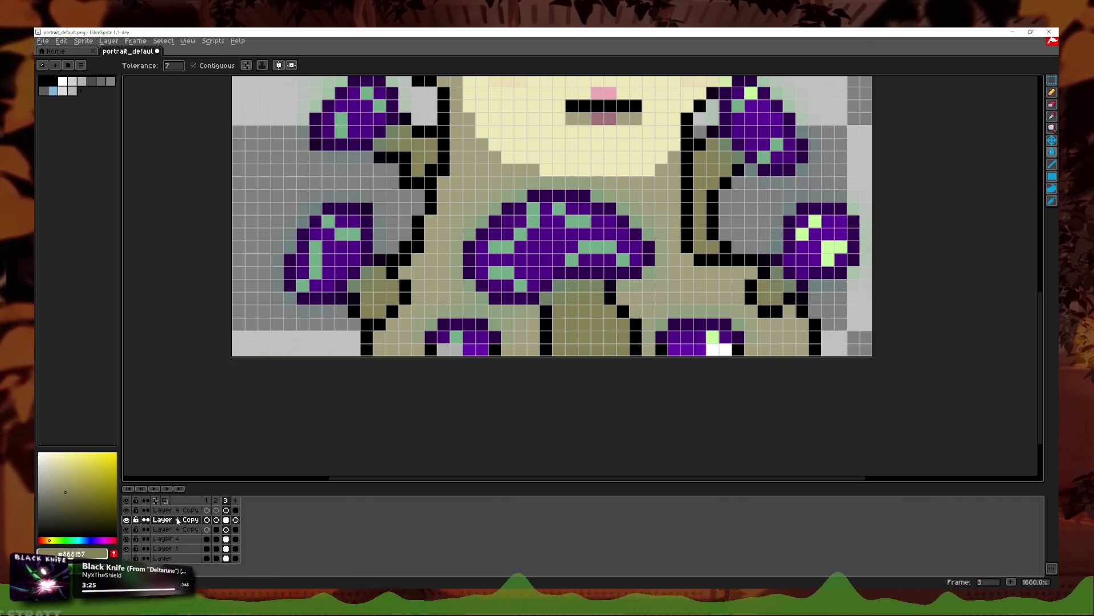
pyautogui.click(296, 323)
pyautogui.click(482, 308)
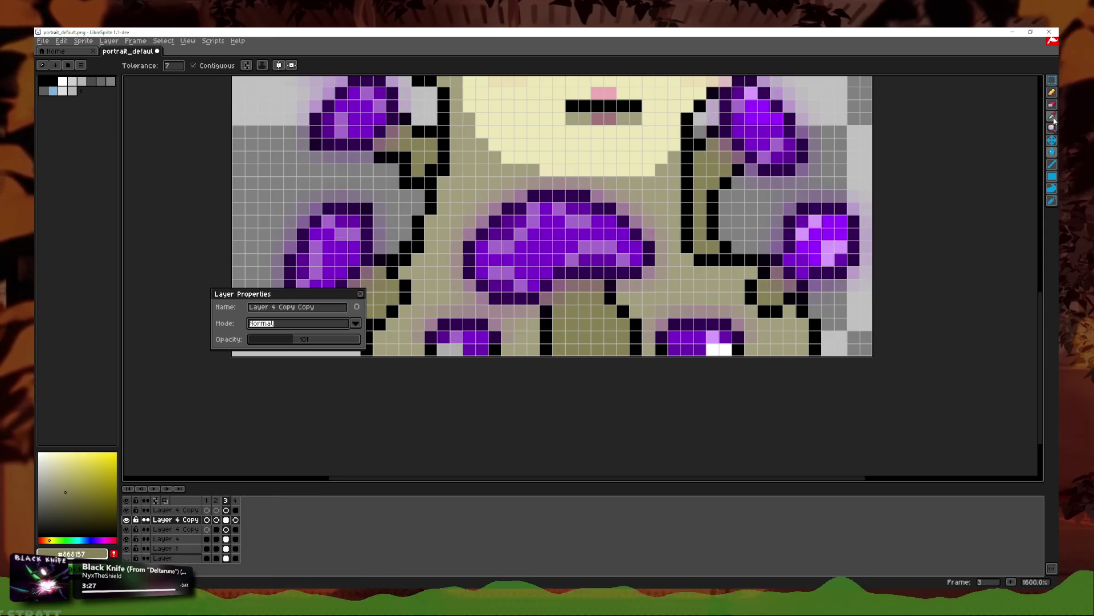
pyautogui.moveTo(297, 339); pyautogui.dragTo(360, 340)
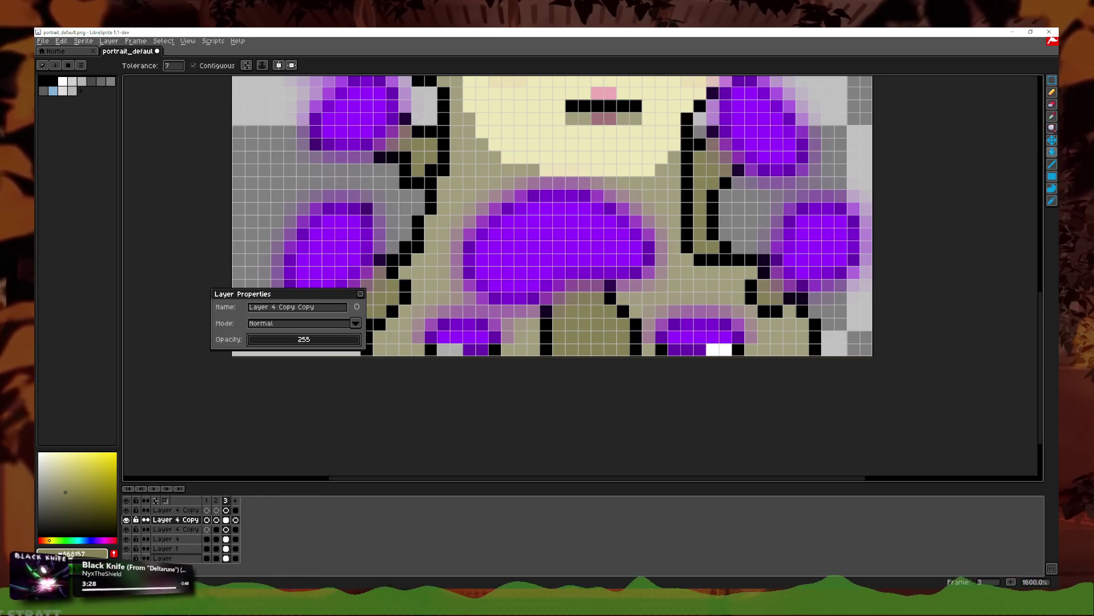
pyautogui.click(1052, 116)
pyautogui.click(825, 238)
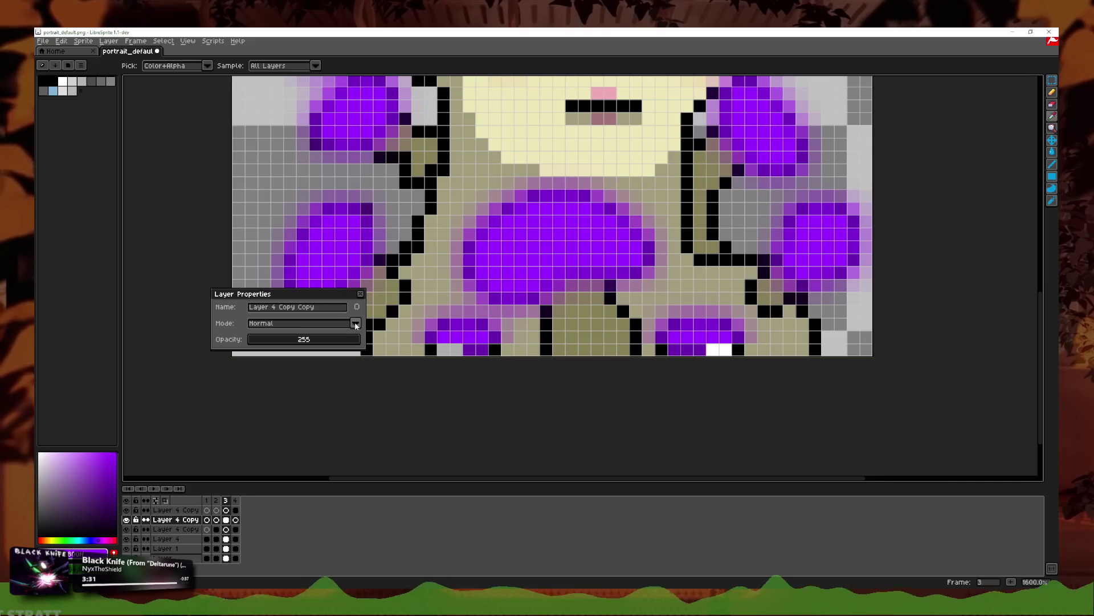
pyautogui.hotkey('ctrl', 'z')
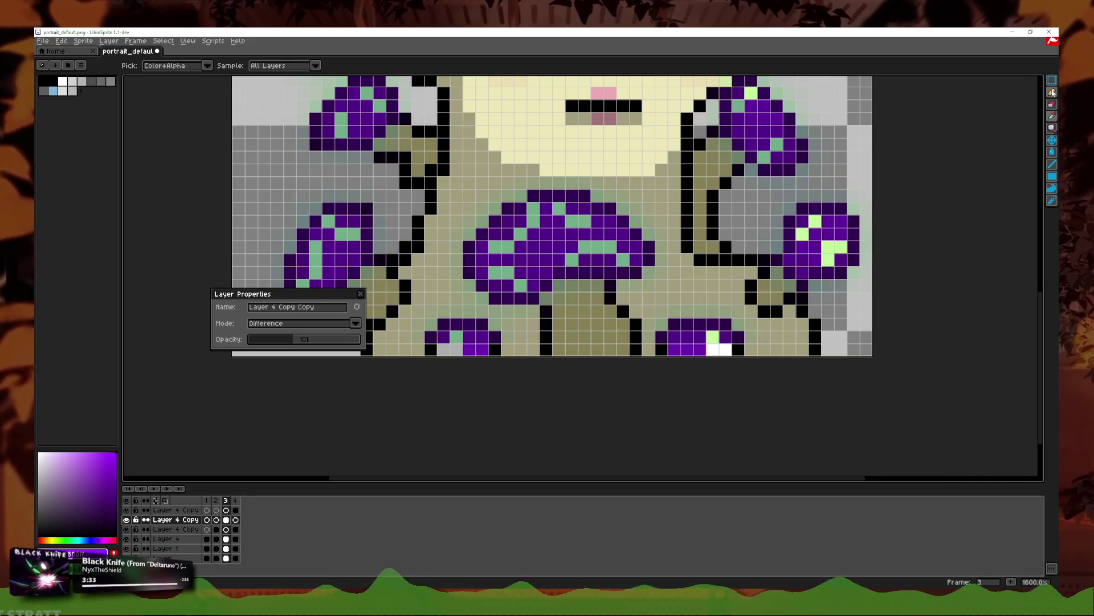
pyautogui.click(1053, 93)
pyautogui.click(361, 295)
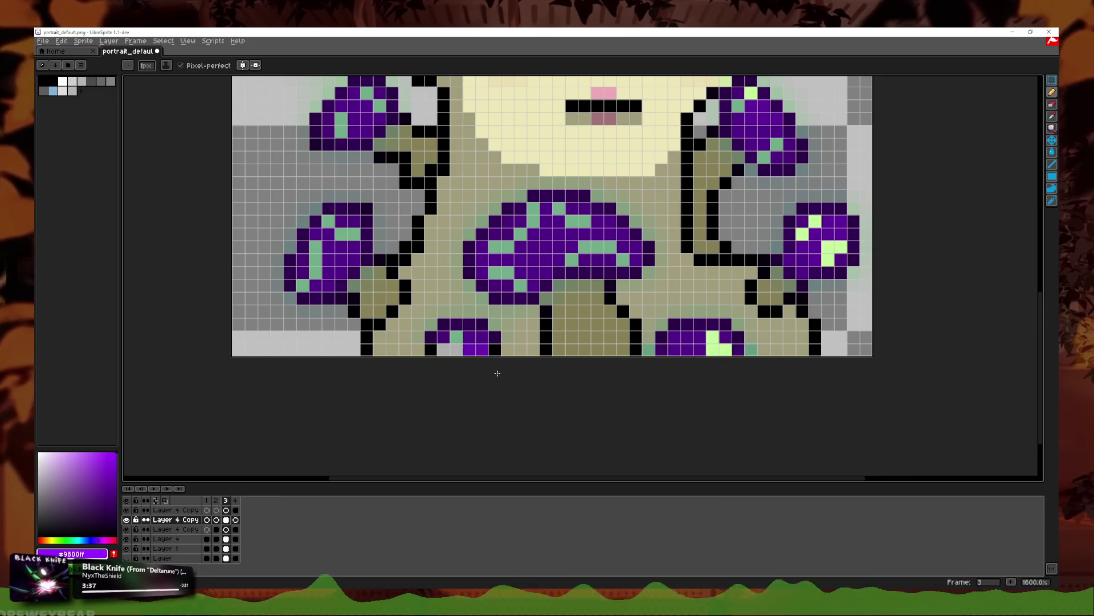
pyautogui.hotkey('ctrl', 'z')
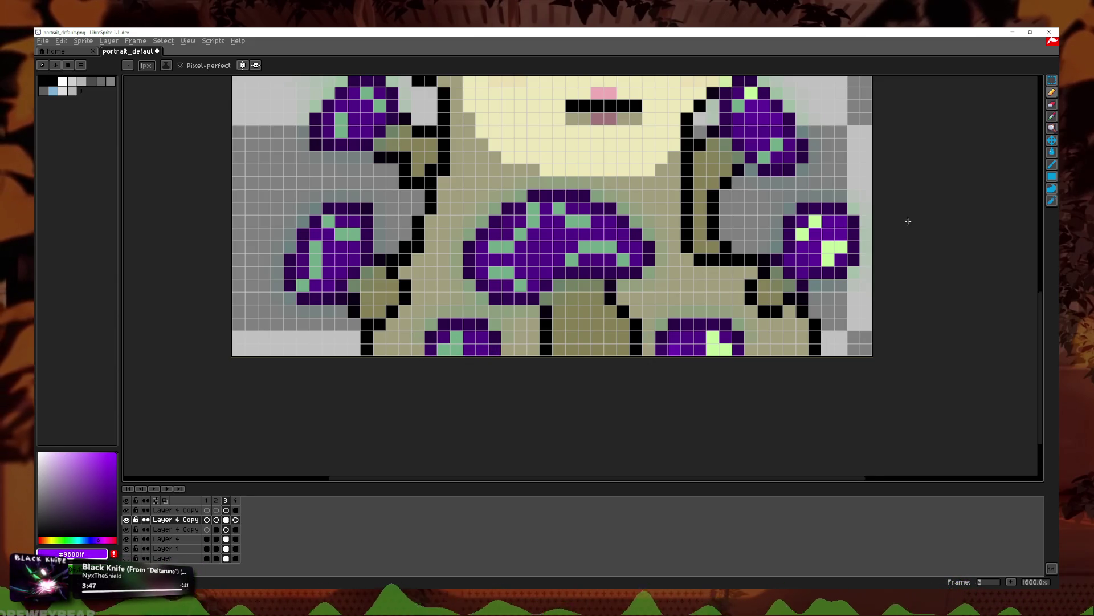
pyautogui.click(1054, 118)
pyautogui.scroll(2, 761, 330)
# Step: Pick the grey-green colour from the canvas and undo the last stroke
pyautogui.click(733, 318)
pyautogui.press('b')
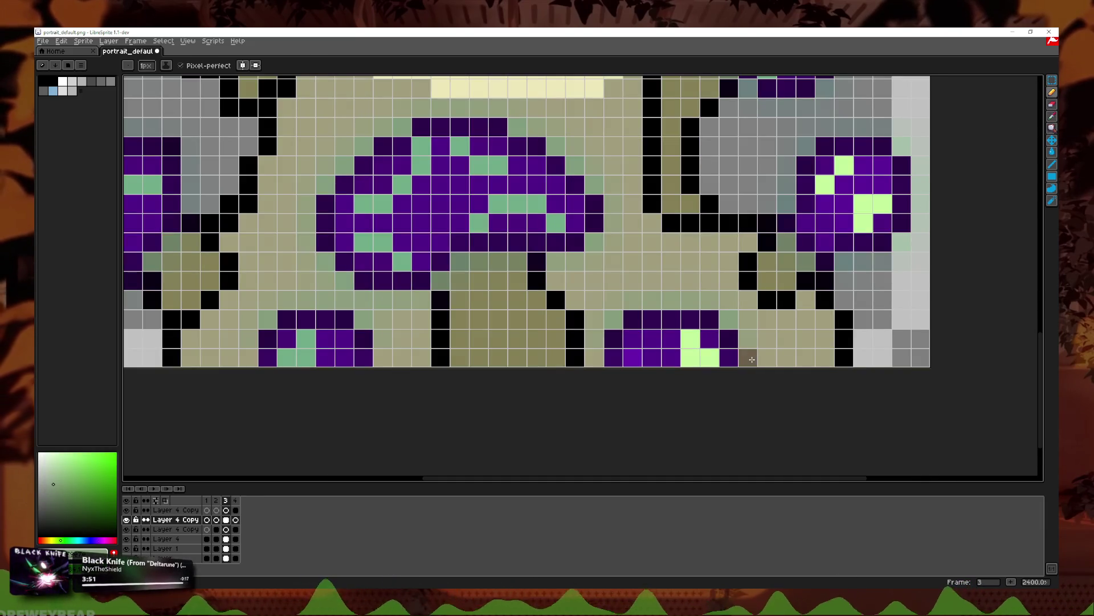
pyautogui.click(1053, 116)
pyautogui.hotkey('ctrl', 'z')
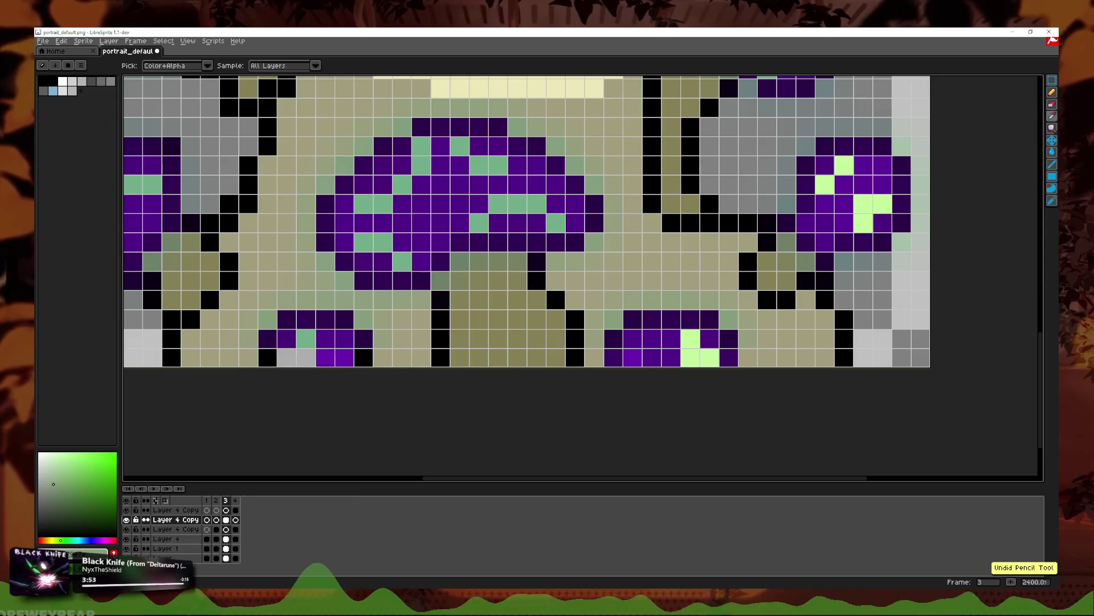
# Step: Try Normal blend mode on the copied layer, then undo it and keep Difference
pyautogui.doubleClick(162, 522)
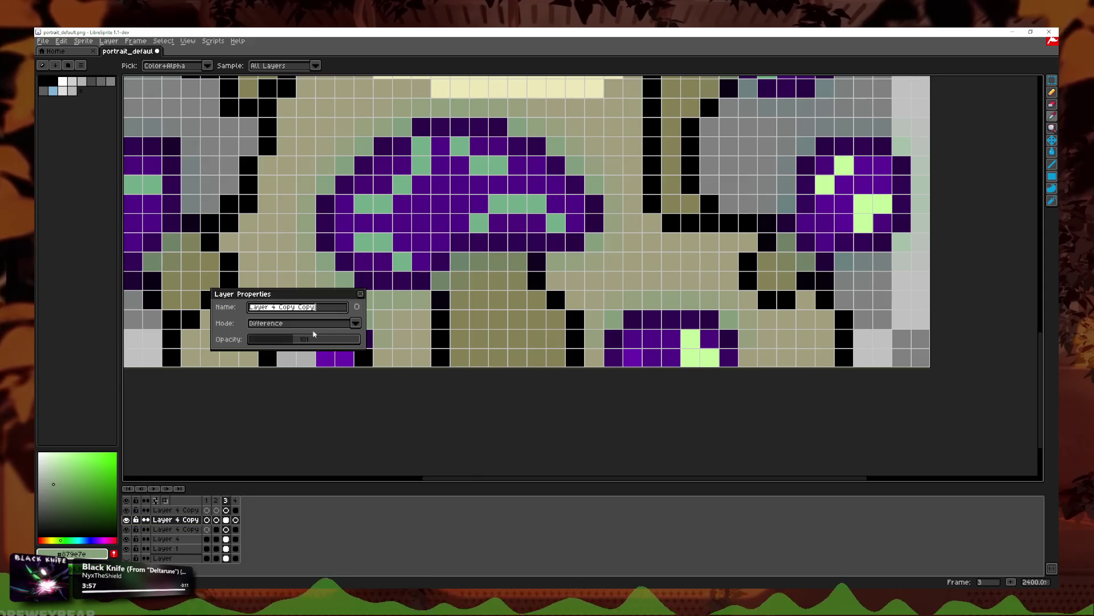
pyautogui.scroll(-2, 303, 323)
pyautogui.click(355, 323)
pyautogui.click(315, 336)
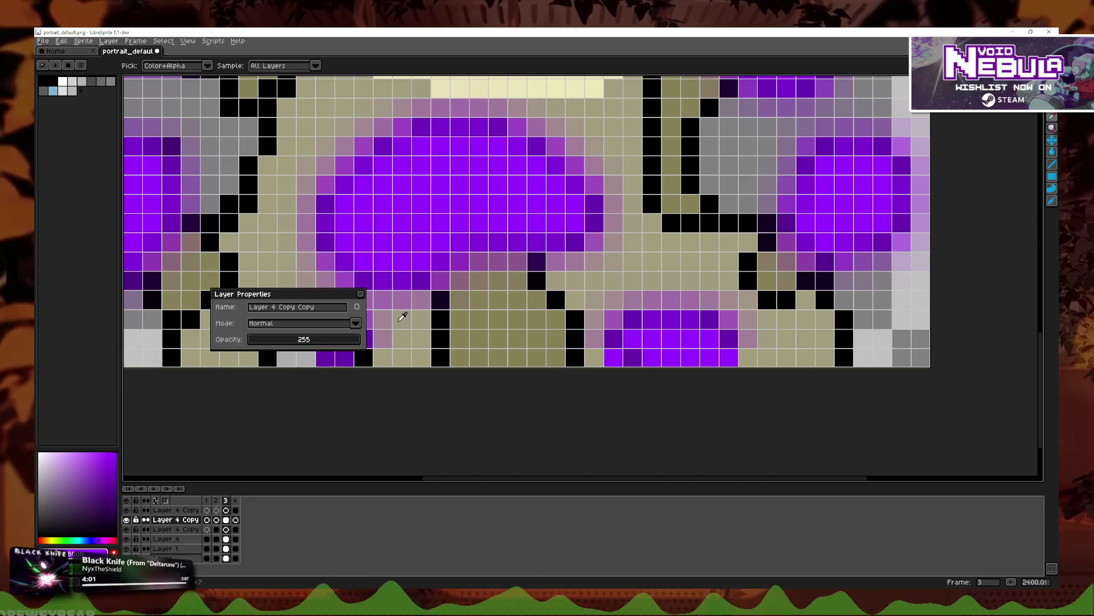
pyautogui.click(753, 340)
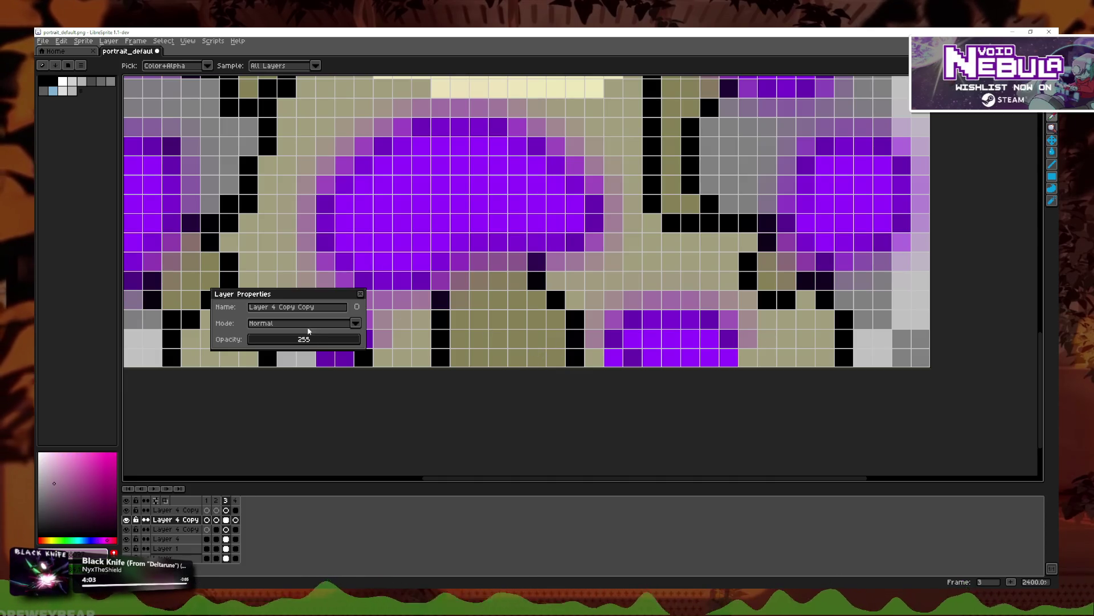
pyautogui.hotkey('ctrl', 'z')
pyautogui.click(360, 294)
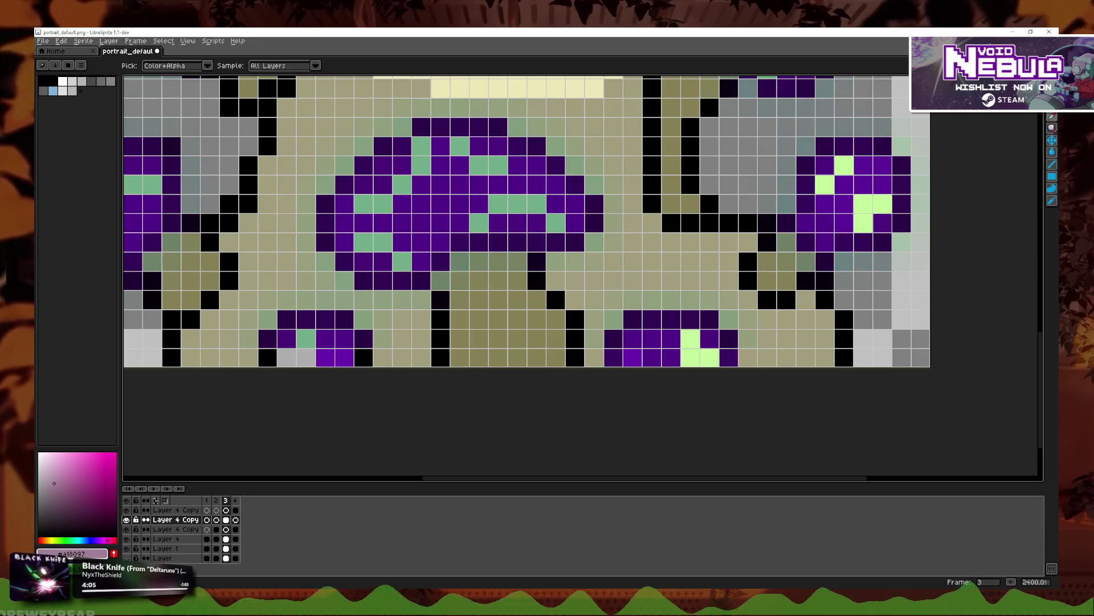
# Step: Paint a khaki cell dark mauve-grey and repaint it with an adjusted colour
pyautogui.press('b')
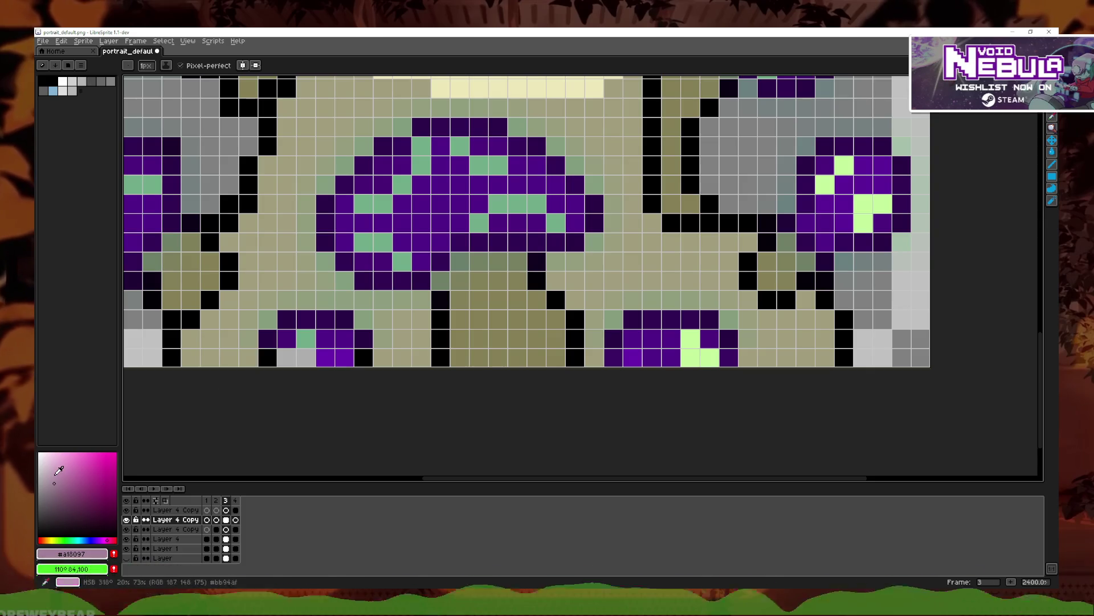
pyautogui.click(240, 357)
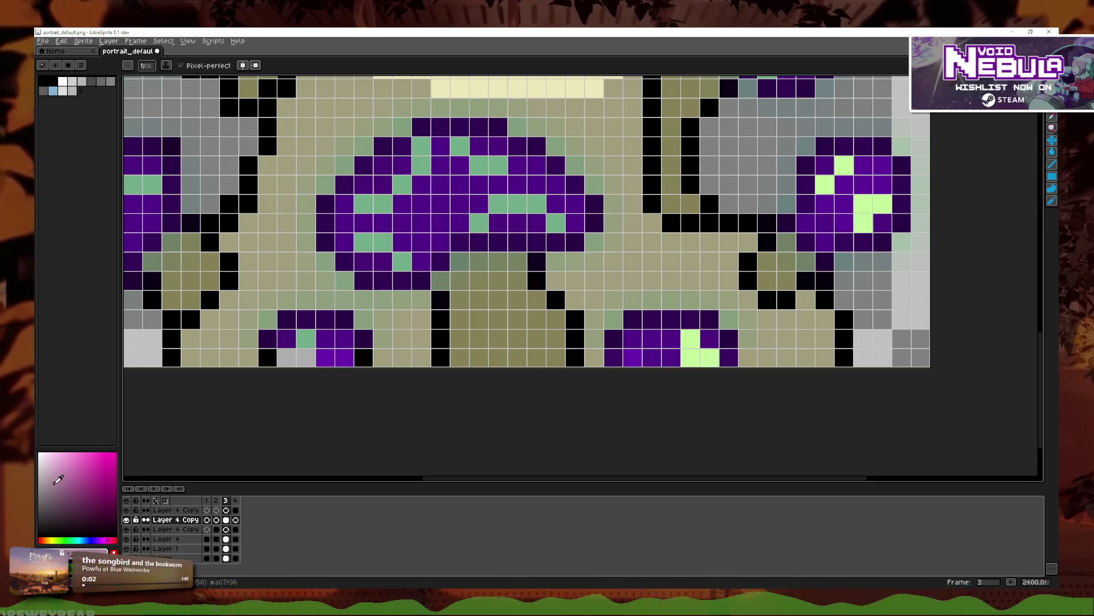
pyautogui.click(97, 552)
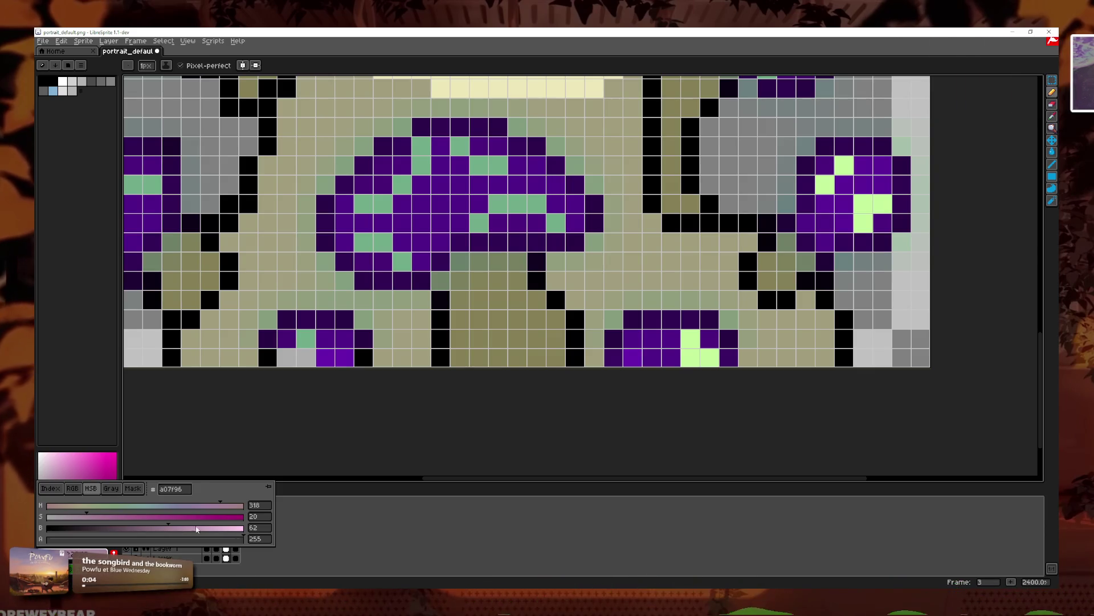
pyautogui.click(245, 357)
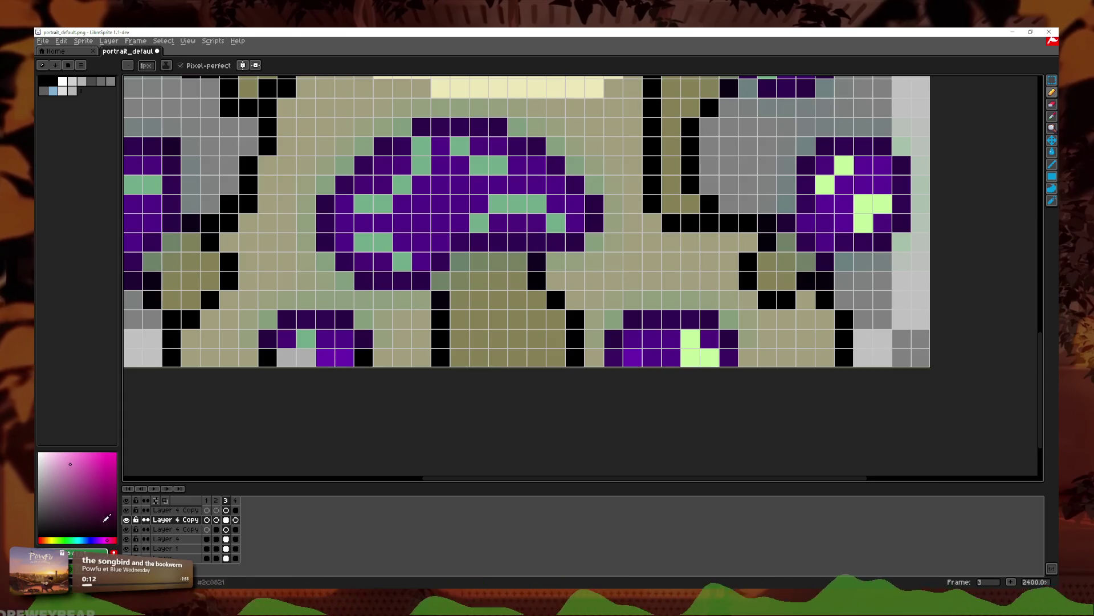
# Step: Lower the foreground alpha to 138, darken a cap pixel, and open Layer 4 Copy Copy's properties
pyautogui.click(86, 551)
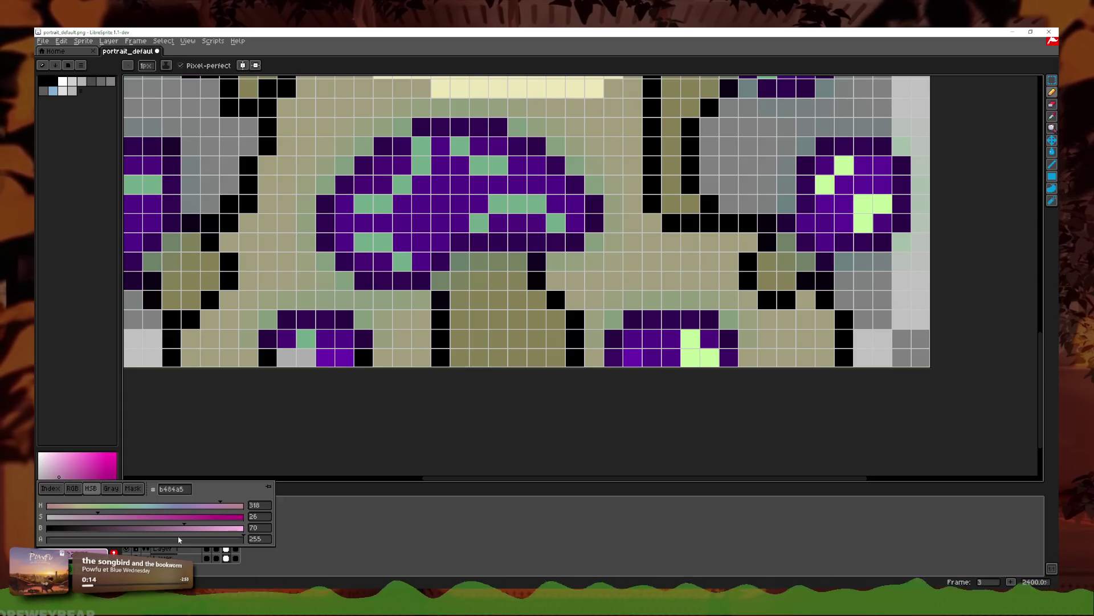
pyautogui.moveTo(186, 540); pyautogui.dragTo(188, 539)
pyautogui.click(235, 400)
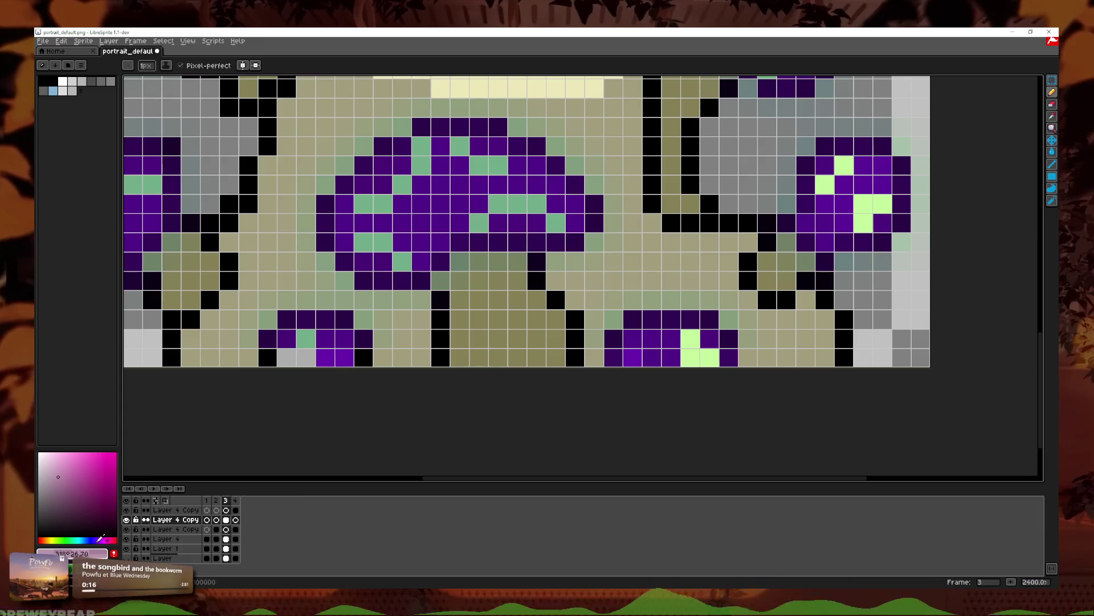
pyautogui.click(86, 553)
pyautogui.click(232, 387)
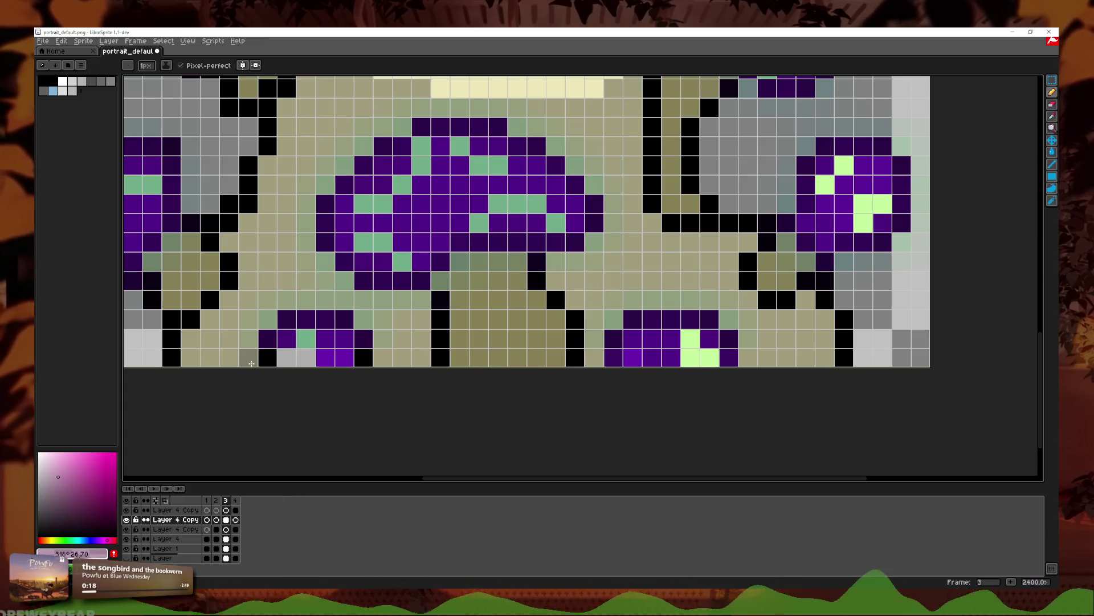
pyautogui.click(96, 551)
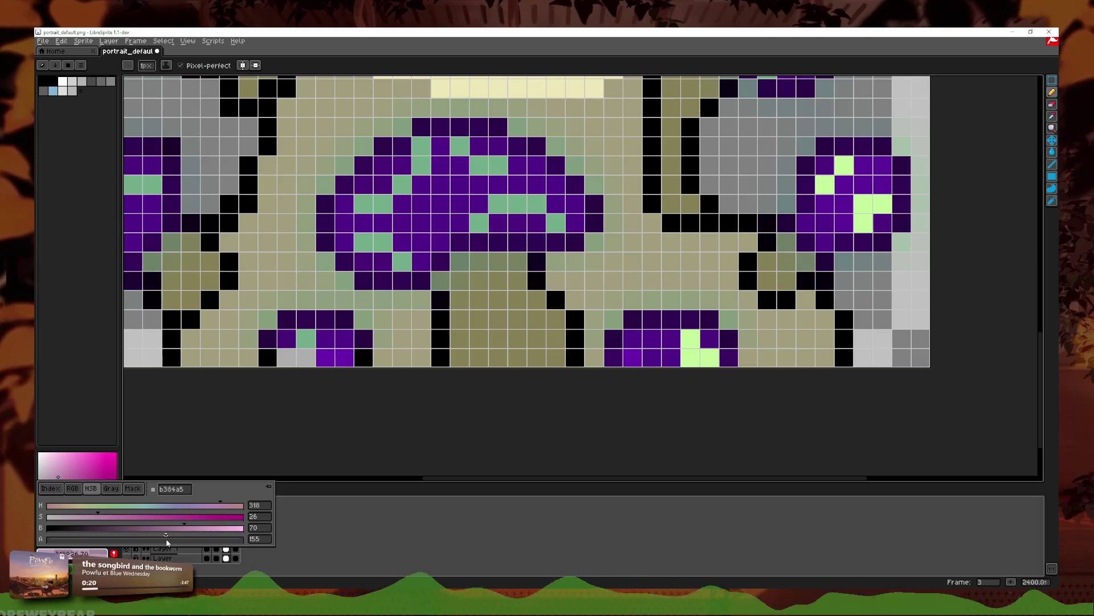
pyautogui.moveTo(167, 543); pyautogui.dragTo(164, 542)
pyautogui.click(246, 377)
pyautogui.click(92, 549)
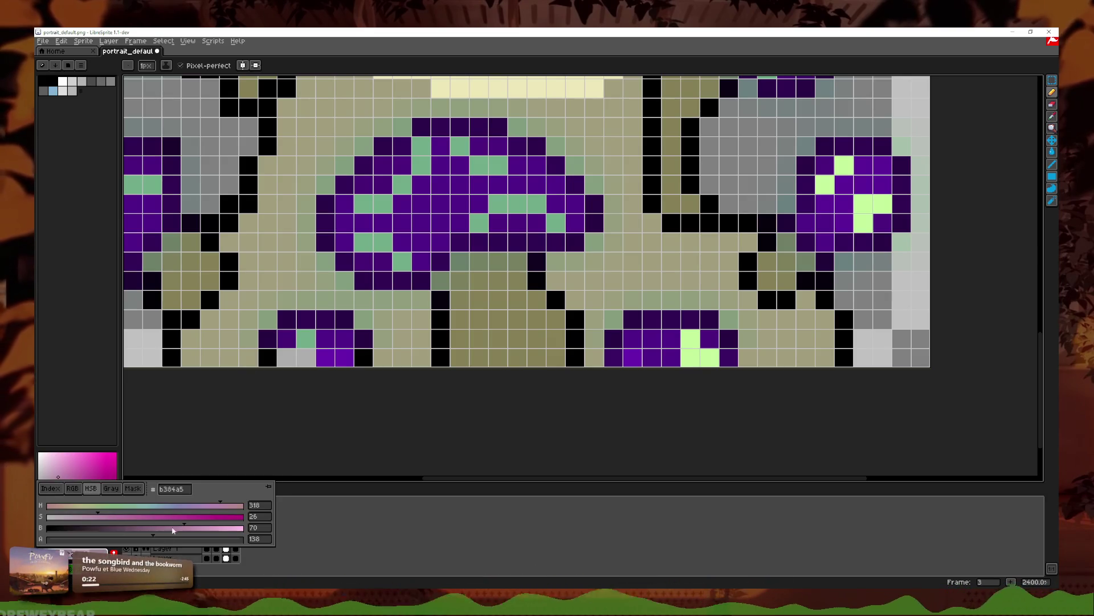
pyautogui.click(248, 364)
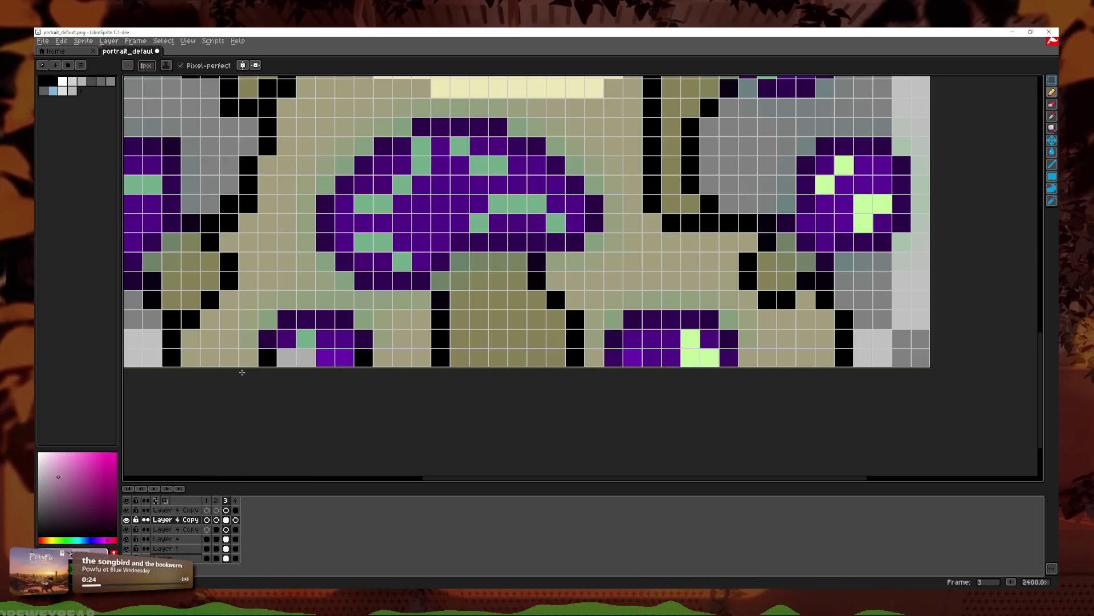
pyautogui.doubleClick(171, 521)
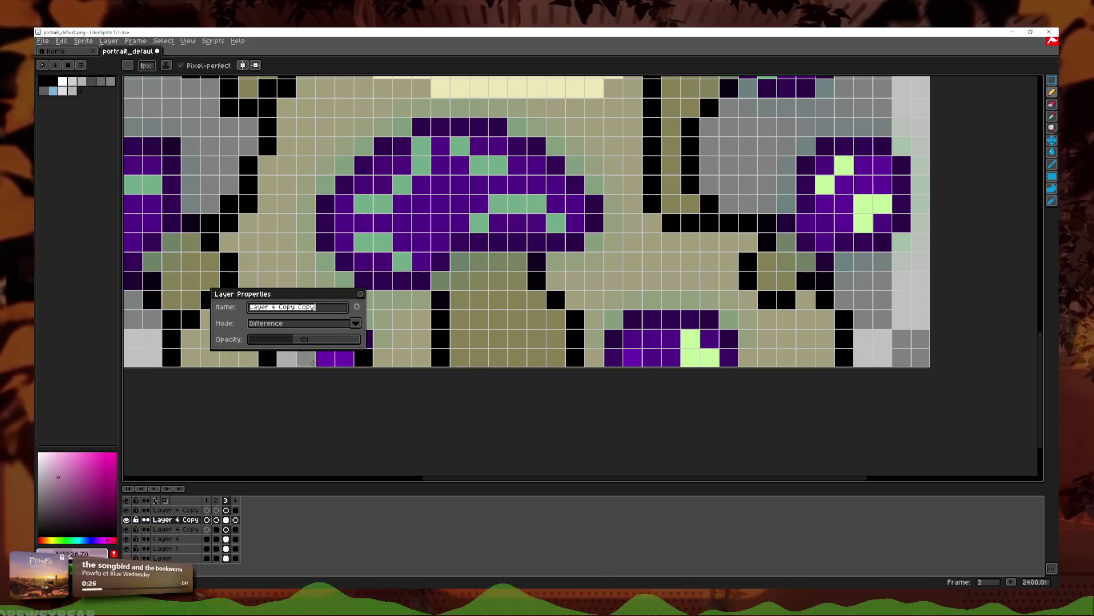
# Step: Copy Layer 1's frame 3 artwork and paste it in place onto frame 4 of the top layer
pyautogui.click(361, 295)
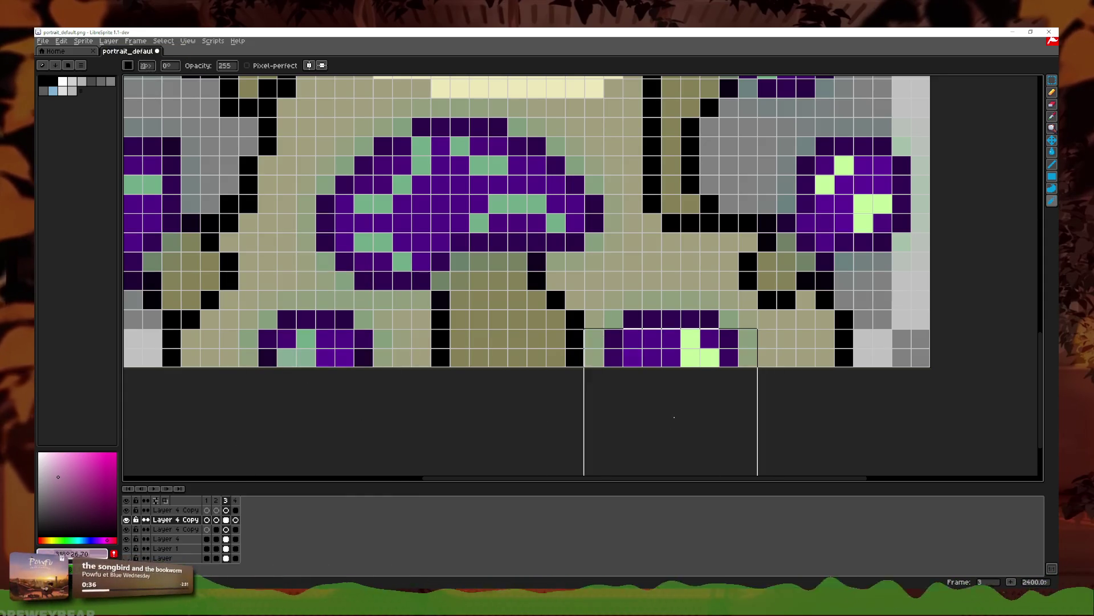
pyautogui.click(236, 512)
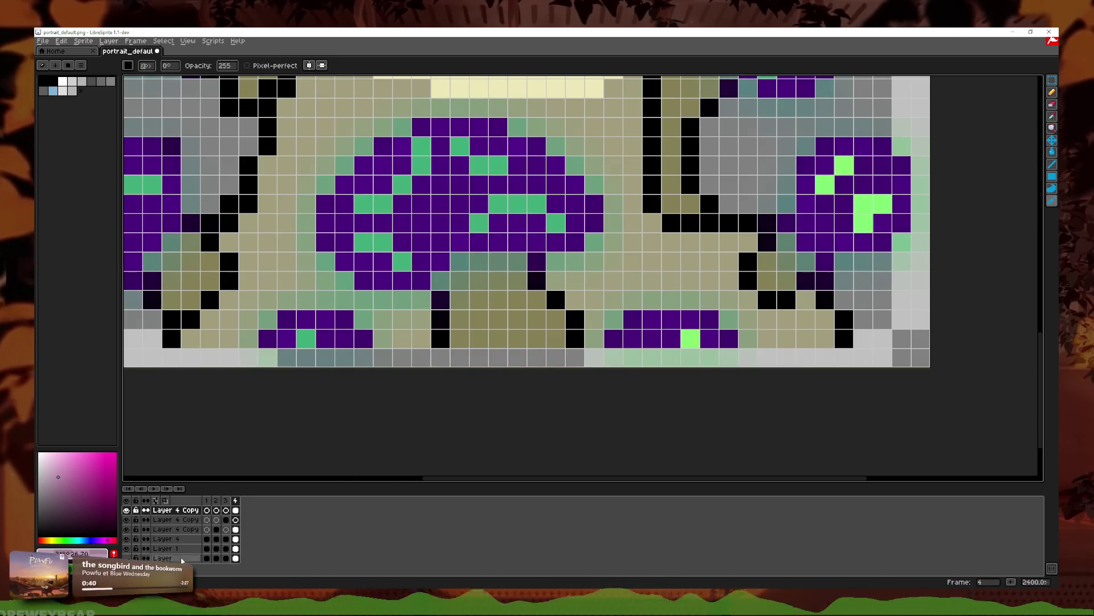
pyautogui.doubleClick(226, 548)
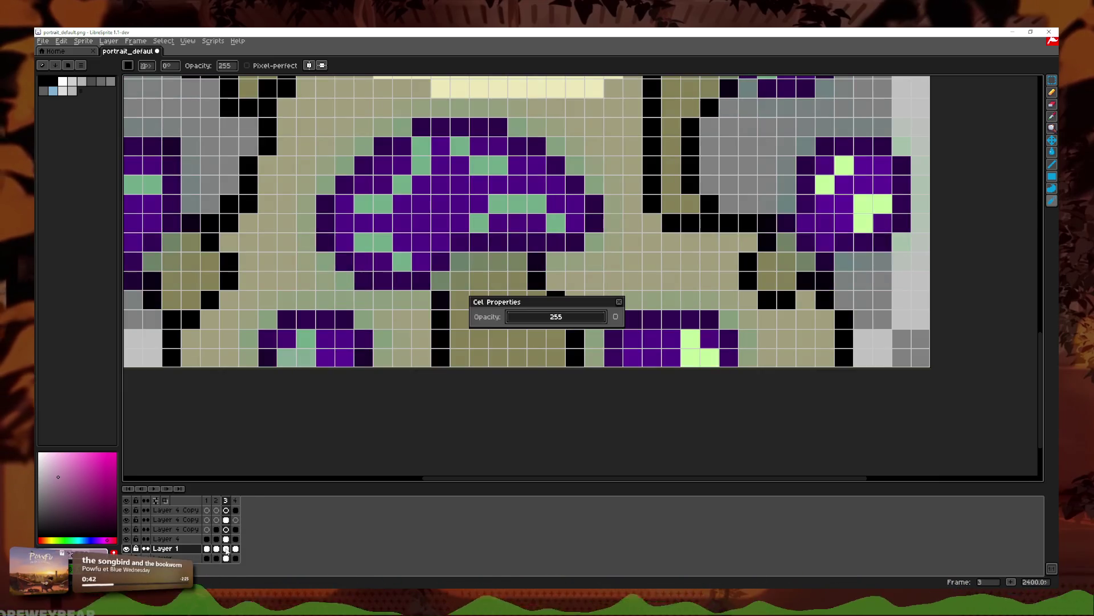
pyautogui.click(618, 302)
pyautogui.hotkey('ctrl', 'a')
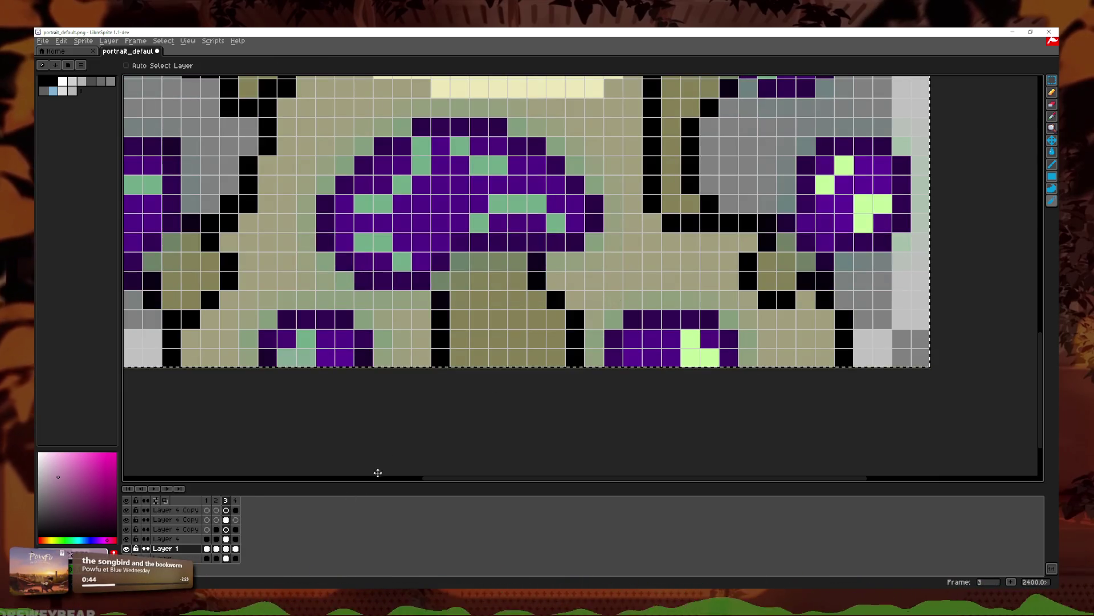
pyautogui.click(236, 548)
pyautogui.hotkey('ctrl', 'v')
pyautogui.press('Return')
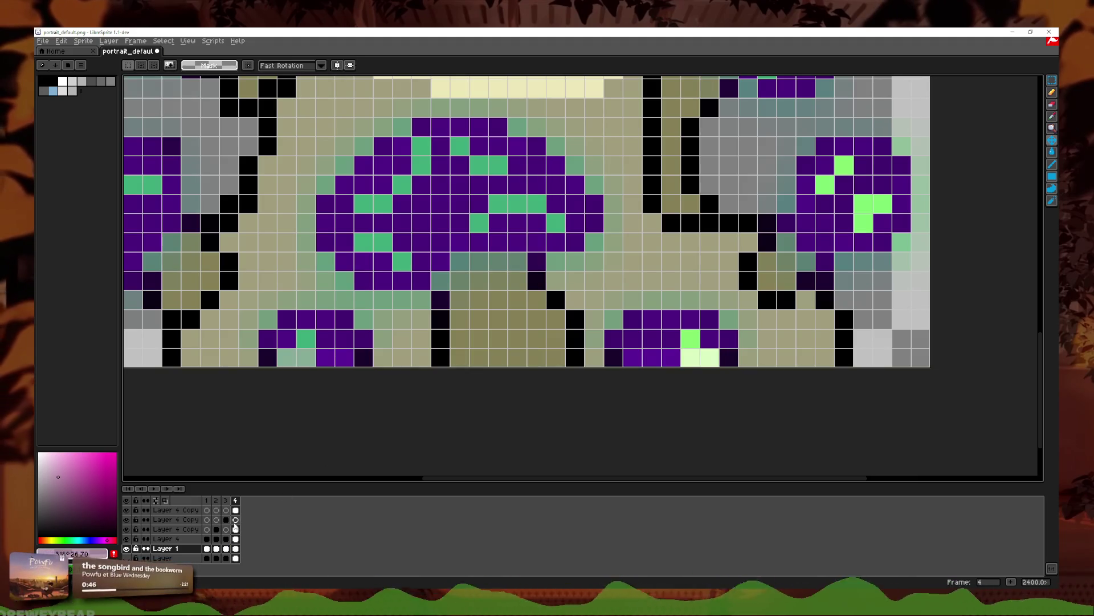
pyautogui.click(235, 509)
pyautogui.click(1054, 199)
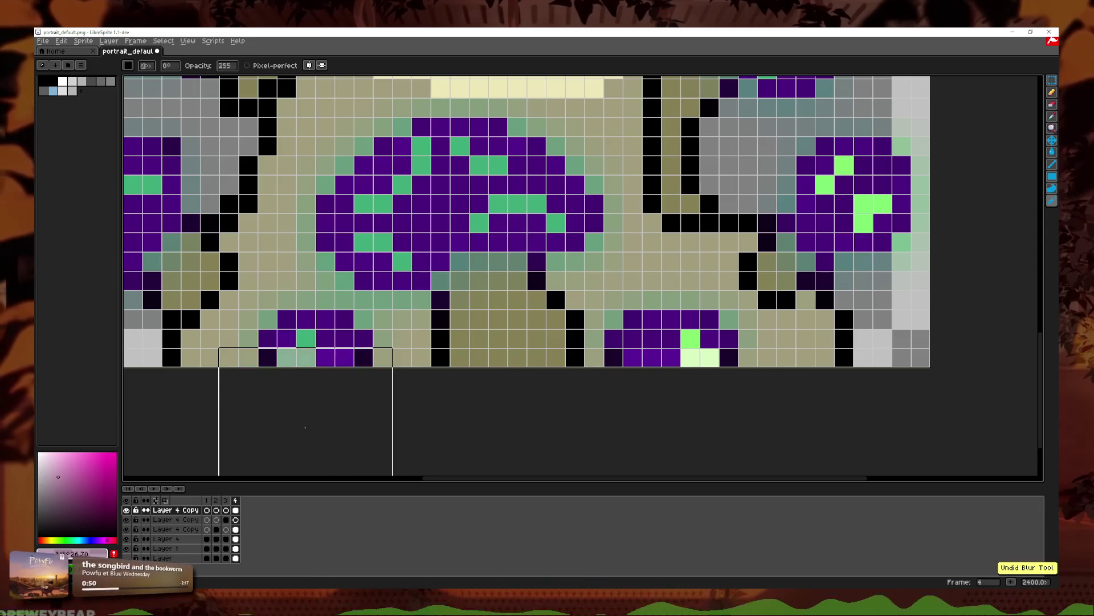
# Step: Zoom out to the full portrait and play the animation from frame 1
pyautogui.scroll(-5, 641, 423)
pyautogui.scroll(5, 678, 399)
pyautogui.scroll(-4, 677, 399)
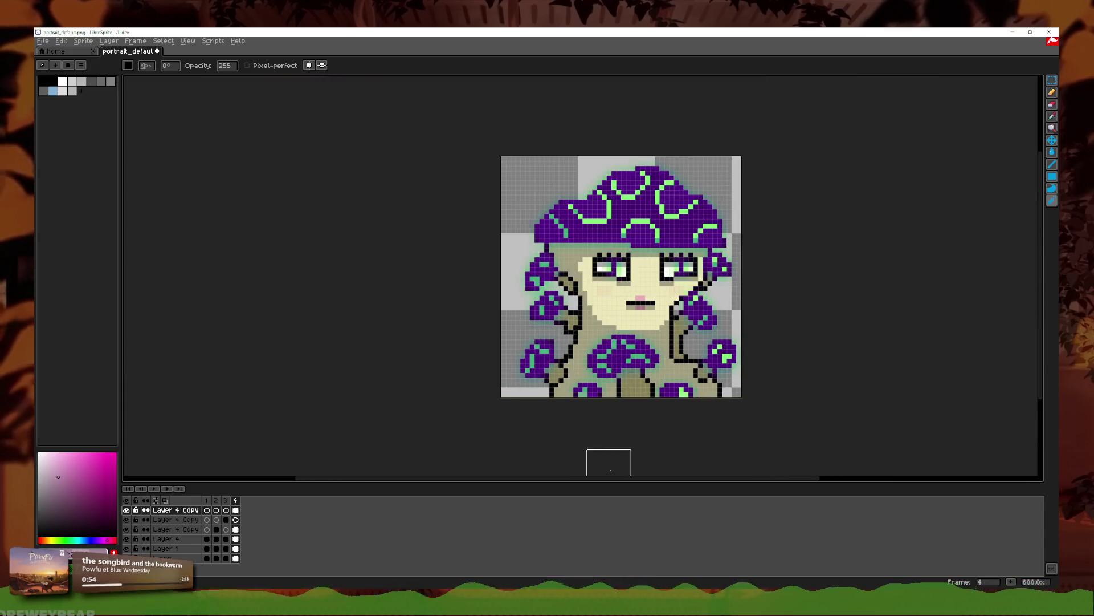
pyautogui.scroll(4, 613, 376)
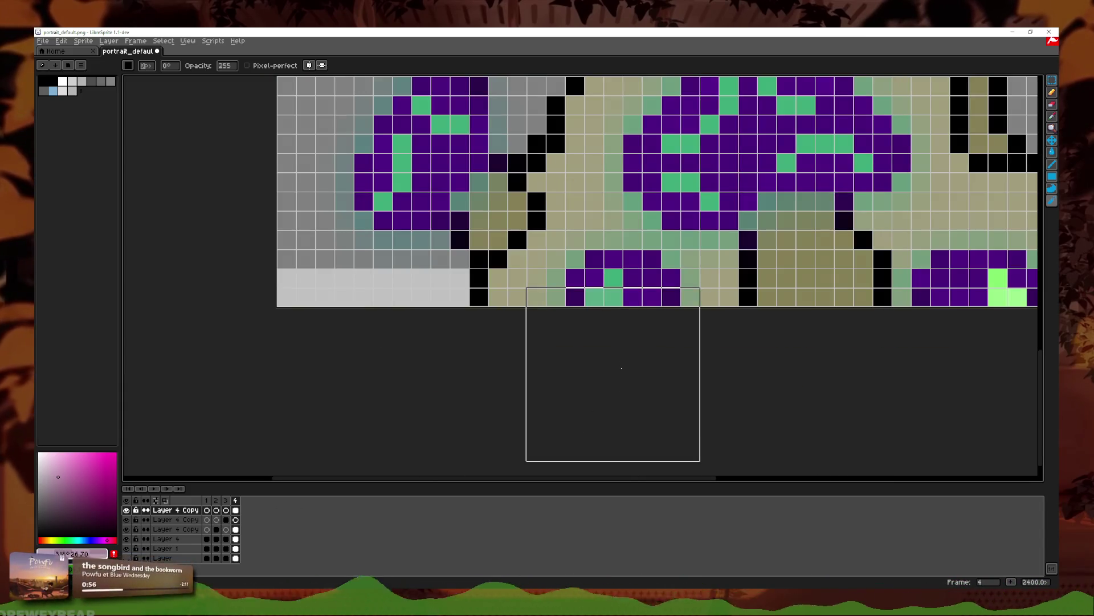
pyautogui.scroll(-2, 695, 420)
pyautogui.scroll(-2, 695, 420)
pyautogui.scroll(-1, 485, 450)
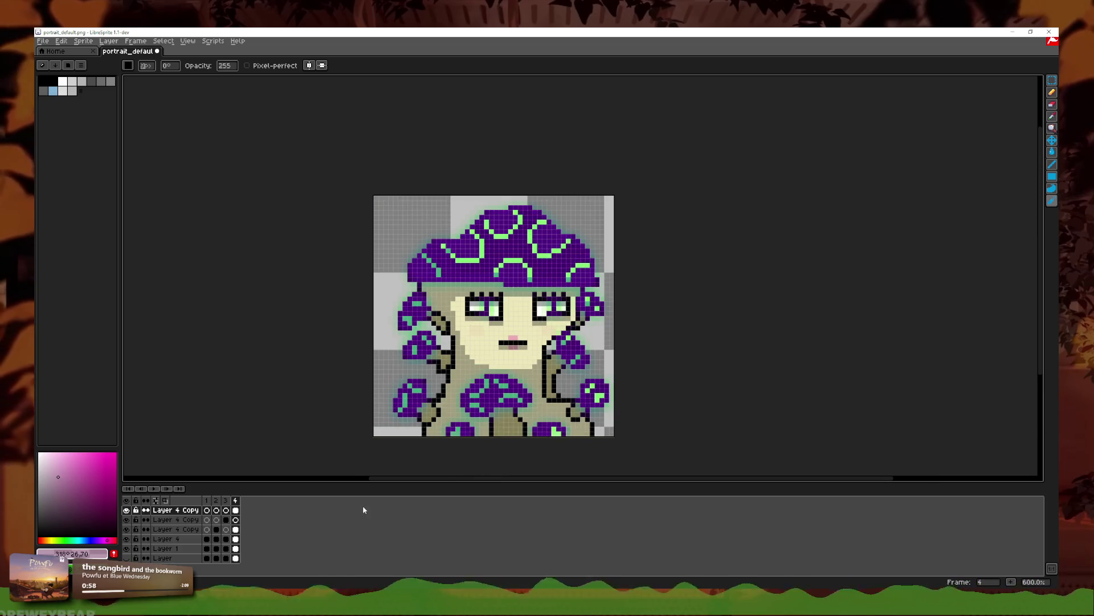
pyautogui.click(208, 500)
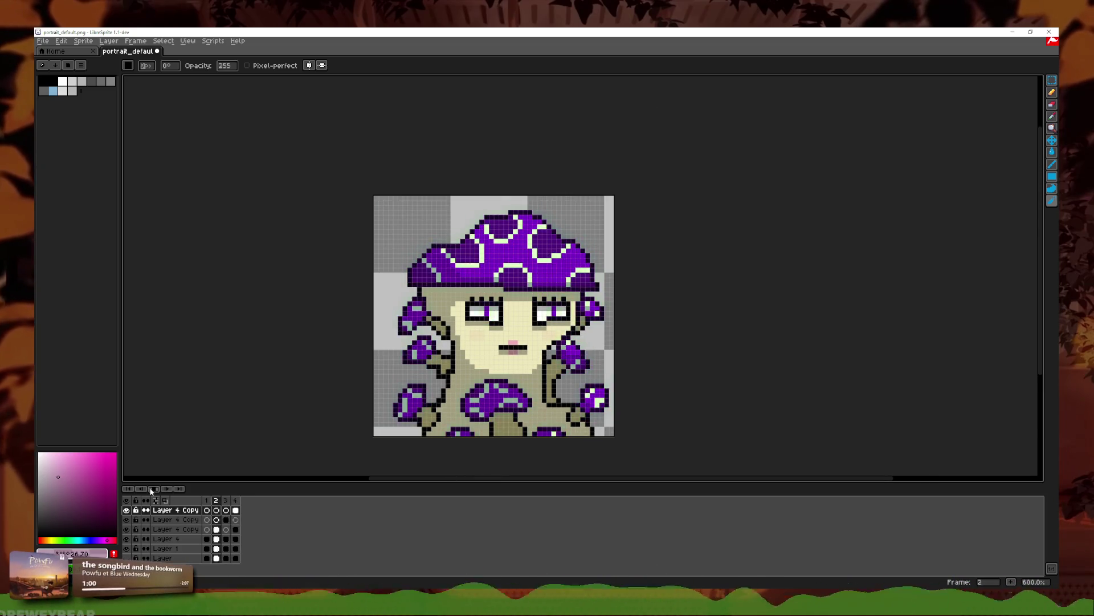
pyautogui.click(152, 489)
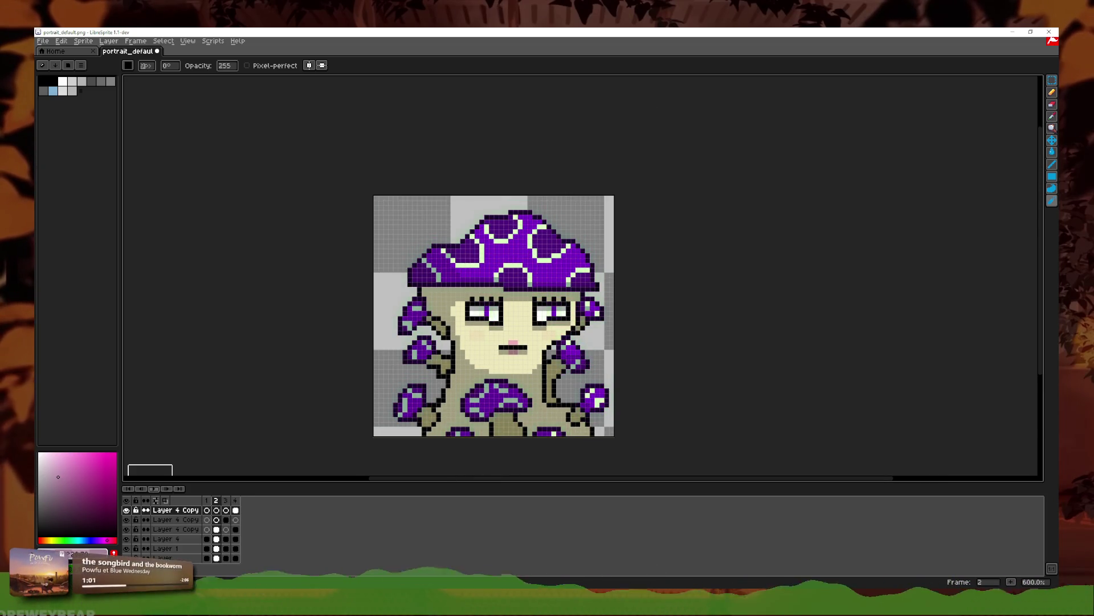
# Step: Step through the frames back to frame 1, then open Save Copy As for portrait_default.png
pyautogui.click(166, 489)
pyautogui.click(166, 489)
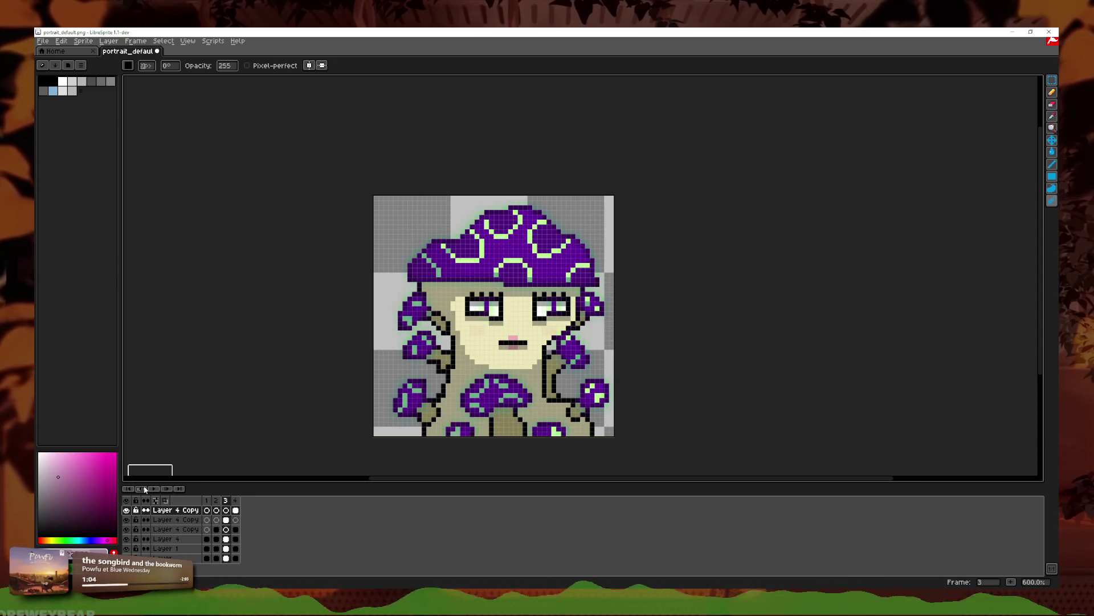
pyautogui.click(141, 489)
pyautogui.click(141, 489)
pyautogui.click(140, 489)
pyautogui.click(165, 489)
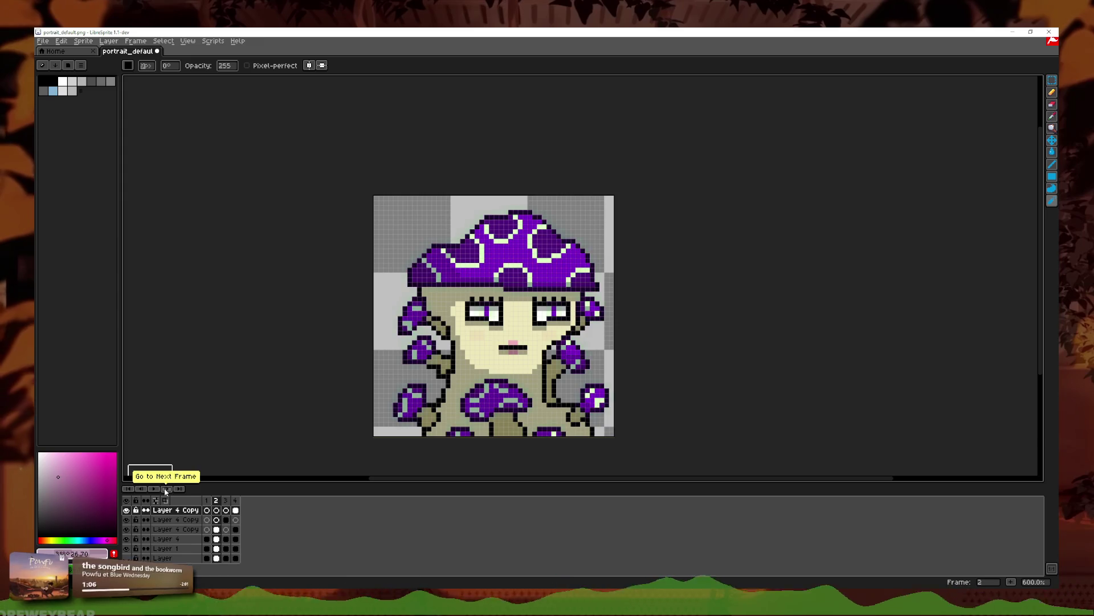
pyautogui.click(165, 489)
pyautogui.click(165, 489)
pyautogui.click(143, 490)
pyautogui.click(143, 491)
pyautogui.click(143, 492)
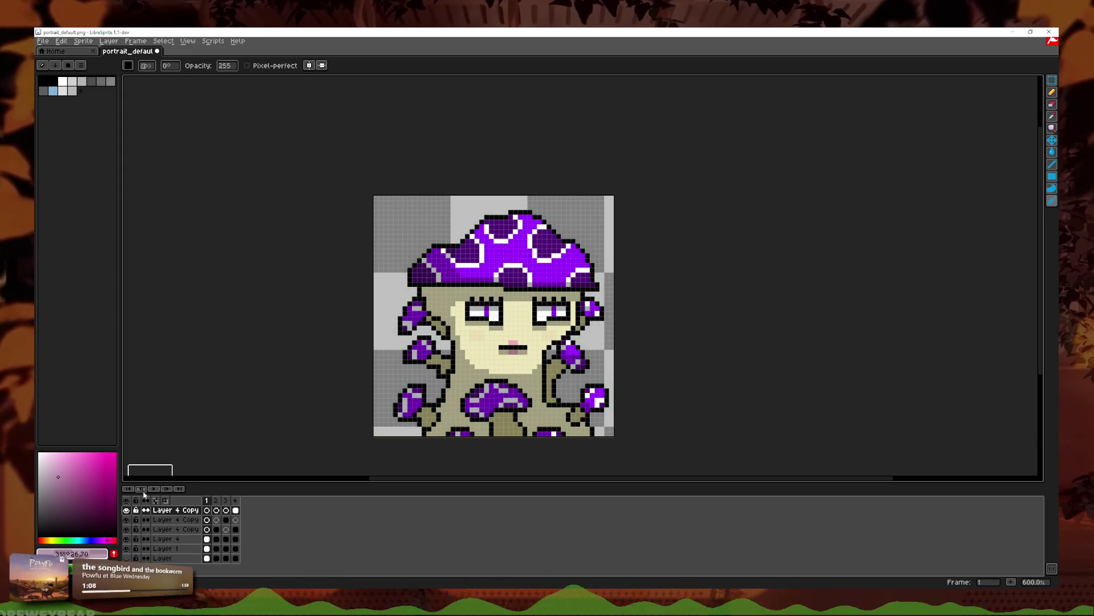
pyautogui.click(43, 41)
pyautogui.click(57, 99)
# Step: Create a new 'spore' folder inside characters from LibreSprite's export browser
pyautogui.click(50, 41)
pyautogui.click(63, 102)
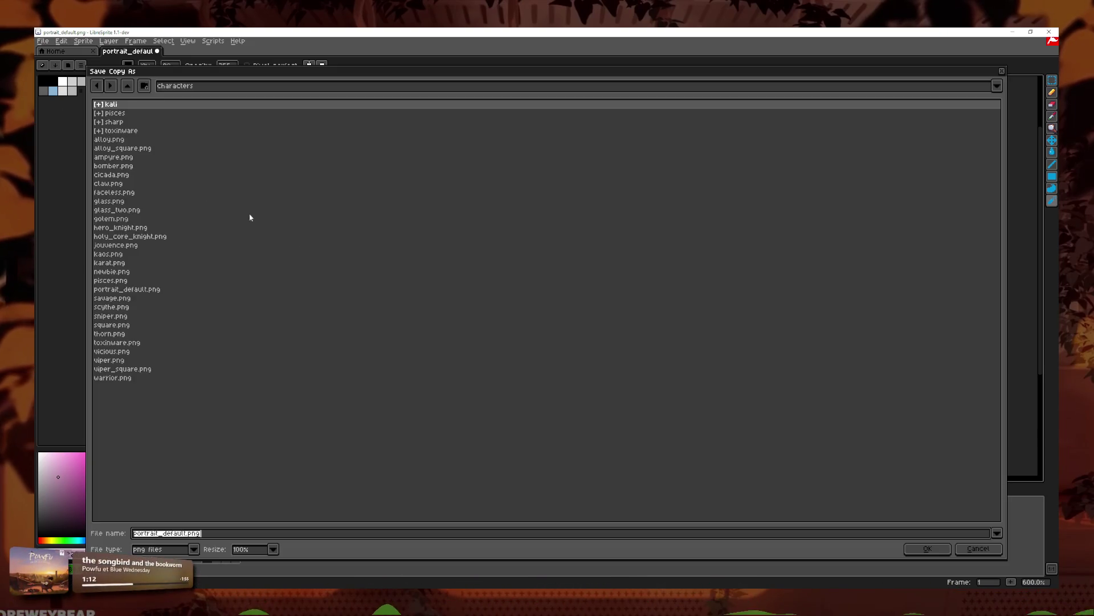
pyautogui.click(144, 85)
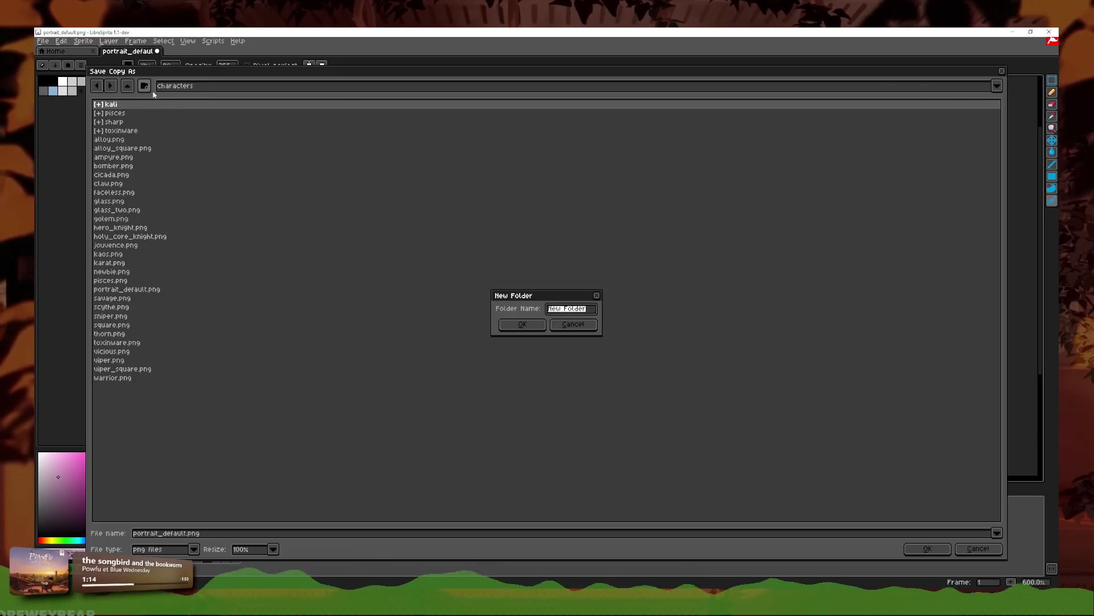
pyautogui.write('spore')
pyautogui.press('Return')
# Step: Export the animation as separate spore_ PNG frames into it, then return to Godot
pyautogui.click(224, 532)
pyautogui.write('spore_')
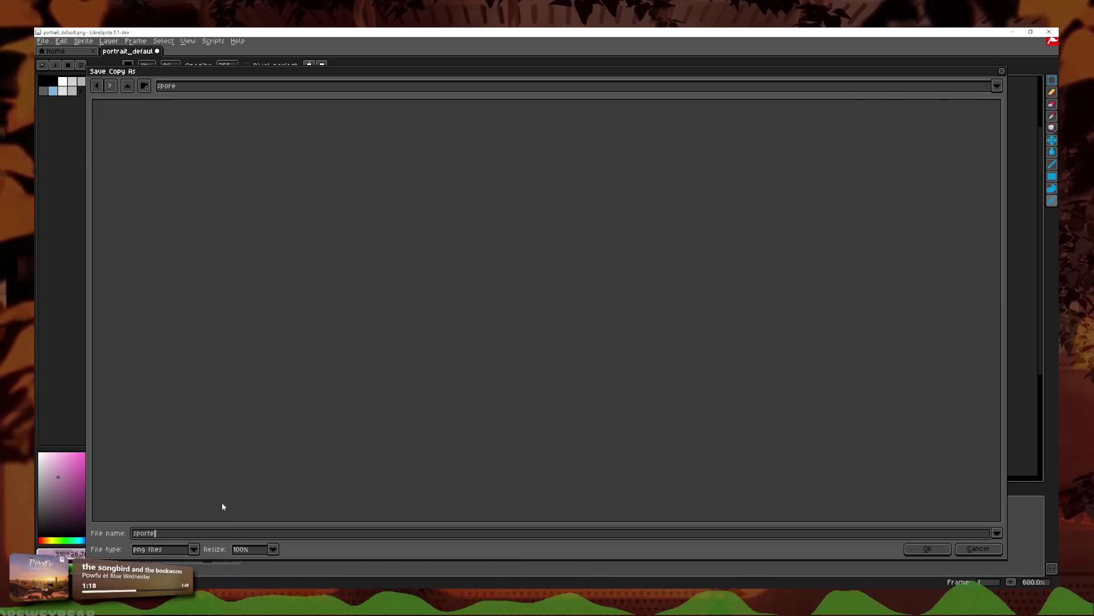
pyautogui.press('Return')
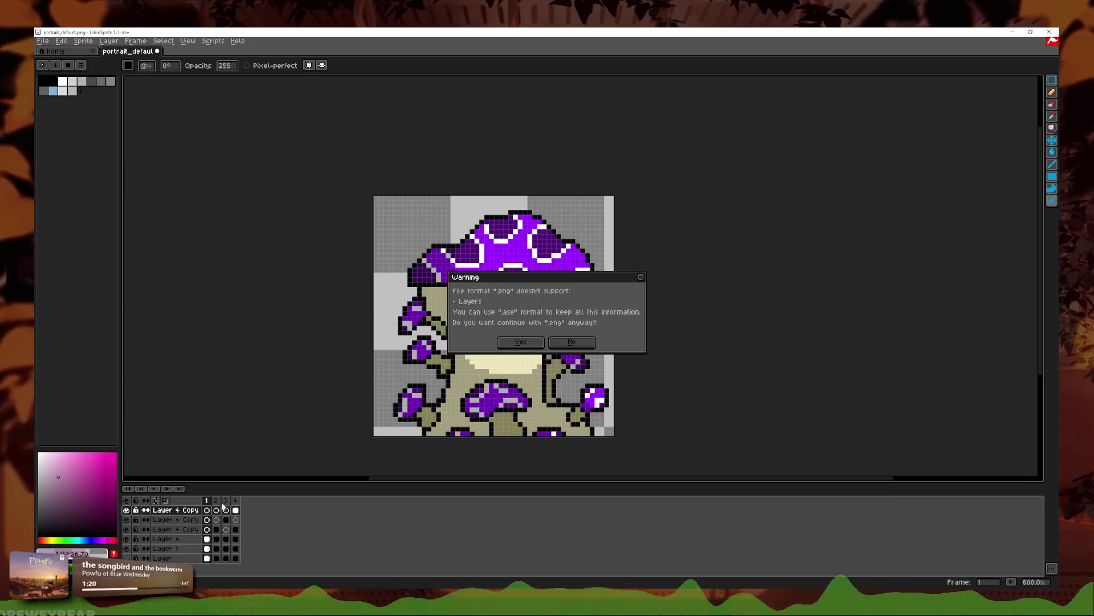
pyautogui.click(521, 332)
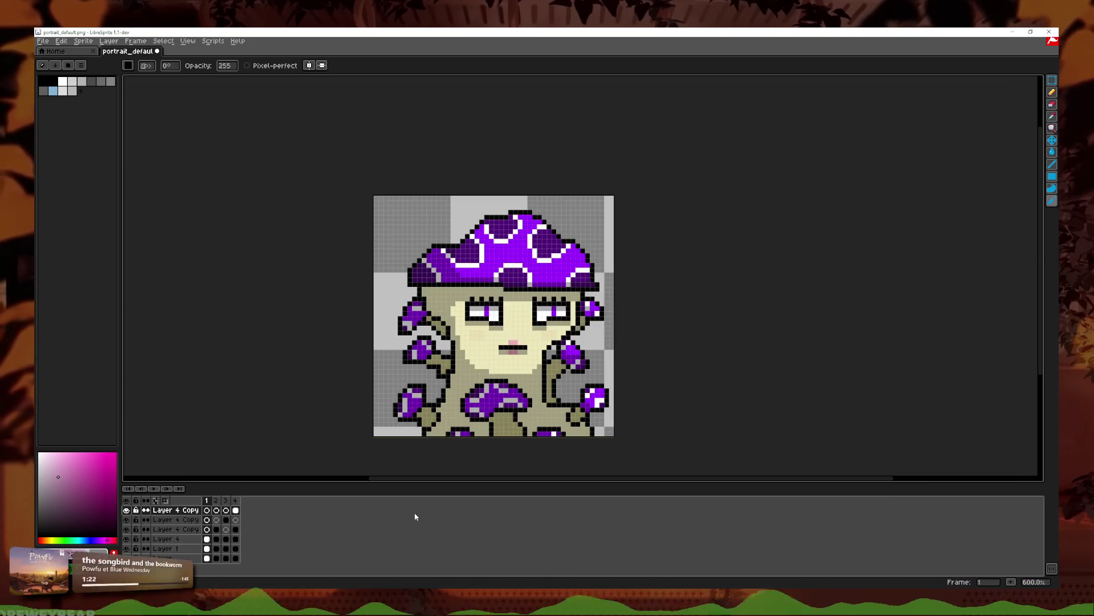
pyautogui.hotkey('alt', 'Tab')
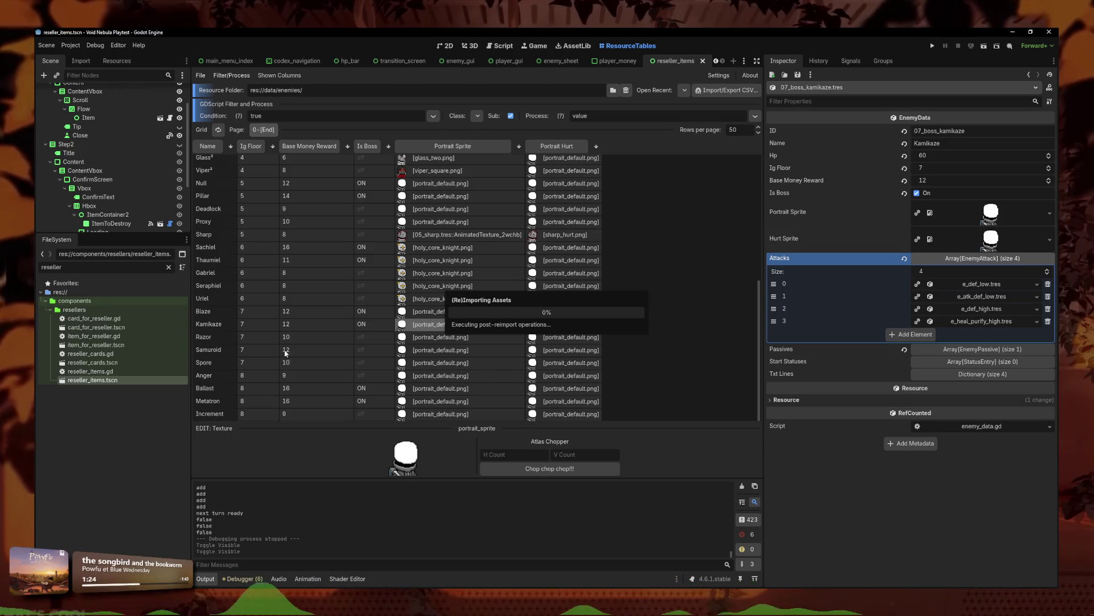
# Step: Give the Spore enemy's portrait sprite a new AnimatedTexture, trimming its frame count to 7
pyautogui.click(203, 362)
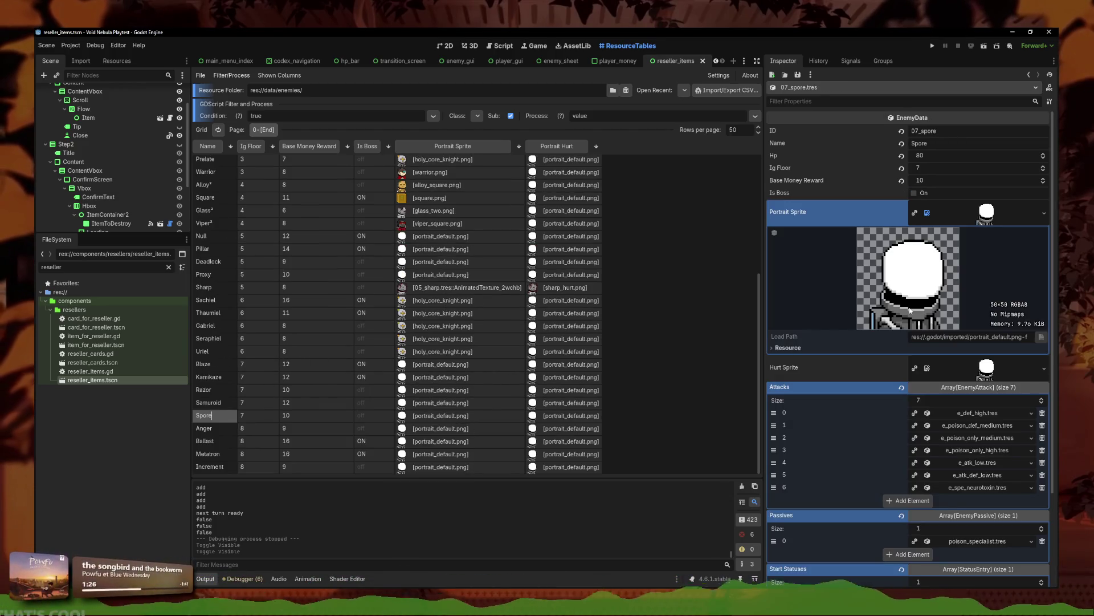
pyautogui.click(1044, 212)
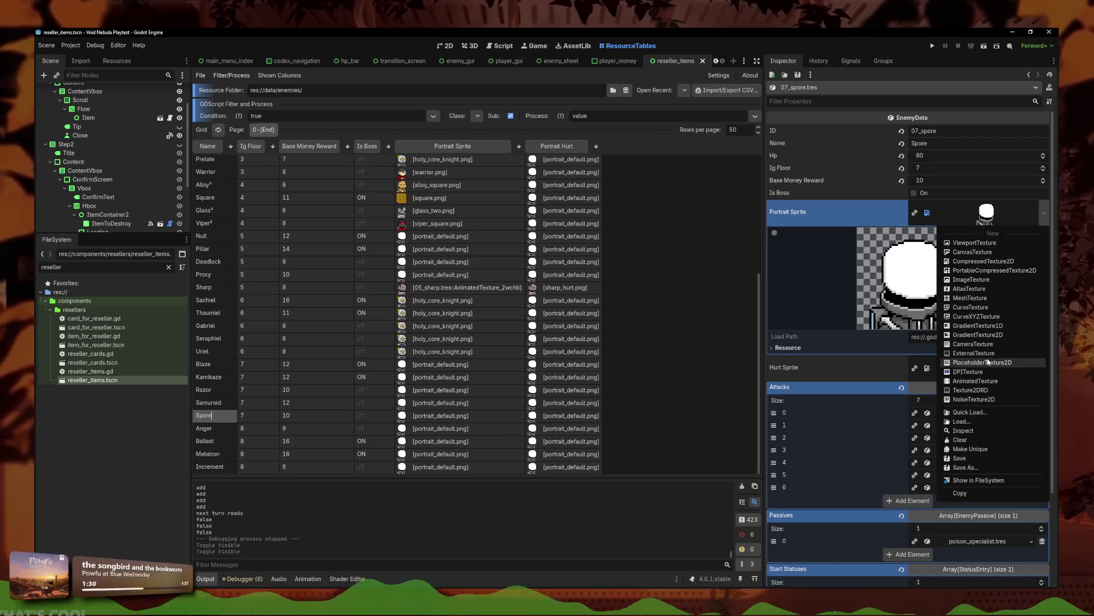
pyautogui.click(975, 381)
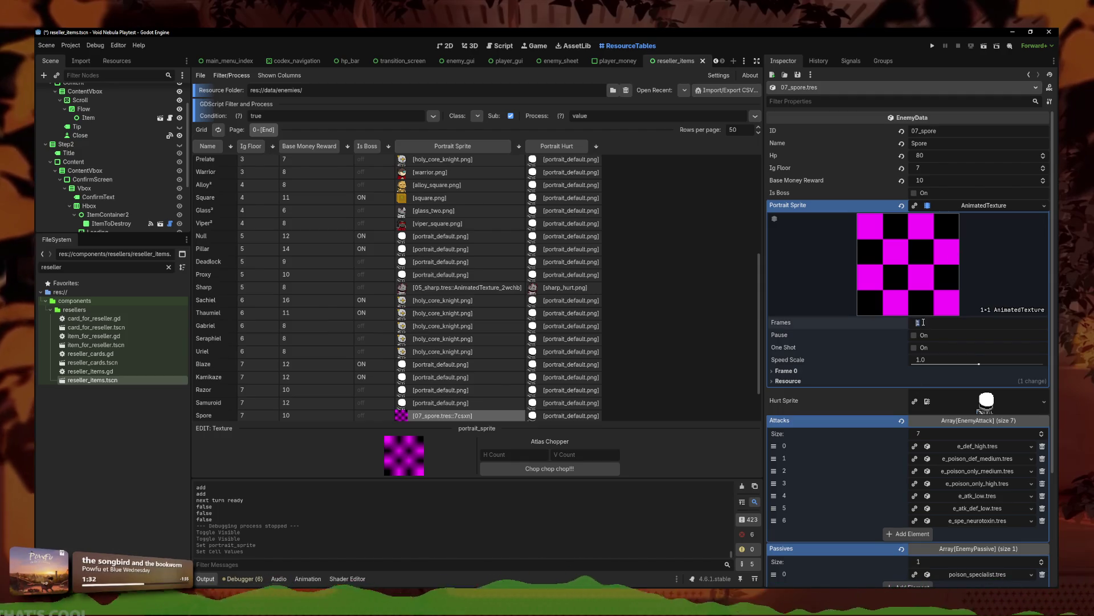
pyautogui.write('8')
pyautogui.press('Return')
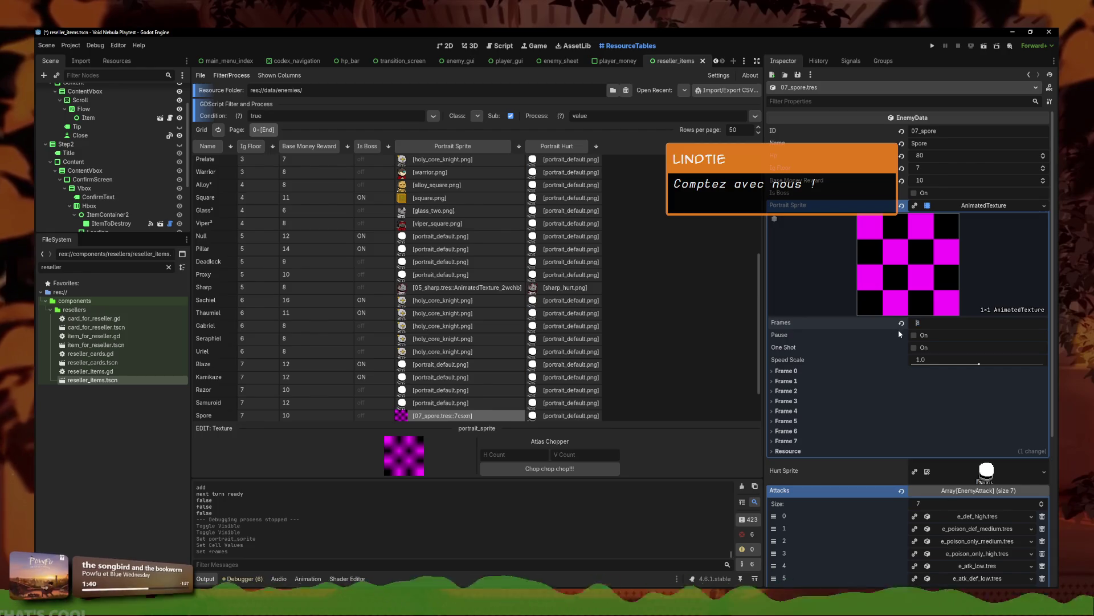
pyautogui.click(1042, 325)
# Step: Quick-load spore_1.png as Frame 0's texture
pyautogui.click(786, 370)
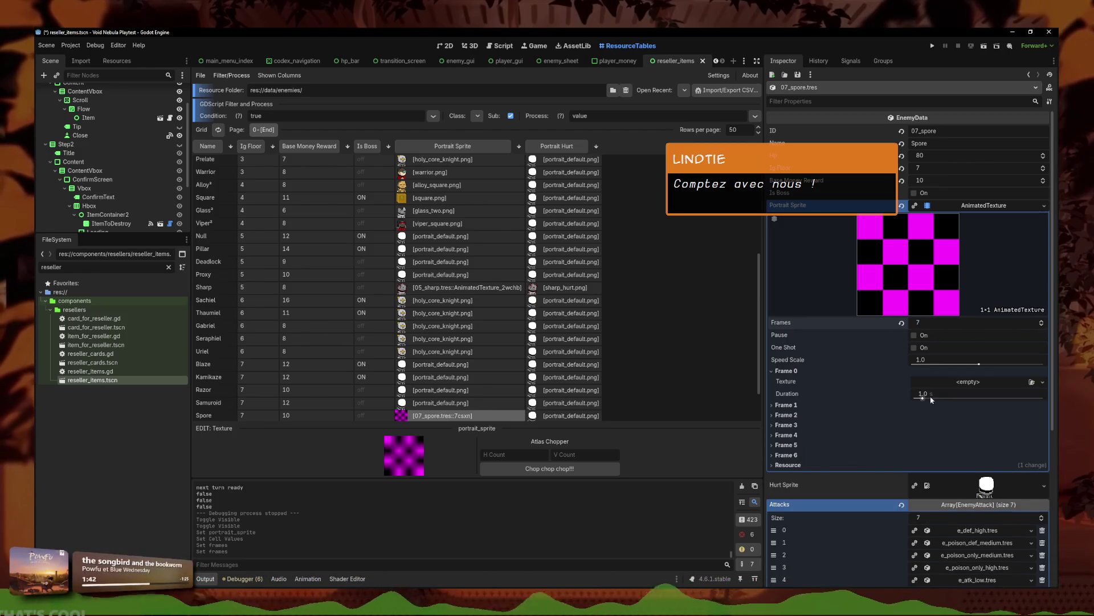
pyautogui.click(1042, 382)
pyautogui.click(992, 554)
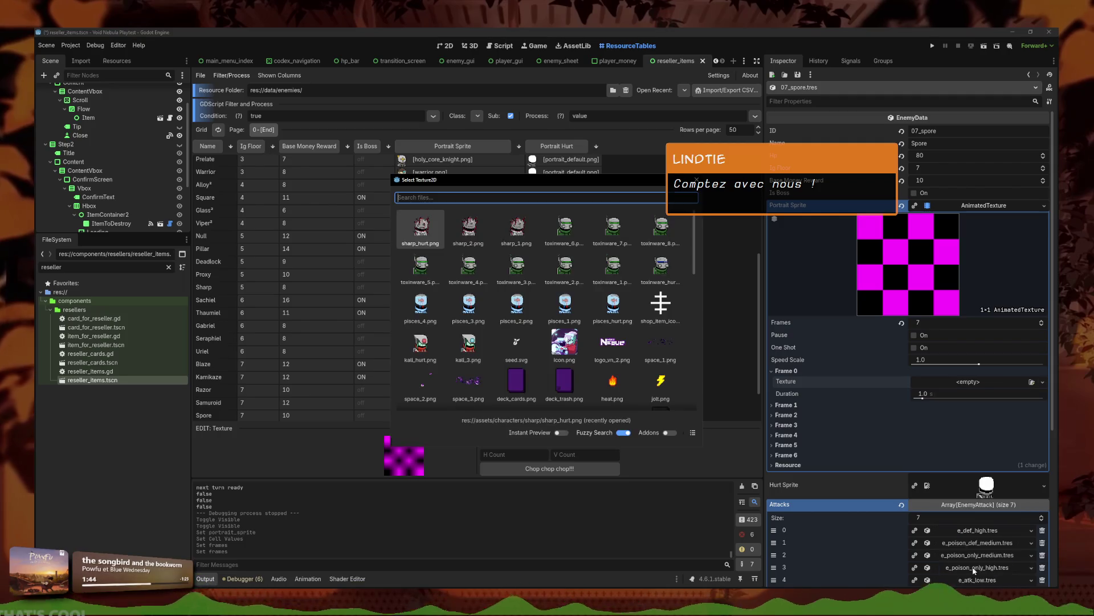
pyautogui.write('spo')
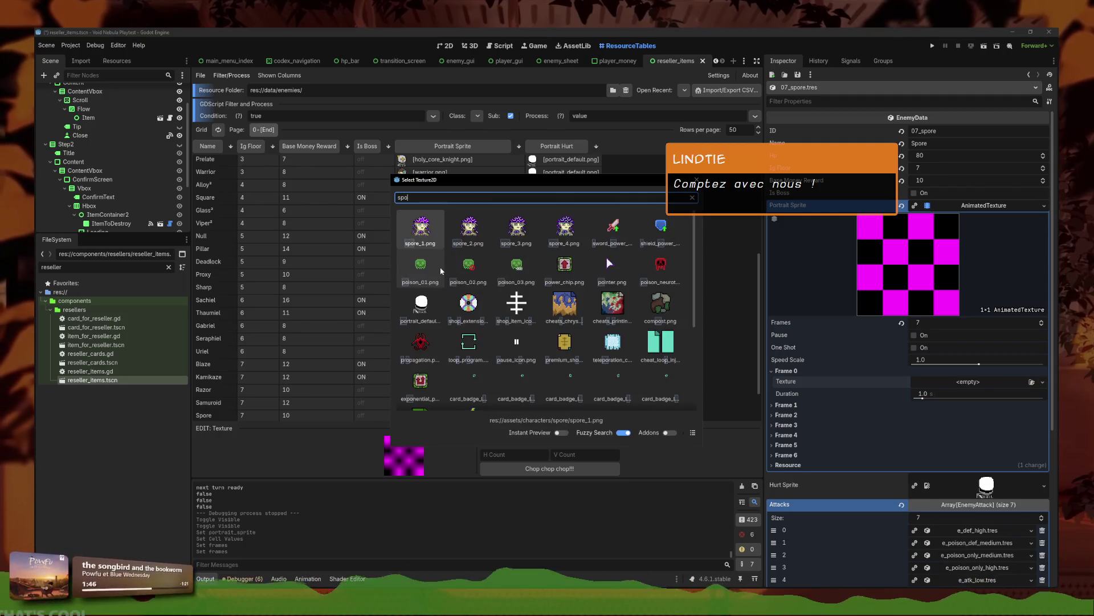
pyautogui.write('re_')
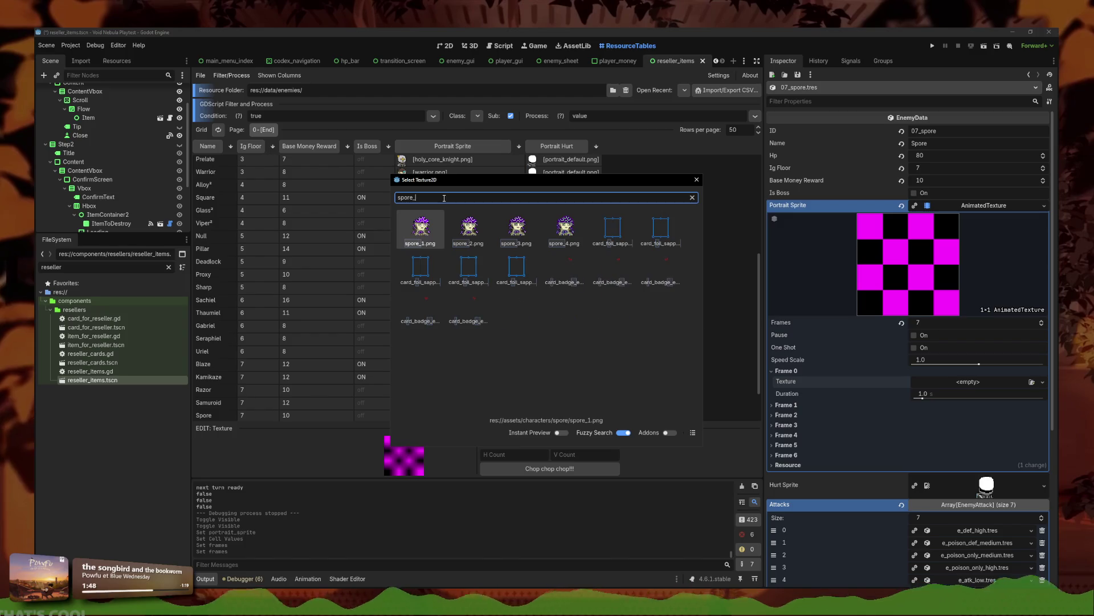
pyautogui.doubleClick(427, 238)
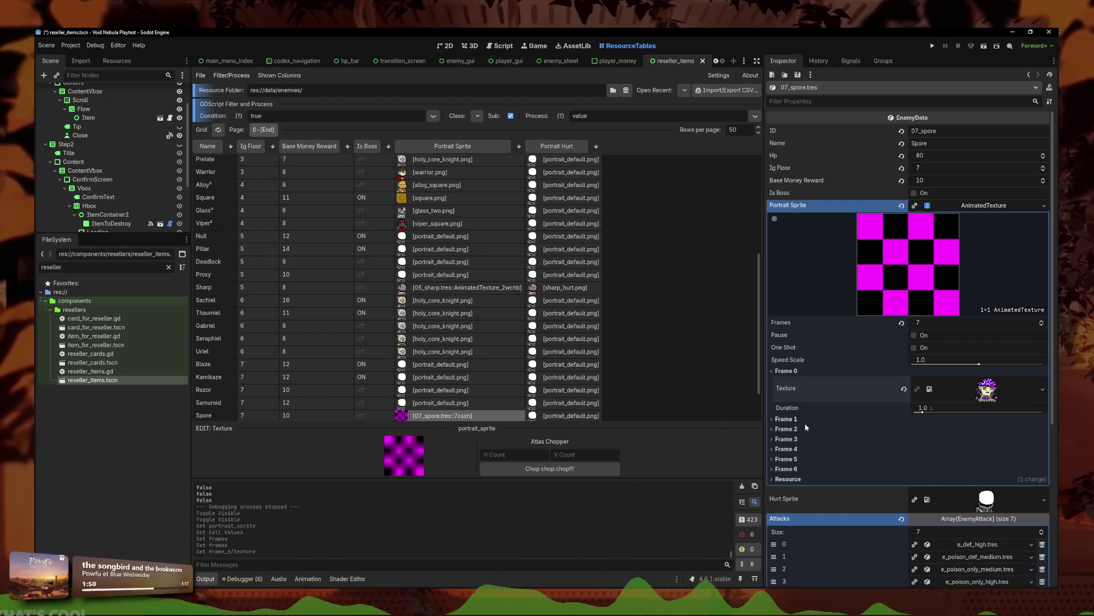
# Step: Assign spore images as the textures of Frames 1 and 2
pyautogui.click(980, 419)
pyautogui.click(1043, 429)
pyautogui.click(969, 590)
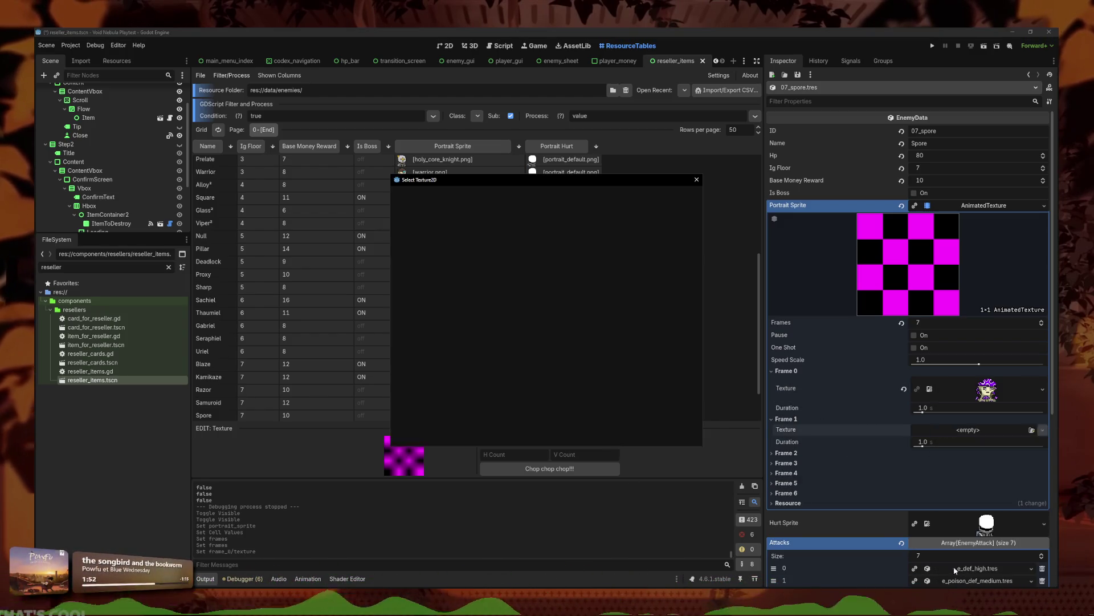
pyautogui.doubleClick(471, 236)
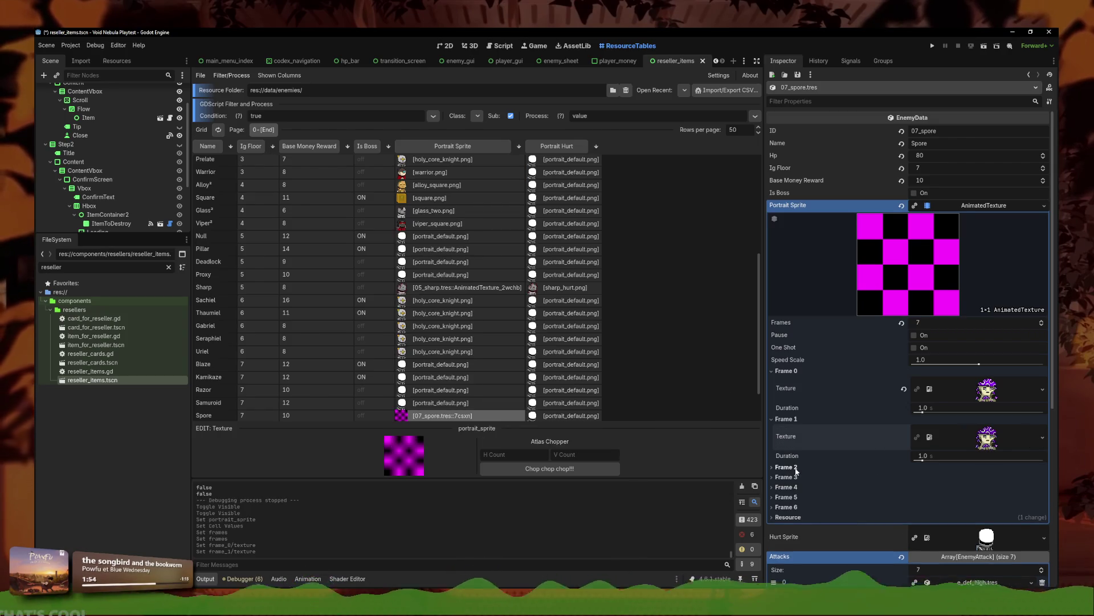
pyautogui.click(940, 468)
pyautogui.click(981, 477)
pyautogui.click(968, 570)
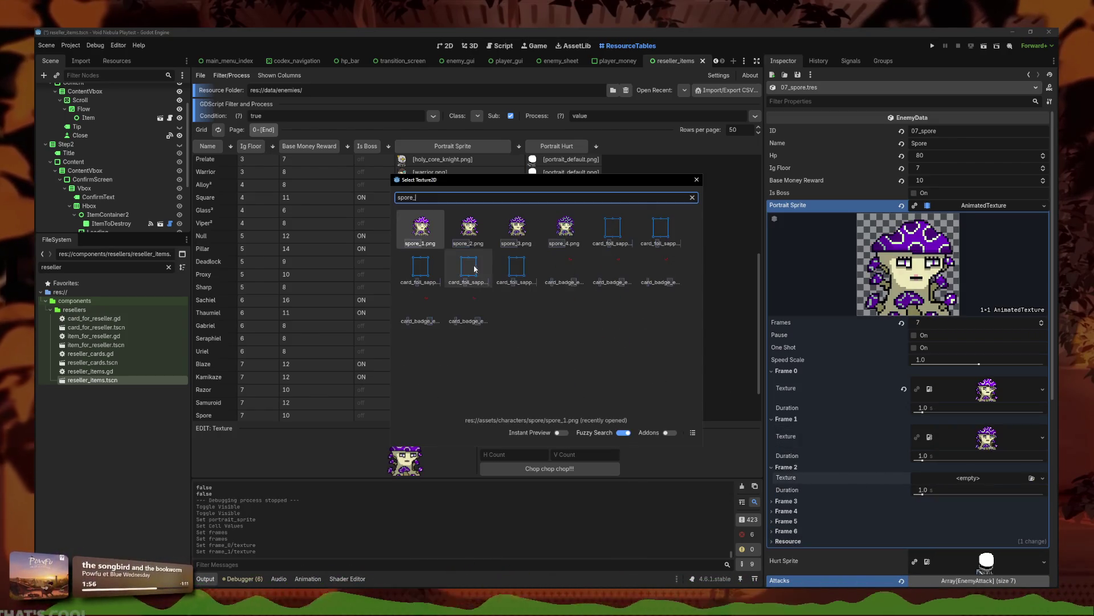
pyautogui.doubleClick(514, 236)
# Step: Set the durations of Frames 1 and 2 to 0.2 seconds
pyautogui.click(929, 457)
pyautogui.press('BackSpace')
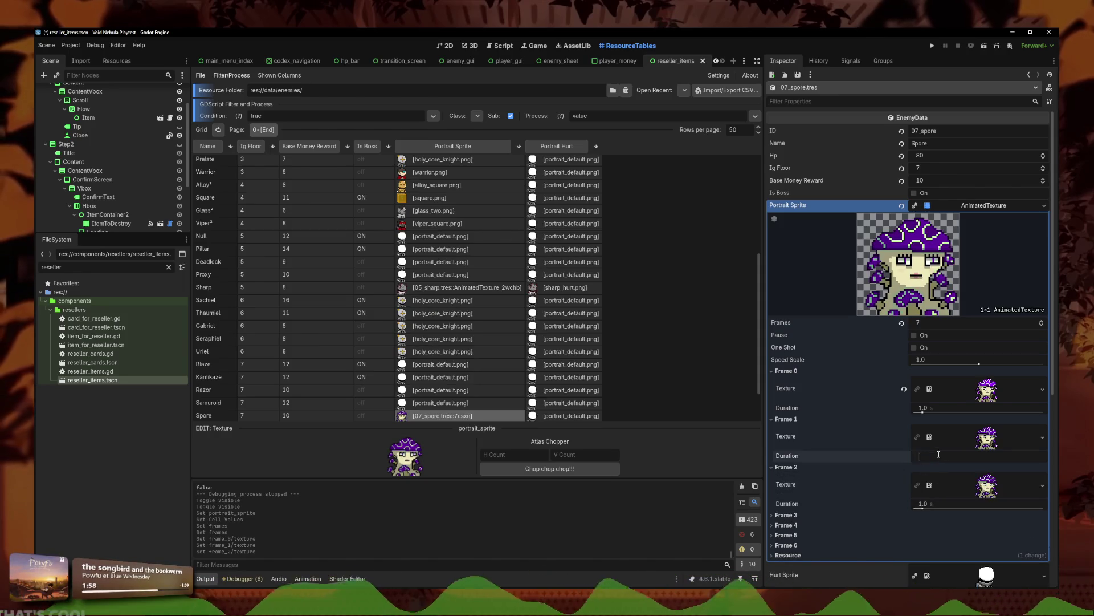
pyautogui.write('.2')
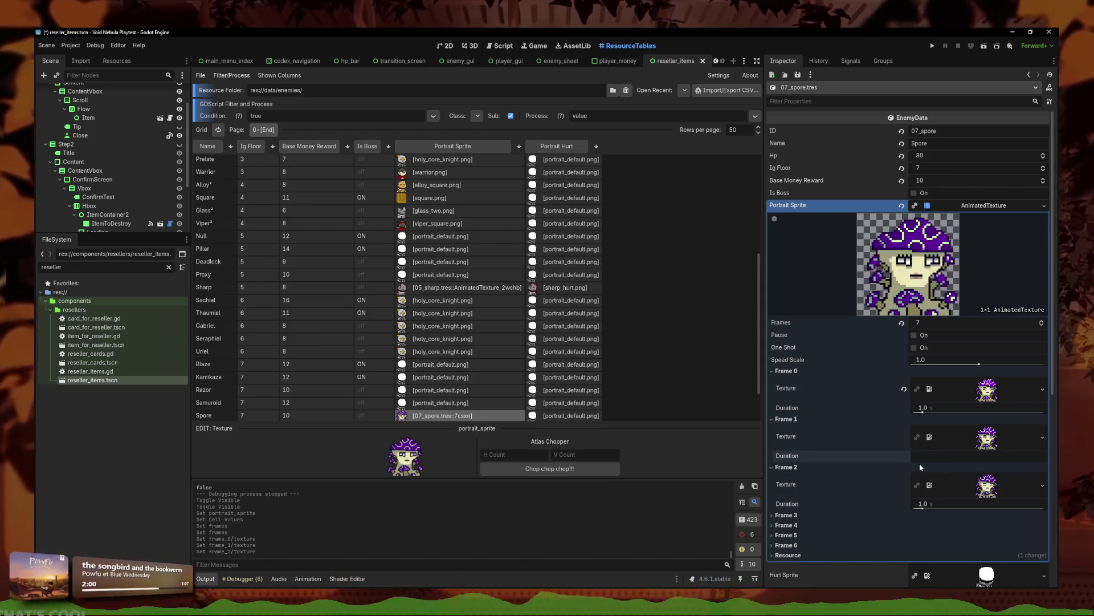
pyautogui.press('Tab')
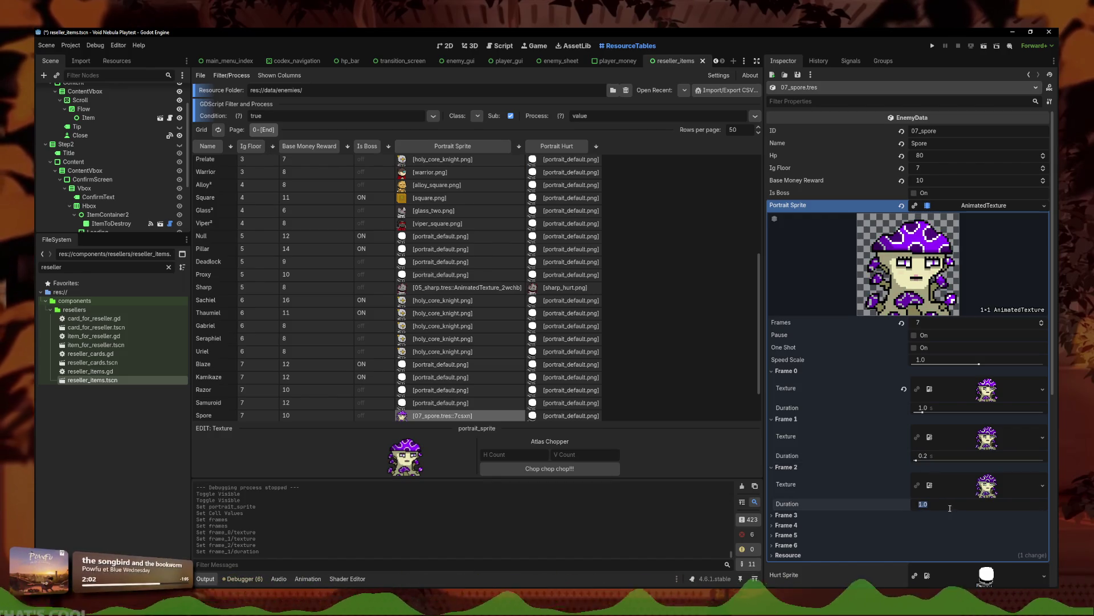
pyautogui.write('.2')
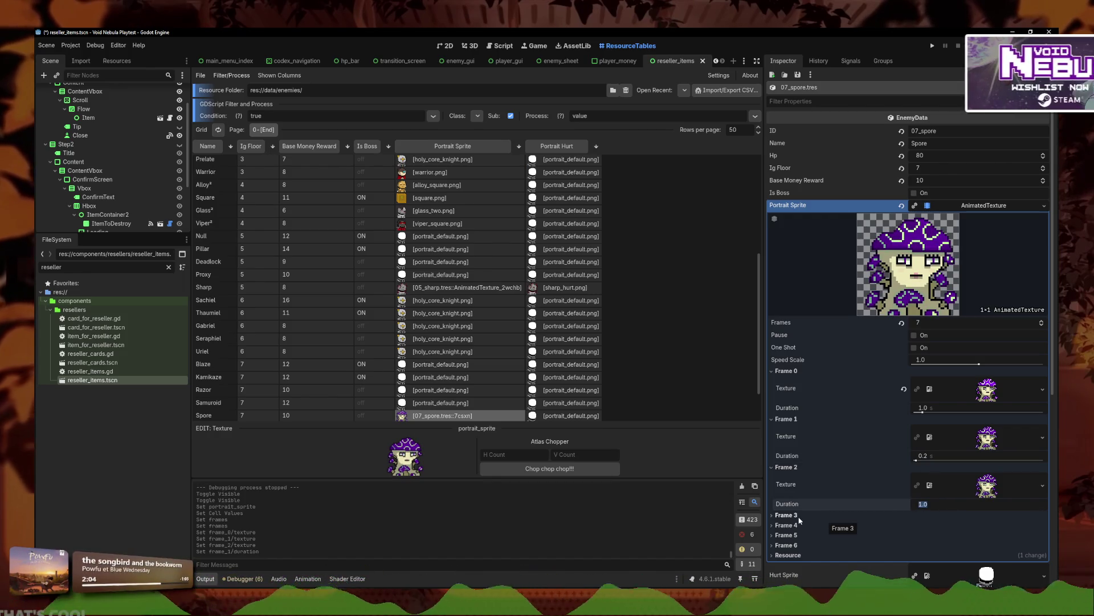
# Step: Assign spore_1.png as Frame 3's texture
pyautogui.click(818, 516)
pyautogui.click(1043, 525)
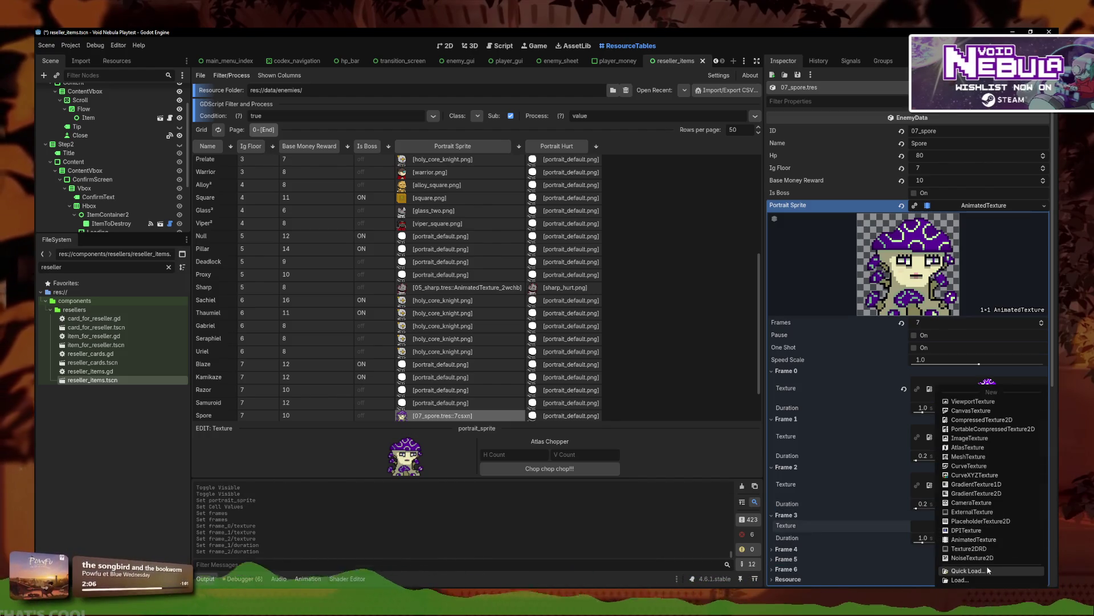
pyautogui.click(969, 562)
pyautogui.doubleClick(527, 244)
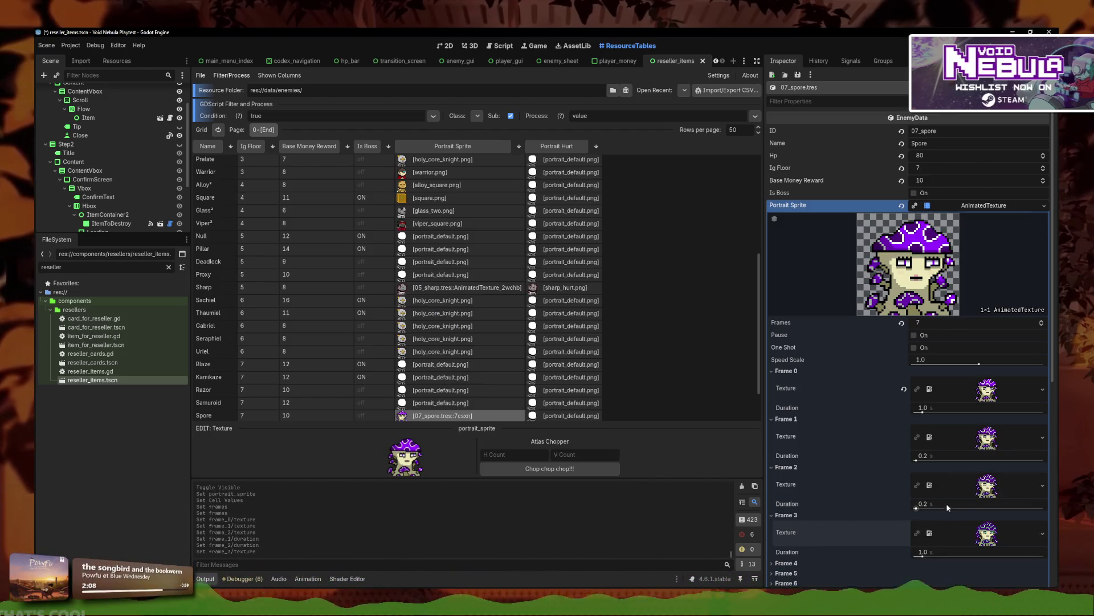
# Step: Expand Frames 4 to 6 and reduce the animation's frame count
pyautogui.scroll(-2, 949, 541)
pyautogui.click(787, 504)
pyautogui.click(786, 538)
pyautogui.click(787, 572)
pyautogui.scroll(-2, 795, 581)
pyautogui.moveTo(981, 476)
pyautogui.mouseDown()
pyautogui.moveTo(965, 471)
pyautogui.moveTo(972, 456)
pyautogui.mouseUp()
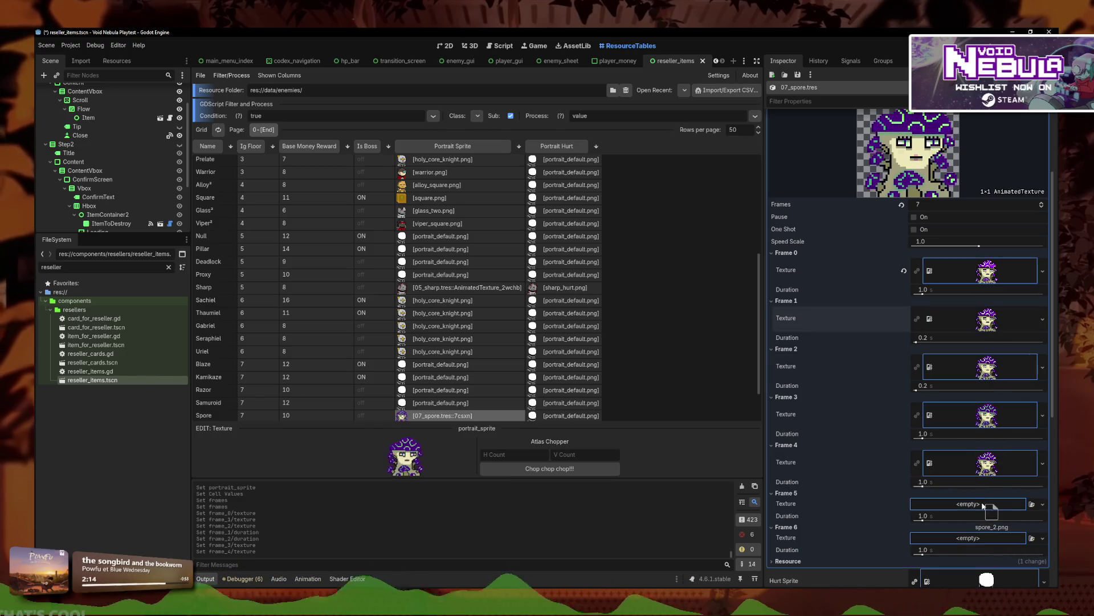
pyautogui.scroll(-2, 983, 474)
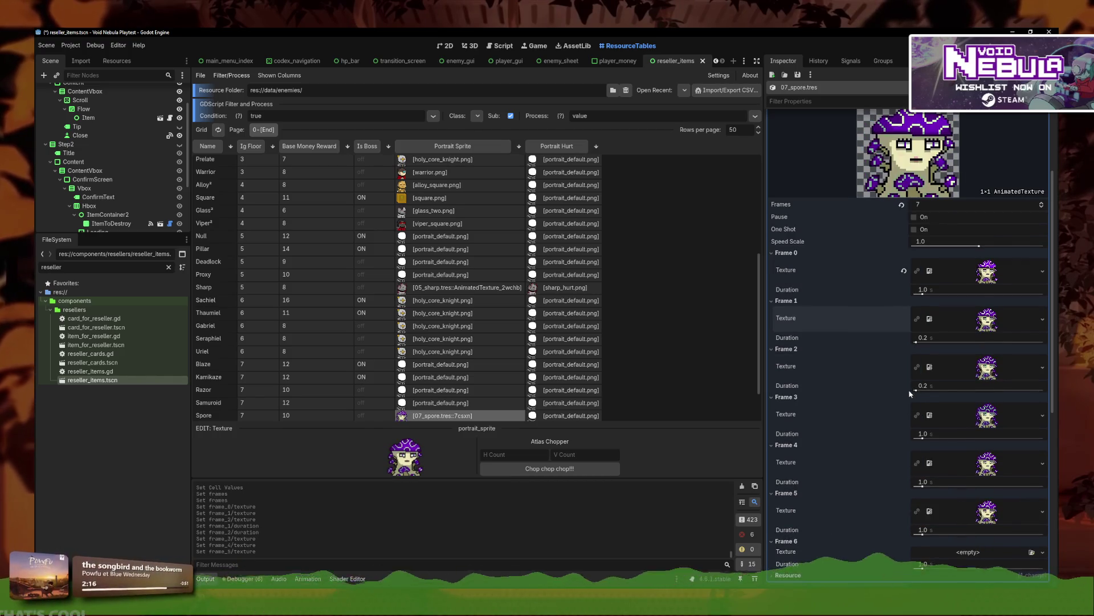
pyautogui.click(1045, 204)
pyautogui.click(1045, 206)
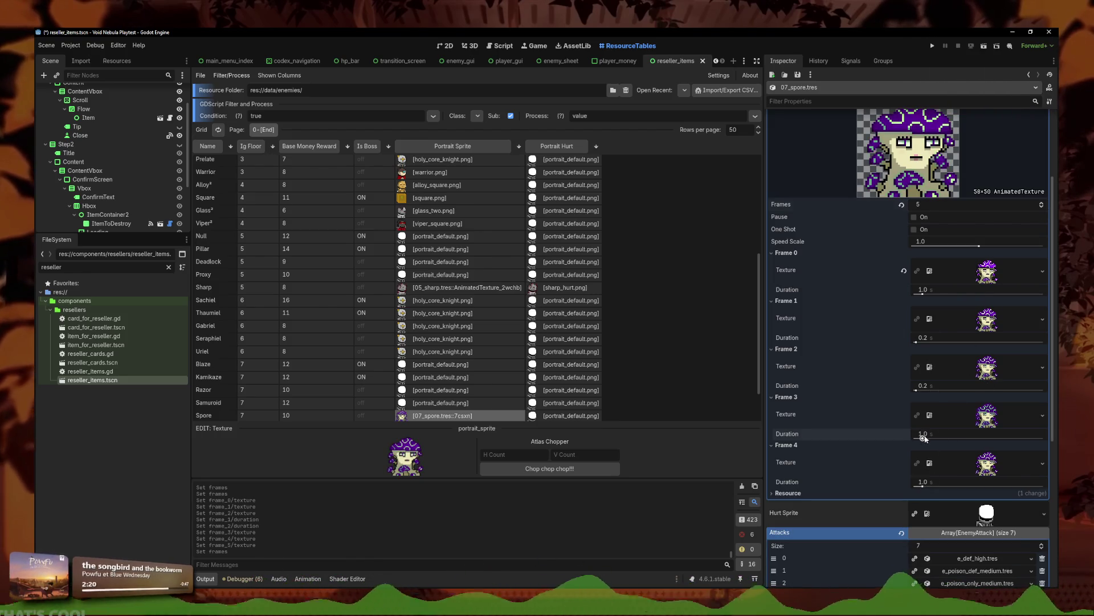
# Step: Restore 6 frames, set Frame 4's duration to 0.2, and reuse Frame 1's image for Frame 5
pyautogui.click(923, 481)
pyautogui.click(1046, 202)
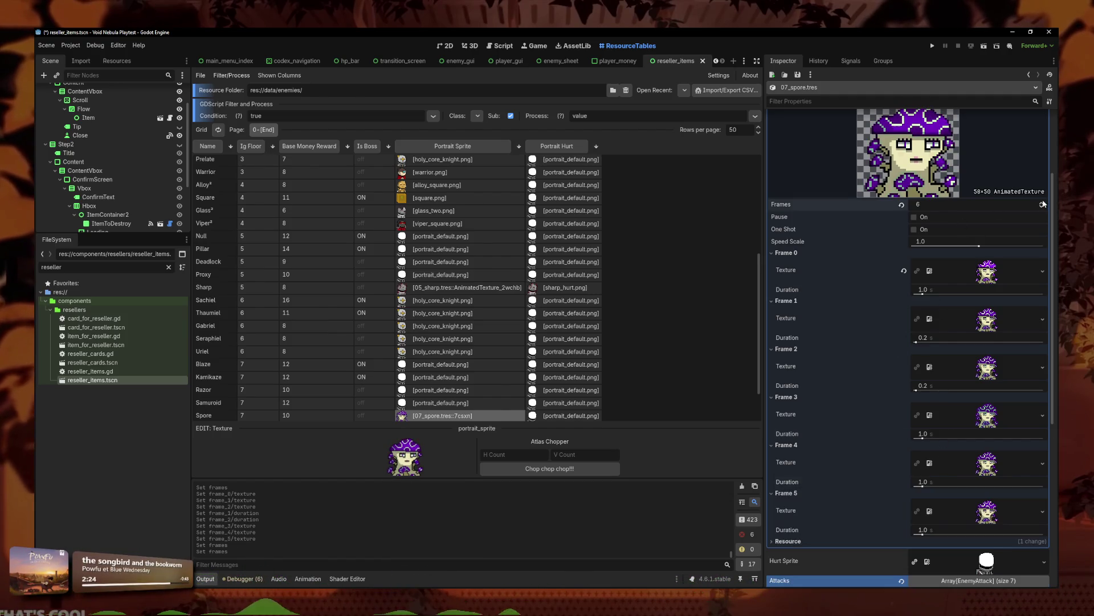
pyautogui.click(929, 472)
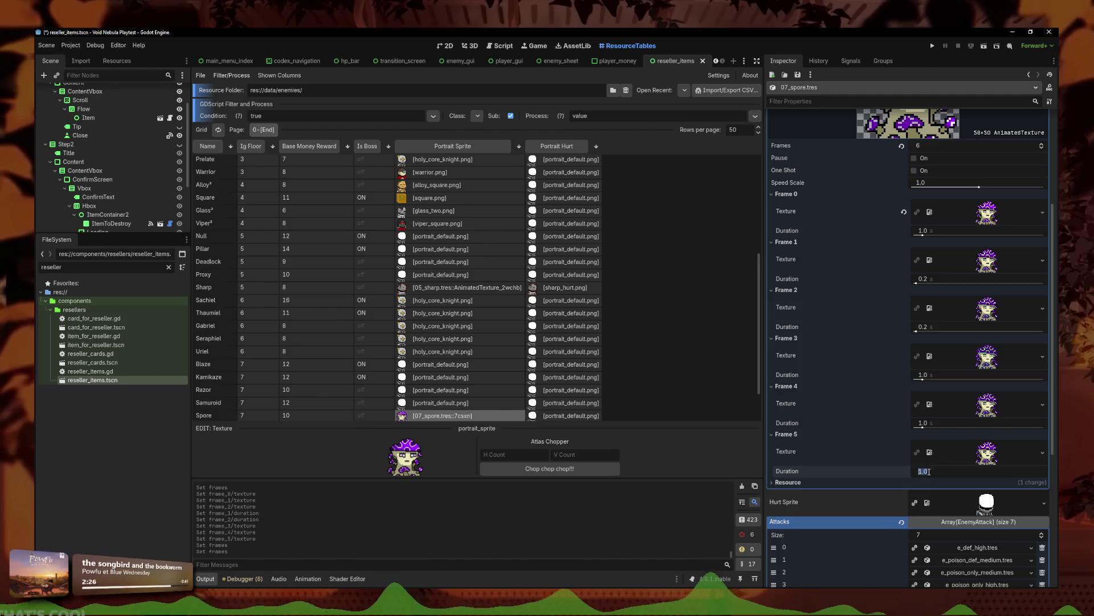
pyautogui.click(928, 427)
pyautogui.write('.2')
pyautogui.press('Return')
pyautogui.moveTo(994, 263); pyautogui.dragTo(987, 453)
pyautogui.scroll(3, 969, 440)
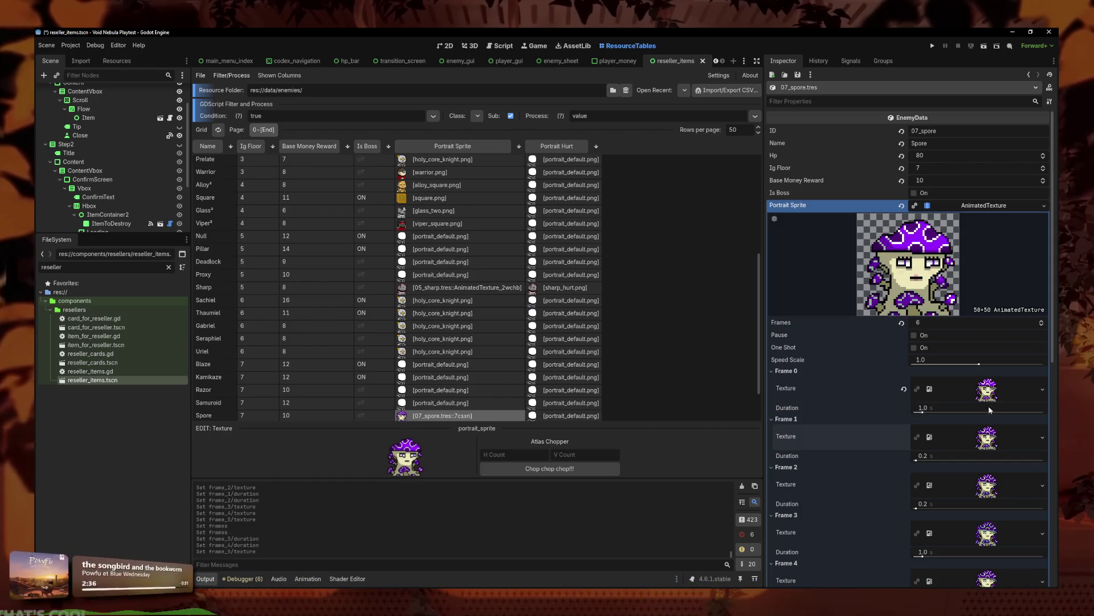
pyautogui.scroll(-2, 978, 350)
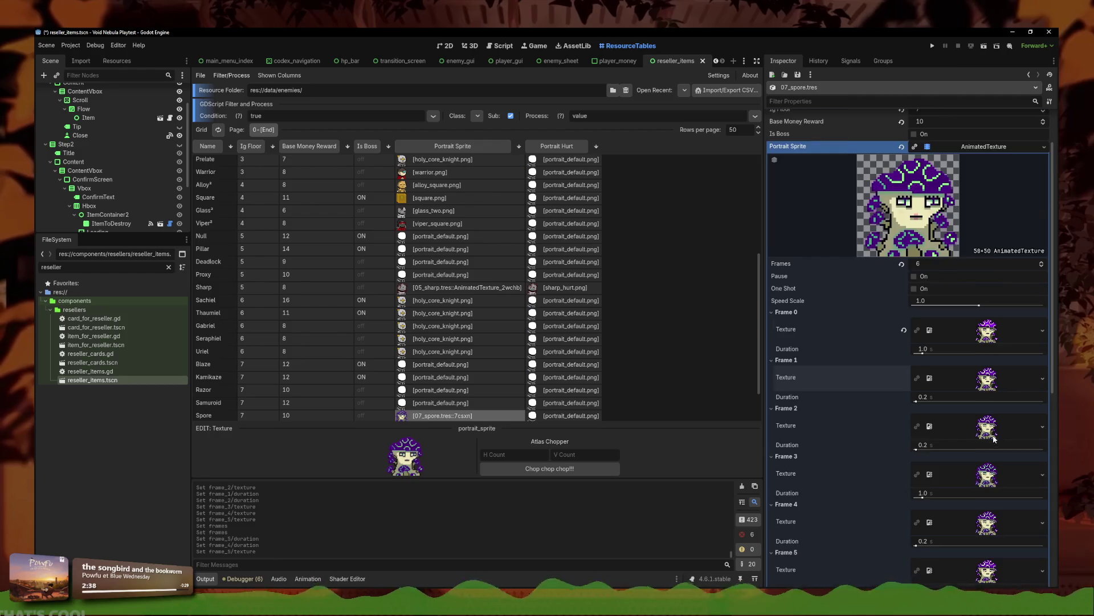
pyautogui.scroll(-4, 988, 227)
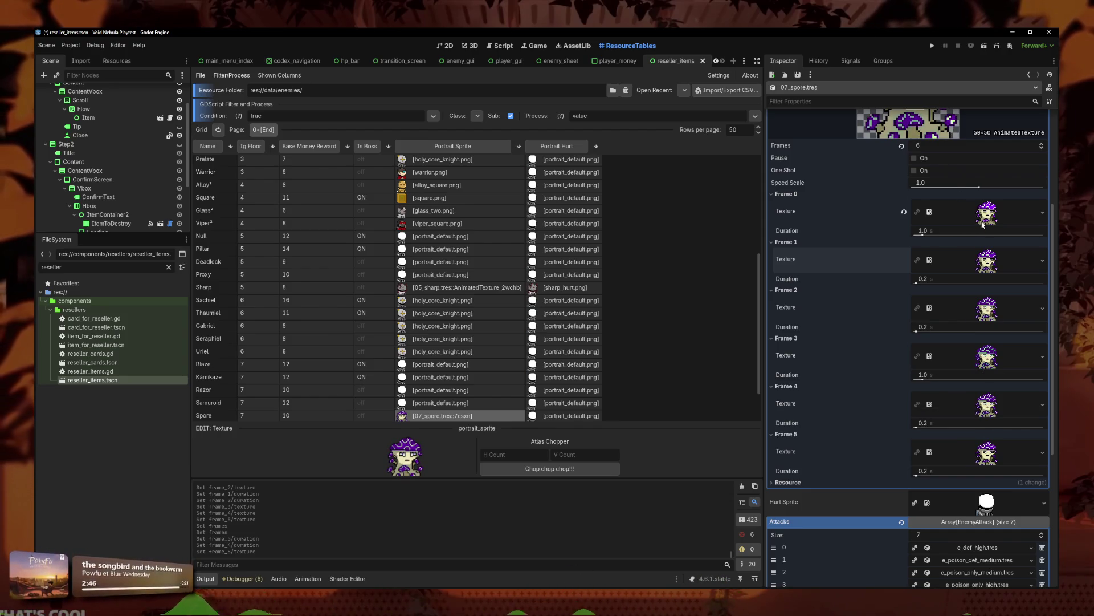
pyautogui.scroll(5, 955, 194)
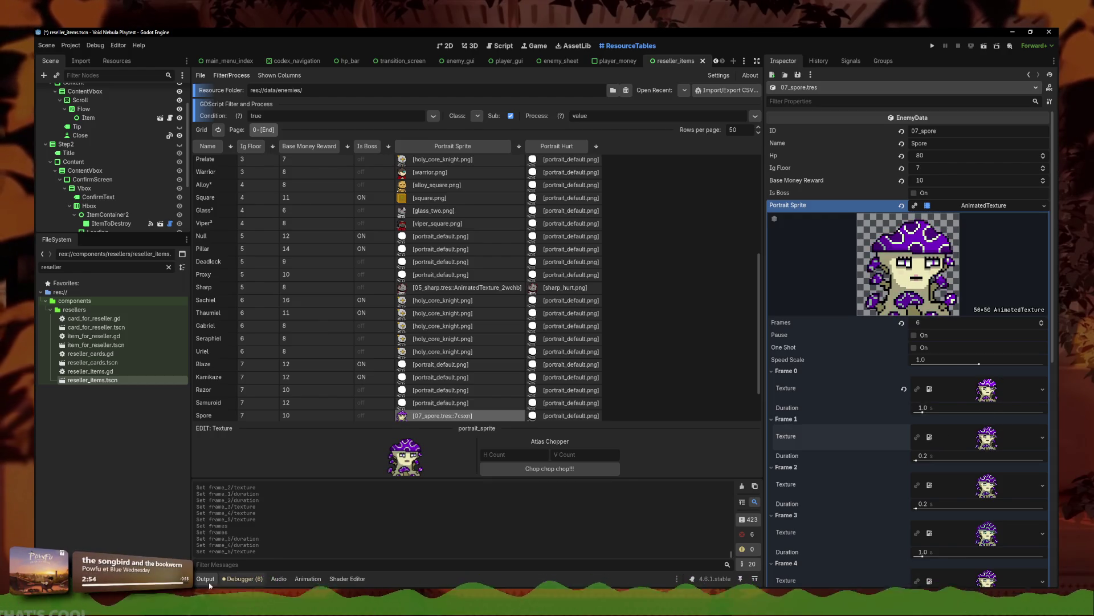
# Step: Back in LibreSprite, step through the portrait's animation frames and inspect the third layer
pyautogui.hotkey('alt', 'Tab')
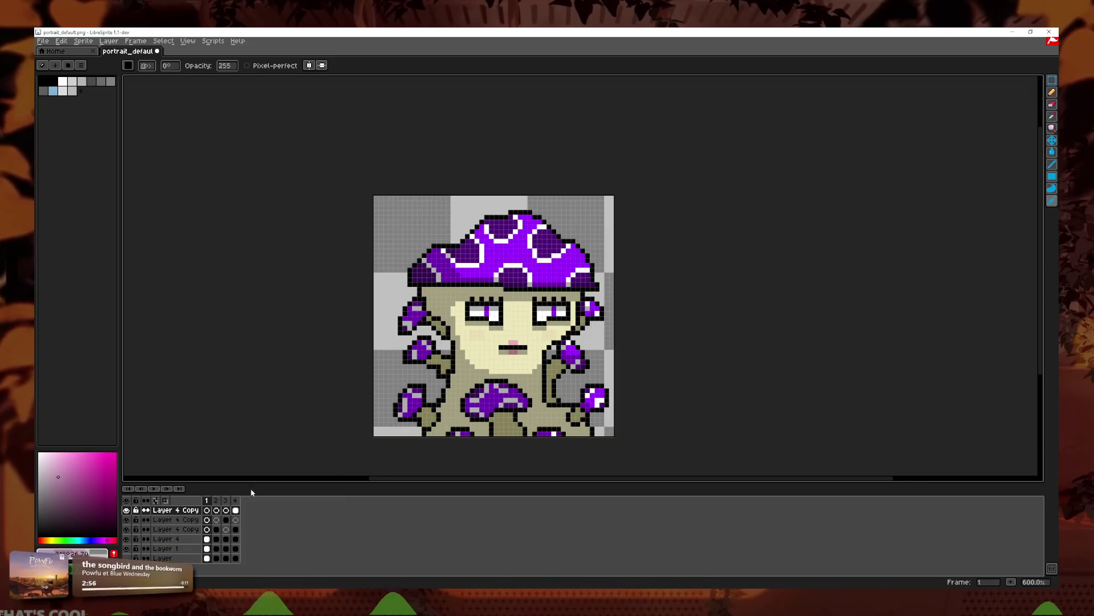
pyautogui.click(165, 488)
pyautogui.click(166, 488)
pyautogui.click(166, 488)
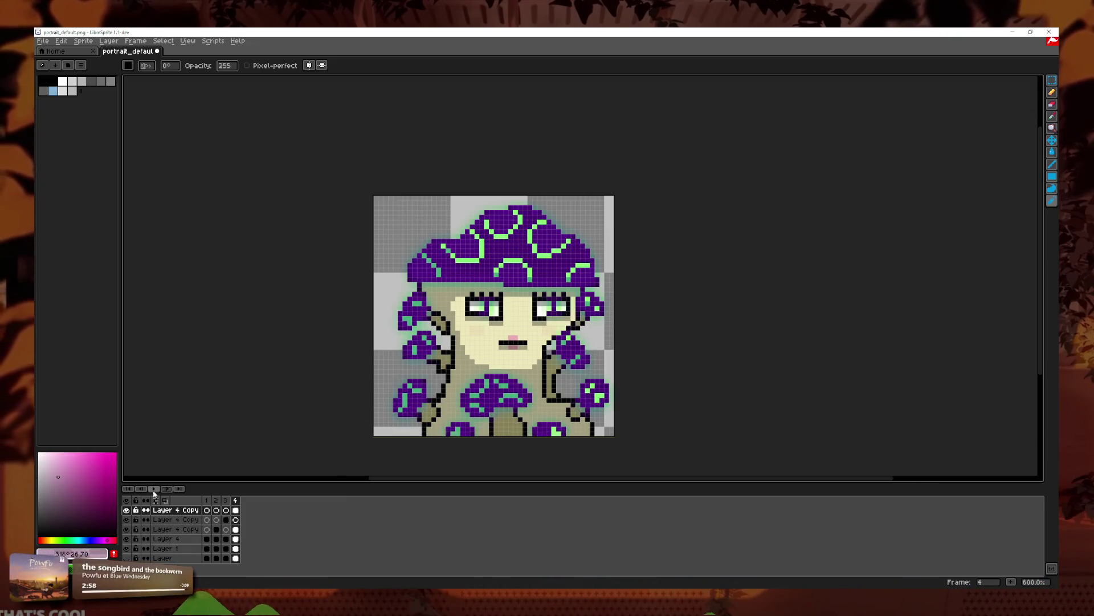
pyautogui.click(140, 488)
pyautogui.doubleClick(216, 529)
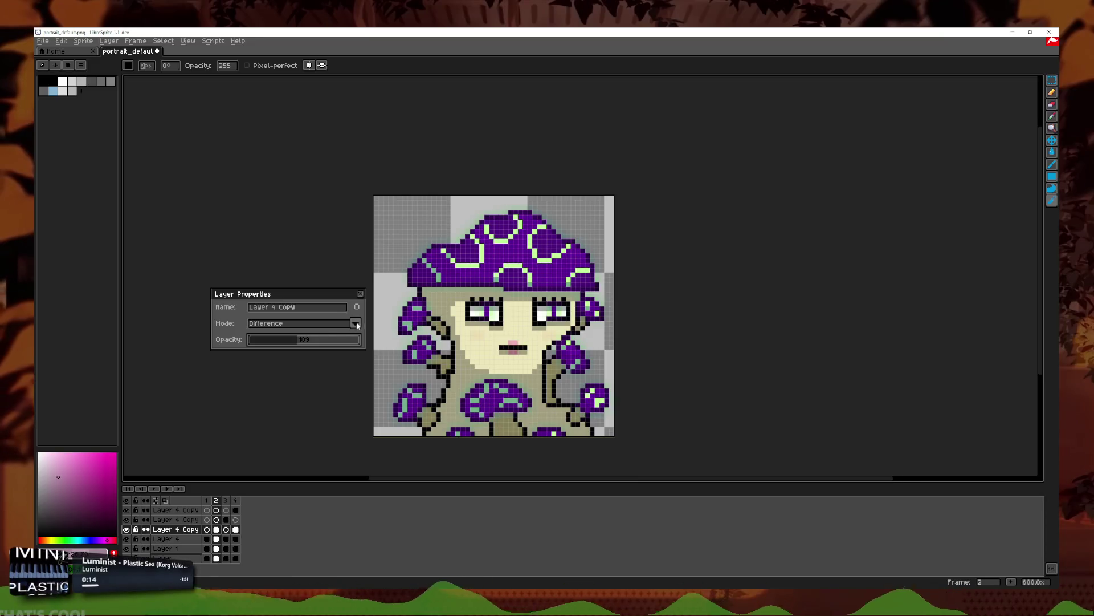
pyautogui.press('Escape')
pyautogui.click(142, 488)
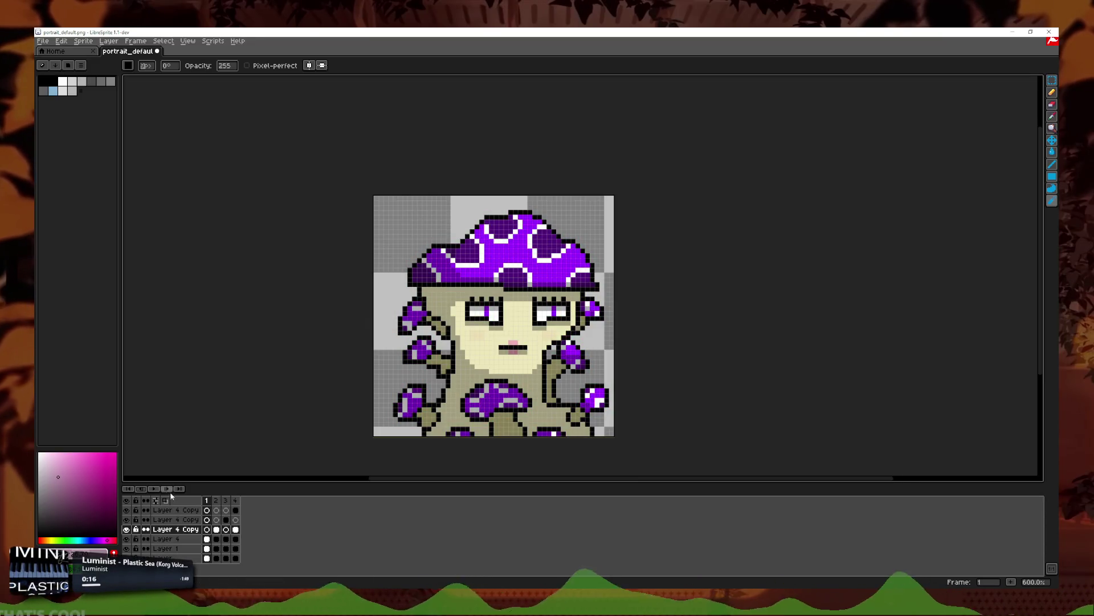
pyautogui.click(166, 488)
pyautogui.click(166, 489)
pyautogui.click(166, 489)
pyautogui.click(142, 488)
pyautogui.click(142, 488)
pyautogui.click(142, 488)
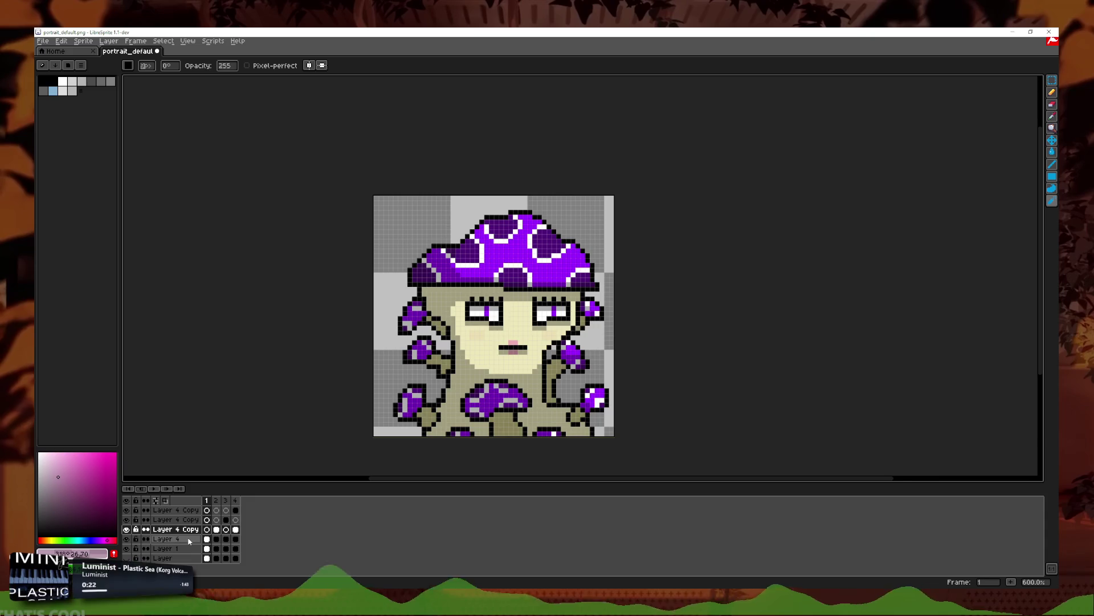
# Step: Raise Layer 4's opacity to about 38 and preview the frames
pyautogui.doubleClick(183, 539)
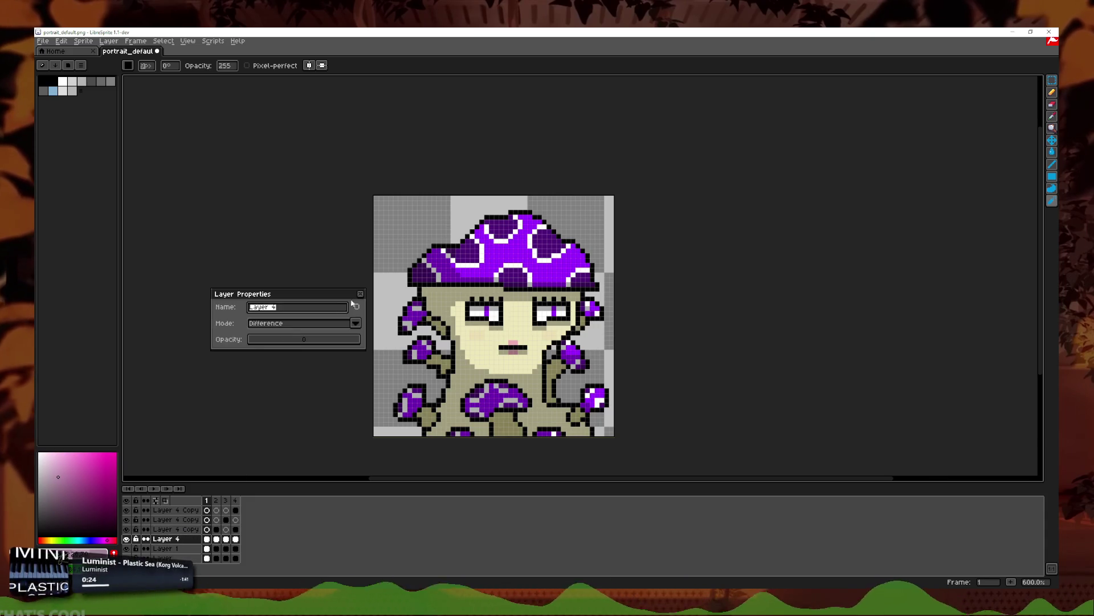
pyautogui.moveTo(283, 345); pyautogui.dragTo(268, 341)
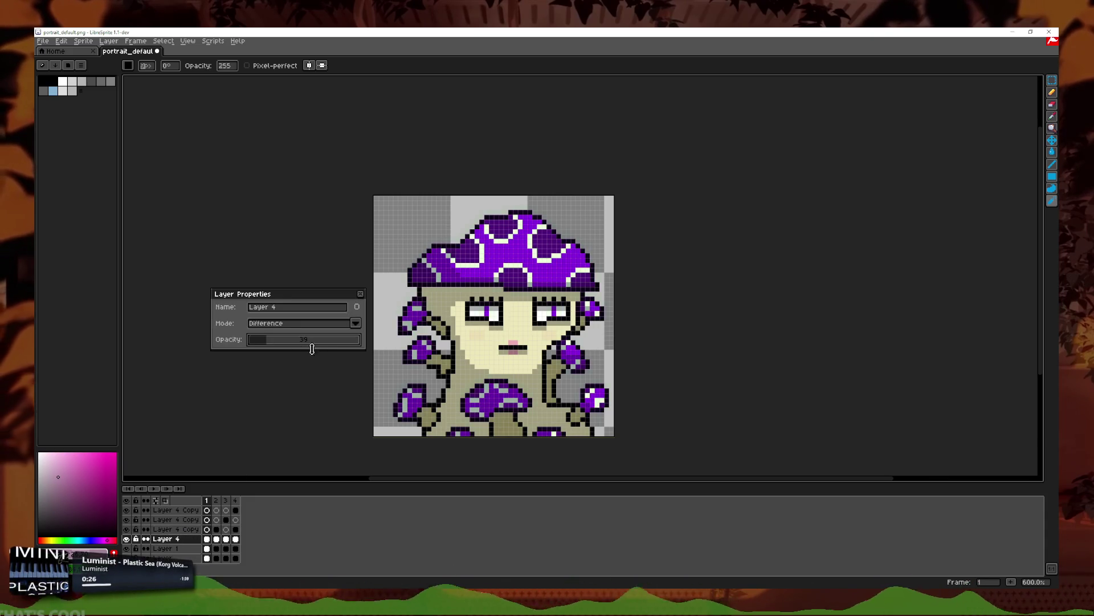
pyautogui.click(360, 294)
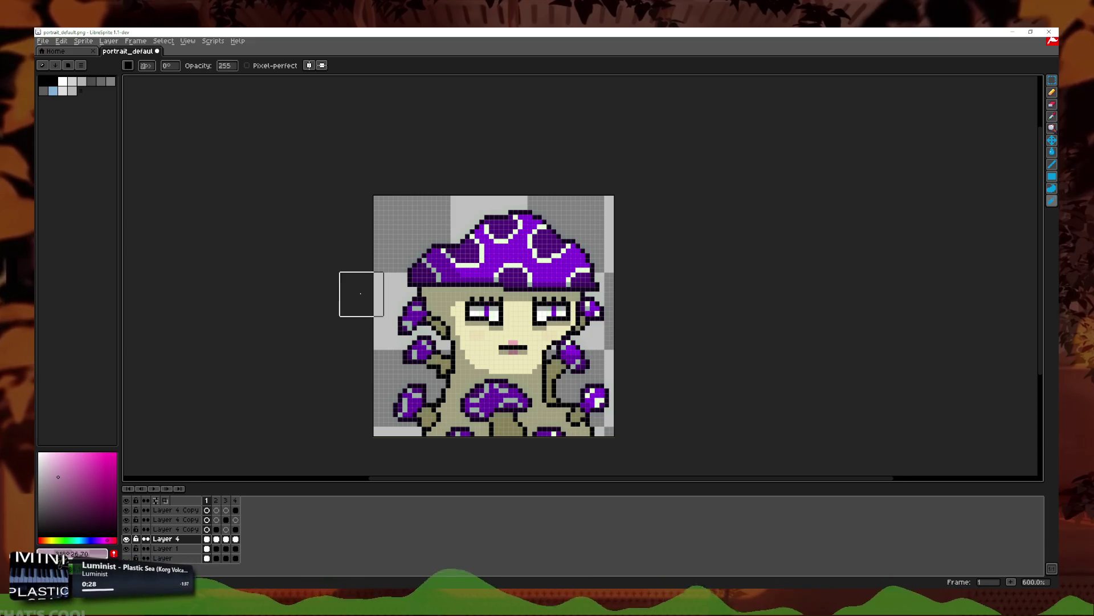
pyautogui.click(166, 489)
pyautogui.click(167, 489)
pyautogui.click(167, 488)
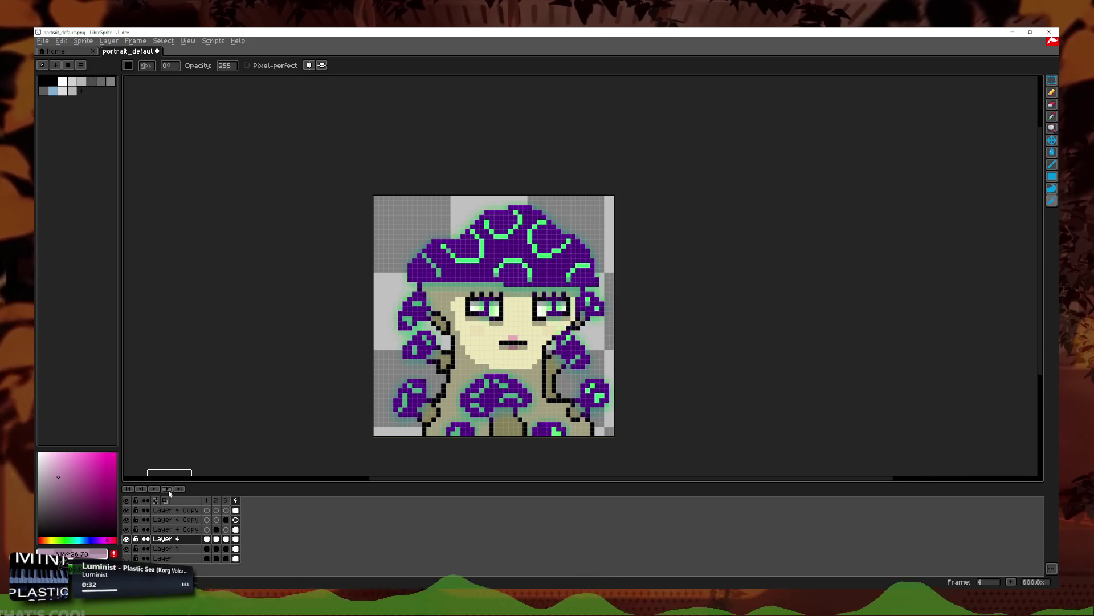
pyautogui.click(167, 489)
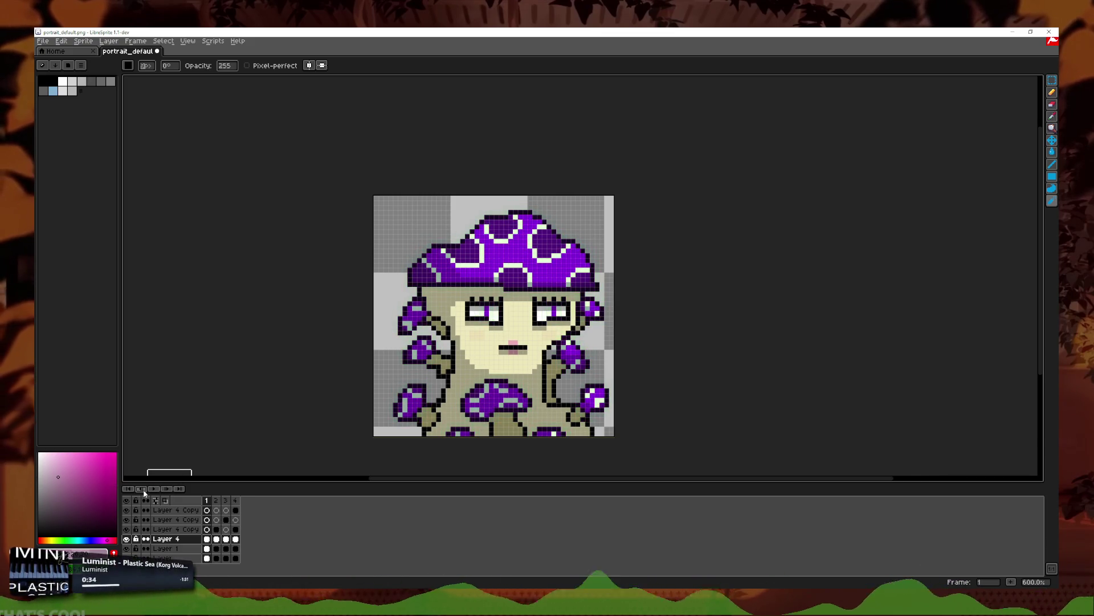
pyautogui.click(166, 488)
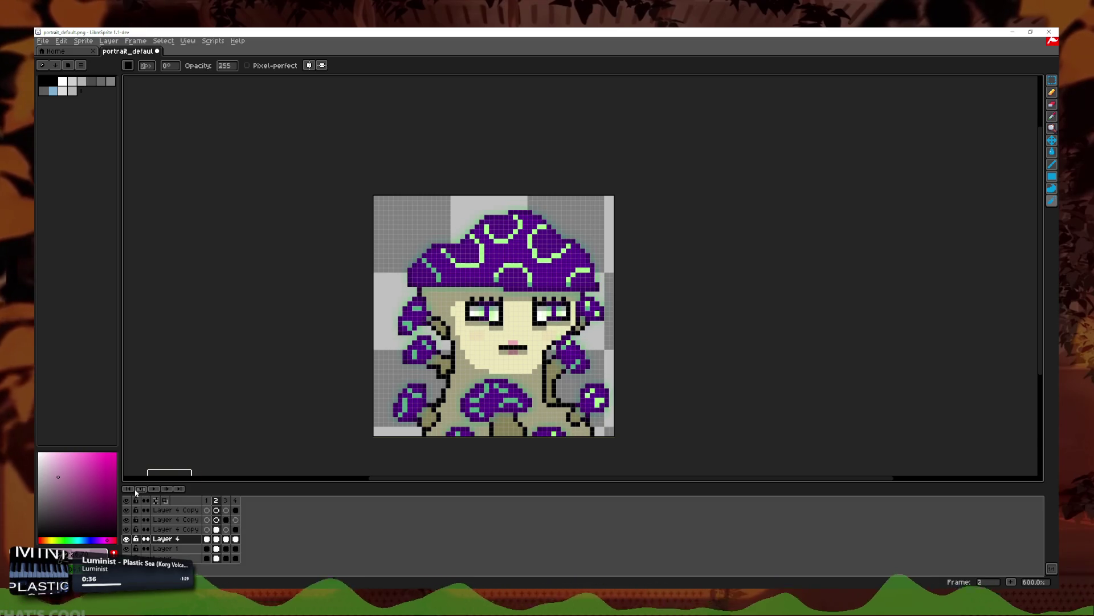
# Step: Set Layer 4 Copy's opacity to 77 and check frame 4's hat lines
pyautogui.doubleClick(170, 530)
pyautogui.click(285, 340)
pyautogui.click(361, 294)
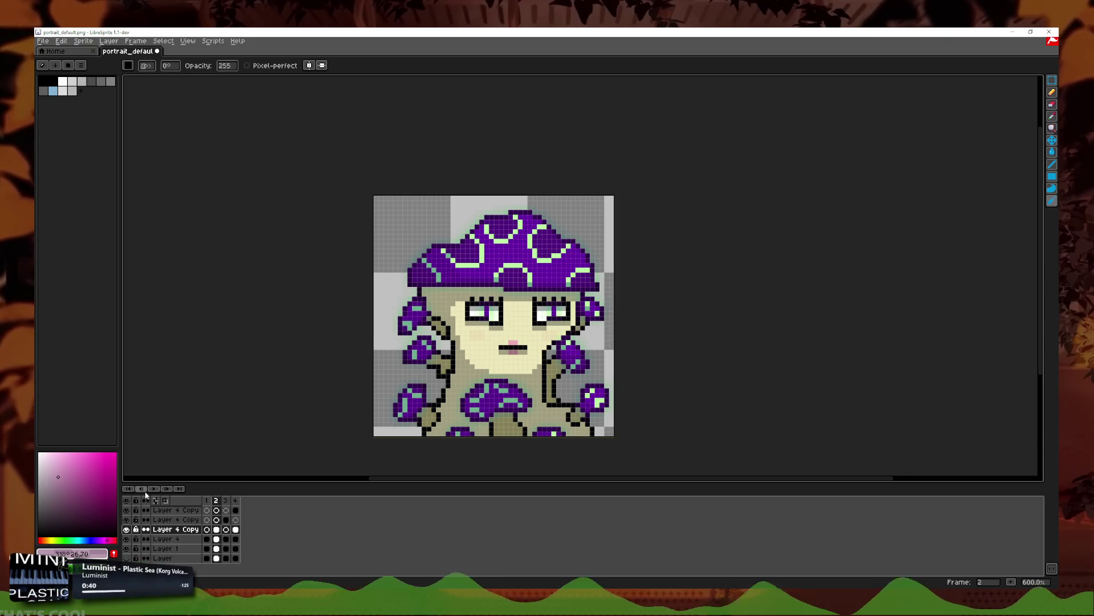
pyautogui.click(167, 488)
pyautogui.click(141, 488)
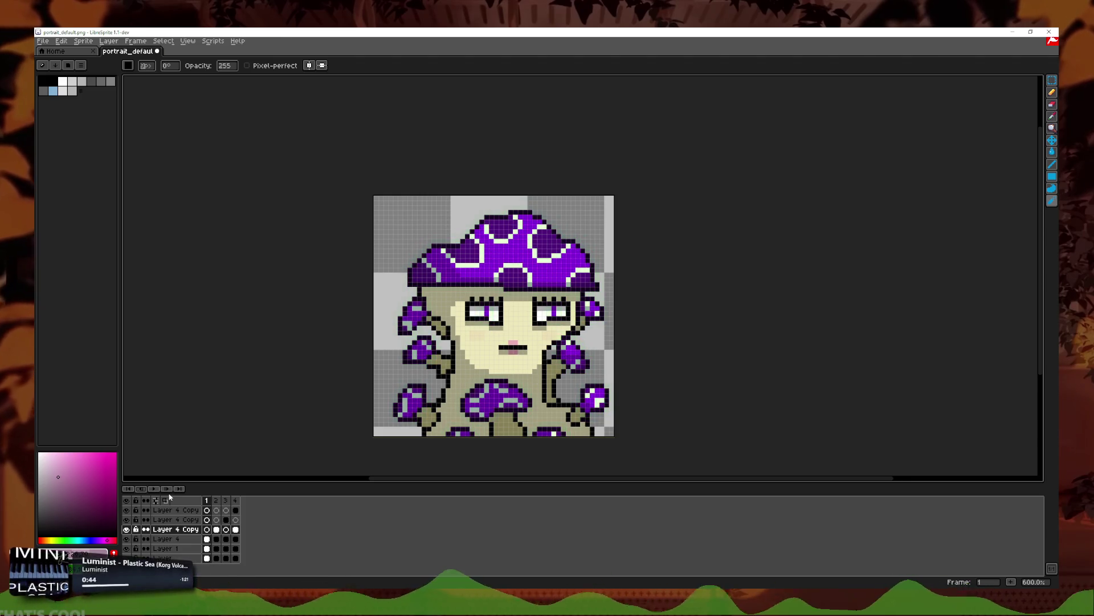
pyautogui.click(141, 489)
pyautogui.click(143, 490)
pyautogui.click(128, 488)
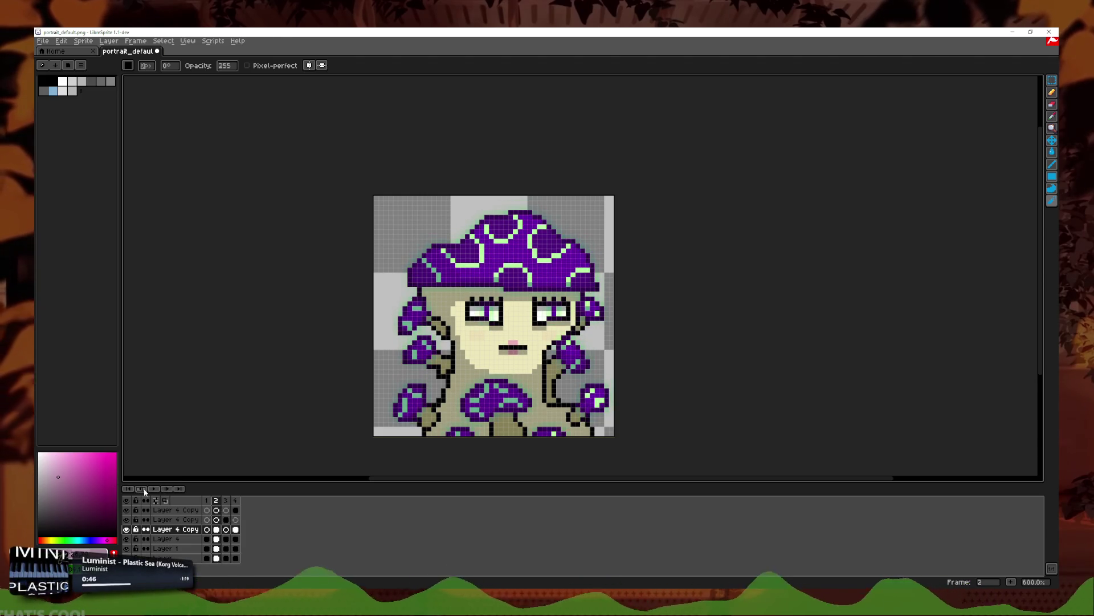
# Step: Re-export the animation as 4 files over spore_1.png, then save the Godot scene
pyautogui.click(43, 41)
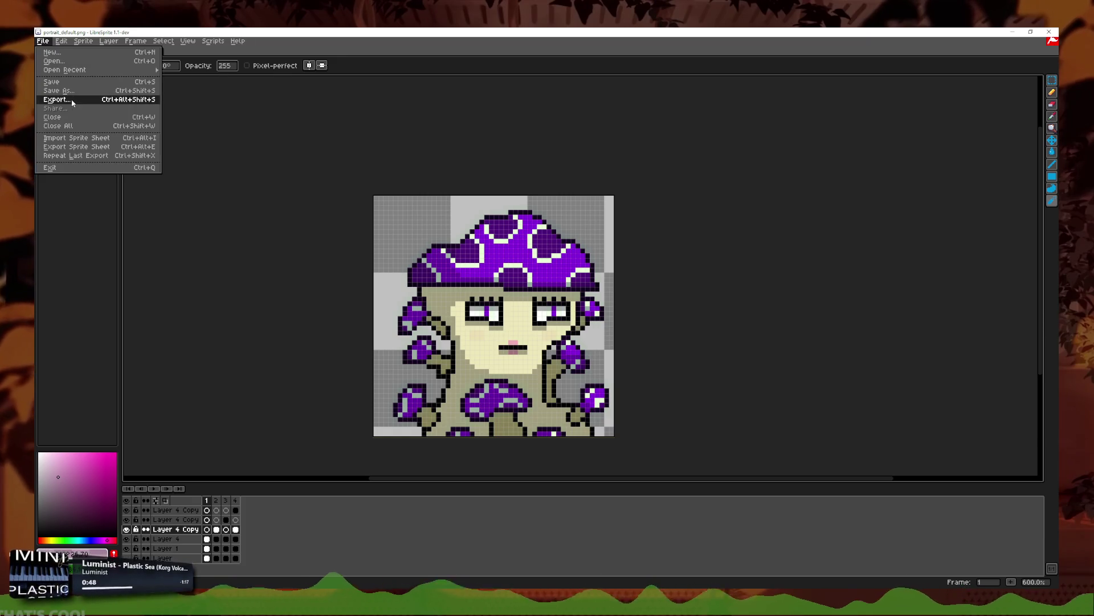
pyautogui.click(69, 98)
pyautogui.doubleClick(114, 131)
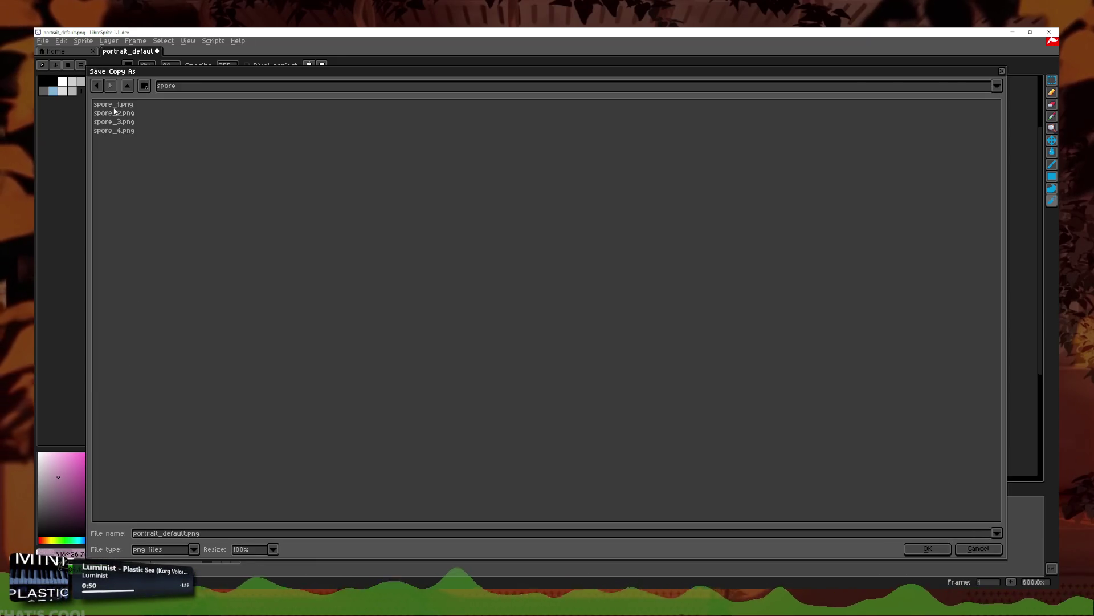
pyautogui.doubleClick(114, 105)
pyautogui.click(495, 330)
pyautogui.click(501, 329)
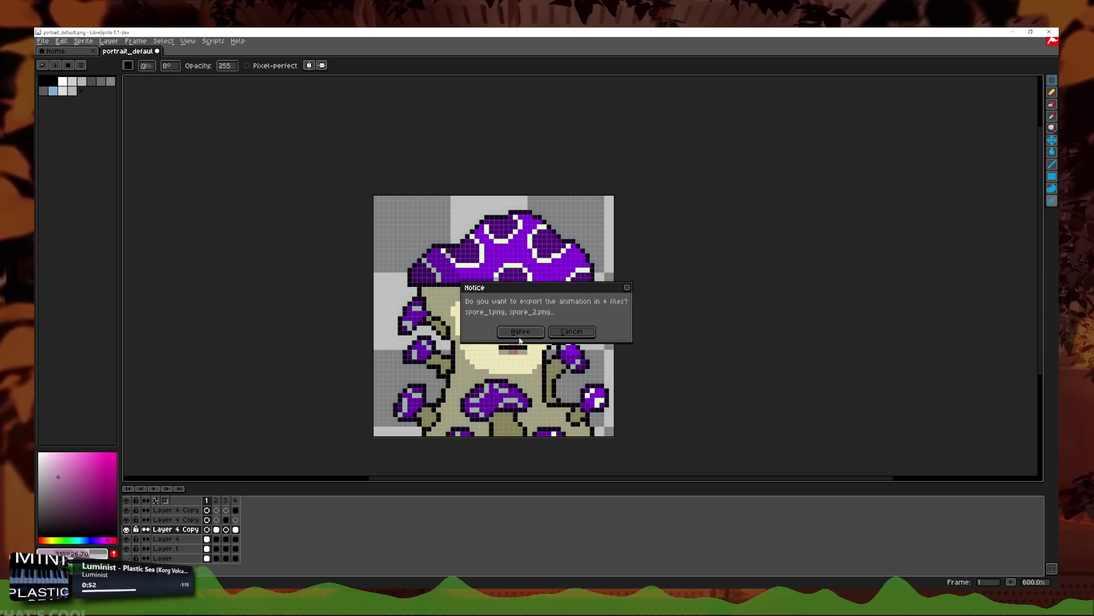
pyautogui.click(512, 326)
pyautogui.hotkey('alt', 'Tab')
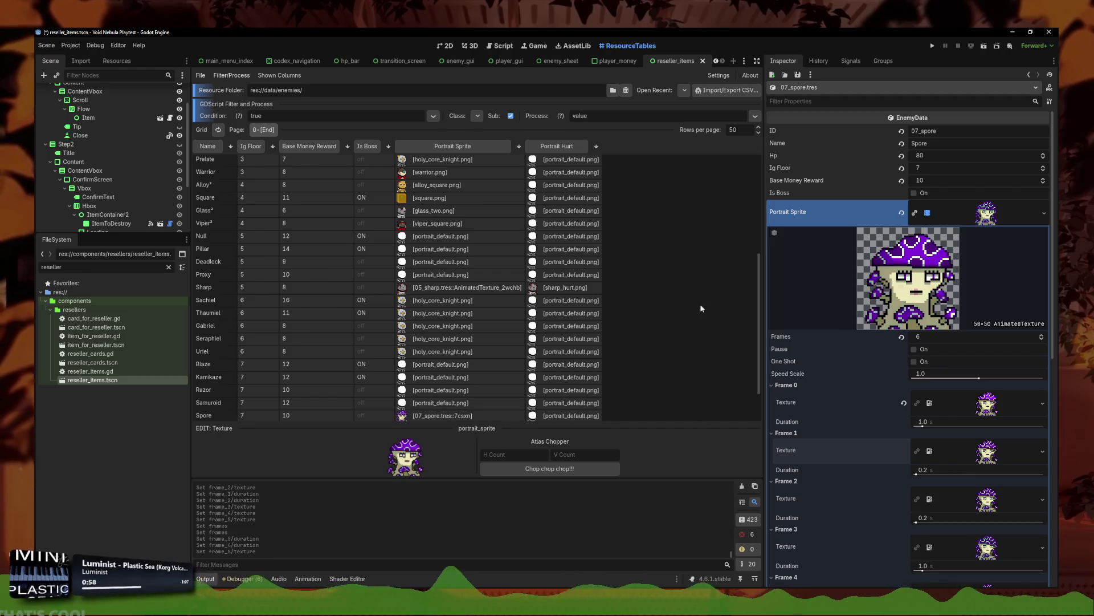
pyautogui.hotkey('ctrl', 's')
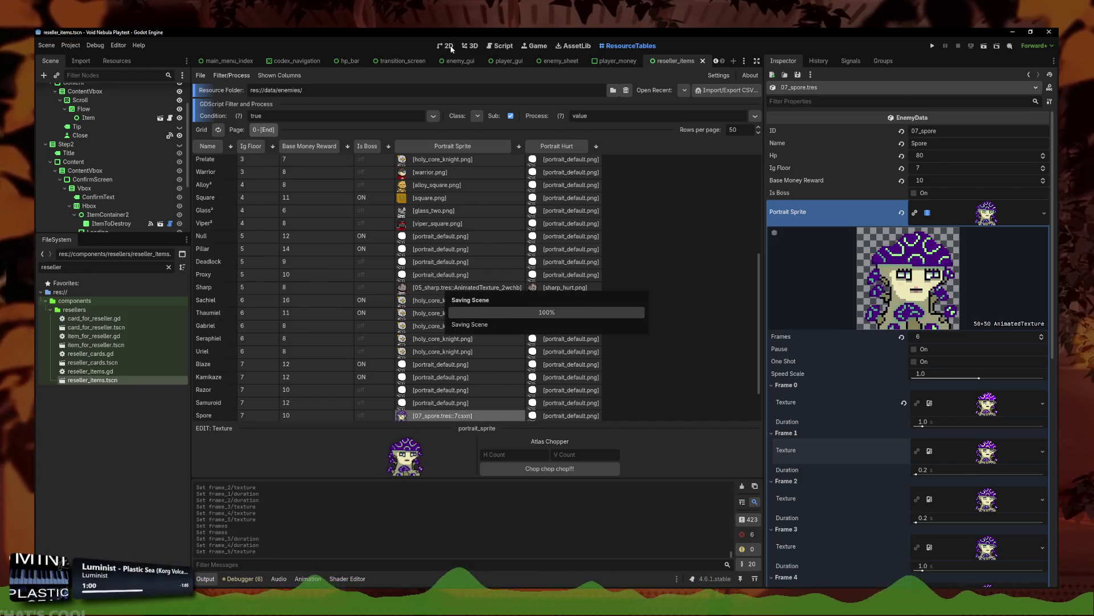
# Step: In game_core.gd line 183, change the debug enemy from '05_sharp' to '07_spore' and run with F5
pyautogui.click(449, 45)
pyautogui.click(496, 46)
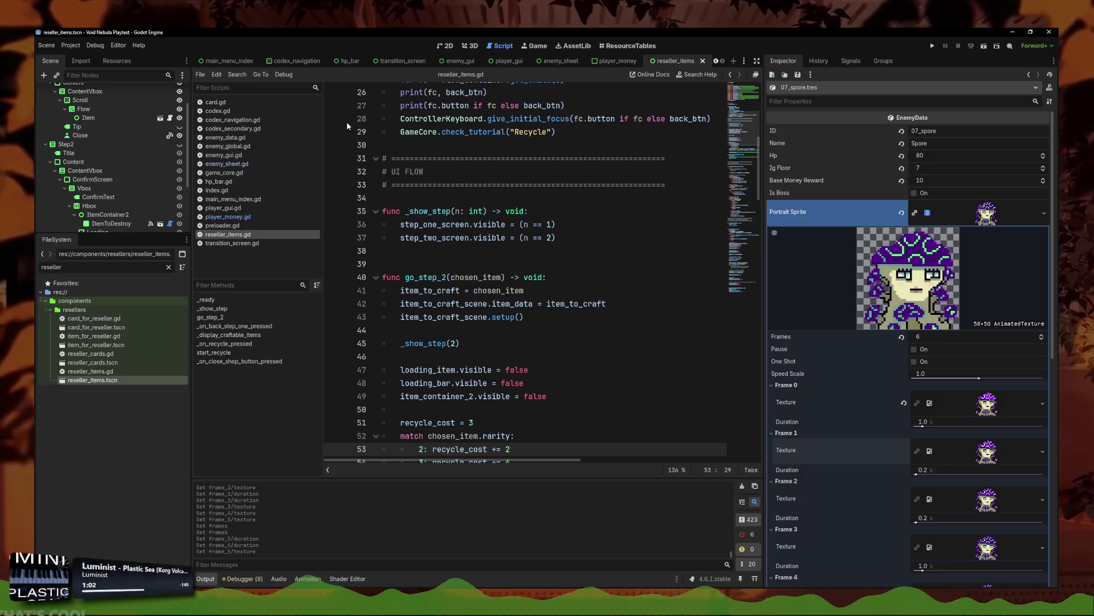
pyautogui.click(228, 216)
pyautogui.click(225, 172)
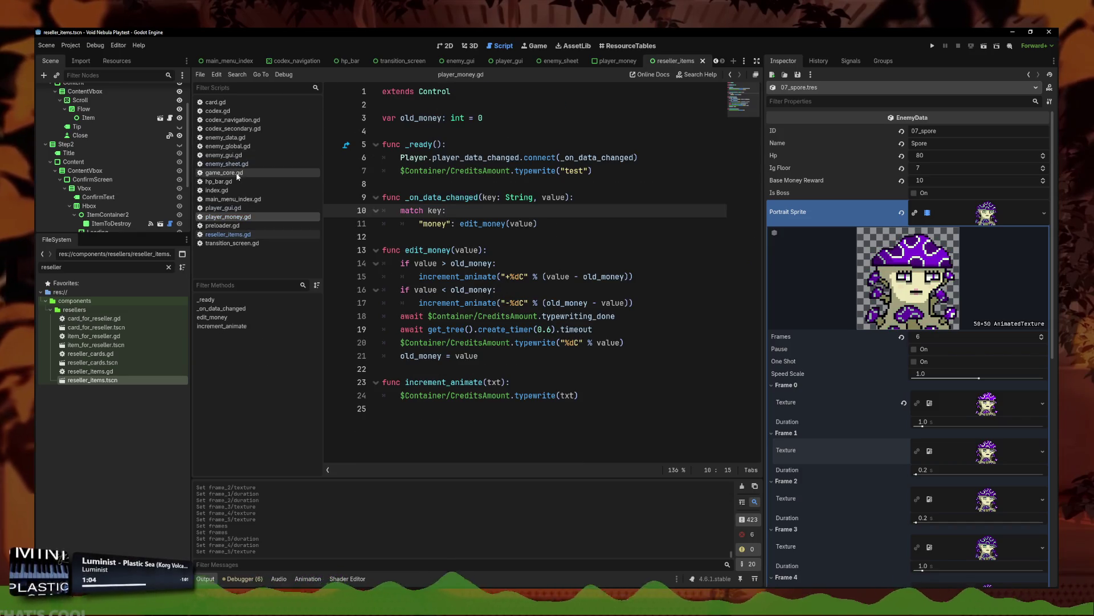
pyautogui.click(606, 211)
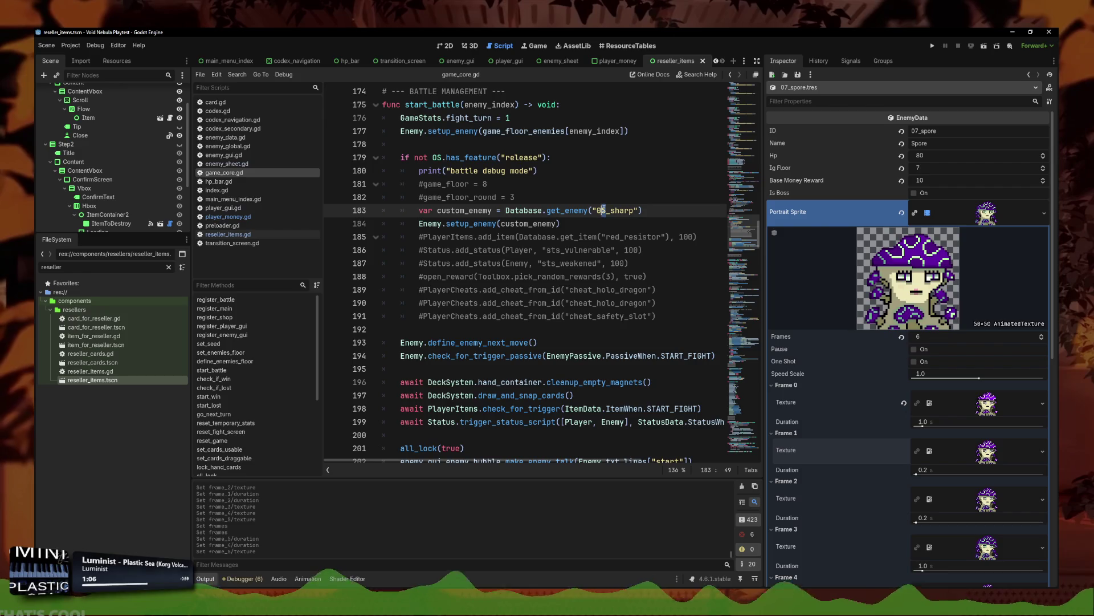
pyautogui.press('BackSpace')
pyautogui.write('7')
pyautogui.click(950, 131)
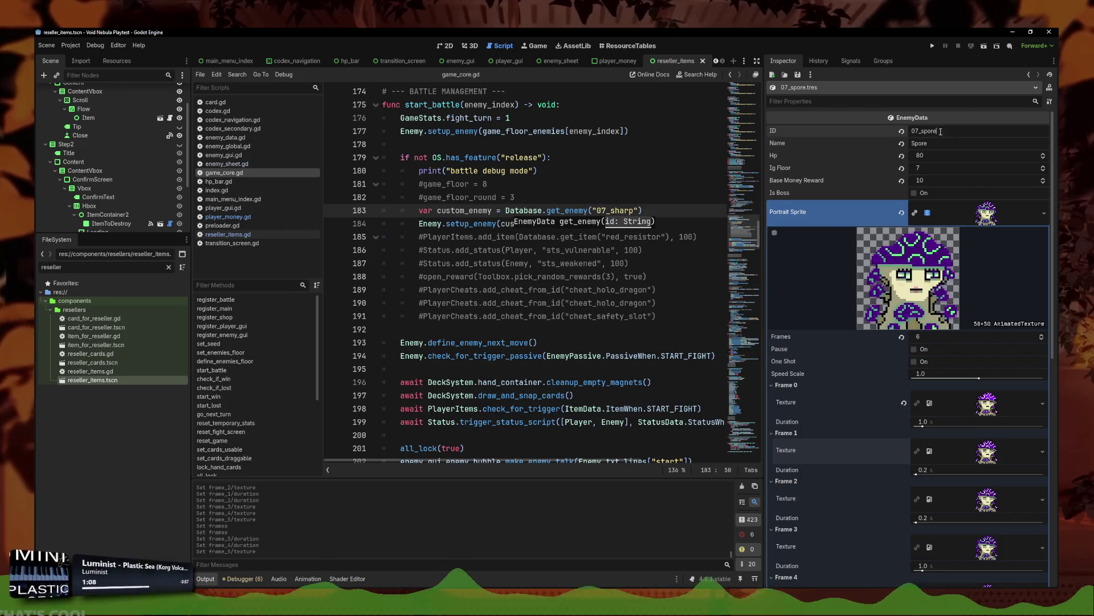
pyautogui.moveTo(633, 211); pyautogui.dragTo(613, 210)
pyautogui.hotkey('ctrl', 'v')
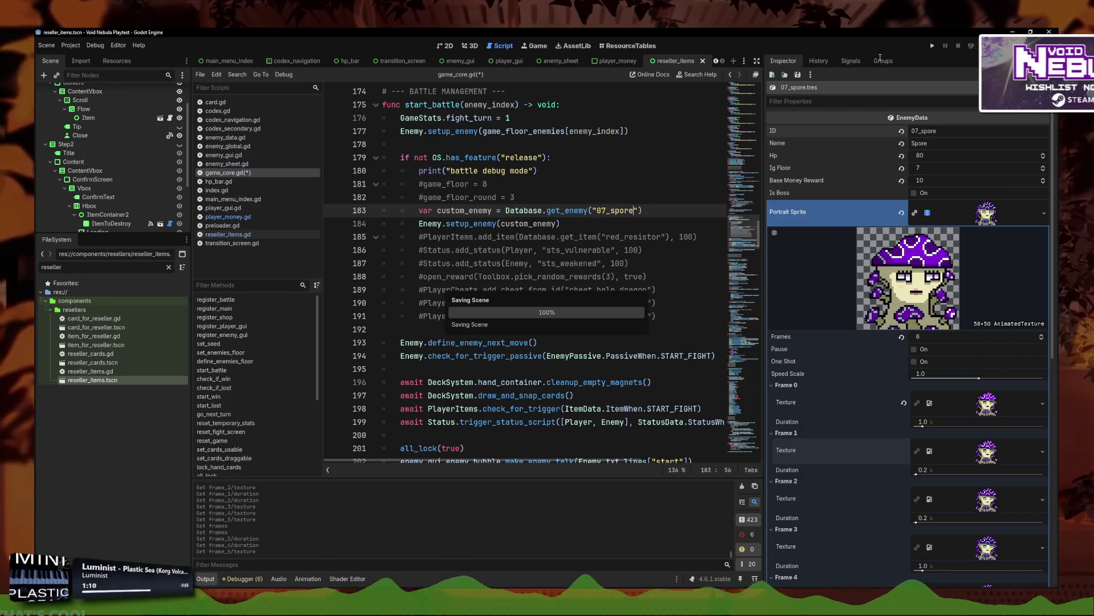
pyautogui.press('F5')
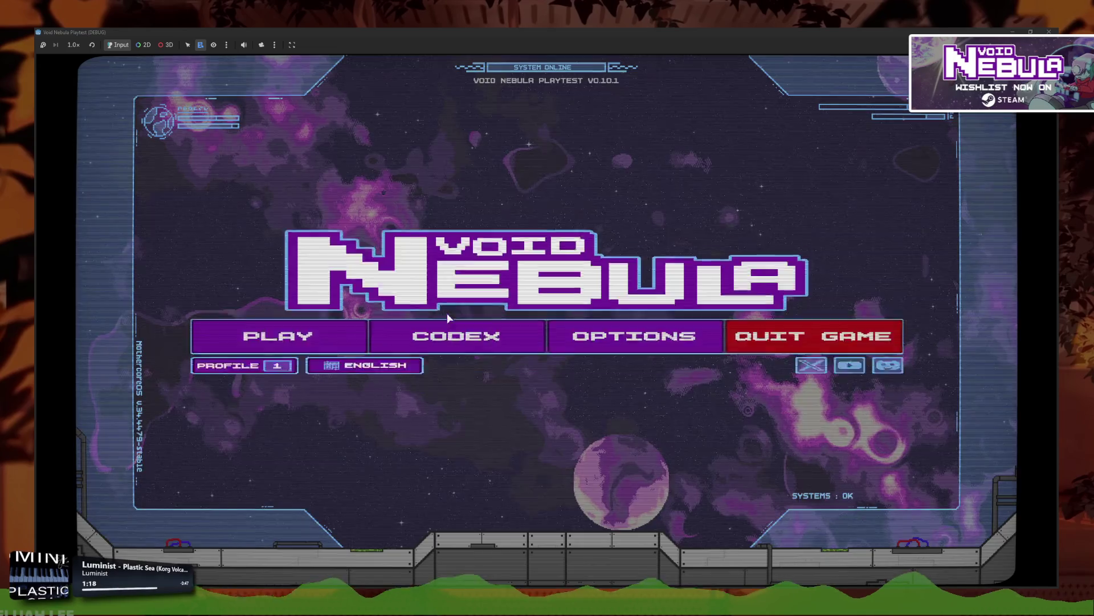
# Step: Continue Kali's saved run into the battle against Spore, then switch back to LibreSprite
pyautogui.click(314, 344)
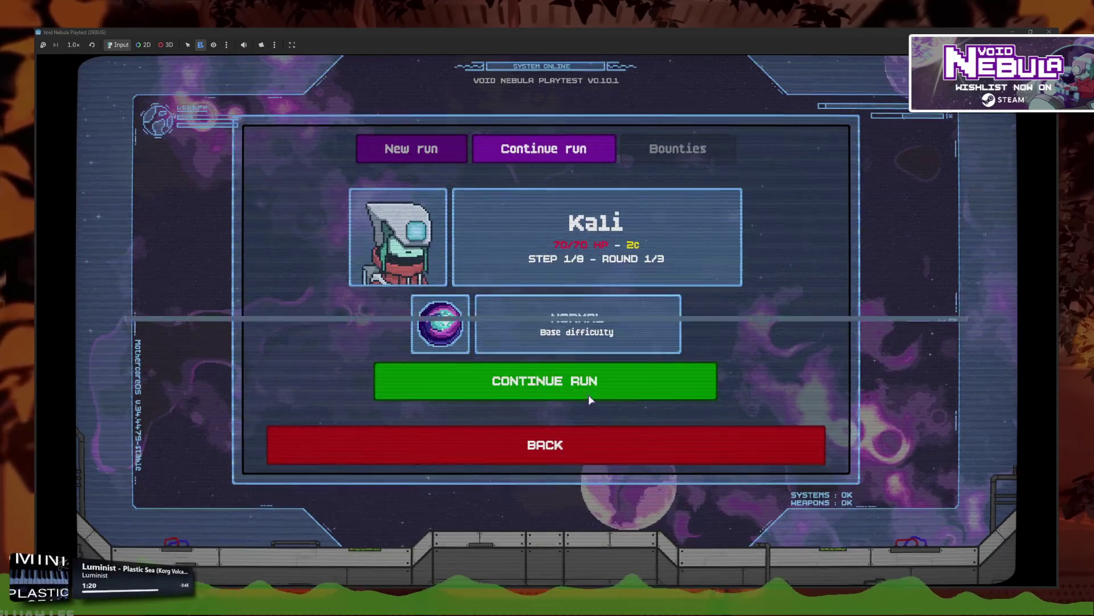
pyautogui.click(590, 397)
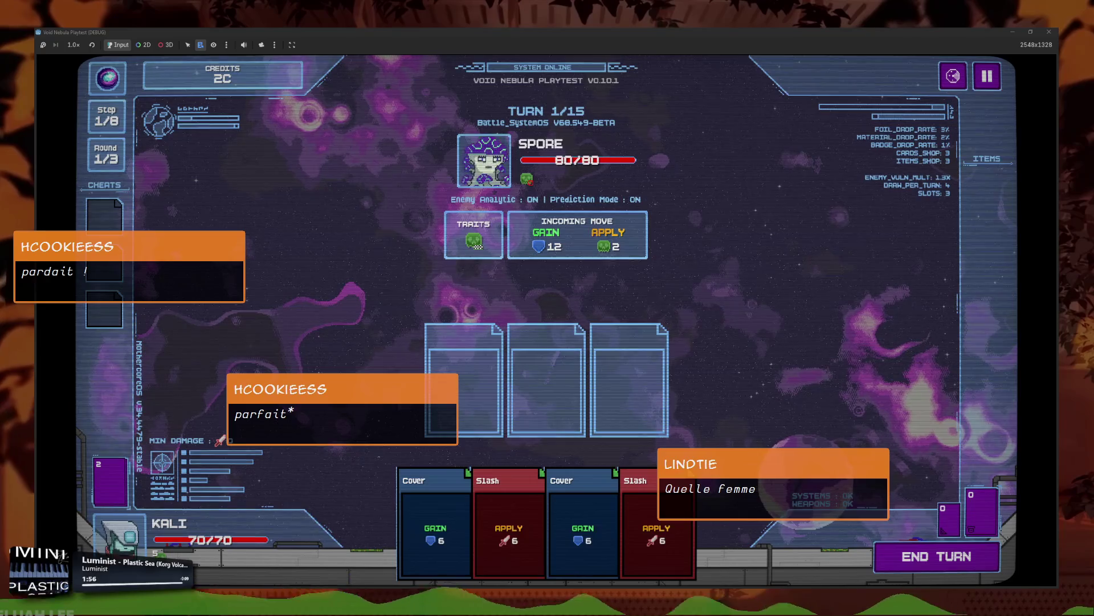
pyautogui.hotkey('alt', 'Tab')
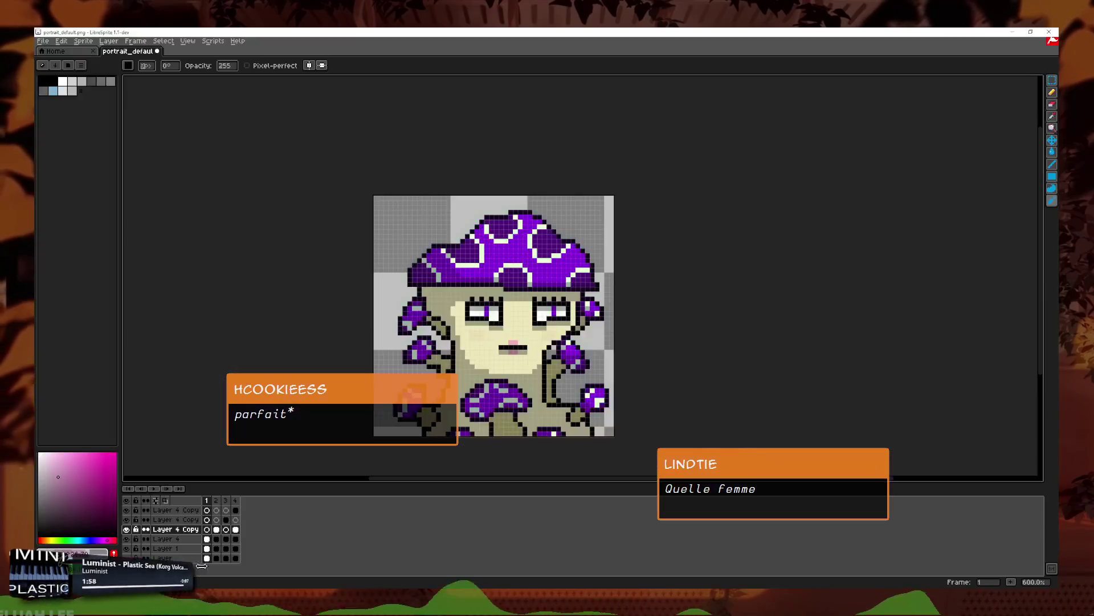
# Step: Drop spore_1.png from the file browser onto the LibreSprite window
pyautogui.scroll(-1, 674, 391)
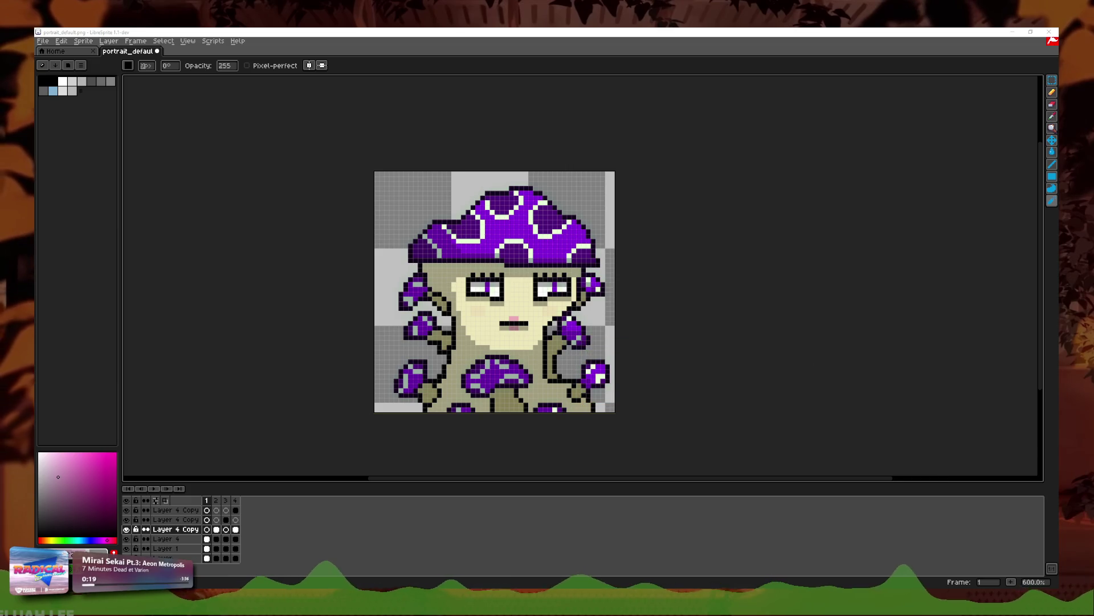
pyautogui.moveTo(491, 308); pyautogui.dragTo(496, 311)
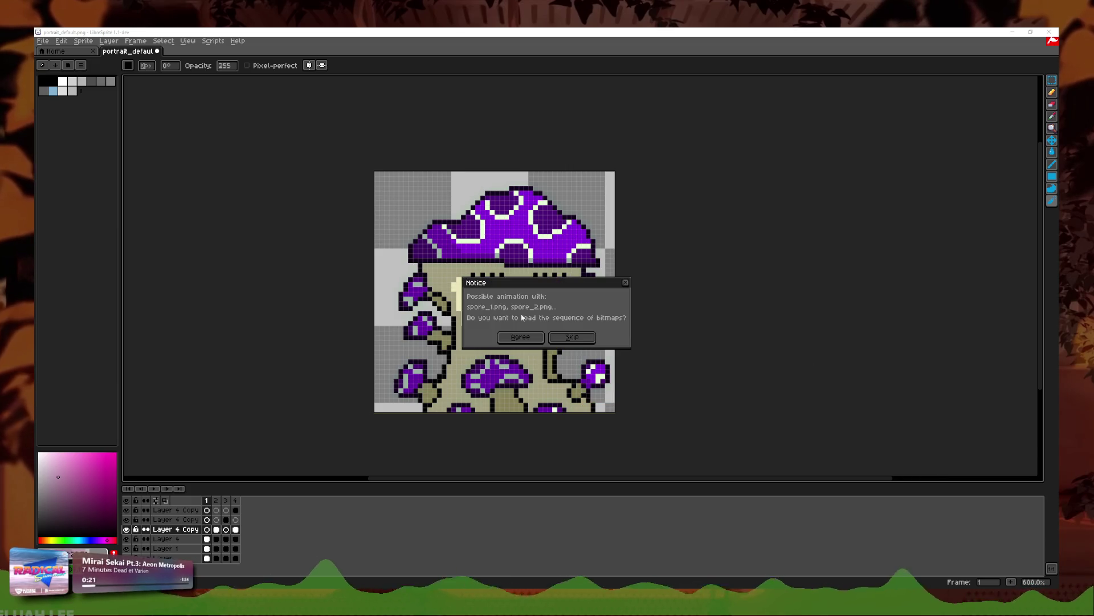
# Step: Skip the sequence to open spore_1.png alone, then eyedrop the #010002 outline colour
pyautogui.click(565, 339)
pyautogui.scroll(8, 575, 342)
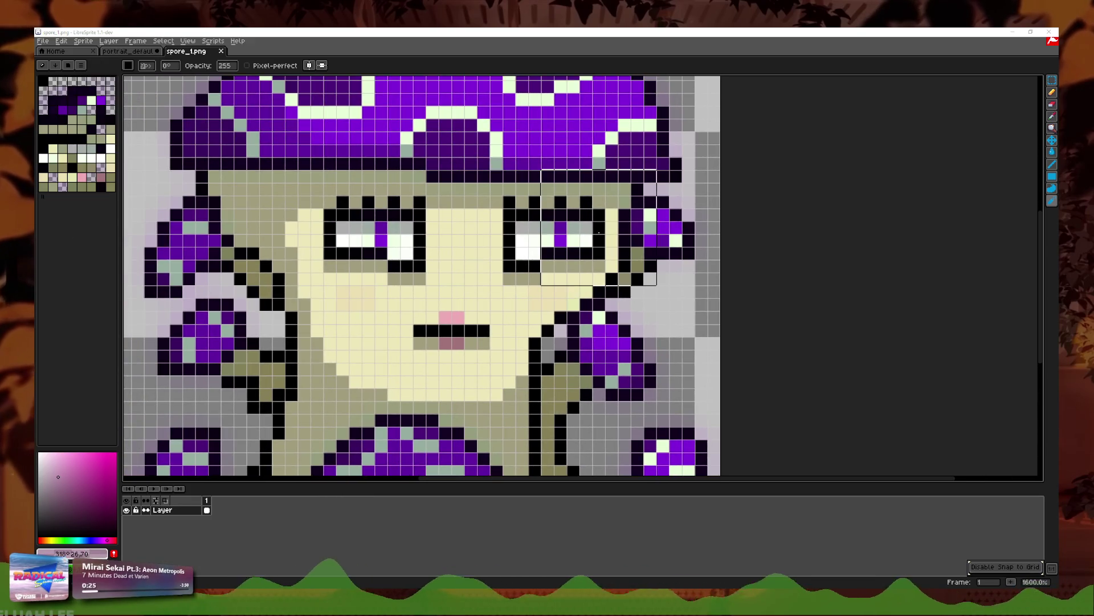
pyautogui.scroll(1, 786, 216)
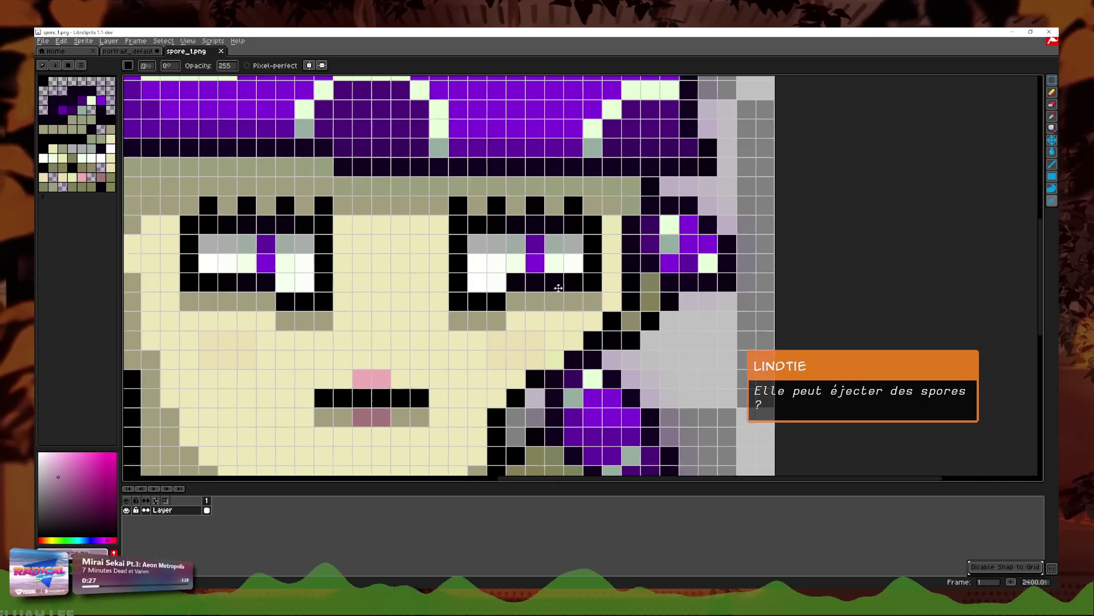
pyautogui.click(1052, 117)
pyautogui.scroll(-5, 667, 228)
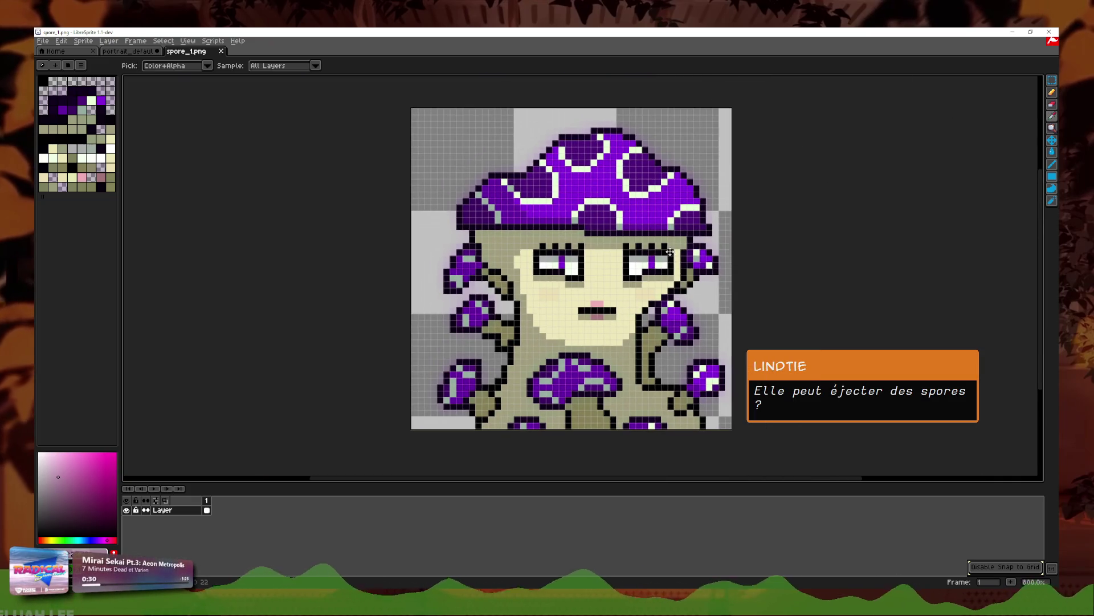
pyautogui.scroll(2, 675, 247)
pyautogui.scroll(-1, 591, 254)
pyautogui.scroll(1, 587, 253)
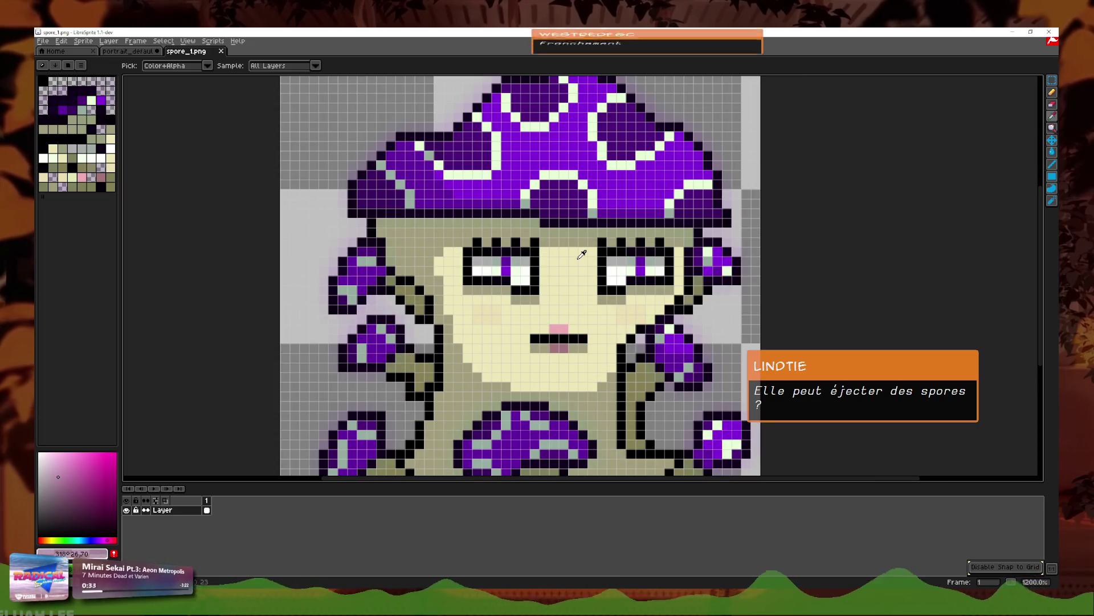
pyautogui.scroll(-1, 582, 253)
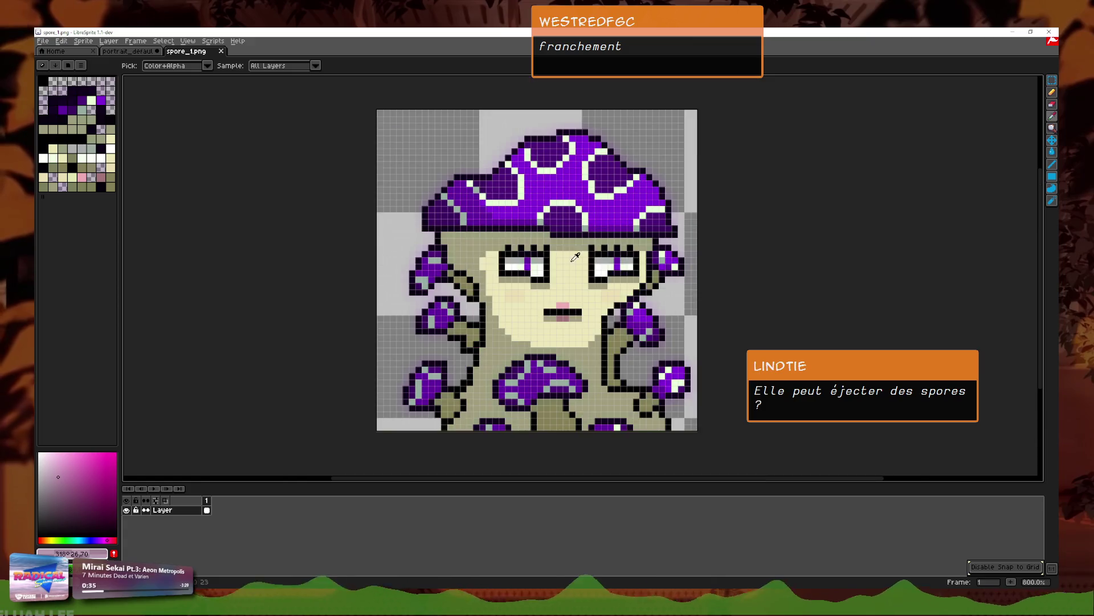
pyautogui.scroll(1, 600, 274)
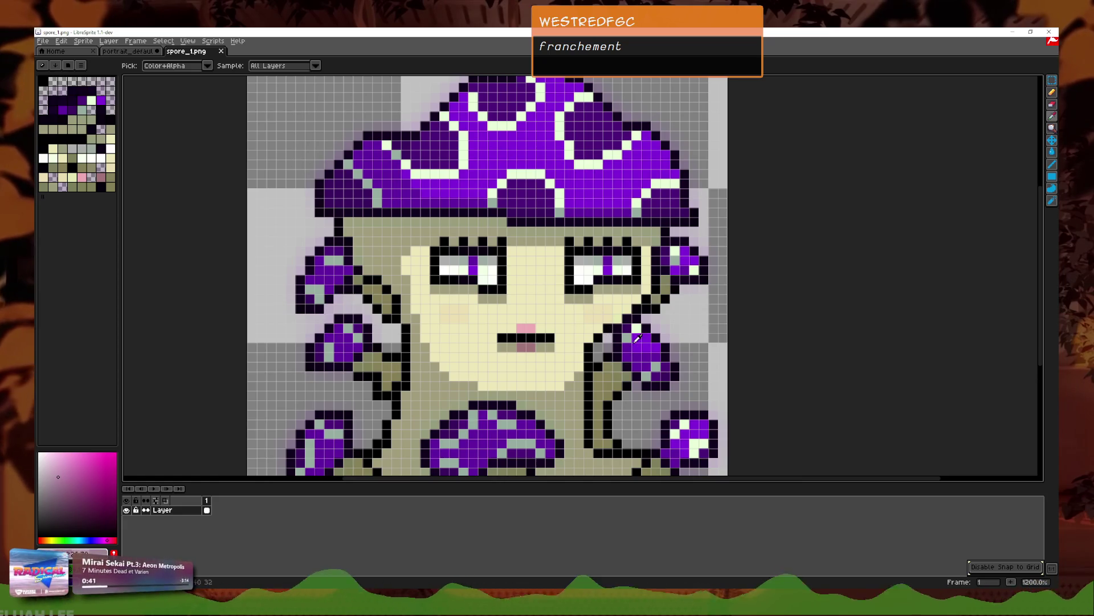
pyautogui.scroll(1, 529, 293)
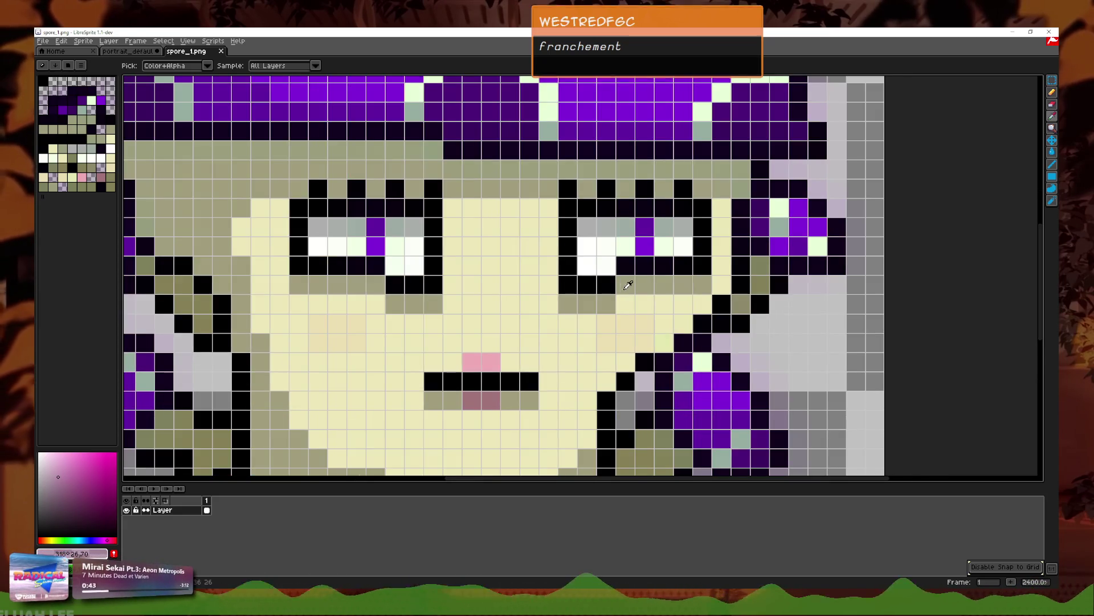
pyautogui.click(633, 303)
# Step: Even out the dark pixels in the shading row beneath the eyes with pencil and eraser
pyautogui.press('b')
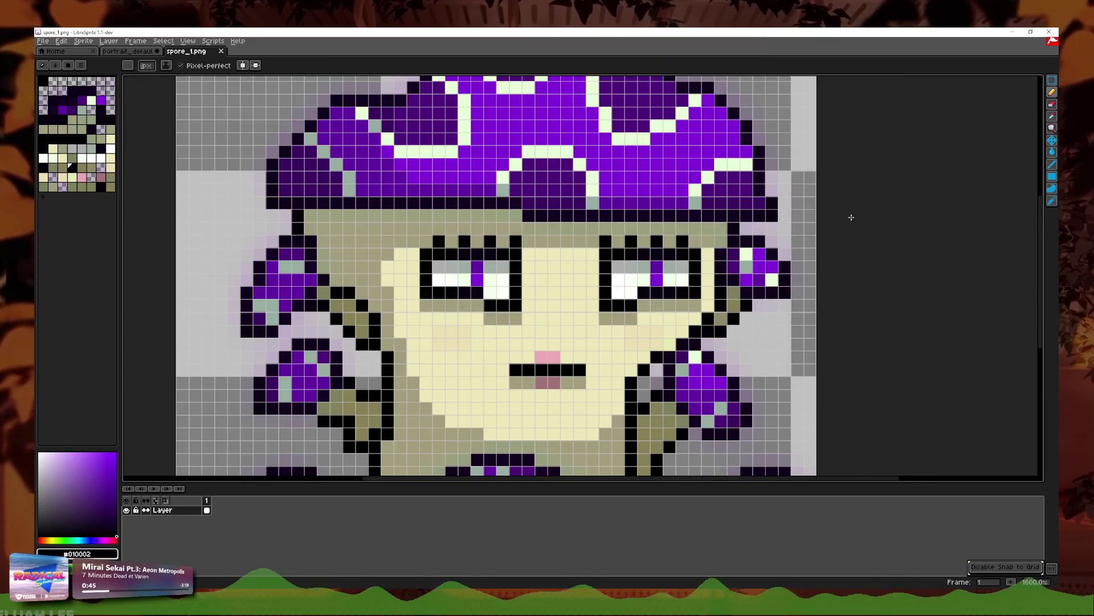
pyautogui.scroll(2, 511, 366)
pyautogui.click(511, 366)
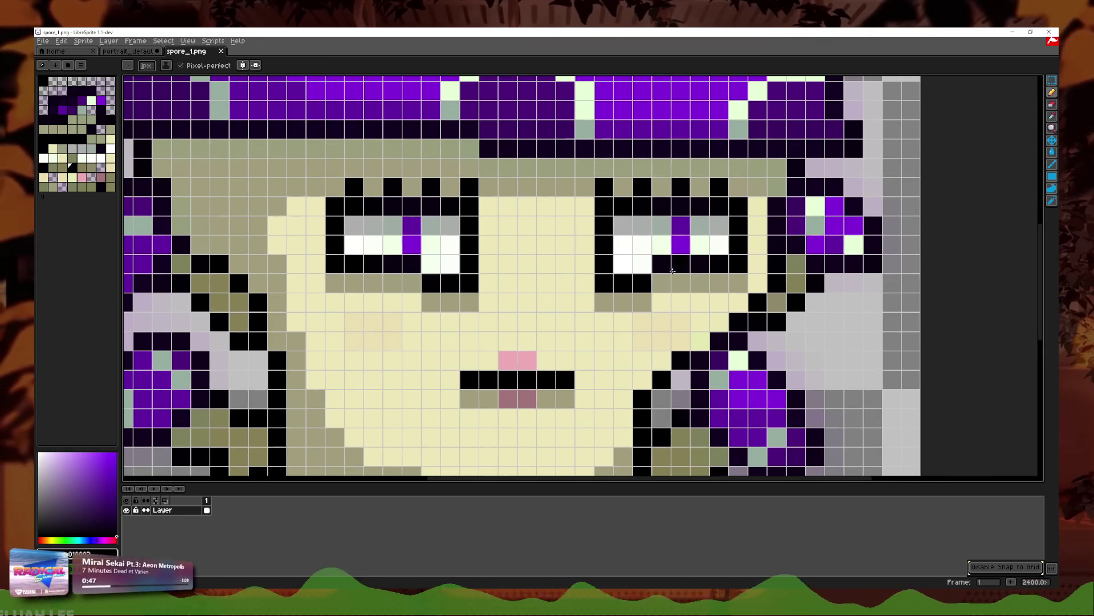
pyautogui.hotkey('ctrl', 'z')
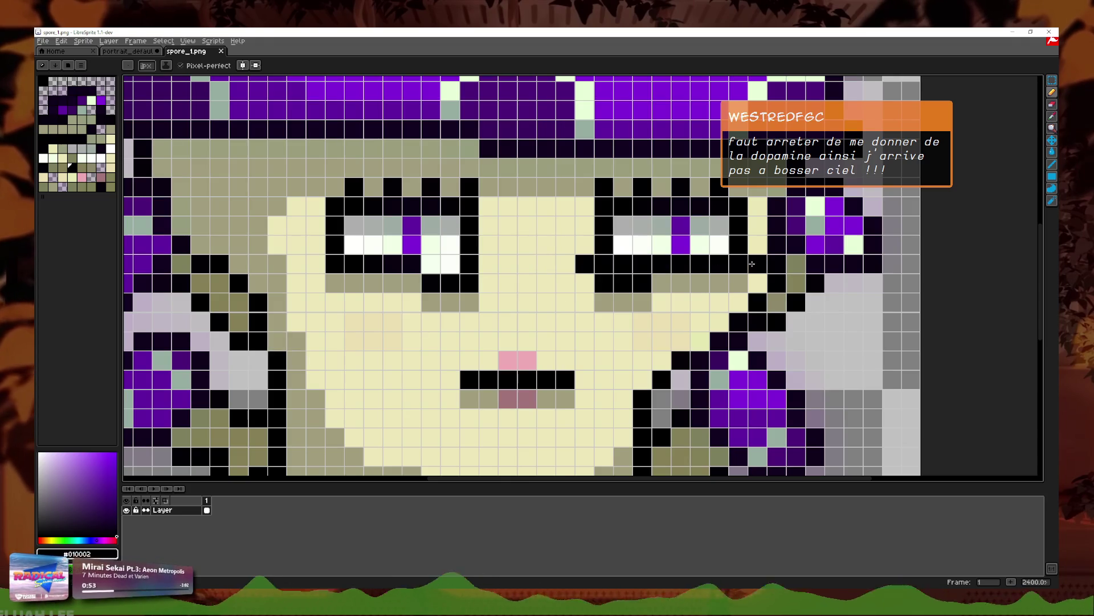
pyautogui.moveTo(470, 272); pyautogui.dragTo(429, 266)
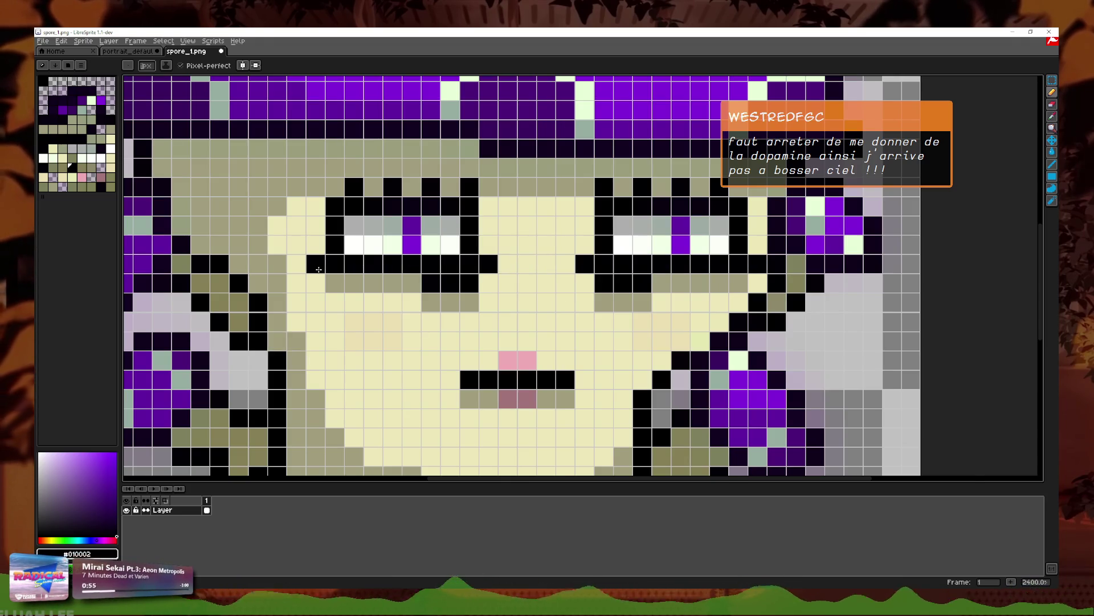
pyautogui.scroll(-4, 318, 269)
pyautogui.scroll(4, 832, 196)
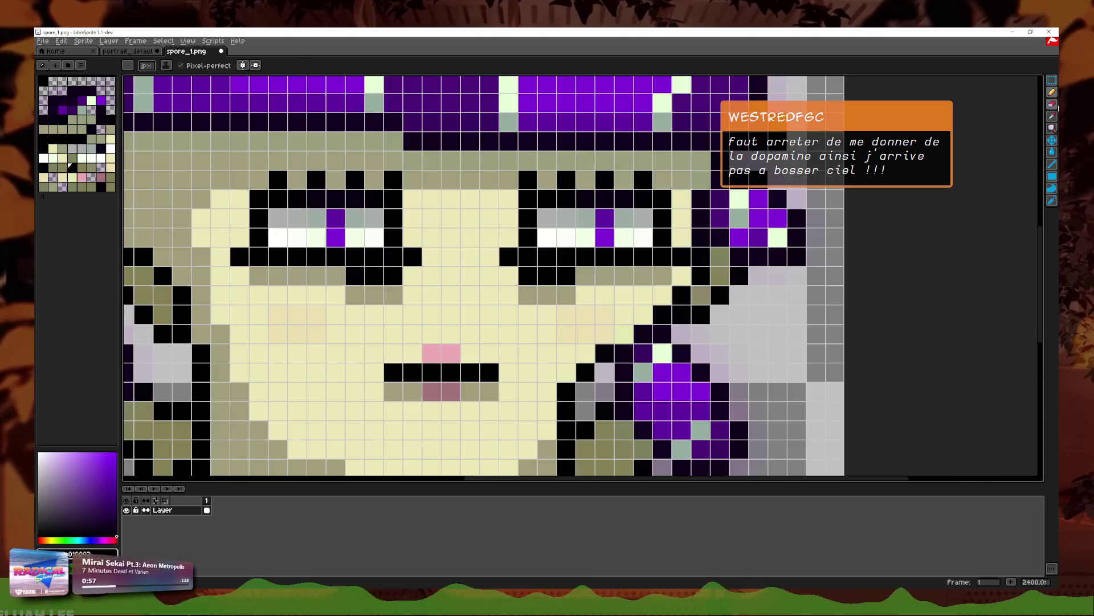
pyautogui.hotkey('ctrl', 'z')
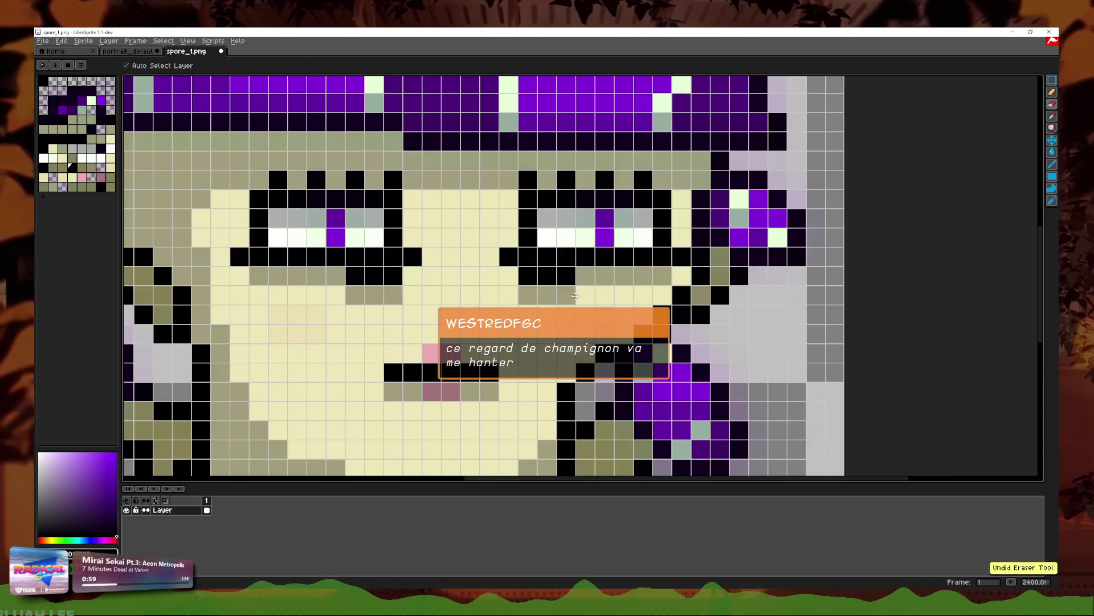
pyautogui.click(564, 277)
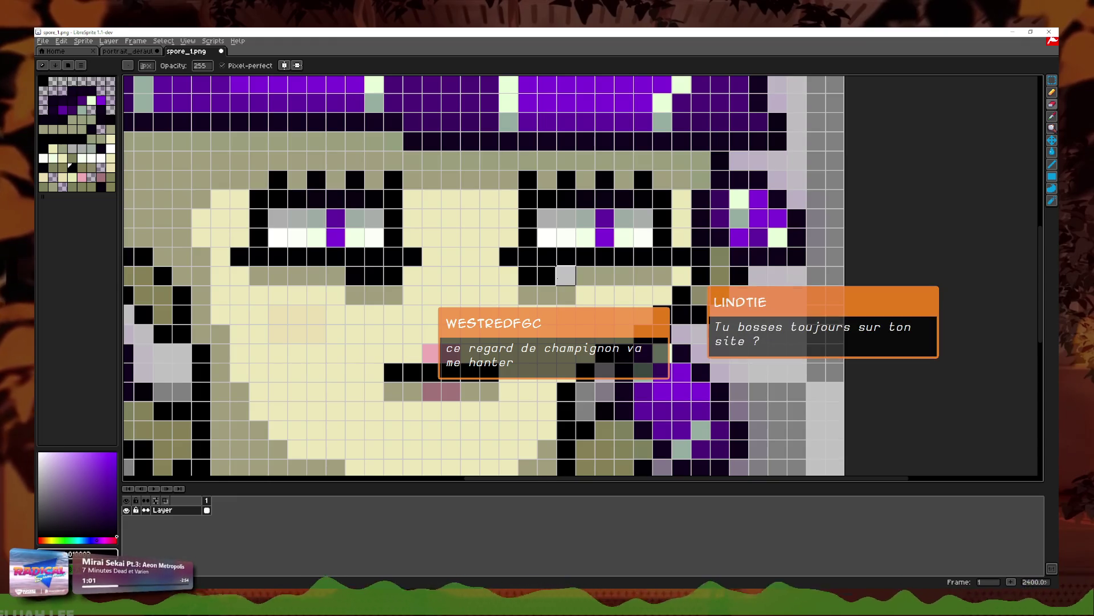
pyautogui.moveTo(392, 276); pyautogui.dragTo(355, 276)
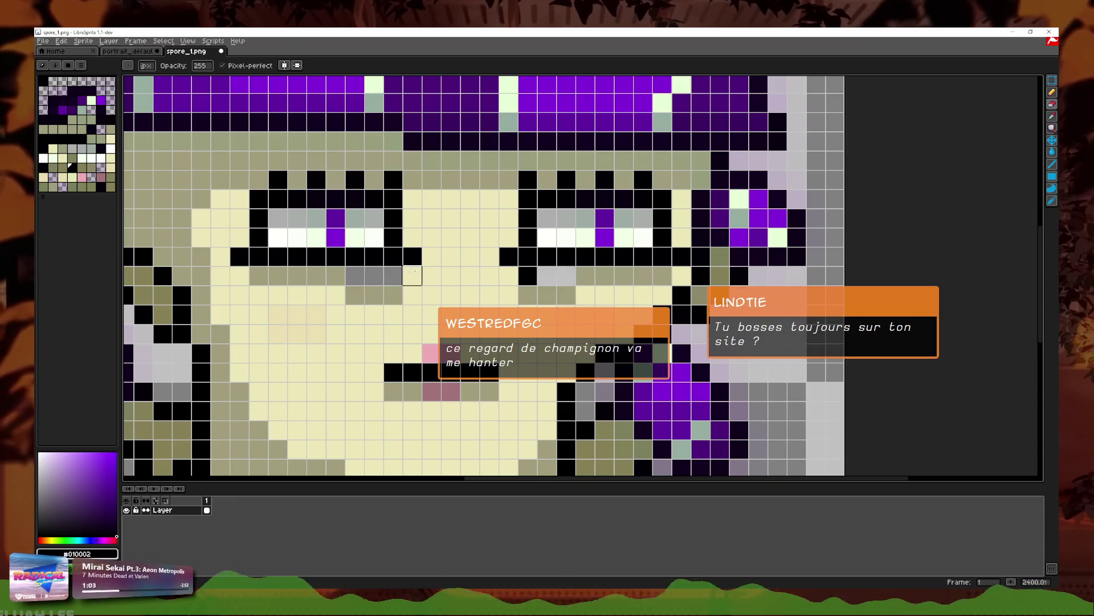
# Step: Eyedrop the pale skin tone #eee8b9 from the face as the pencil colour
pyautogui.press('alt')
pyautogui.click(494, 294)
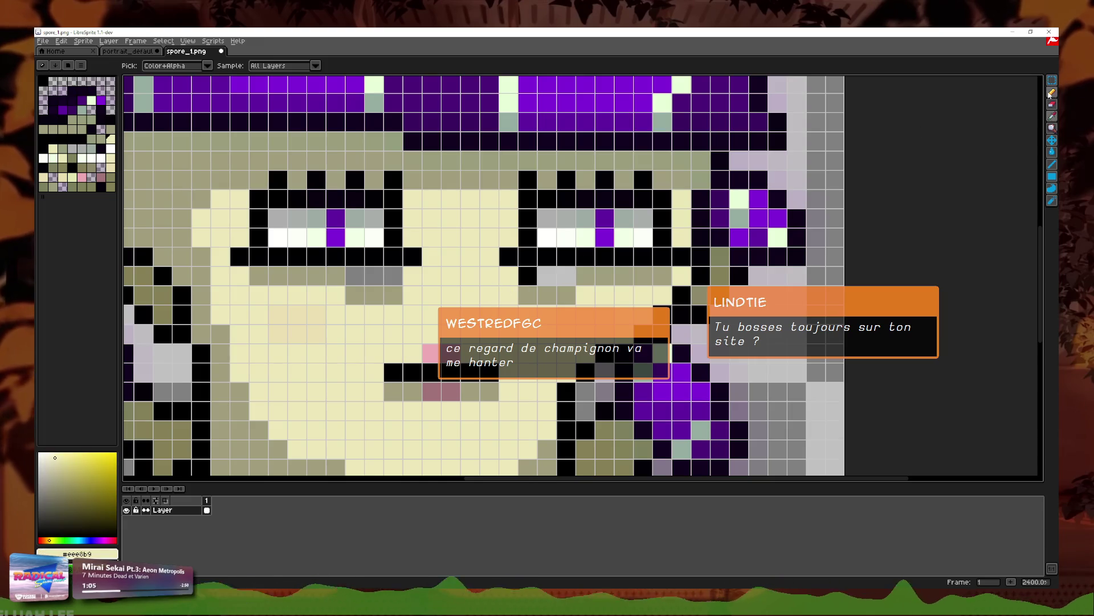
pyautogui.click(1052, 94)
pyautogui.press('alt')
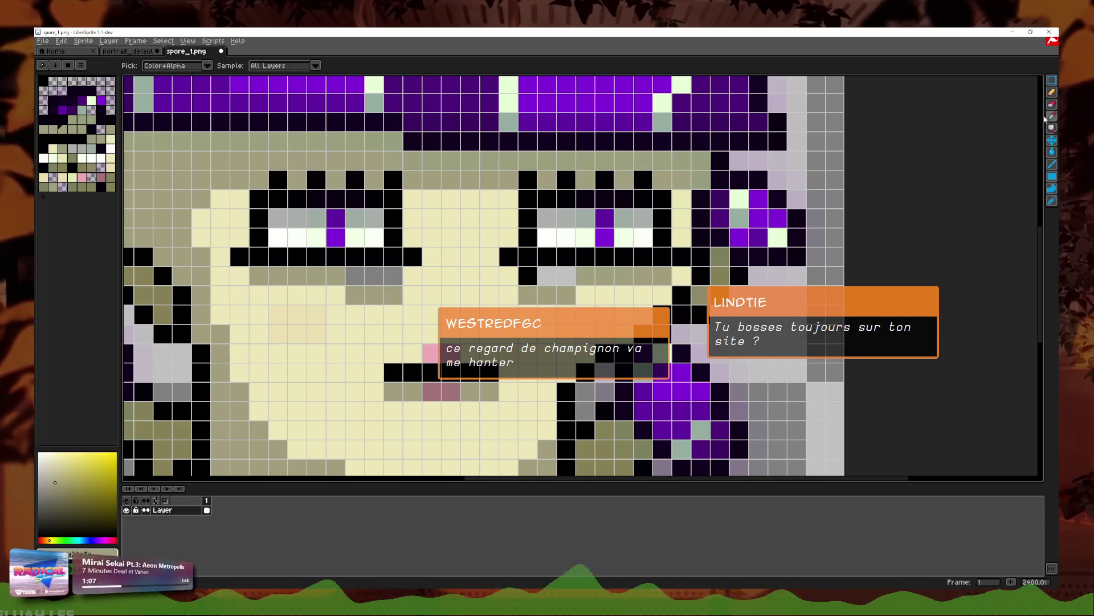
pyautogui.click(563, 277)
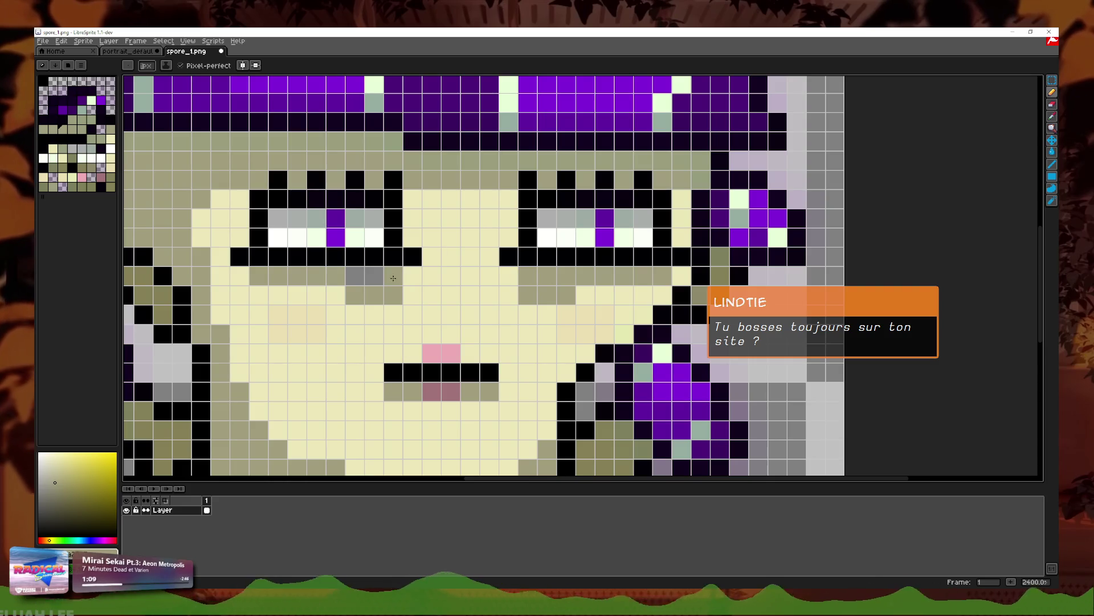
pyautogui.press('i')
pyautogui.click(537, 323)
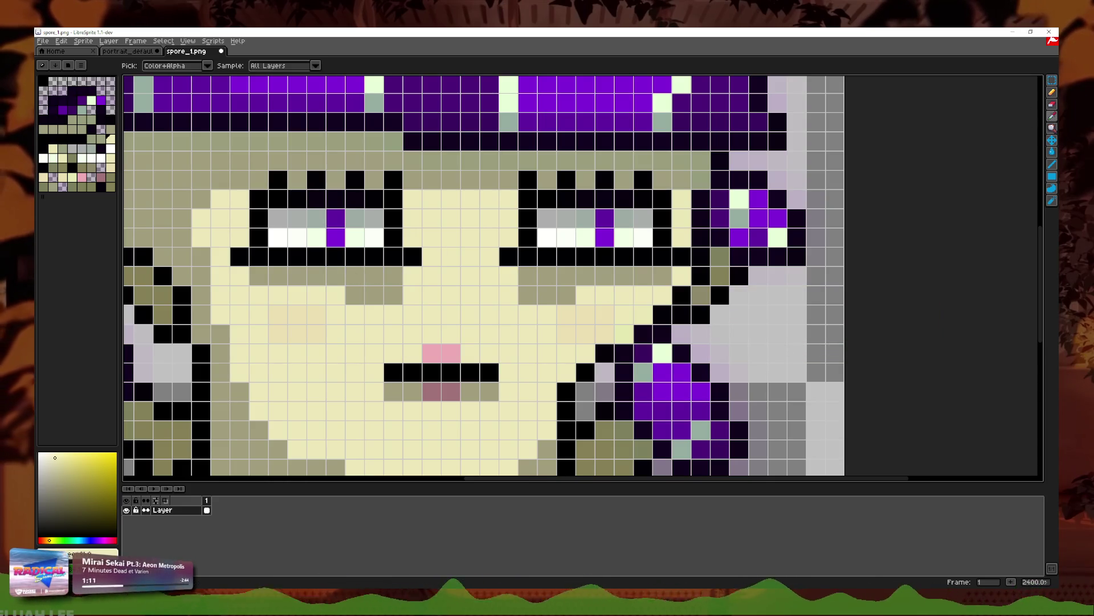
pyautogui.press('b')
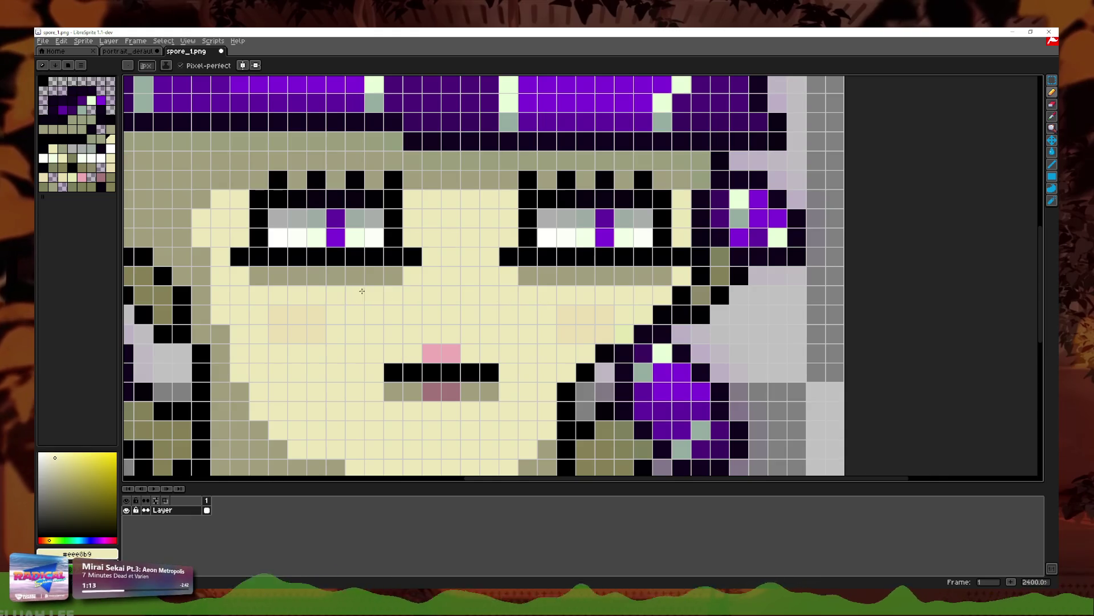
# Step: Test-paint skin tone over the mouth, then undo it to keep the original mouth
pyautogui.scroll(-9, 407, 297)
pyautogui.scroll(10, 407, 268)
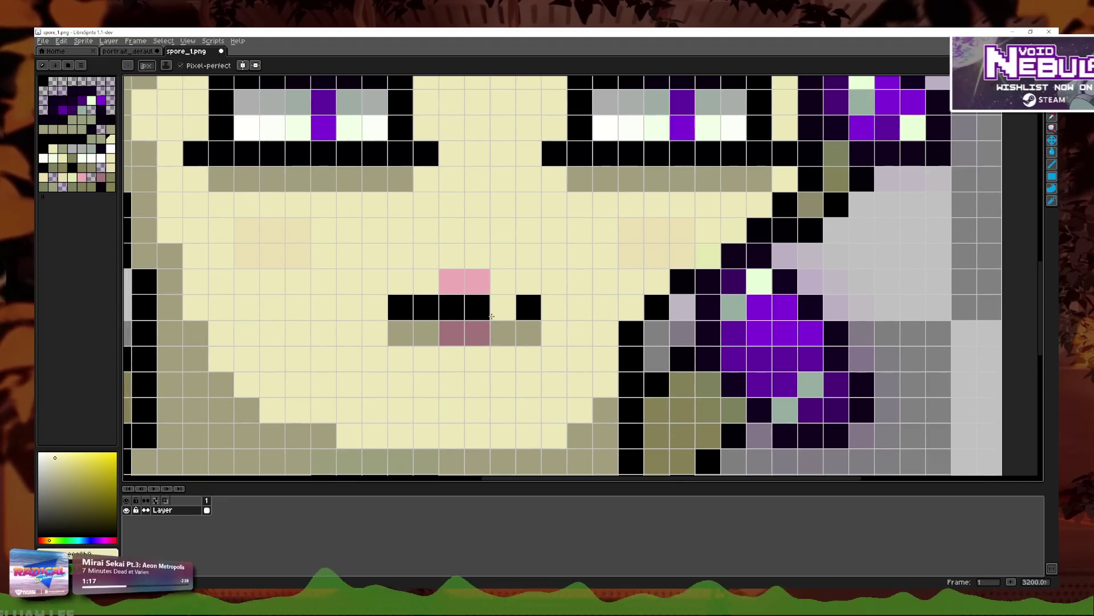
pyautogui.moveTo(399, 308)
pyautogui.mouseDown()
pyautogui.moveTo(535, 302)
pyautogui.moveTo(435, 324)
pyautogui.moveTo(489, 276)
pyautogui.mouseUp()
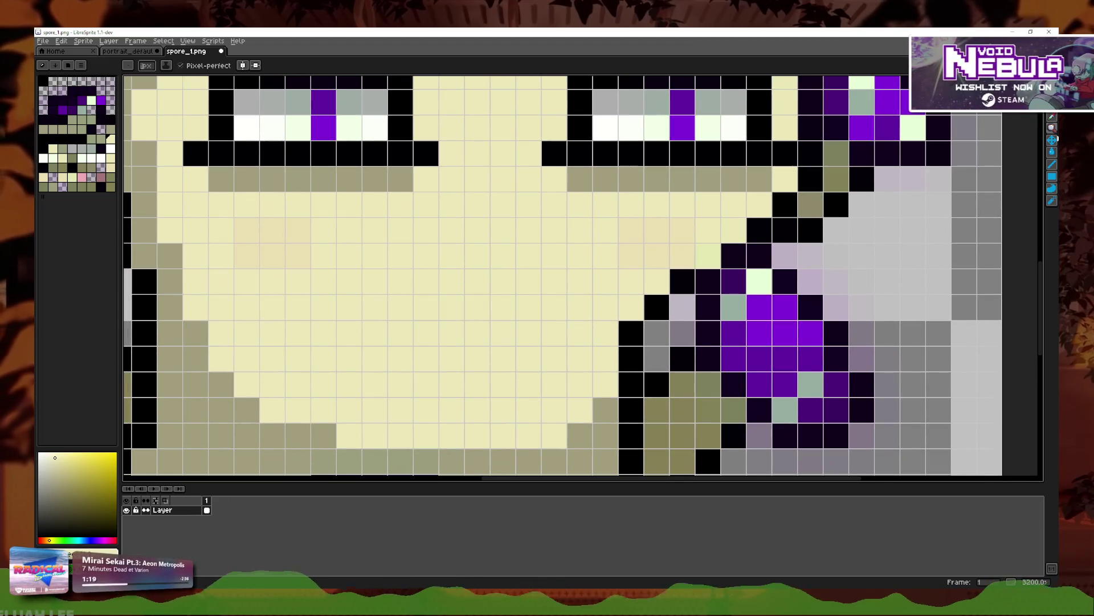
pyautogui.press('i')
pyautogui.hotkey('ctrl', 'z')
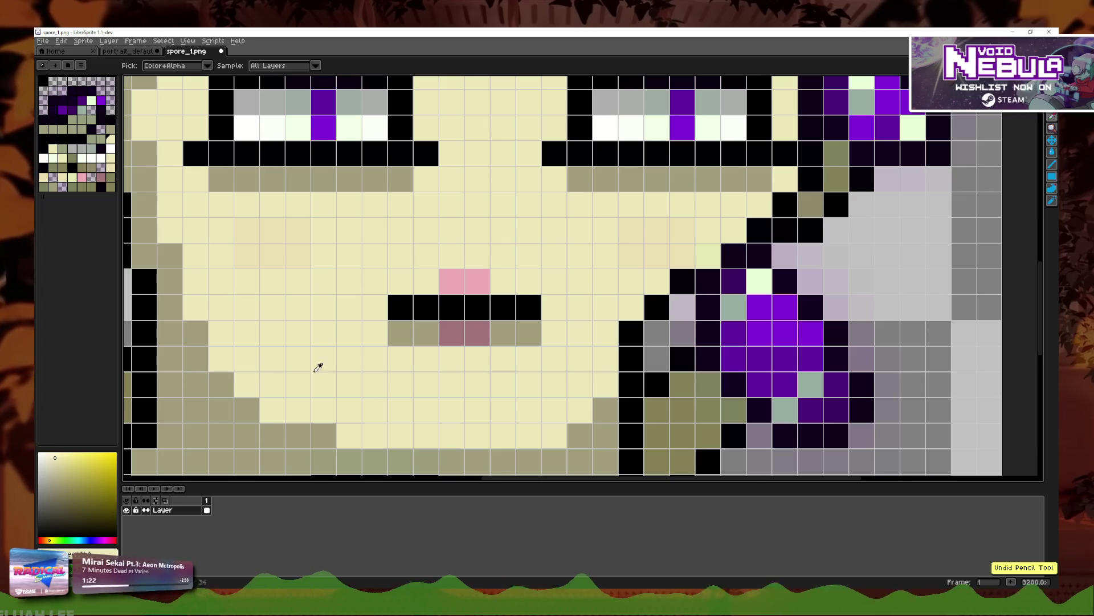
pyautogui.rightClick(181, 512)
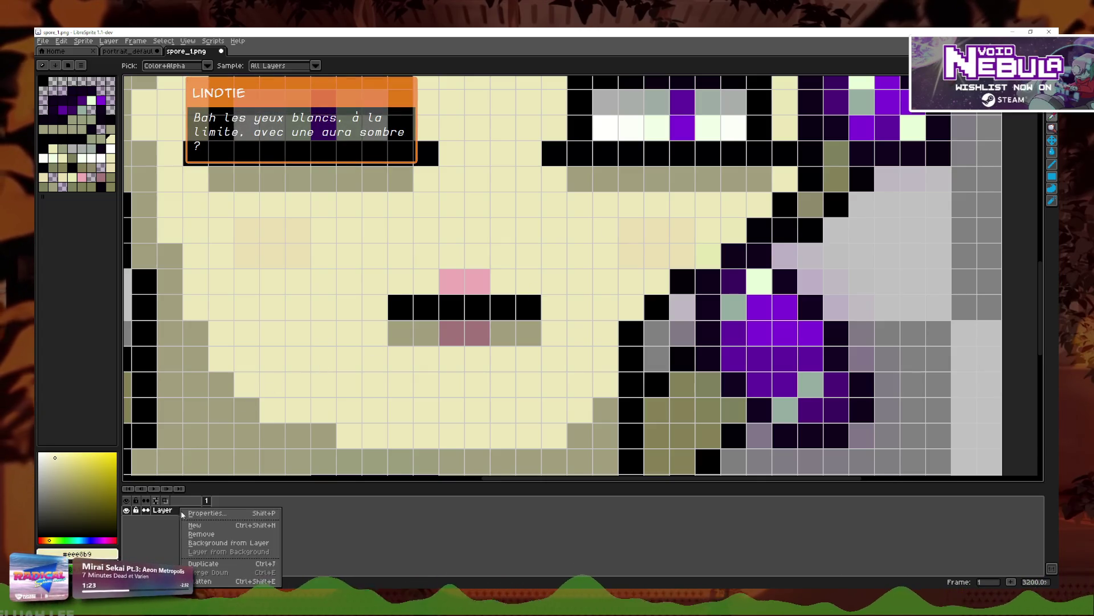
# Step: Add a new layer and pencil skin tone over the mouth, checking it by toggling layers
pyautogui.click(193, 524)
pyautogui.press('b')
pyautogui.moveTo(504, 333)
pyautogui.mouseDown()
pyautogui.moveTo(427, 308)
pyautogui.moveTo(427, 333)
pyautogui.moveTo(488, 275)
pyautogui.mouseUp()
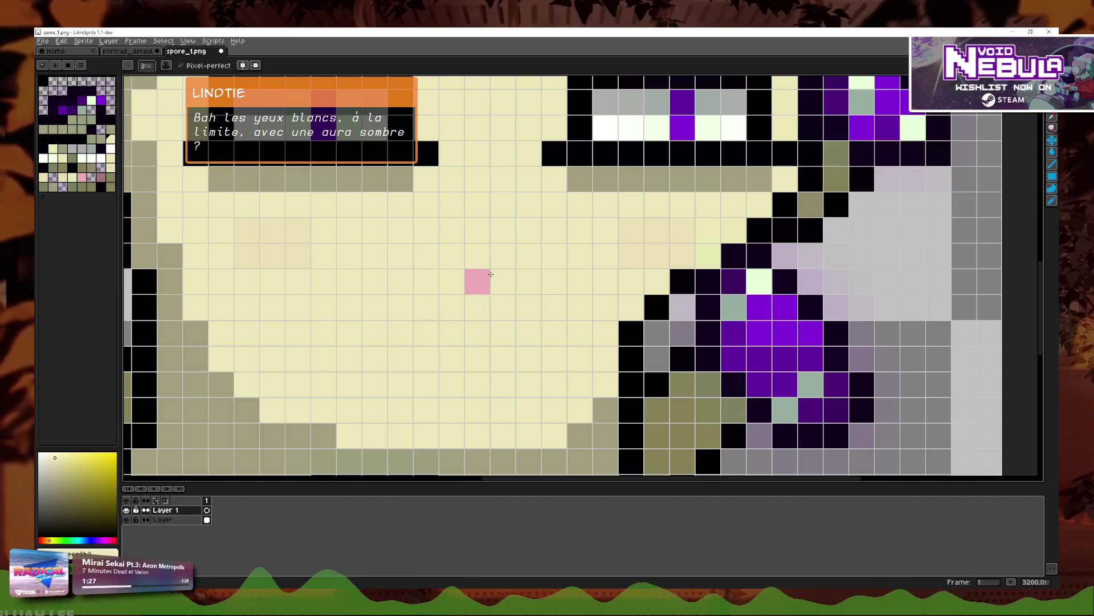
pyautogui.click(126, 519)
pyautogui.click(126, 519)
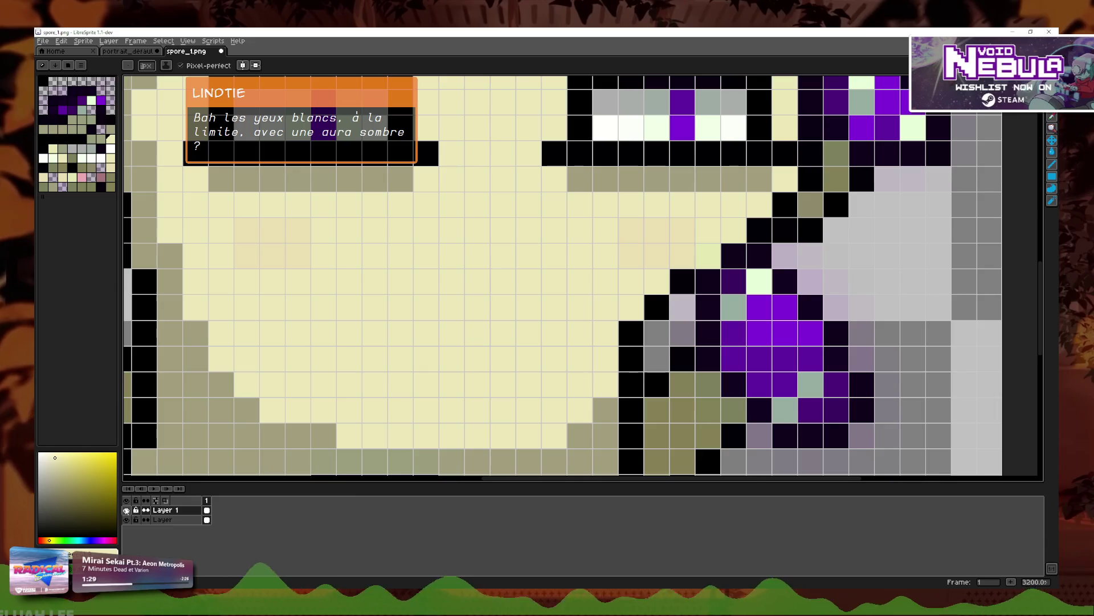
pyautogui.click(126, 510)
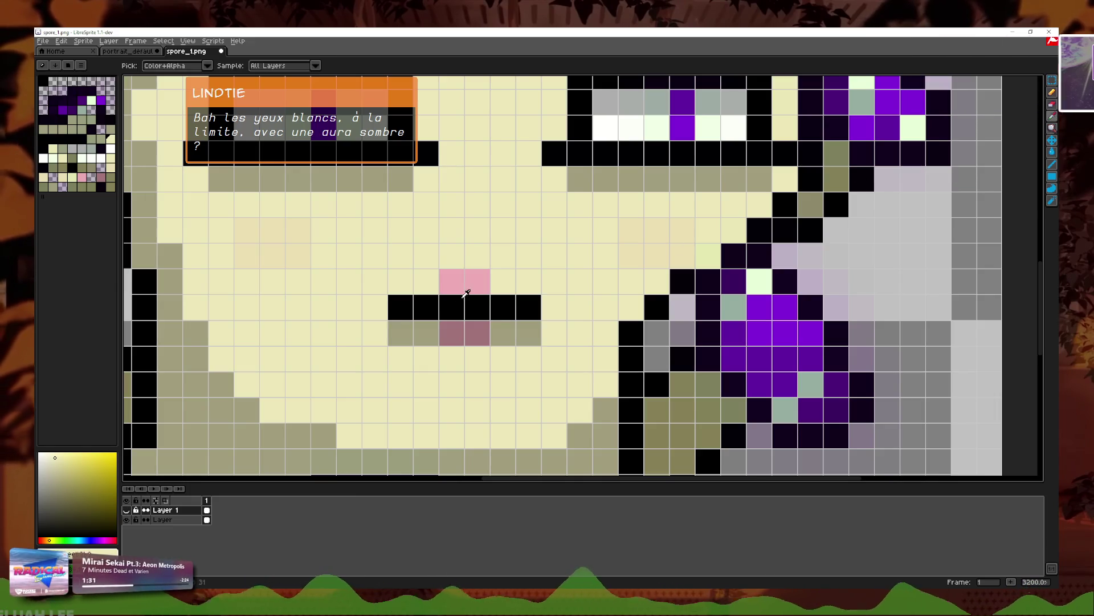
# Step: Switch to black, show both layers, and try drawing a new mouth line before undoing it
pyautogui.press('x')
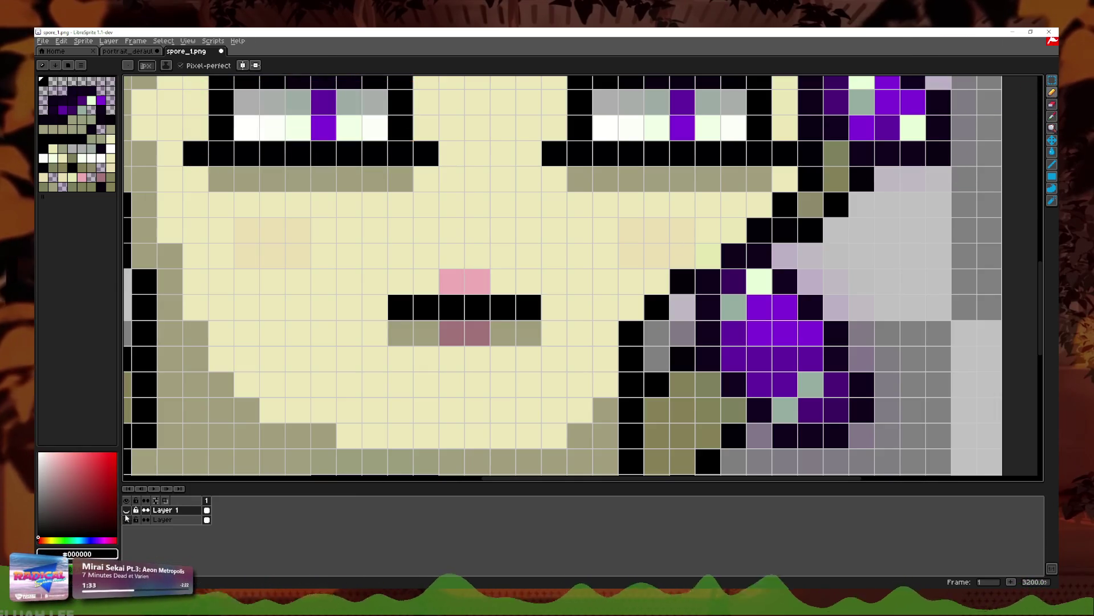
pyautogui.click(126, 519)
pyautogui.click(126, 519)
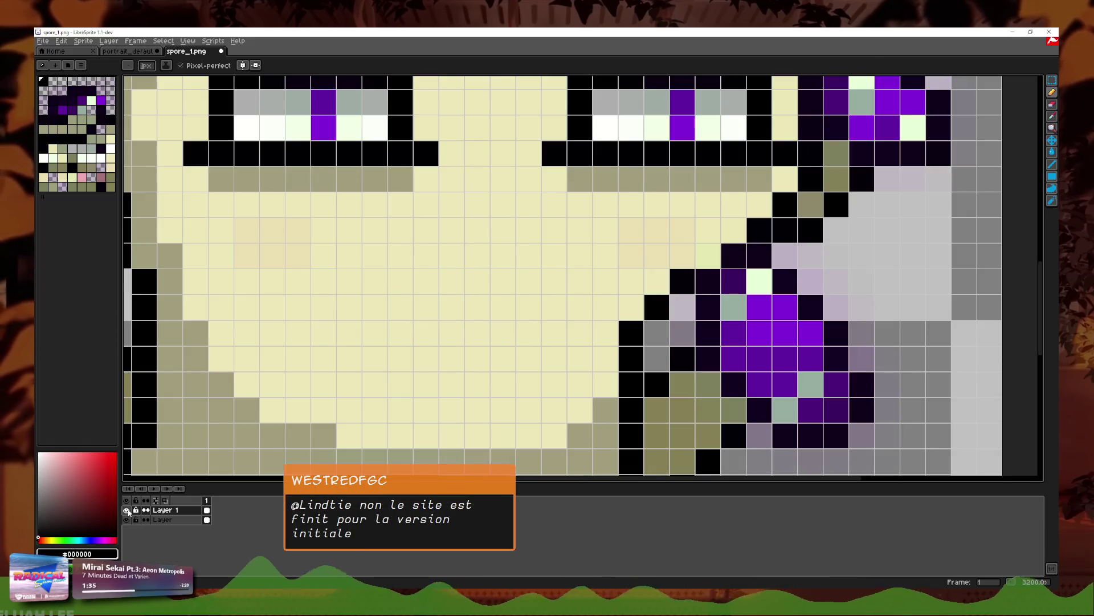
pyautogui.click(126, 510)
pyautogui.moveTo(509, 299)
pyautogui.mouseDown()
pyautogui.moveTo(393, 282)
pyautogui.moveTo(372, 326)
pyautogui.moveTo(385, 360)
pyautogui.moveTo(427, 333)
pyautogui.moveTo(521, 339)
pyautogui.moveTo(530, 357)
pyautogui.moveTo(556, 357)
pyautogui.moveTo(586, 291)
pyautogui.mouseUp()
pyautogui.hotkey('ctrl', 'z')
pyautogui.keyDown('shift'); pyautogui.click(495, 283); pyautogui.keyUp('shift')
pyautogui.click(529, 281)
pyautogui.scroll(-2, 585, 291)
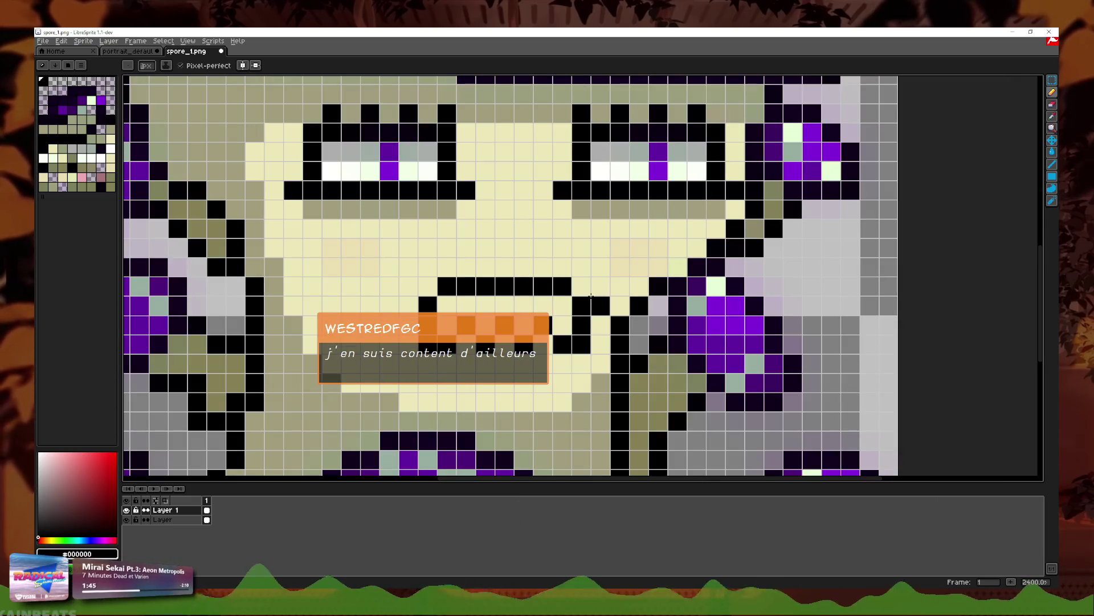
pyautogui.scroll(-3, 668, 279)
pyautogui.scroll(5, 668, 279)
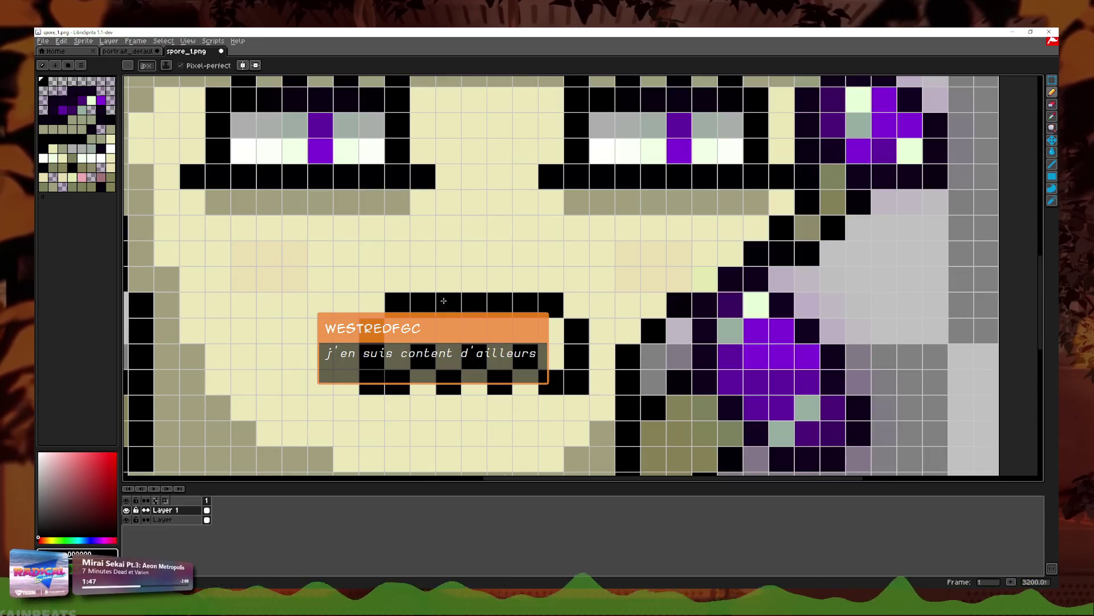
pyautogui.hotkey('ctrl', 'z')
pyautogui.hotkey('ctrl', 'z')
pyautogui.hotkey('ctrl', 'z')
pyautogui.hotkey('ctrl', 'z')
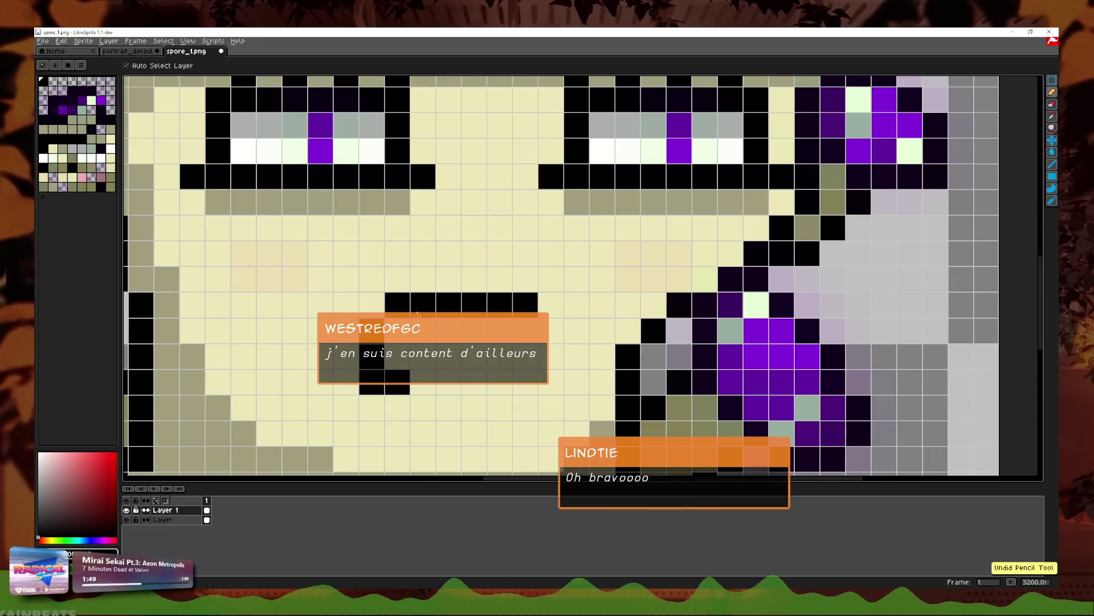
pyautogui.hotkey('ctrl', 'z')
pyautogui.hotkey('ctrl', 'z')
pyautogui.hotkey('ctrl', 'z')
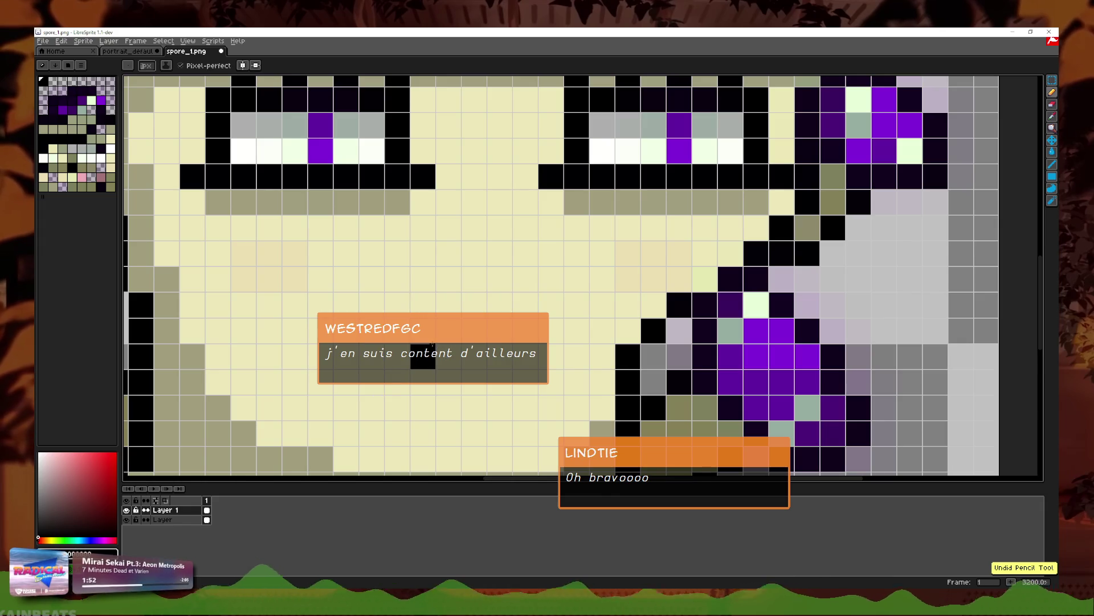
pyautogui.moveTo(386, 332)
pyautogui.mouseDown()
pyautogui.moveTo(372, 305)
pyautogui.moveTo(352, 344)
pyautogui.mouseUp()
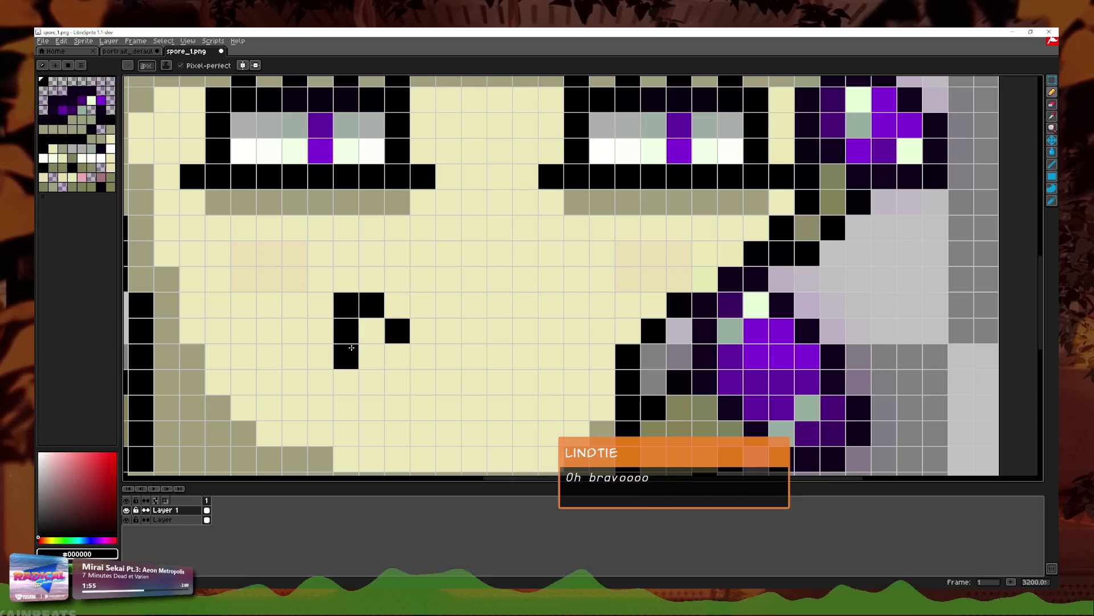
pyautogui.click(346, 382)
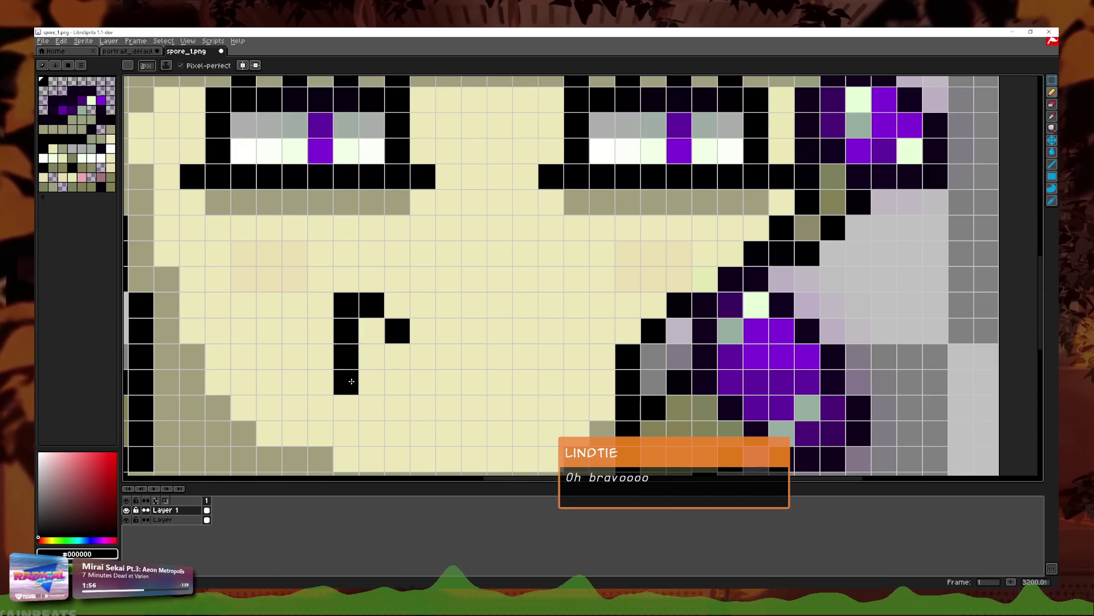
pyautogui.click(406, 371)
pyautogui.click(346, 406)
pyautogui.moveTo(450, 354); pyautogui.dragTo(475, 318)
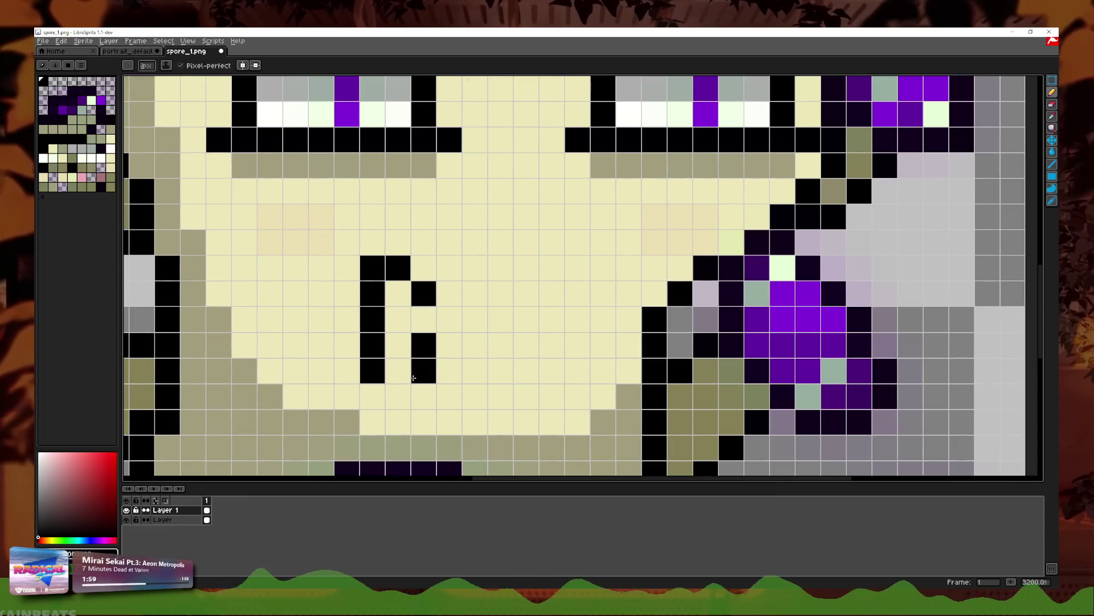
pyautogui.click(399, 372)
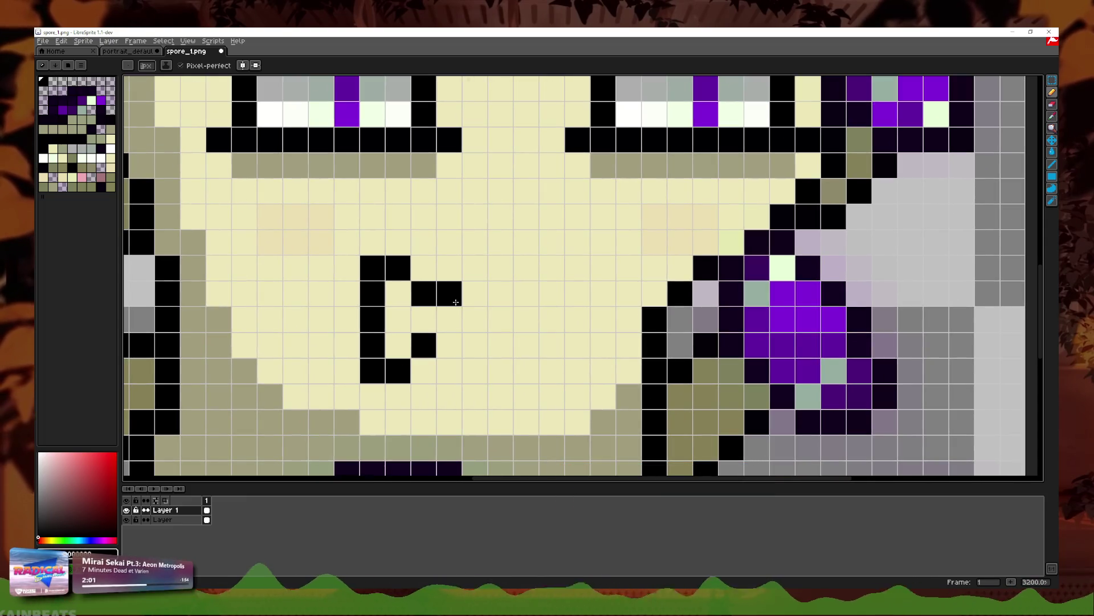
pyautogui.click(450, 268)
pyautogui.click(475, 293)
pyautogui.click(500, 268)
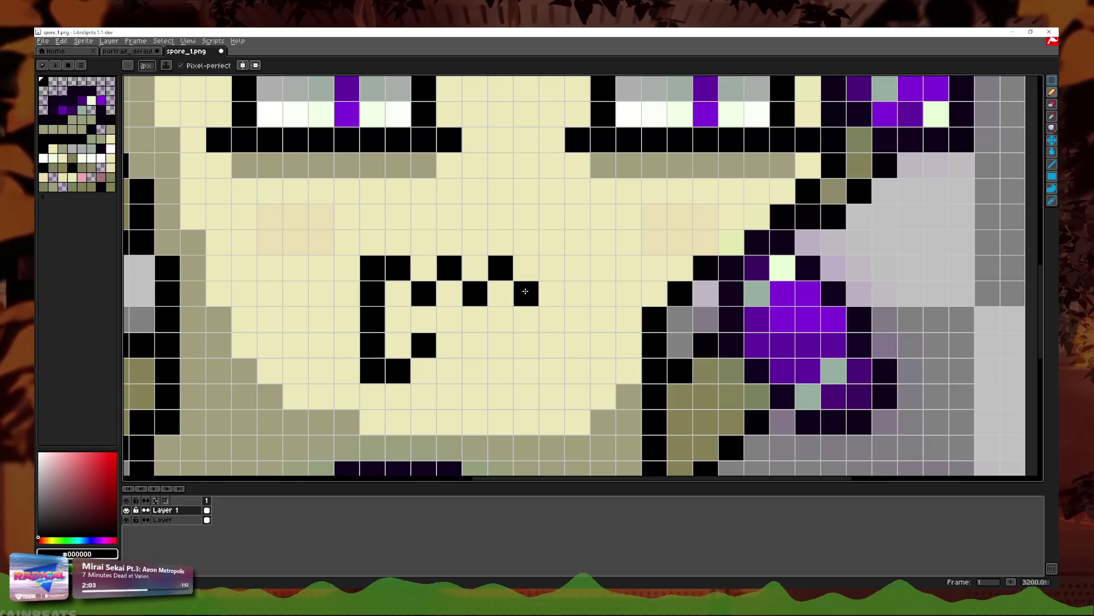
pyautogui.click(524, 293)
pyautogui.click(551, 268)
pyautogui.moveTo(576, 268); pyautogui.dragTo(569, 363)
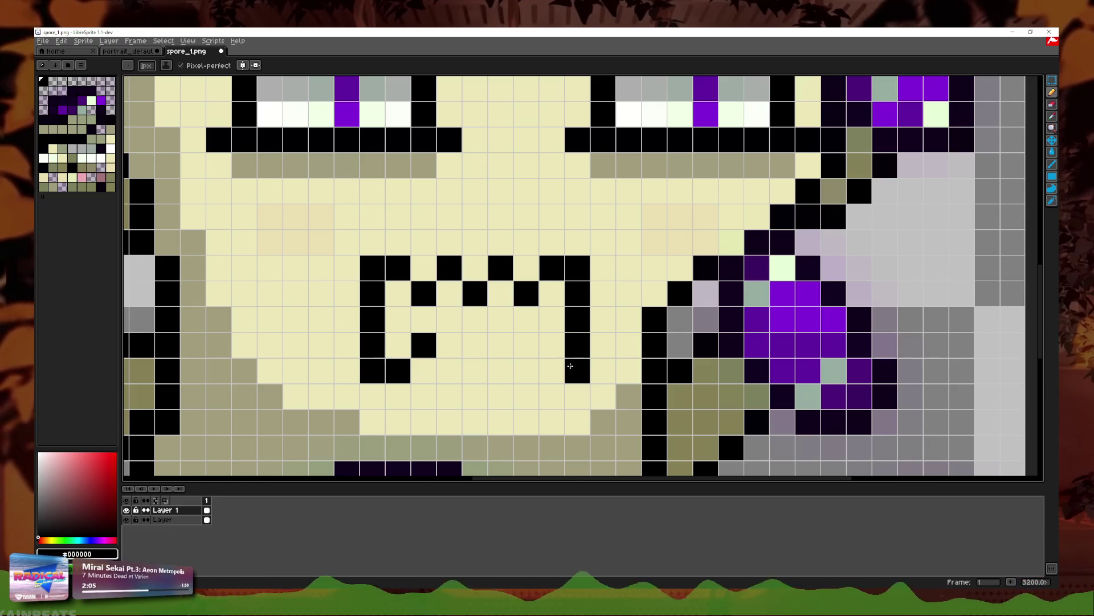
pyautogui.click(552, 370)
pyautogui.click(526, 345)
pyautogui.click(501, 371)
pyautogui.click(475, 345)
pyautogui.click(455, 375)
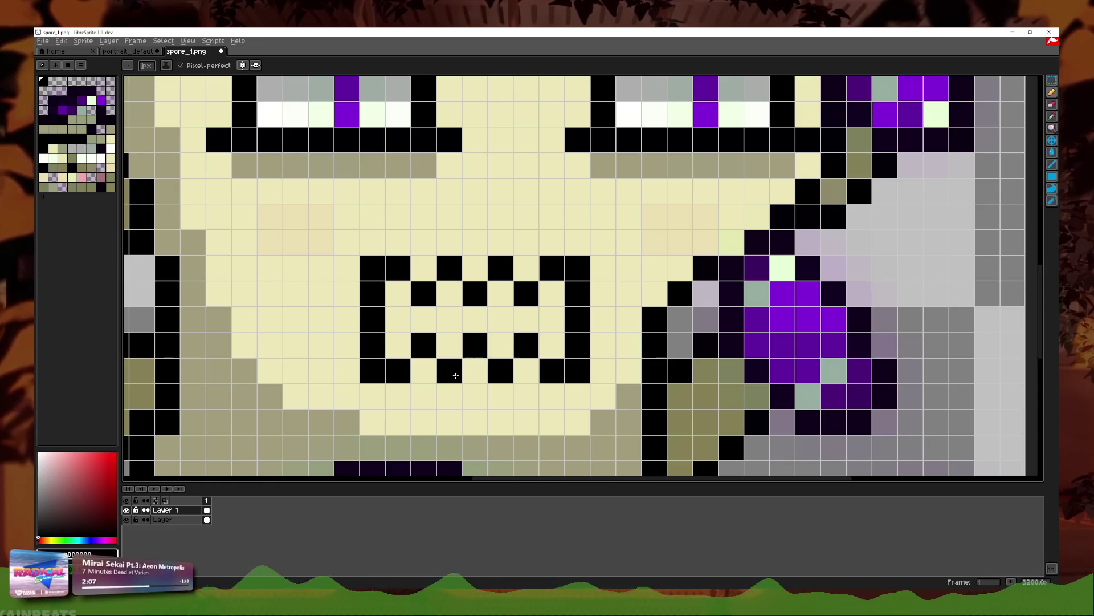
pyautogui.scroll(-4, 456, 375)
pyautogui.scroll(3, 534, 372)
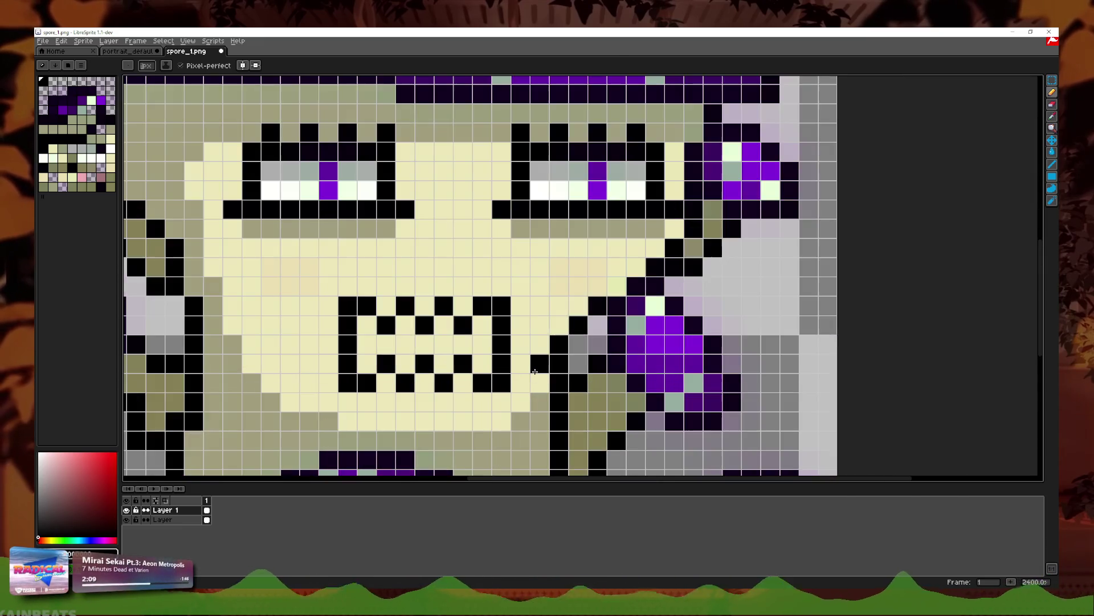
pyautogui.click(126, 510)
pyautogui.click(1052, 117)
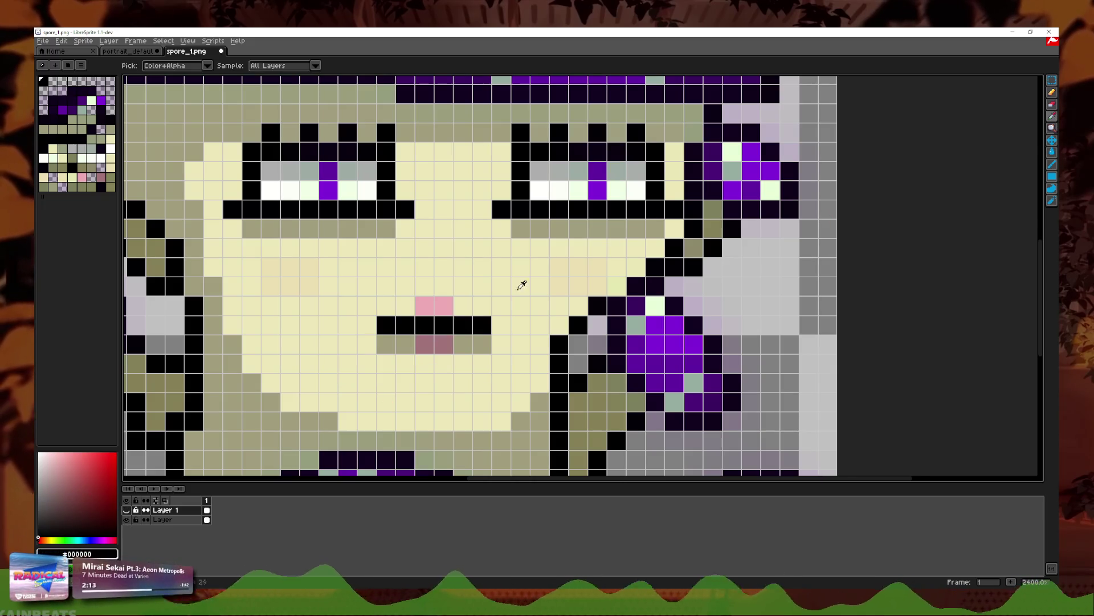
pyautogui.click(1052, 93)
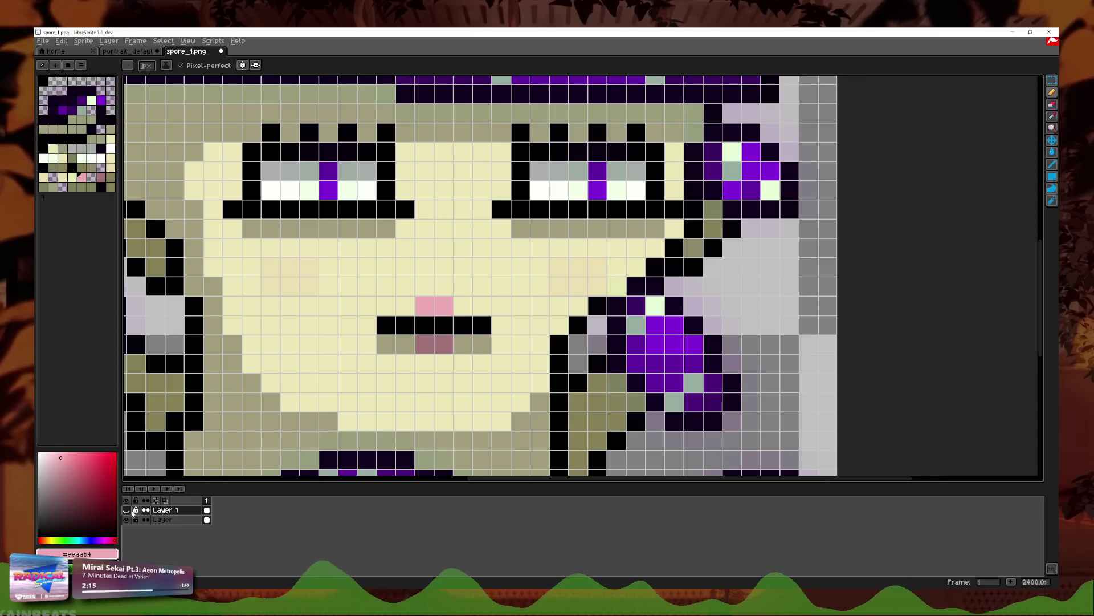
pyautogui.click(127, 510)
pyautogui.scroll(-5, 467, 306)
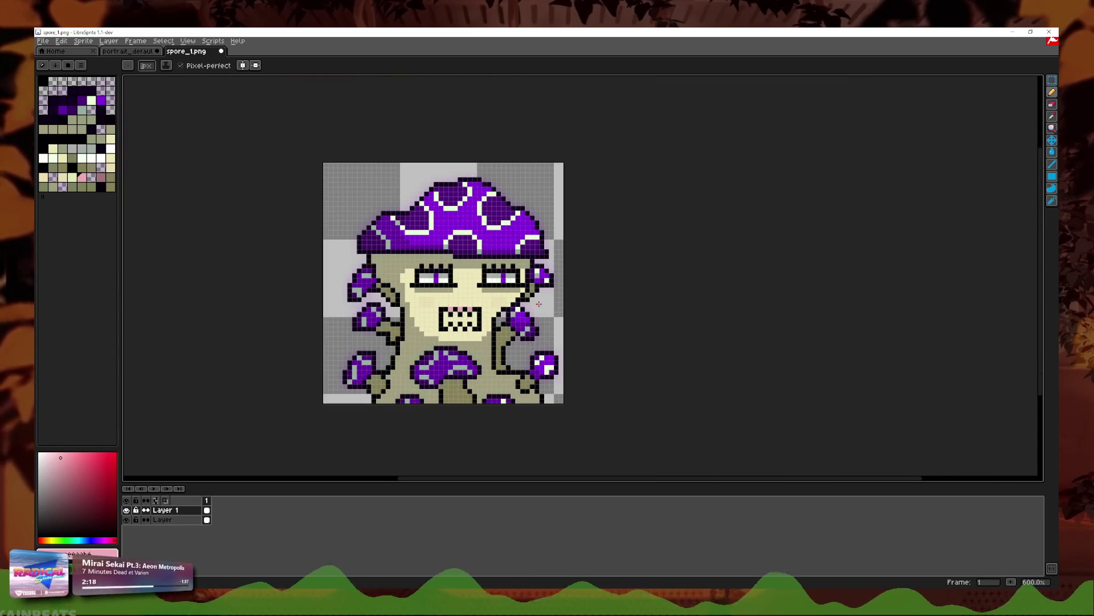
pyautogui.scroll(4, 448, 322)
pyautogui.moveTo(494, 256); pyautogui.dragTo(519, 256)
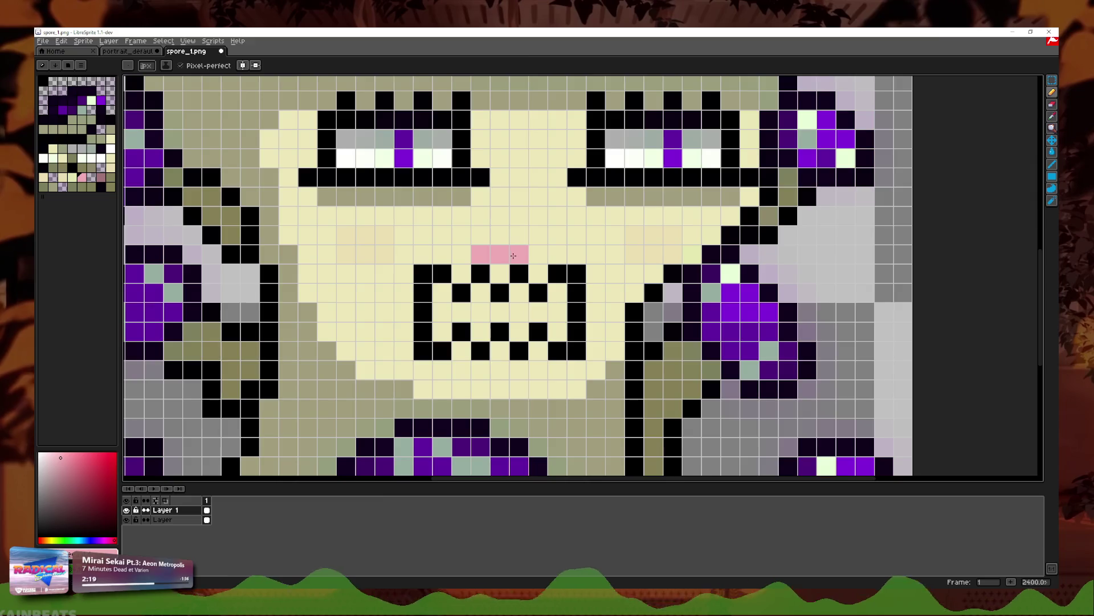
pyautogui.scroll(-4, 506, 266)
pyautogui.scroll(6, 559, 273)
pyautogui.scroll(-3, 559, 285)
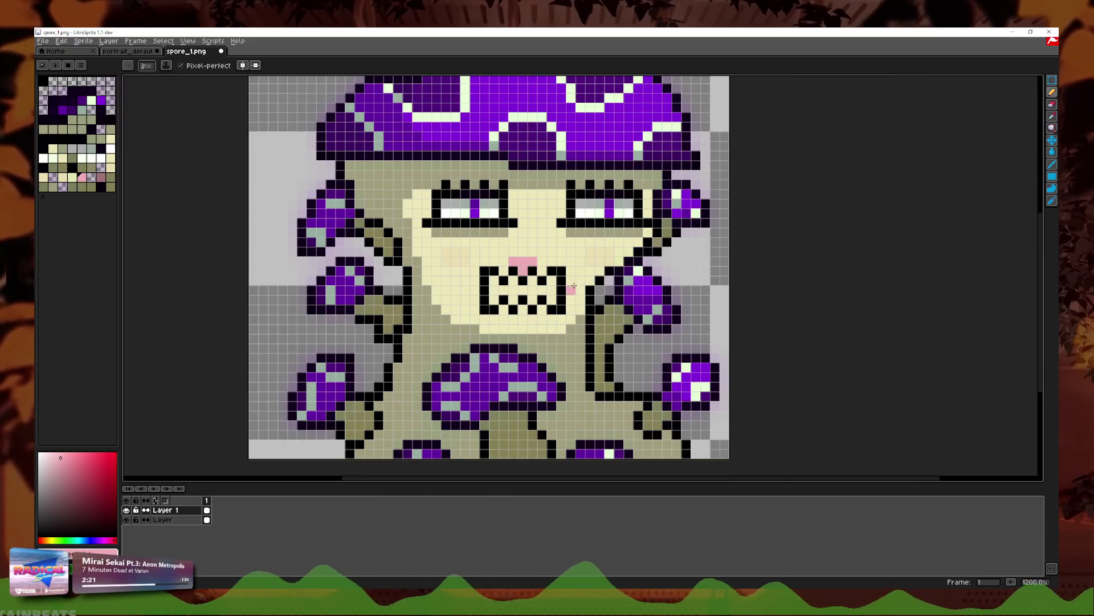
pyautogui.hotkey('ctrl', 'z')
pyautogui.press('v')
pyautogui.hotkey('ctrl', 'z')
pyautogui.press('b')
pyautogui.scroll(4, 572, 283)
pyautogui.scroll(-2, 528, 281)
pyautogui.scroll(-3, 513, 256)
pyautogui.scroll(2, 554, 295)
pyautogui.scroll(-4, 554, 295)
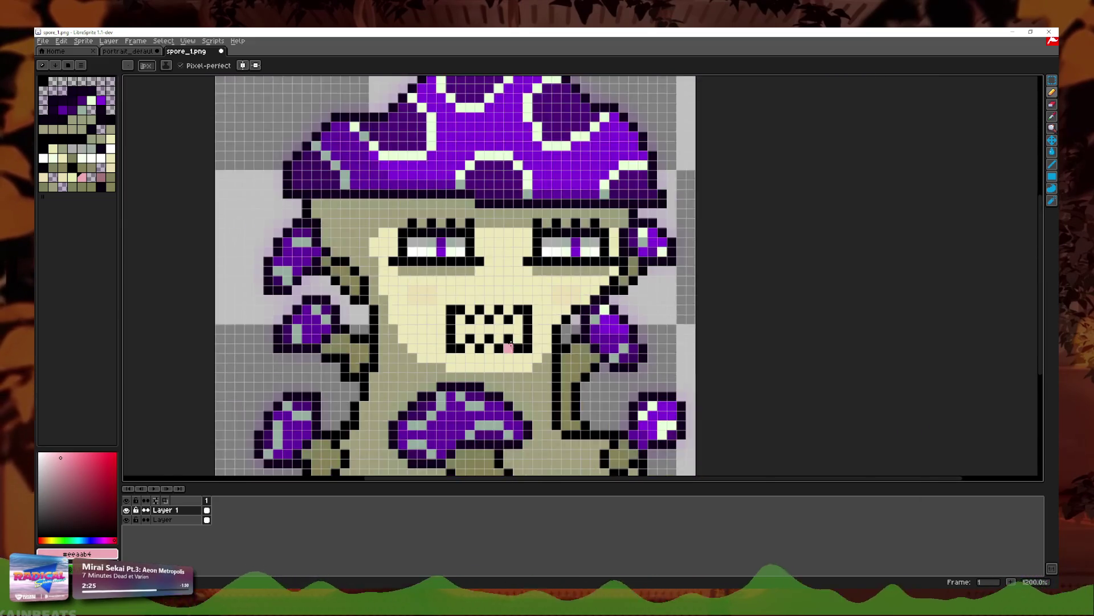
pyautogui.scroll(6, 468, 319)
pyautogui.click(1052, 116)
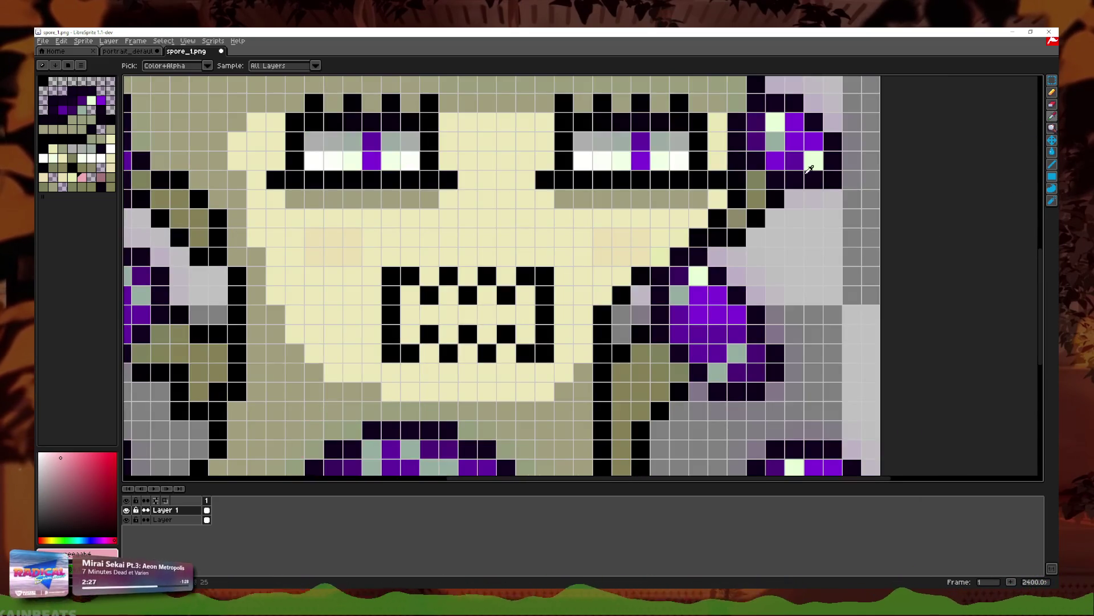
# Step: Sample purple from the side mushroom and fill the mouth interior with it
pyautogui.click(1052, 92)
pyautogui.click(526, 335)
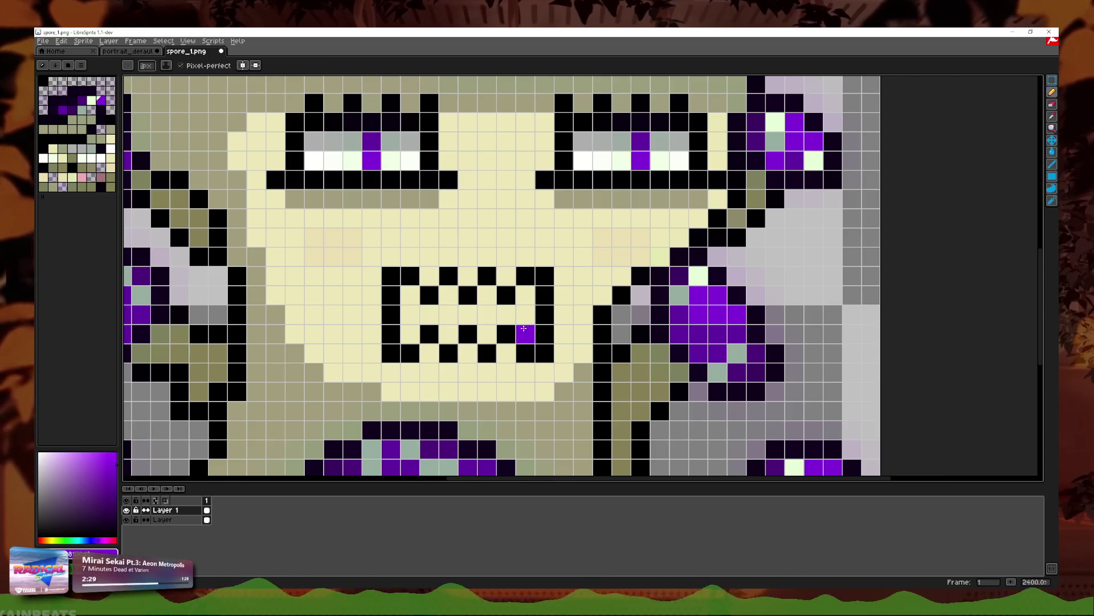
pyautogui.moveTo(525, 294)
pyautogui.mouseDown()
pyautogui.moveTo(487, 296)
pyautogui.moveTo(461, 317)
pyautogui.moveTo(410, 315)
pyautogui.mouseUp()
pyautogui.click(410, 295)
pyautogui.click(410, 334)
pyautogui.scroll(-2, 411, 334)
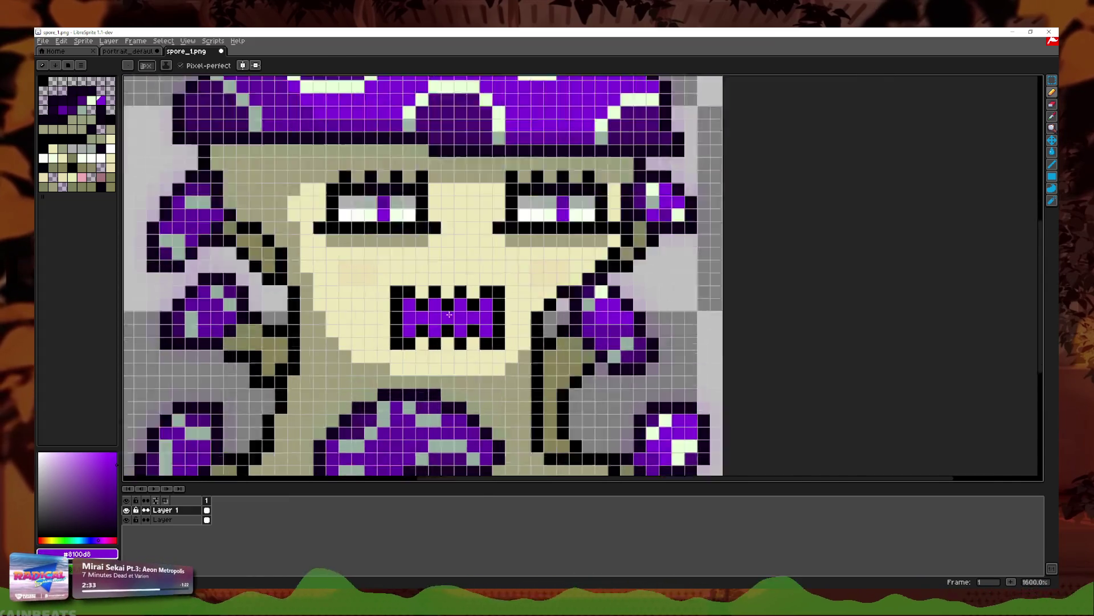
pyautogui.scroll(2, 454, 327)
# Step: Sample a darker purple and repaint some mouth pixels, including the leftmost column
pyautogui.click(1052, 116)
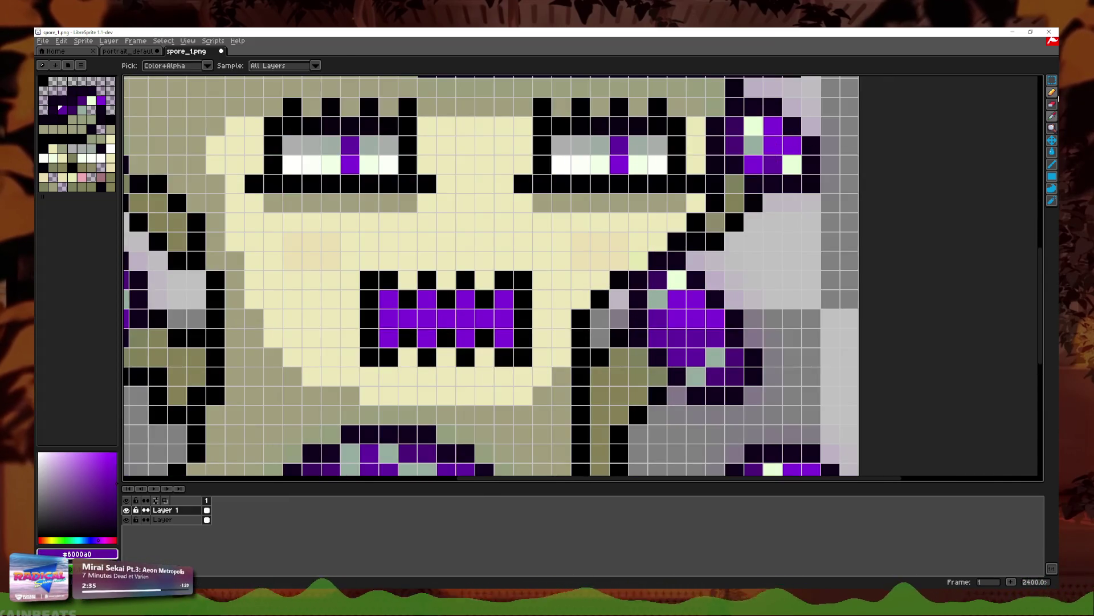
pyautogui.click(1052, 92)
pyautogui.moveTo(504, 338); pyautogui.dragTo(504, 313)
pyautogui.moveTo(389, 298); pyautogui.dragTo(389, 338)
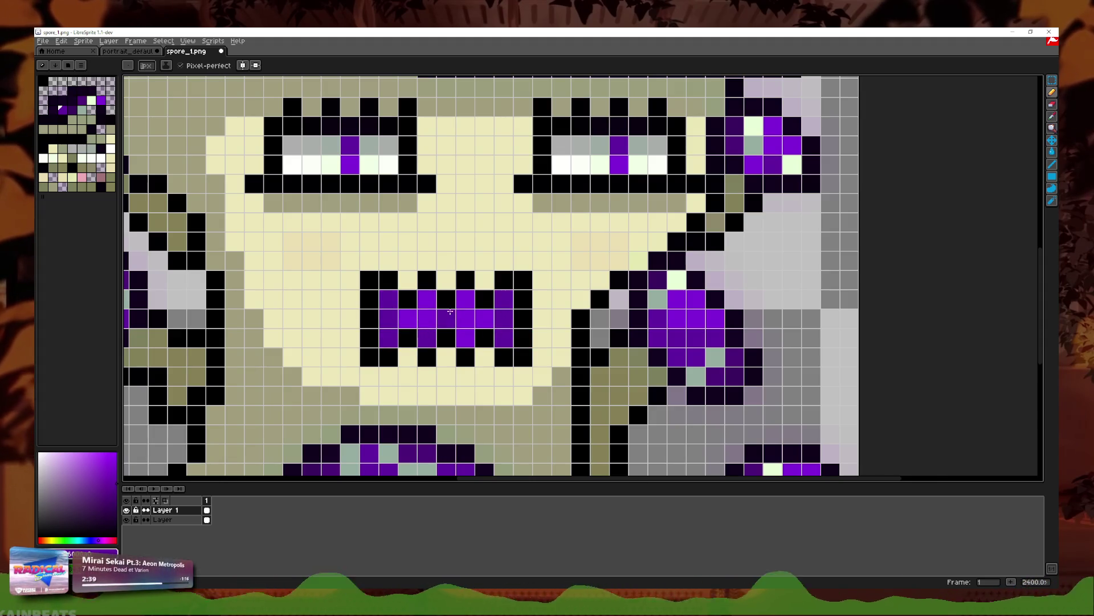
pyautogui.scroll(-5, 540, 317)
pyautogui.scroll(-1, 540, 317)
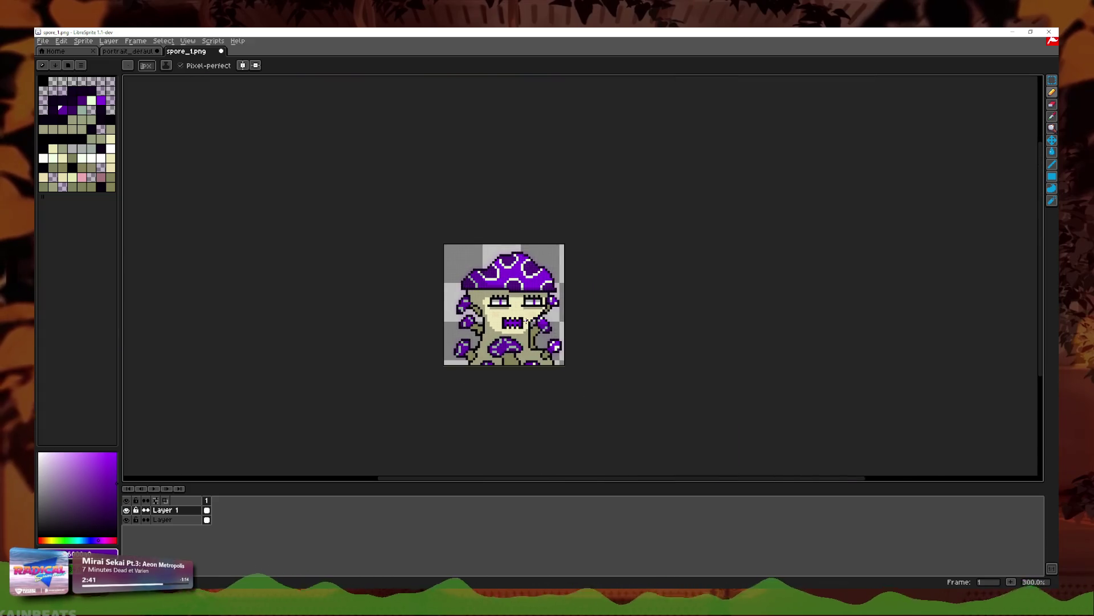
pyautogui.scroll(6, 513, 302)
pyautogui.scroll(1, 446, 282)
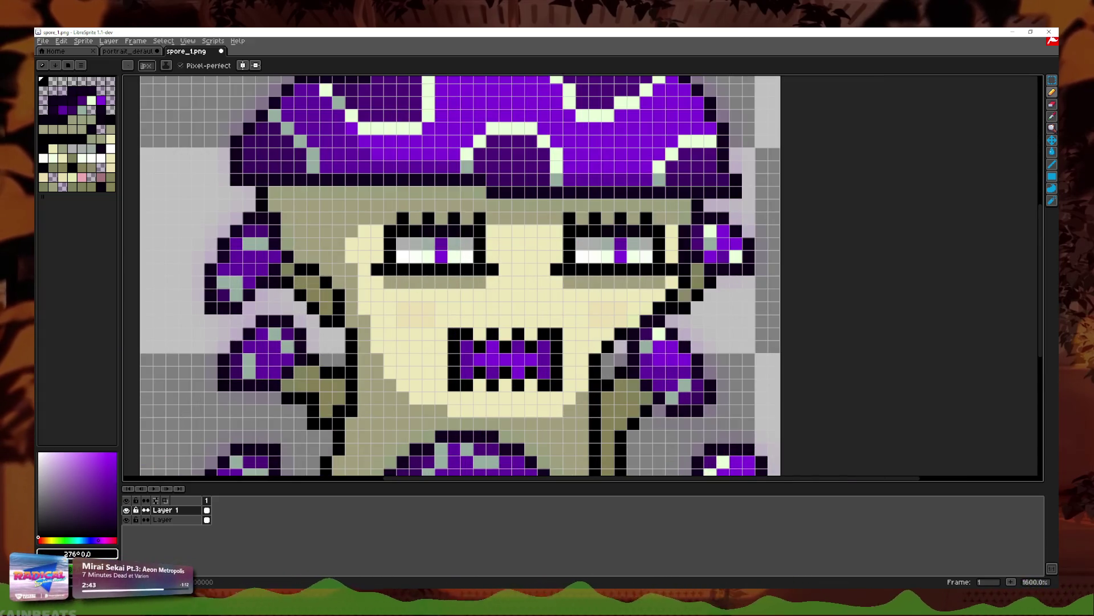
# Step: Undo a stray black line drawn under the eyes
pyautogui.moveTo(401, 292); pyautogui.dragTo(469, 291)
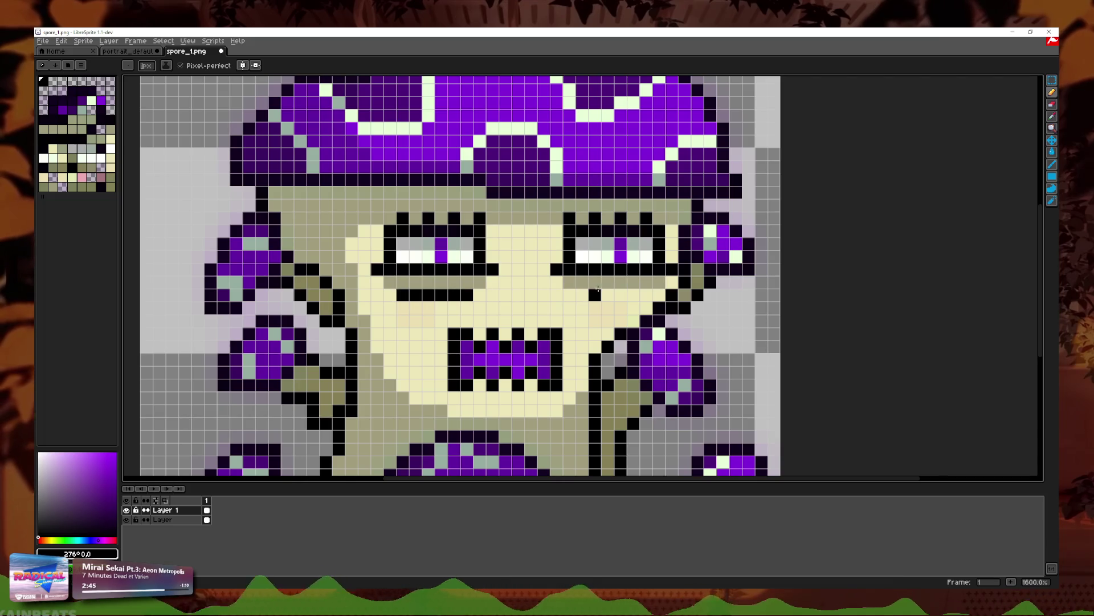
pyautogui.scroll(-2, 646, 292)
pyautogui.scroll(-3, 646, 292)
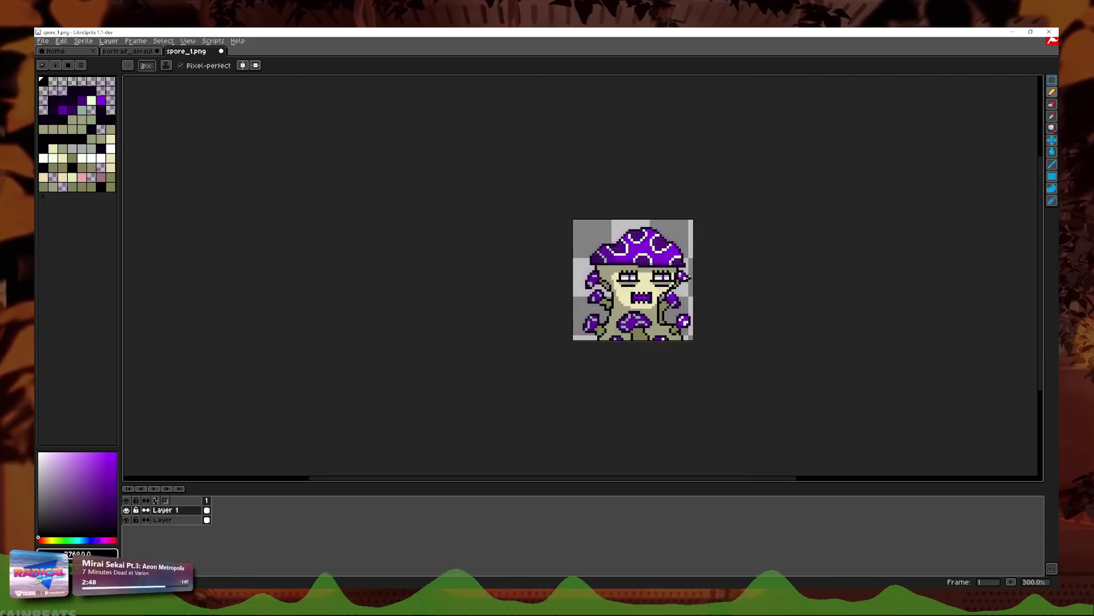
pyautogui.scroll(3, 581, 296)
pyautogui.scroll(2, 581, 297)
pyautogui.hotkey('ctrl', 'z')
pyautogui.hotkey('ctrl', 'z')
pyautogui.scroll(-3, 654, 300)
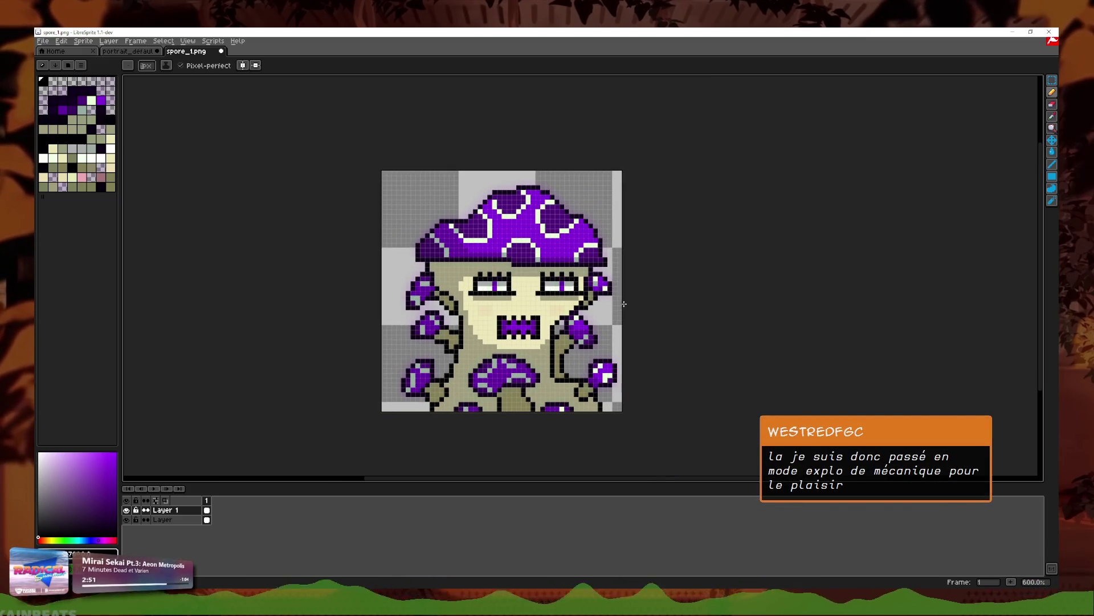
pyautogui.scroll(3, 556, 307)
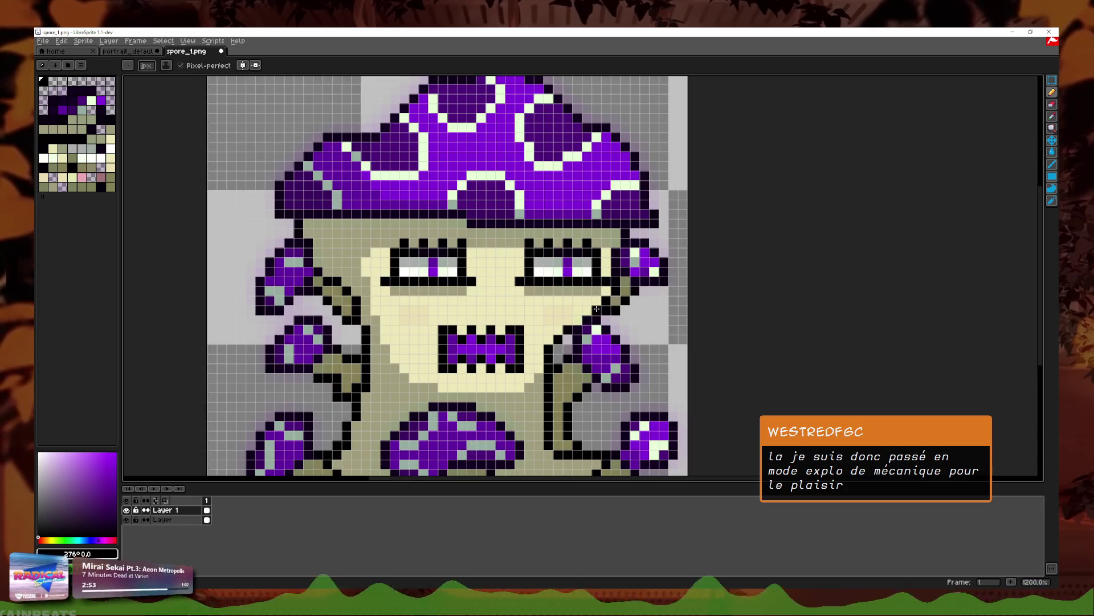
pyautogui.scroll(-4, 596, 308)
pyautogui.scroll(2, 602, 303)
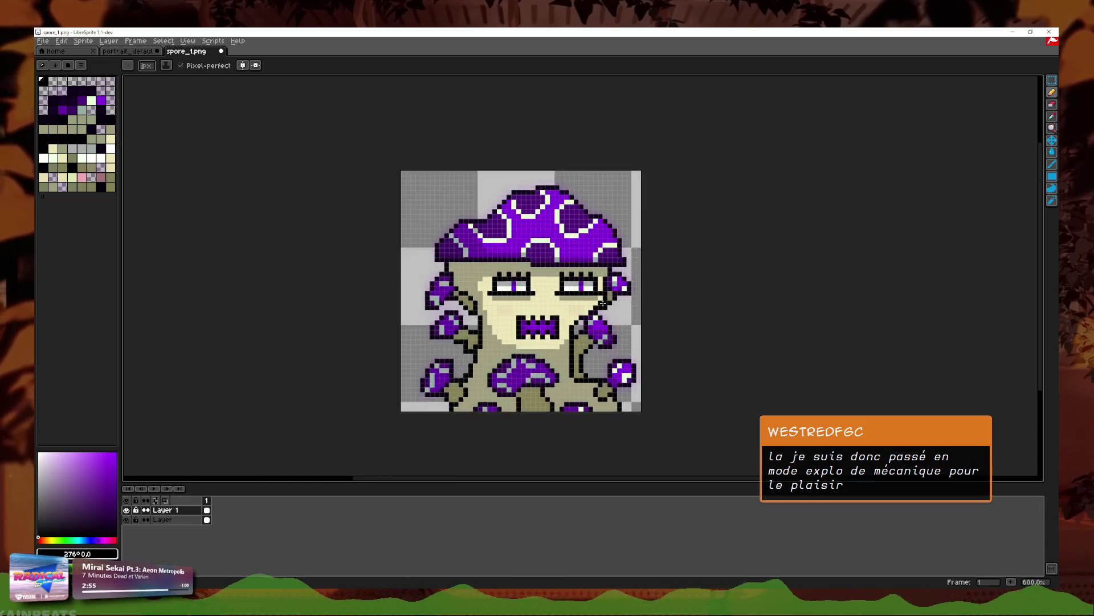
pyautogui.moveTo(673, 304); pyautogui.dragTo(645, 310)
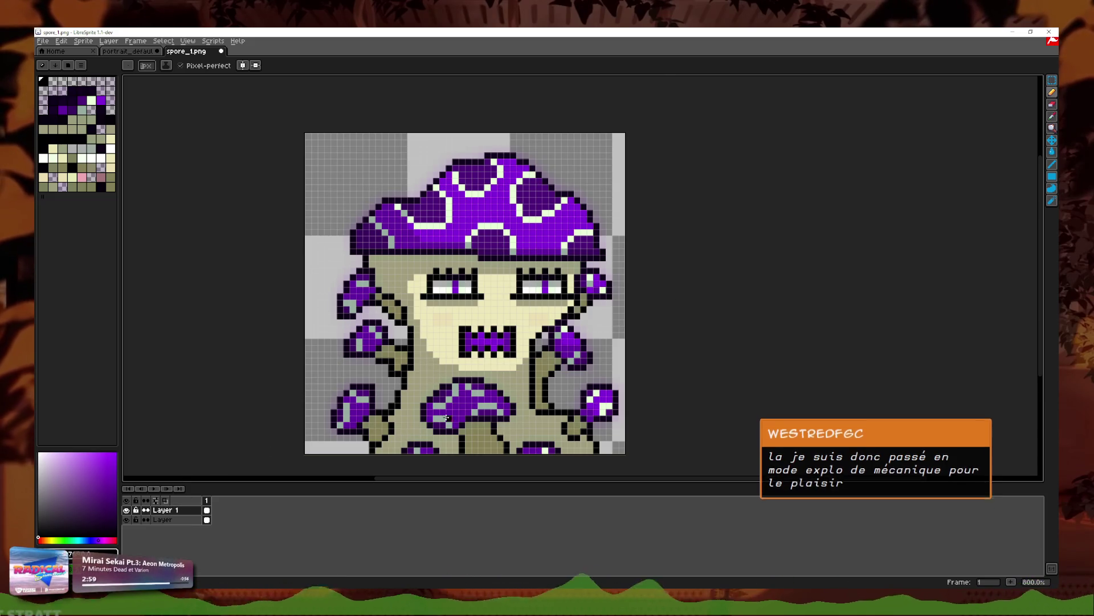
pyautogui.scroll(2, 544, 357)
# Step: Add Layer 2, shift the drawing colour to red, and paint the mouth red
pyautogui.rightClick(178, 510)
pyautogui.click(192, 529)
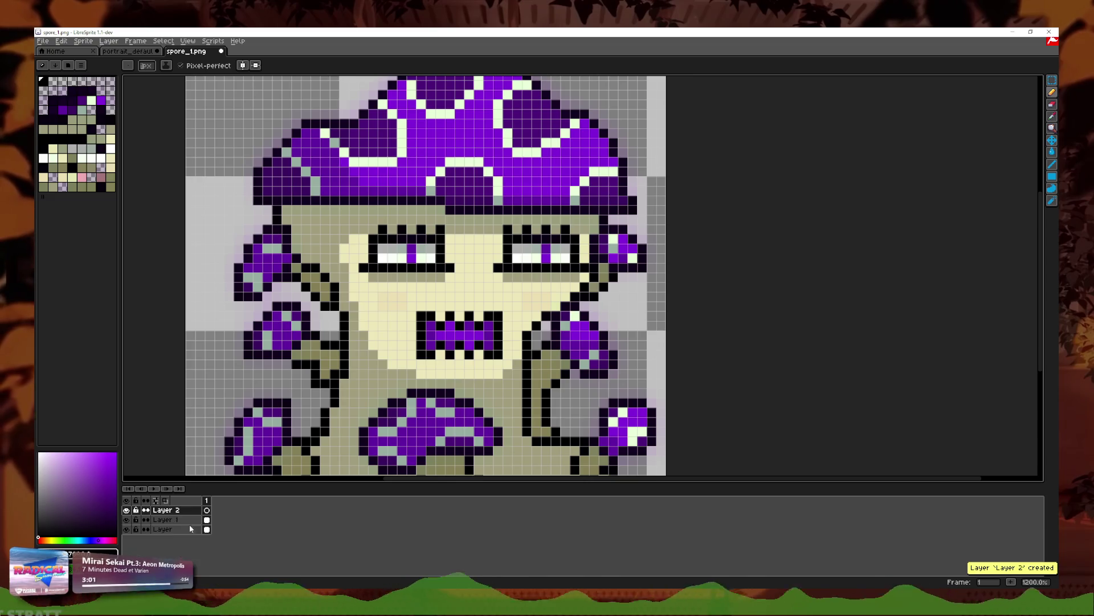
pyautogui.moveTo(107, 539); pyautogui.dragTo(111, 539)
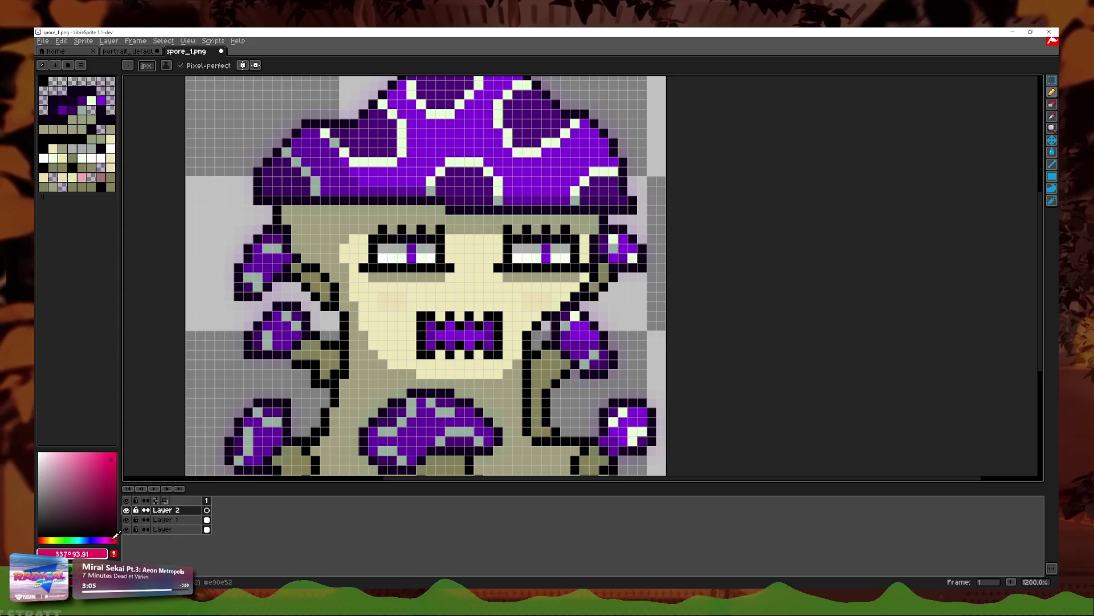
pyautogui.moveTo(489, 345); pyautogui.dragTo(489, 341)
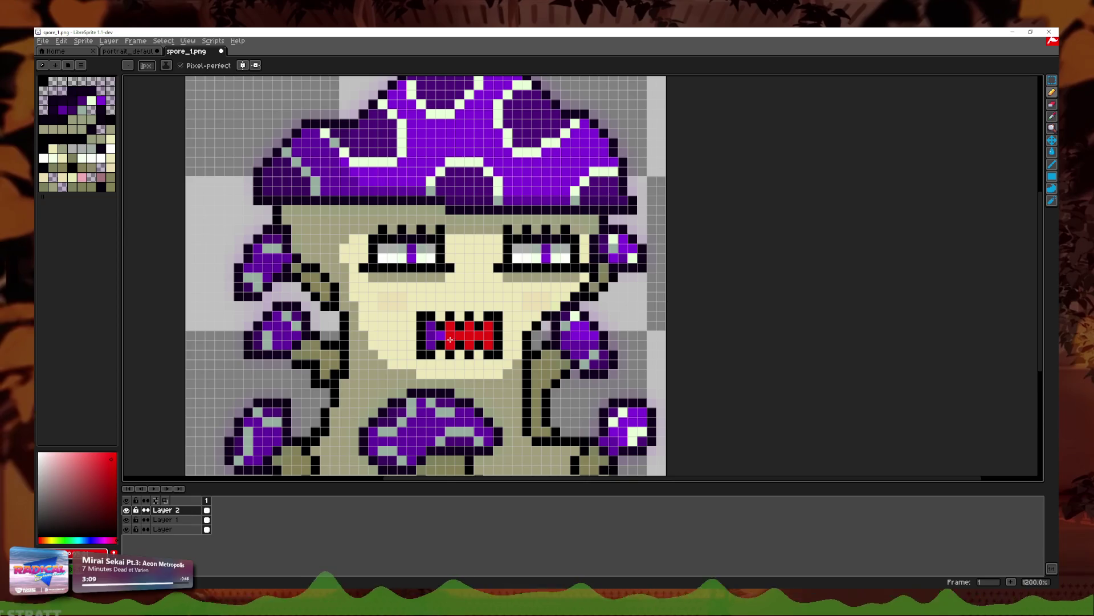
# Step: Paint the side mushroom cap, the mushroom beside the right eye, and the pupil red
pyautogui.scroll(3, 548, 337)
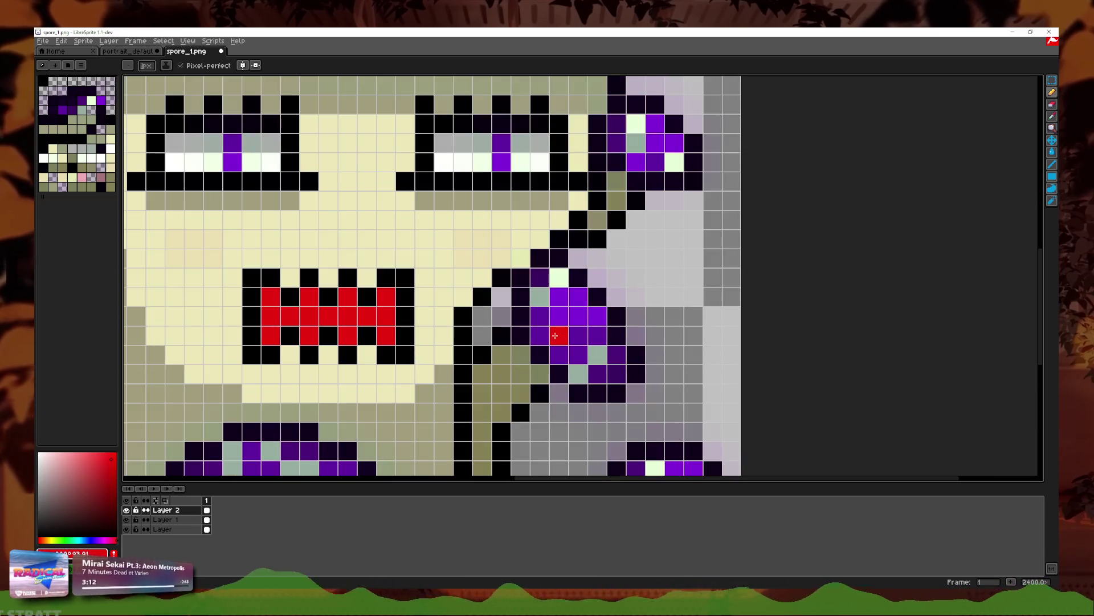
pyautogui.click(546, 321)
pyautogui.moveTo(559, 296)
pyautogui.mouseDown()
pyautogui.moveTo(544, 277)
pyautogui.moveTo(599, 373)
pyautogui.moveTo(560, 348)
pyautogui.mouseUp()
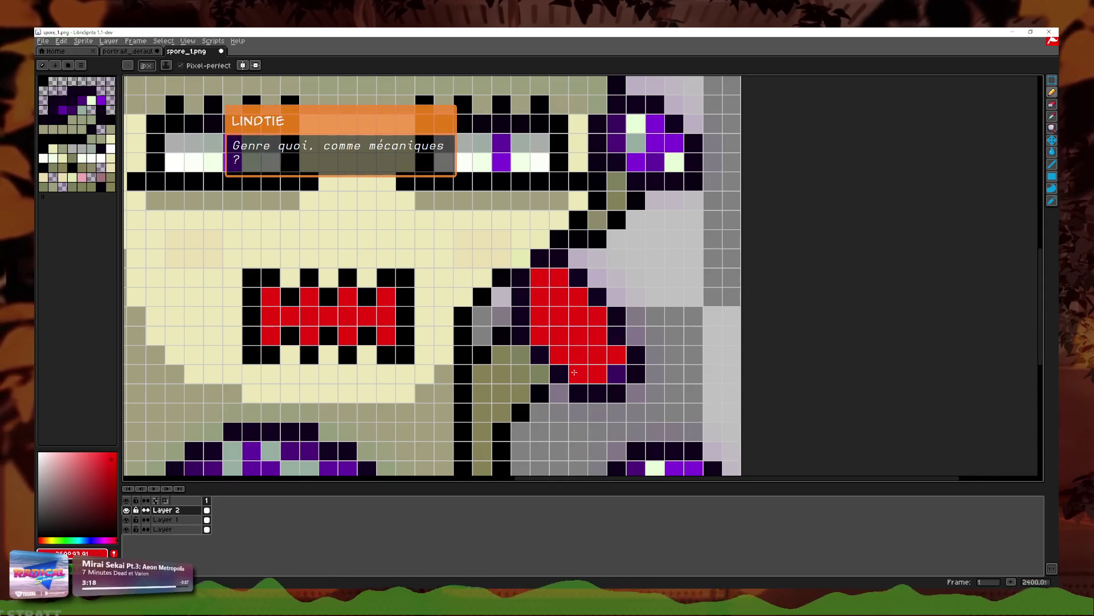
pyautogui.moveTo(638, 166)
pyautogui.mouseDown()
pyautogui.moveTo(630, 126)
pyautogui.moveTo(652, 143)
pyautogui.mouseUp()
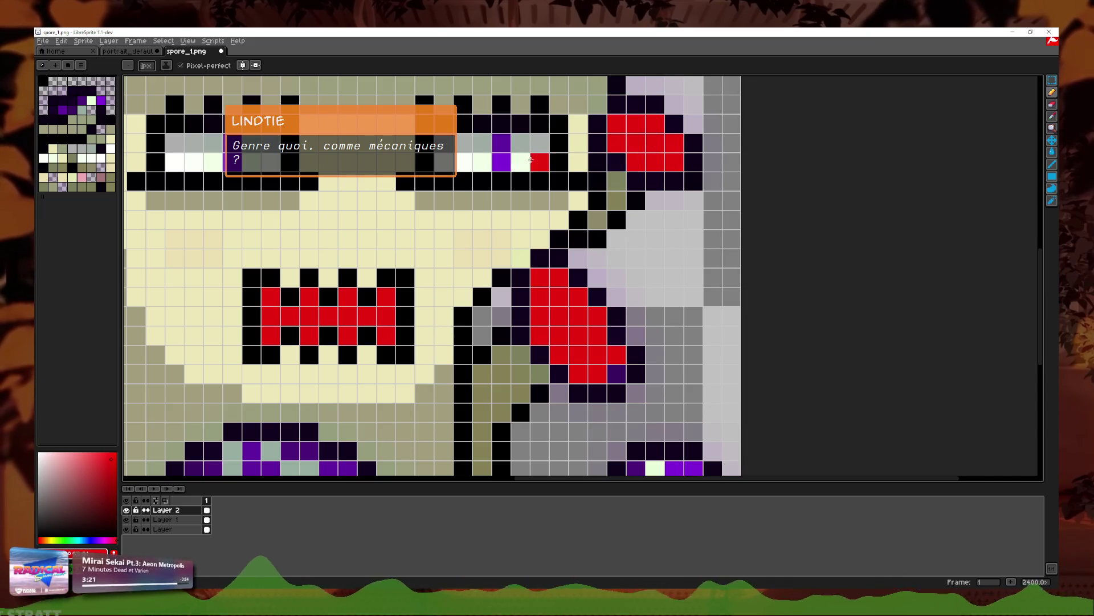
pyautogui.moveTo(502, 144); pyautogui.dragTo(503, 166)
pyautogui.scroll(-4, 503, 166)
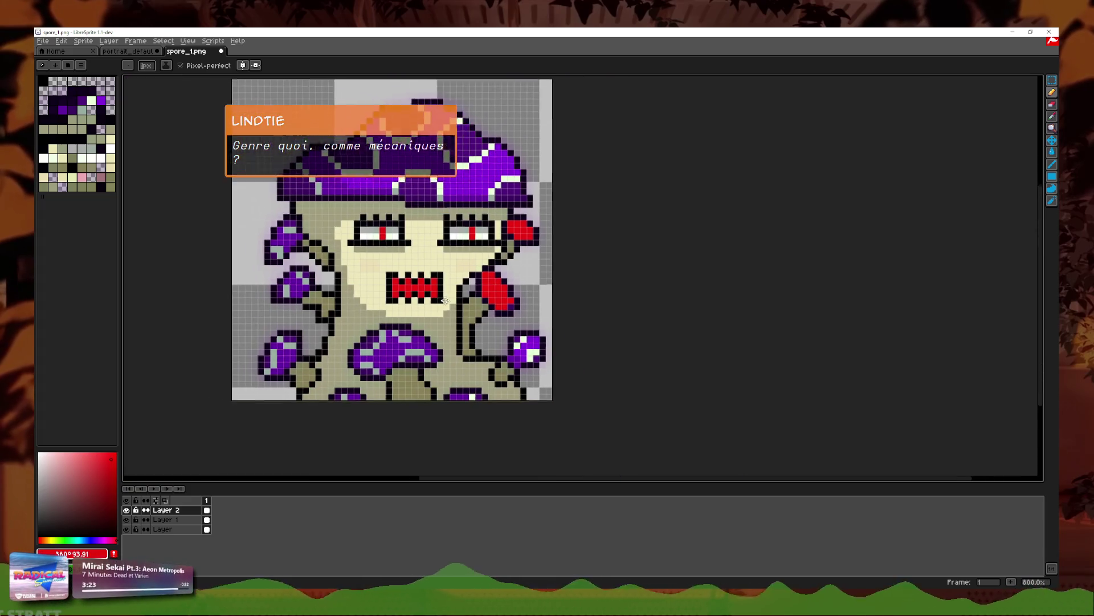
pyautogui.doubleClick(165, 510)
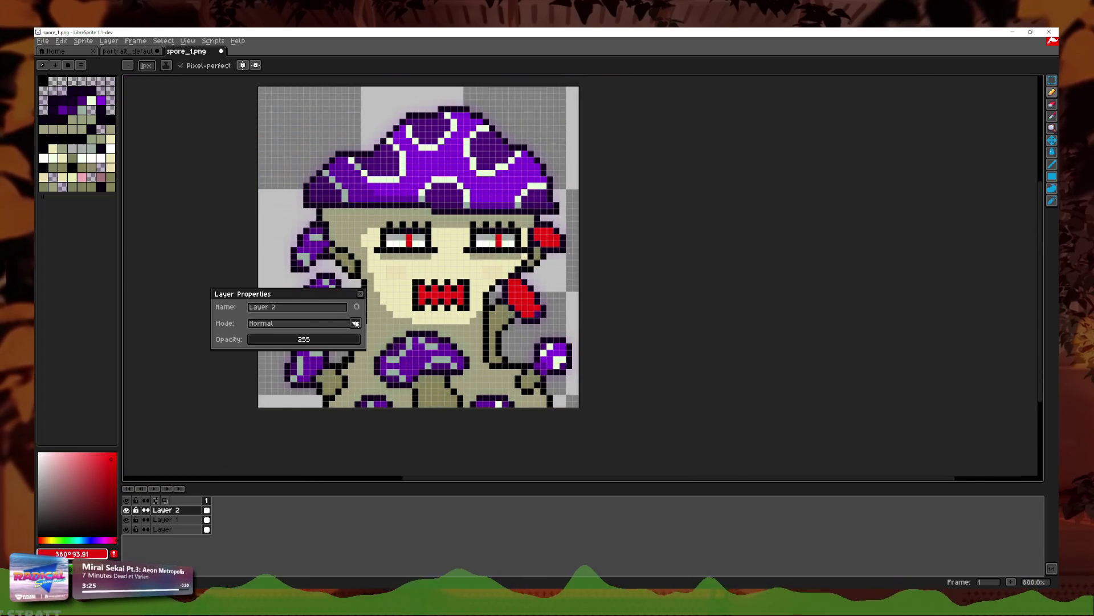
# Step: Try several blend modes in Layer 2's Mode dropdown and confirm Hue
pyautogui.click(335, 323)
pyautogui.press('Down')
pyautogui.press('Down')
pyautogui.press('Down')
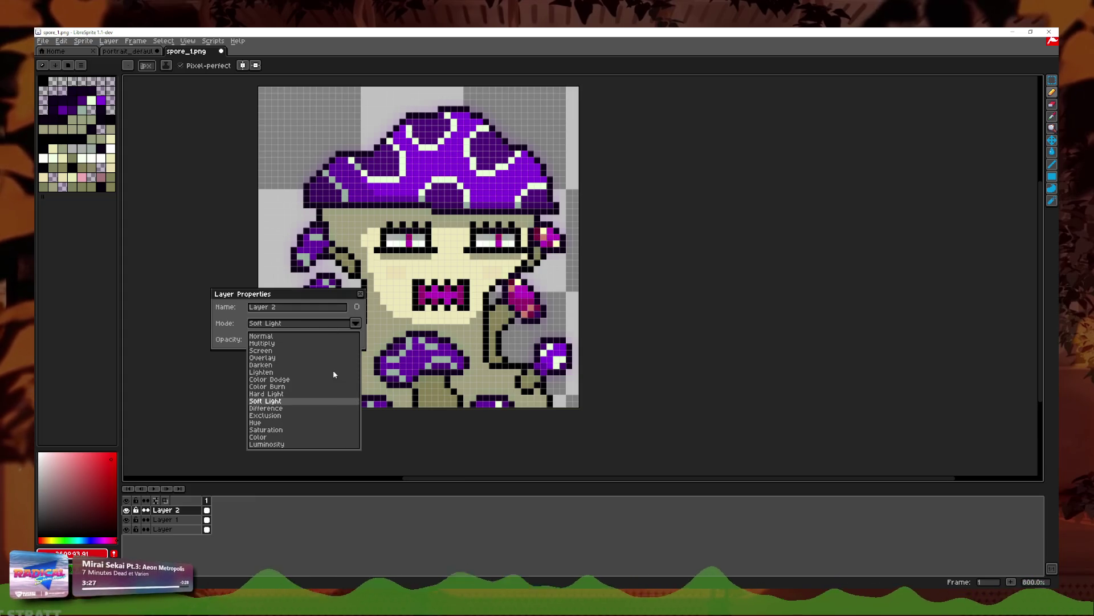
pyautogui.press('Down')
pyautogui.press('Down')
pyautogui.press('Down')
pyautogui.press('Up')
pyautogui.press('Up')
pyautogui.press('Up')
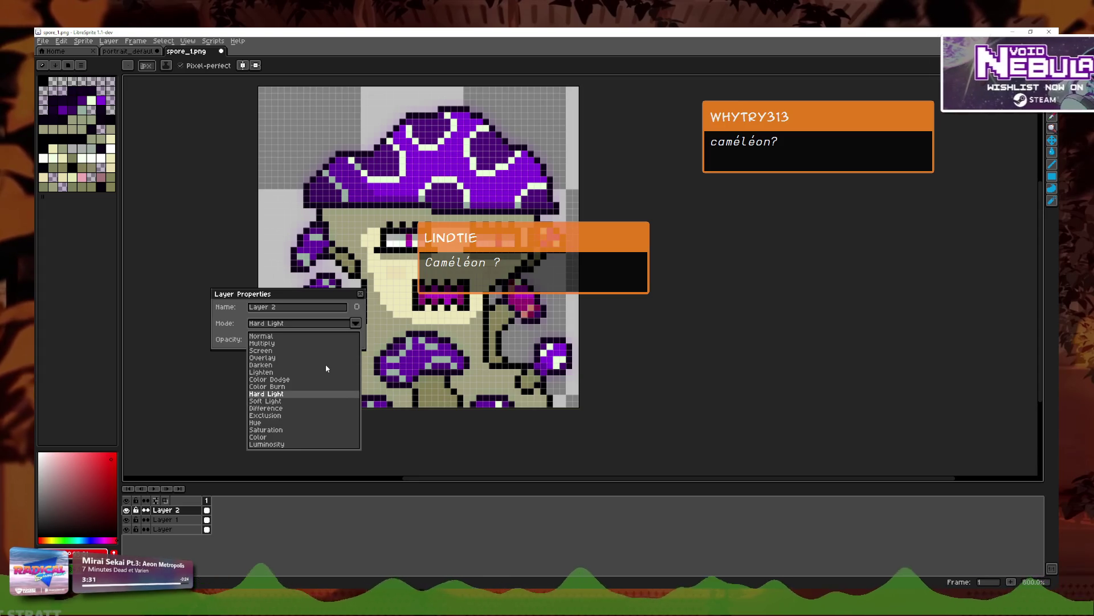
pyautogui.press('Down')
pyautogui.press('Down')
pyautogui.press('Down')
pyautogui.press('Down')
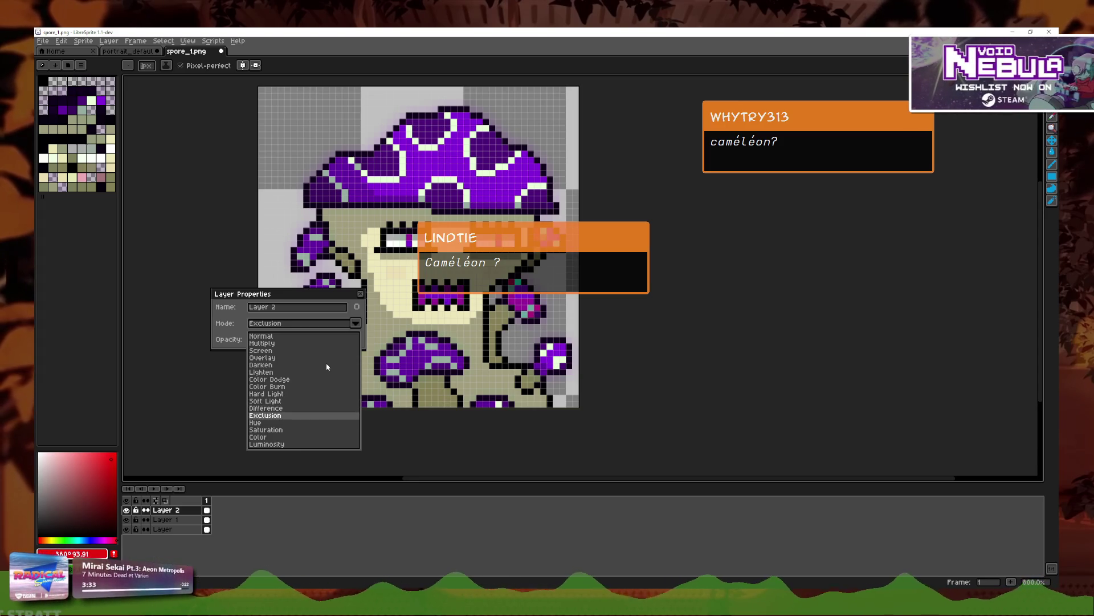
pyautogui.press('Return')
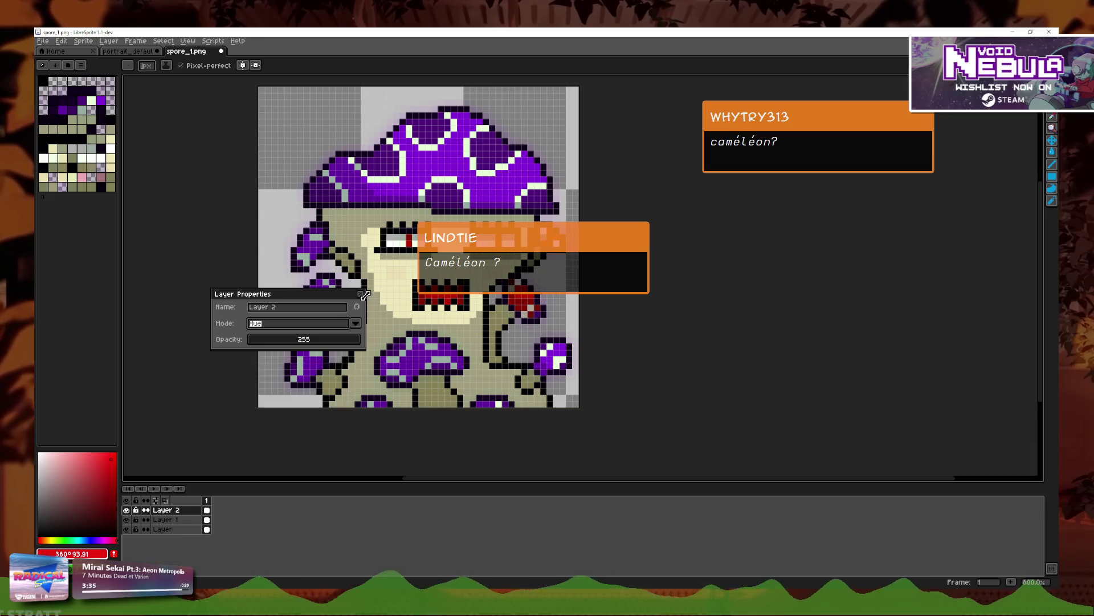
pyautogui.click(362, 295)
pyautogui.scroll(5, 558, 314)
# Step: Pencil the purple pixels of the left side mushroom dark red
pyautogui.scroll(-5, 478, 332)
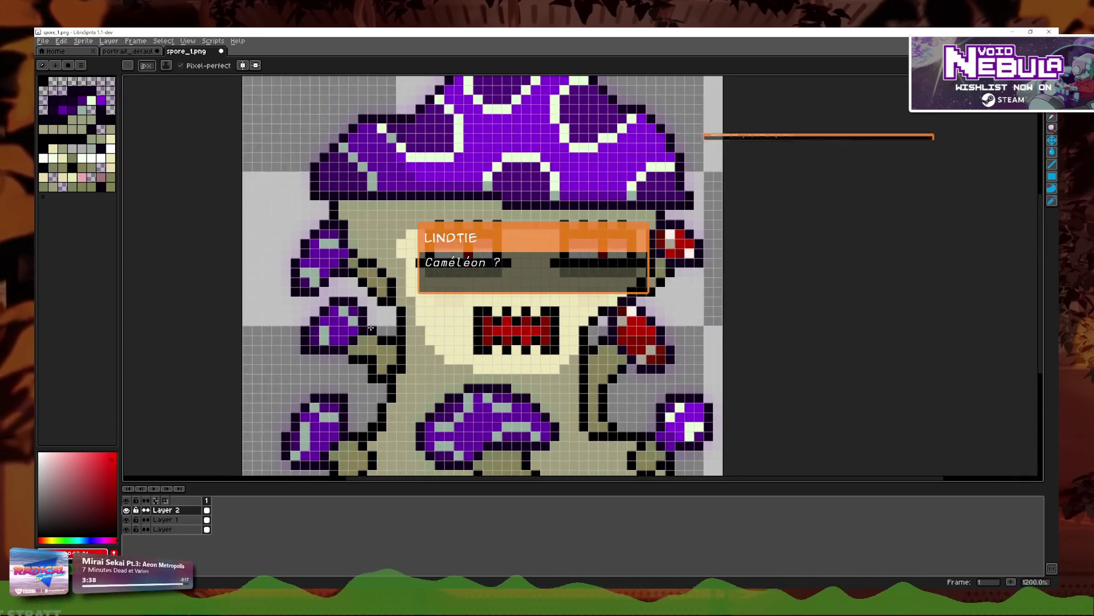
pyautogui.scroll(5, 513, 274)
pyautogui.moveTo(305, 310); pyautogui.dragTo(307, 301)
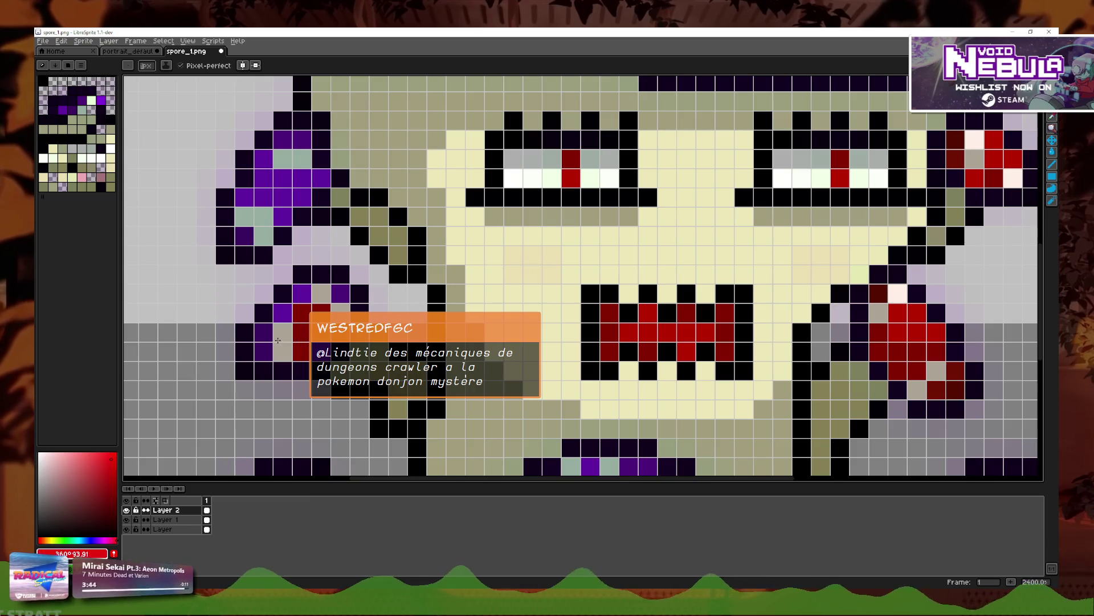
pyautogui.moveTo(274, 340)
pyautogui.mouseDown()
pyautogui.moveTo(288, 308)
pyautogui.moveTo(332, 291)
pyautogui.mouseUp()
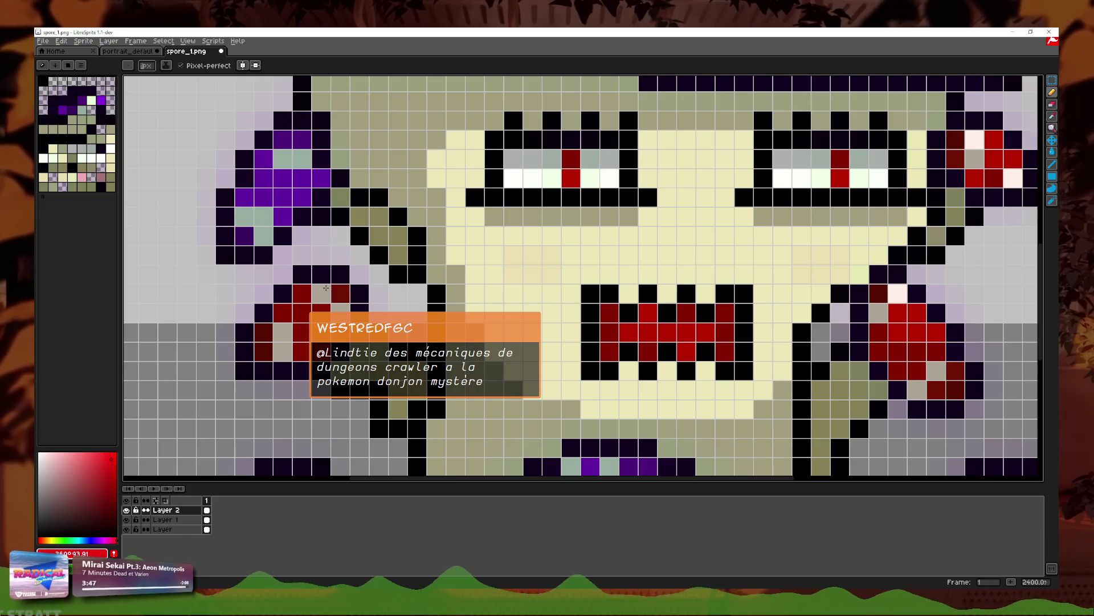
pyautogui.scroll(3, 318, 215)
pyautogui.click(264, 310)
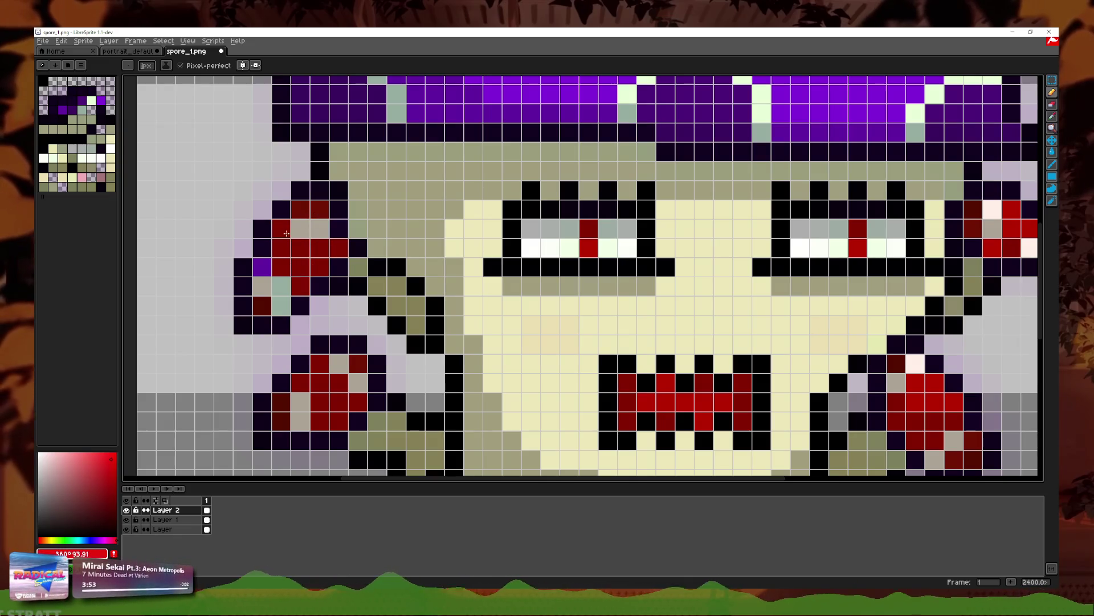
pyautogui.click(262, 266)
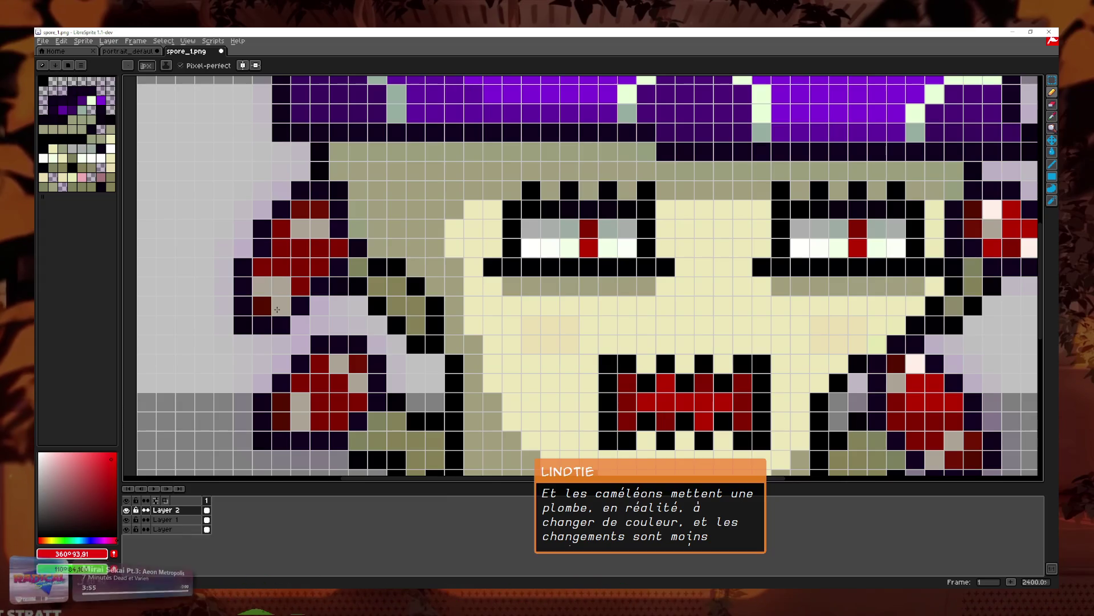
pyautogui.scroll(-3, 327, 312)
pyautogui.scroll(3, 364, 393)
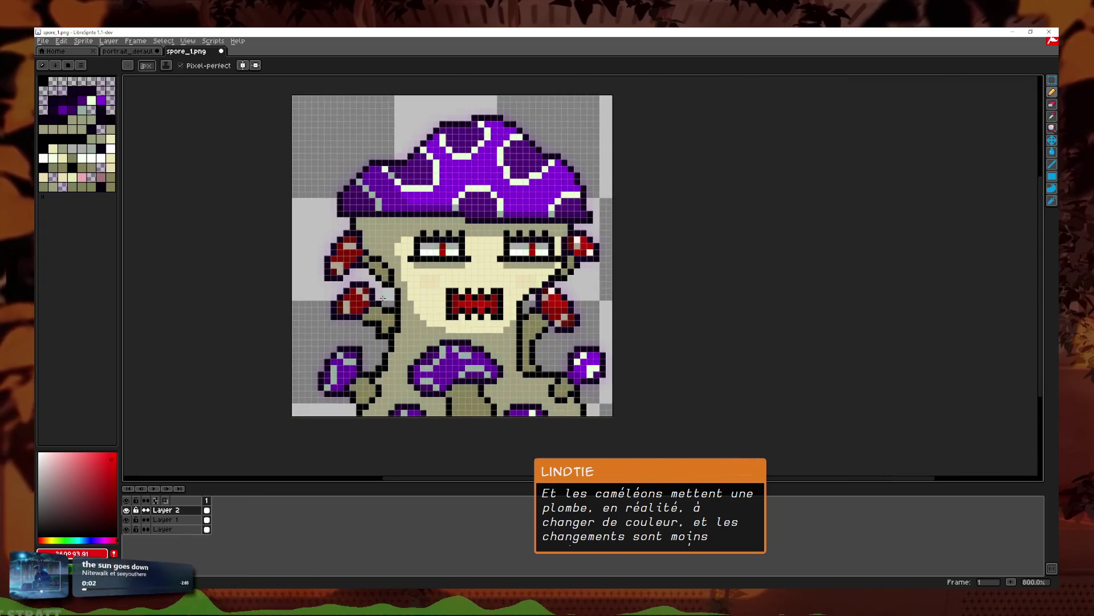
# Step: Paint the lower-left mushroom's purple cells dark red
pyautogui.click(363, 393)
pyautogui.click(379, 369)
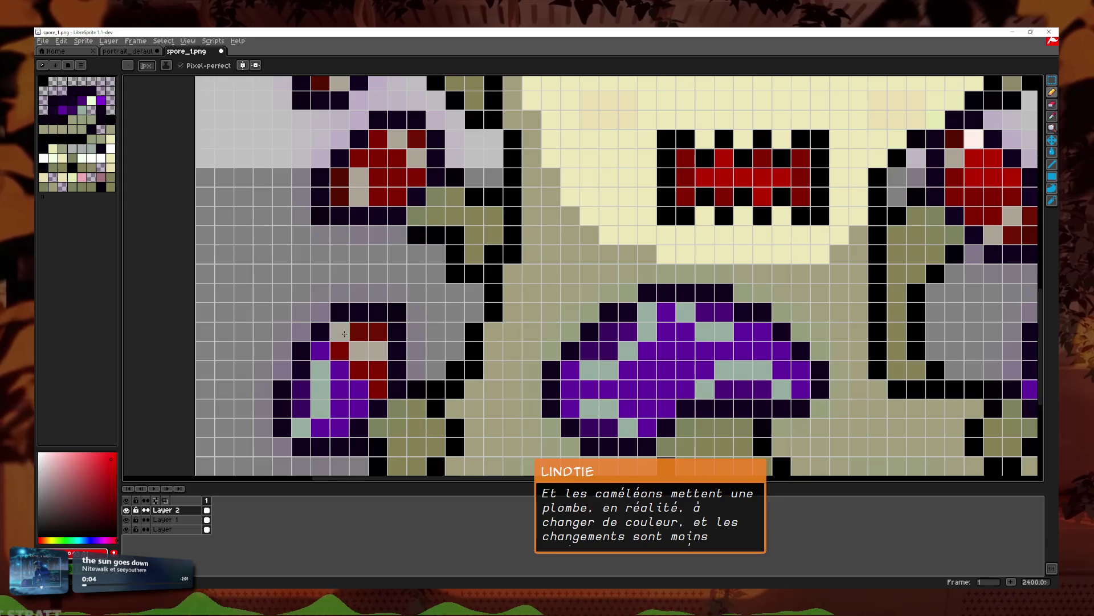
pyautogui.moveTo(359, 390); pyautogui.dragTo(359, 409)
pyautogui.moveTo(301, 389); pyautogui.dragTo(320, 427)
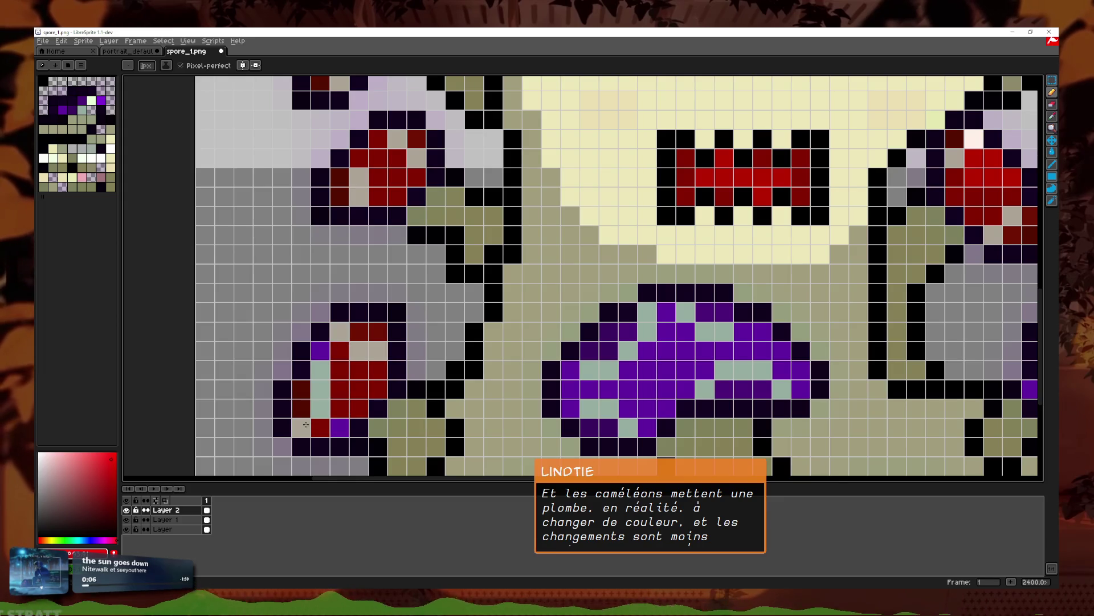
pyautogui.click(339, 428)
pyautogui.scroll(-3, 340, 399)
pyautogui.scroll(3, 378, 378)
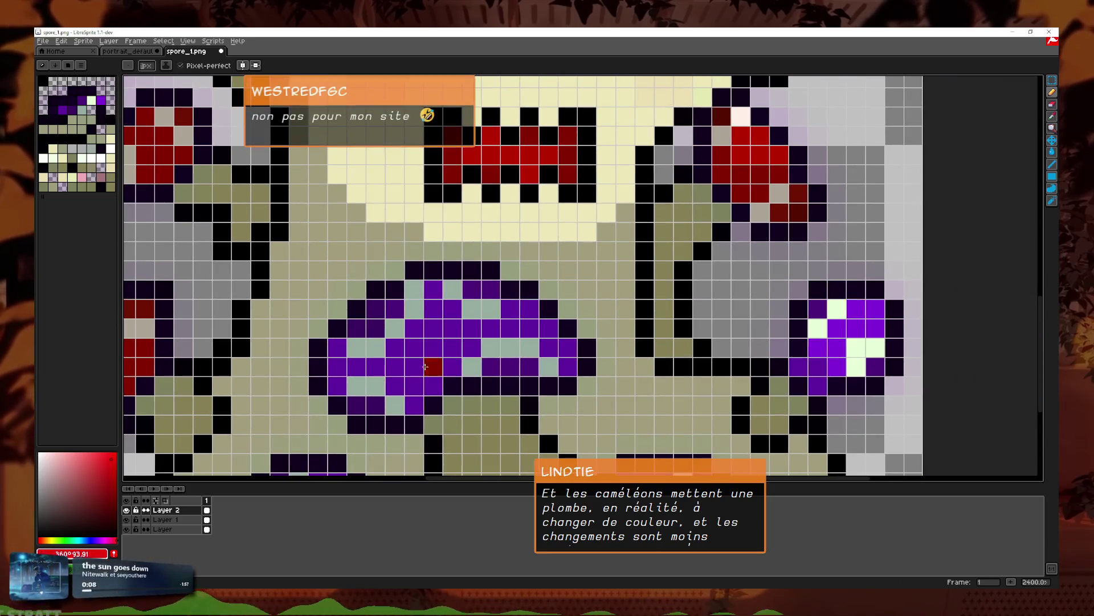
pyautogui.click(381, 410)
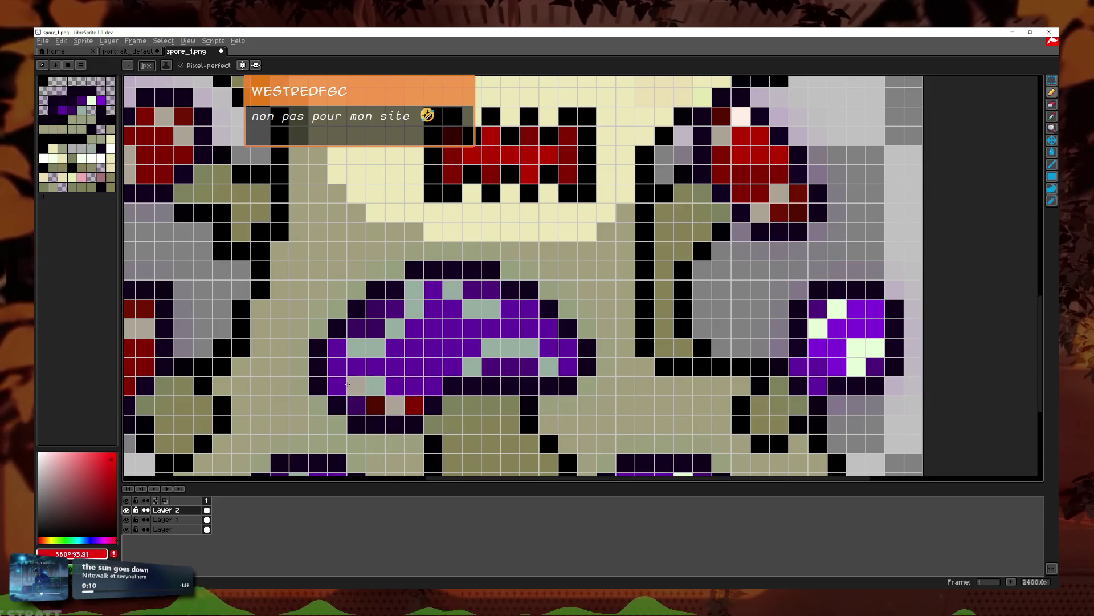
# Step: Recolour the bottom mushroom's remaining purple pixels dark red
pyautogui.click(395, 309)
pyautogui.click(357, 329)
pyautogui.click(377, 329)
pyautogui.click(414, 348)
pyautogui.click(452, 348)
pyautogui.click(472, 348)
pyautogui.click(433, 367)
pyautogui.click(529, 329)
# Step: Bucket-fill the mushroom's leftover purple patches and the right-hand mushroom red
pyautogui.press('g')
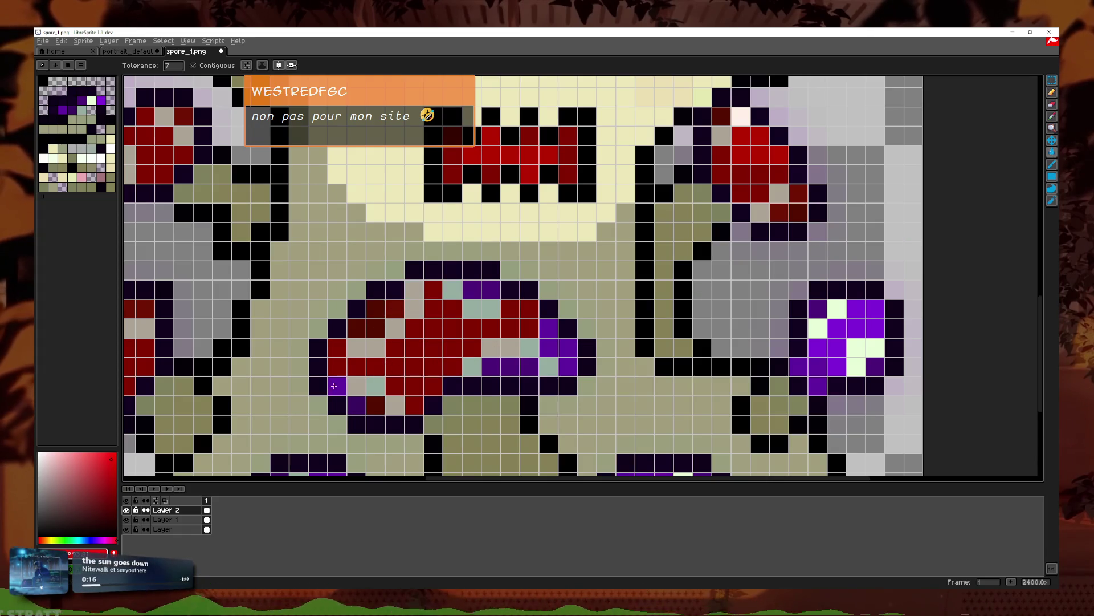
pyautogui.click(510, 366)
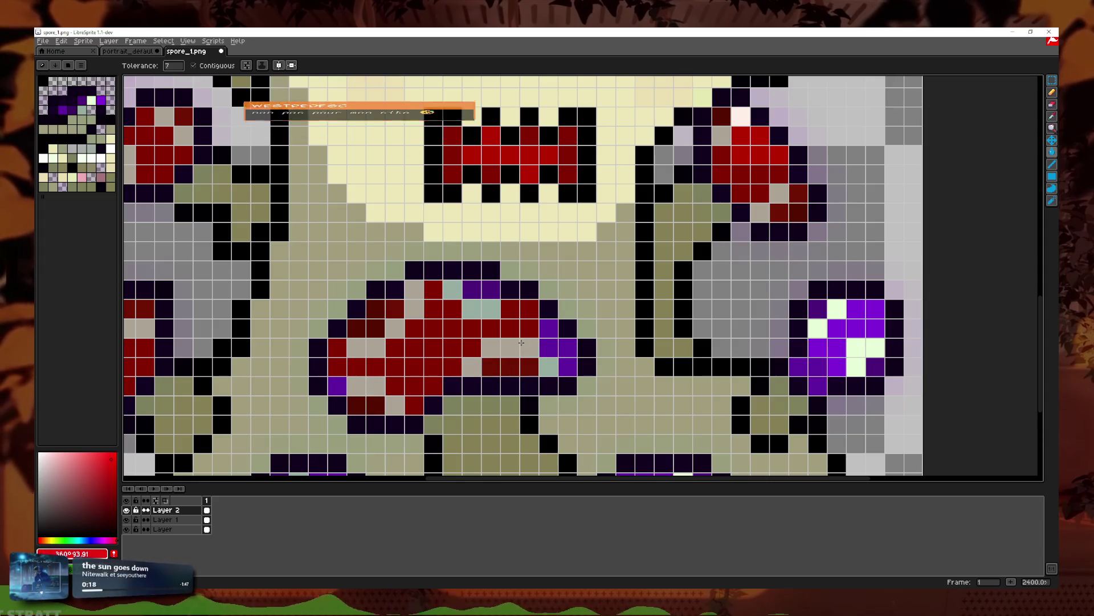
pyautogui.click(549, 347)
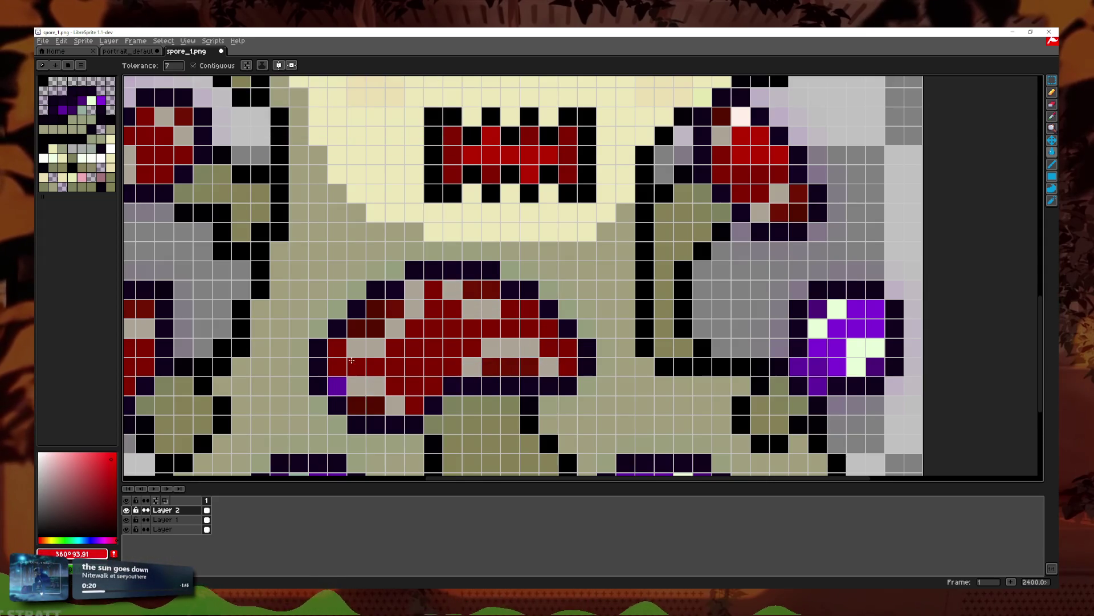
pyautogui.hscroll(5, 515, 333)
pyautogui.click(636, 370)
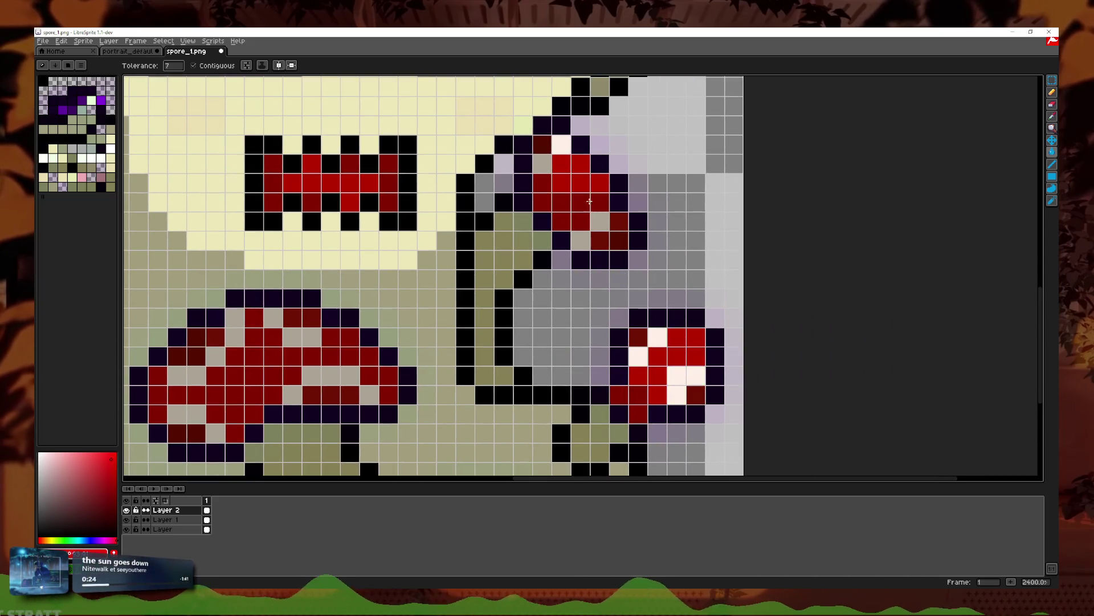
pyautogui.scroll(-2, 589, 204)
pyautogui.scroll(4, 345, 261)
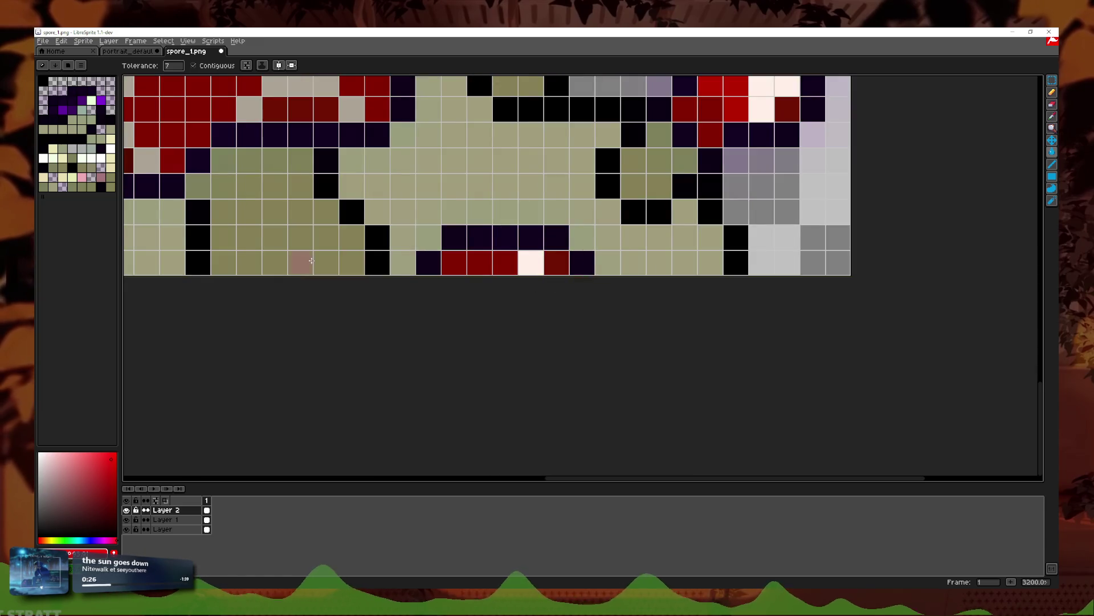
pyautogui.hscroll(-5, 345, 261)
pyautogui.scroll(-4, 323, 280)
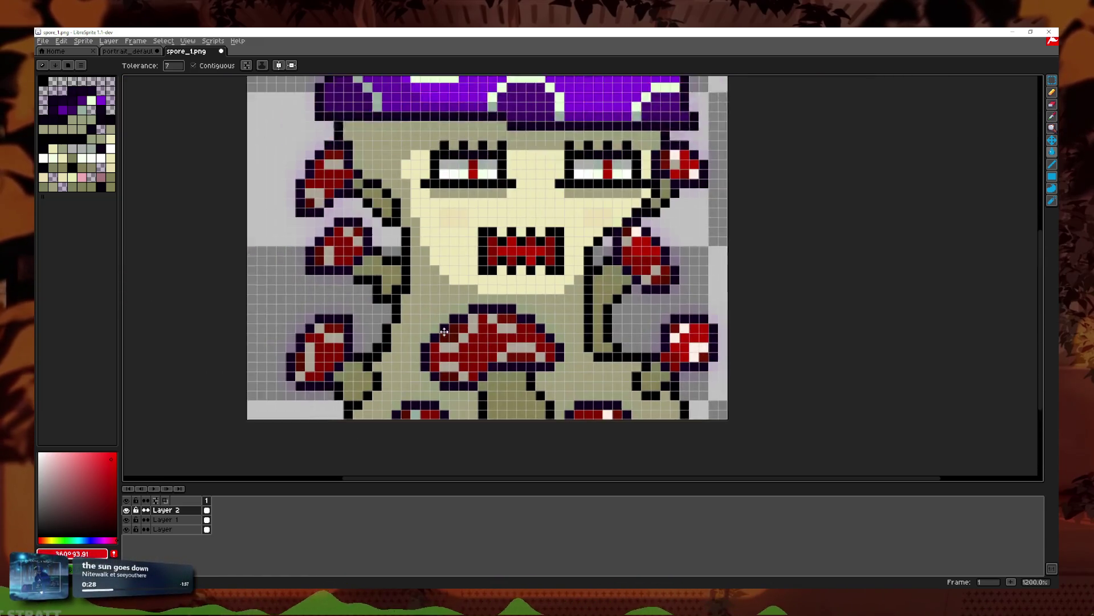
# Step: Fill the big cap's purple areas, including its dark patch and left side, dark red
pyautogui.click(457, 250)
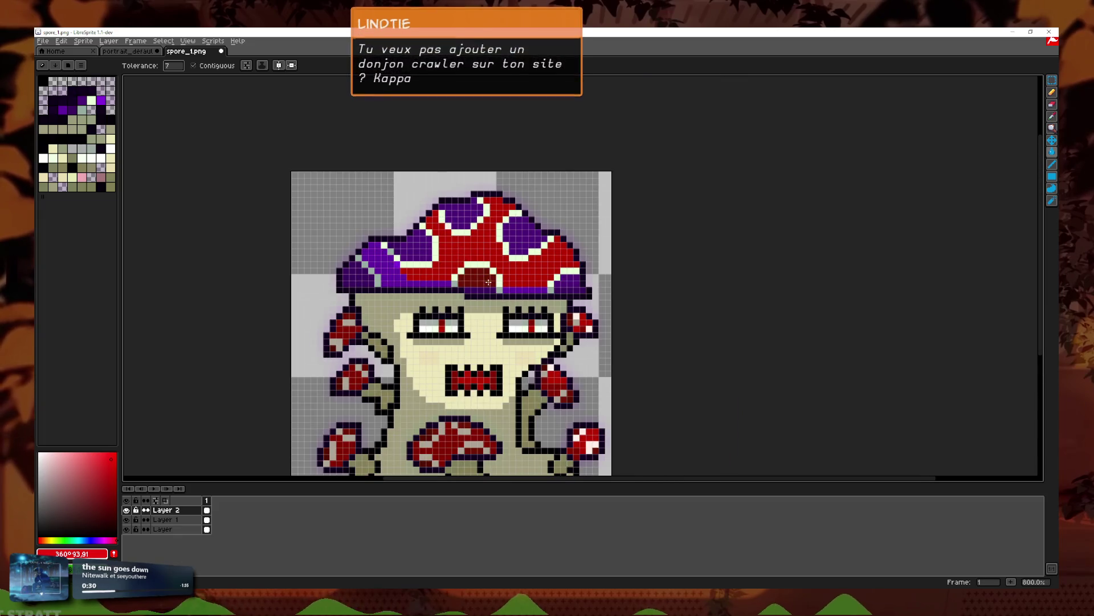
pyautogui.scroll(3, 493, 287)
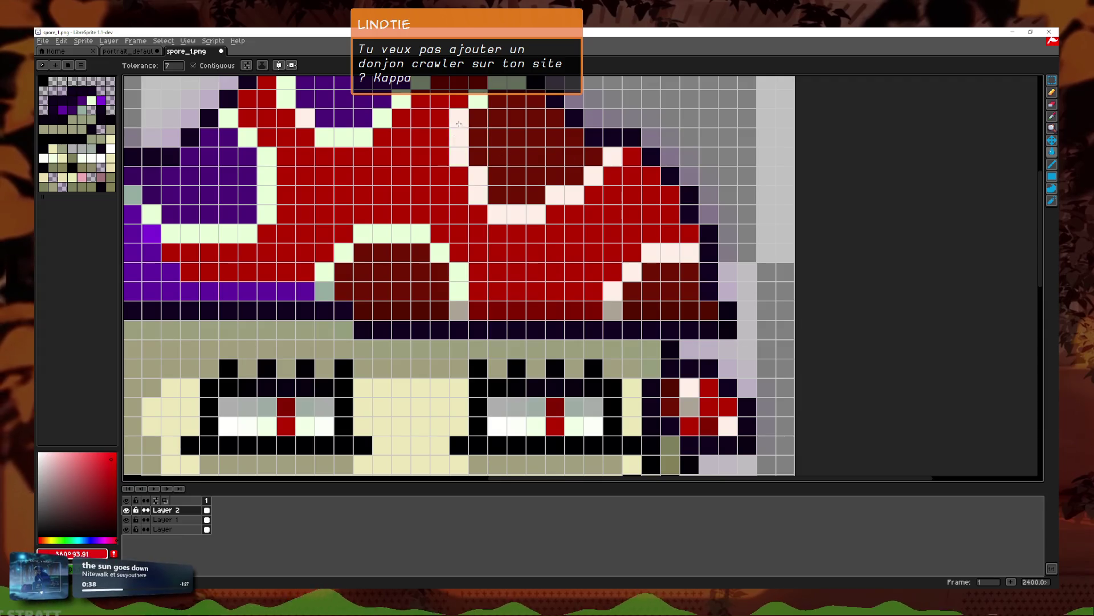
pyautogui.scroll(3, 456, 130)
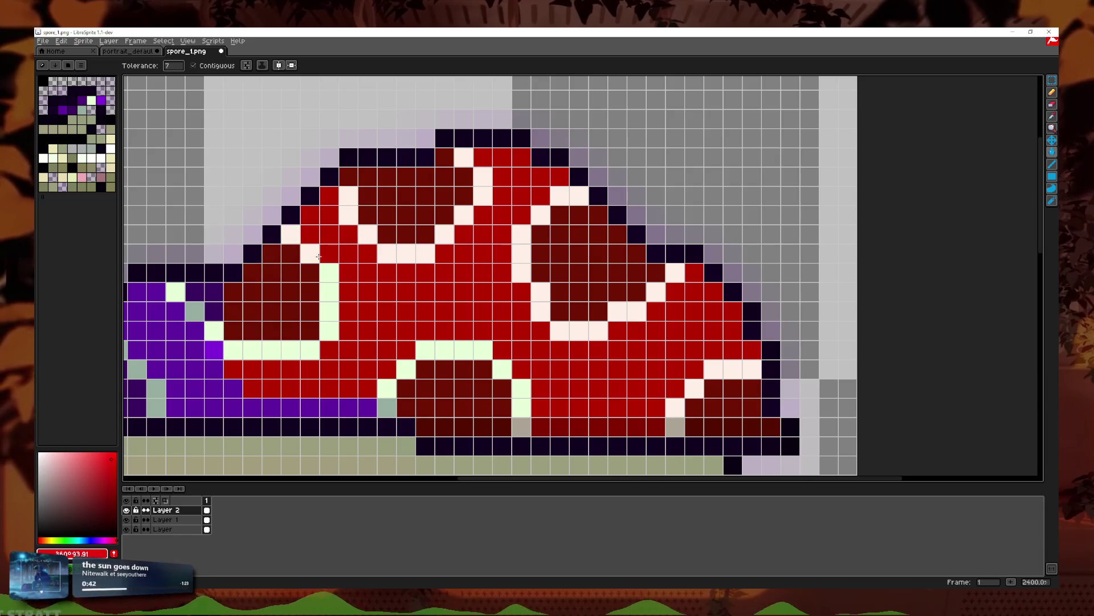
pyautogui.click(204, 301)
pyautogui.click(183, 310)
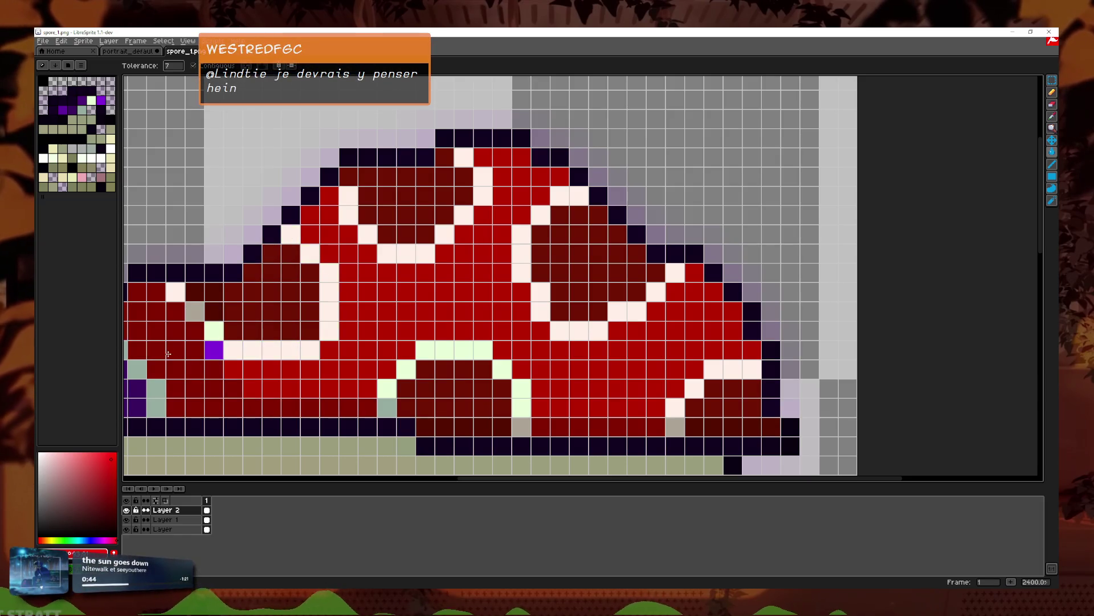
pyautogui.hscroll(-3, 308, 329)
pyautogui.scroll(-1, 308, 329)
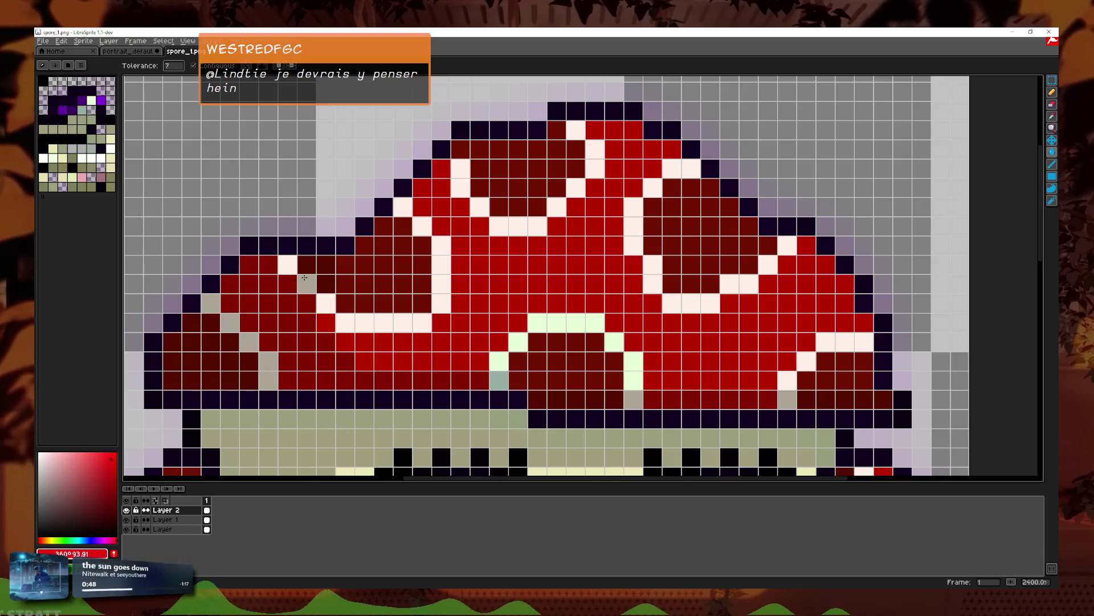
pyautogui.scroll(-7, 444, 238)
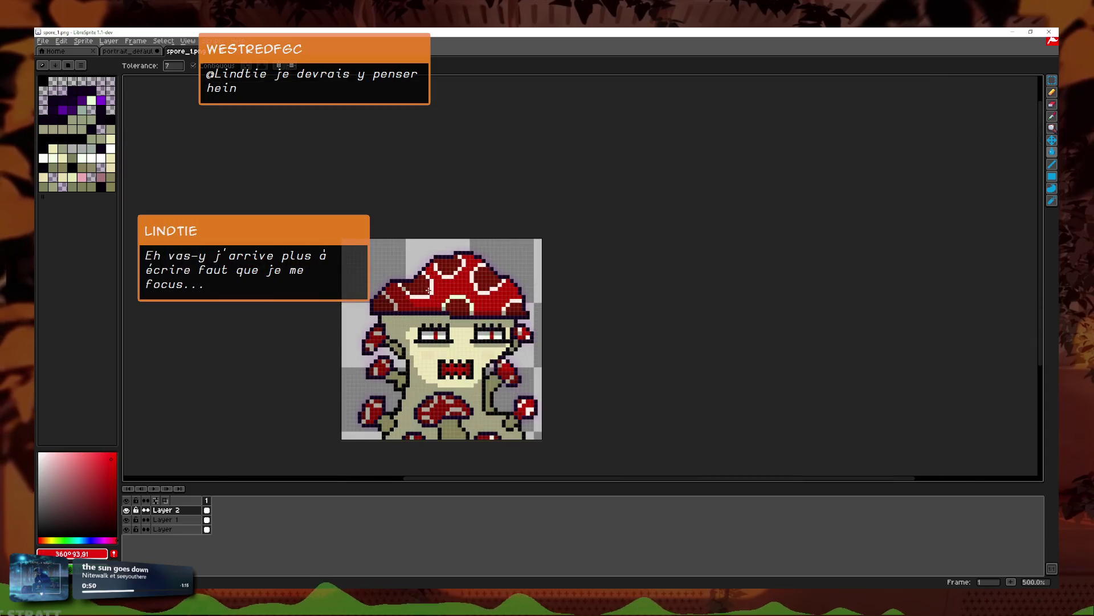
pyautogui.press('e')
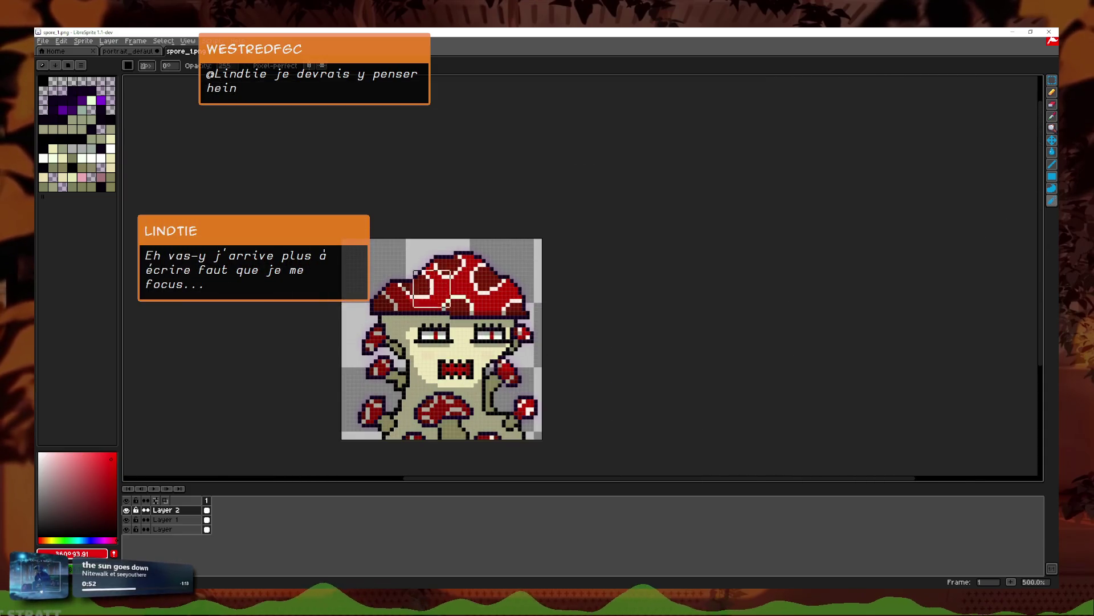
pyautogui.rightClick(183, 509)
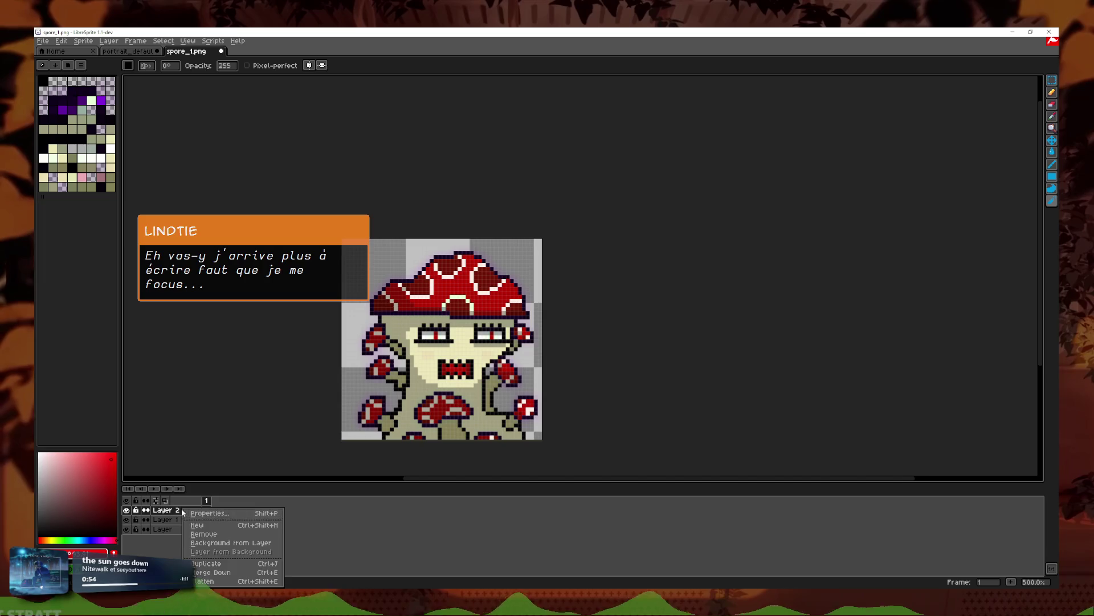
# Step: Duplicate Layer 2 and try Soft Light blending on the copy
pyautogui.click(210, 562)
pyautogui.rightClick(171, 509)
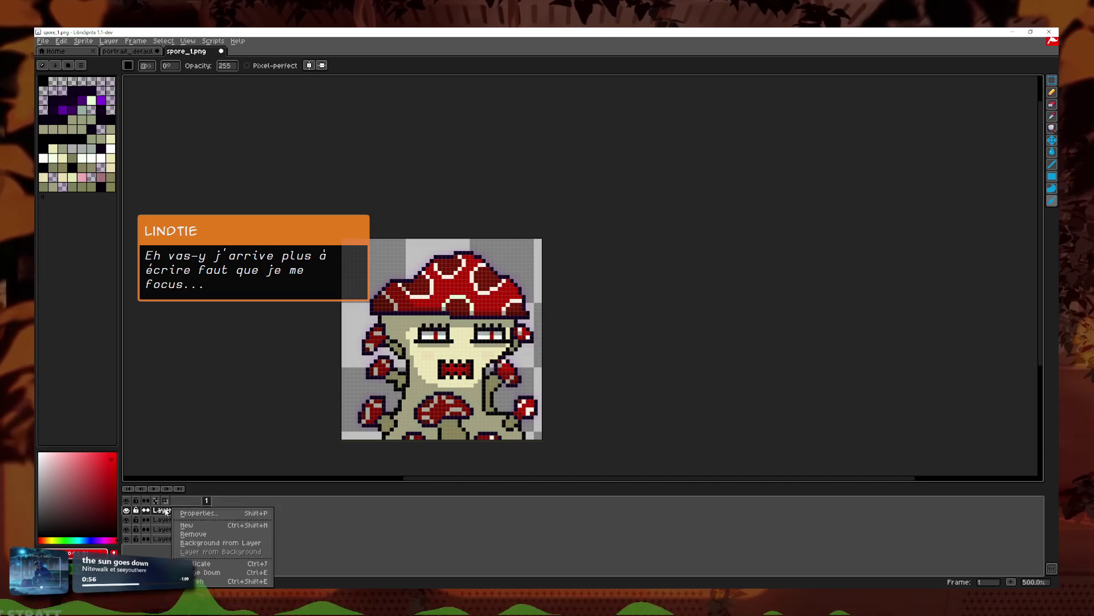
pyautogui.click(197, 512)
pyautogui.click(356, 323)
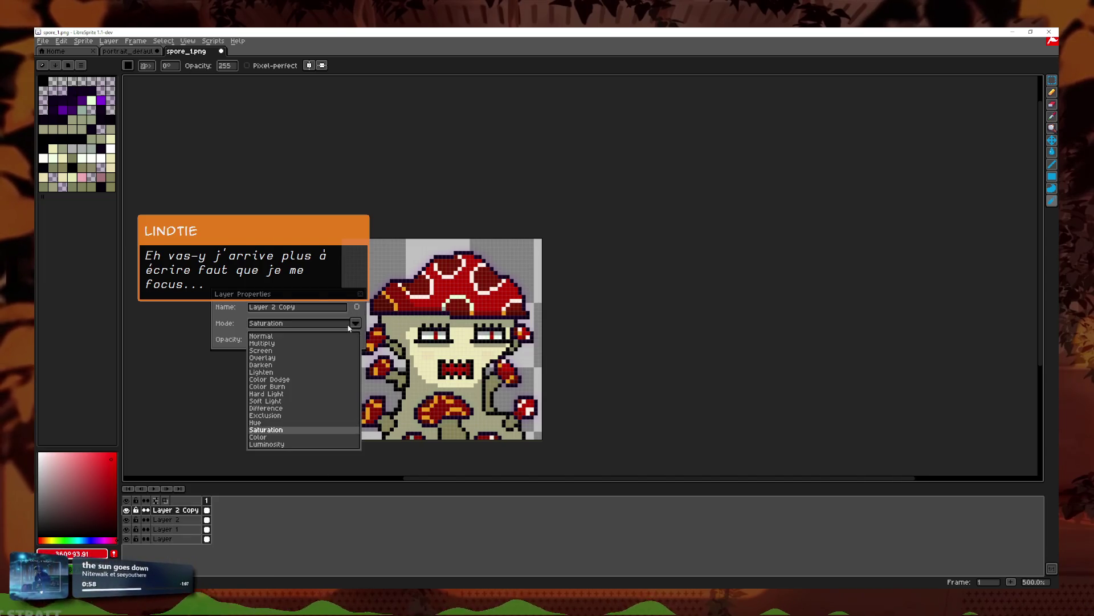
pyautogui.click(265, 401)
pyautogui.click(355, 323)
pyautogui.press('Up')
pyautogui.press('Down')
pyautogui.press('Down')
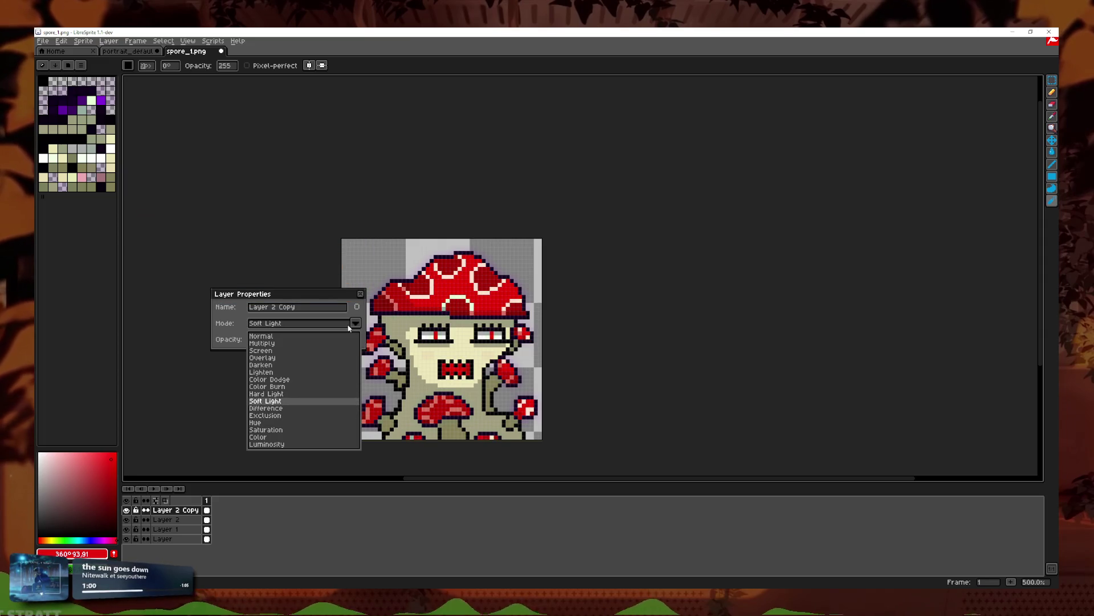
pyautogui.press('Up')
pyautogui.press('Return')
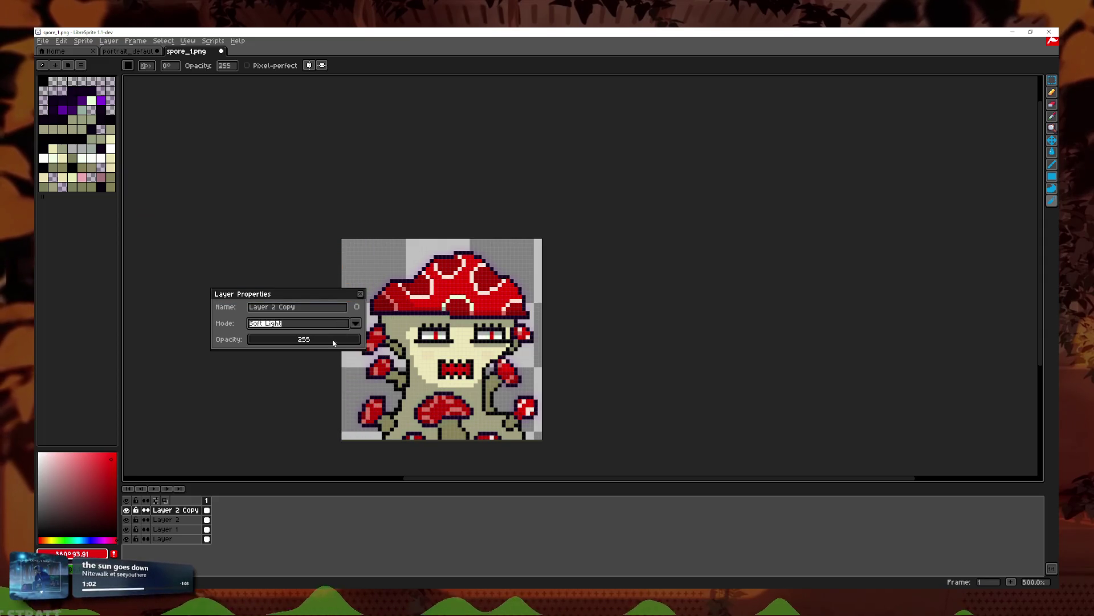
pyautogui.click(360, 295)
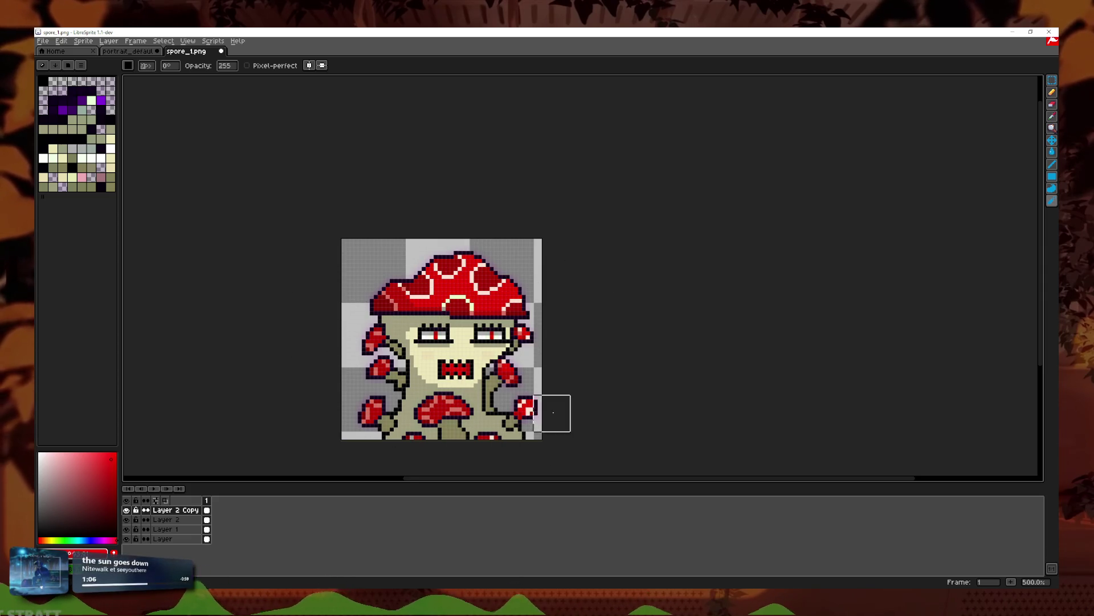
# Step: Set Layer 2's blend mode to Hue
pyautogui.doubleClick(176, 512)
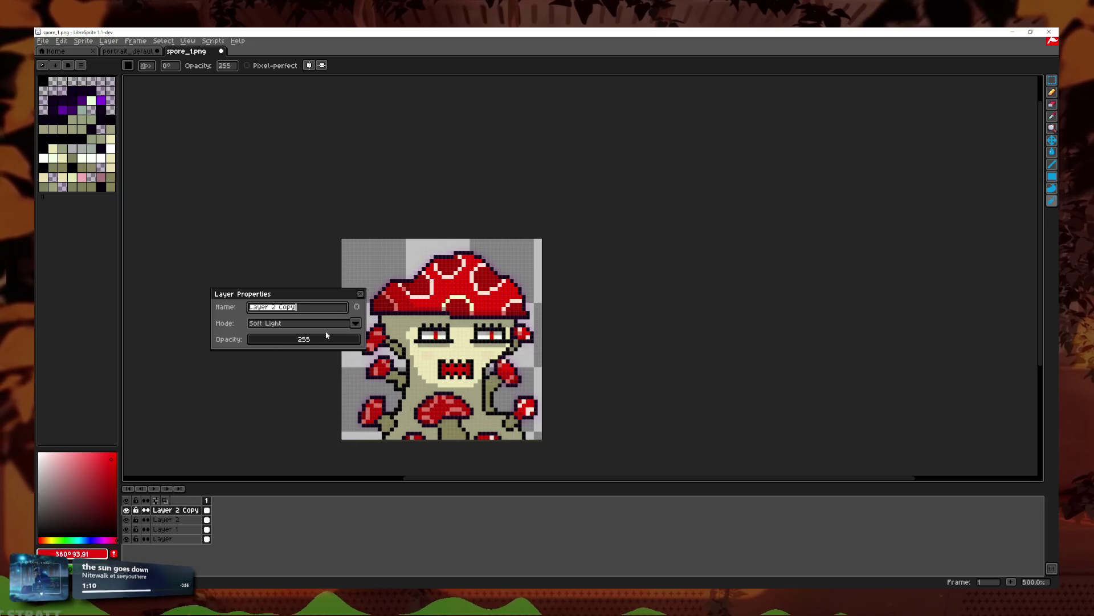
pyautogui.hotkey('alt', 'Down')
pyautogui.click(355, 323)
pyautogui.press('Up')
pyautogui.press('Up')
pyautogui.press('Up')
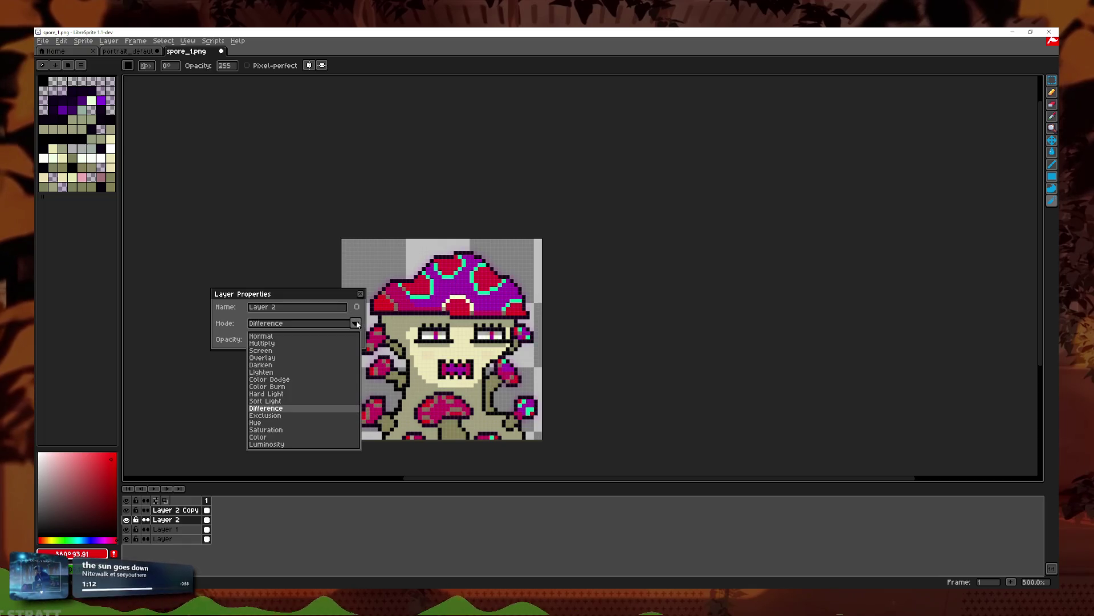
pyautogui.press('Up')
pyautogui.press('Up')
pyautogui.press('Up')
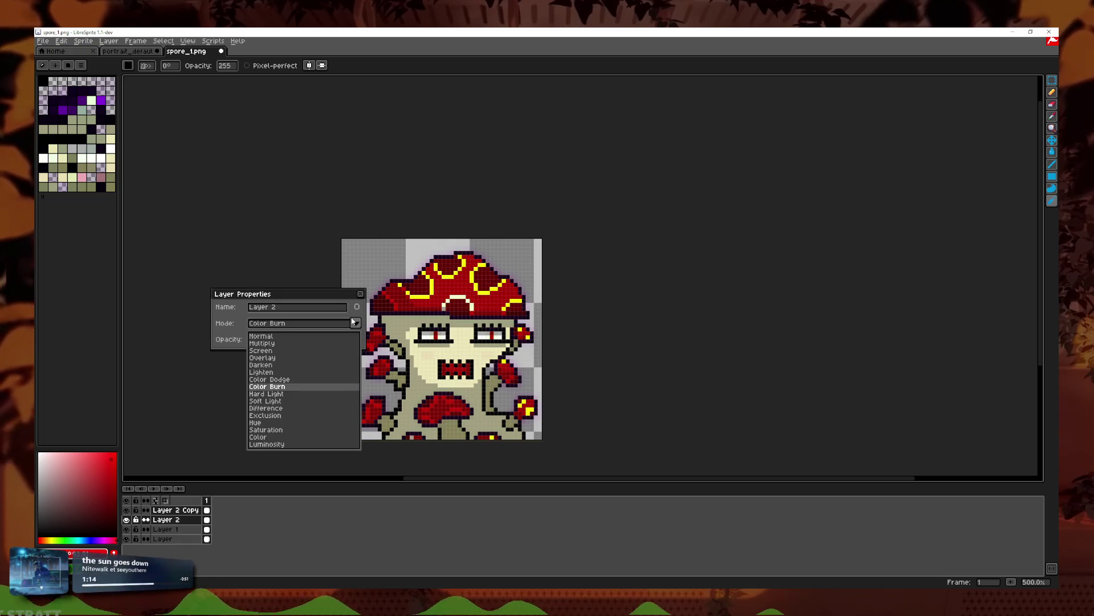
pyautogui.press('Down')
pyautogui.press('Down')
pyautogui.press('Down')
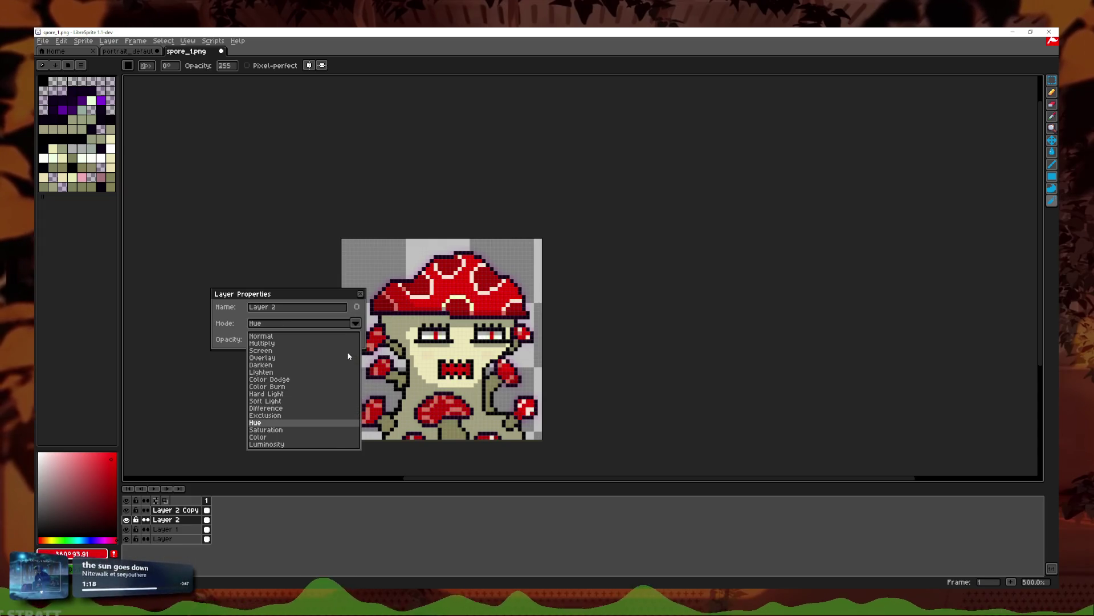
pyautogui.press('Return')
# Step: Give Layer 2 Copy Screen blending at opacity 207
pyautogui.click(356, 306)
pyautogui.doubleClick(171, 510)
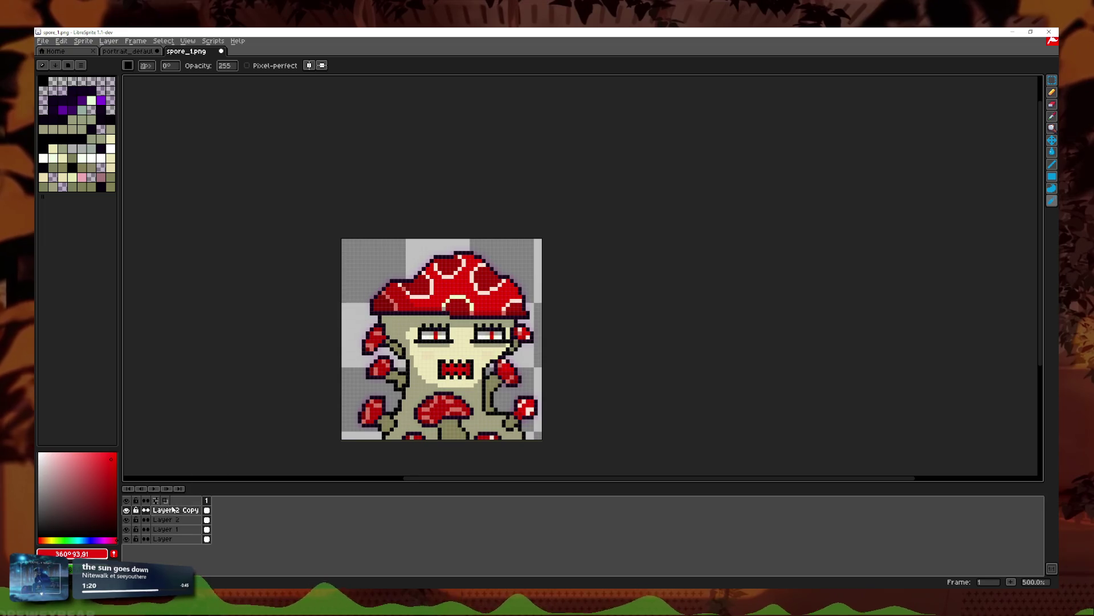
pyautogui.click(356, 324)
pyautogui.press('Up')
pyautogui.press('Up')
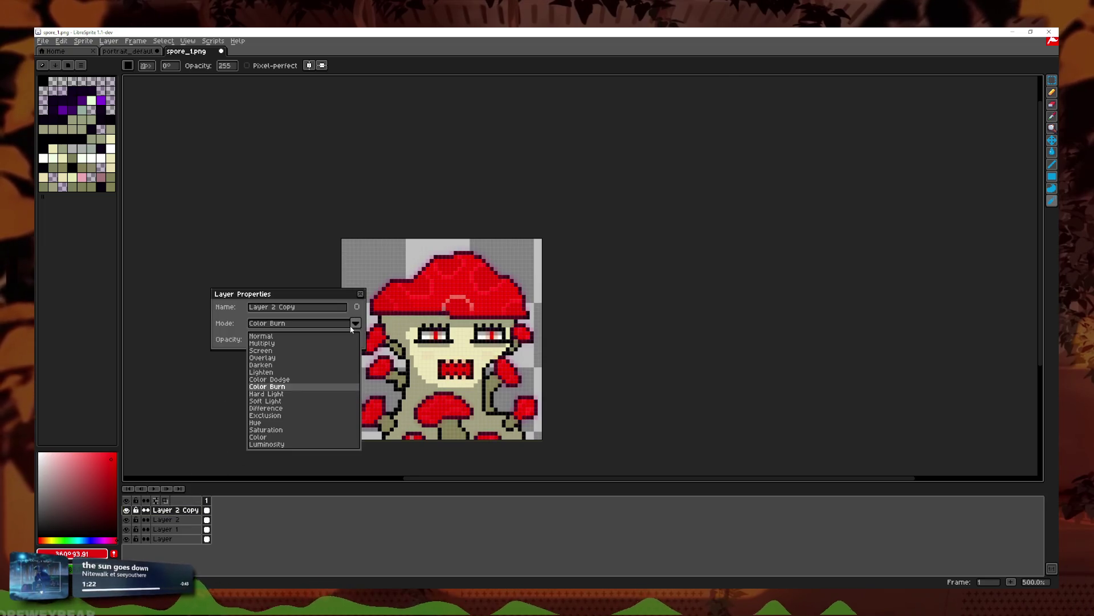
pyautogui.press('Up')
pyautogui.press('Up')
pyautogui.press('Up')
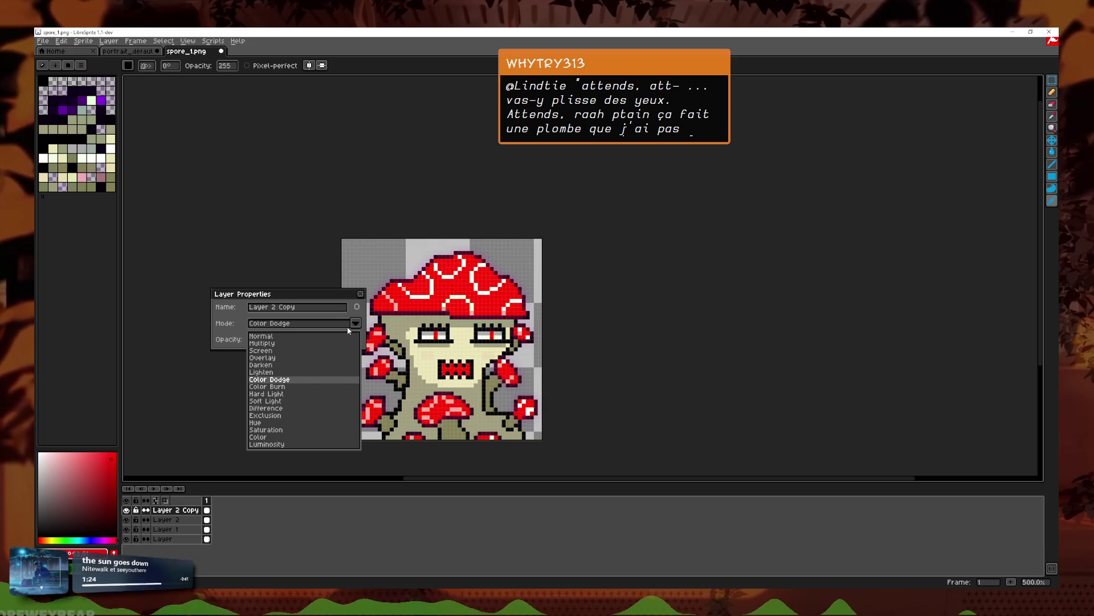
pyautogui.press('Down')
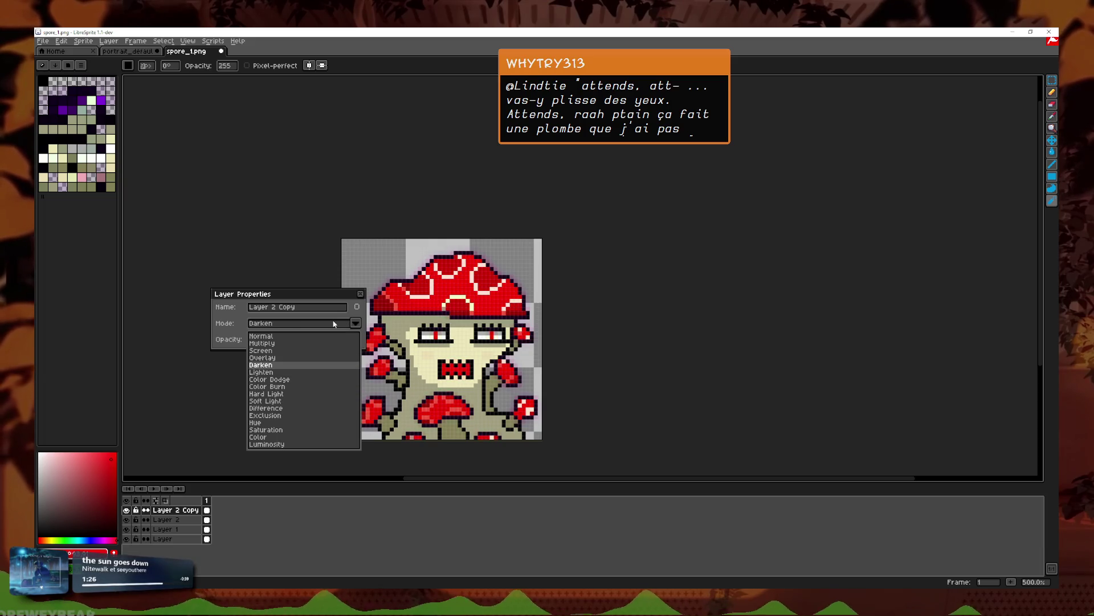
pyautogui.press('Up')
pyautogui.press('Up')
pyautogui.press('Up')
pyautogui.press('Down')
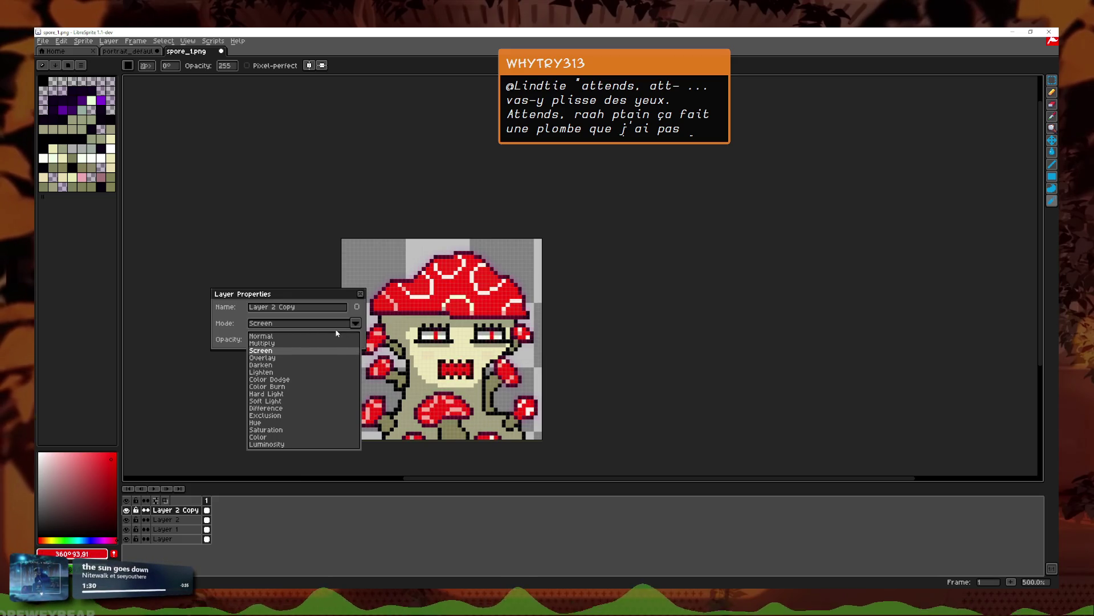
pyautogui.press('Return')
pyautogui.click(324, 344)
pyautogui.moveTo(317, 344); pyautogui.dragTo(326, 342)
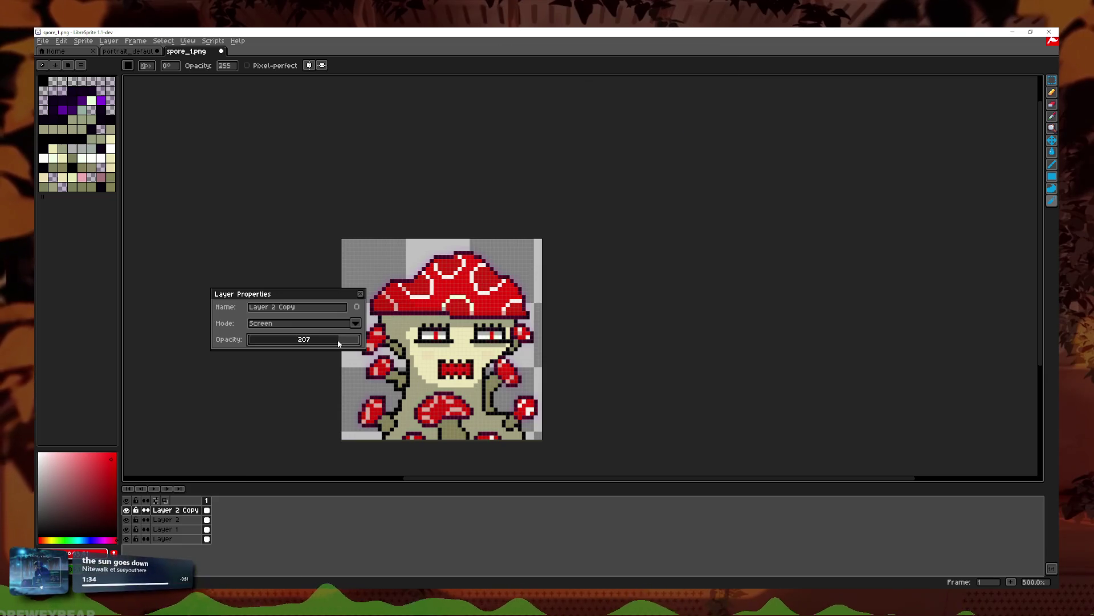
pyautogui.click(360, 294)
pyautogui.scroll(-4, 456, 331)
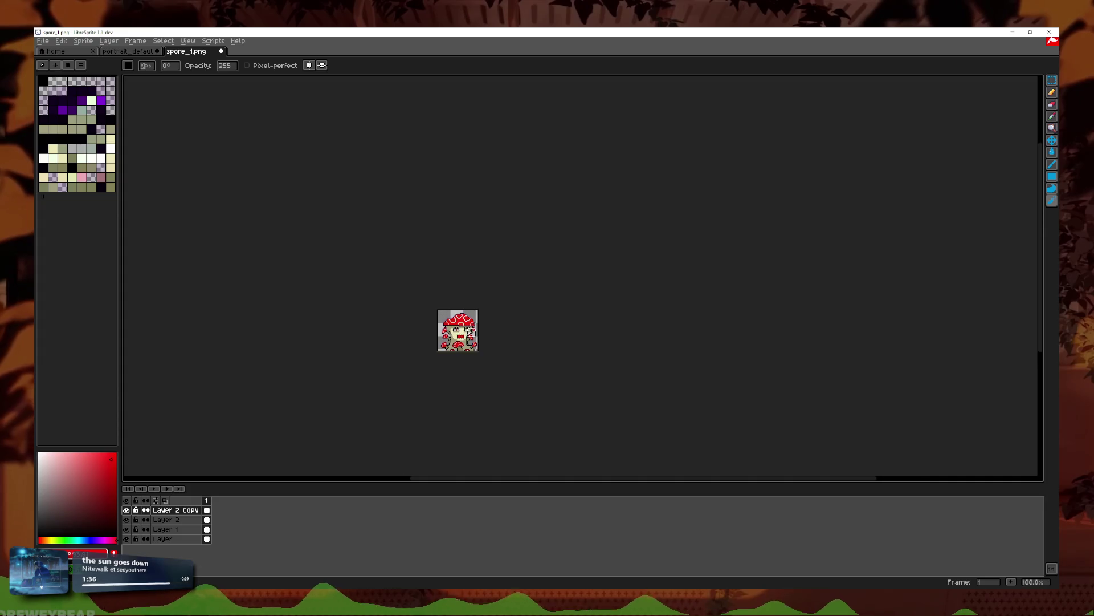
# Step: Save a PNG copy named 'sp5' to the spore folder, accepting the no-layers warning
pyautogui.scroll(4, 545, 344)
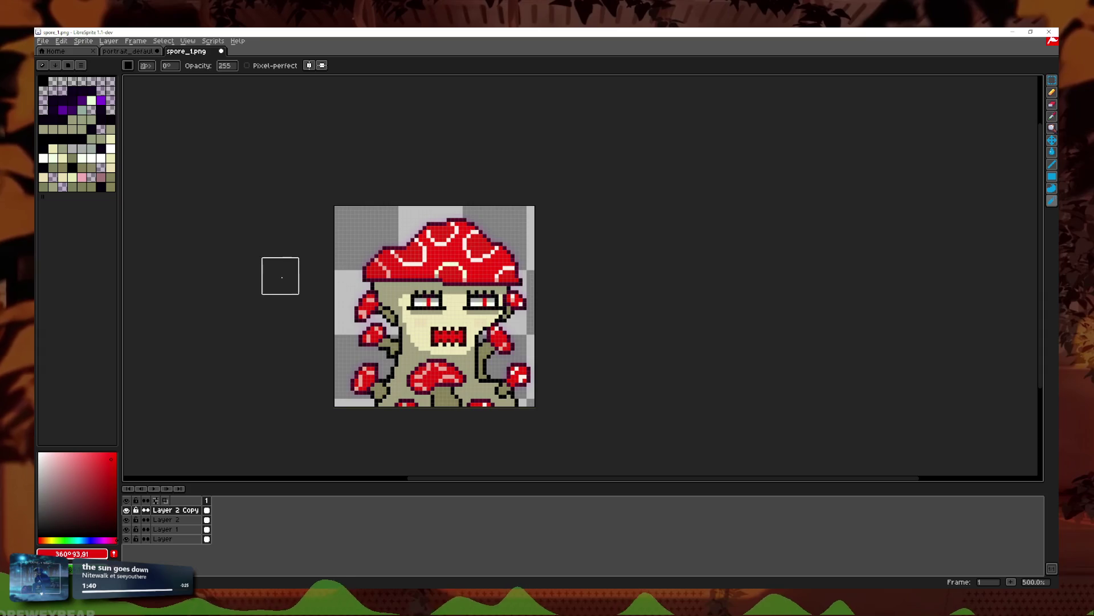
pyautogui.click(43, 41)
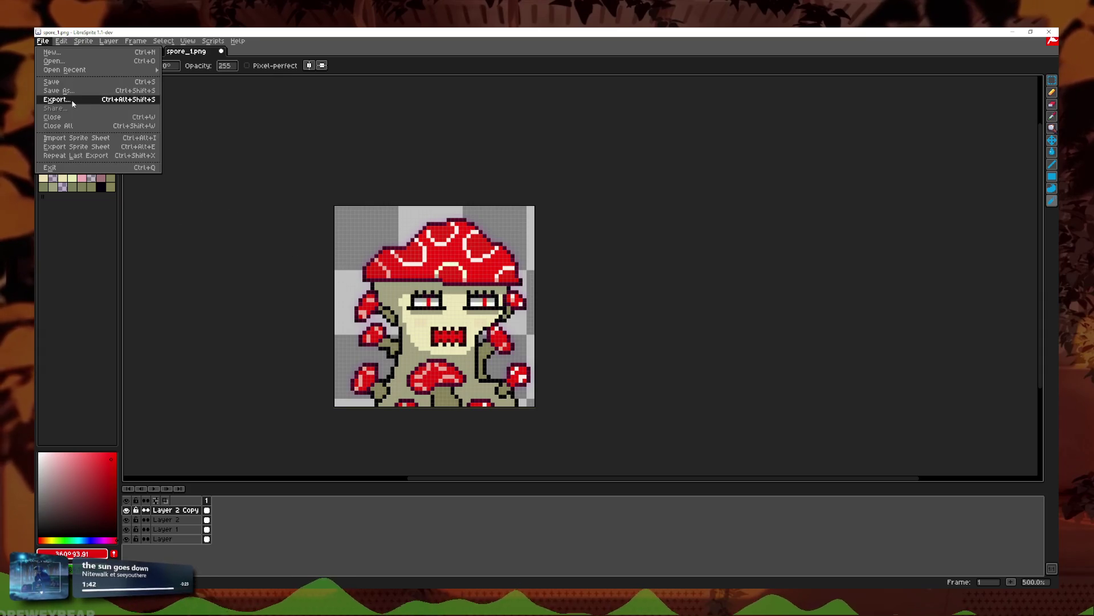
pyautogui.click(63, 101)
pyautogui.write('spore')
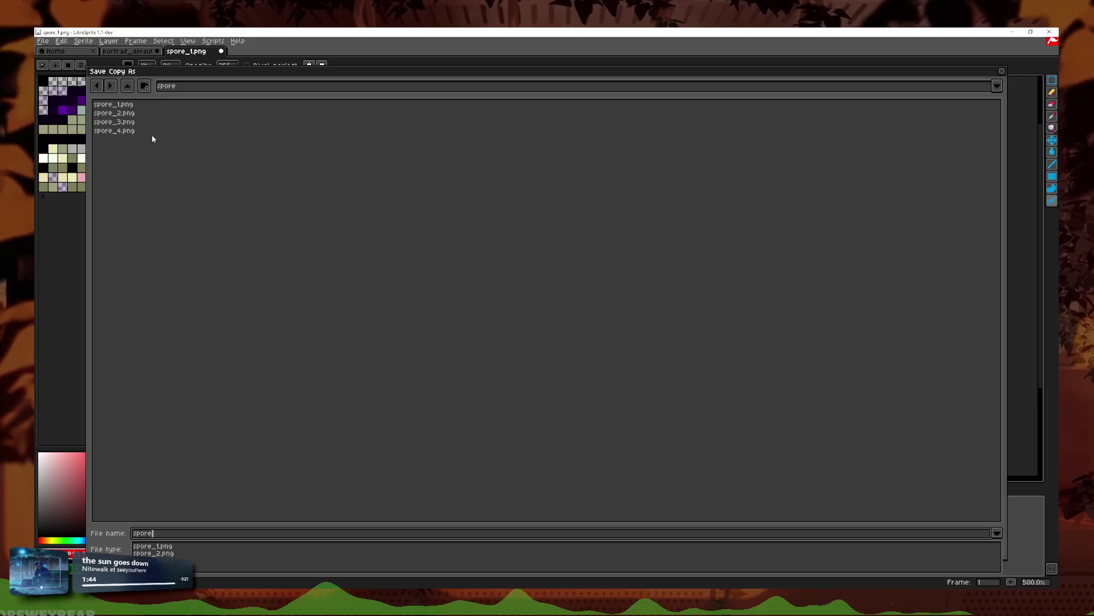
pyautogui.write('5')
pyautogui.press('Return')
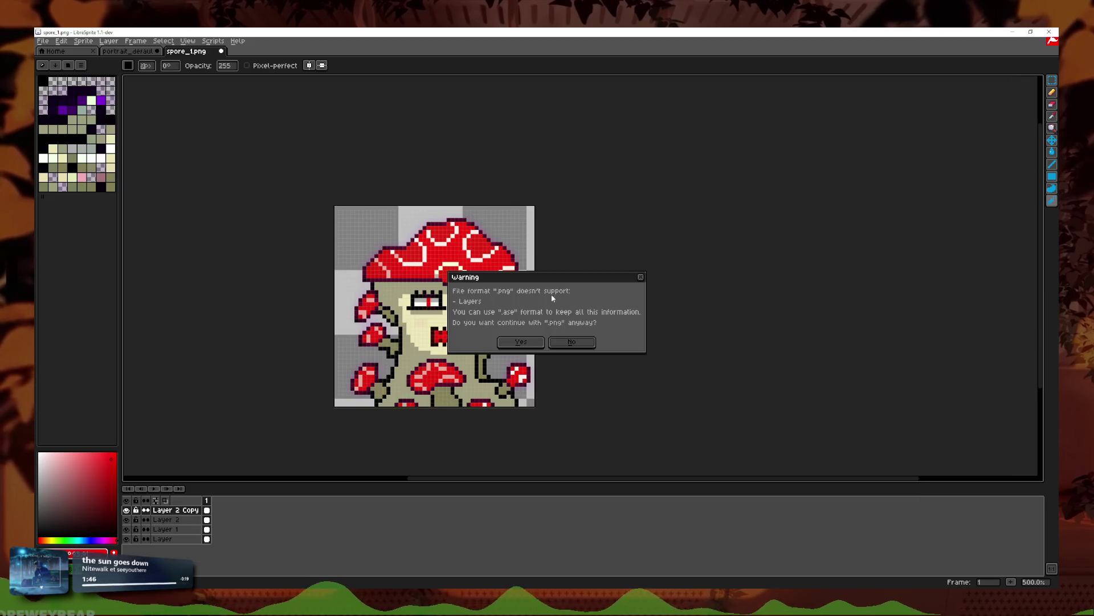
pyautogui.click(528, 344)
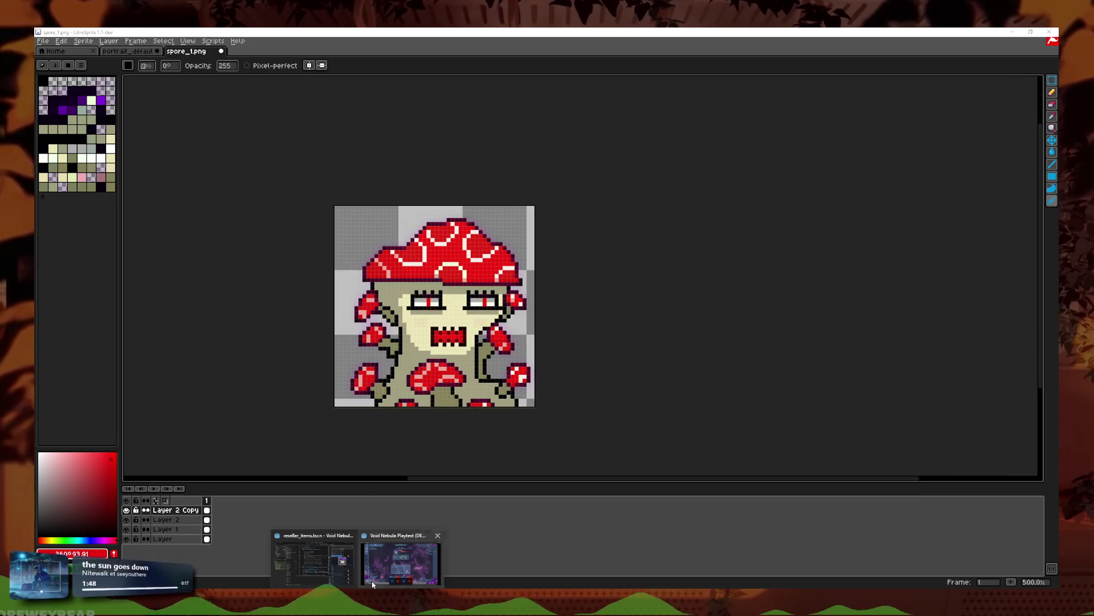
pyautogui.click(399, 539)
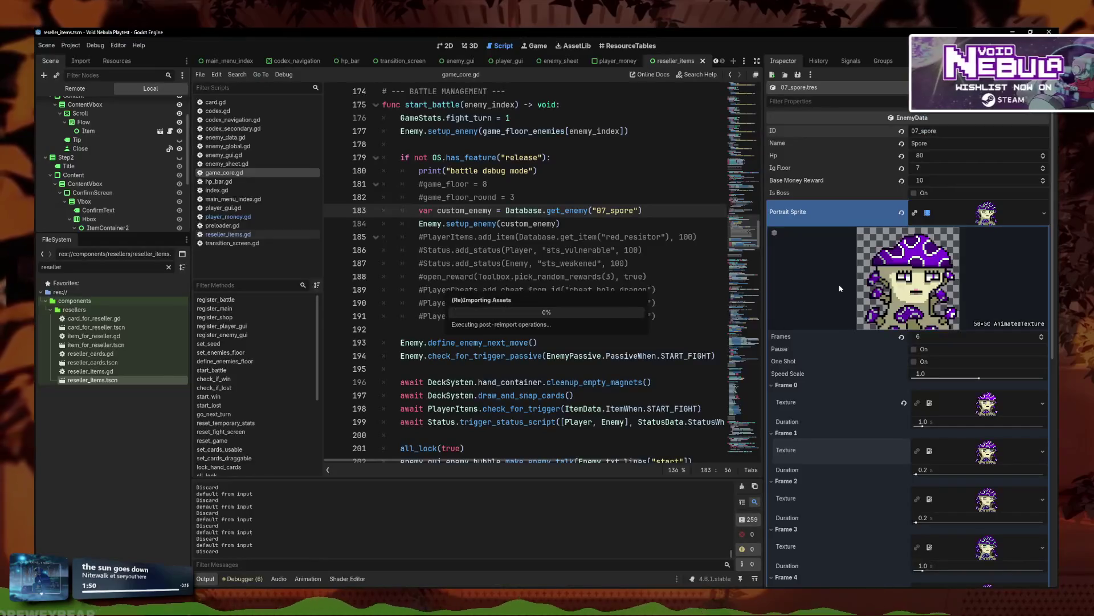
# Step: Quick-load spore_hurt.png as the 07_spore enemy's Hurt Sprite, then run the game with F5
pyautogui.click(1010, 395)
pyautogui.scroll(-3, 1033, 290)
pyautogui.click(1044, 289)
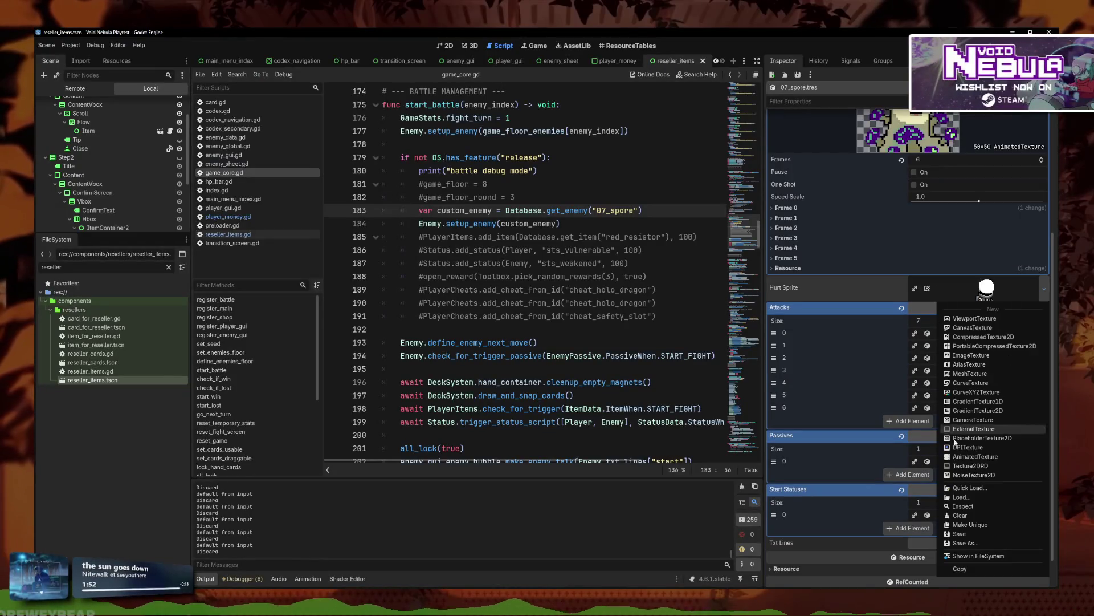
pyautogui.click(969, 488)
pyautogui.write('spore')
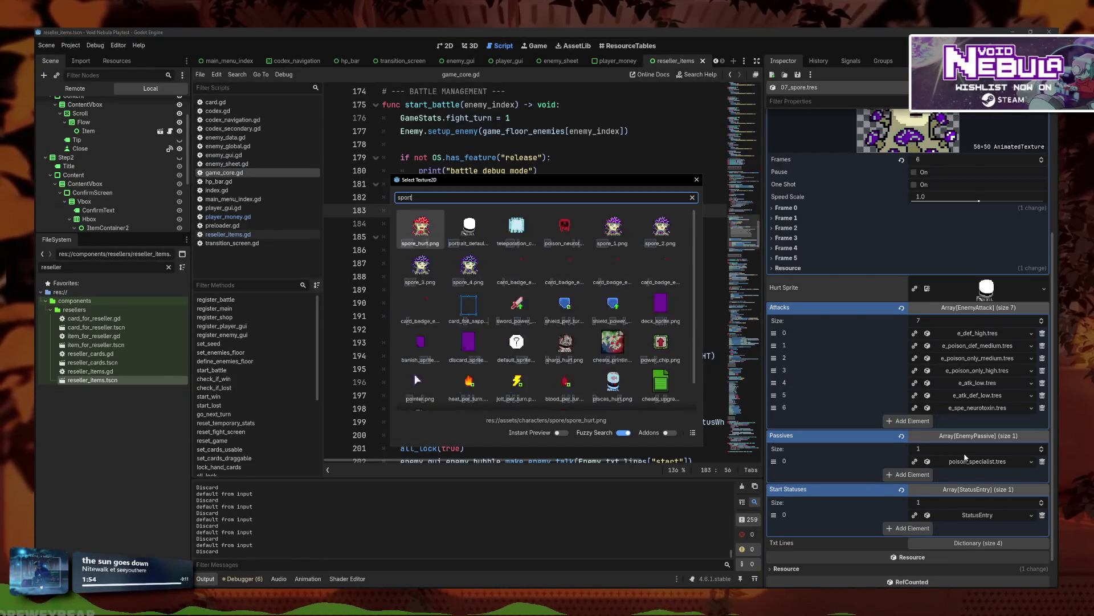
pyautogui.press('Right')
pyautogui.press('Right')
pyautogui.press('Right')
pyautogui.press('Return')
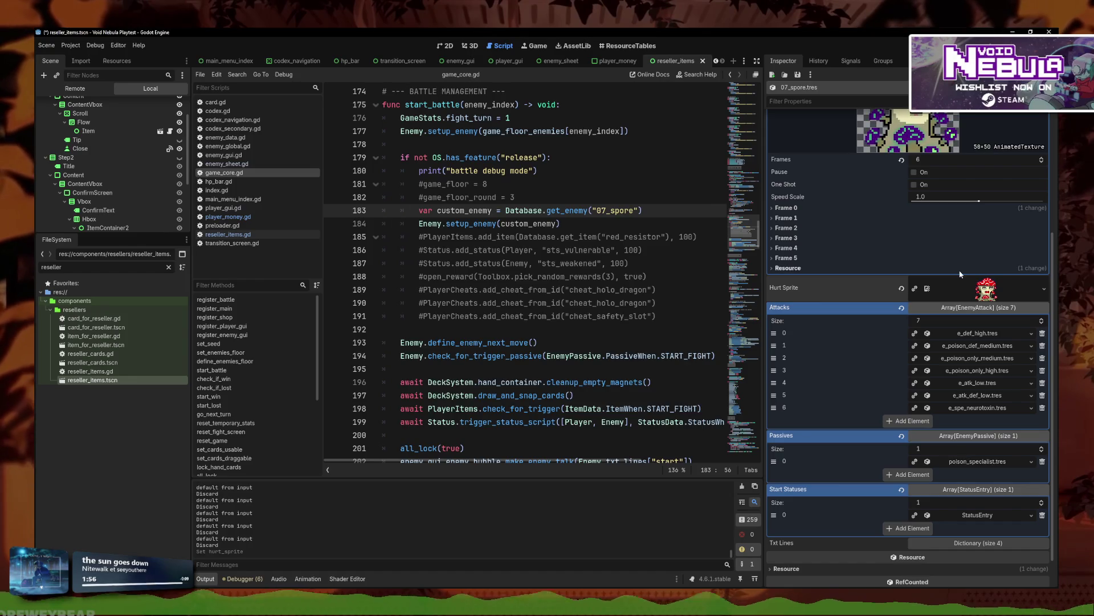
pyautogui.scroll(3, 965, 456)
pyautogui.press('F5')
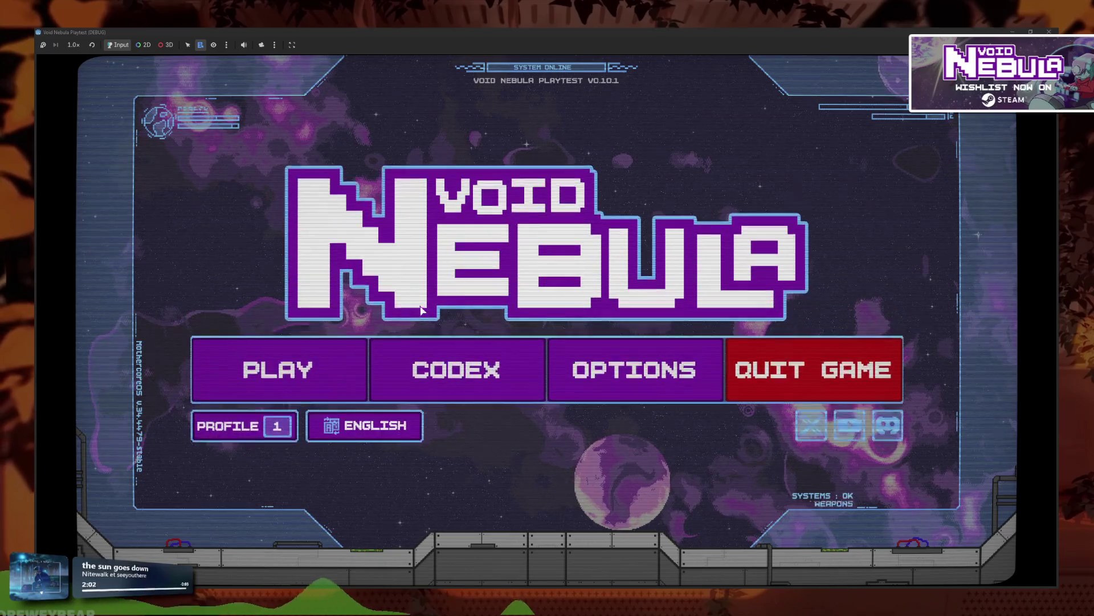
# Step: Start a new run and end the first turn so Slash drops Spore to 74/80
pyautogui.click(281, 369)
pyautogui.click(411, 149)
pyautogui.click(569, 417)
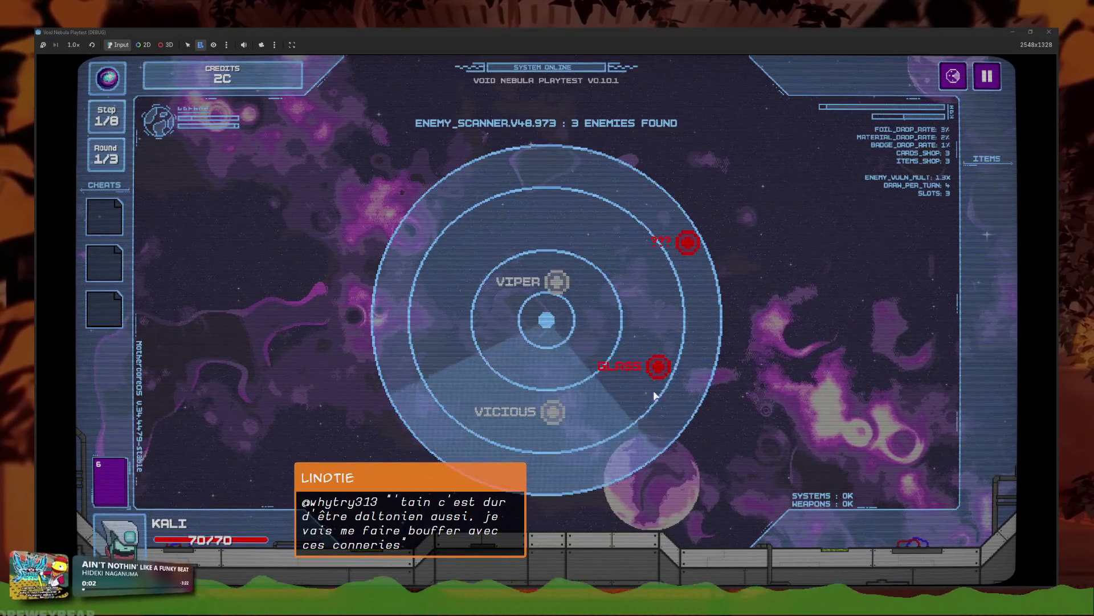
pyautogui.press('space')
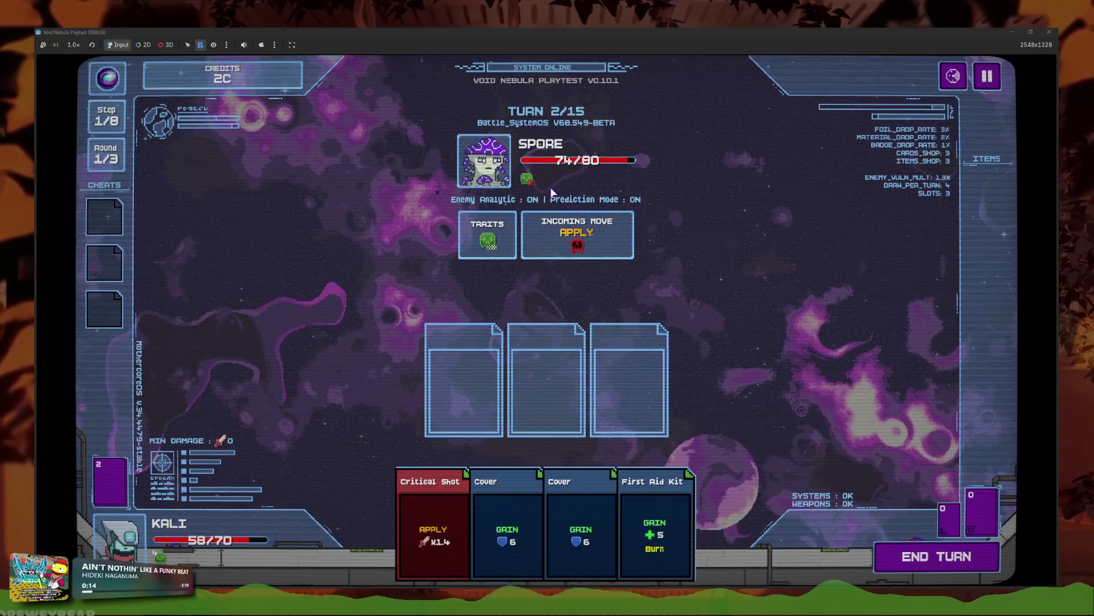
pyautogui.moveTo(580, 257)
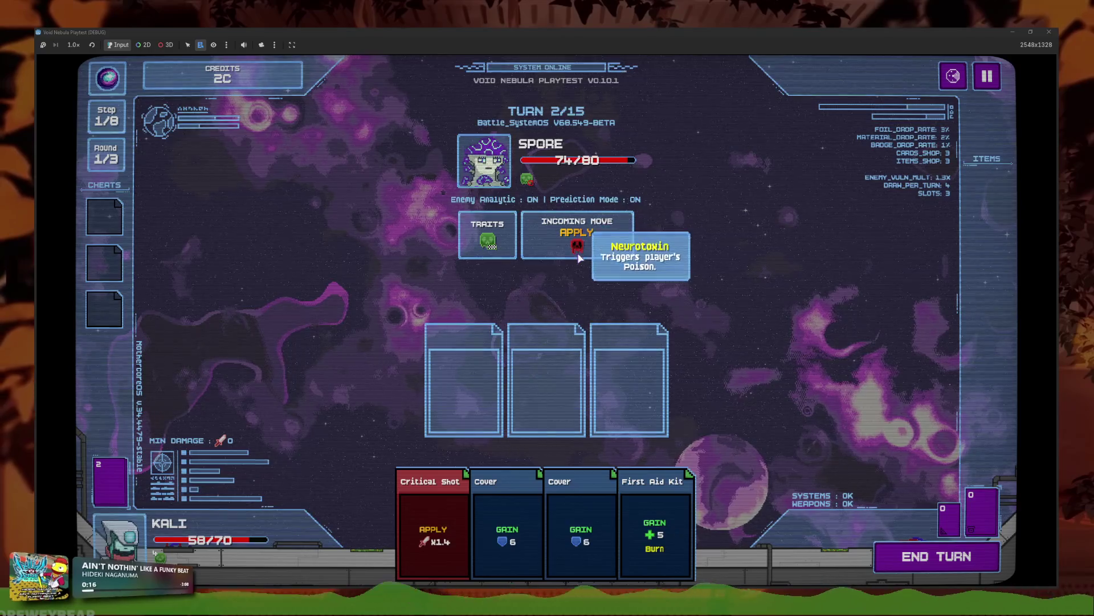
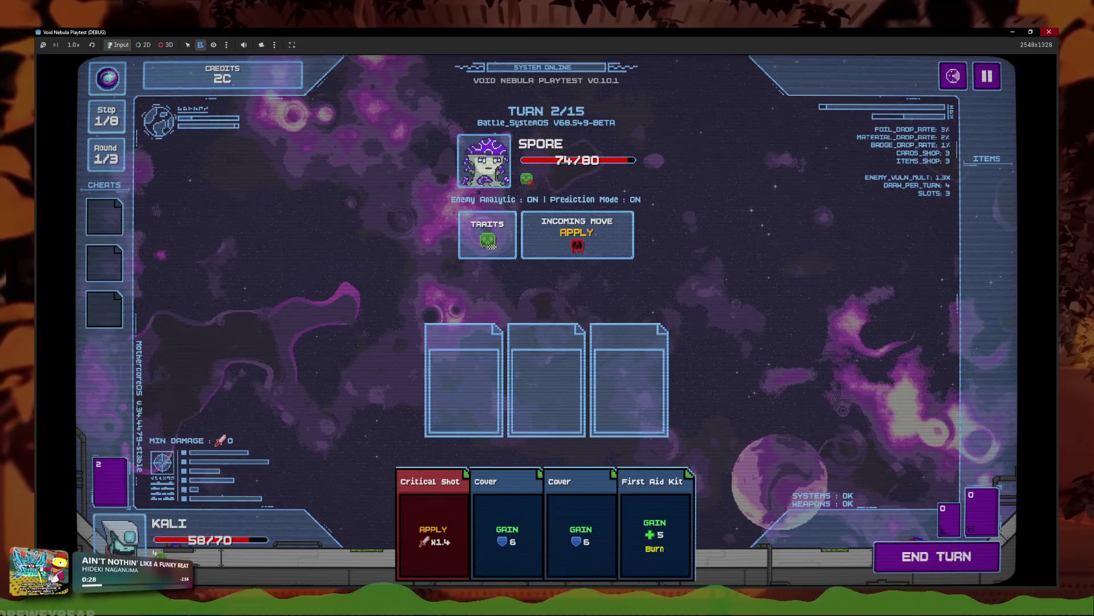
# Step: Close the running game, revisit script lines 191 and 183, and filter FileSystem for 'kamika'
pyautogui.click(1049, 31)
pyautogui.click(578, 316)
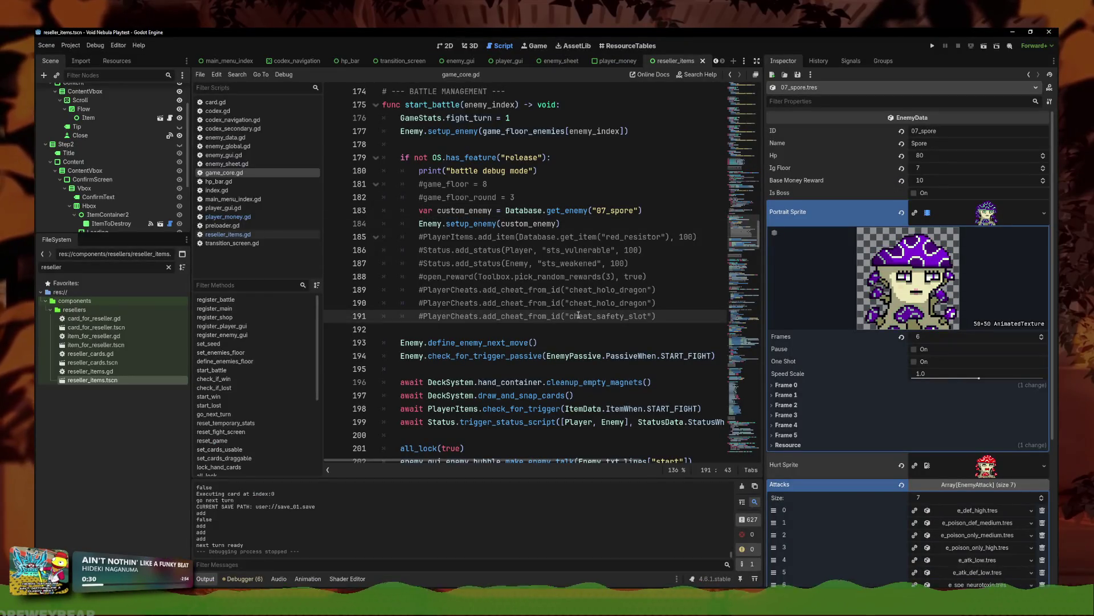
pyautogui.click(590, 213)
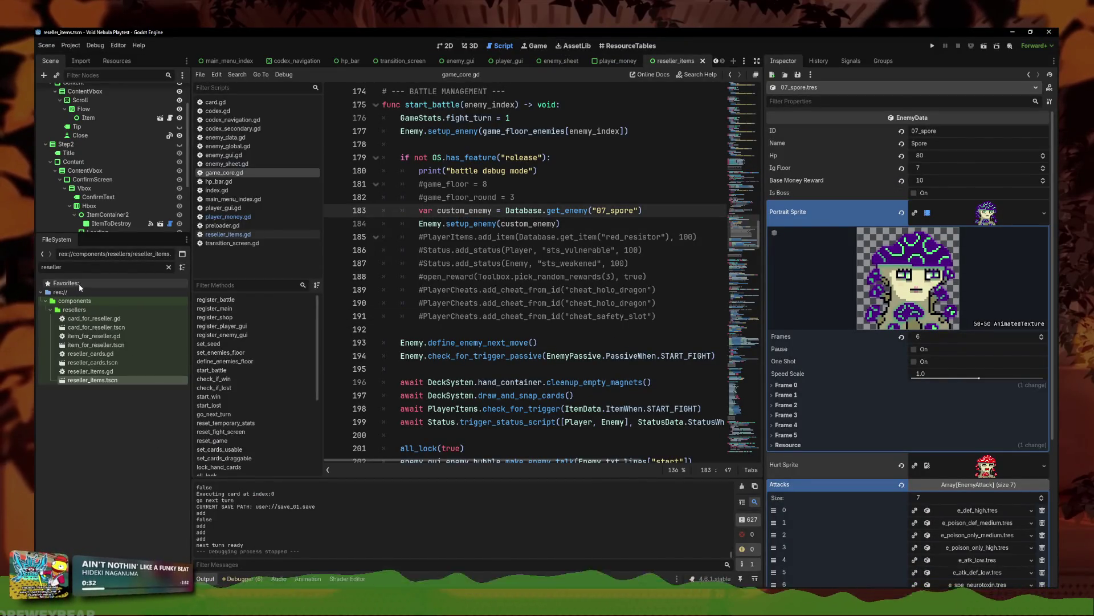
pyautogui.write('kamika')
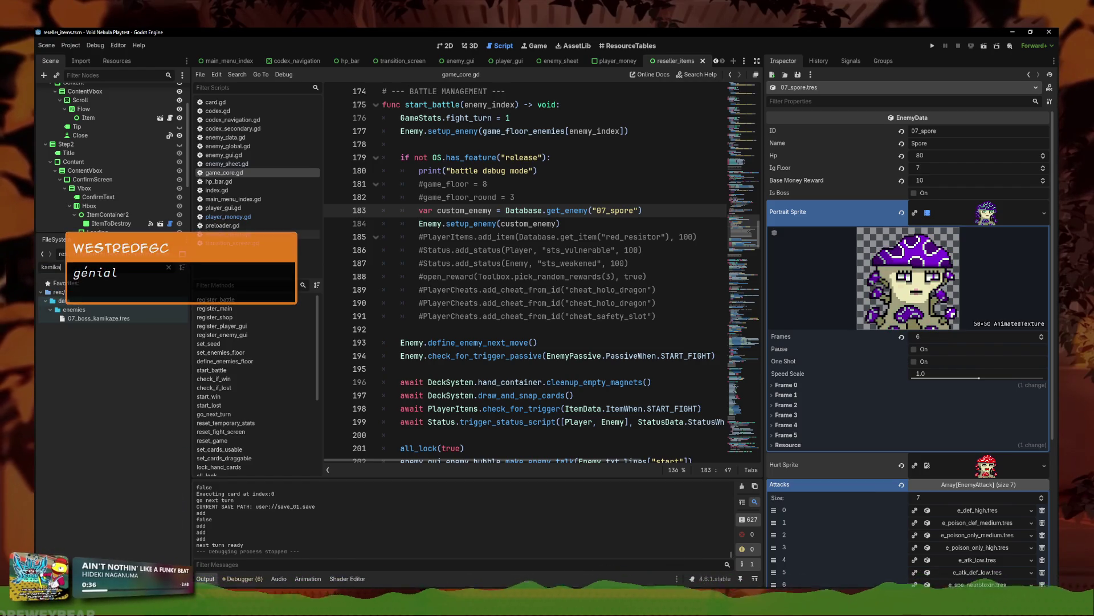
pyautogui.hotkey('alt', 'Tab')
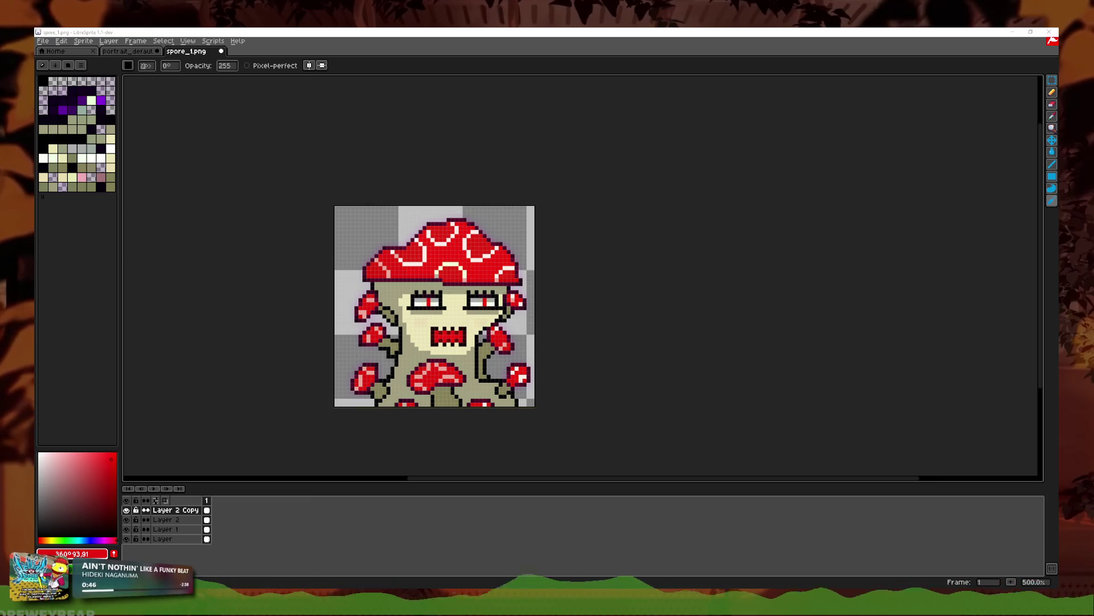
# Step: Open bomber.png as a new document and zoom in on the bomb creature
pyautogui.moveTo(270, 53); pyautogui.dragTo(262, 55)
pyautogui.scroll(4, 618, 293)
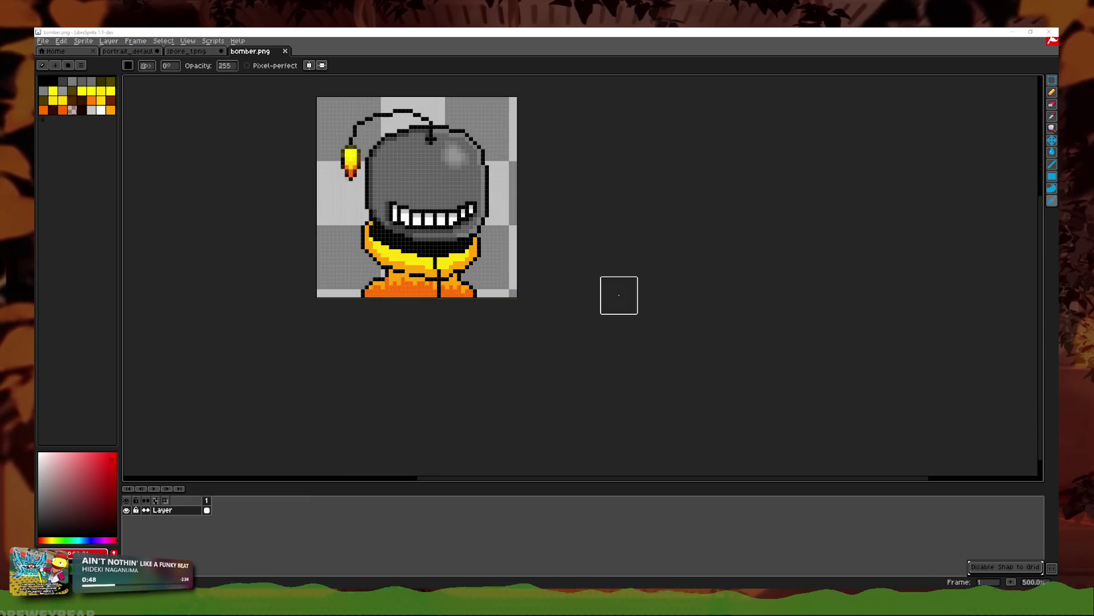
pyautogui.moveTo(646, 271); pyautogui.dragTo(672, 315)
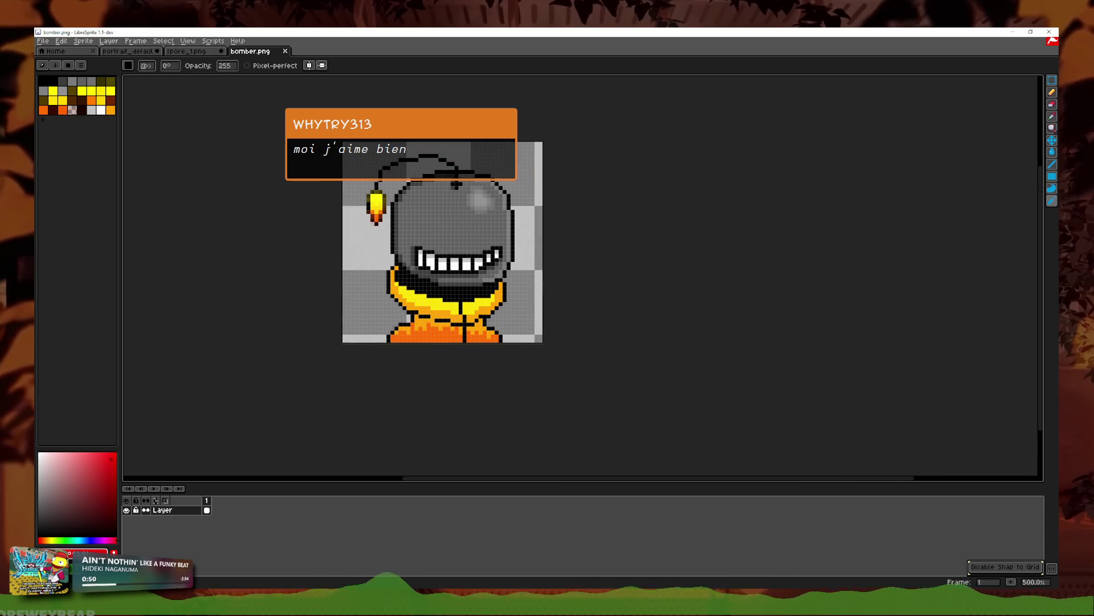
pyautogui.moveTo(677, 272); pyautogui.dragTo(676, 290)
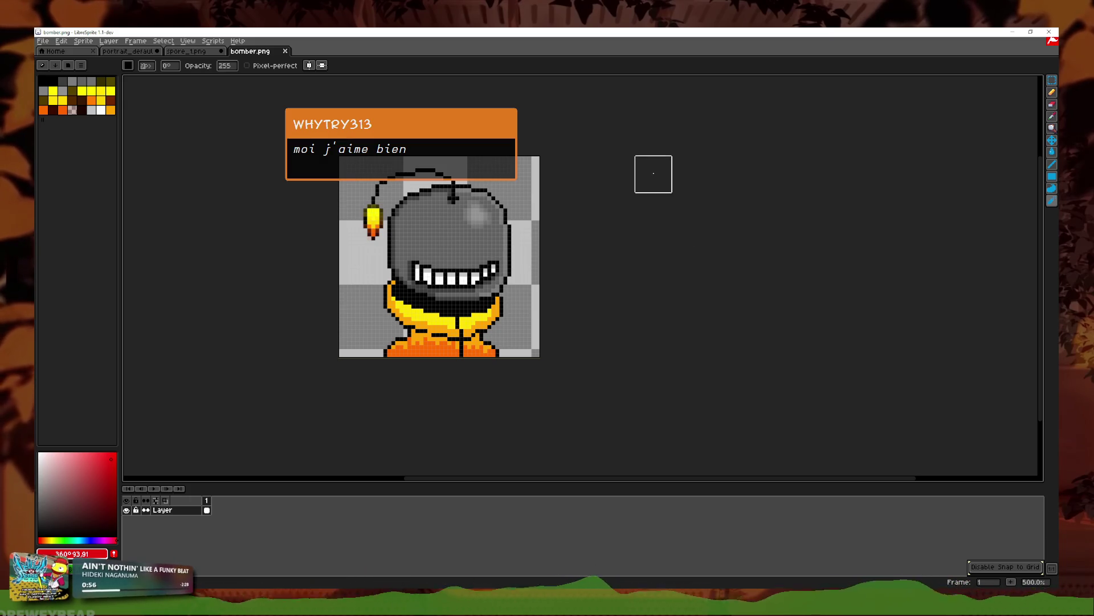
pyautogui.scroll(1, 562, 232)
pyautogui.scroll(1, 658, 264)
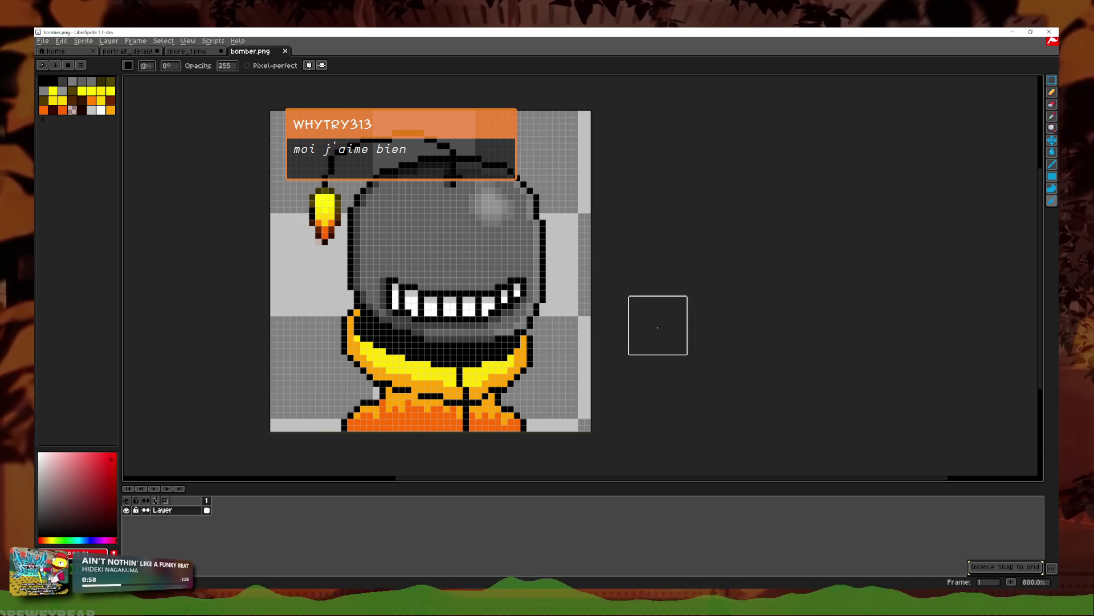
pyautogui.moveTo(675, 326); pyautogui.dragTo(691, 319)
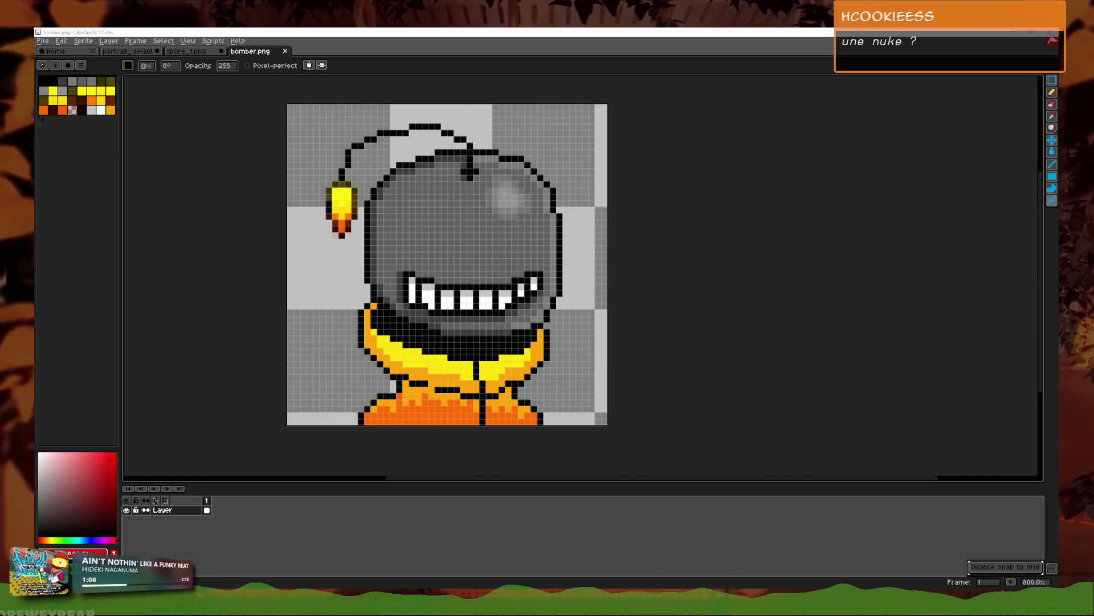
pyautogui.hotkey('alt', 'Tab')
# Step: Open the Bomb figurine image in a new tab, zoom into its missile head, then minimize Firefox
pyautogui.rightClick(574, 271)
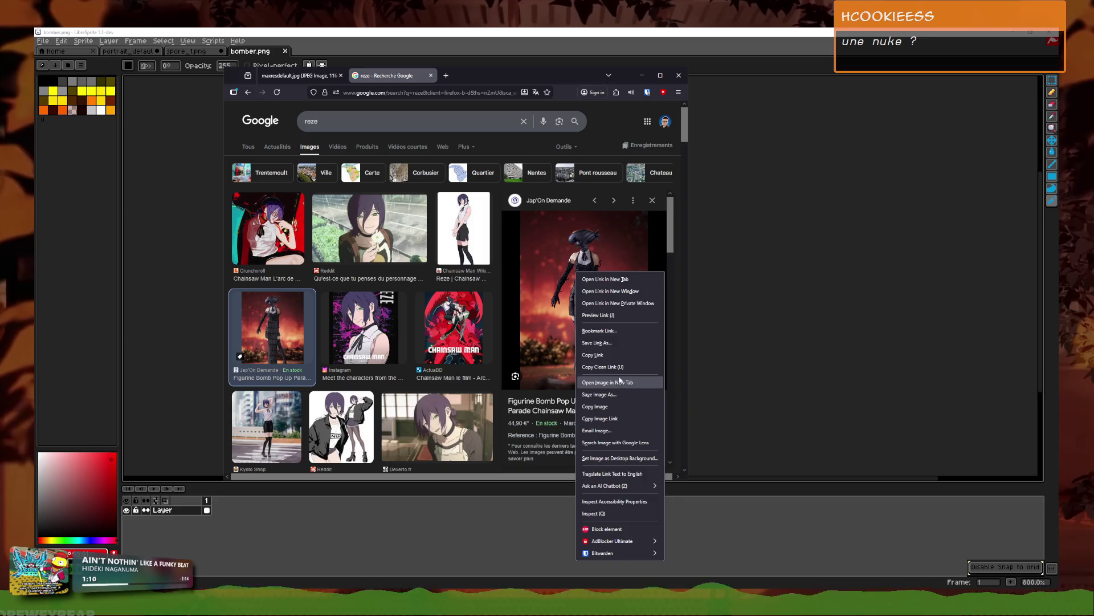
pyautogui.click(604, 382)
pyautogui.click(475, 76)
pyautogui.scroll(5, 558, 270)
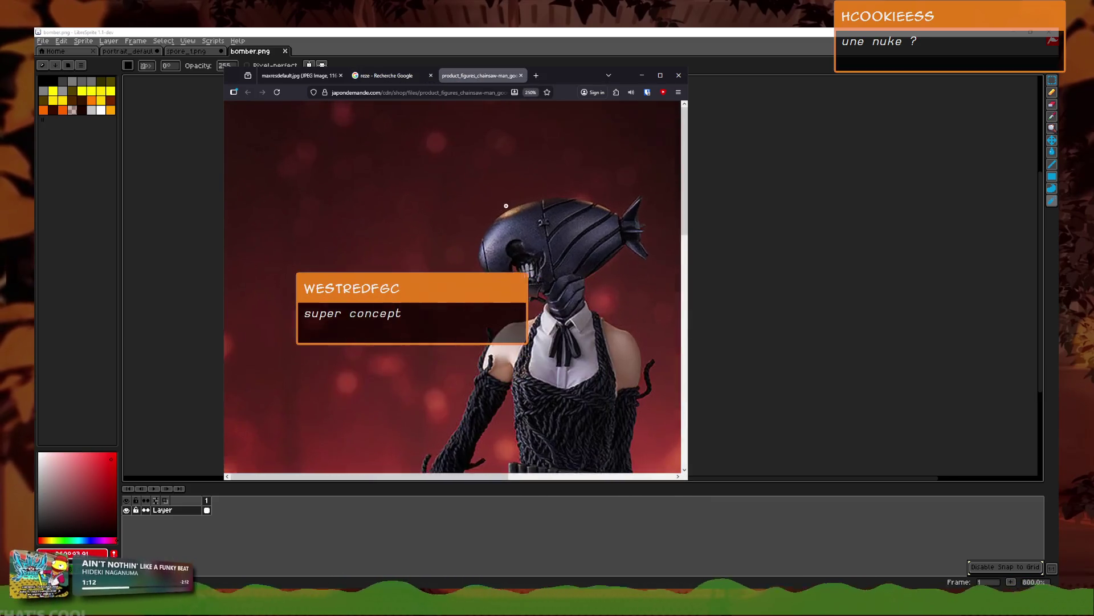
pyautogui.moveTo(554, 267); pyautogui.dragTo(559, 270)
pyautogui.moveTo(464, 476); pyautogui.dragTo(549, 477)
pyautogui.scroll(-3, 597, 327)
pyautogui.scroll(3, 633, 332)
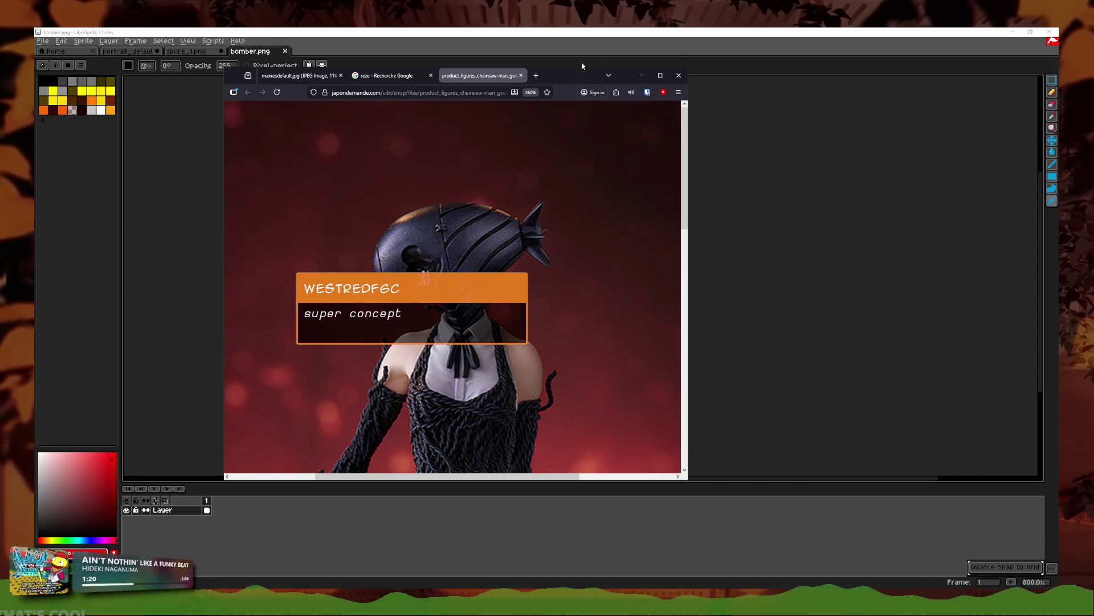
pyautogui.click(642, 75)
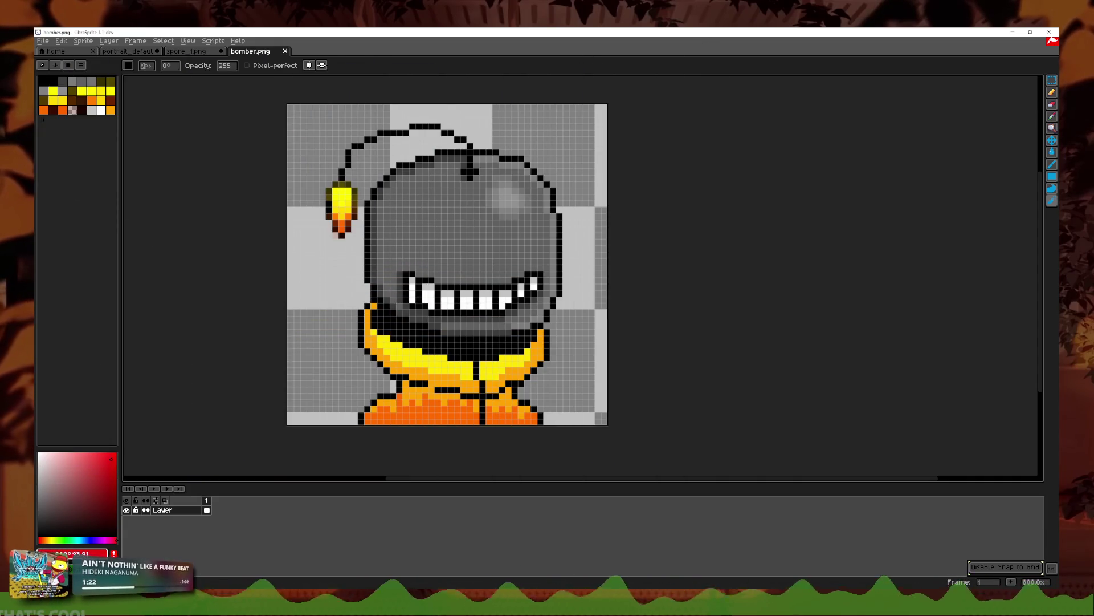
# Step: Close portrait_default, spore_1 and bomber without saving, then reopen portrait_default.png from Recent files
pyautogui.scroll(1, 627, 259)
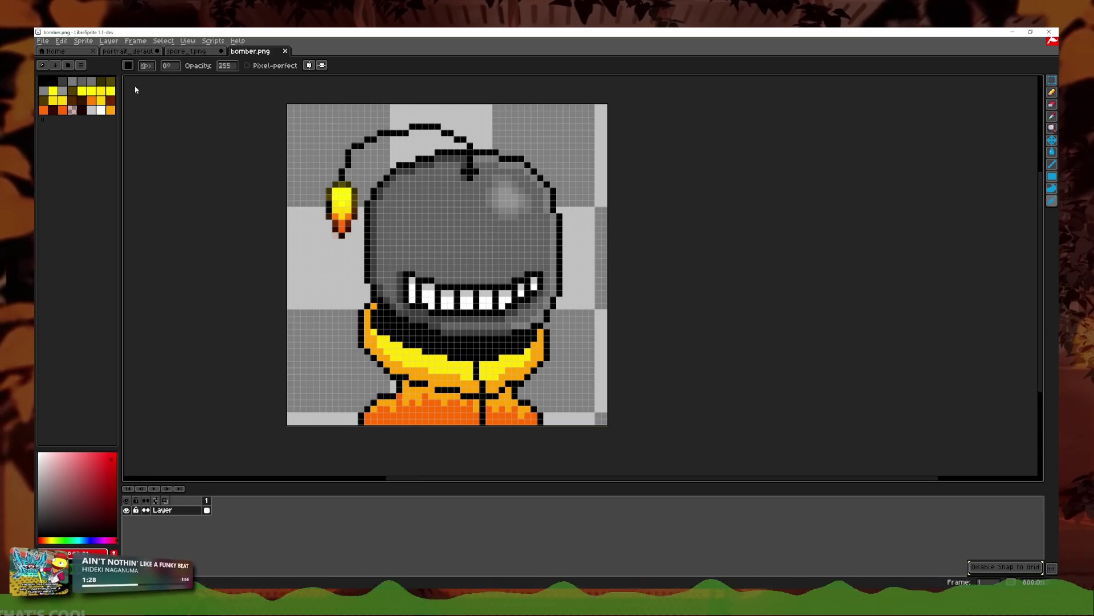
pyautogui.hscroll(-1, 656, 280)
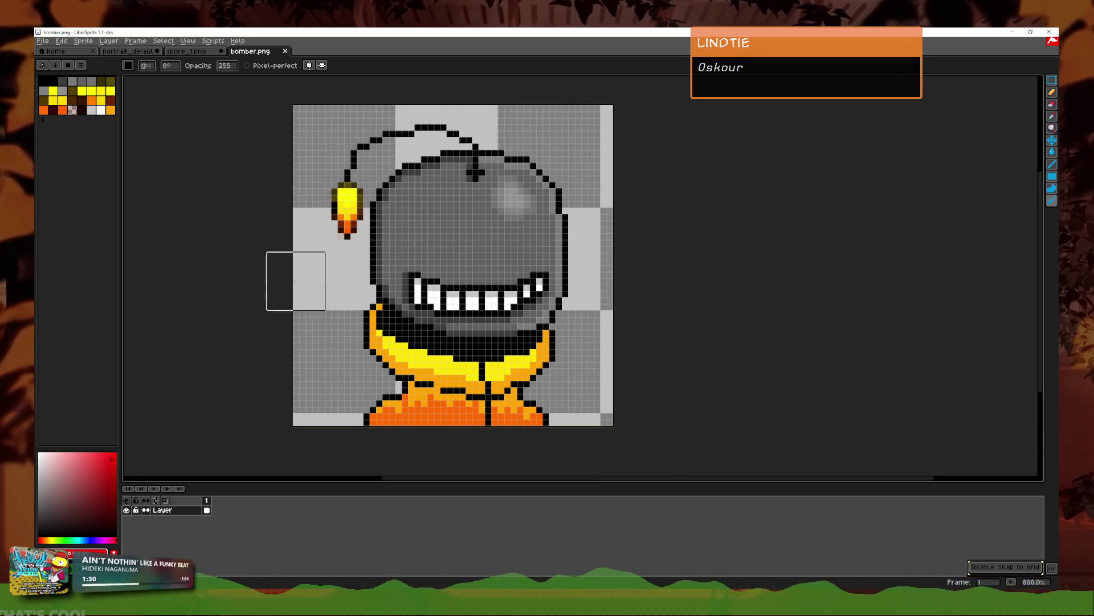
pyautogui.click(127, 54)
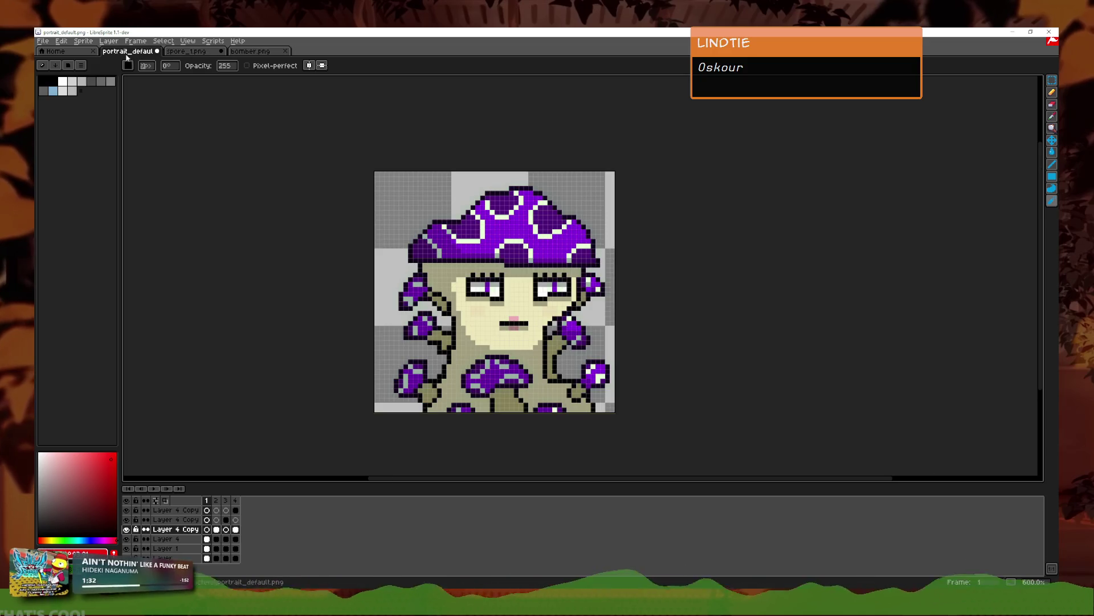
pyautogui.click(157, 51)
pyautogui.click(546, 331)
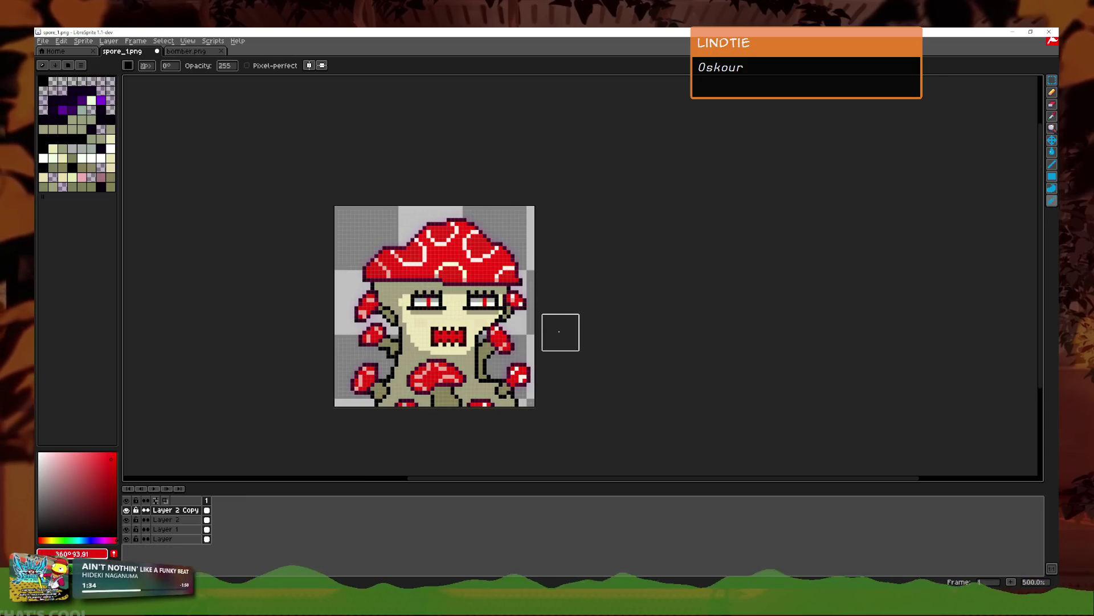
pyautogui.click(158, 51)
pyautogui.click(546, 332)
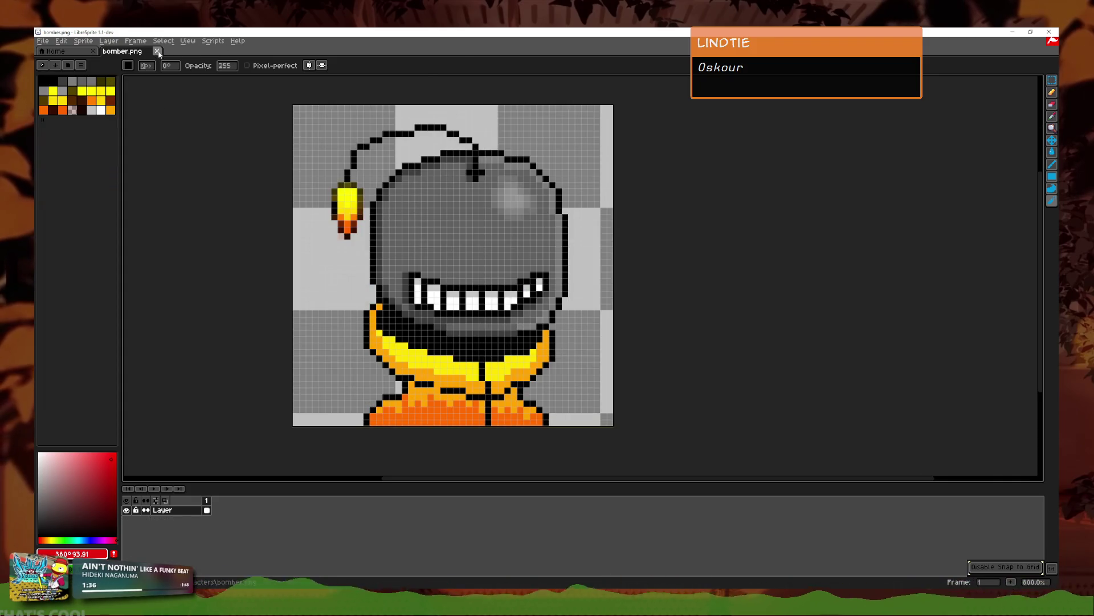
pyautogui.click(158, 52)
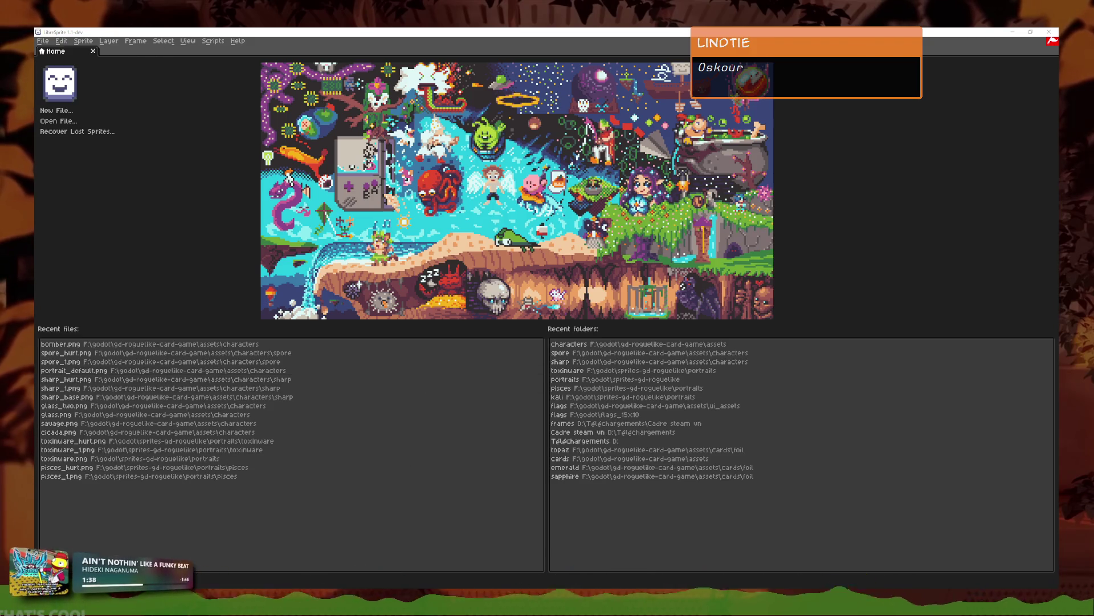
pyautogui.click(74, 370)
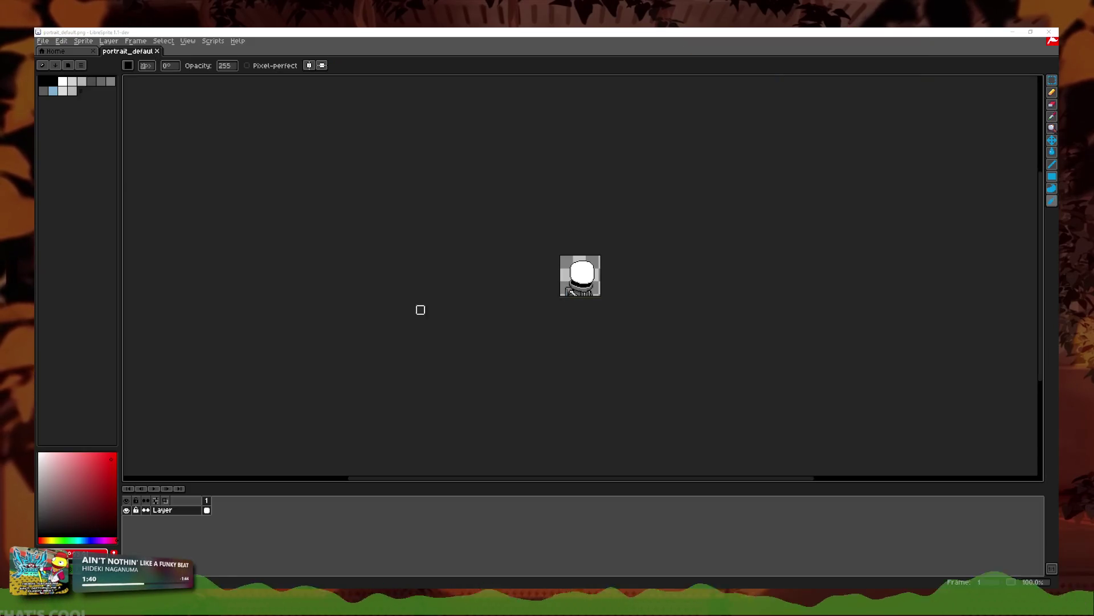
# Step: Select the pixel-perfect pencil and add a new empty Layer 1
pyautogui.scroll(5, 627, 264)
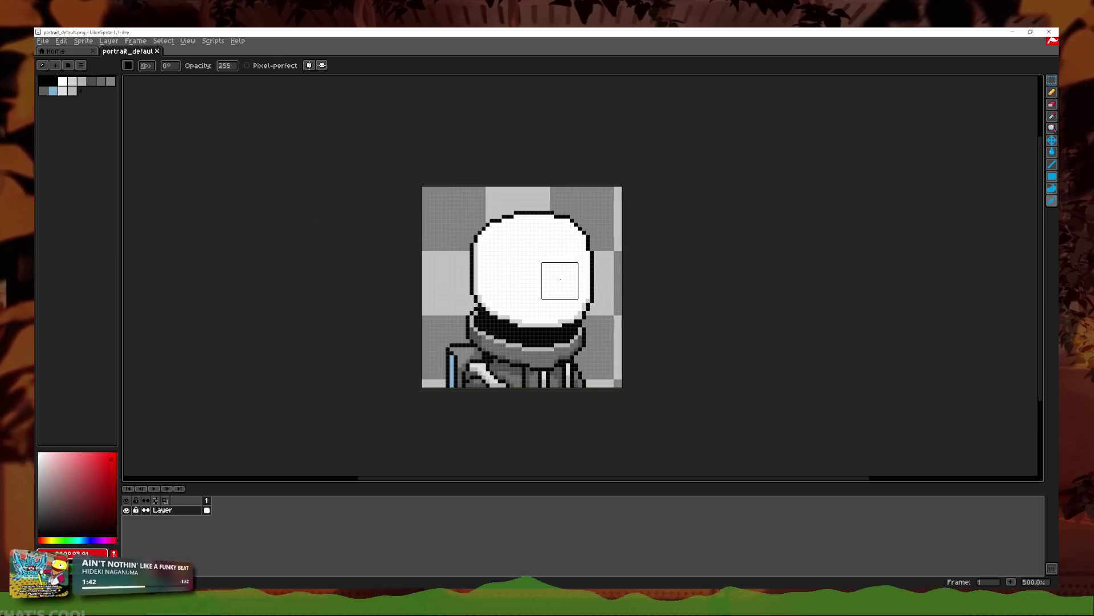
pyautogui.click(1052, 93)
pyautogui.rightClick(171, 509)
pyautogui.click(217, 525)
# Step: Try a black vertical line left of the helmet, then undo all the black strokes
pyautogui.scroll(3, 451, 276)
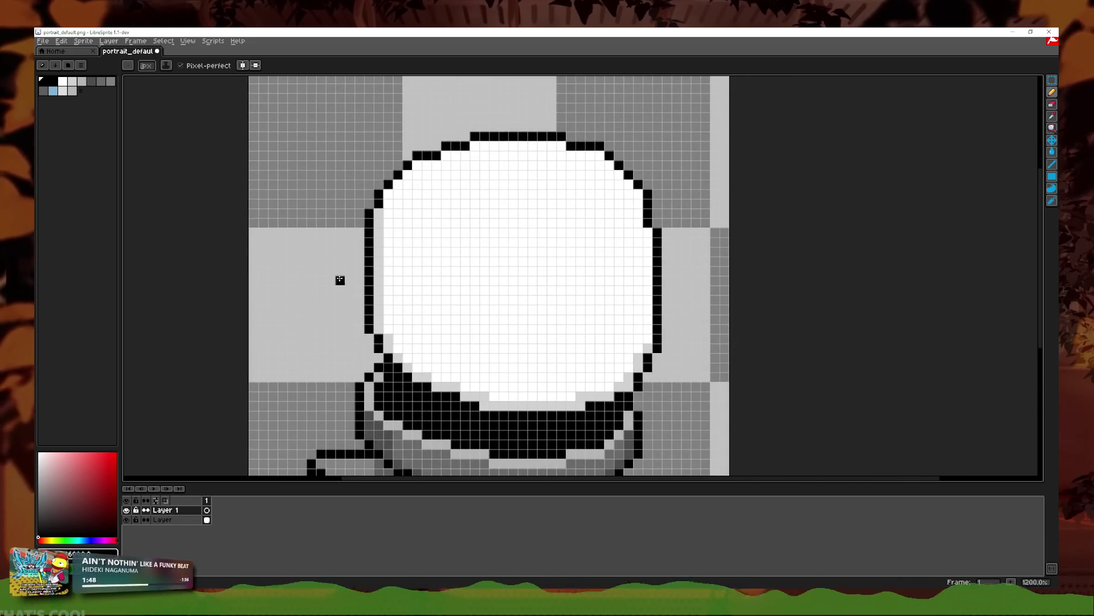
pyautogui.scroll(-3, 396, 284)
pyautogui.scroll(3, 453, 287)
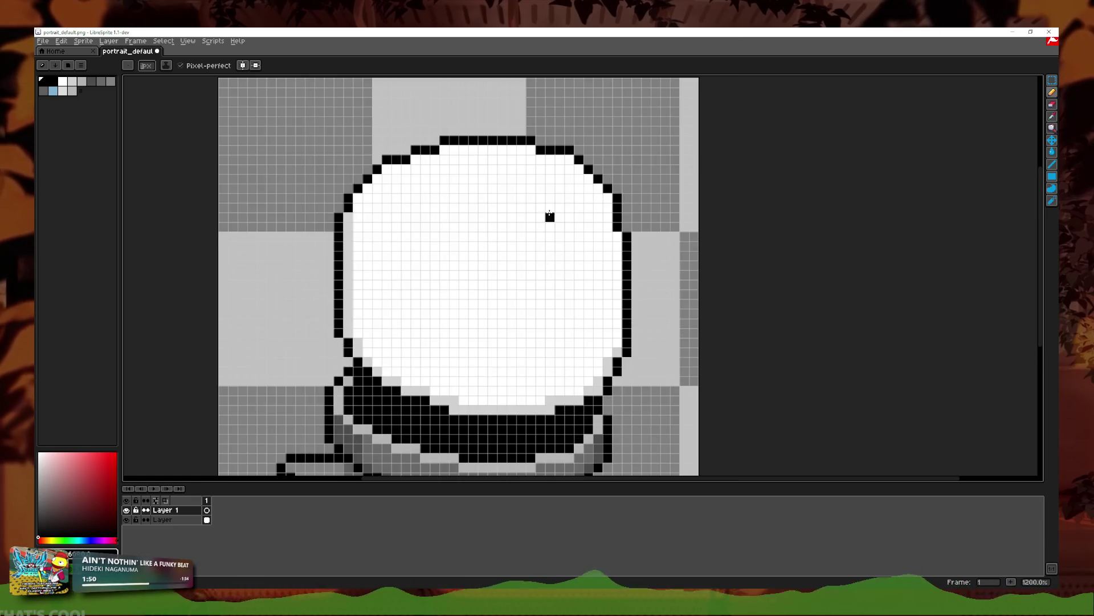
pyautogui.scroll(-3, 501, 236)
pyautogui.scroll(3, 475, 243)
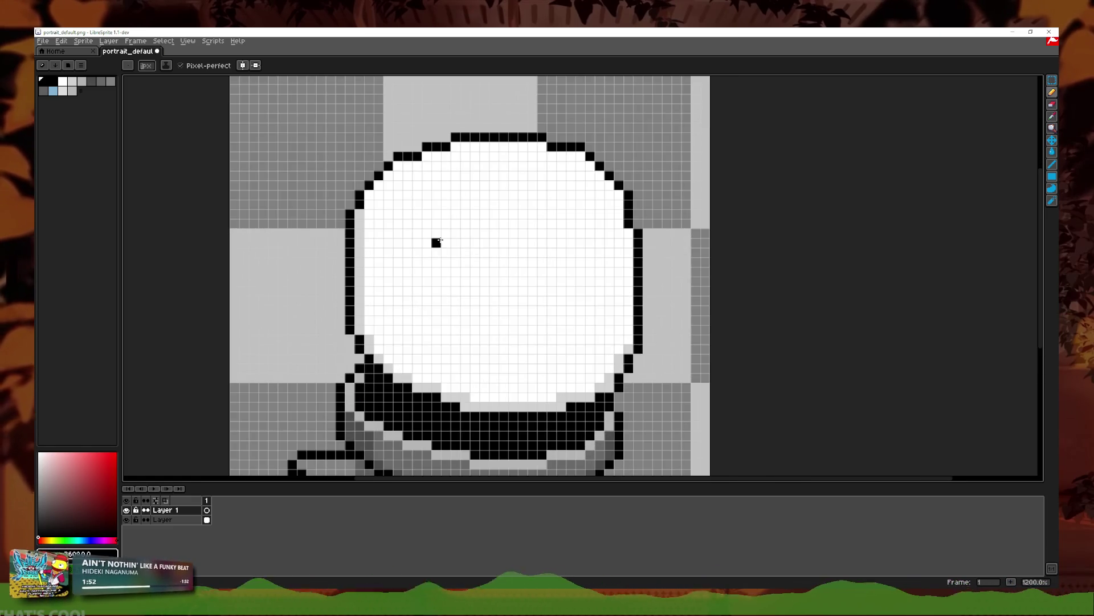
pyautogui.scroll(-3, 399, 268)
pyautogui.scroll(3, 330, 294)
pyautogui.moveTo(234, 319); pyautogui.dragTo(229, 238)
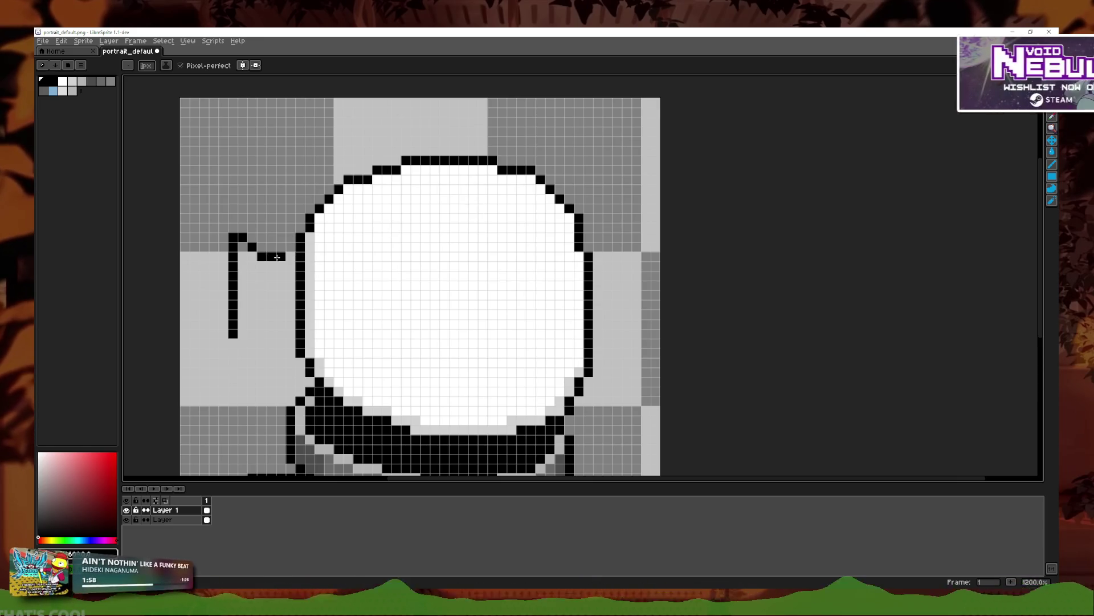
pyautogui.hotkey('ctrl', 'z')
pyautogui.press('v')
pyautogui.hotkey('ctrl', 'z')
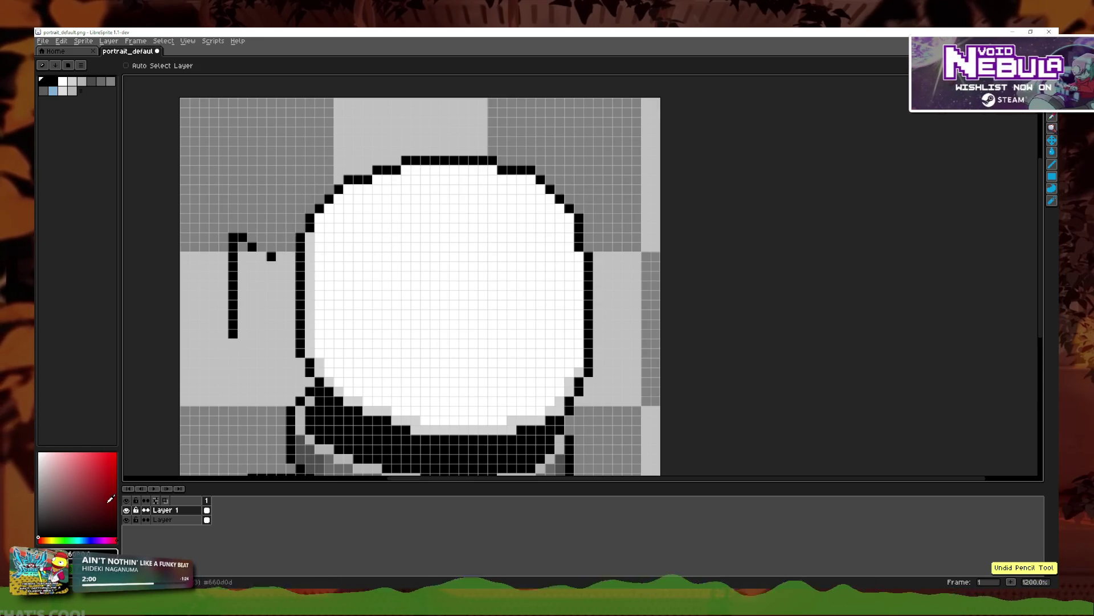
pyautogui.hotkey('ctrl', 'z')
pyautogui.hotkey('ctrl', 'z')
pyautogui.press('b')
# Step: Draw a straight red vertical line left of the helmet and try extending it along the top
pyautogui.moveTo(231, 263); pyautogui.dragTo(223, 336)
pyautogui.hotkey('ctrl', 'z')
pyautogui.moveTo(232, 264); pyautogui.dragTo(232, 343)
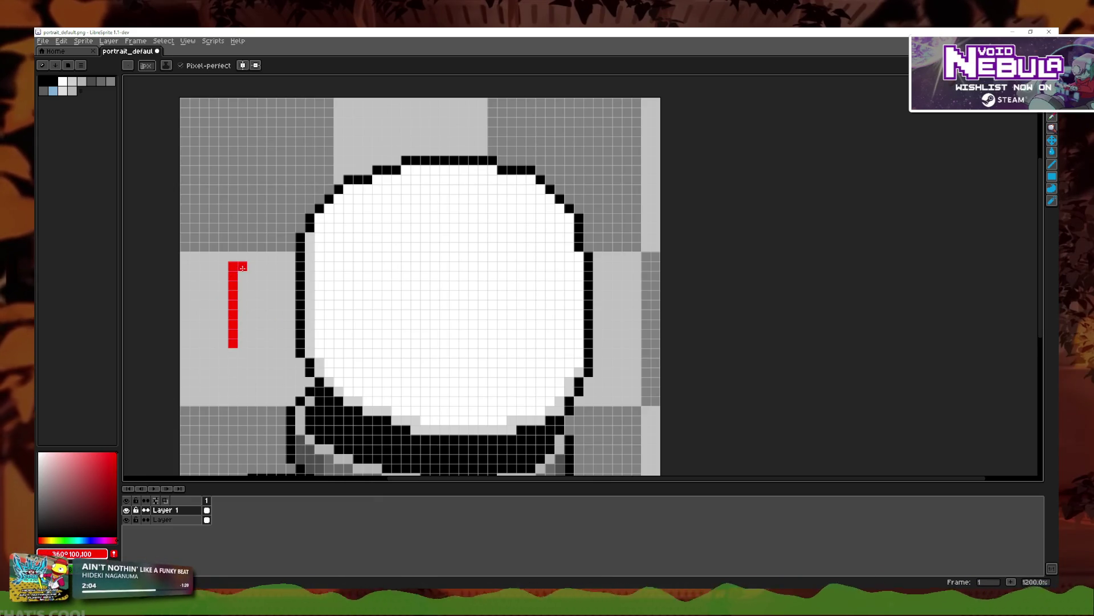
pyautogui.moveTo(286, 242)
pyautogui.mouseDown()
pyautogui.moveTo(528, 175)
pyautogui.moveTo(647, 254)
pyautogui.mouseUp()
pyautogui.hotkey('ctrl', 'z')
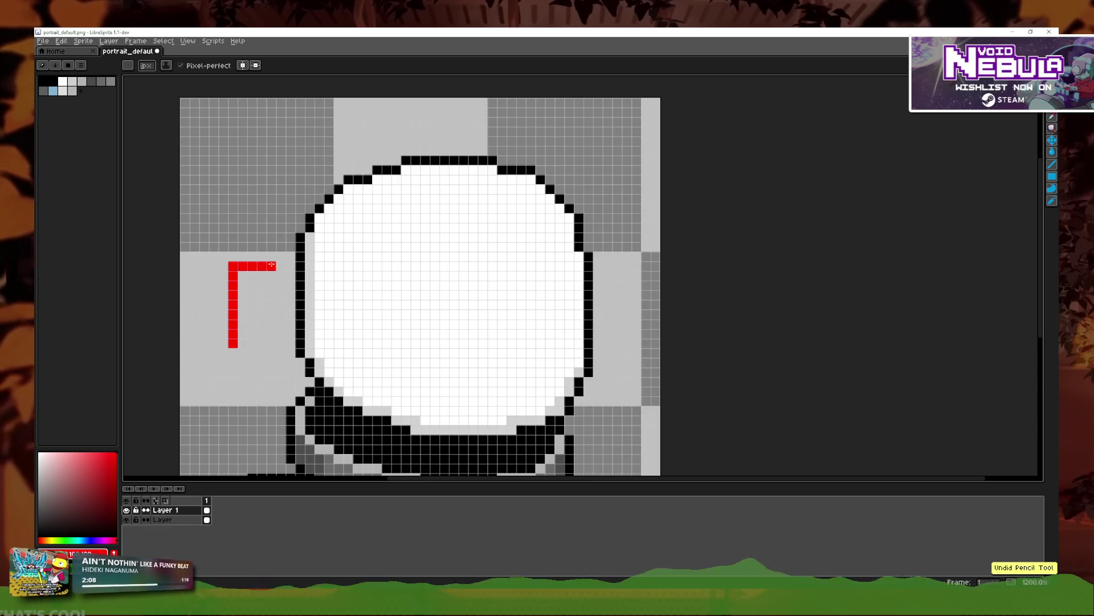
pyautogui.hotkey('ctrl', 'z')
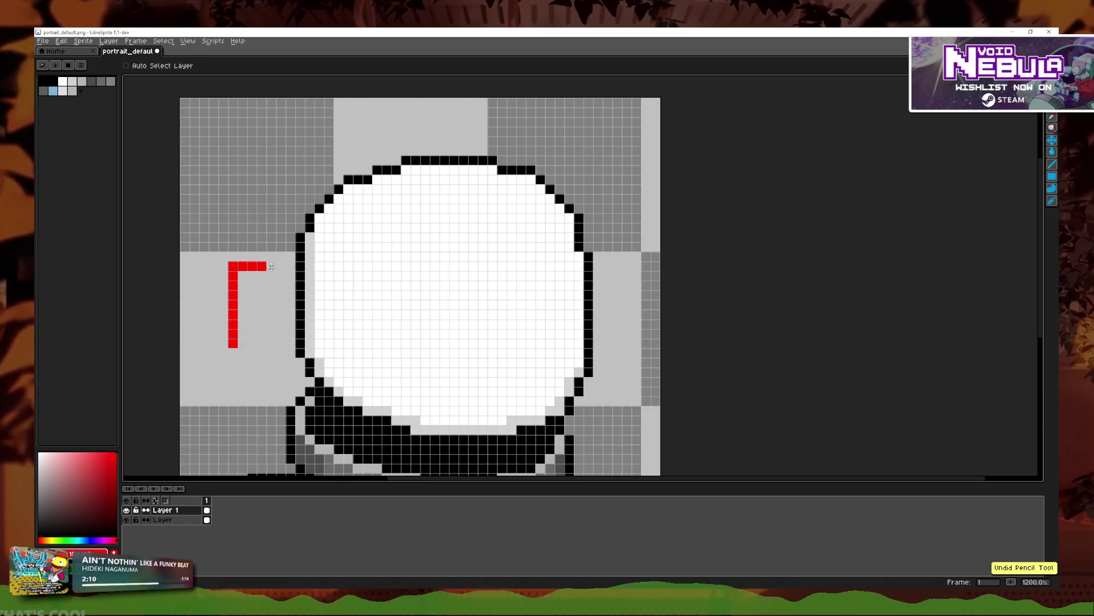
pyautogui.hotkey('ctrl', 'z')
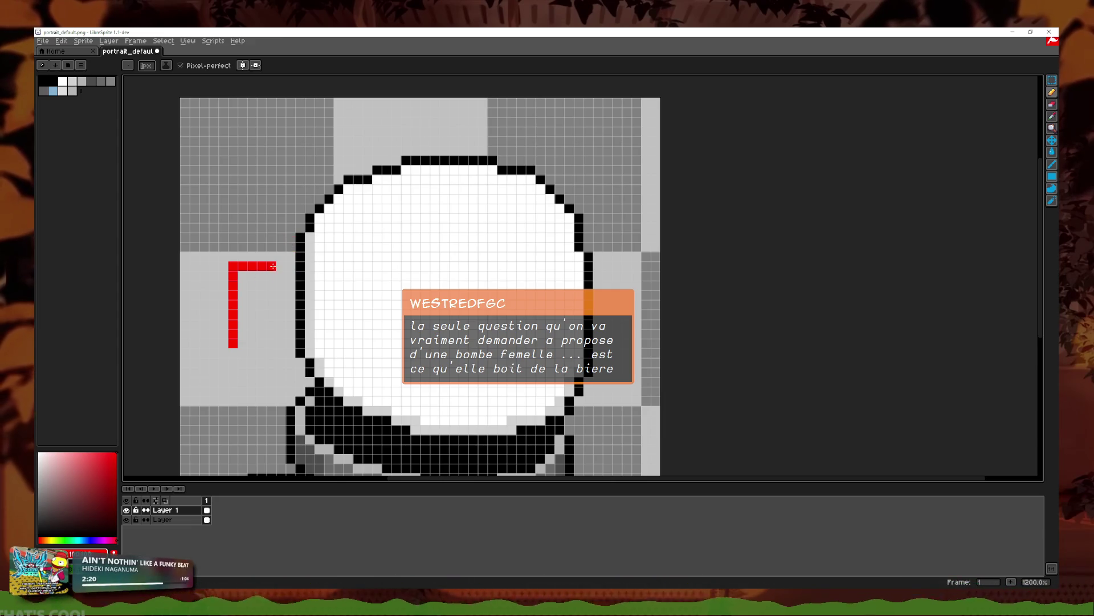
# Step: Retrace the red outline over the helmet's top and right side, undoing misplaced strokes
pyautogui.moveTo(285, 259)
pyautogui.mouseDown()
pyautogui.moveTo(317, 215)
pyautogui.moveTo(574, 239)
pyautogui.moveTo(618, 273)
pyautogui.mouseUp()
pyautogui.hotkey('ctrl', 'z')
pyautogui.moveTo(295, 244)
pyautogui.mouseDown()
pyautogui.moveTo(510, 209)
pyautogui.moveTo(602, 266)
pyautogui.mouseUp()
pyautogui.hotkey('ctrl', 'z')
pyautogui.moveTo(292, 256)
pyautogui.mouseDown()
pyautogui.moveTo(488, 225)
pyautogui.moveTo(627, 306)
pyautogui.moveTo(552, 410)
pyautogui.moveTo(402, 395)
pyautogui.moveTo(313, 360)
pyautogui.moveTo(295, 365)
pyautogui.mouseUp()
pyautogui.hotkey('ctrl', 'z')
pyautogui.click(317, 245)
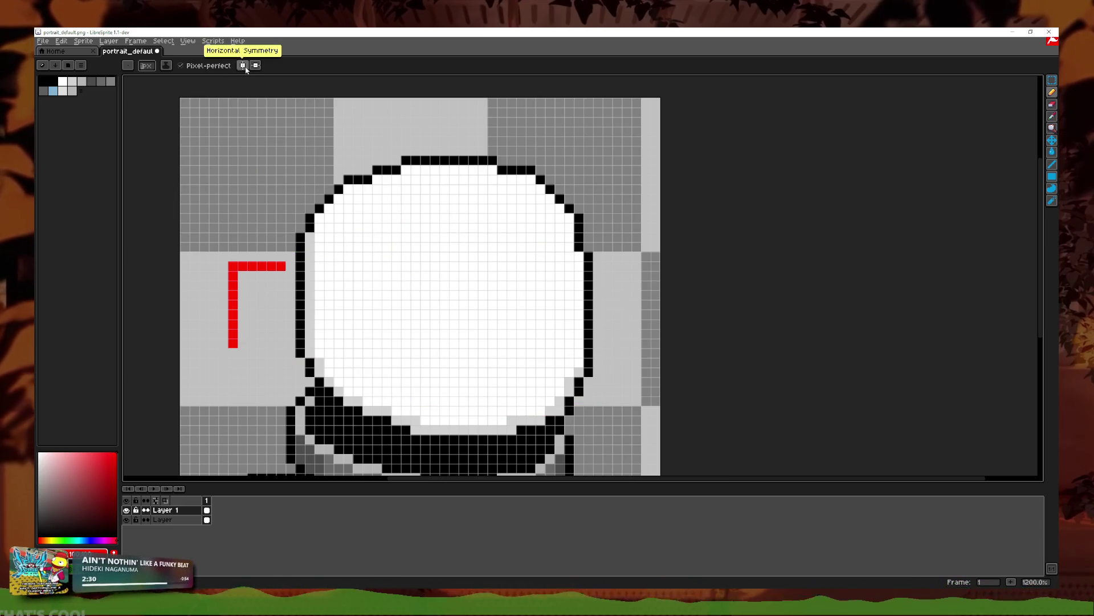
# Step: Clear the red fin strokes and draw an enlarged red circle over the helmet's right side
pyautogui.hotkey('ctrl', 'z')
pyautogui.hotkey('ctrl', 'z')
pyautogui.hotkey('ctrl', 'z')
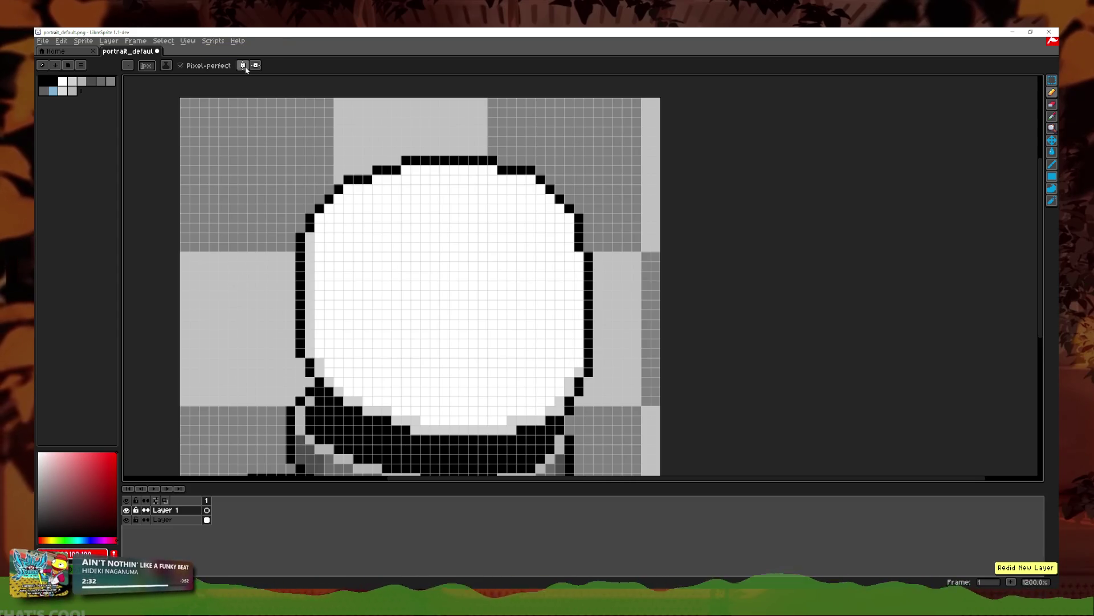
pyautogui.click(243, 66)
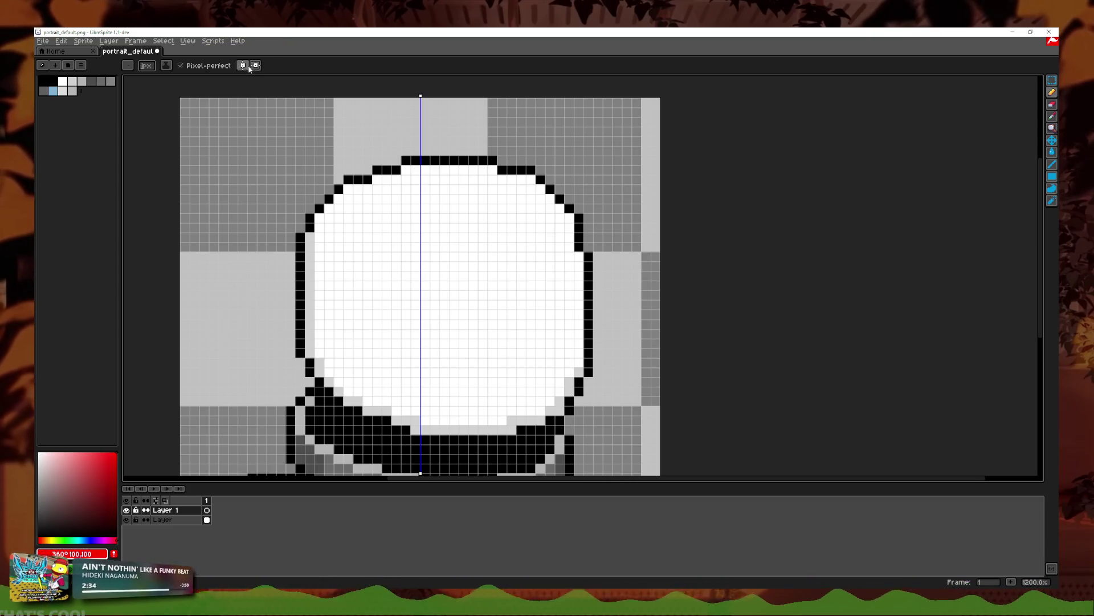
pyautogui.click(244, 66)
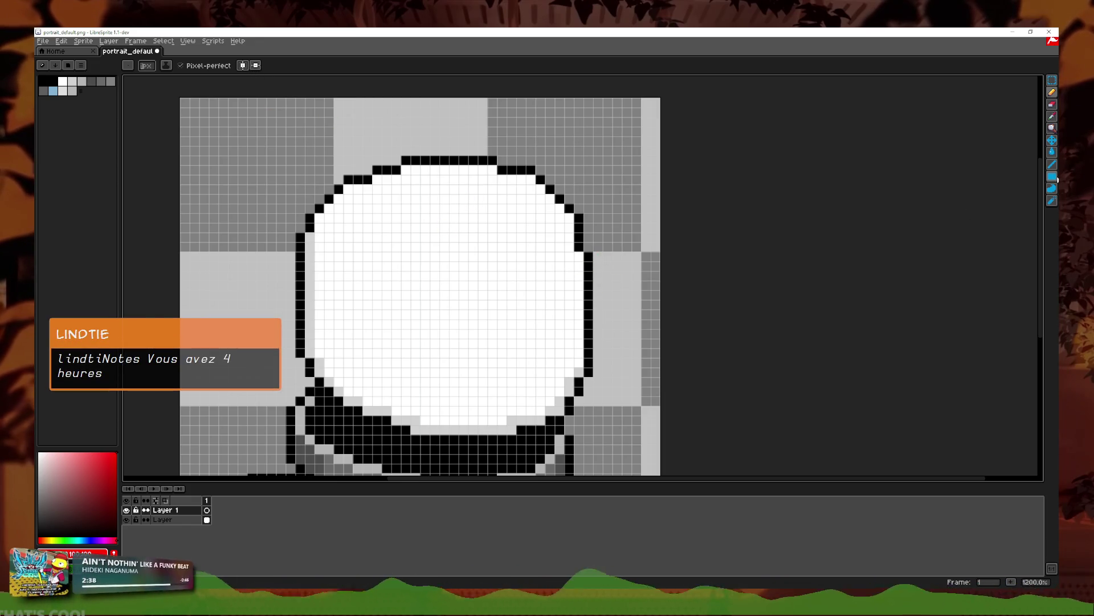
pyautogui.click(1027, 176)
pyautogui.moveTo(617, 377)
pyautogui.mouseDown()
pyautogui.moveTo(516, 259)
pyautogui.moveTo(383, 177)
pyautogui.mouseUp()
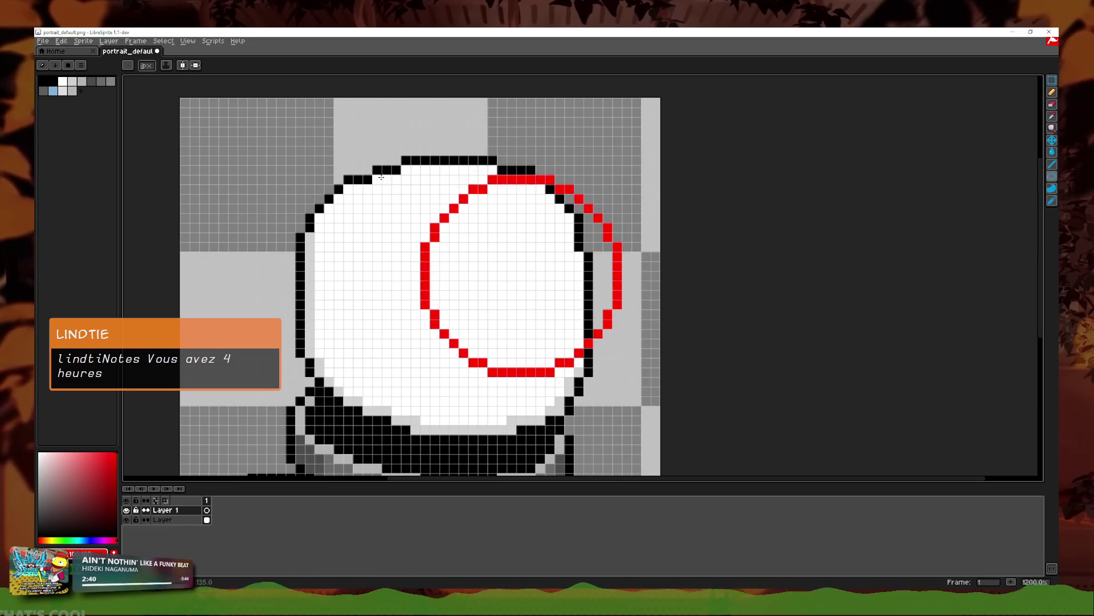
pyautogui.moveTo(621, 276); pyautogui.dragTo(723, 294)
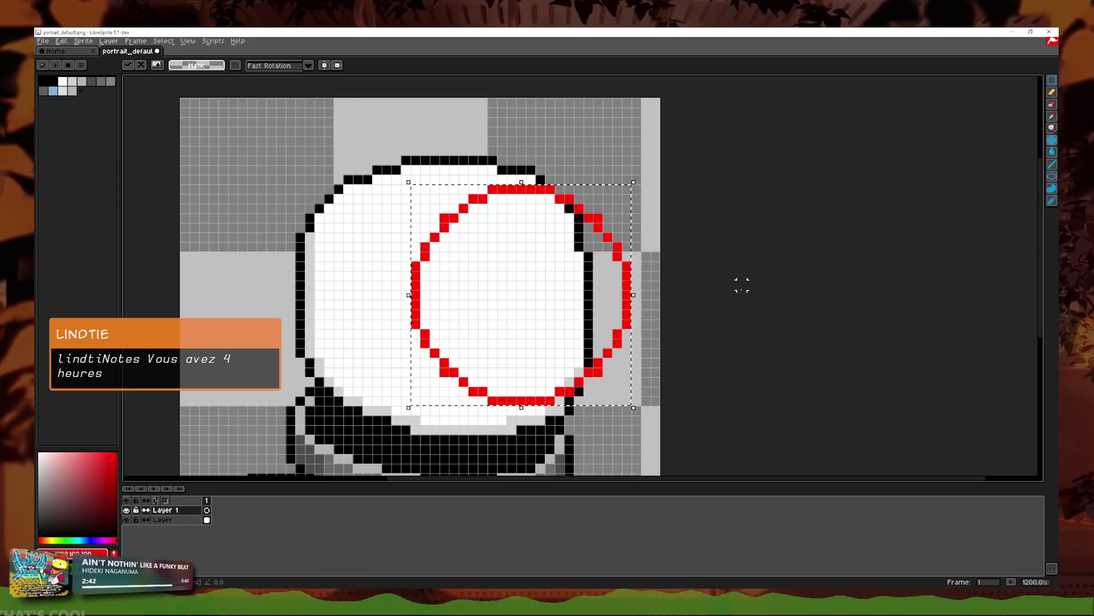
pyautogui.click(723, 294)
# Step: Select the red circle with a rectangular selection, undoing stray pastes and a trial move
pyautogui.click(1052, 92)
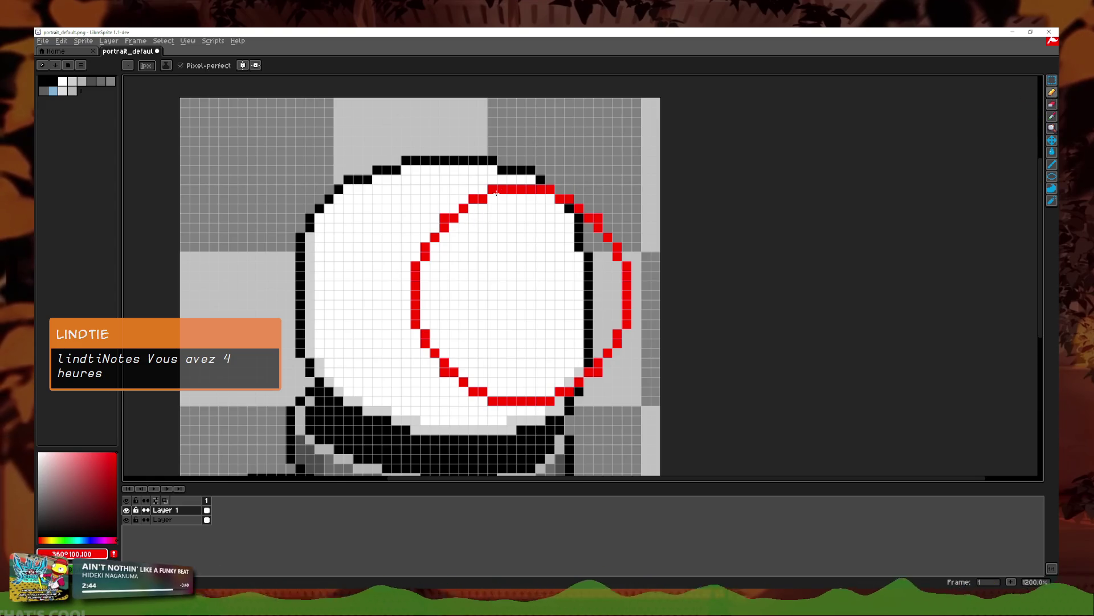
pyautogui.click(1052, 176)
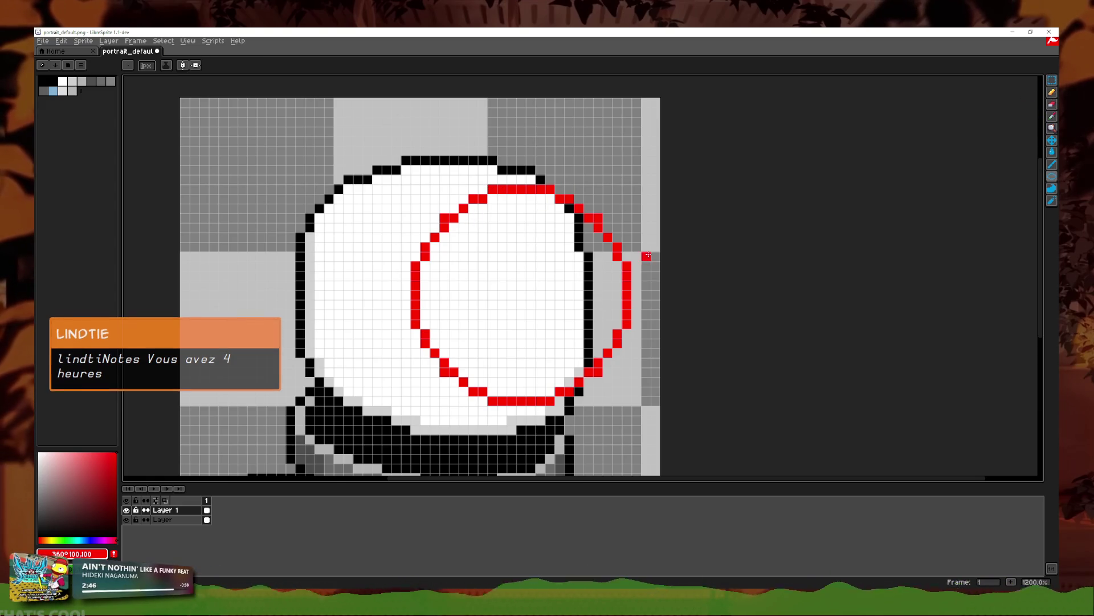
pyautogui.hotkey('ctrl', 'v')
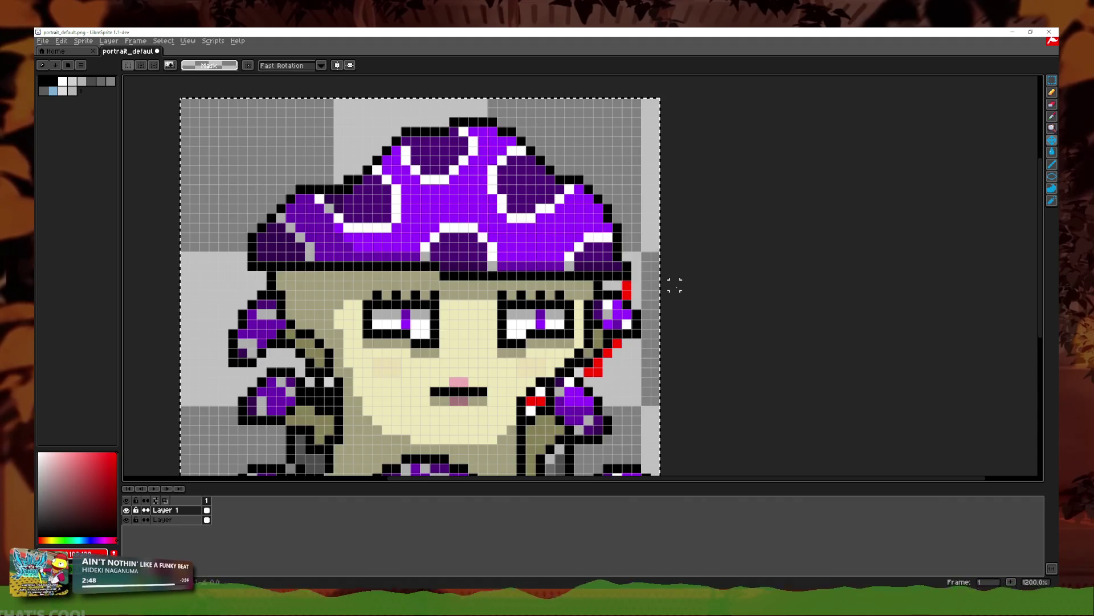
pyautogui.hotkey('ctrl', 'z')
pyautogui.hotkey('ctrl', 'v')
pyautogui.hotkey('ctrl', 'z')
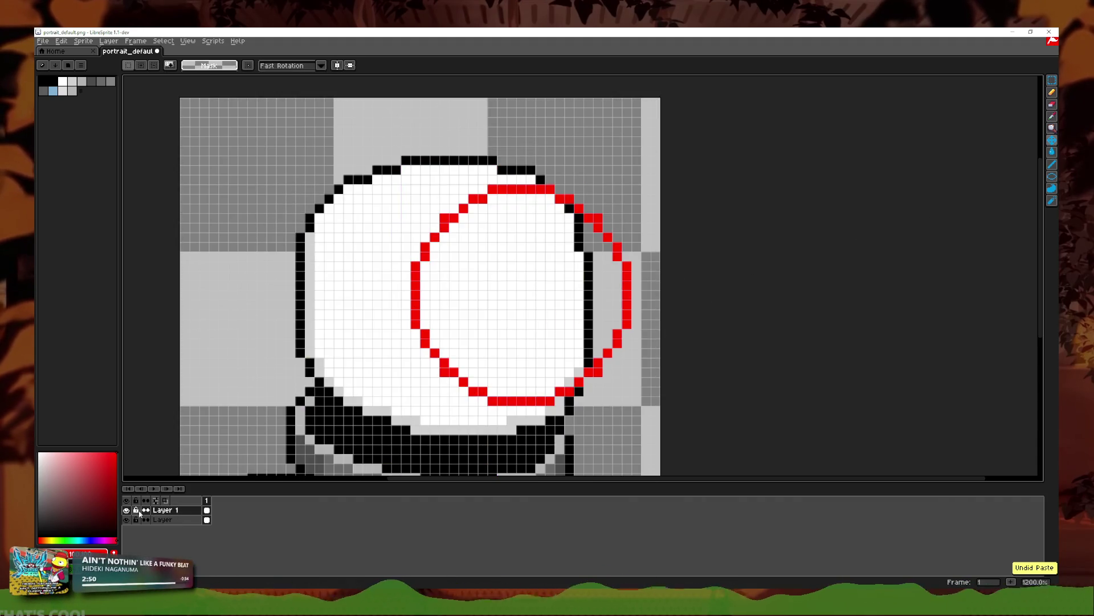
pyautogui.hotkey('ctrl', 'a')
pyautogui.click(1052, 79)
pyautogui.moveTo(409, 408); pyautogui.dragTo(634, 183)
pyautogui.moveTo(594, 352); pyautogui.dragTo(476, 352)
pyautogui.hotkey('ctrl', 'z')
pyautogui.hotkey('ctrl', 'd')
# Step: Paste a copy of the red circle and place it over the helmet's left side
pyautogui.hotkey('ctrl', 'a')
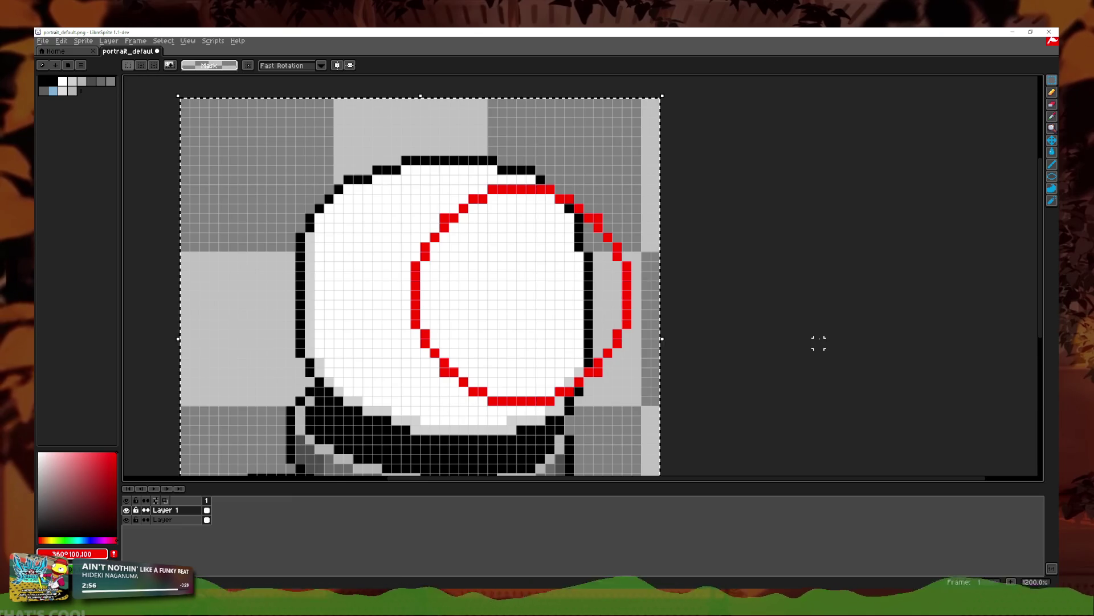
pyautogui.hotkey('ctrl', 'd')
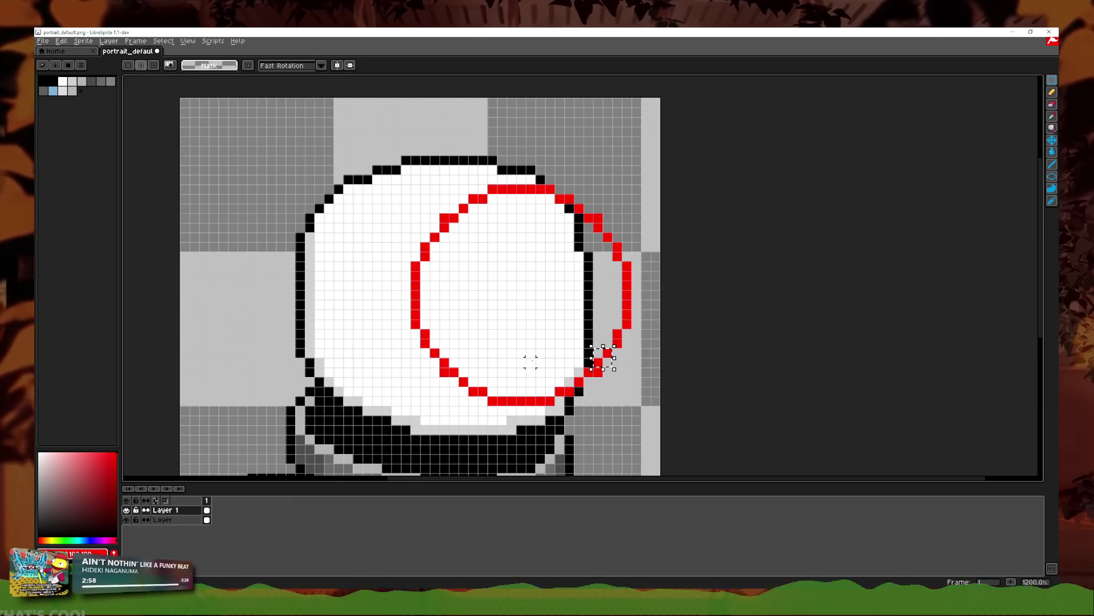
pyautogui.hotkey('ctrl', 'y')
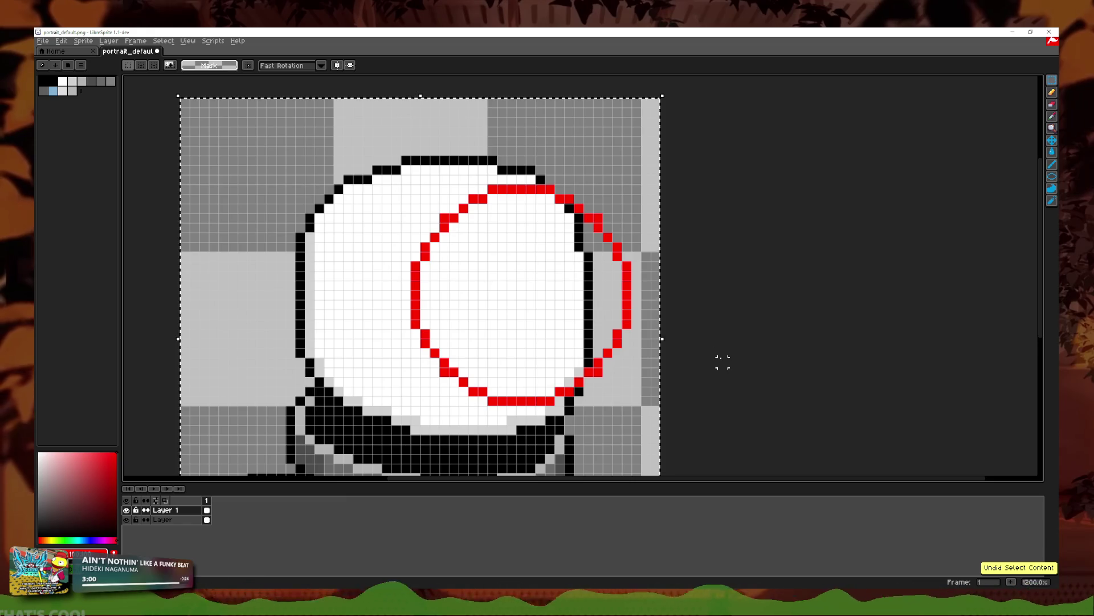
pyautogui.hotkey('ctrl', 'y')
pyautogui.hotkey('ctrl', 'd')
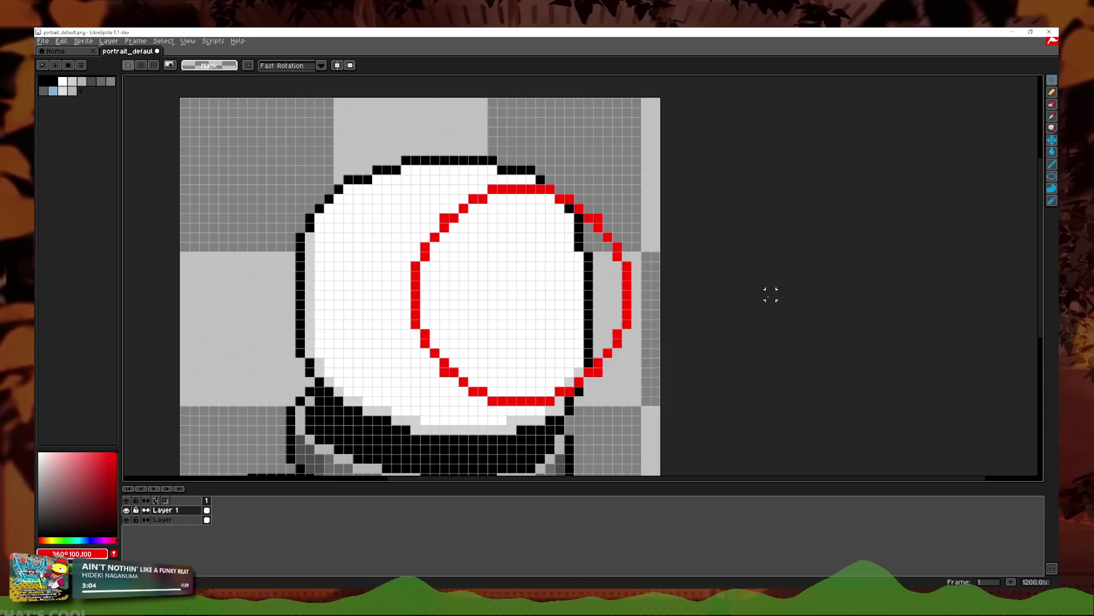
pyautogui.hotkey('ctrl', 'z')
pyautogui.hotkey('ctrl', 'z')
pyautogui.hotkey('ctrl', 'y')
pyautogui.hotkey('ctrl', 'd')
pyautogui.hotkey('ctrl', 'v')
pyautogui.moveTo(628, 329)
pyautogui.mouseDown()
pyautogui.moveTo(409, 329)
pyautogui.moveTo(462, 326)
pyautogui.mouseUp()
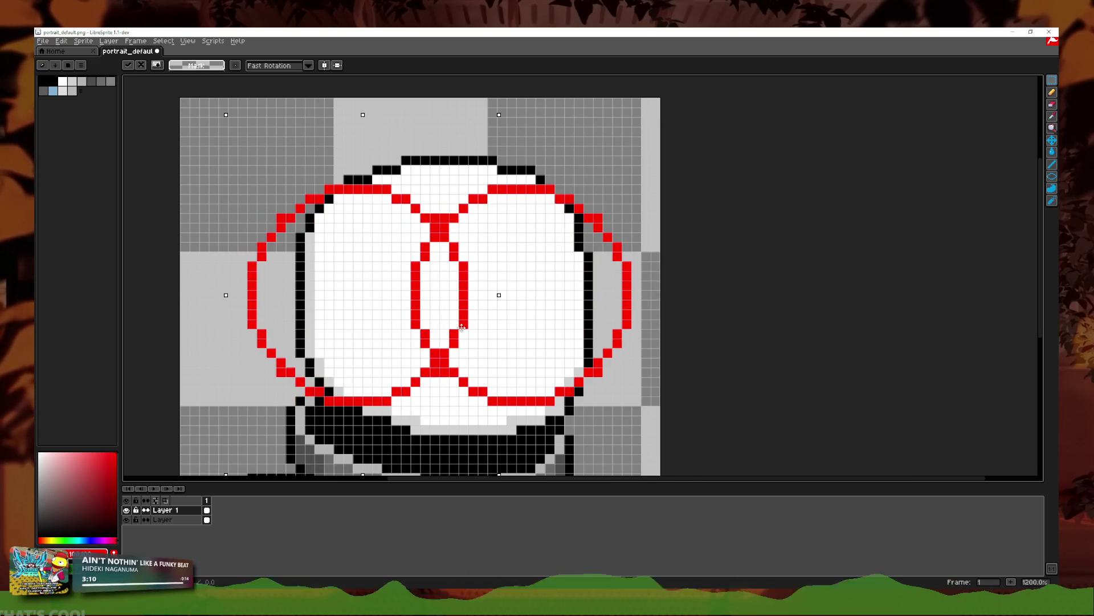
pyautogui.click(768, 305)
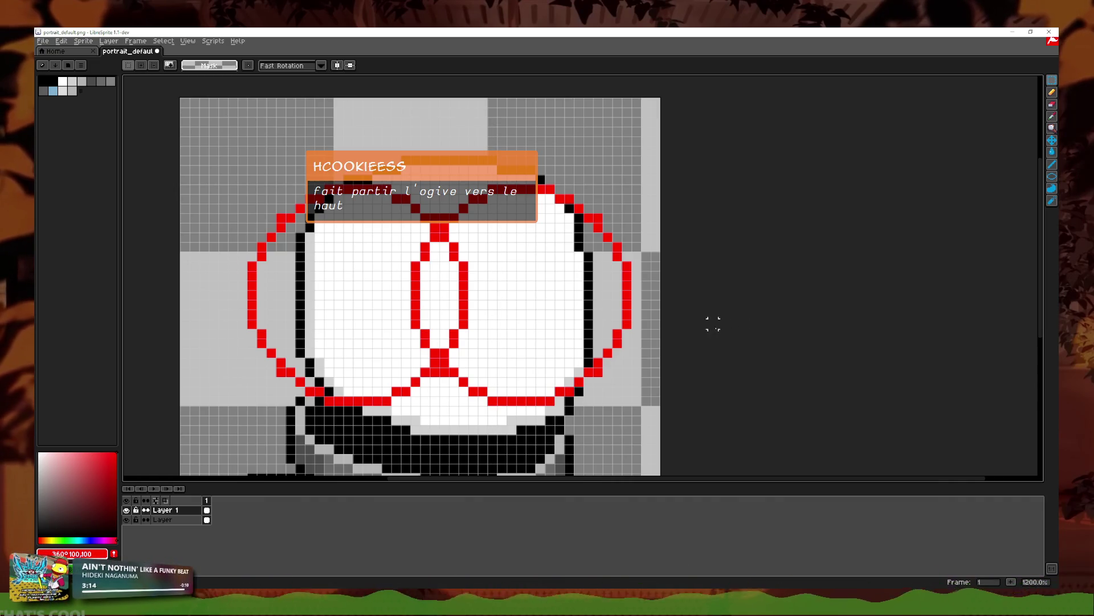
# Step: Join the bottom red row into one line and erase the inner red arcs in the helmet
pyautogui.click(1051, 93)
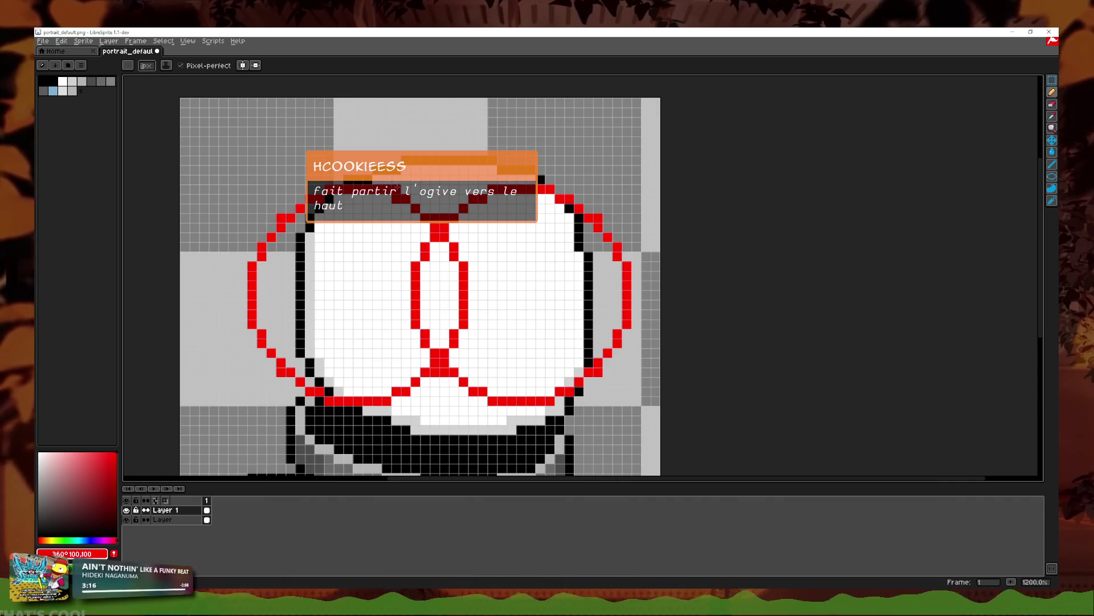
pyautogui.click(395, 401)
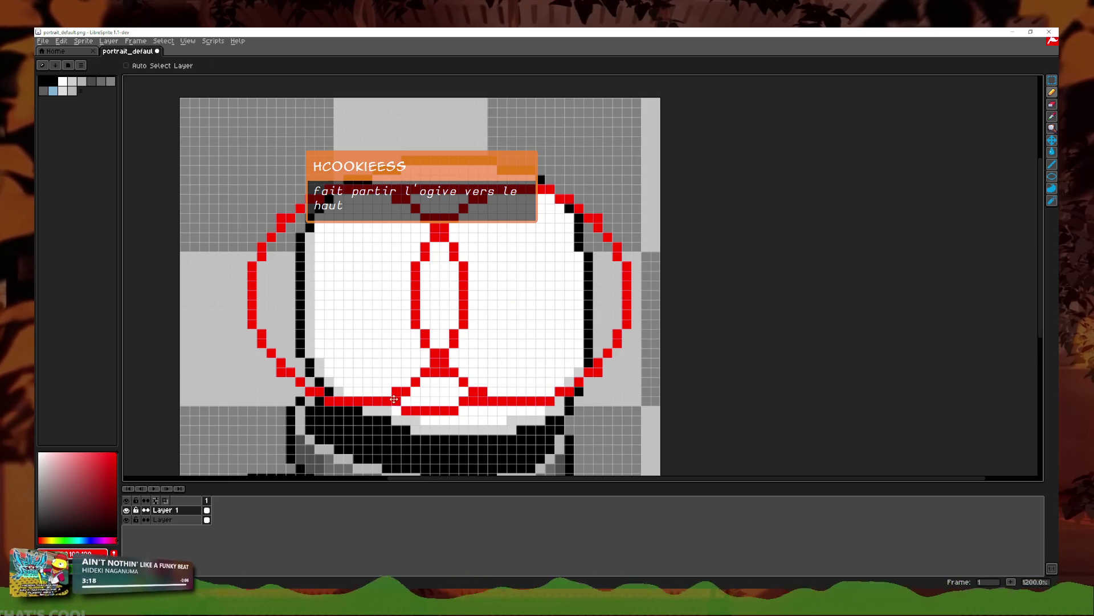
pyautogui.keyDown('shift'); pyautogui.click(483, 398); pyautogui.keyUp('shift')
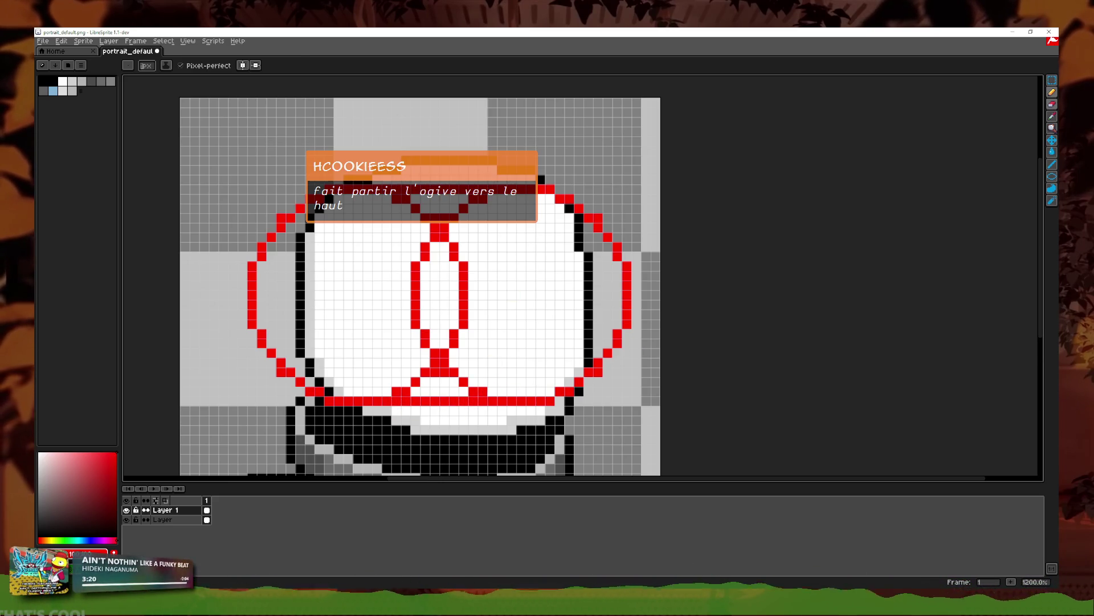
pyautogui.moveTo(415, 227)
pyautogui.mouseDown()
pyautogui.moveTo(481, 244)
pyautogui.moveTo(422, 281)
pyautogui.moveTo(405, 254)
pyautogui.moveTo(415, 265)
pyautogui.moveTo(405, 371)
pyautogui.moveTo(511, 391)
pyautogui.moveTo(367, 371)
pyautogui.mouseUp()
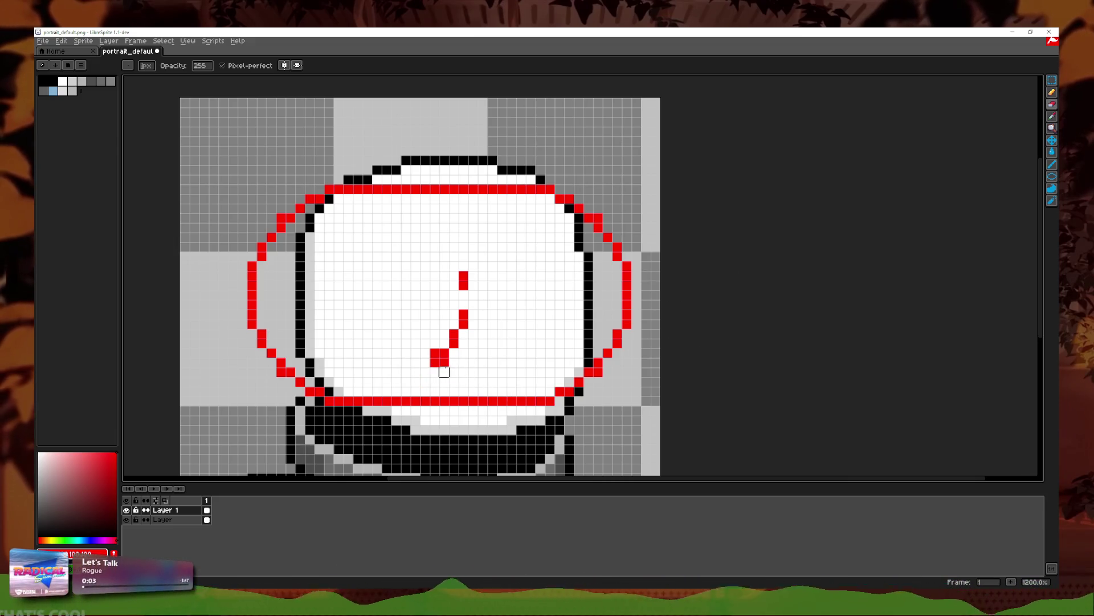
pyautogui.moveTo(444, 372); pyautogui.dragTo(434, 333)
pyautogui.moveTo(473, 275); pyautogui.dragTo(463, 288)
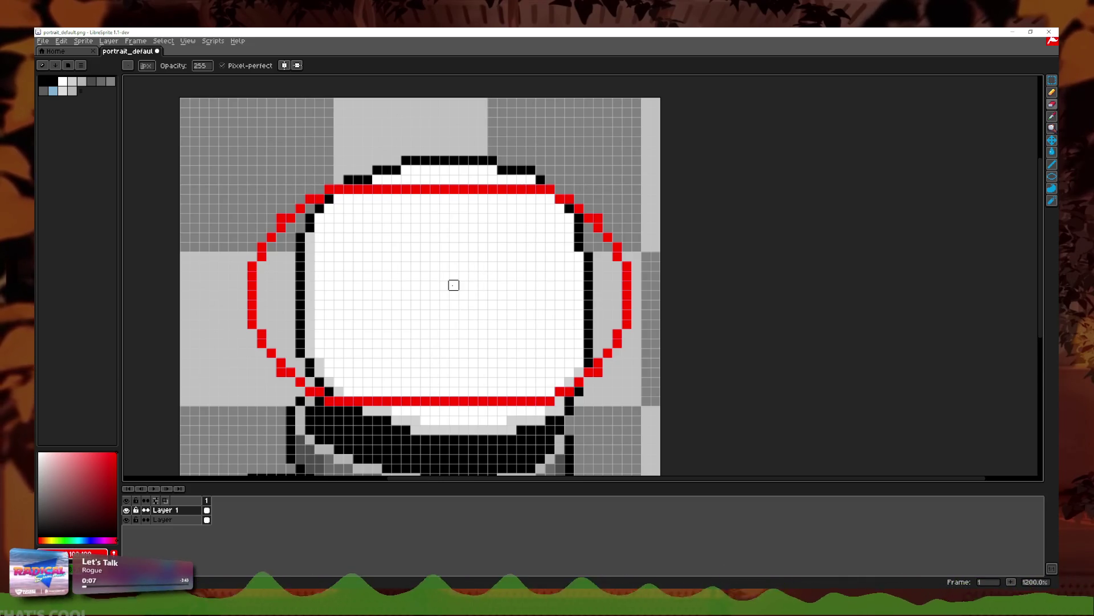
# Step: Draw a straight red line down the left edge and erase the outer left arc
pyautogui.press('e')
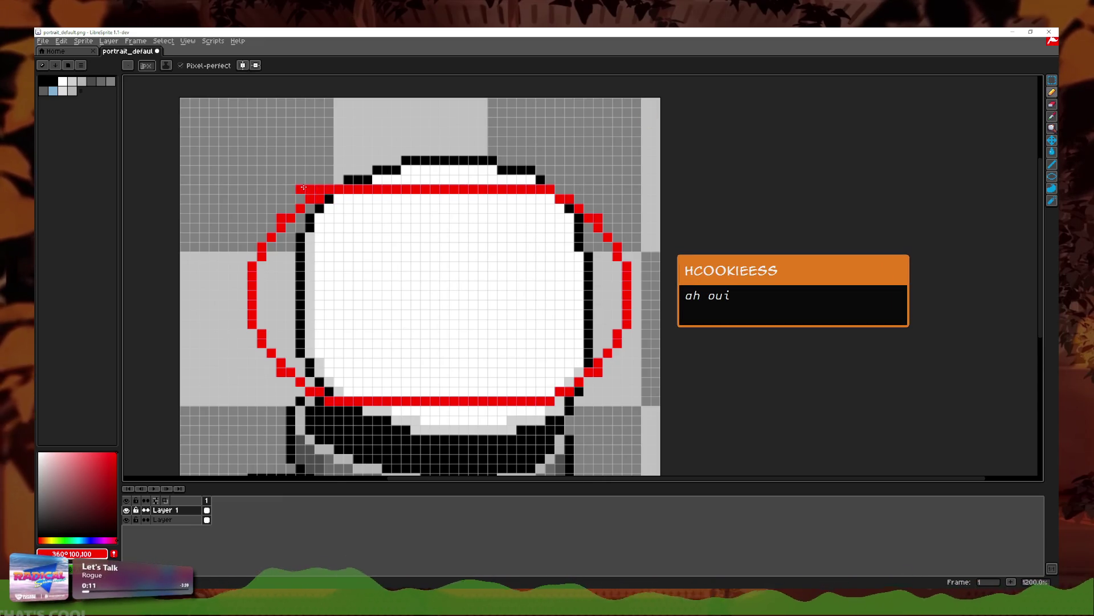
pyautogui.hotkey('ctrl', 'z')
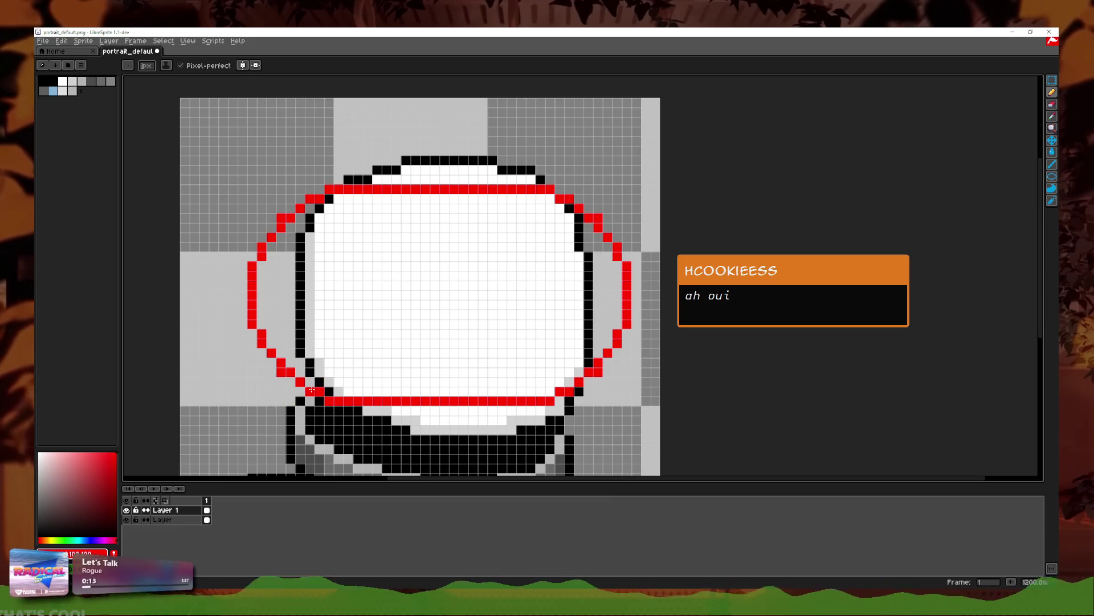
pyautogui.keyDown('shift'); pyautogui.click(310, 198); pyautogui.keyUp('shift')
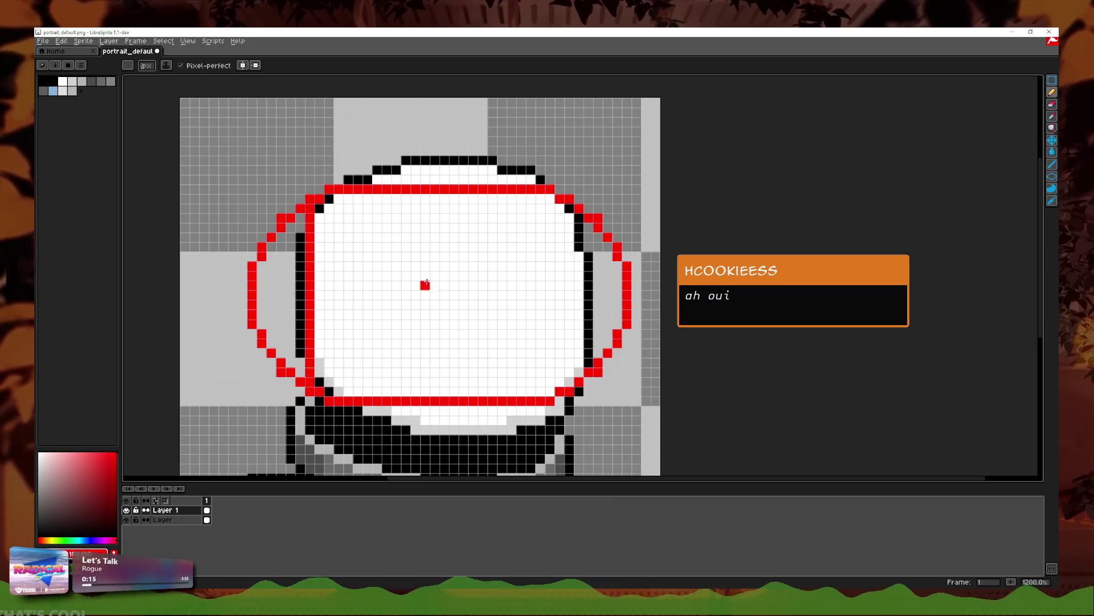
pyautogui.press('i')
pyautogui.press('e')
pyautogui.click(301, 208)
pyautogui.click(280, 227)
pyautogui.click(270, 236)
pyautogui.moveTo(271, 246)
pyautogui.mouseDown()
pyautogui.moveTo(244, 293)
pyautogui.moveTo(254, 341)
pyautogui.moveTo(281, 353)
pyautogui.moveTo(280, 371)
pyautogui.moveTo(296, 379)
pyautogui.mouseUp()
pyautogui.scroll(-3, 306, 333)
# Step: Draw a vertical red fin line to the left of the helmet outline
pyautogui.scroll(-1, 307, 330)
pyautogui.scroll(2, 323, 343)
pyautogui.scroll(3, 273, 365)
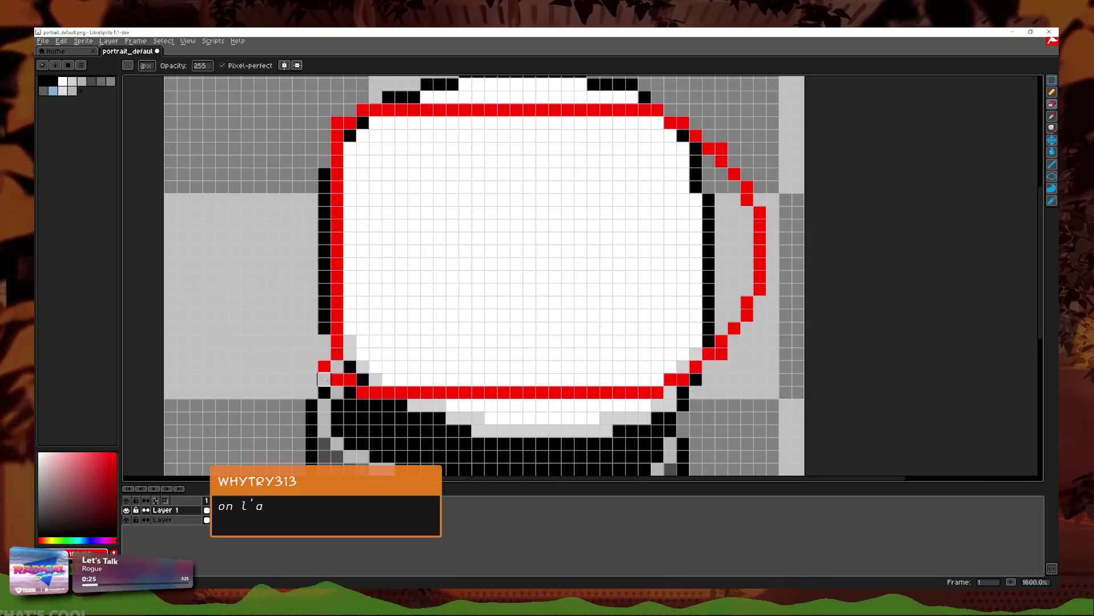
pyautogui.click(1051, 93)
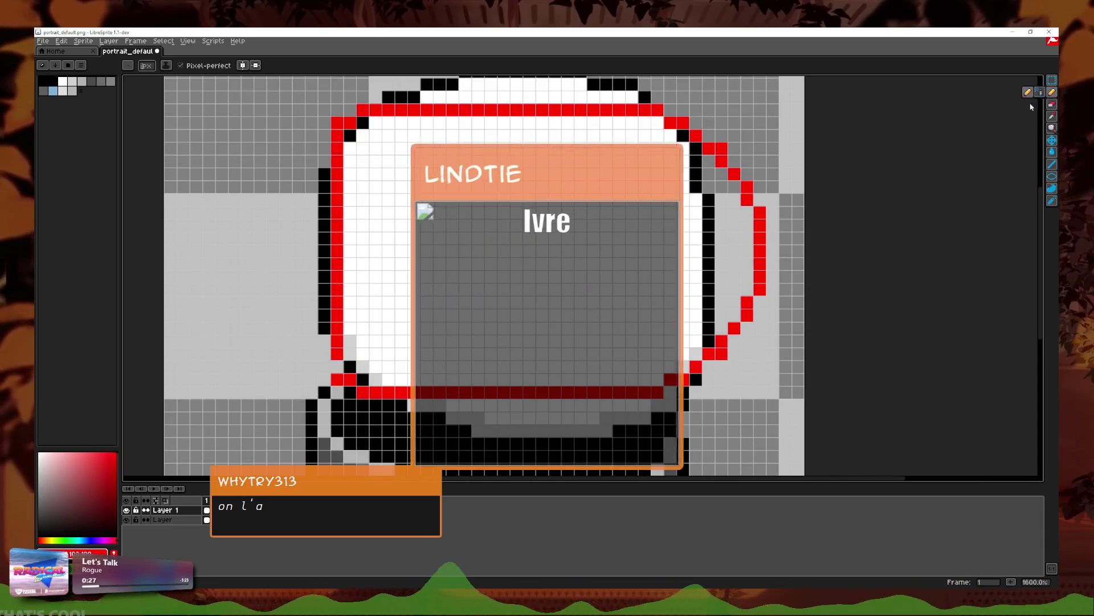
pyautogui.moveTo(246, 247); pyautogui.dragTo(271, 260)
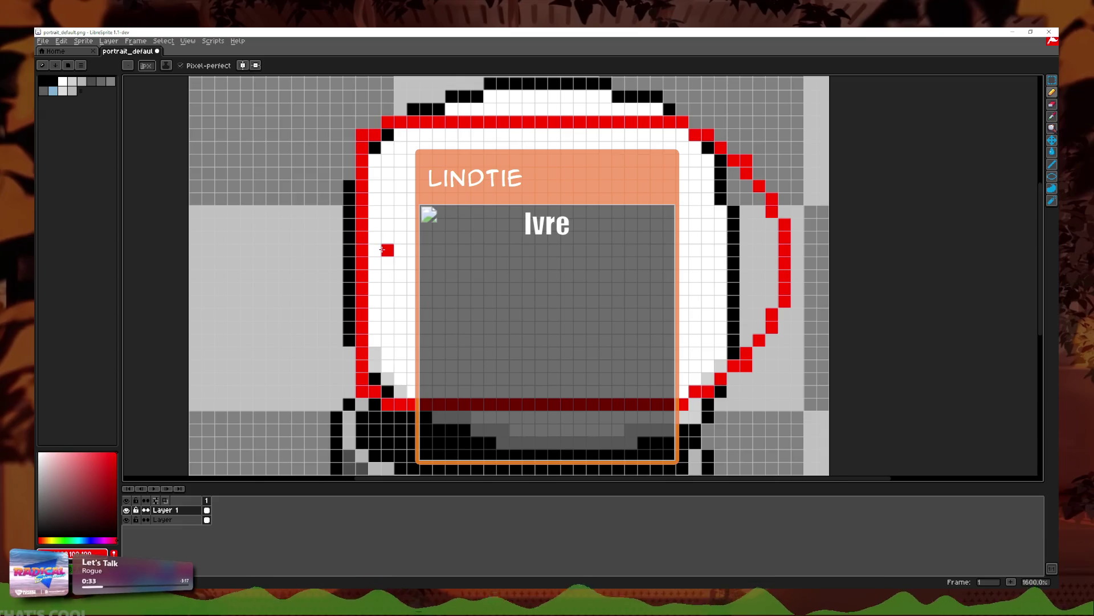
pyautogui.click(349, 160)
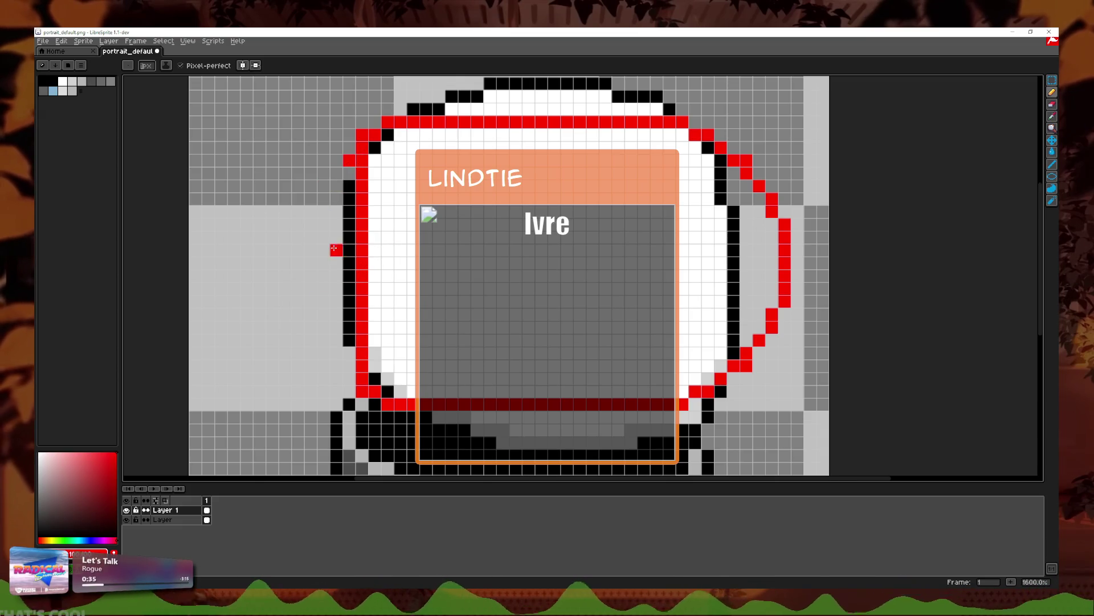
pyautogui.hotkey('ctrl', 'z')
pyautogui.click(260, 198)
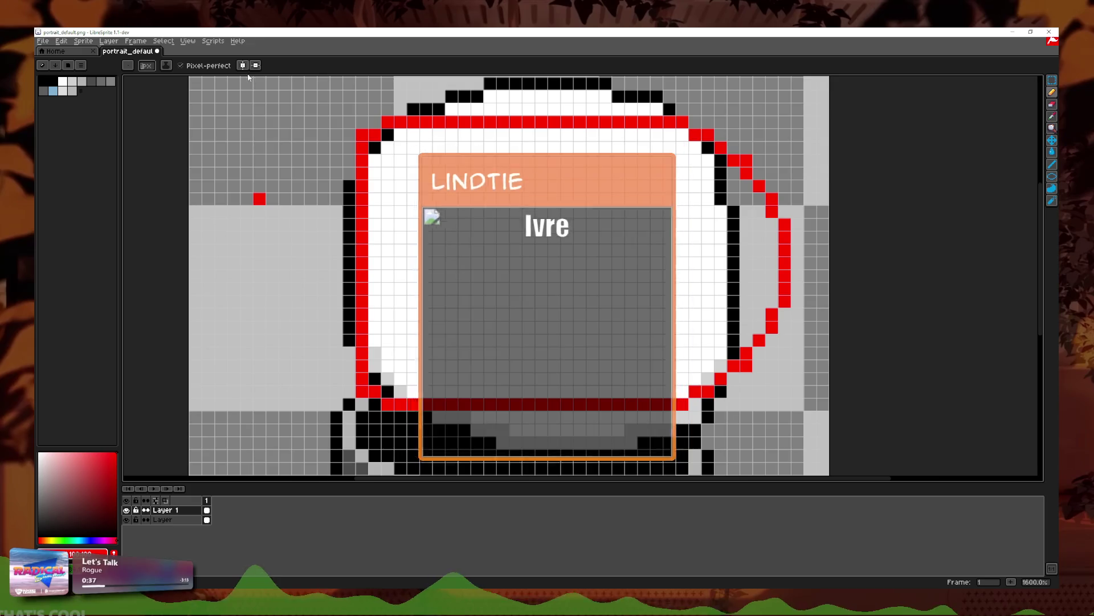
pyautogui.keyDown('shift'); pyautogui.click(259, 328); pyautogui.keyUp('shift')
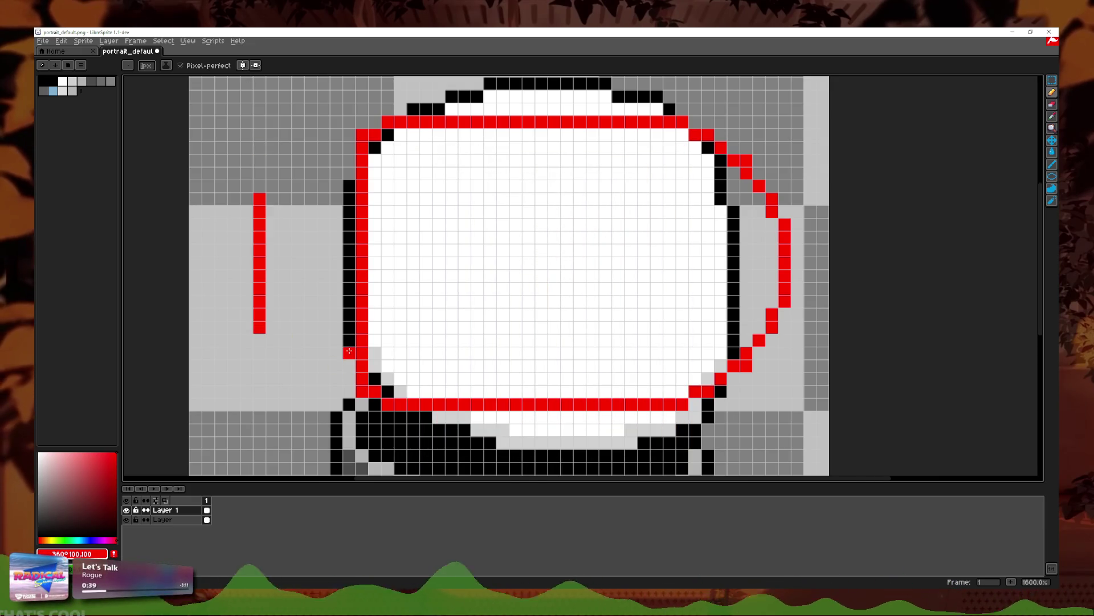
pyautogui.hotkey('ctrl', 'z')
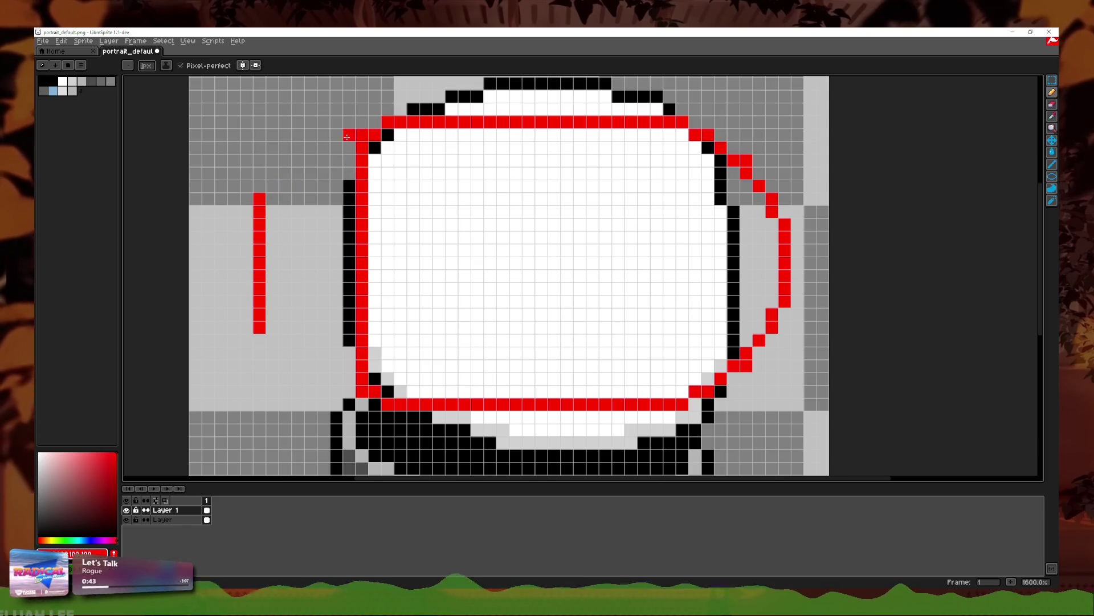
# Step: Add the fin's red top and bottom strokes and edge pixels toward the outline, undoing strays
pyautogui.moveTo(260, 187); pyautogui.dragTo(310, 187)
pyautogui.moveTo(260, 326); pyautogui.dragTo(311, 326)
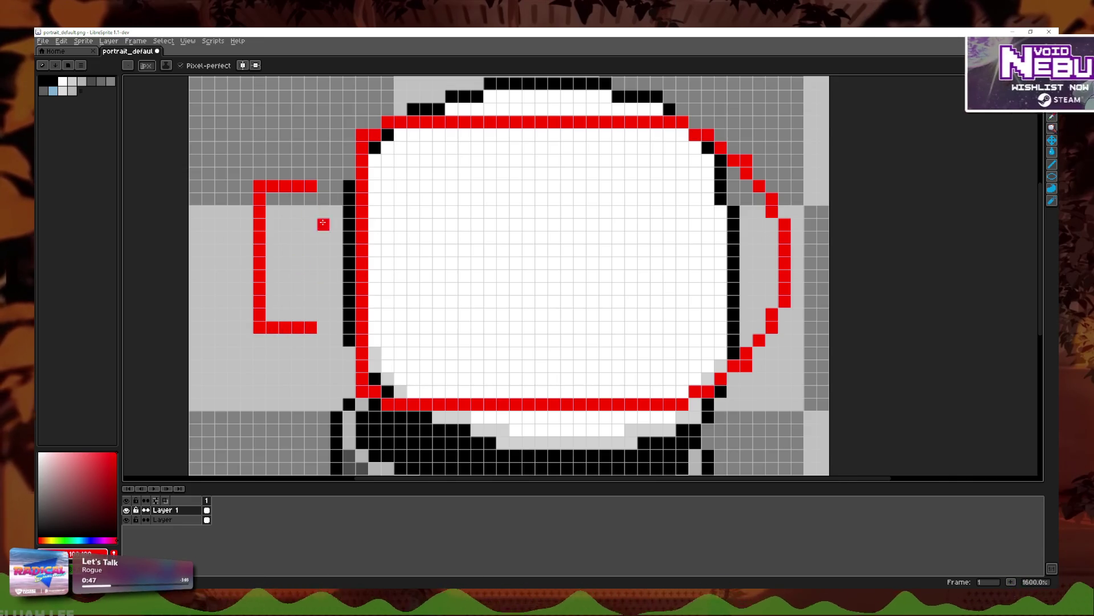
pyautogui.click(323, 173)
pyautogui.moveTo(336, 160); pyautogui.dragTo(349, 161)
pyautogui.click(349, 148)
pyautogui.hotkey('ctrl', 'z')
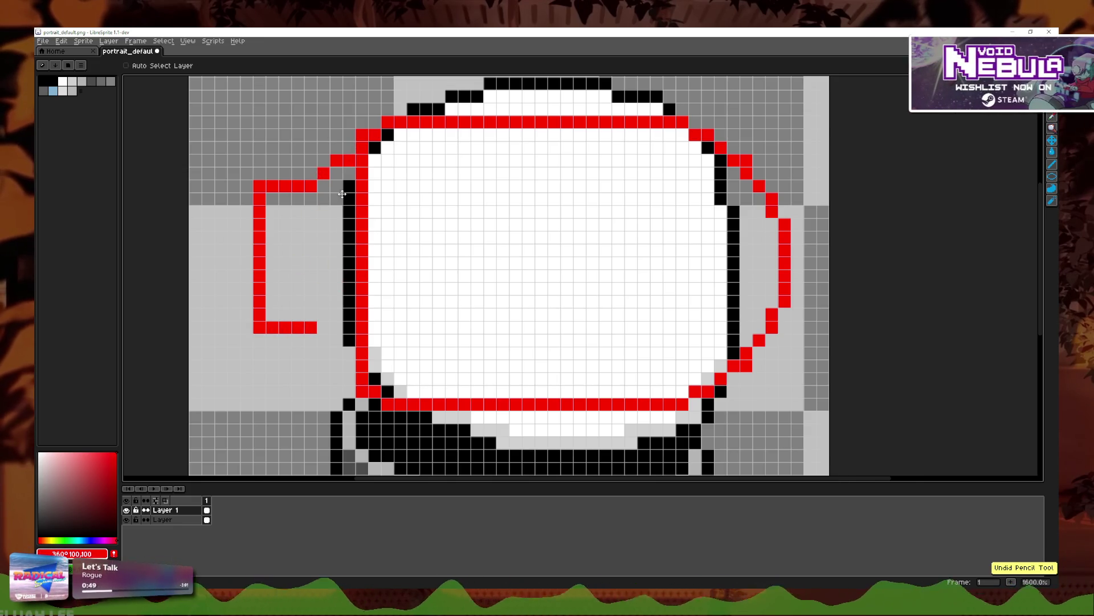
pyautogui.hotkey('ctrl', 'y')
pyautogui.click(328, 338)
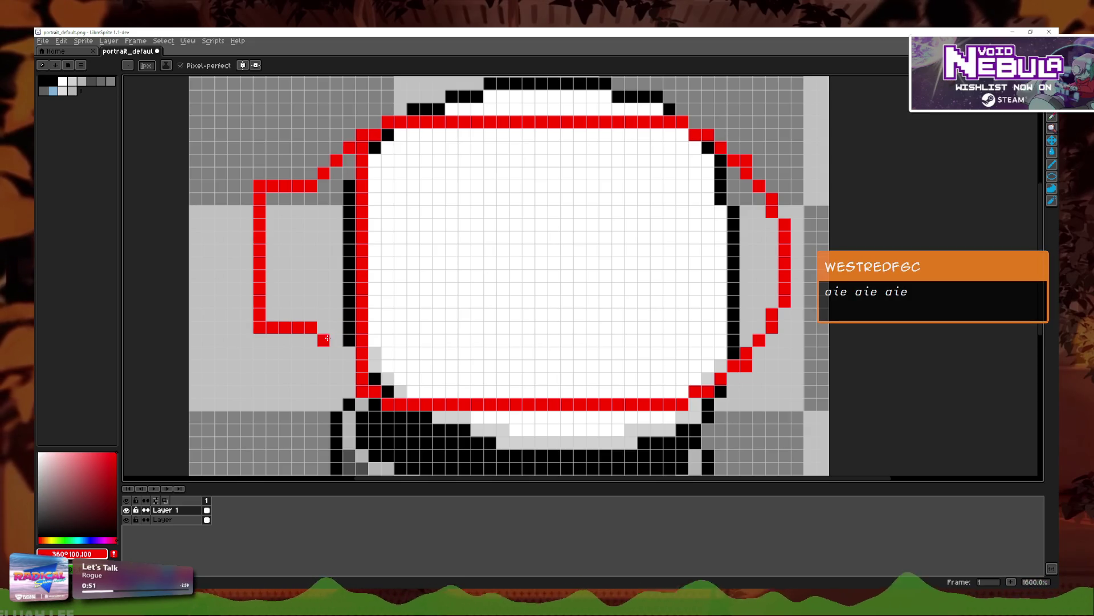
pyautogui.hotkey('ctrl', 'z')
pyautogui.click(337, 354)
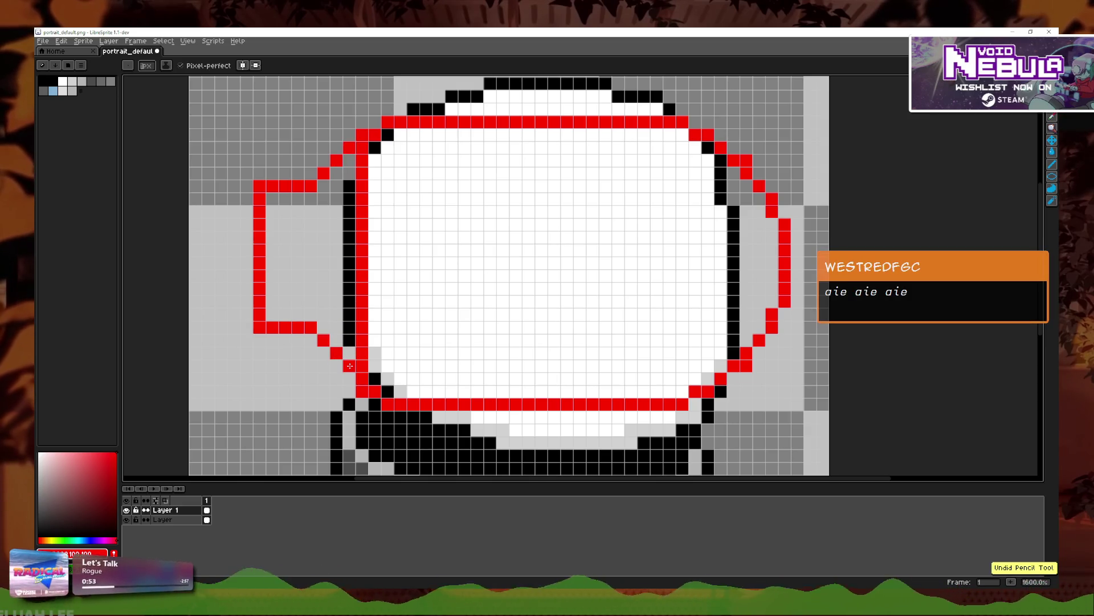
pyautogui.scroll(-6, 339, 246)
pyautogui.scroll(6, 345, 228)
pyautogui.hotkey('ctrl', 'z')
pyautogui.hotkey('ctrl', 'z')
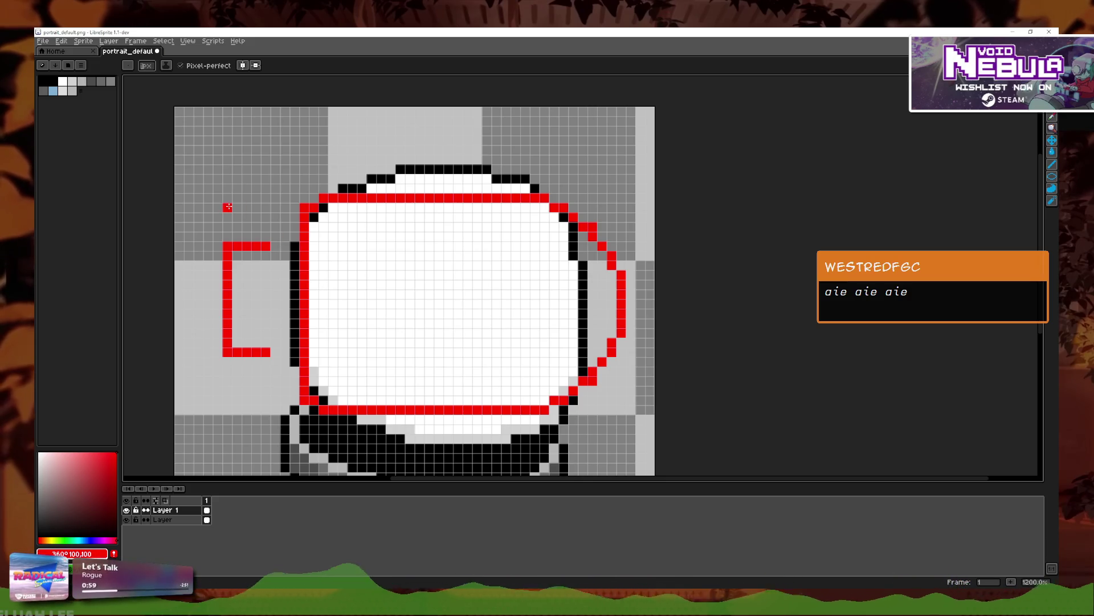
# Step: Replace the old red bracket with a box-shaped tail joined to the helmet's left side
pyautogui.scroll(3, 251, 274)
pyautogui.hotkey('ctrl', 'z')
pyautogui.hotkey('ctrl', 'z')
pyautogui.hotkey('ctrl', 'z')
pyautogui.hotkey('ctrl', 'z')
pyautogui.moveTo(358, 262); pyautogui.dragTo(251, 261)
pyautogui.hotkey('ctrl', 'z')
pyautogui.moveTo(358, 261)
pyautogui.mouseDown()
pyautogui.moveTo(279, 262)
pyautogui.moveTo(279, 319)
pyautogui.moveTo(302, 376)
pyautogui.moveTo(354, 372)
pyautogui.moveTo(435, 326)
pyautogui.mouseUp()
pyautogui.click(280, 261)
pyautogui.click(280, 376)
pyautogui.scroll(-2, 342, 367)
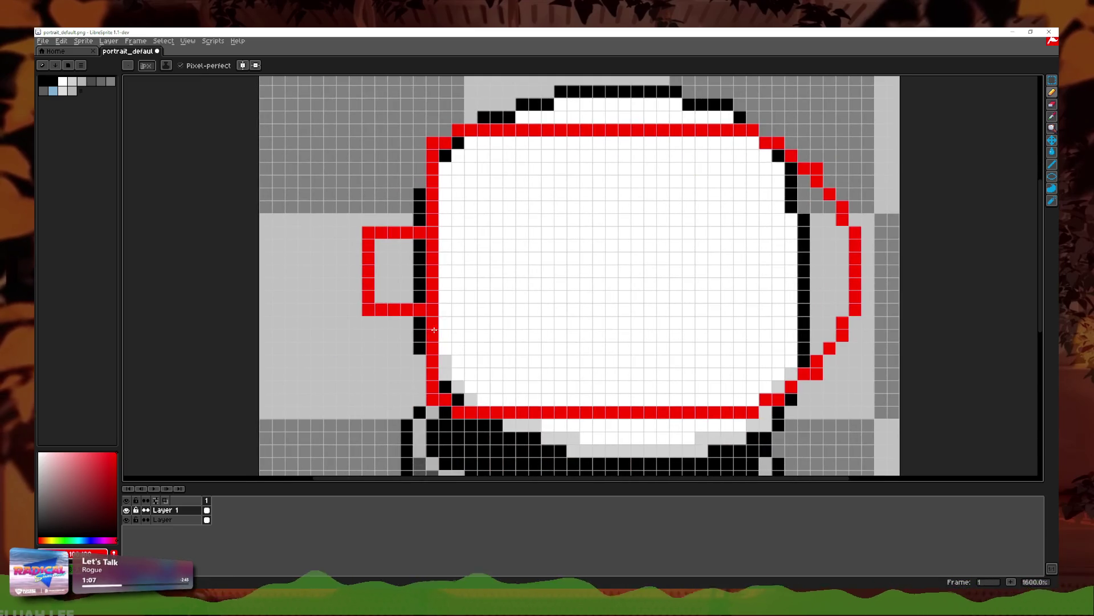
pyautogui.moveTo(422, 371); pyautogui.dragTo(419, 399)
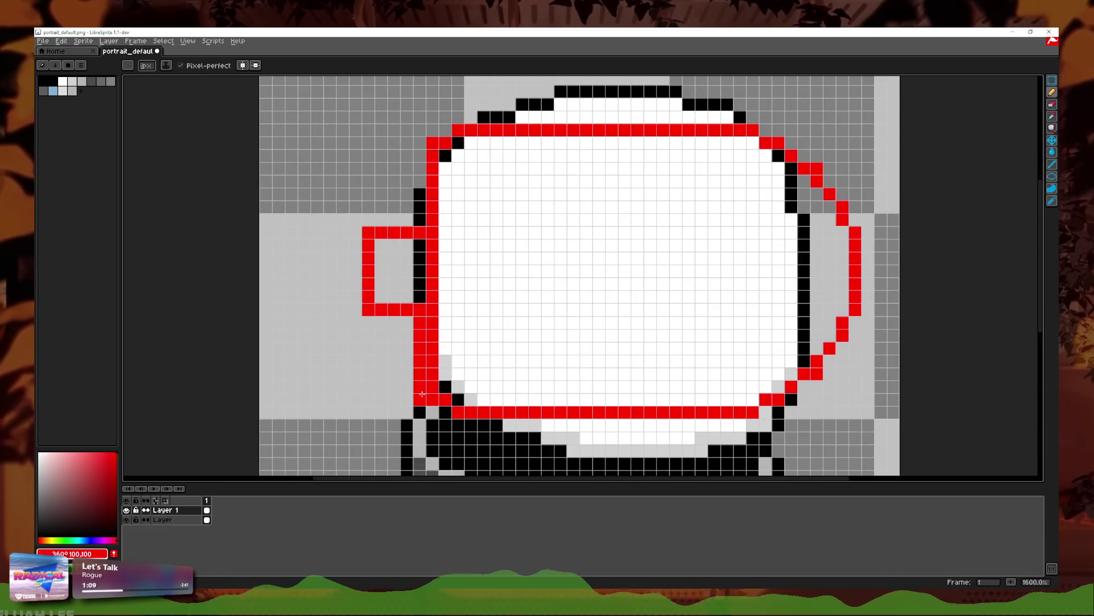
pyautogui.hotkey('ctrl', 'z')
pyautogui.hotkey('ctrl', 'z')
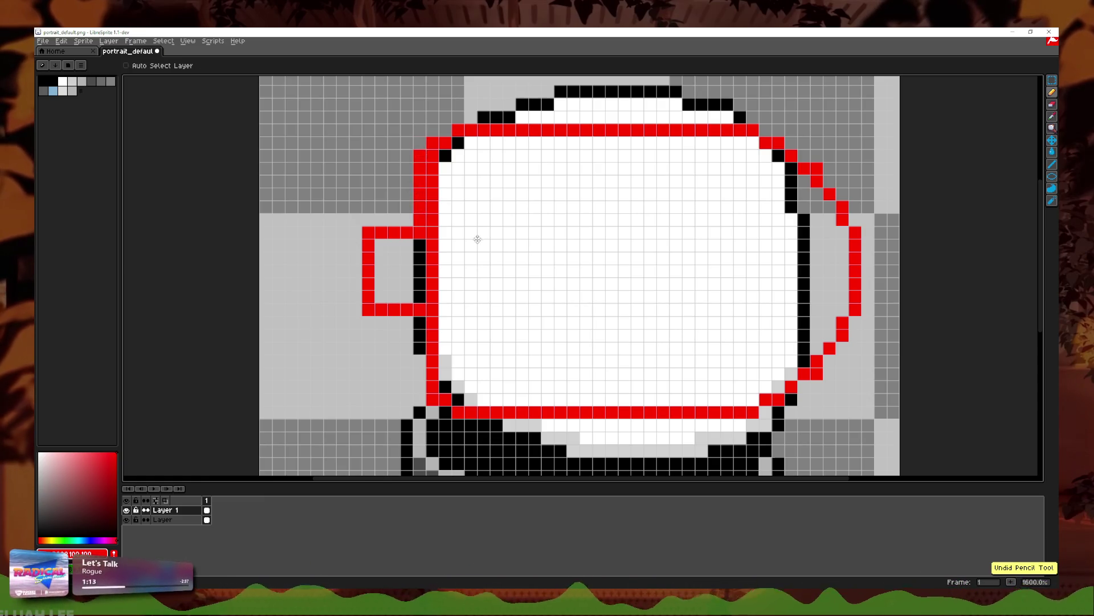
pyautogui.hotkey('ctrl', 'z')
pyautogui.hotkey('ctrl', 'z')
pyautogui.hotkey('ctrl', 'z')
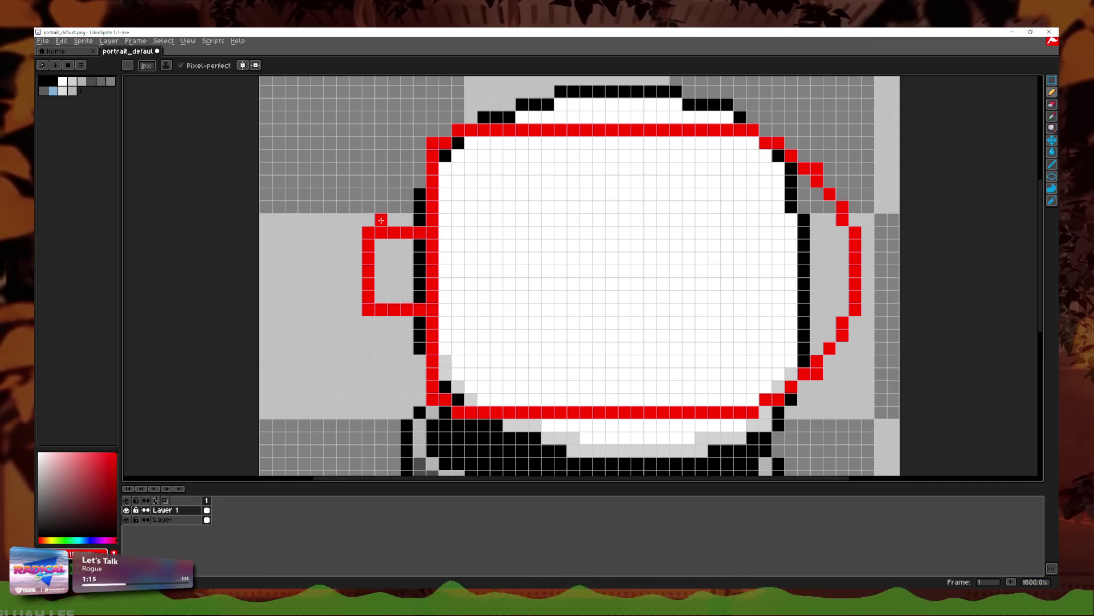
# Step: Draw the upper red fin as a diagonal line sweeping up-left from the tail
pyautogui.moveTo(341, 151); pyautogui.dragTo(374, 211)
pyautogui.moveTo(328, 171); pyautogui.dragTo(359, 262)
pyautogui.hotkey('ctrl', 'z')
pyautogui.hotkey('ctrl', 'z')
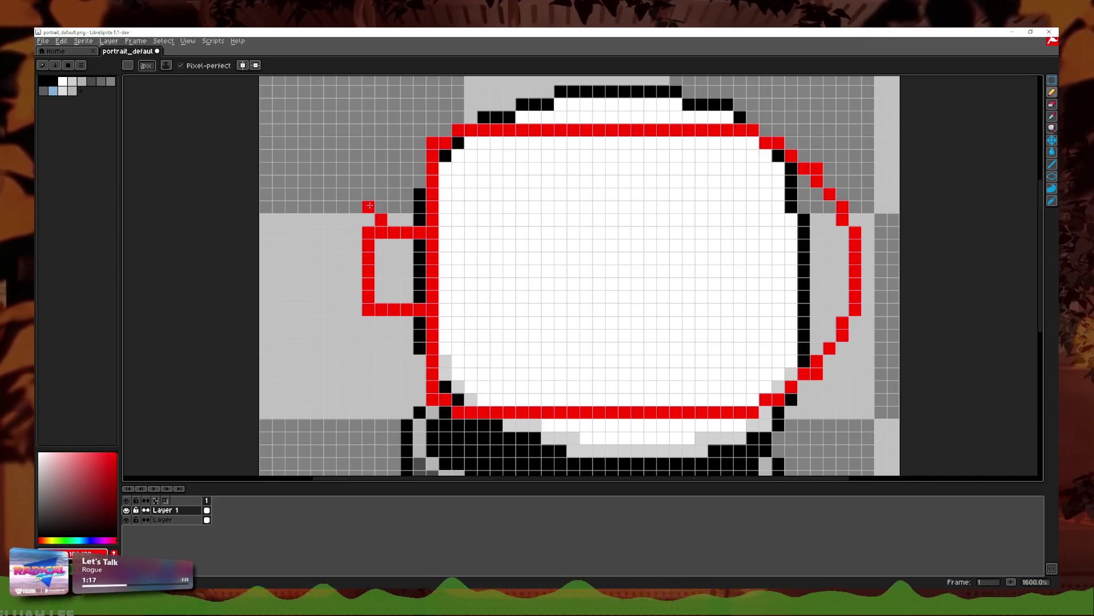
pyautogui.moveTo(333, 172); pyautogui.dragTo(317, 168)
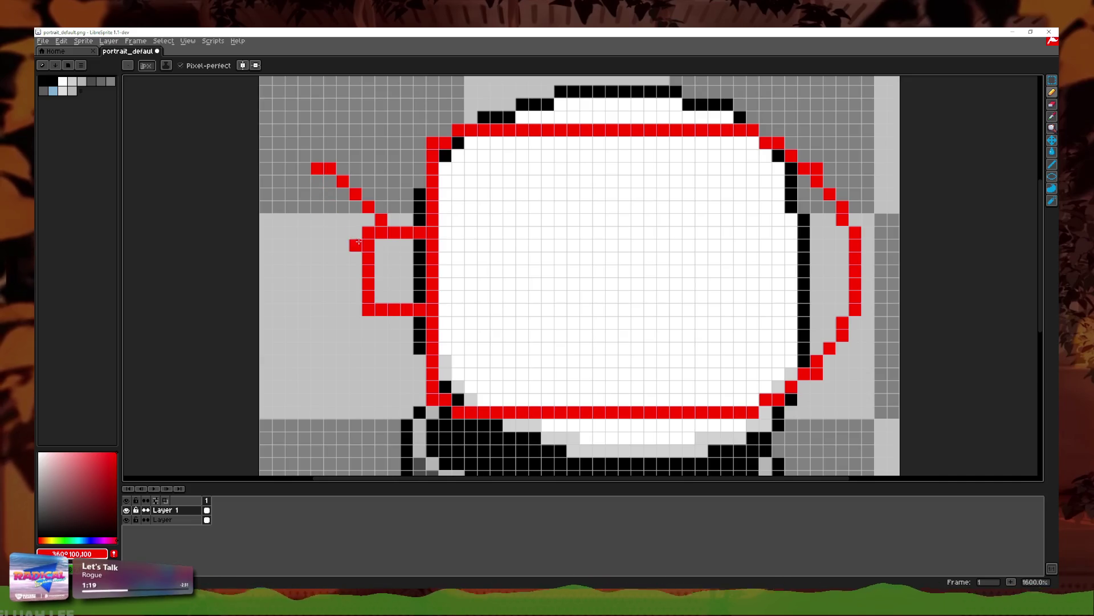
pyautogui.click(342, 219)
pyautogui.hotkey('ctrl', 'z')
pyautogui.press('v')
pyautogui.press('b')
pyautogui.moveTo(356, 245)
pyautogui.mouseDown()
pyautogui.moveTo(317, 206)
pyautogui.moveTo(316, 171)
pyautogui.mouseUp()
pyautogui.scroll(-1, 357, 285)
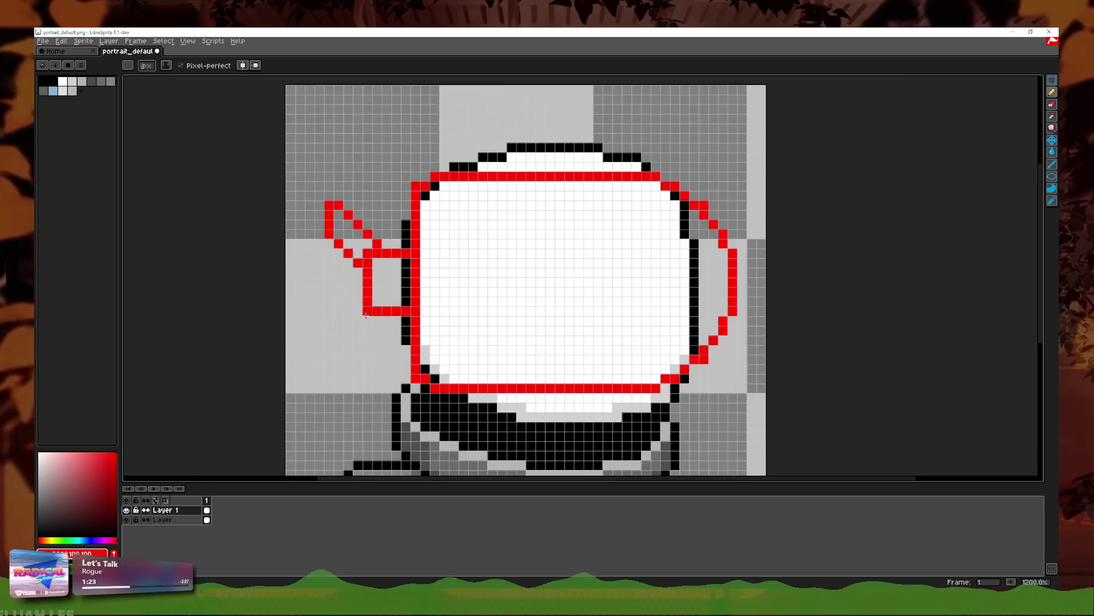
pyautogui.scroll(1, 356, 285)
pyautogui.click(380, 323)
# Step: Draw the lower red fin angling down-left, closed by a vertical edge
pyautogui.moveTo(370, 339); pyautogui.dragTo(343, 359)
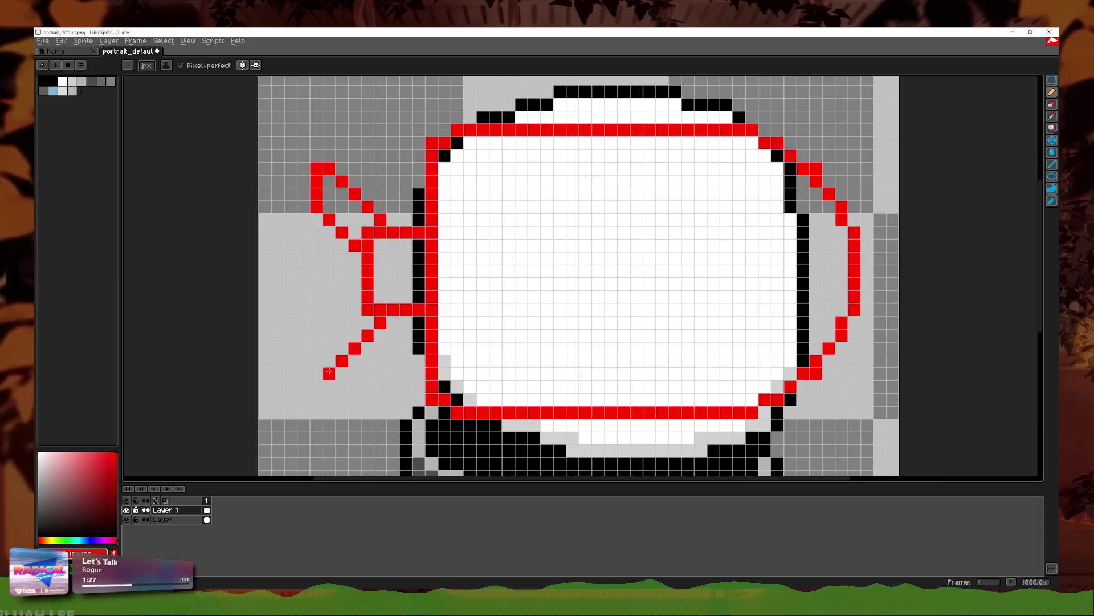
pyautogui.hotkey('ctrl', 'z')
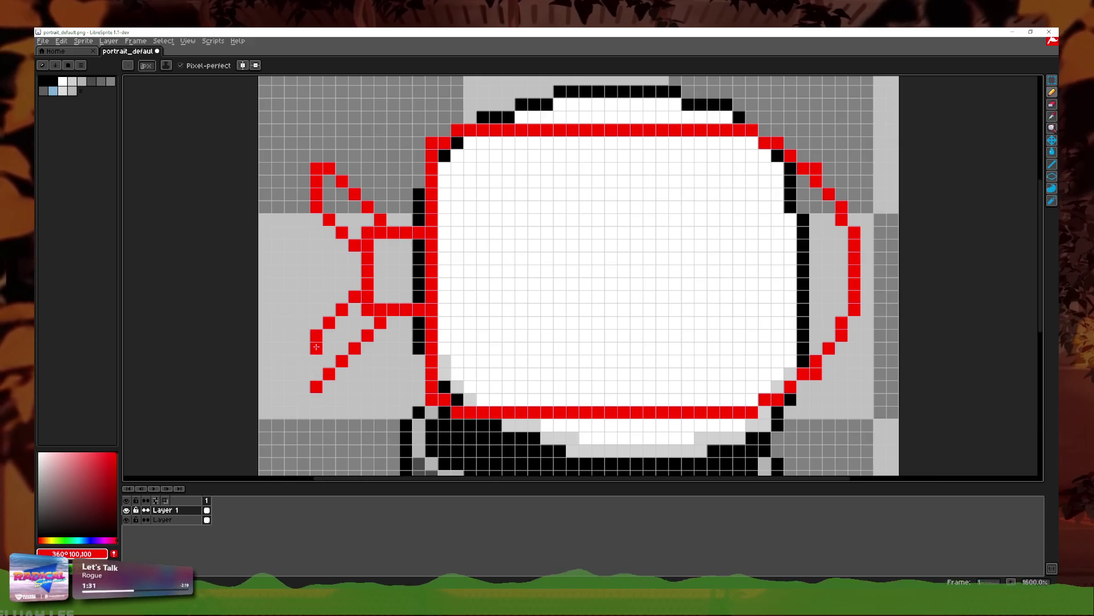
pyautogui.moveTo(313, 337); pyautogui.dragTo(313, 373)
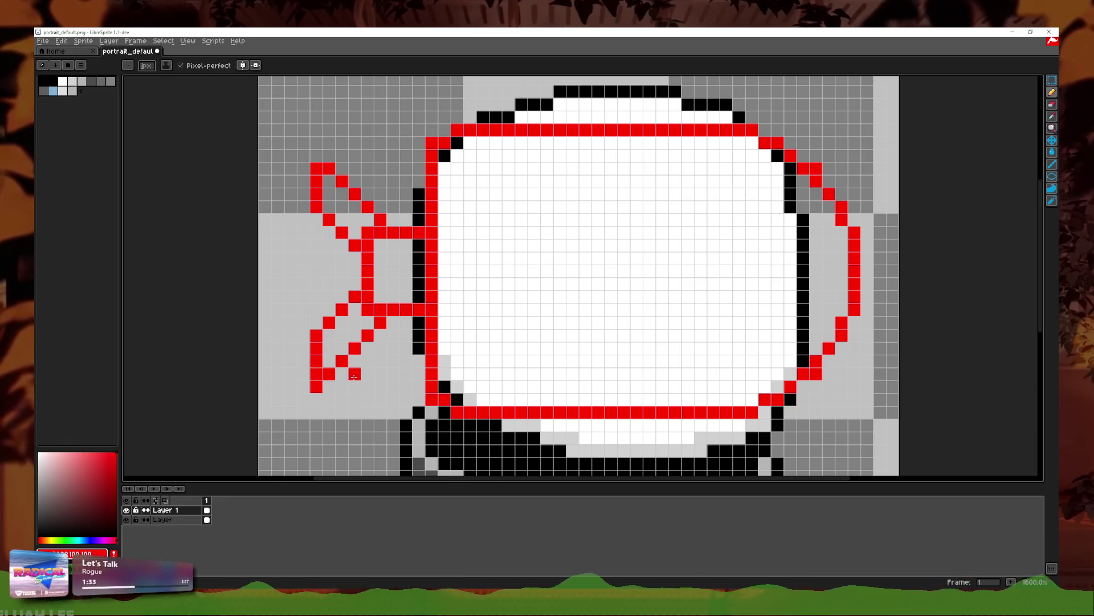
pyautogui.scroll(-1, 354, 376)
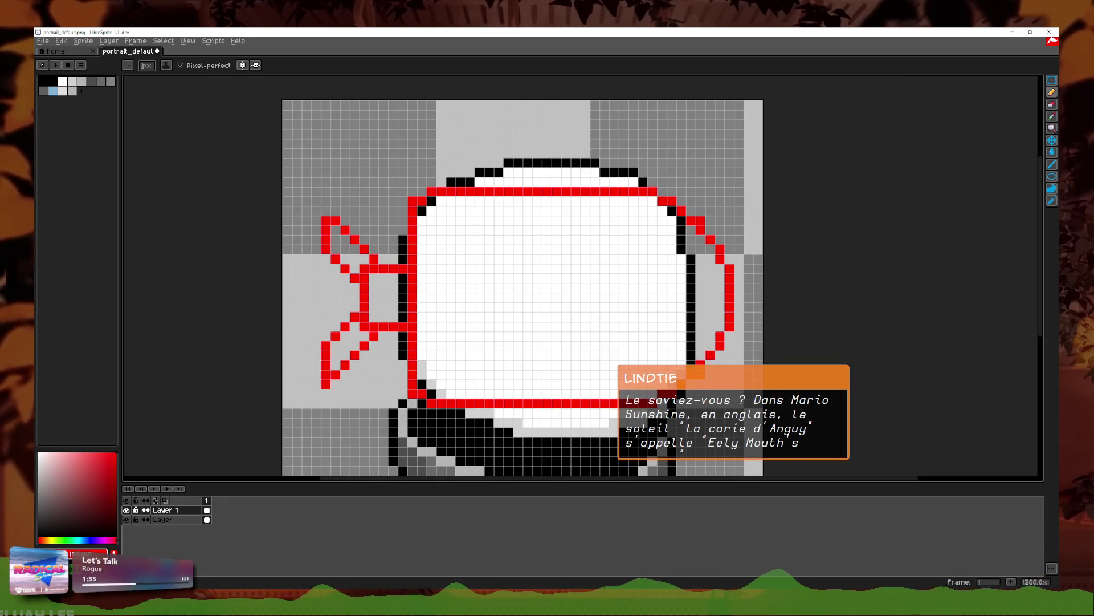
# Step: Touch up the red fins with extra pixels and a vertical stripe, then erase stray pixels
pyautogui.scroll(1, 407, 369)
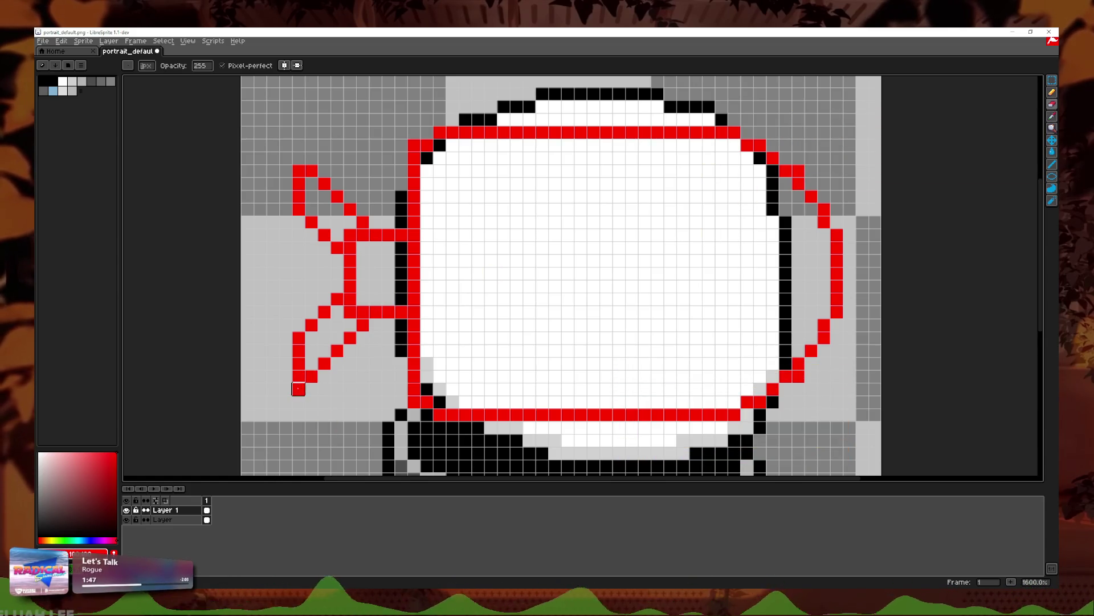
pyautogui.scroll(-1, 398, 348)
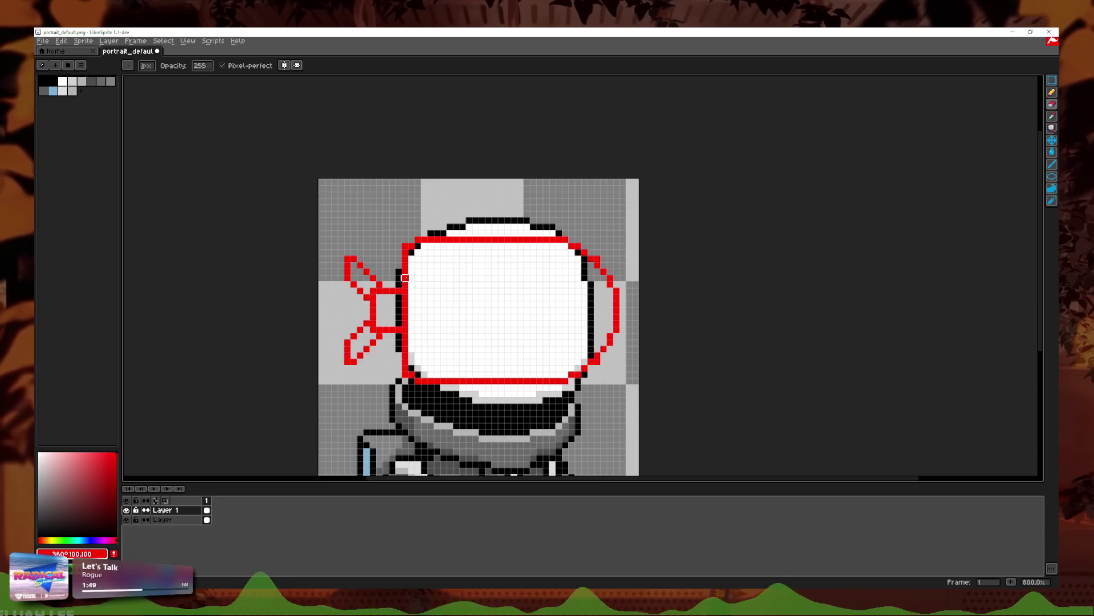
pyautogui.scroll(3, 385, 283)
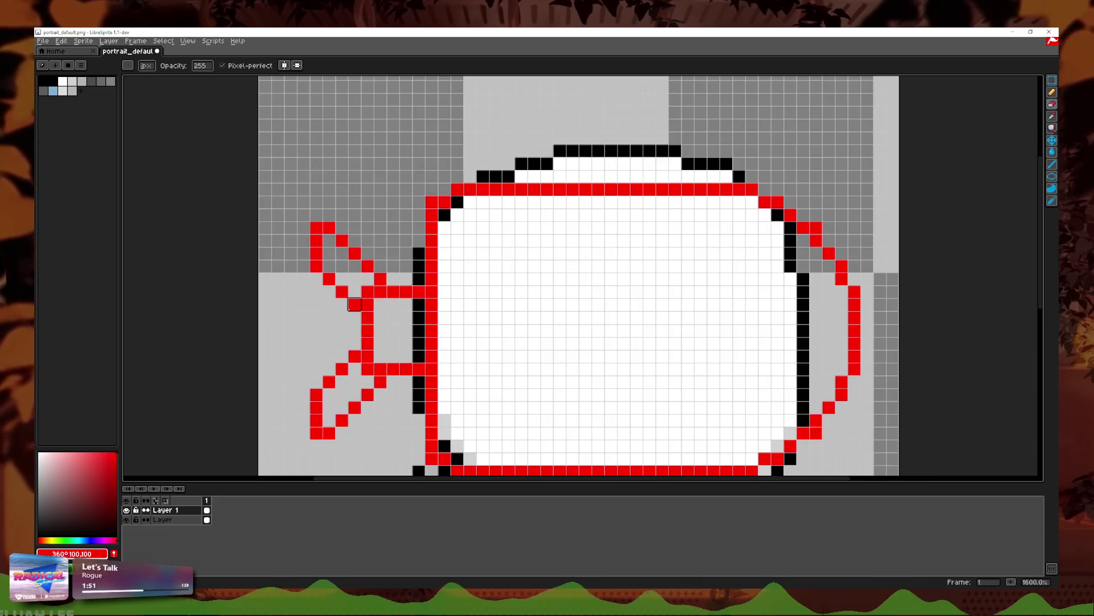
pyautogui.click(1052, 92)
pyautogui.click(373, 263)
pyautogui.scroll(-5, 411, 273)
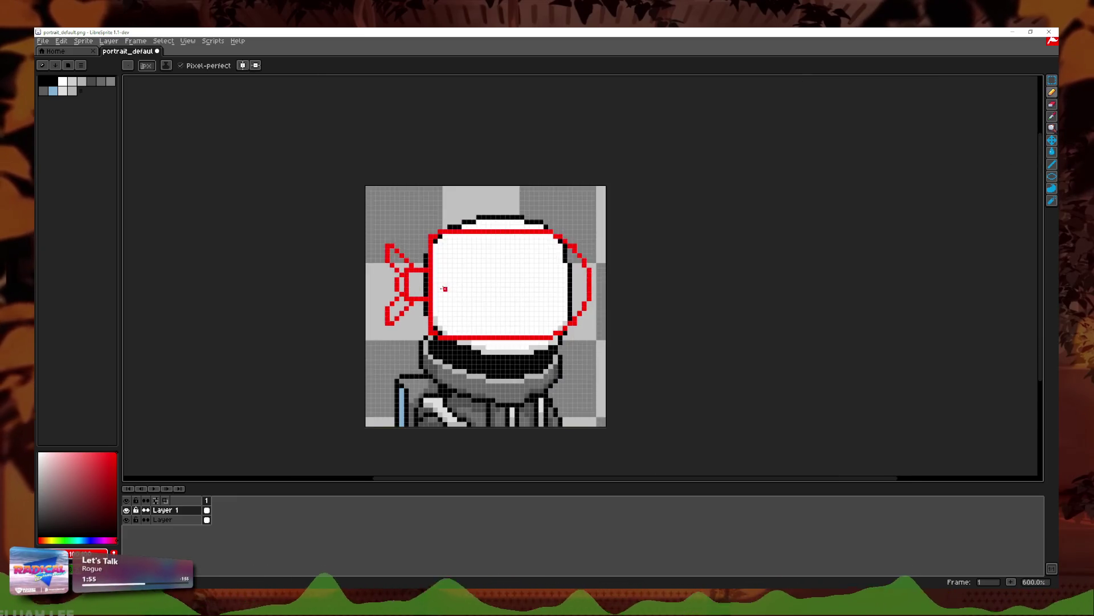
pyautogui.scroll(4, 536, 288)
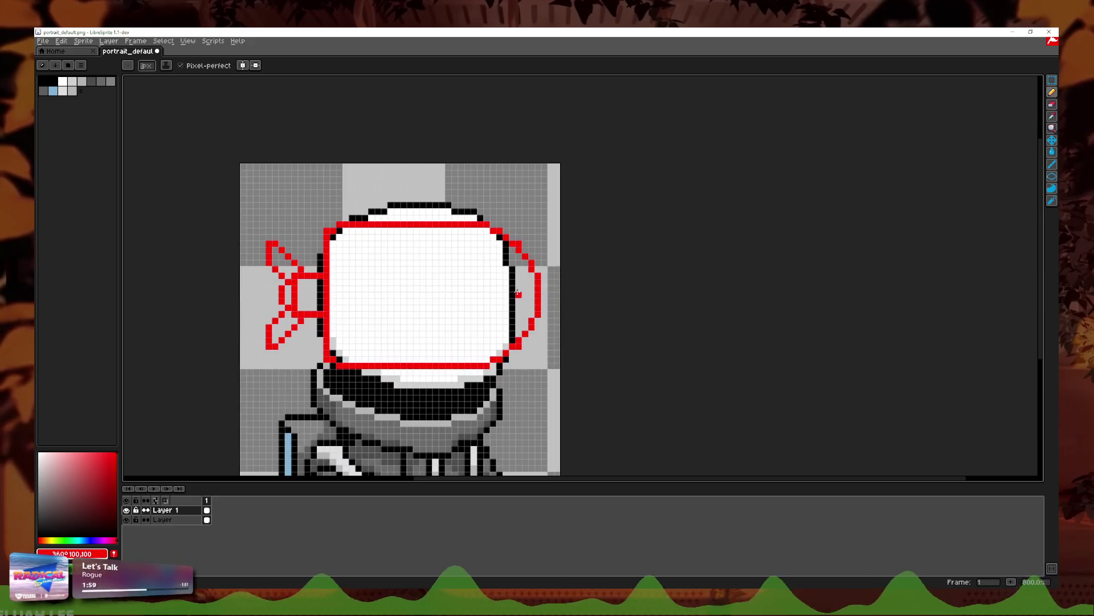
pyautogui.scroll(2, 513, 290)
pyautogui.hscroll(-3, 261, 288)
pyautogui.moveTo(354, 273)
pyautogui.mouseDown()
pyautogui.moveTo(353, 306)
pyautogui.moveTo(361, 264)
pyautogui.moveTo(361, 293)
pyautogui.mouseUp()
pyautogui.click(1051, 107)
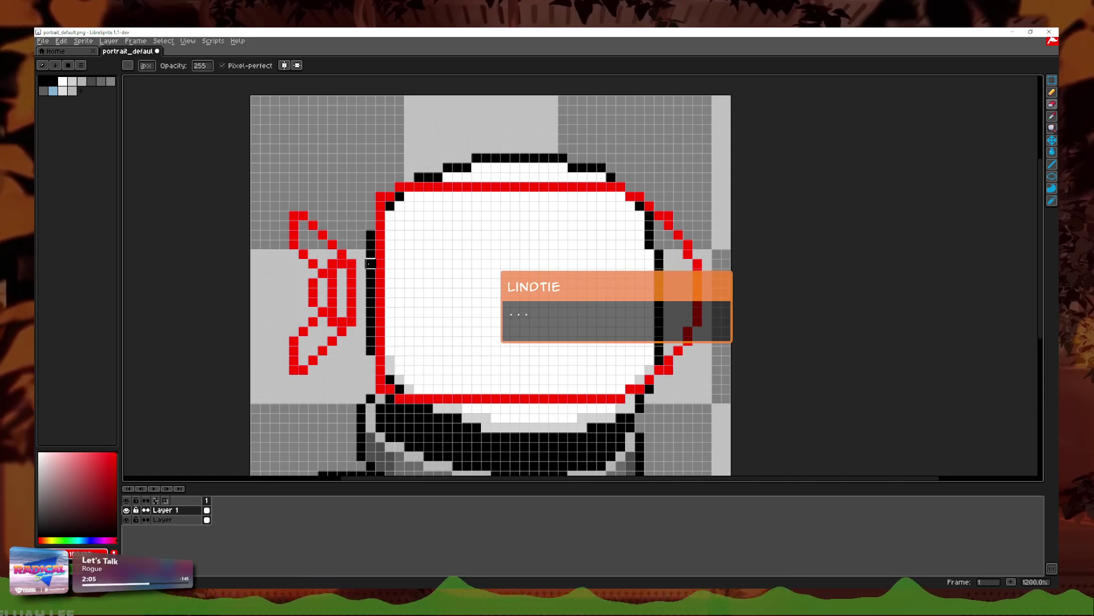
# Step: Shift the marquee-selected left tail section right, closer to the helmet
pyautogui.click(1050, 83)
pyautogui.moveTo(250, 170)
pyautogui.mouseDown()
pyautogui.moveTo(330, 395)
pyautogui.moveTo(368, 396)
pyautogui.mouseUp()
pyautogui.press('Right')
pyautogui.press('Right')
pyautogui.press('Return')
pyautogui.moveTo(724, 151)
pyautogui.mouseDown()
pyautogui.moveTo(403, 215)
pyautogui.moveTo(239, 424)
pyautogui.mouseUp()
# Step: Nudge the selected red outline and fins one pixel left and deselect
pyautogui.press('Left')
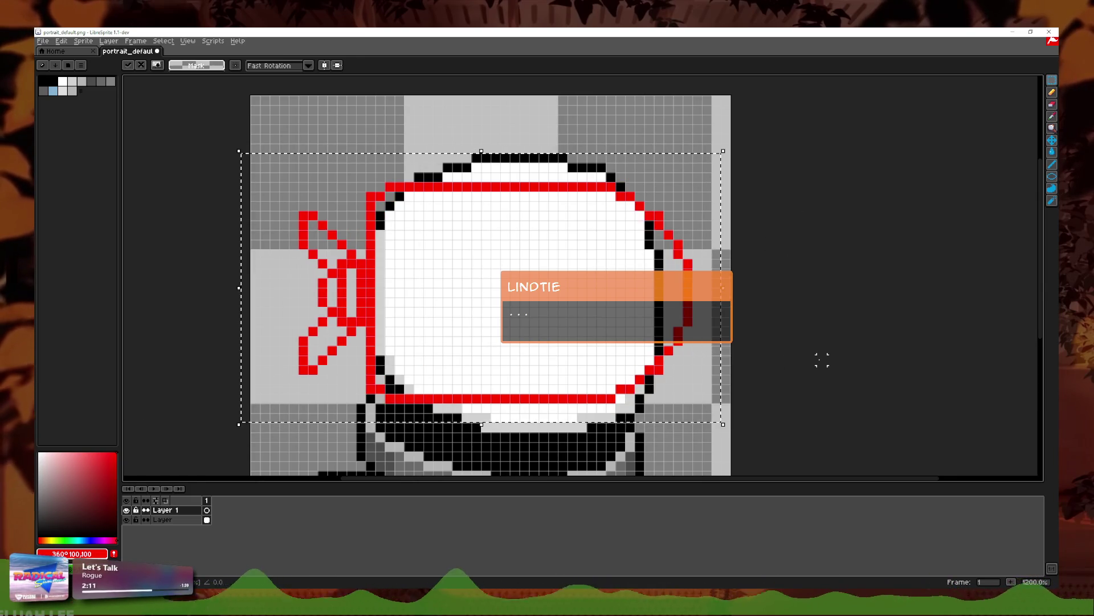
pyautogui.press('Return')
pyautogui.scroll(-4, 792, 350)
pyautogui.scroll(2, 610, 322)
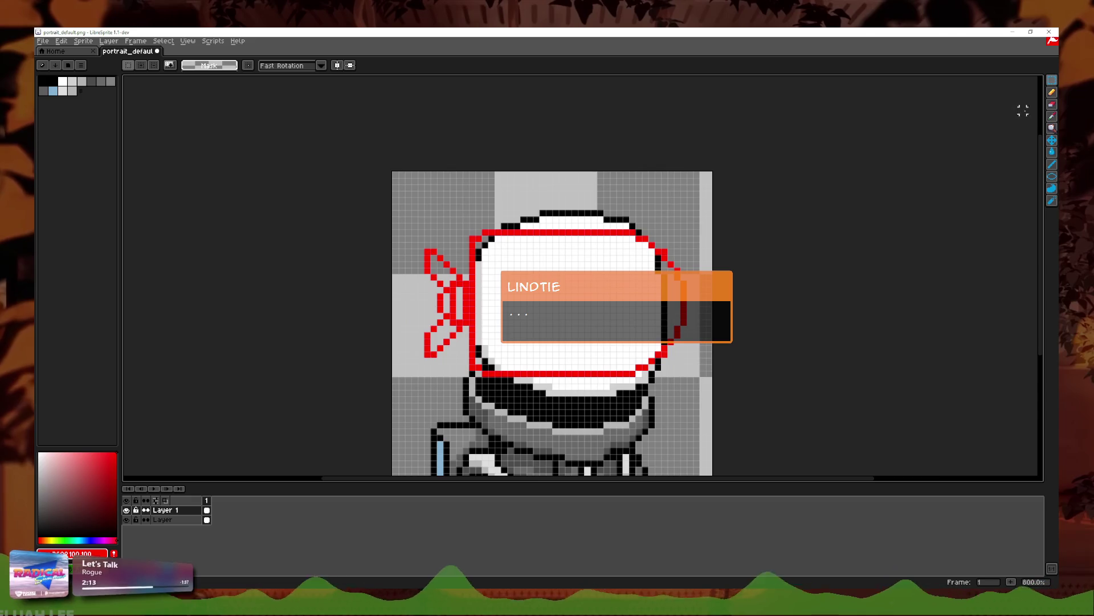
# Step: Sketch a trial red smile stroke inside the helmet, then undo it
pyautogui.click(1053, 92)
pyautogui.scroll(3, 639, 355)
pyautogui.click(609, 363)
pyautogui.moveTo(558, 312)
pyautogui.mouseDown()
pyautogui.moveTo(596, 285)
pyautogui.moveTo(713, 308)
pyautogui.mouseUp()
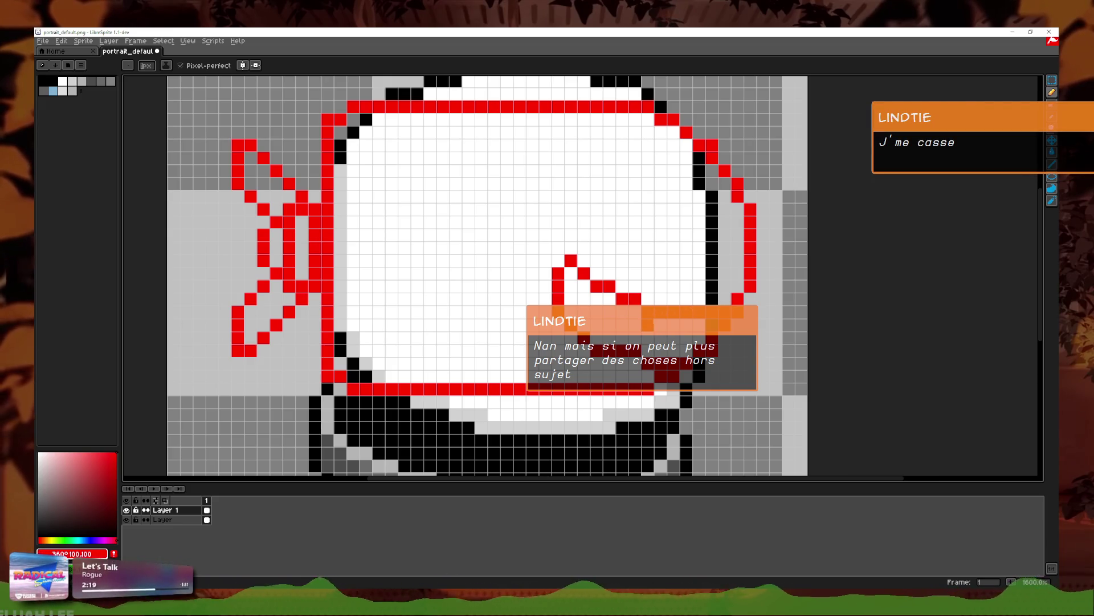
pyautogui.hotkey('ctrl', 'z')
pyautogui.moveTo(519, 325)
pyautogui.mouseDown()
pyautogui.moveTo(587, 312)
pyautogui.moveTo(704, 339)
pyautogui.mouseUp()
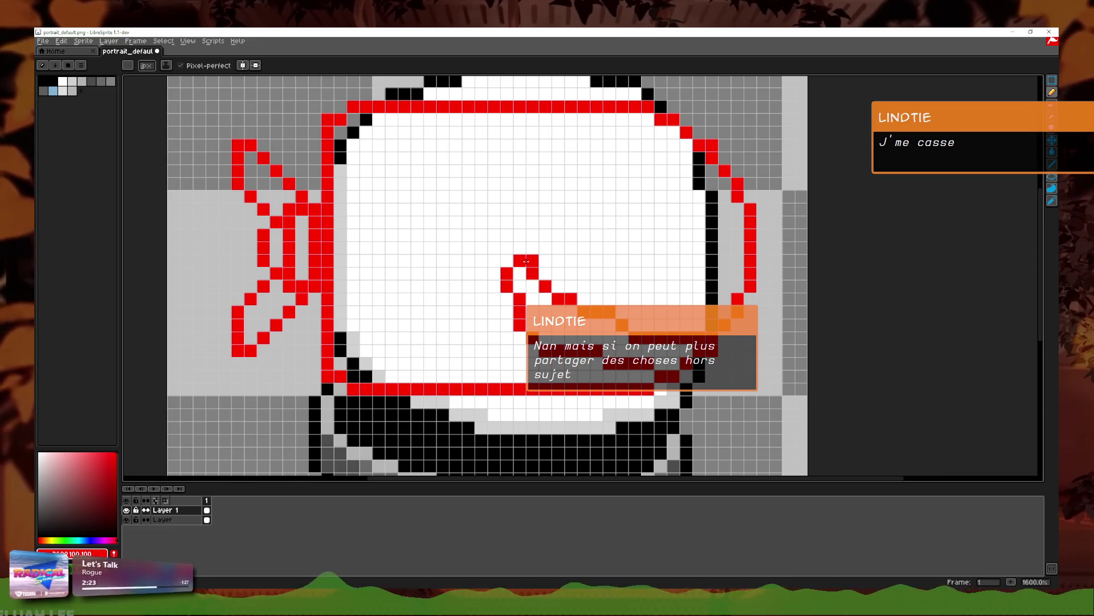
pyautogui.scroll(1, 526, 261)
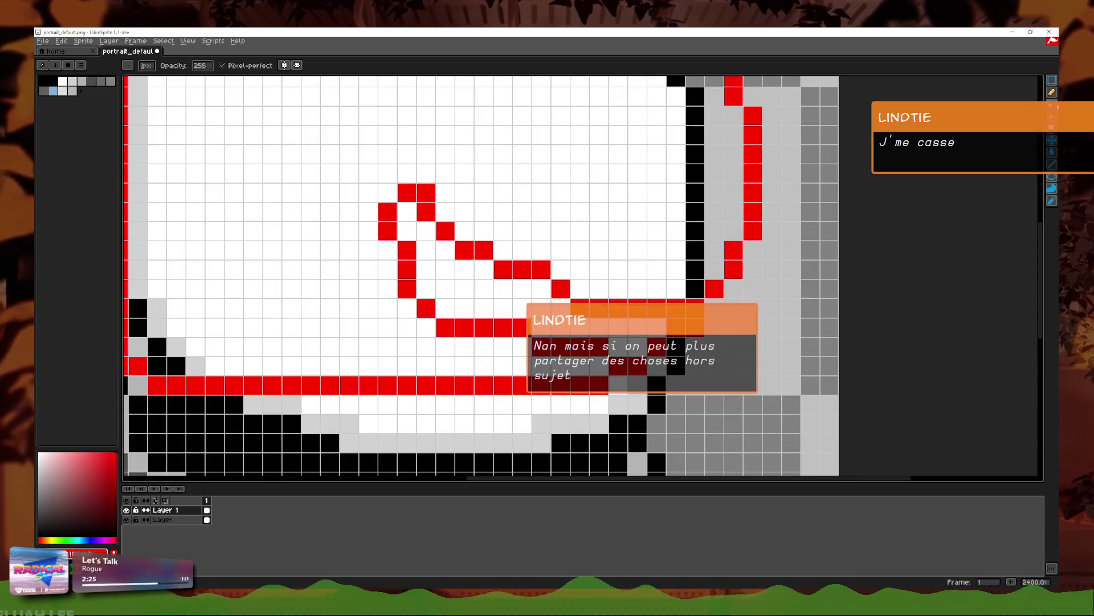
pyautogui.scroll(-7, 538, 308)
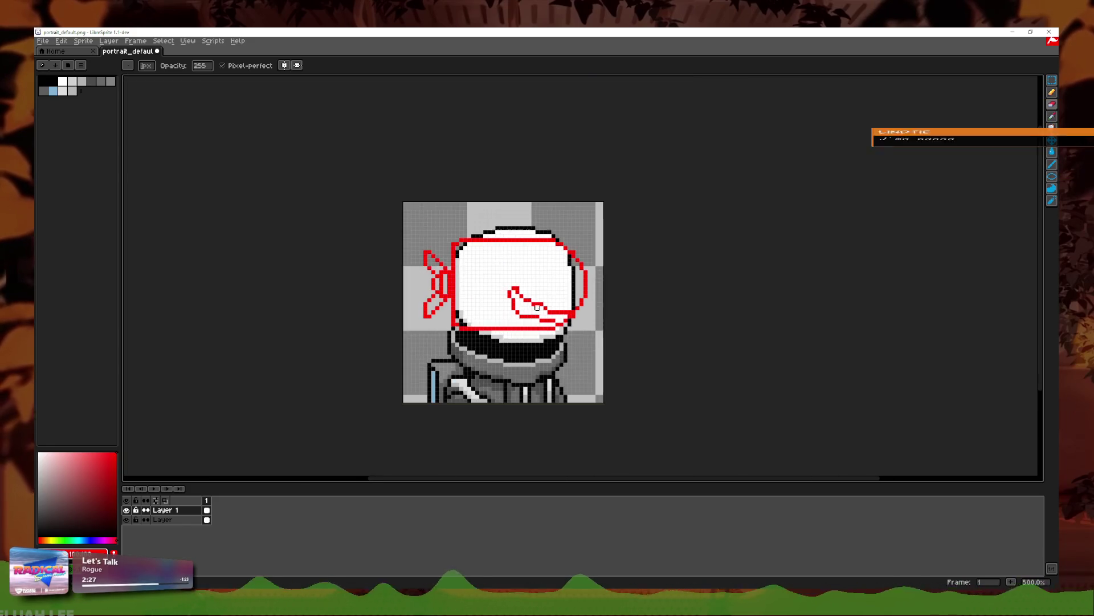
pyautogui.scroll(4, 538, 308)
pyautogui.hotkey('ctrl', 'z')
pyautogui.hotkey('ctrl', 'z')
pyautogui.hotkey('ctrl', 'y')
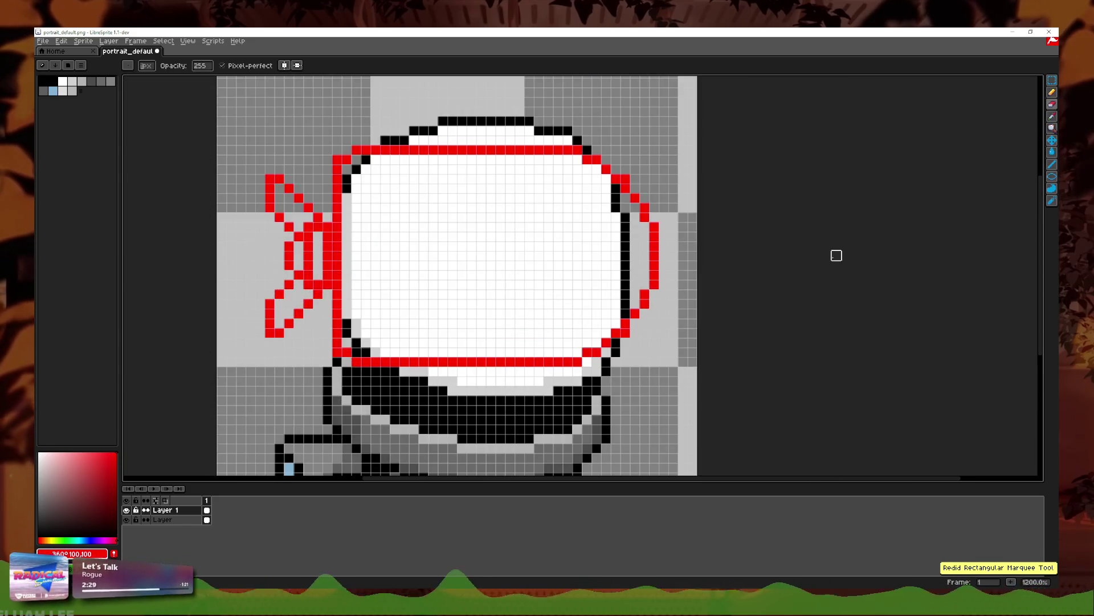
pyautogui.click(1052, 92)
# Step: Retrace the helmet's right edge in red and erase the outer right red arc
pyautogui.click(616, 314)
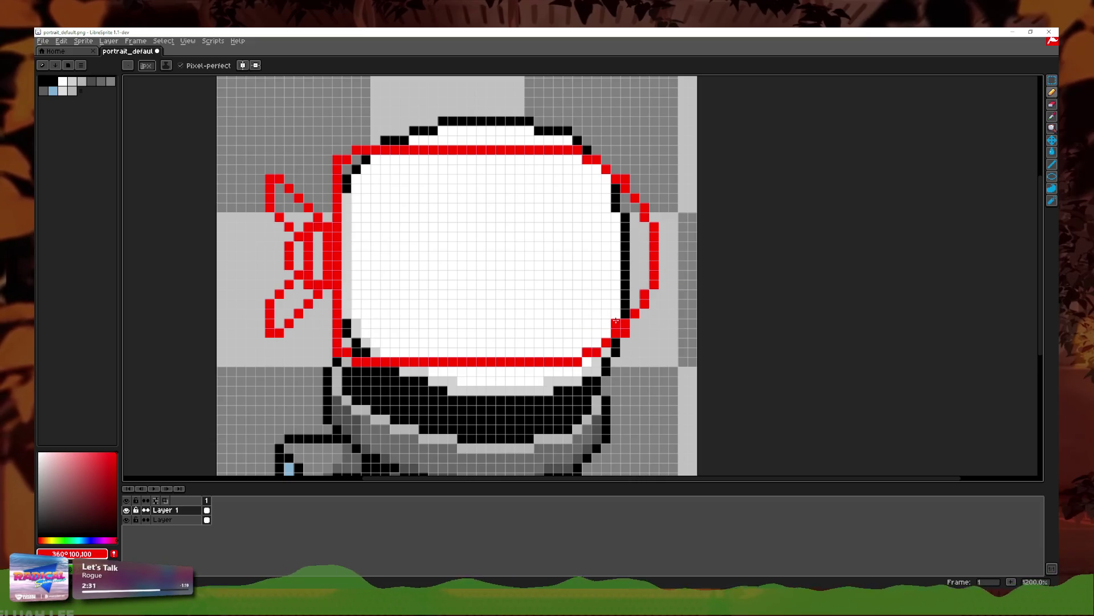
pyautogui.click(616, 322)
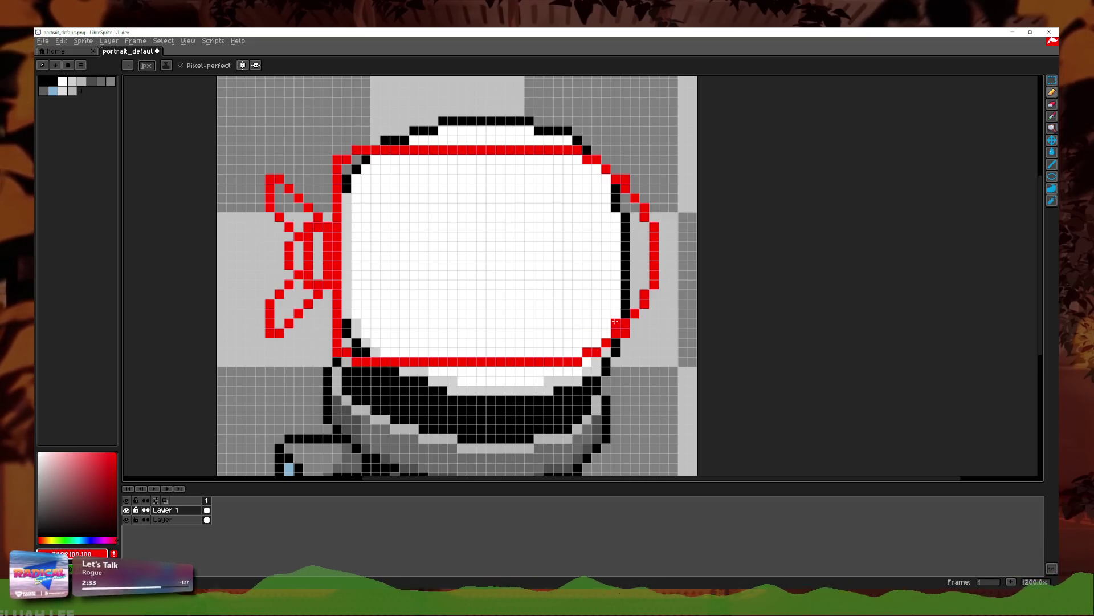
pyautogui.moveTo(610, 180)
pyautogui.mouseDown()
pyautogui.moveTo(624, 312)
pyautogui.moveTo(642, 293)
pyautogui.moveTo(654, 227)
pyautogui.moveTo(615, 168)
pyautogui.mouseUp()
pyautogui.click(1052, 103)
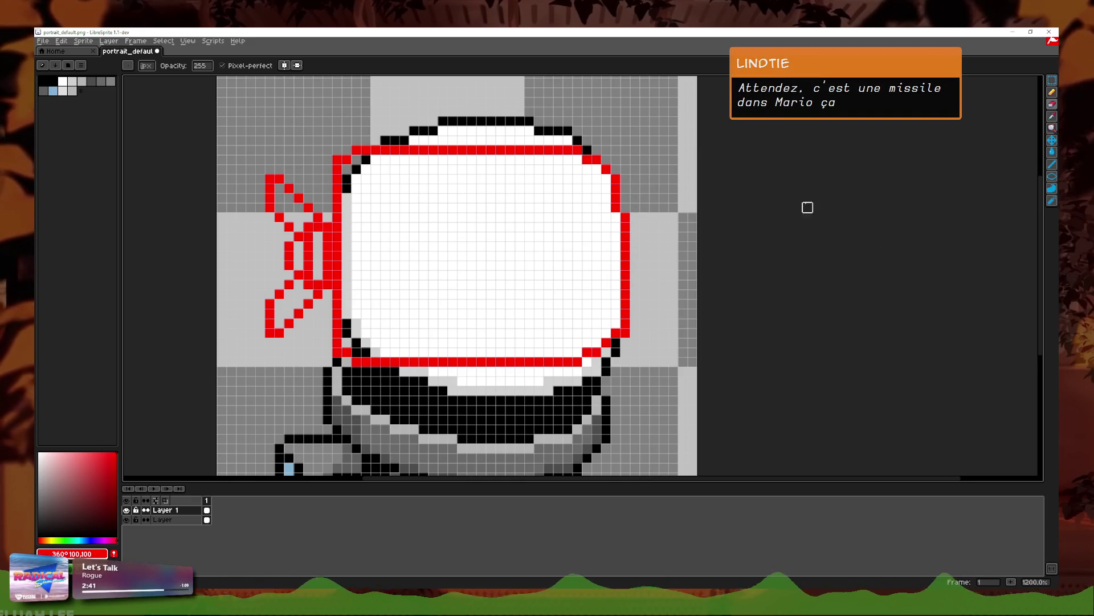
pyautogui.hotkey('ctrl', 'z')
pyautogui.hotkey('ctrl', 'z')
pyautogui.hotkey('ctrl', 'z')
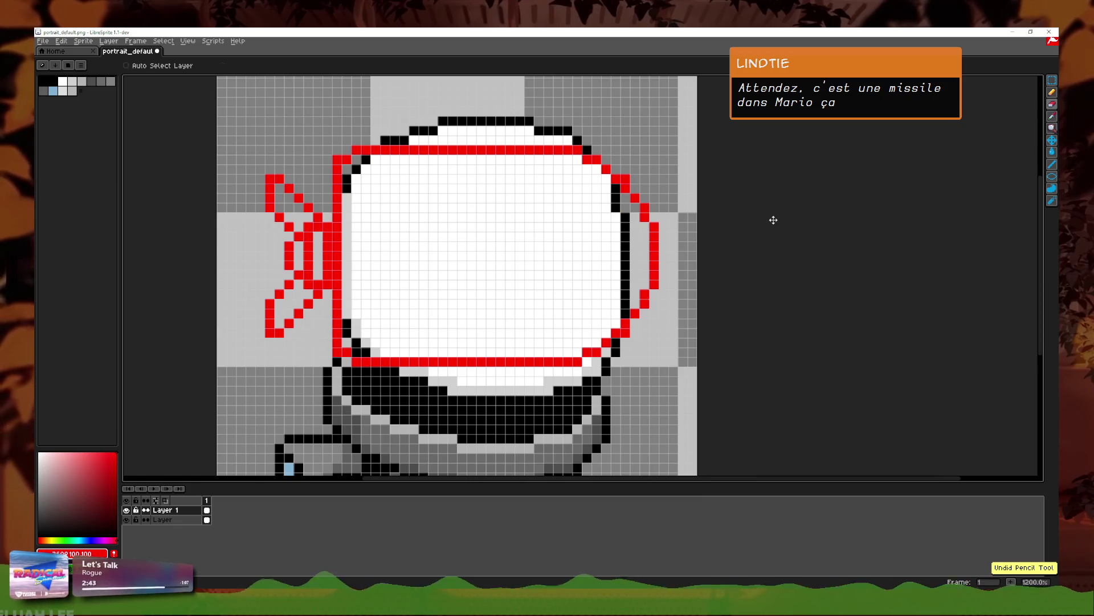
pyautogui.hotkey('ctrl', 'y')
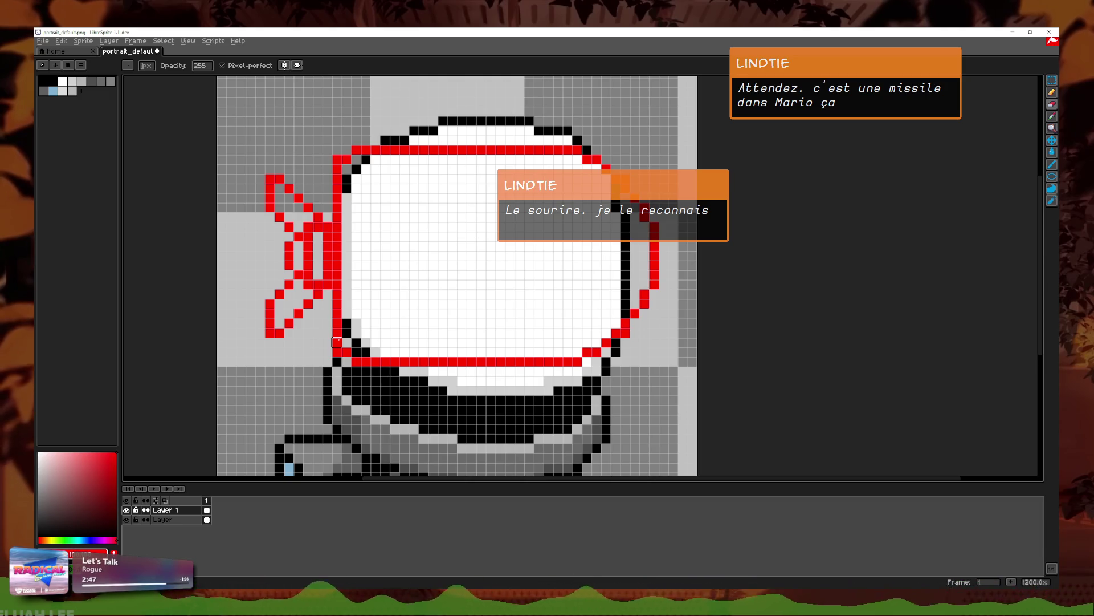
# Step: Extend the red outline with pixels along the helmet's upper-left edge
pyautogui.scroll(1, 337, 341)
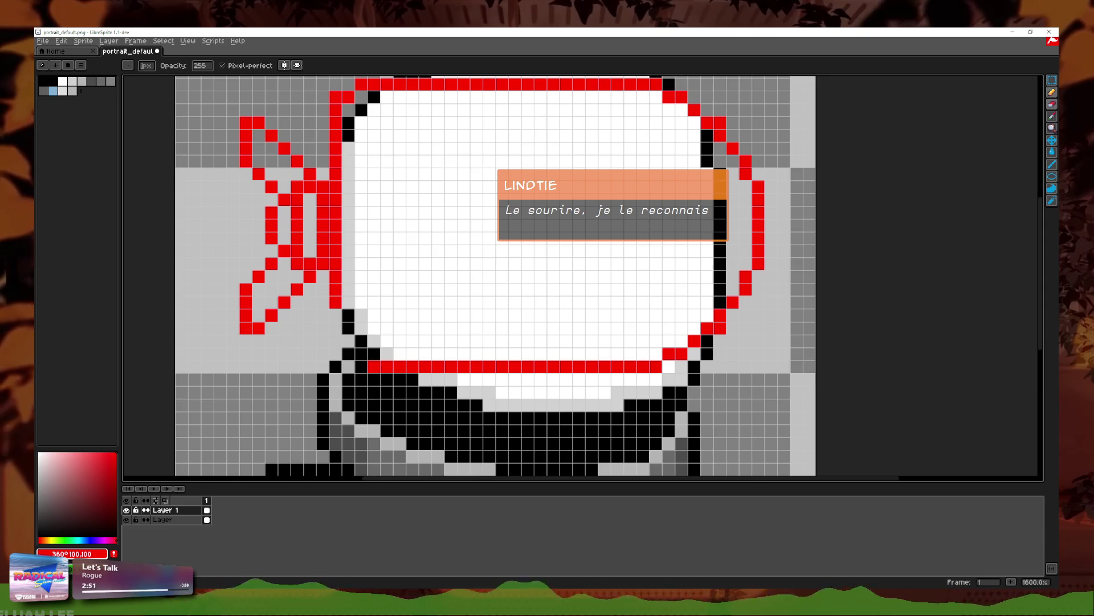
pyautogui.click(1053, 92)
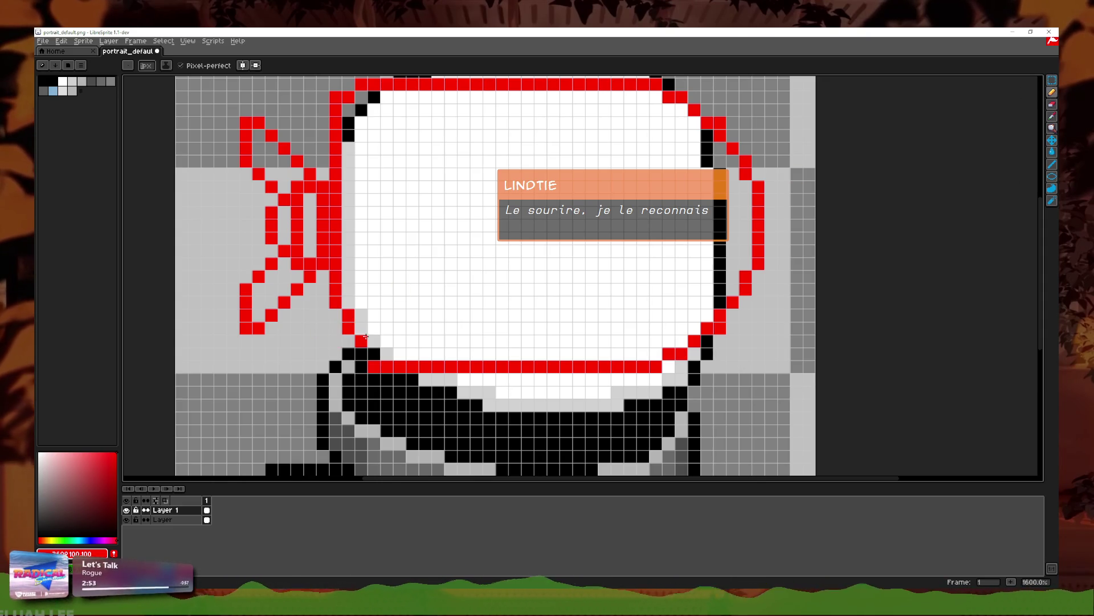
pyautogui.click(1053, 103)
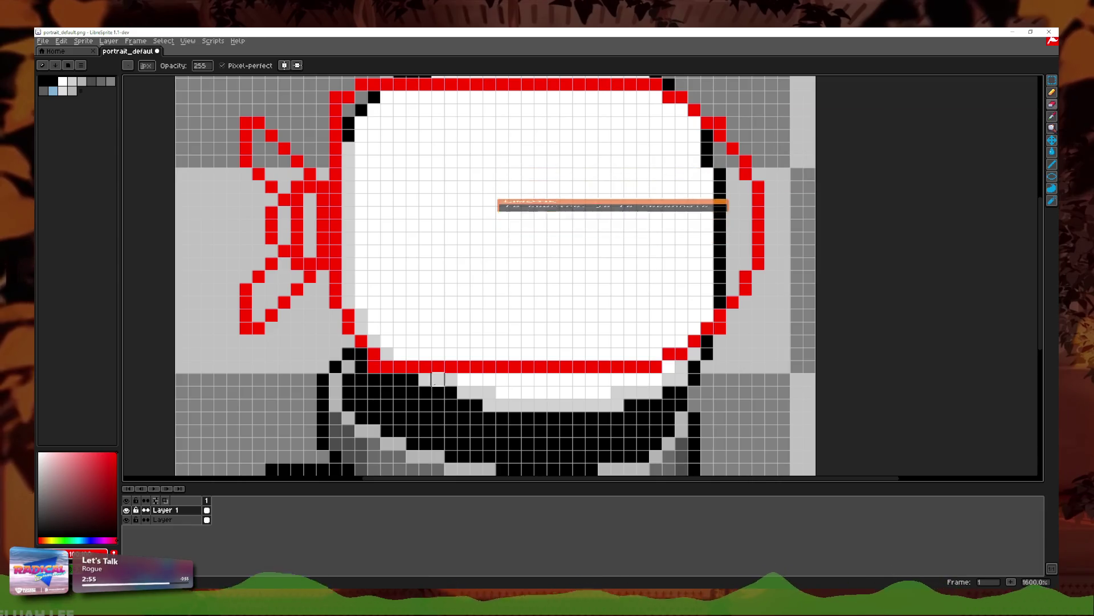
pyautogui.scroll(-5, 470, 293)
pyautogui.scroll(5, 470, 293)
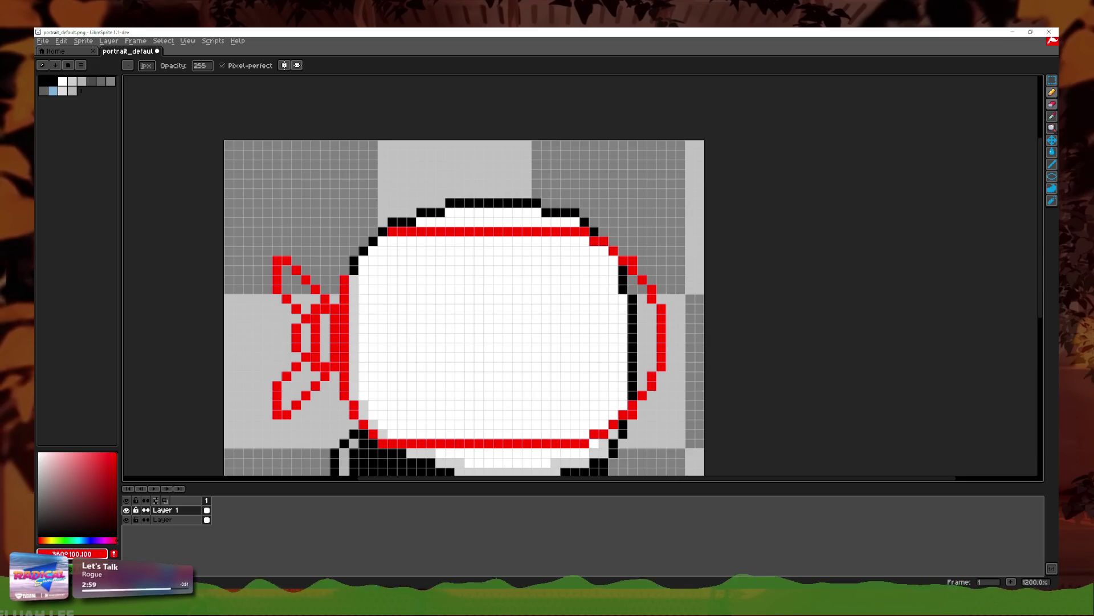
pyautogui.press('b')
pyautogui.scroll(1, 373, 243)
pyautogui.click(382, 241)
pyautogui.click(382, 231)
pyautogui.click(372, 243)
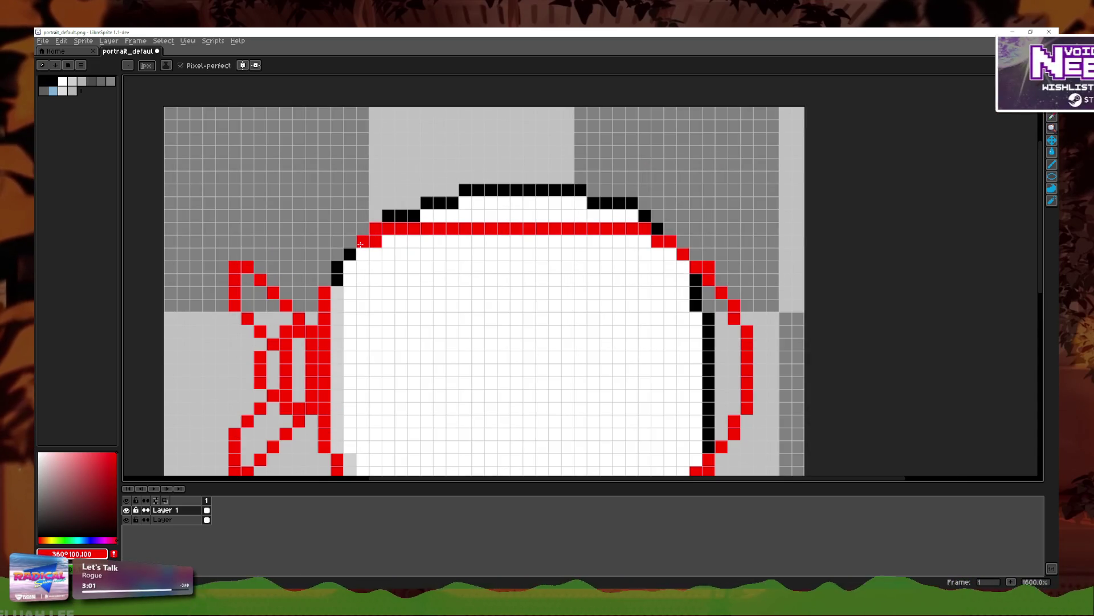
pyautogui.hotkey('ctrl', 'z')
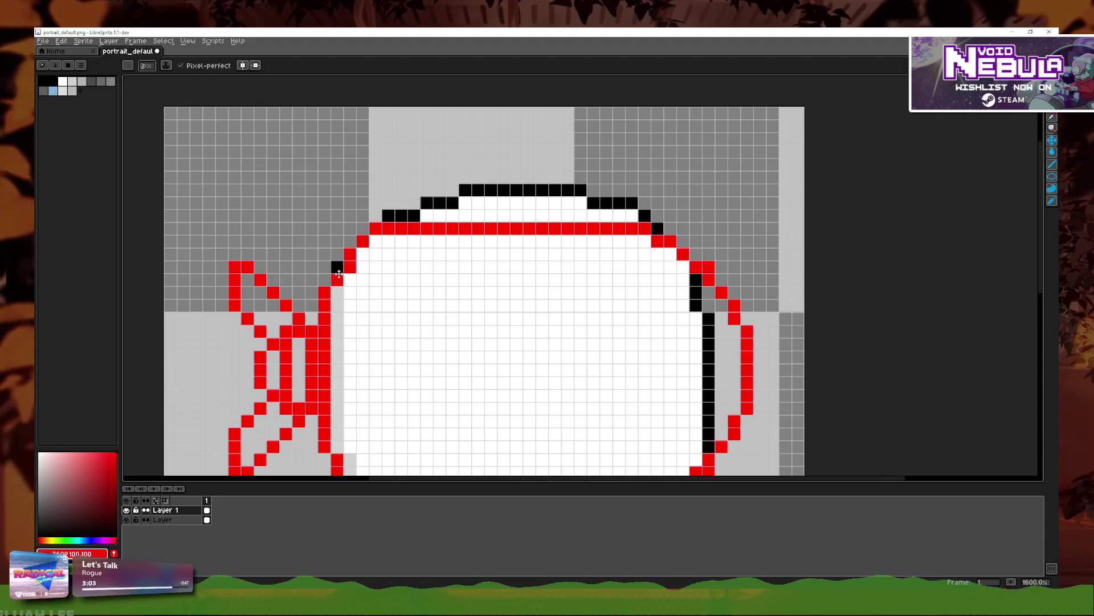
# Step: Draw and undo a trial red loop inside the helmet, then marquee the left fins
pyautogui.scroll(-4, 451, 256)
pyautogui.scroll(-2, 450, 256)
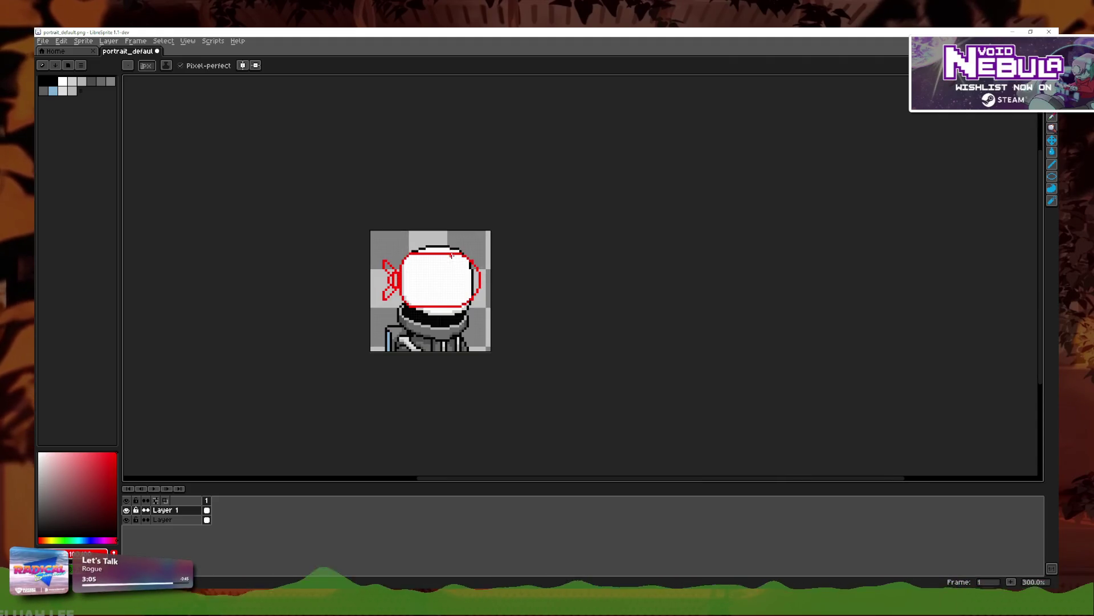
pyautogui.scroll(3, 516, 264)
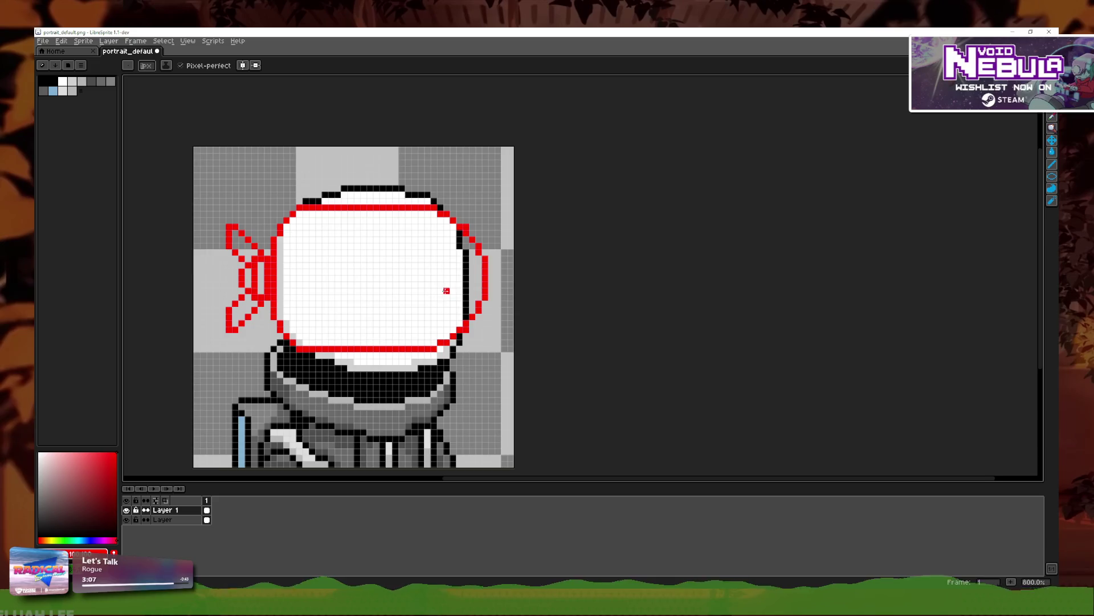
pyautogui.hscroll(-2, 446, 290)
pyautogui.moveTo(456, 342)
pyautogui.mouseDown()
pyautogui.moveTo(439, 280)
pyautogui.moveTo(495, 309)
pyautogui.mouseUp()
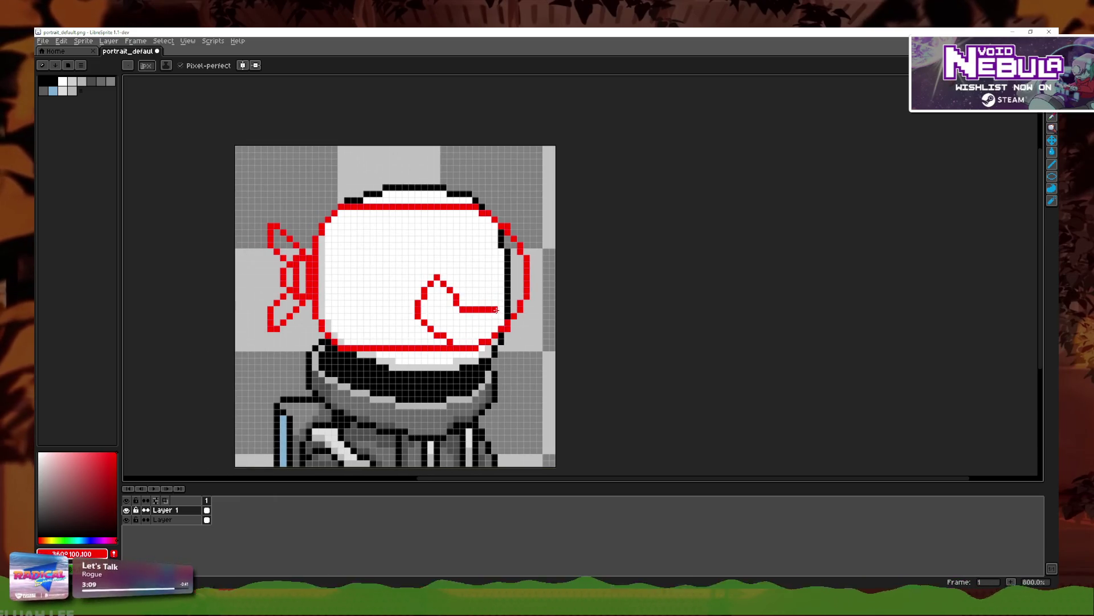
pyautogui.hotkey('ctrl', 'z')
pyautogui.scroll(-3, 554, 289)
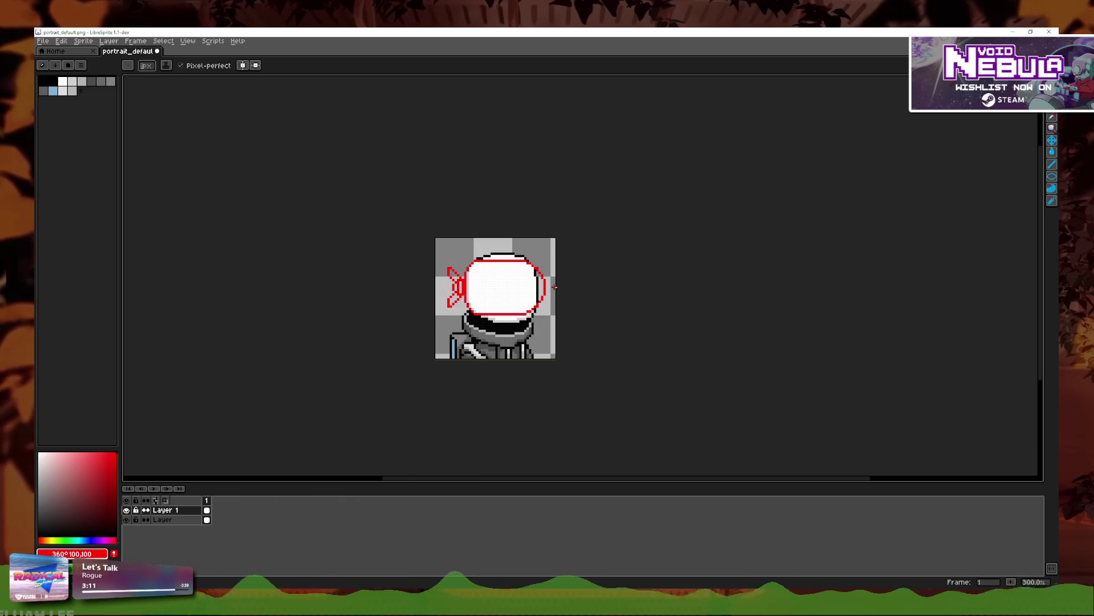
pyautogui.scroll(3, 556, 284)
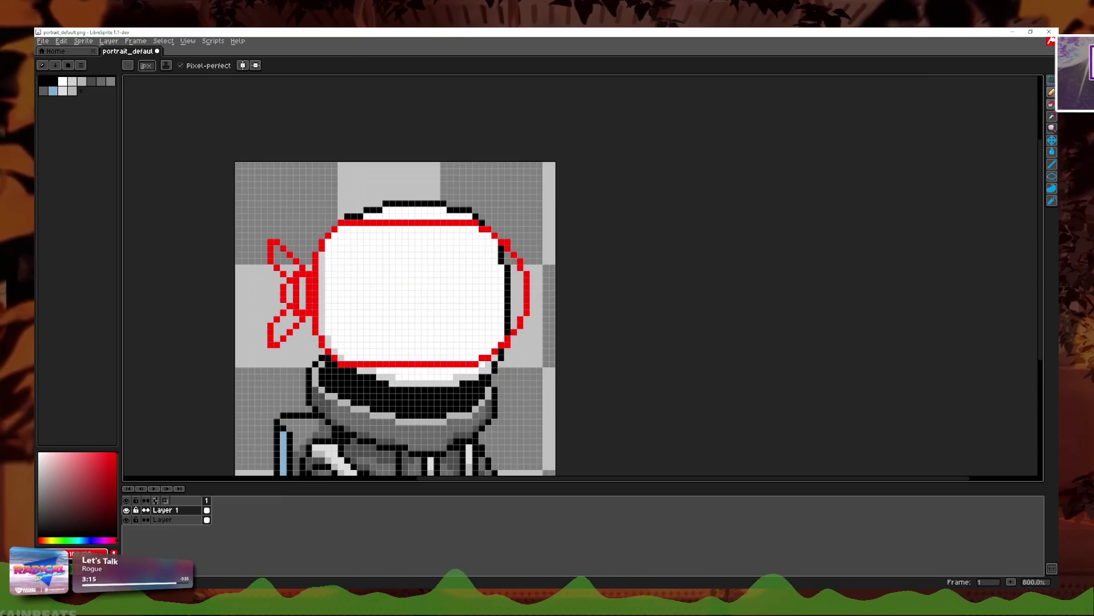
pyautogui.press('m')
pyautogui.moveTo(234, 228); pyautogui.dragTo(308, 369)
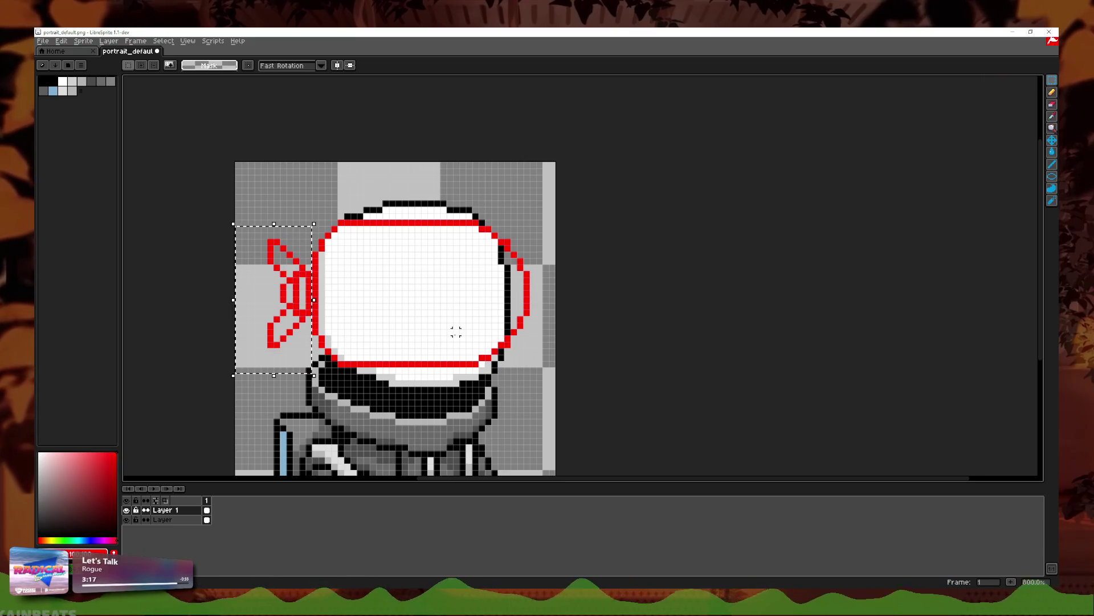
# Step: Nudge the selected red fins one pixel right and apply the move
pyautogui.press('Right')
pyautogui.press('Return')
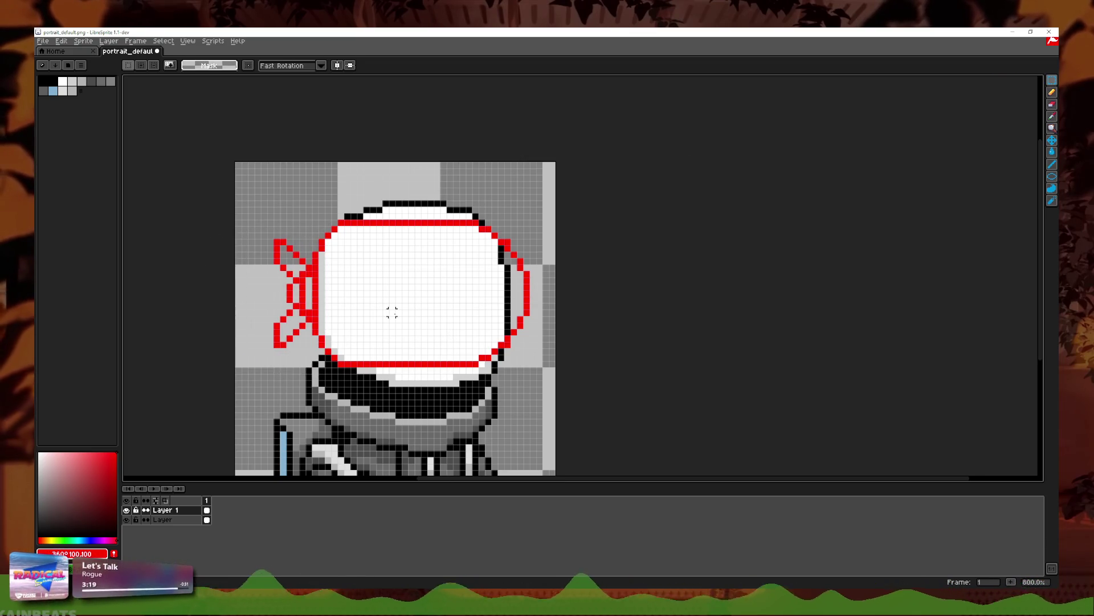
pyautogui.scroll(-2, 395, 302)
pyautogui.moveTo(292, 226)
pyautogui.mouseDown()
pyautogui.moveTo(566, 376)
pyautogui.moveTo(578, 370)
pyautogui.mouseUp()
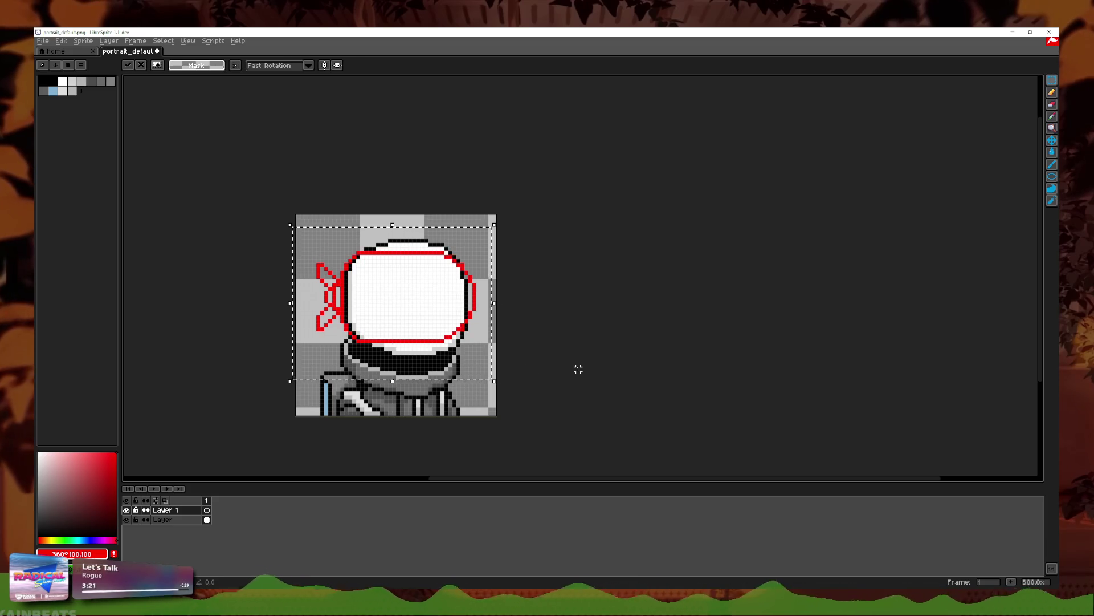
pyautogui.press('Return')
# Step: Move the band holding the missile outline down two pixels on the helmet
pyautogui.scroll(-2, 578, 352)
pyautogui.scroll(2, 581, 347)
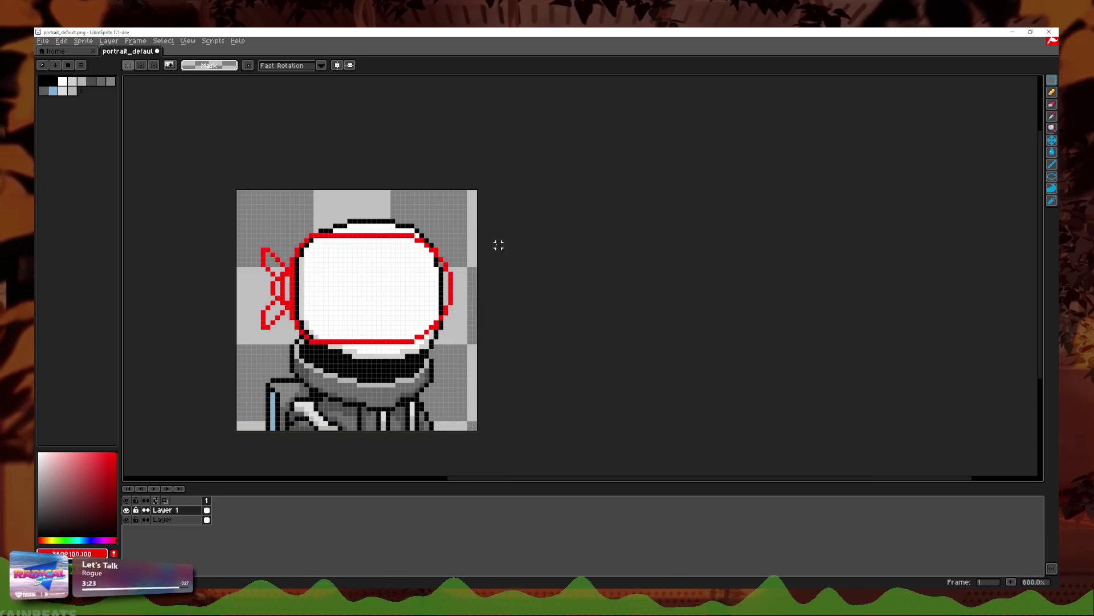
pyautogui.moveTo(513, 220)
pyautogui.mouseDown()
pyautogui.moveTo(207, 260)
pyautogui.moveTo(205, 285)
pyautogui.mouseUp()
pyautogui.press('Down')
pyautogui.press('Down')
pyautogui.press('Down')
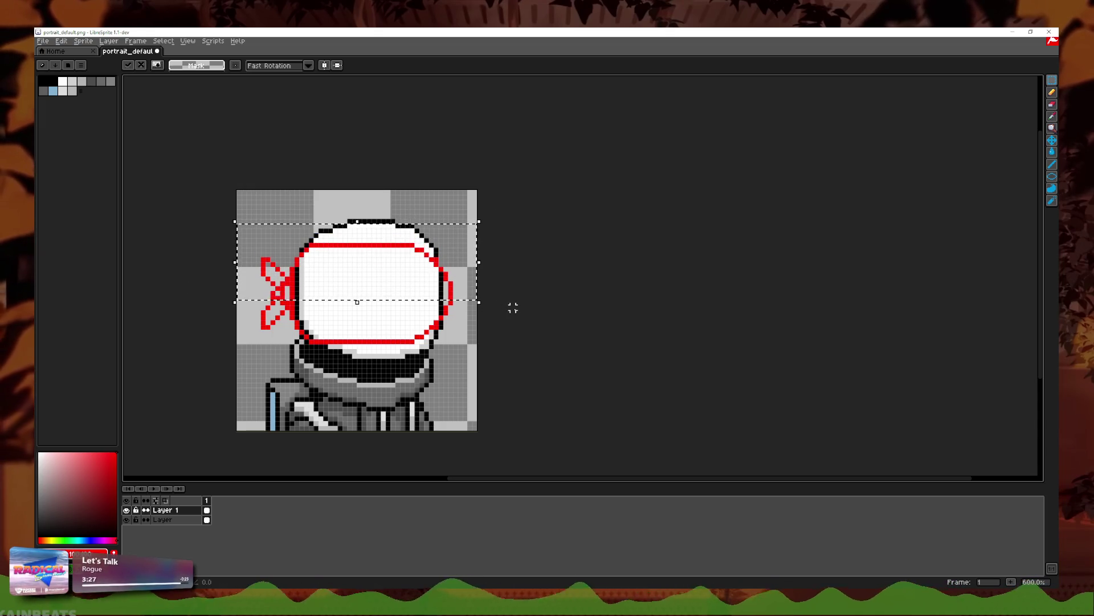
pyautogui.hotkey('ctrl', 'd')
pyautogui.hotkey('ctrl', 'v')
pyautogui.press('Down')
pyautogui.press('Return')
pyautogui.scroll(1, 460, 287)
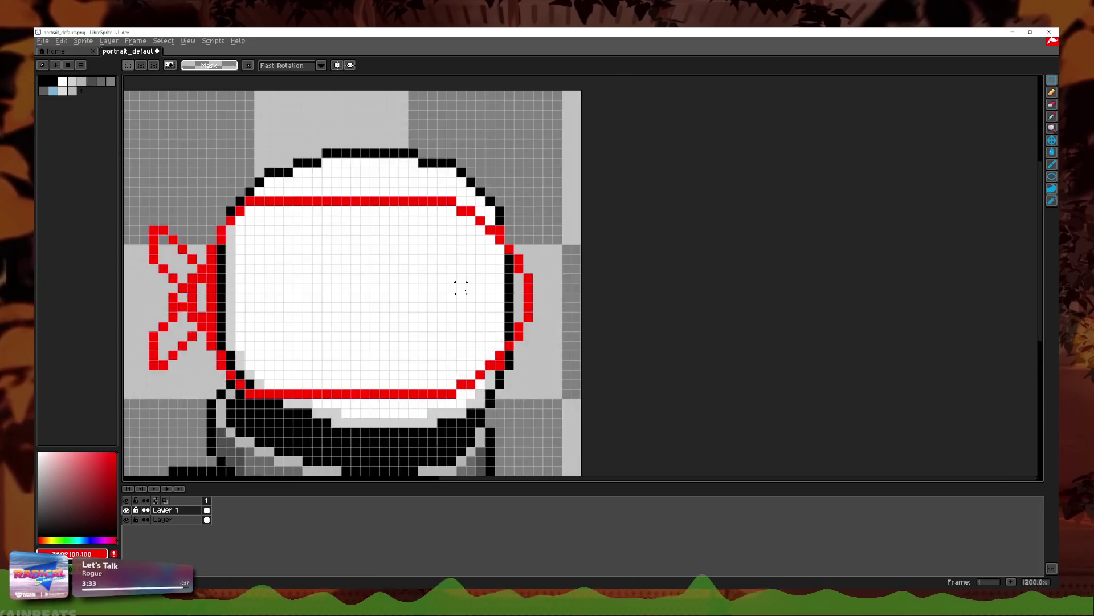
pyautogui.scroll(1, 460, 287)
# Step: Clear a stray red pixel on the outline's lower-right side
pyautogui.press('b')
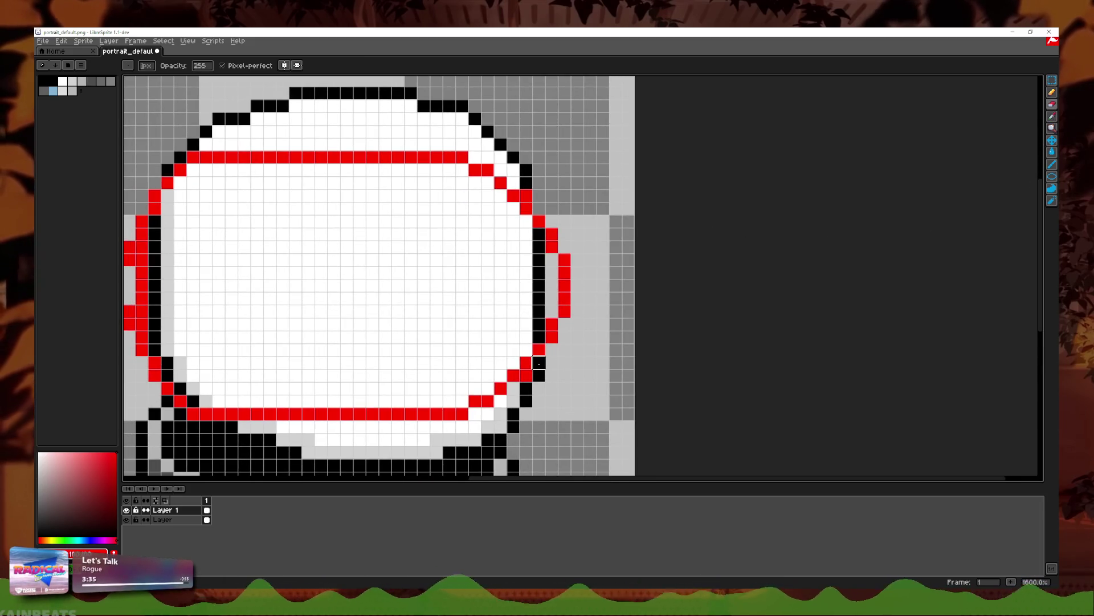
pyautogui.rightClick(525, 376)
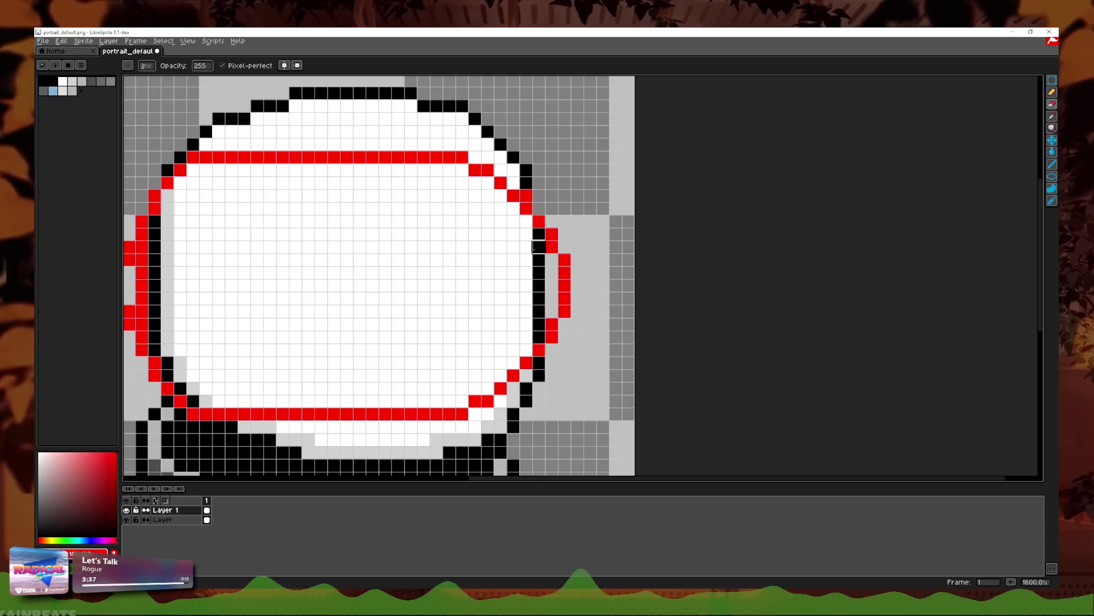
pyautogui.scroll(-2, 535, 197)
pyautogui.scroll(1, 532, 197)
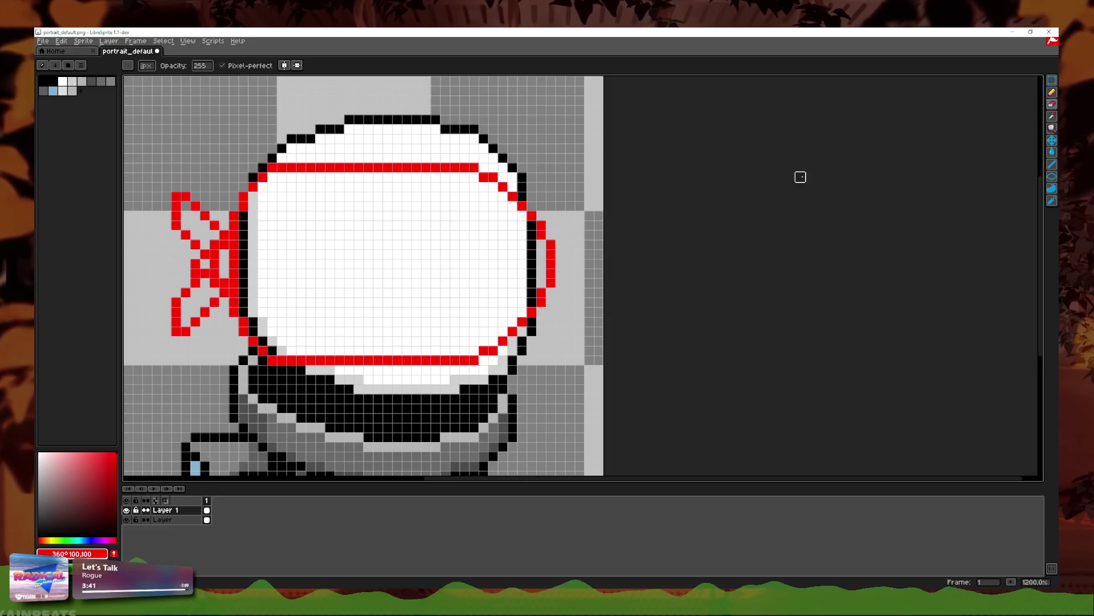
pyautogui.click(1053, 104)
pyautogui.scroll(-4, 545, 302)
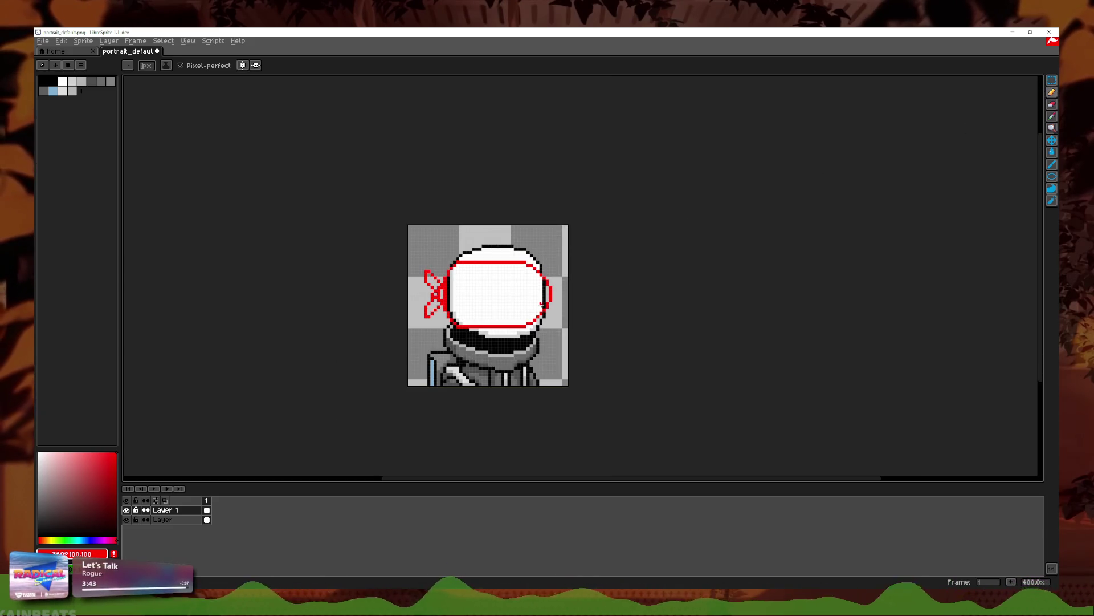
pyautogui.scroll(2, 542, 304)
# Step: Sketch a trial red curl inside the helmet and undo it
pyautogui.press('m')
pyautogui.moveTo(566, 207); pyautogui.dragTo(306, 345)
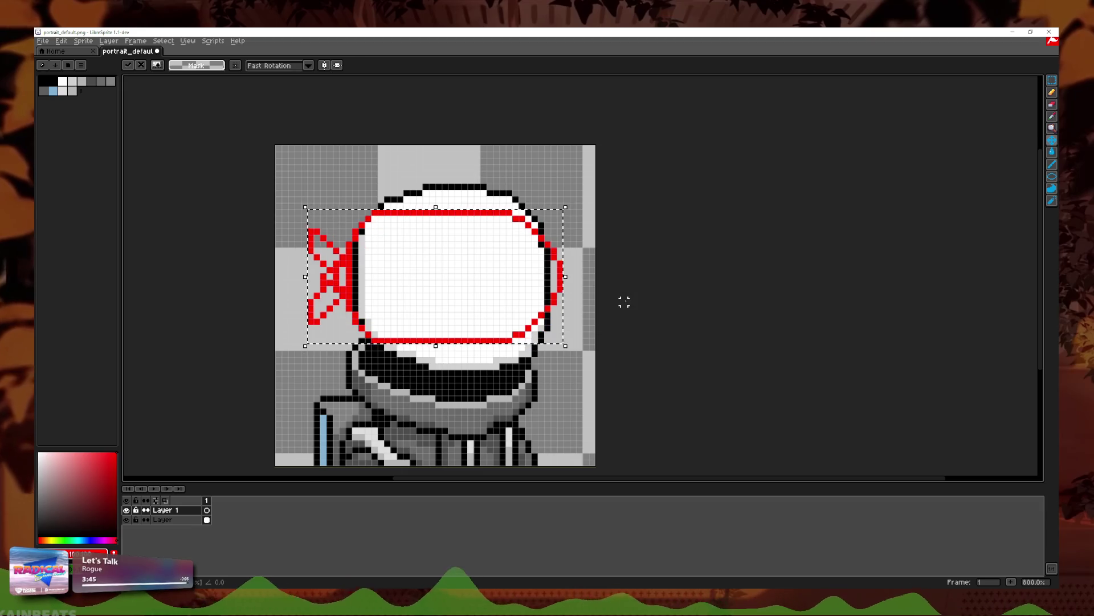
pyautogui.click(625, 302)
pyautogui.scroll(1, 555, 322)
pyautogui.click(1052, 91)
pyautogui.moveTo(506, 323)
pyautogui.mouseDown()
pyautogui.moveTo(459, 282)
pyautogui.moveTo(554, 294)
pyautogui.mouseUp()
pyautogui.hotkey('ctrl', 'z')
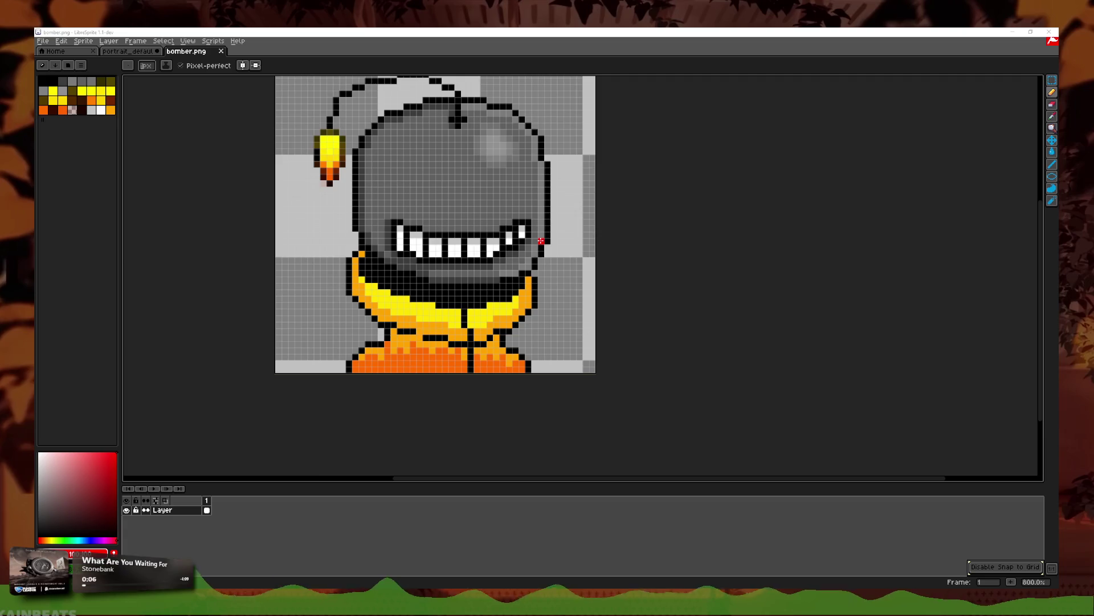
# Step: Return to the portrait_default document after viewing bomber.png
pyautogui.click(128, 51)
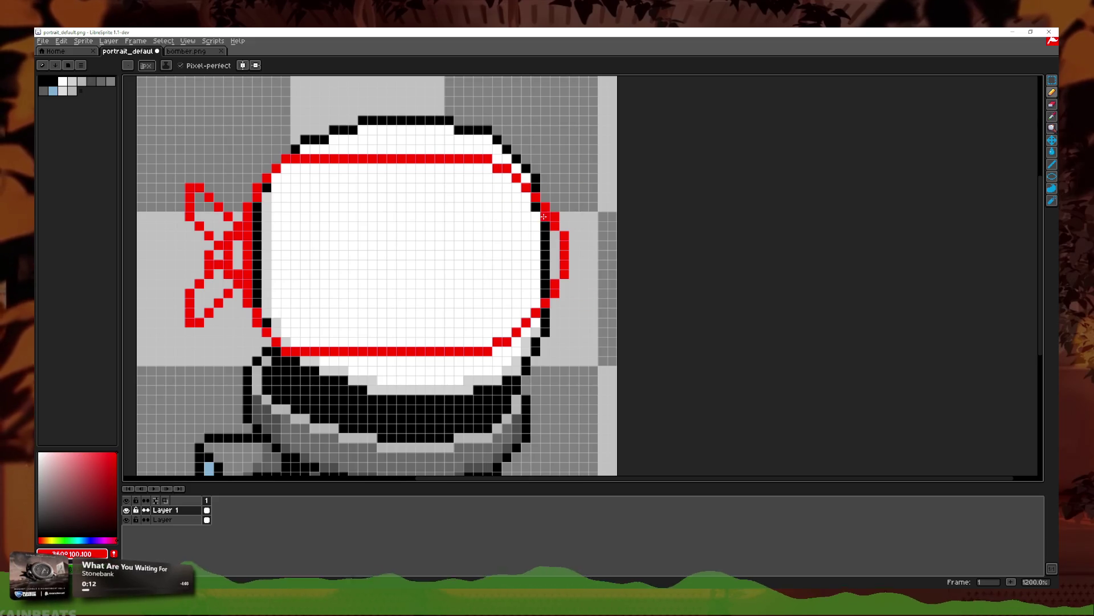
# Step: Repaint the helmet's right edge with a vertical red pencil line
pyautogui.press('e')
pyautogui.moveTo(574, 310)
pyautogui.mouseDown()
pyautogui.moveTo(565, 266)
pyautogui.moveTo(535, 222)
pyautogui.moveTo(535, 332)
pyautogui.moveTo(517, 341)
pyautogui.moveTo(516, 332)
pyautogui.mouseUp()
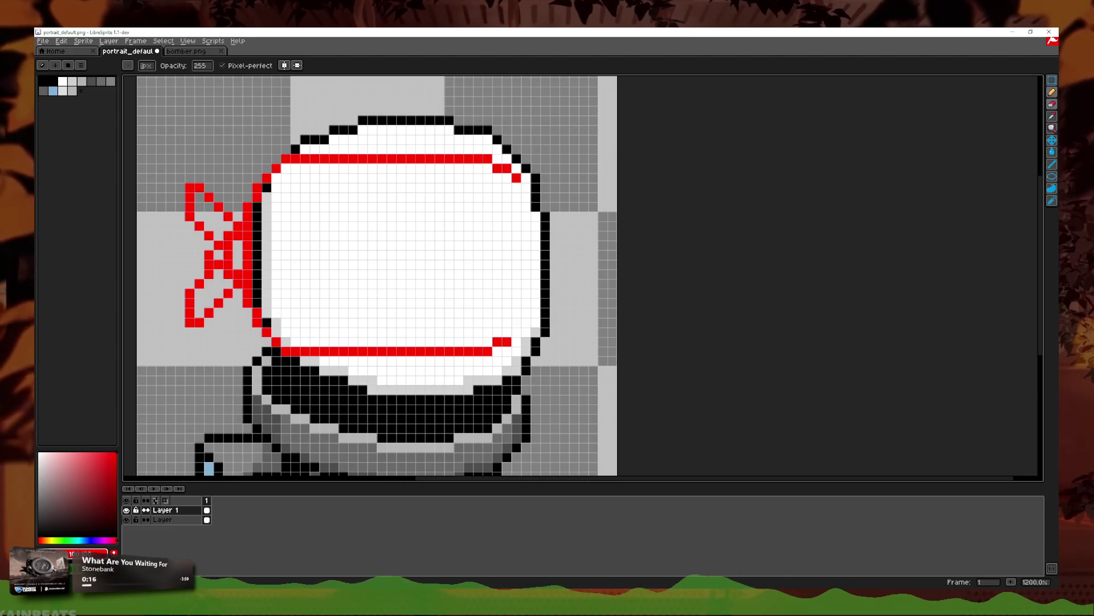
pyautogui.hotkey('ctrl', 'z')
pyautogui.hotkey('ctrl', 'z')
pyautogui.hotkey('ctrl', 'z')
pyautogui.hotkey('ctrl', 'y')
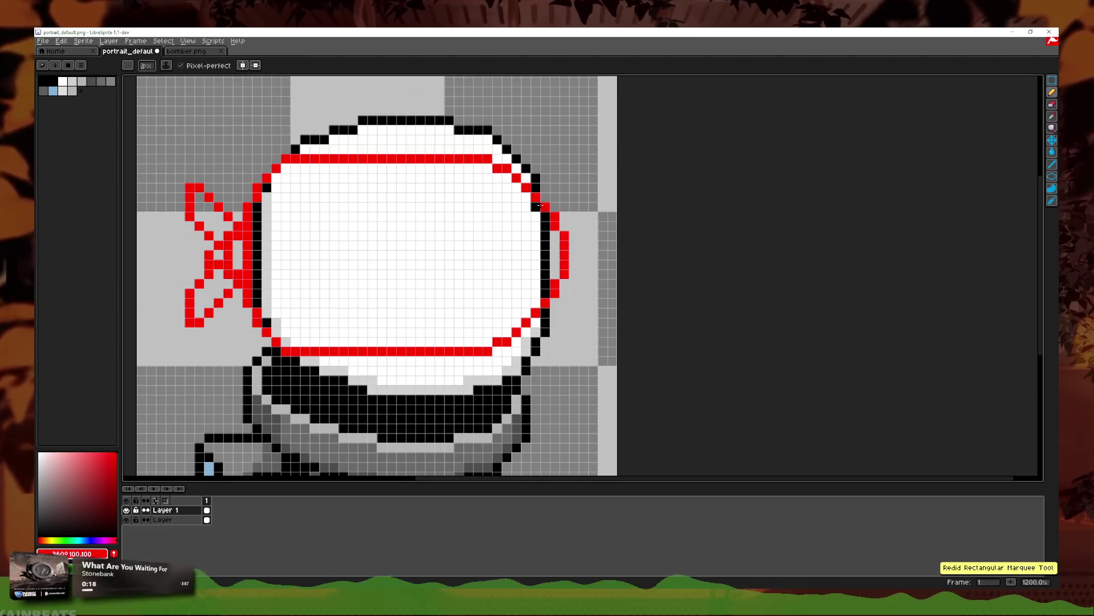
pyautogui.moveTo(546, 231); pyautogui.dragTo(545, 299)
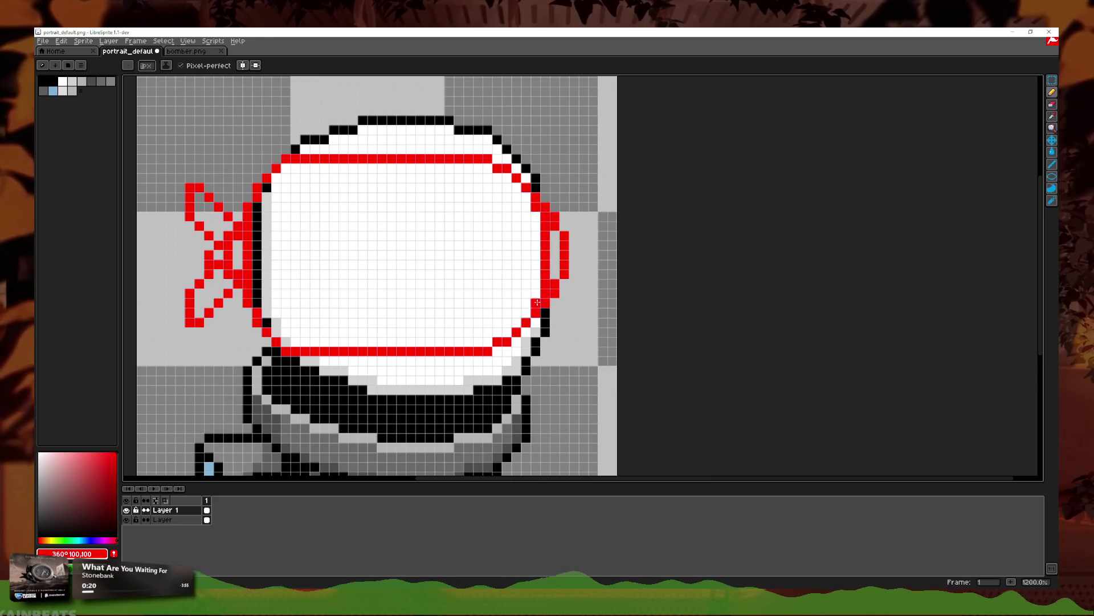
# Step: Erase the separate red bracket standing outside the helmet's right edge
pyautogui.click(1052, 104)
pyautogui.moveTo(555, 293); pyautogui.dragTo(554, 226)
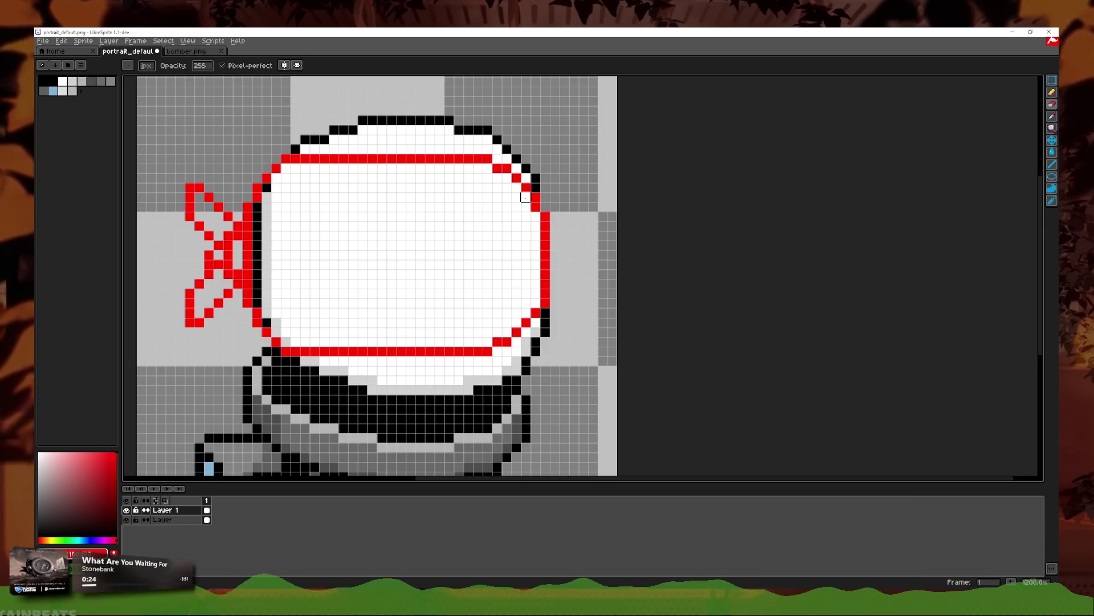
pyautogui.hotkey('ctrl', 'z')
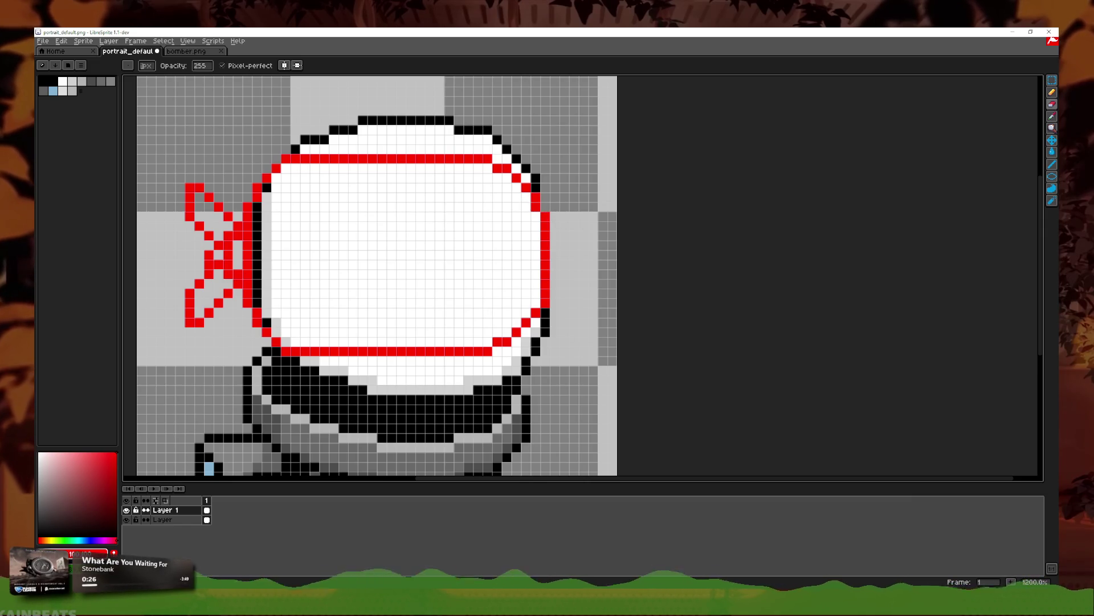
pyautogui.moveTo(650, 274)
pyautogui.mouseDown()
pyautogui.moveTo(736, 281)
pyautogui.moveTo(770, 305)
pyautogui.mouseUp()
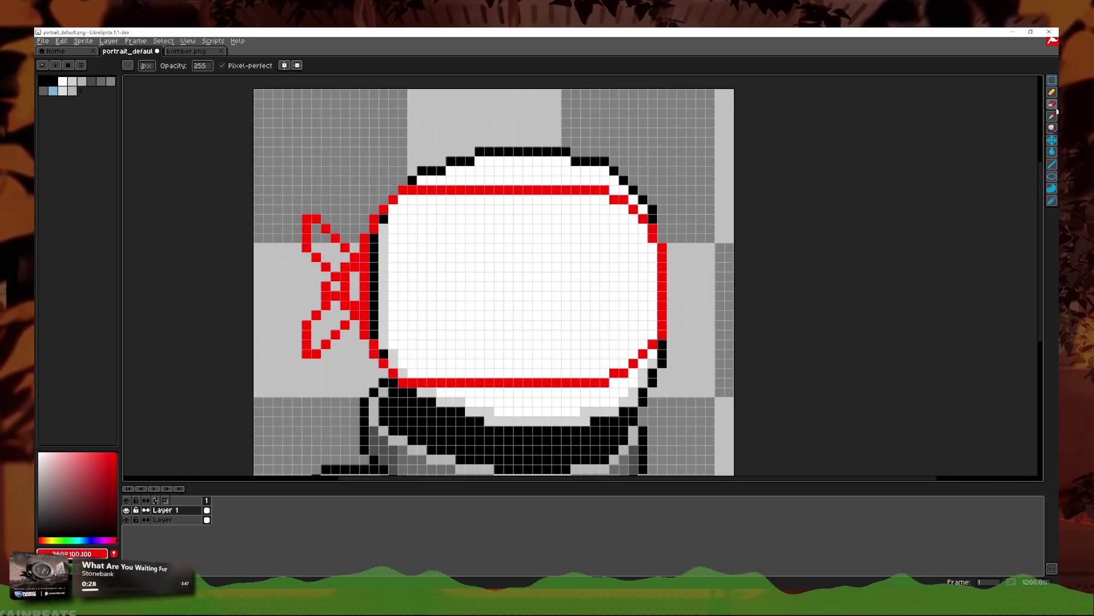